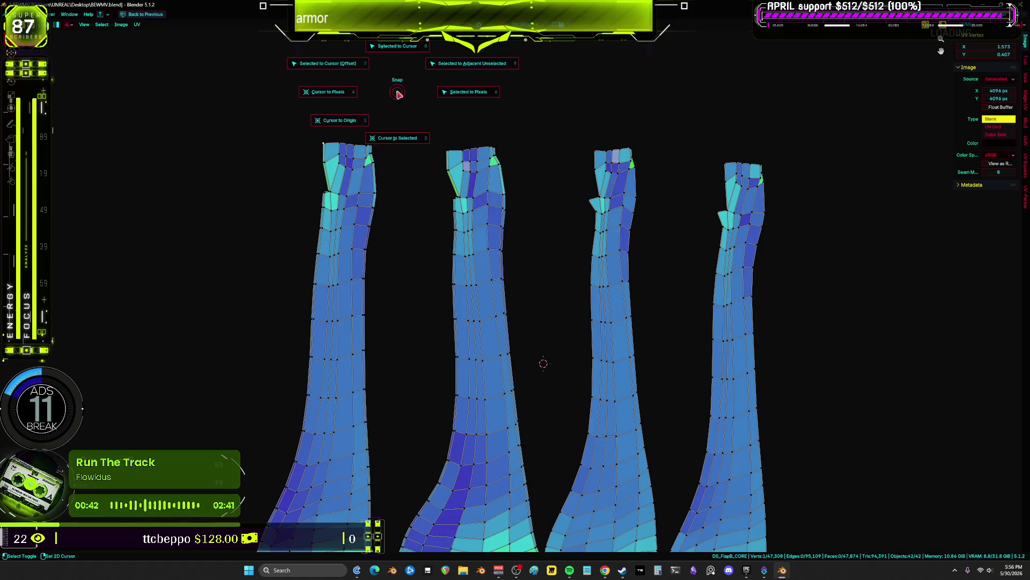
- Merge the selected top UV vertices at the 2D cursor on the first island's top-left corner
click(396, 138)
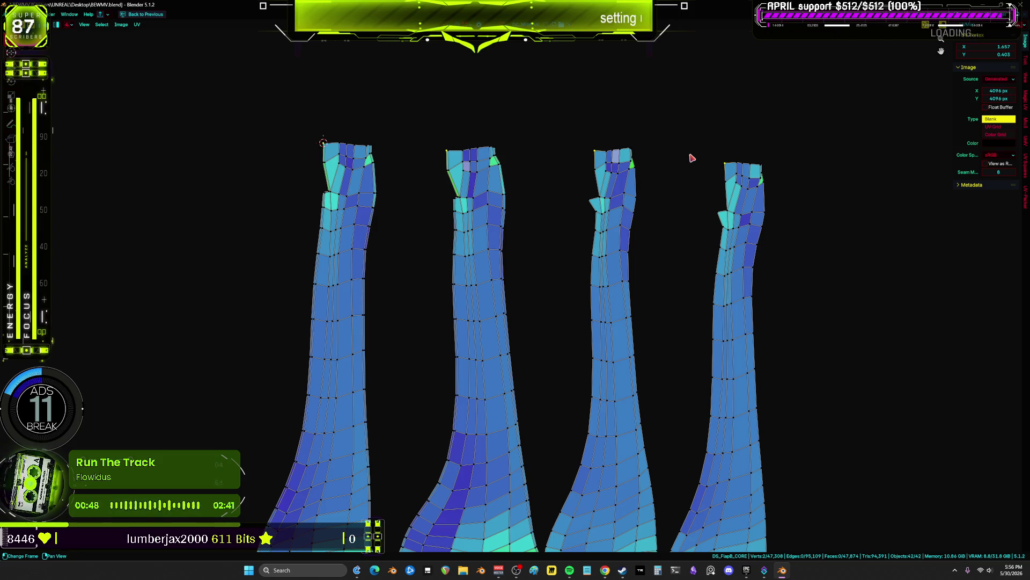
key(m)
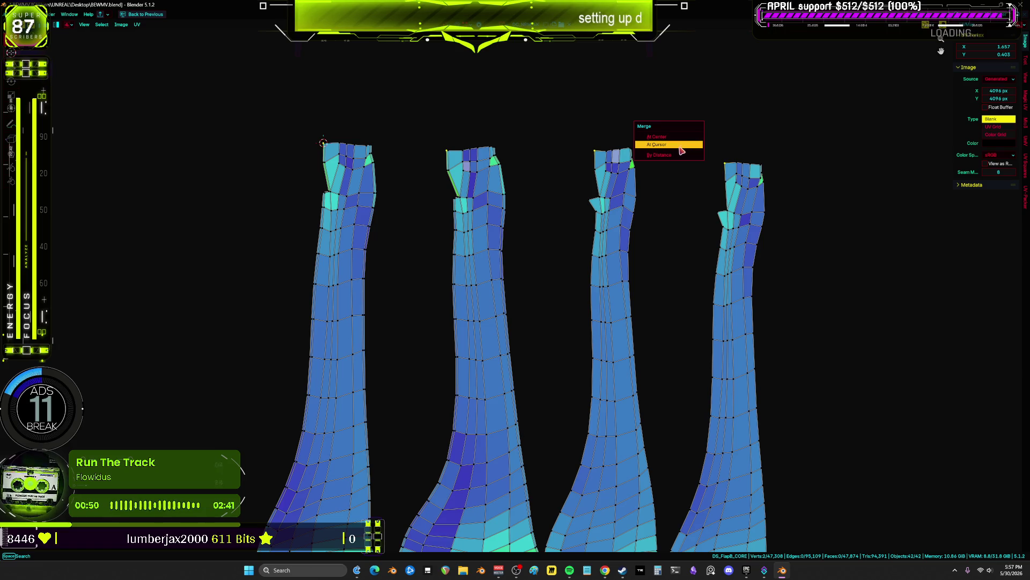
click(671, 144)
- Select a top vertex of the first island and snap the 2D cursor to it
scroll(341, 156, up, 2)
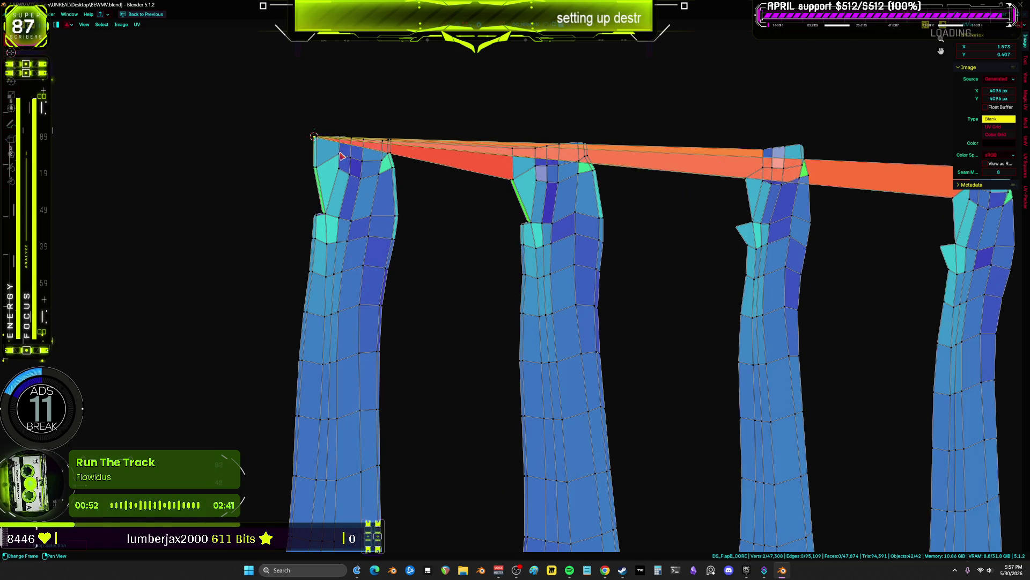
shift+right_click(314, 167)
key(m)
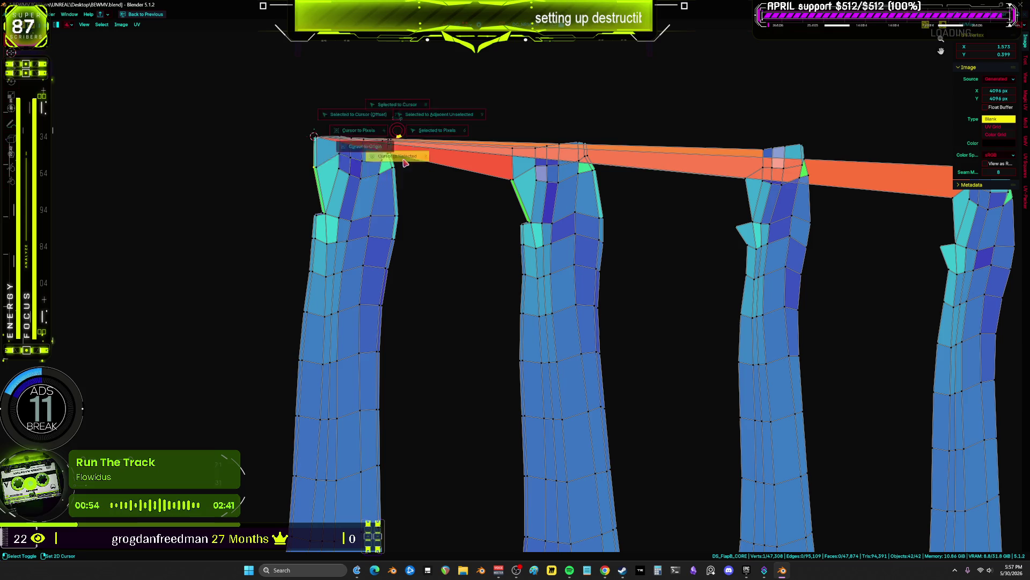
click(424, 137)
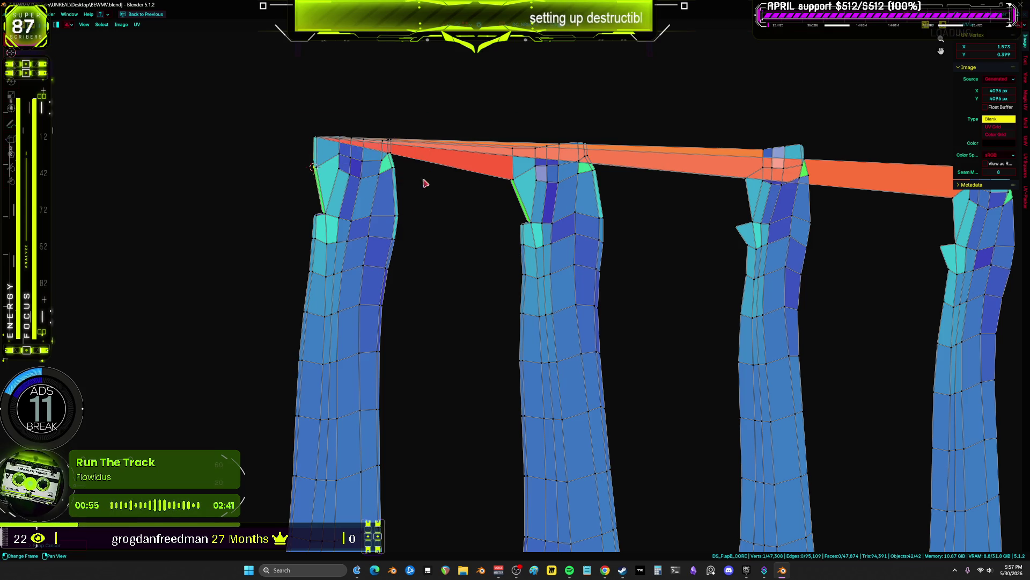
shift+right_click(866, 197)
middle_drag(895, 201, 776, 187)
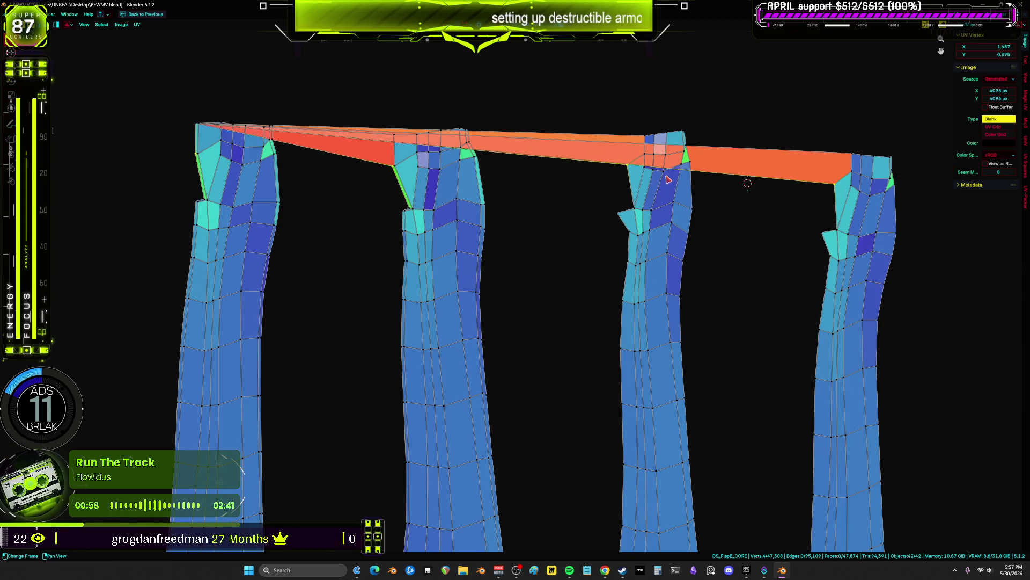
- Merge the selected vertices at the 2D cursor, then undo that merge
key(u)
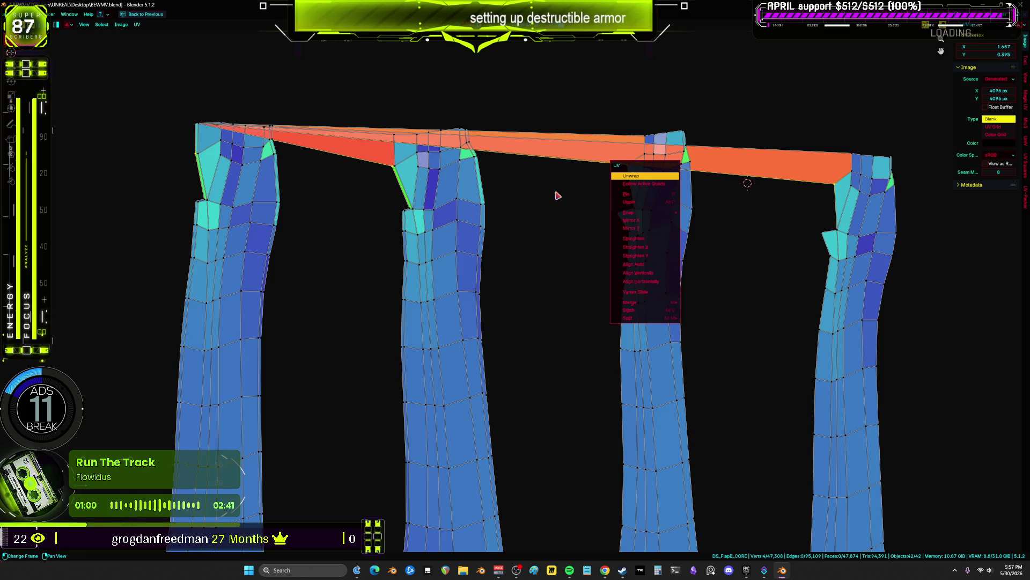
key(m)
click(561, 226)
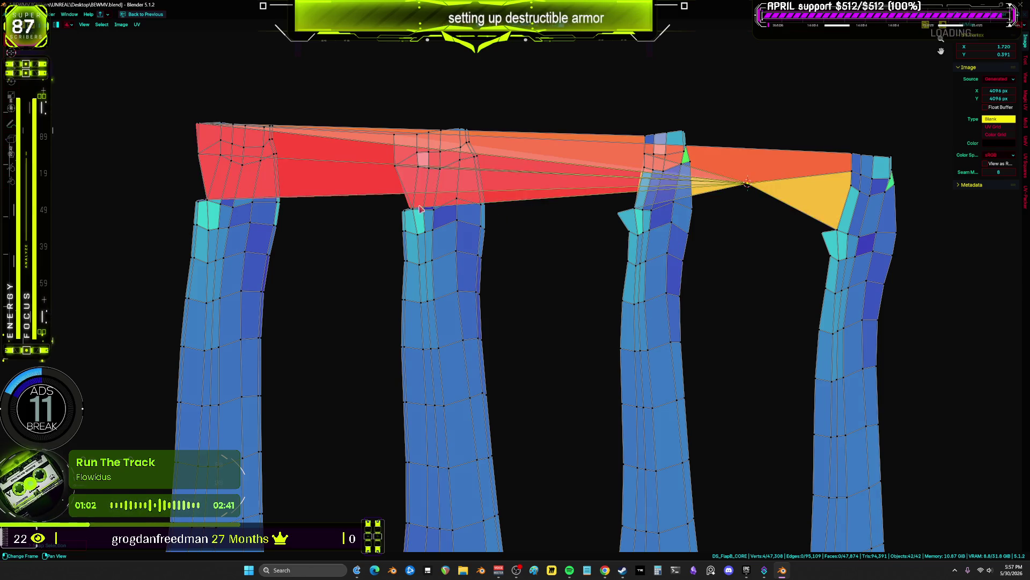
key(ctrl+z)
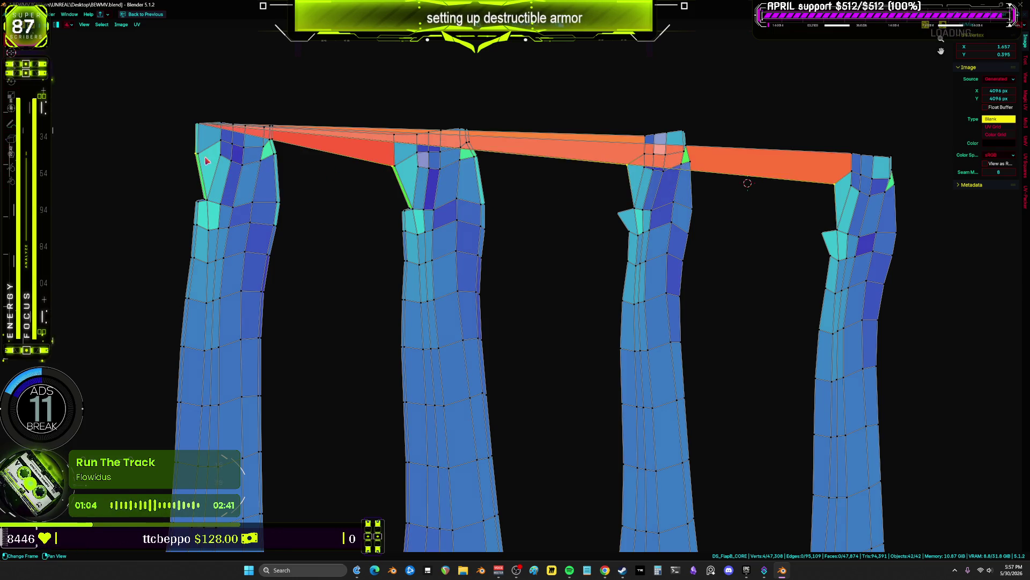
- Drag two strip vertices onto the first island's top corner
key(u)
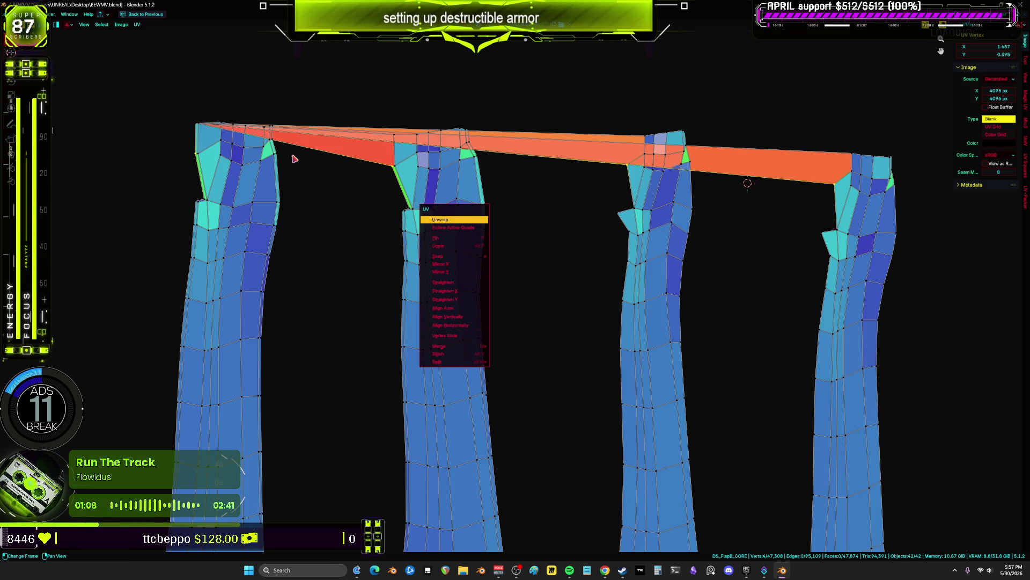
key(Escape)
drag(392, 175, 194, 158)
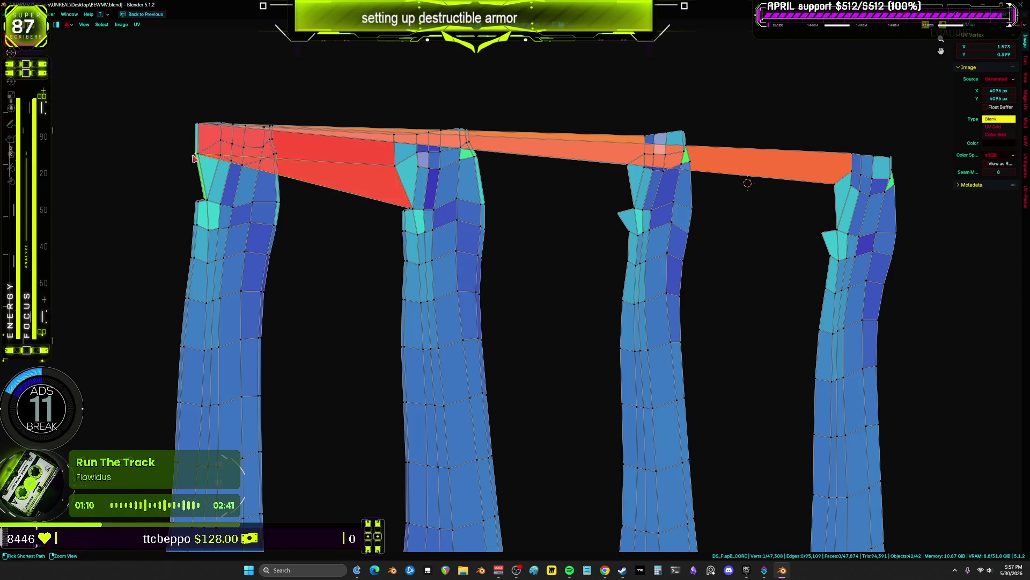
mouse_move(397, 163)
mouse_down()
mouse_move(185, 159)
mouse_move(224, 170)
mouse_move(194, 155)
mouse_up()
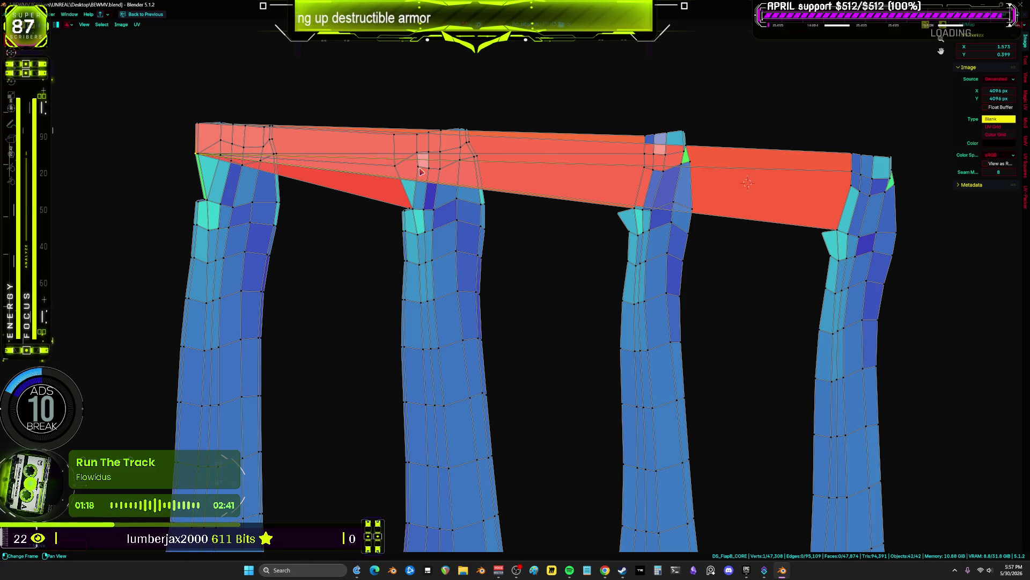
- Inspect the red strip across the island tops and place the 2D cursor on it
scroll(317, 205, down, 4)
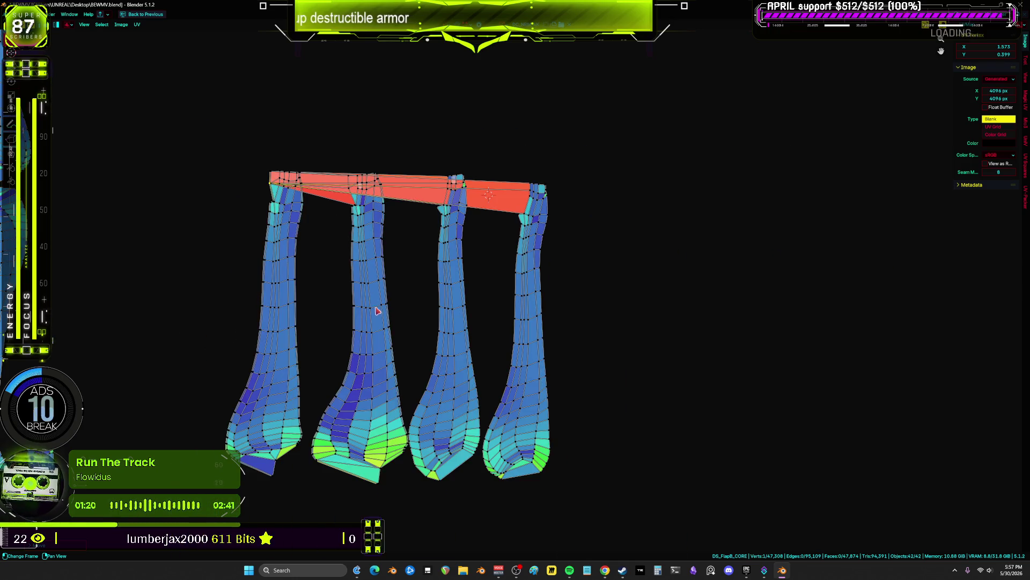
scroll(377, 311, up, 4)
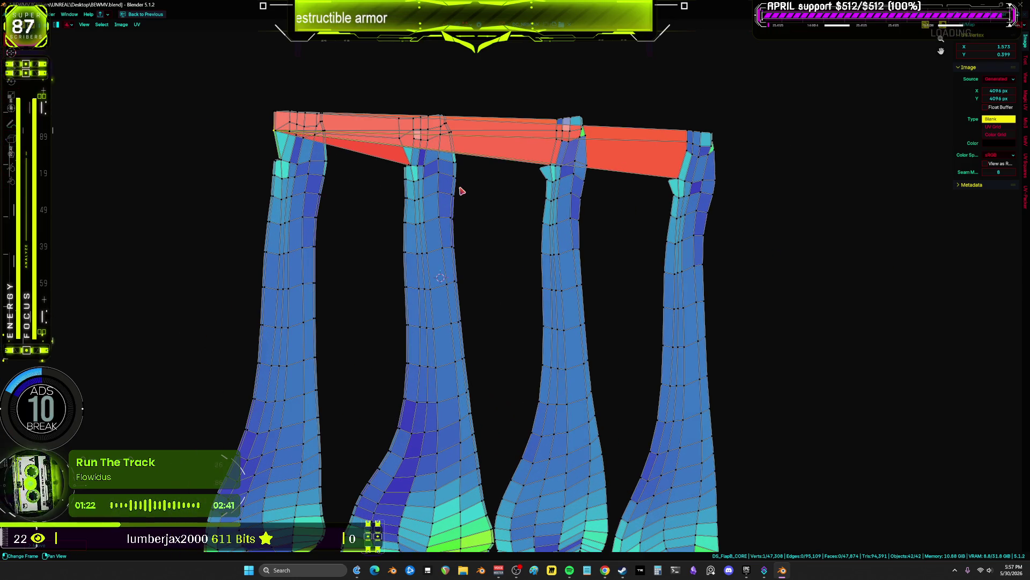
scroll(437, 178, up, 1)
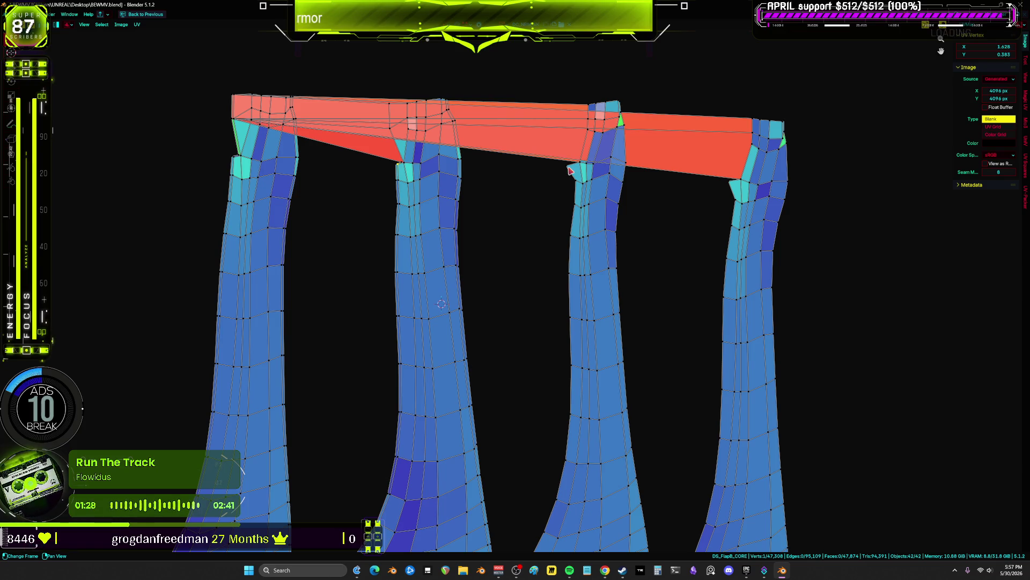
scroll(405, 167, up, 2)
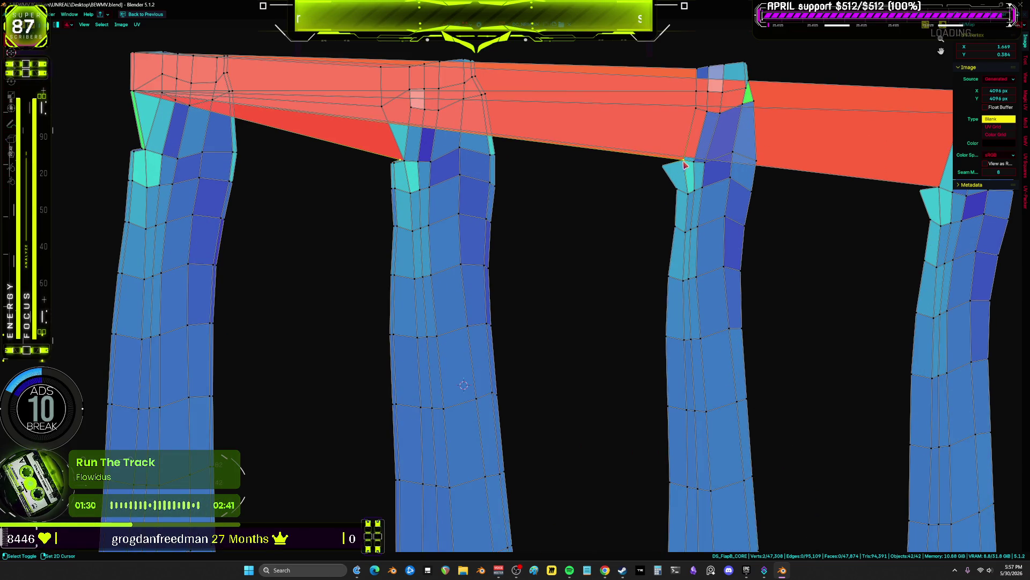
shift+right_click(803, 173)
middle_drag(805, 173, 709, 178)
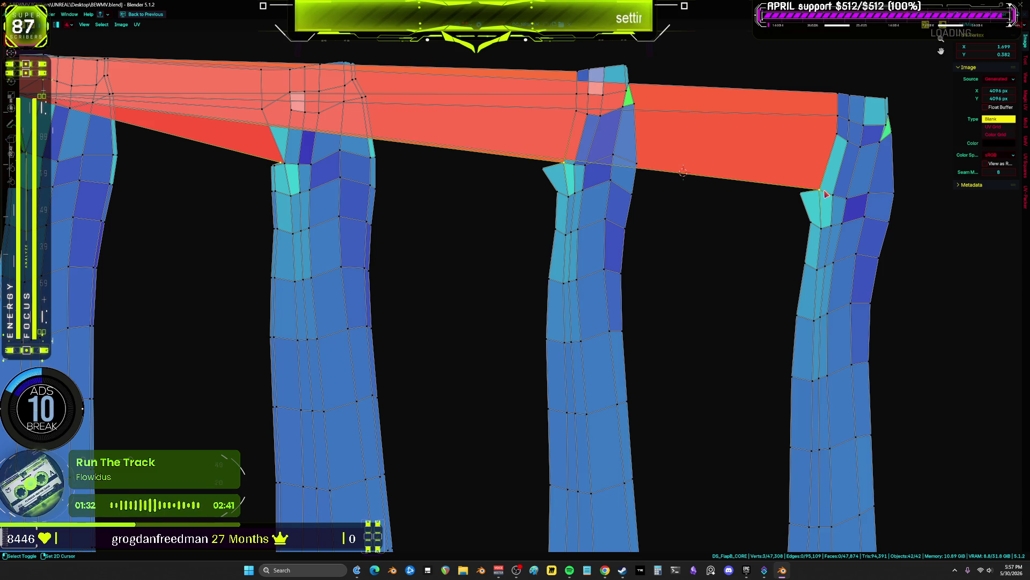
scroll(825, 194, down, 5)
scroll(493, 177, up, 3)
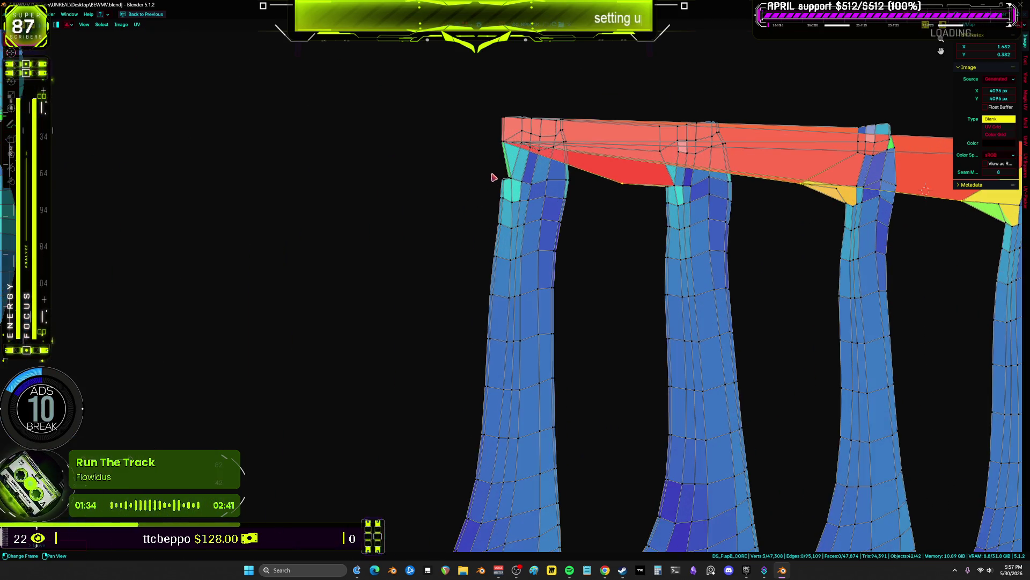
scroll(509, 176, up, 1)
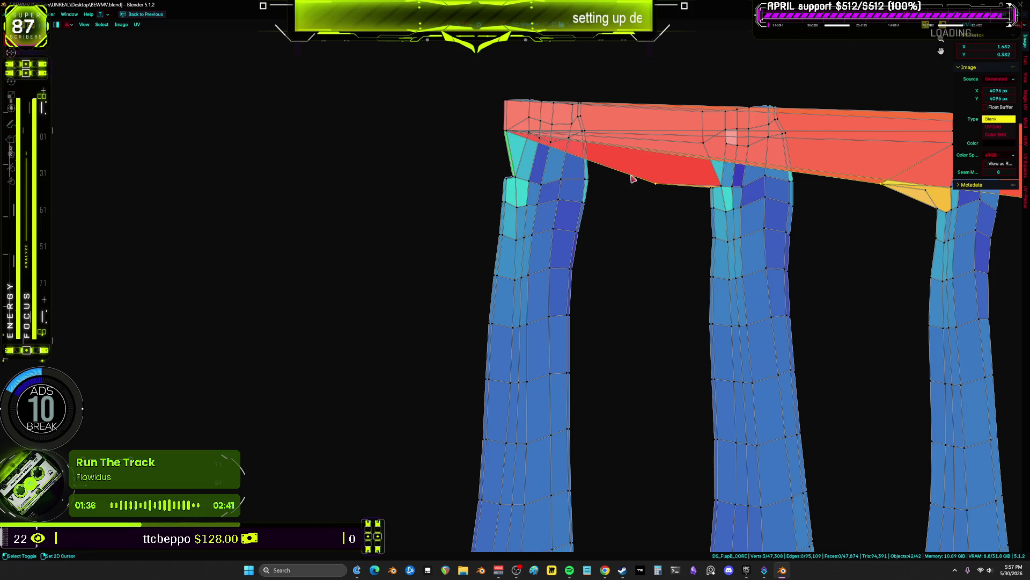
middle_drag(634, 178, 573, 210)
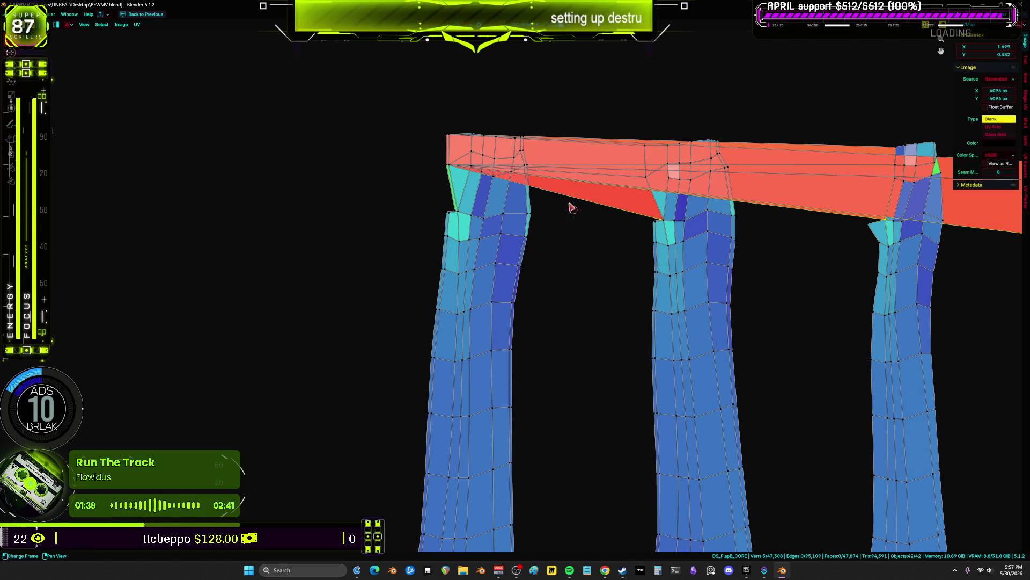
- Undo twice to remove the bridging strip, restoring four separate leg islands
shift+right_click(803, 222)
middle_drag(803, 222, 693, 227)
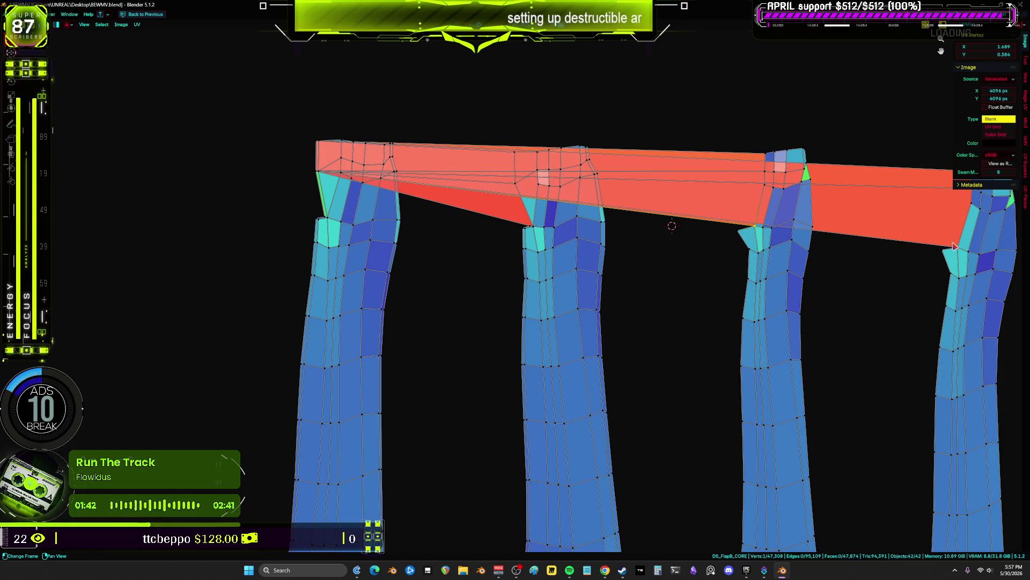
key(ctrl+z)
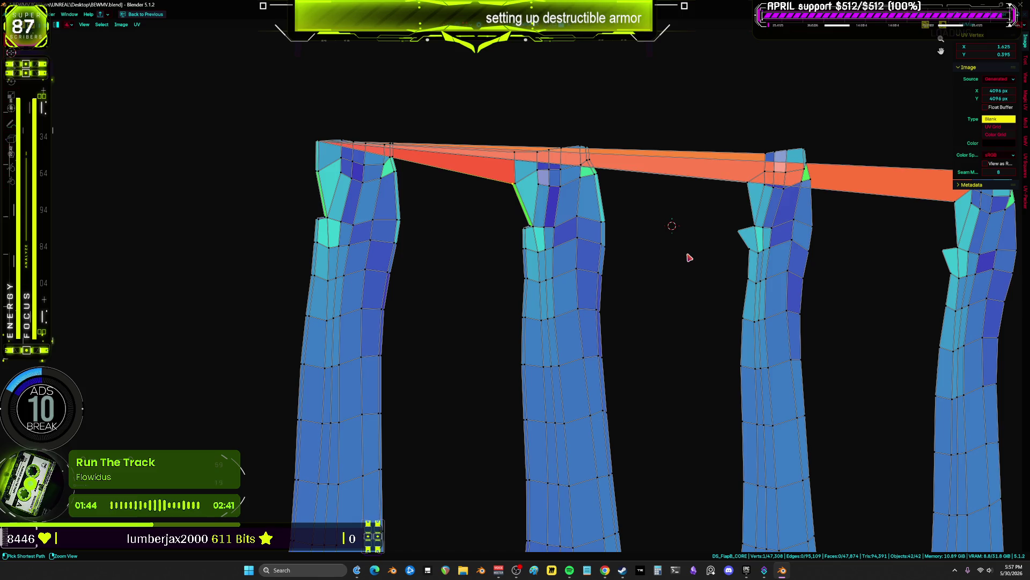
key(ctrl+z)
scroll(681, 244, down, 2)
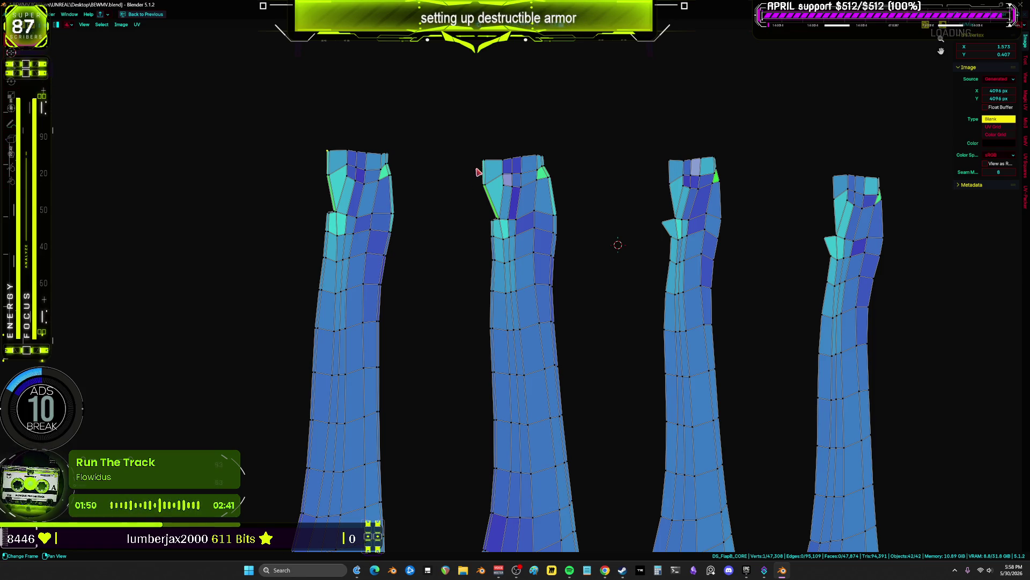
- Zoom out and box-select the four pillar-shaped armor leg islands
scroll(577, 288, up, 3)
shift+scroll(583, 354, down, 1)
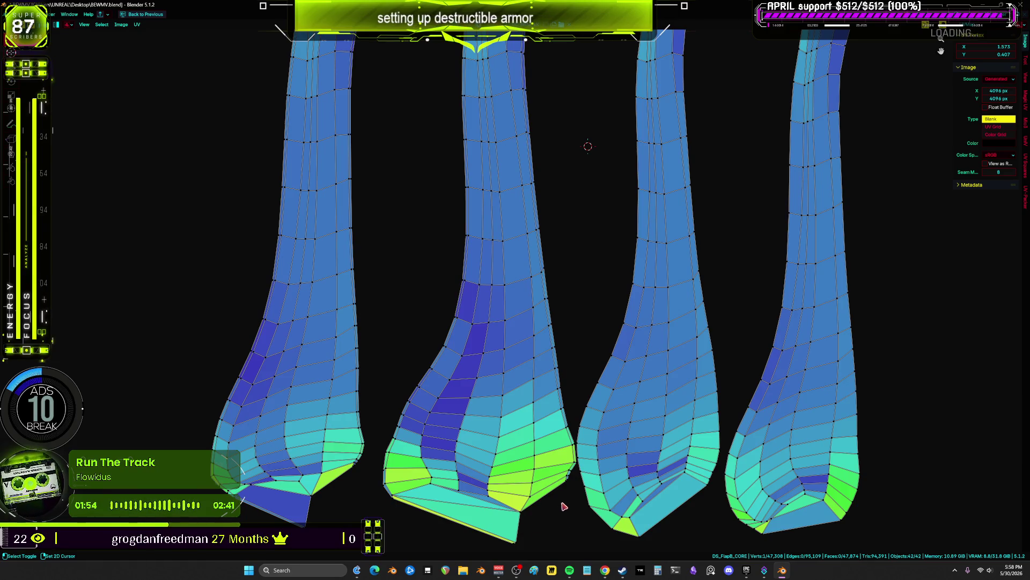
shift+scroll(583, 370, up, 5)
scroll(538, 328, up, 1)
scroll(578, 333, down, 2)
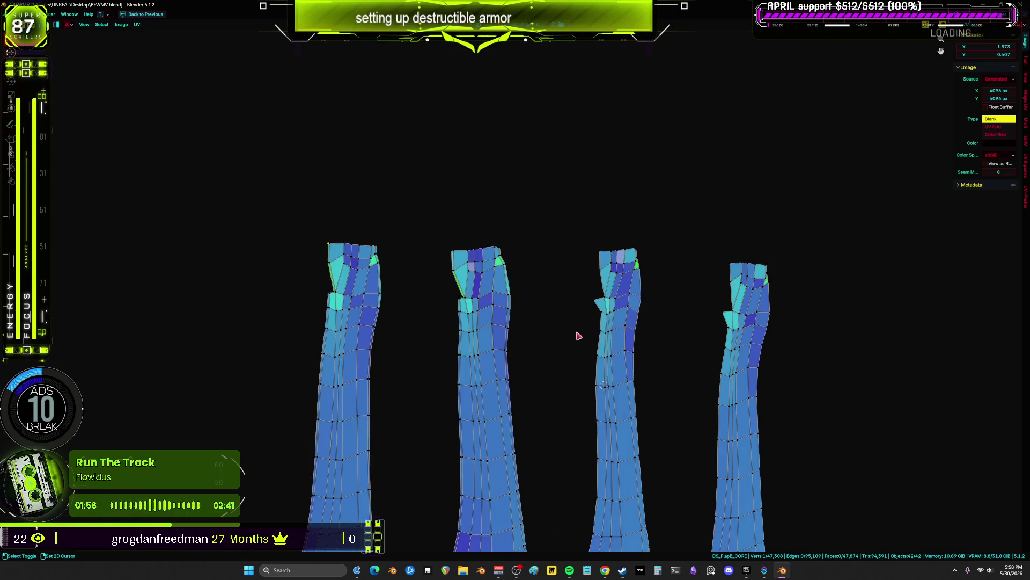
scroll(577, 335, down, 4)
drag(683, 427, 393, 132)
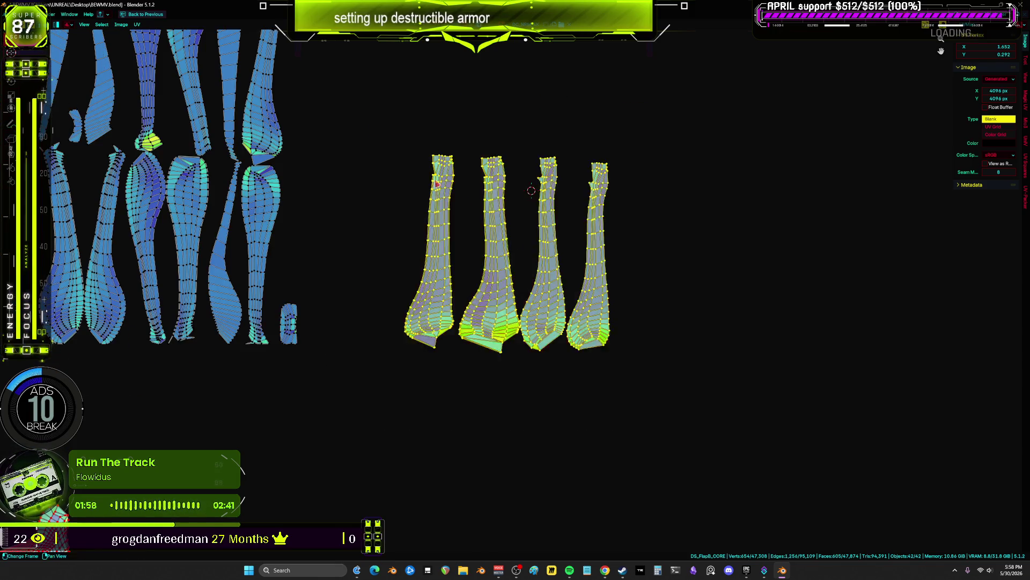
- Scale and reposition the pillar islands, then reselect all four of them
scroll(507, 252, down, 3)
key(s)
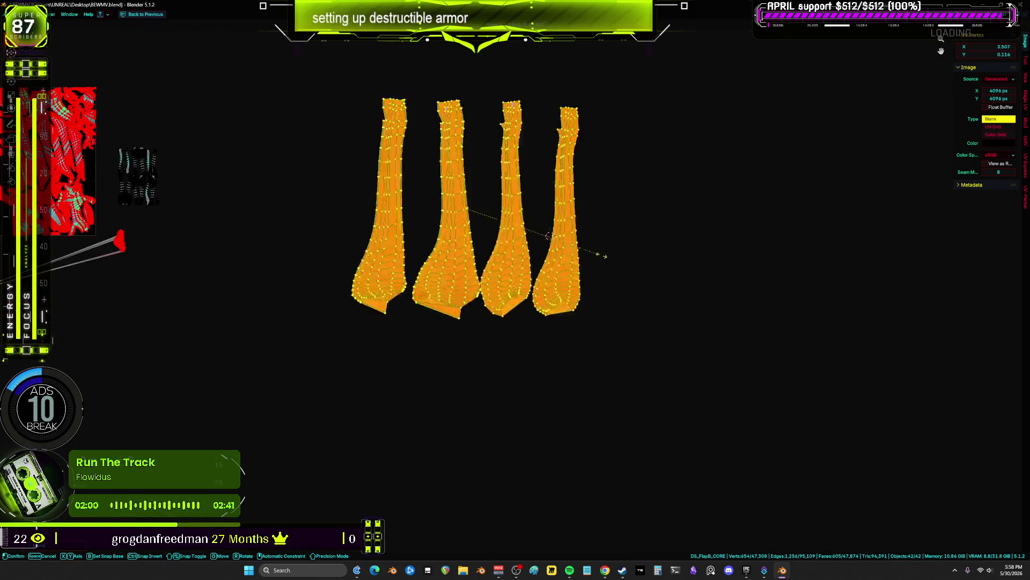
scroll(773, 299, down, 4)
key(g)
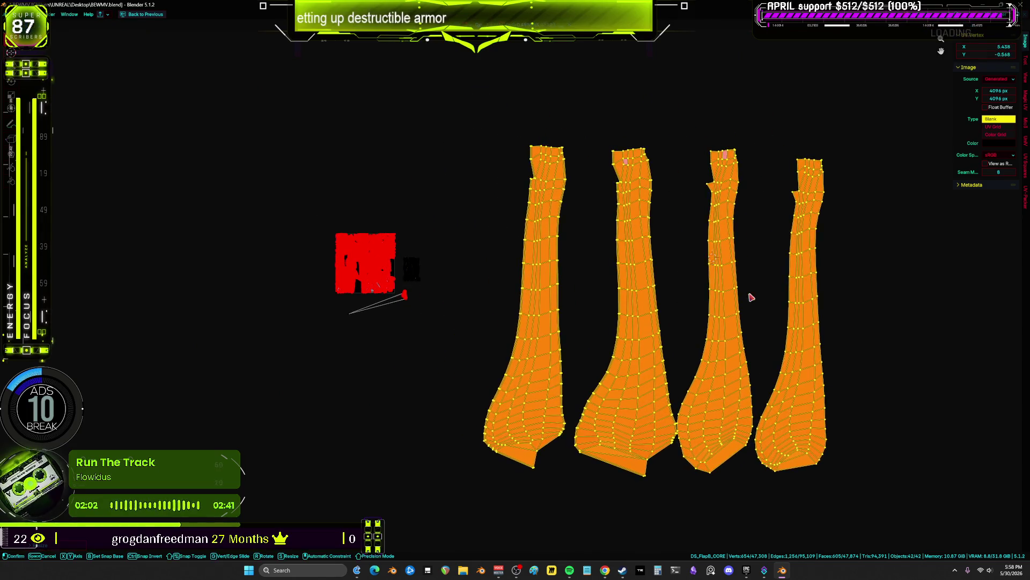
click(751, 297)
key(alt+a)
click(805, 374)
key(g)
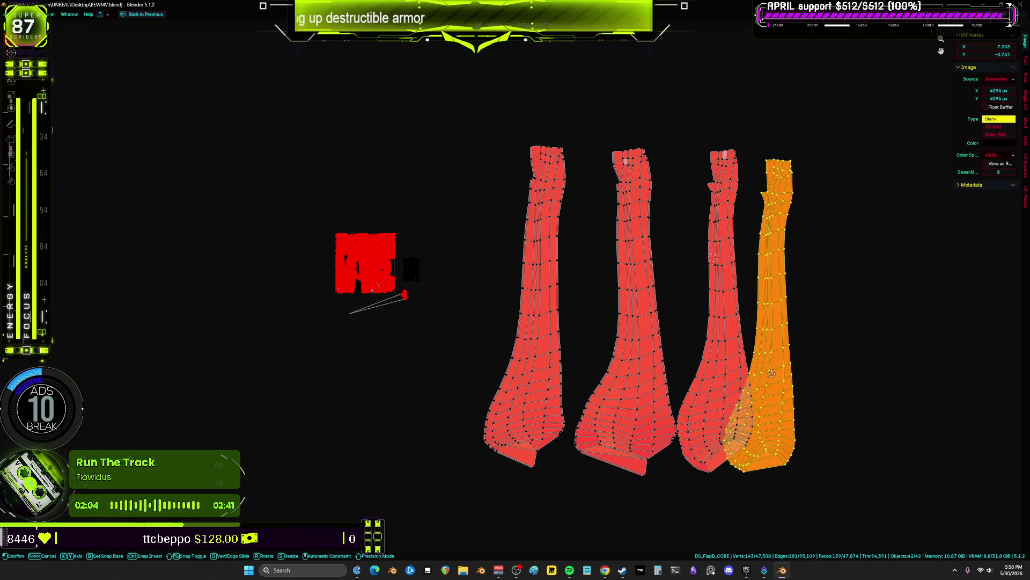
key(Escape)
mouse_move(865, 115)
mouse_down()
mouse_move(520, 364)
mouse_move(460, 508)
mouse_up()
- Unwrap the leg pieces with Minimum Stretch, then move and enlarge the two new islands
key(u)
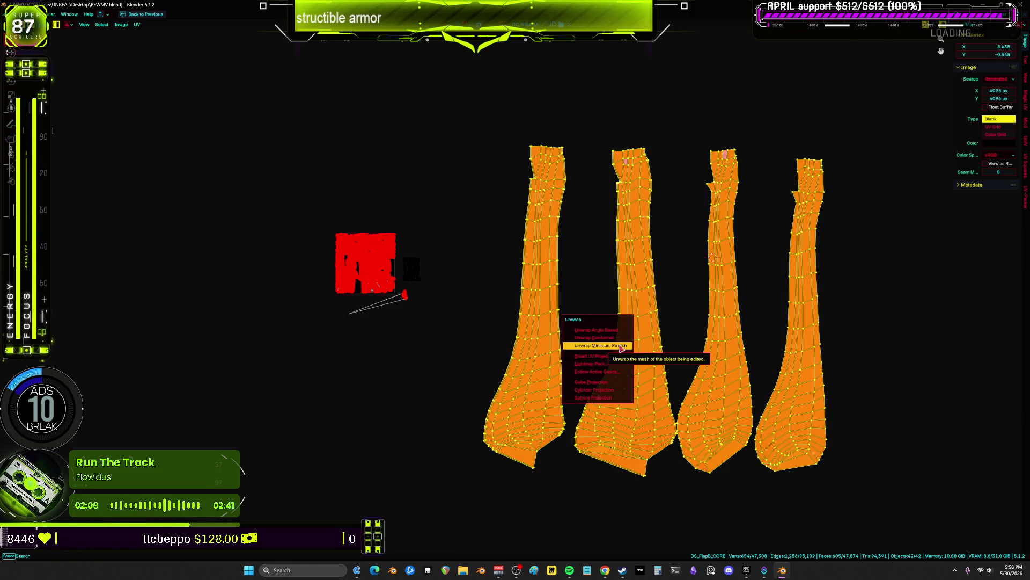
click(605, 330)
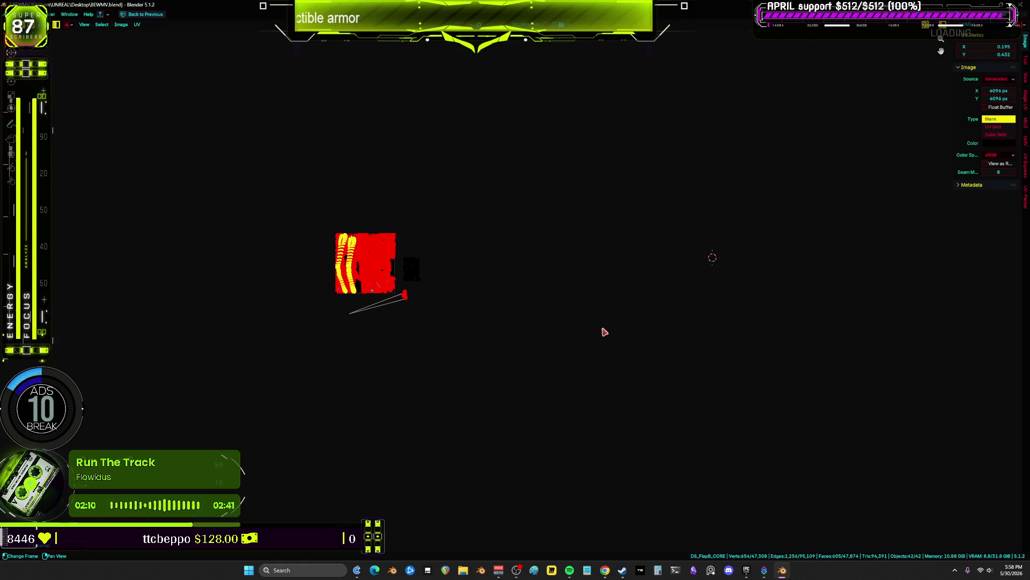
key(g)
key(s)
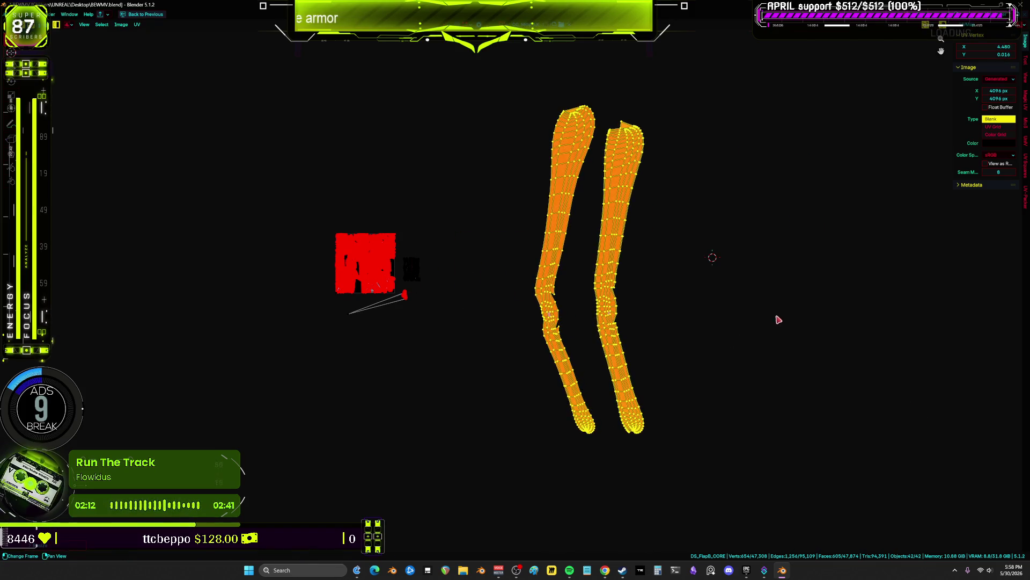
click(814, 359)
- Move the left leg island so it sits beside the right one
key(alt+a)
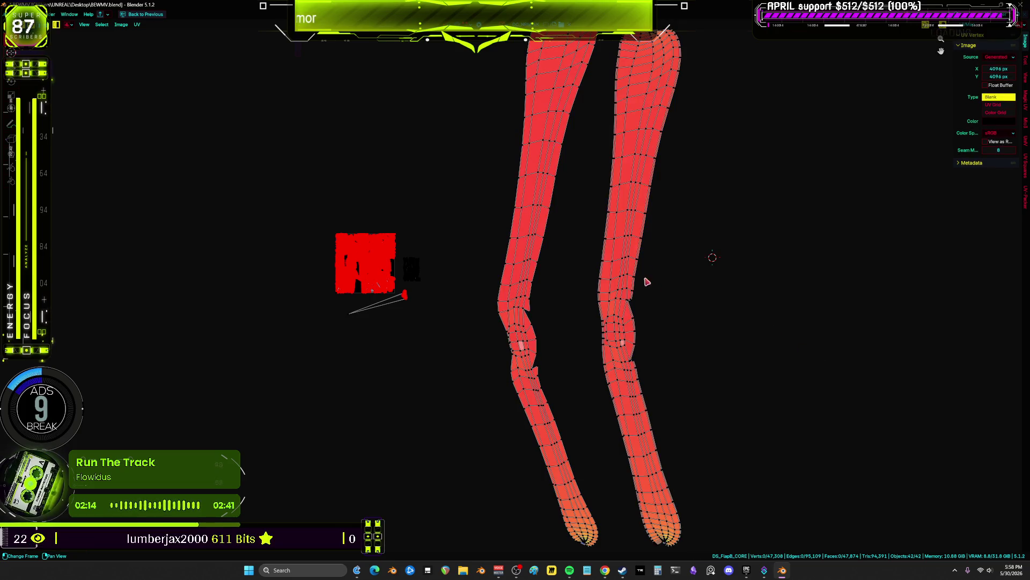
shift+scroll(617, 252, up, 5)
scroll(598, 224, up, 3)
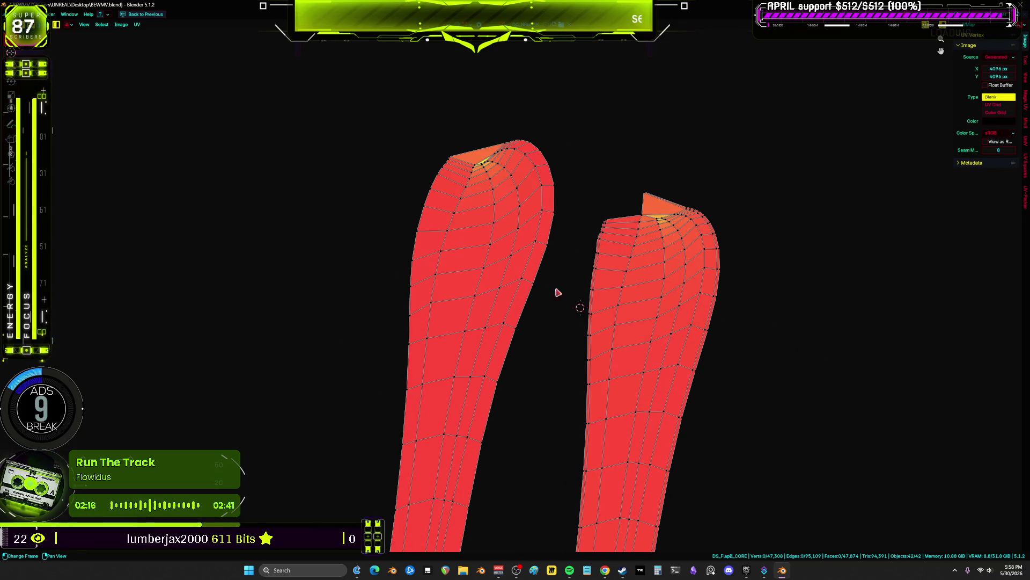
click(468, 265)
scroll(440, 65, down, 5)
key(g)
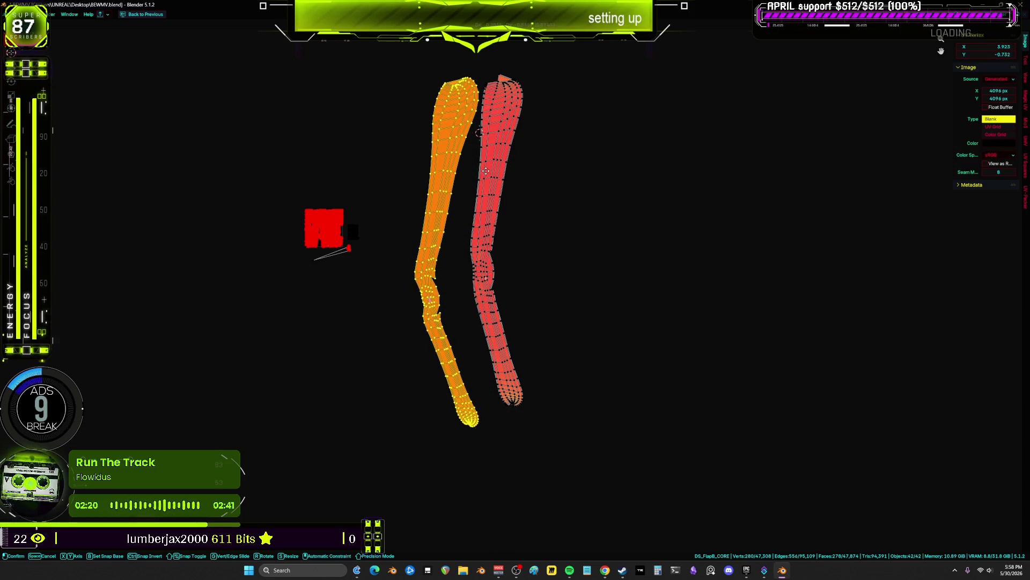
click(485, 170)
- Turn off UV Stretch in the UV Editor overlays
scroll(484, 211, up, 5)
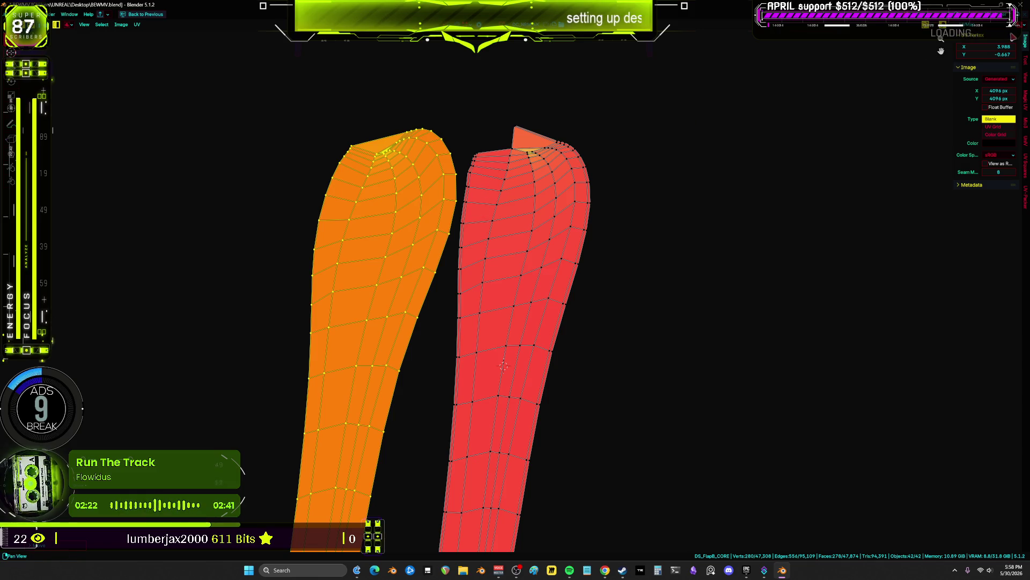
click(994, 24)
click(994, 24)
click(1005, 24)
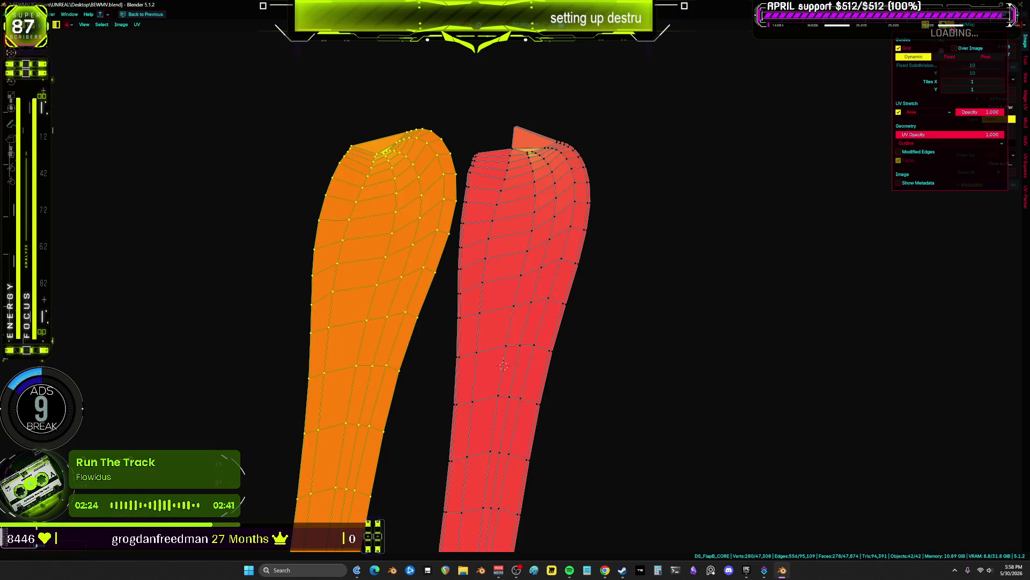
click(900, 114)
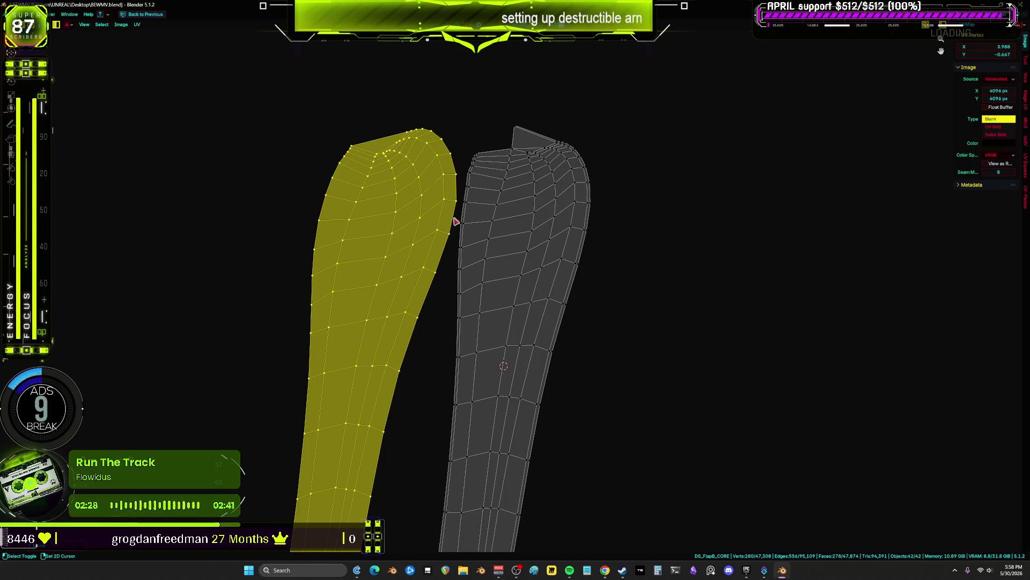
- Switch to vertex selection and snap the first left-edge vertex onto the right island's edge
scroll(469, 322, up, 5)
key(1)
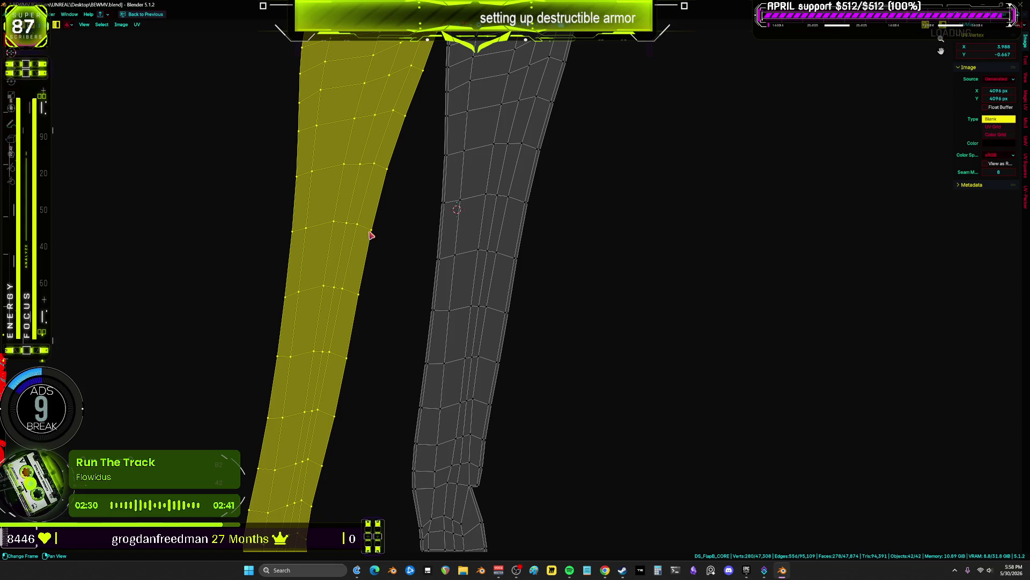
key(g)
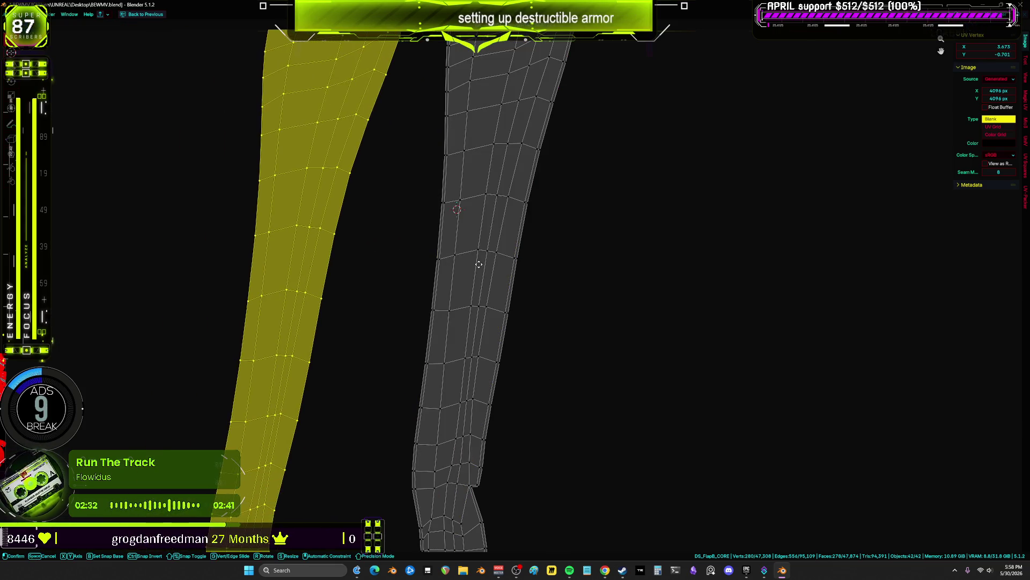
key(Escape)
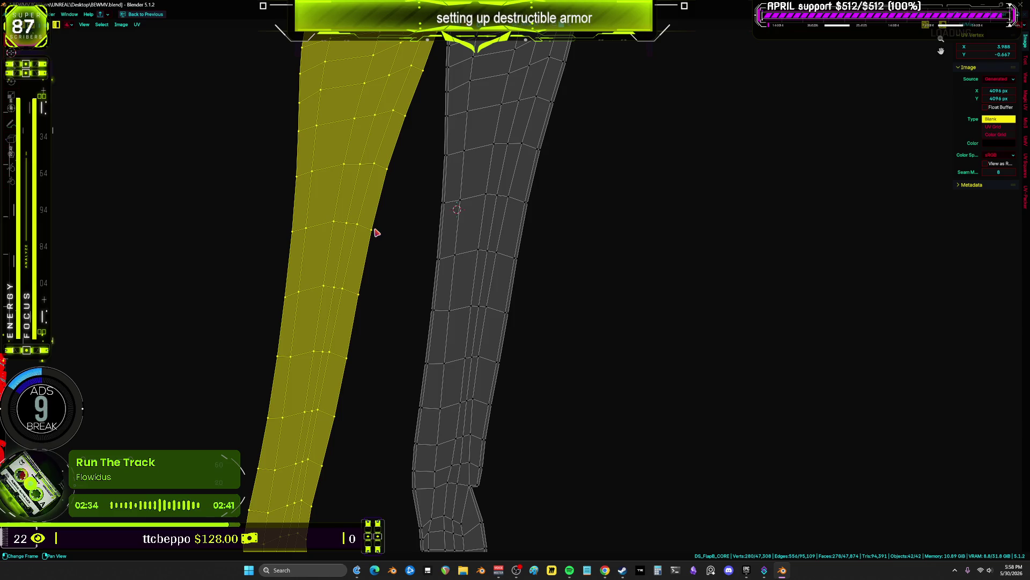
click(373, 233)
key(g)
click(517, 262)
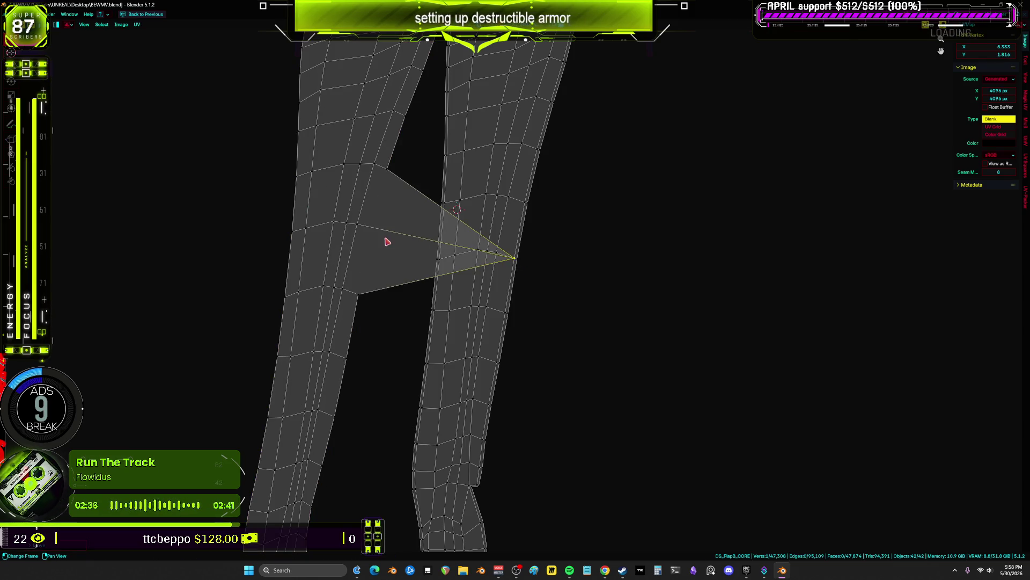
- Snap the next two strip vertices onto the right island's edge
click(488, 253)
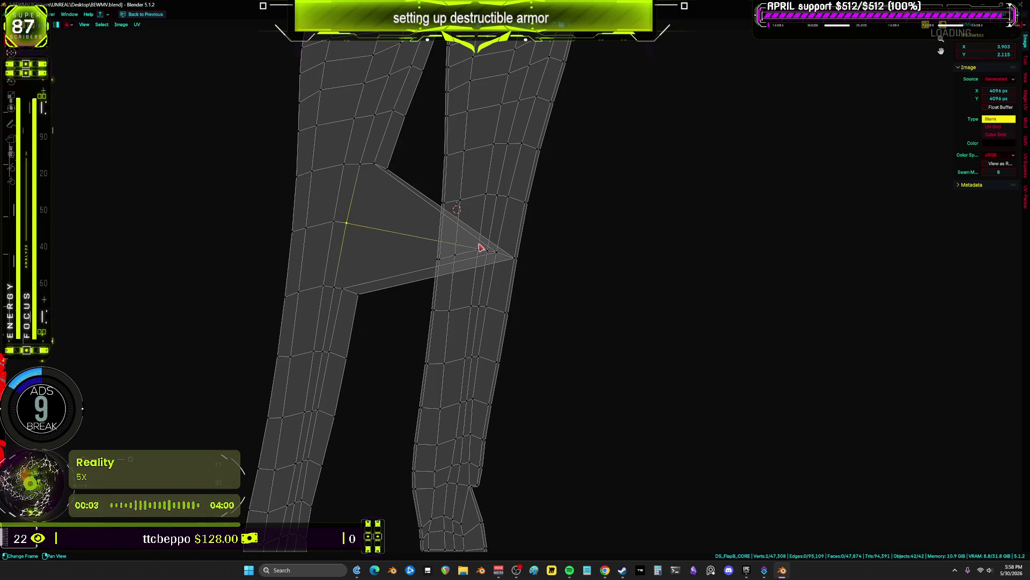
key(g)
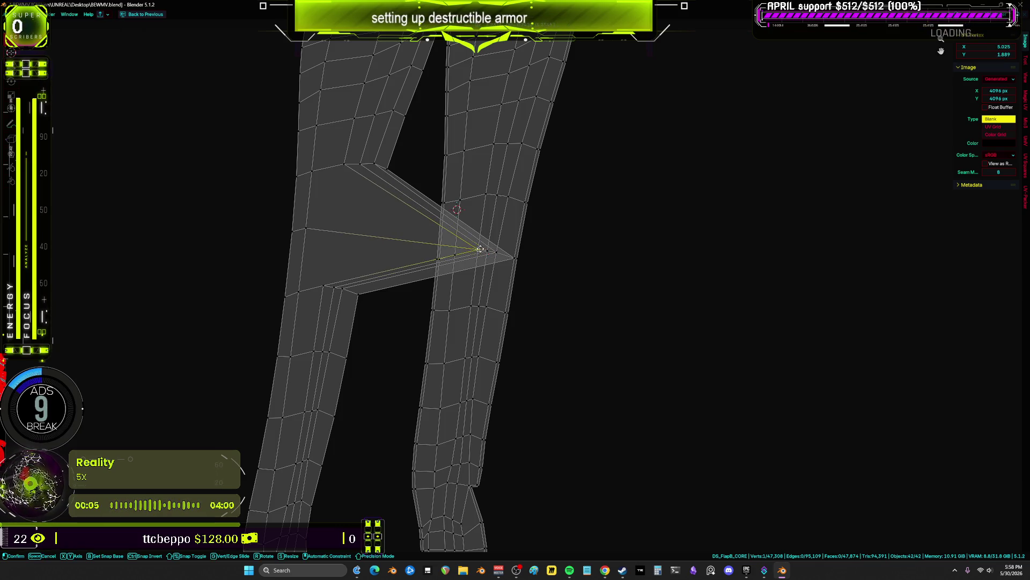
click(480, 249)
click(454, 251)
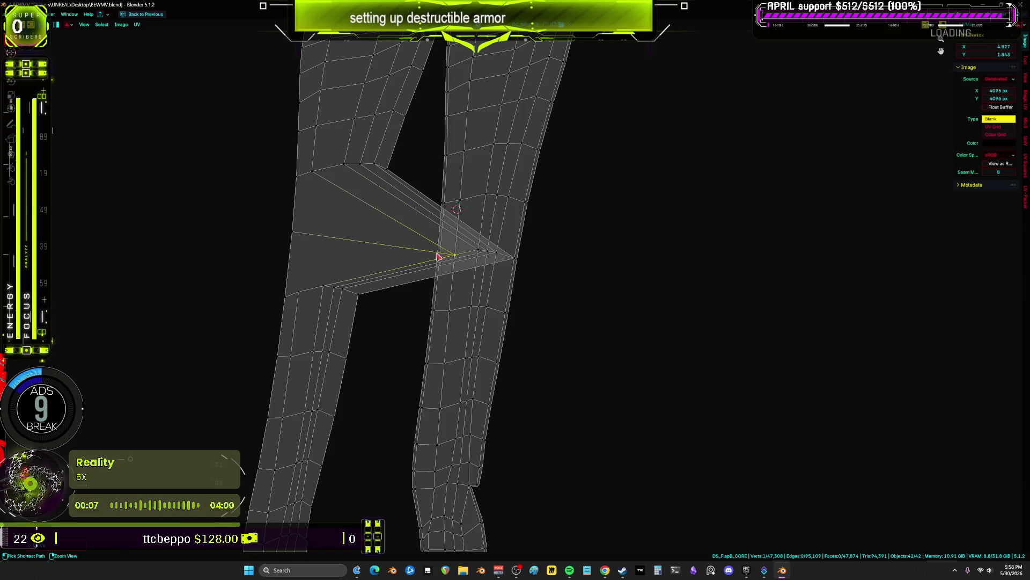
key(g)
click(322, 297)
middle_drag(413, 285, 421, 223)
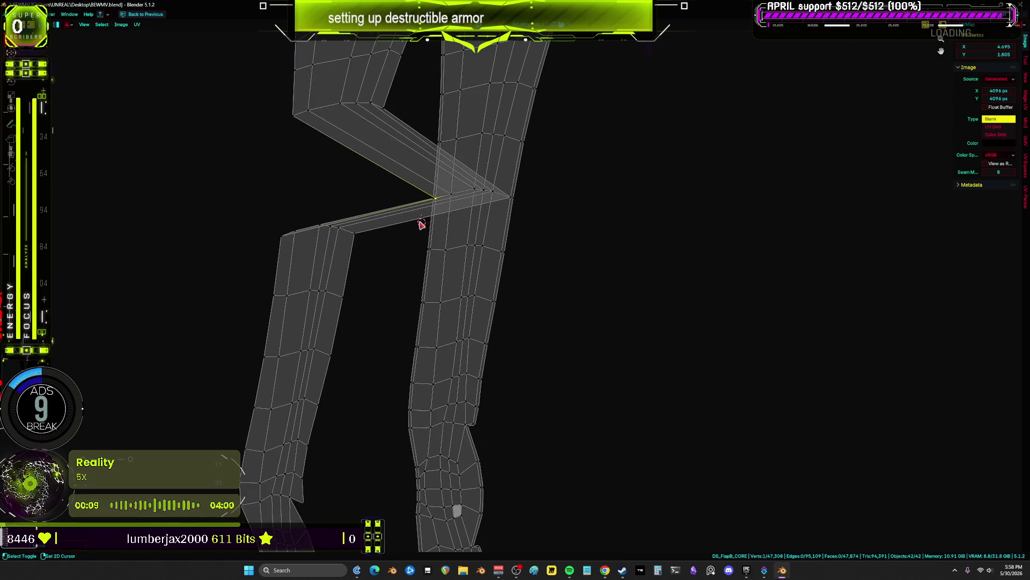
key(g)
- Snap the following left-edge vertices onto matching right-island vertices and the leg's inner corner
click(498, 250)
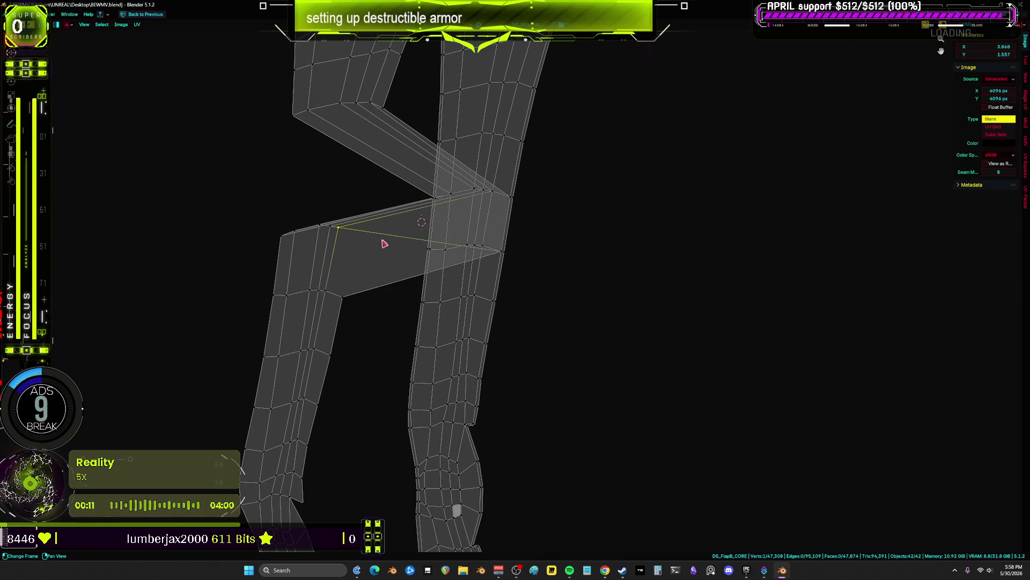
click(482, 245)
click(475, 245)
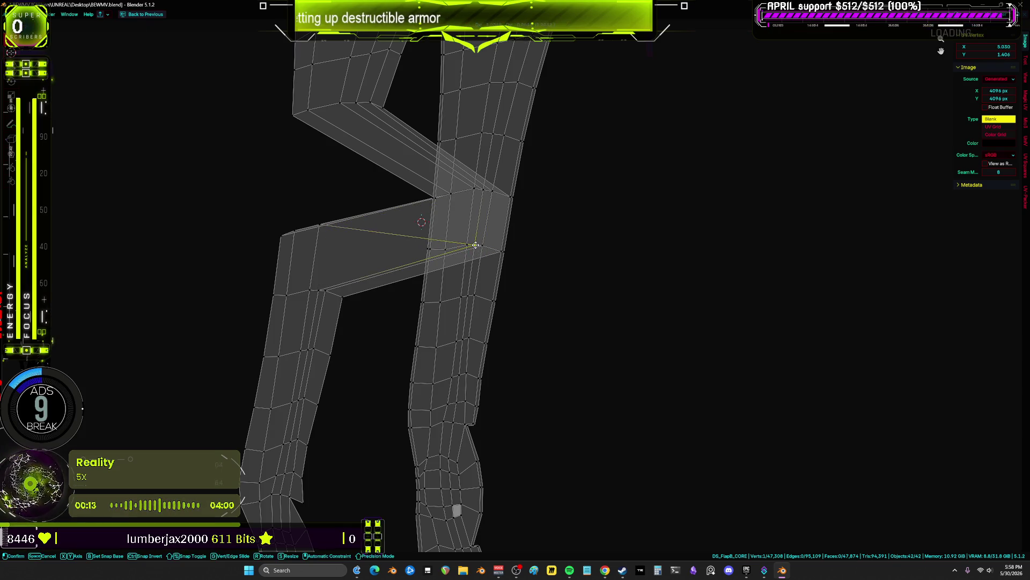
key(g)
click(468, 245)
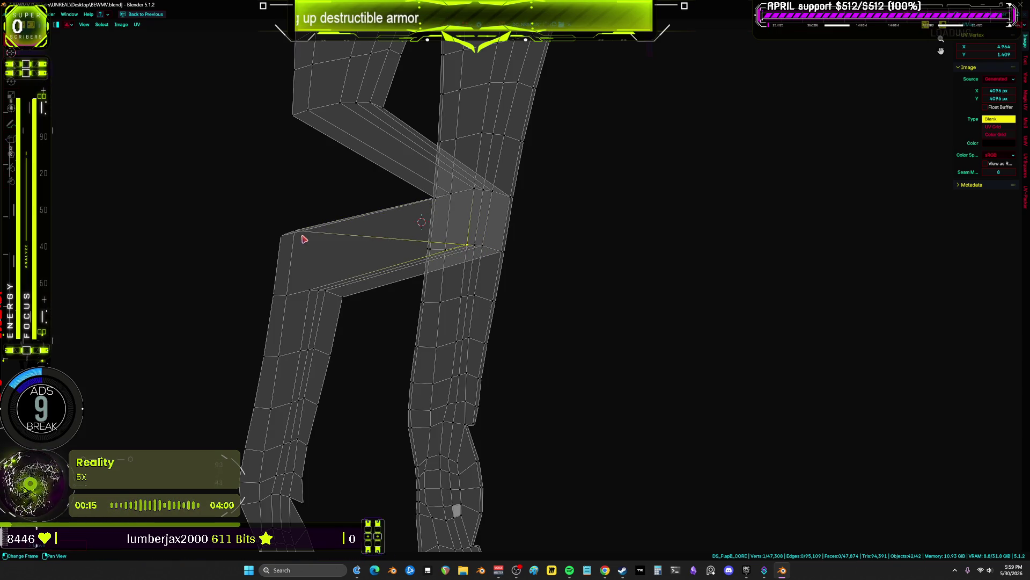
key(g)
click(441, 255)
key(g)
click(342, 294)
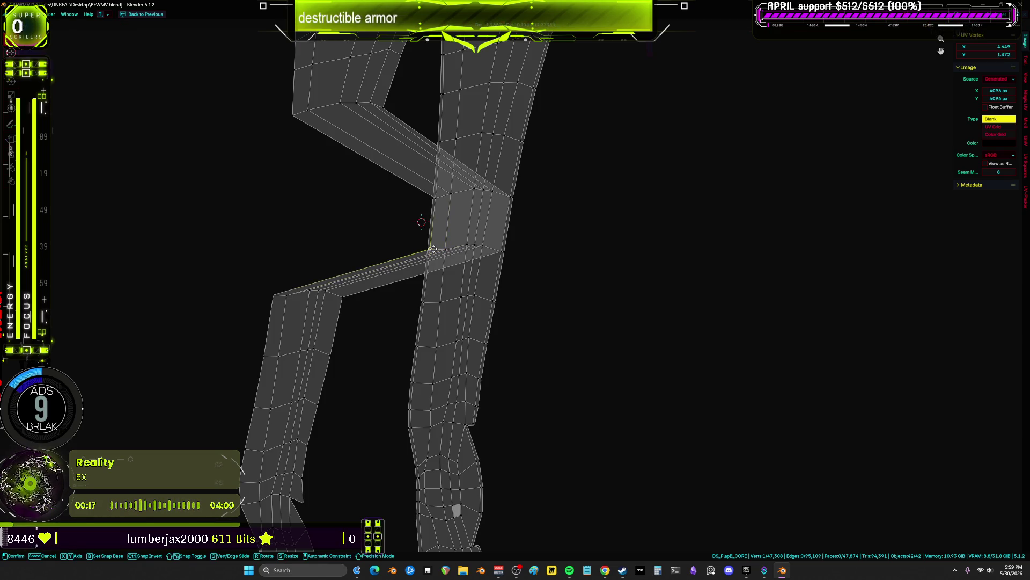
- Snap the remaining upper strip vertices onto their matching island vertices
shift+scroll(424, 225, down, 3)
click(487, 204)
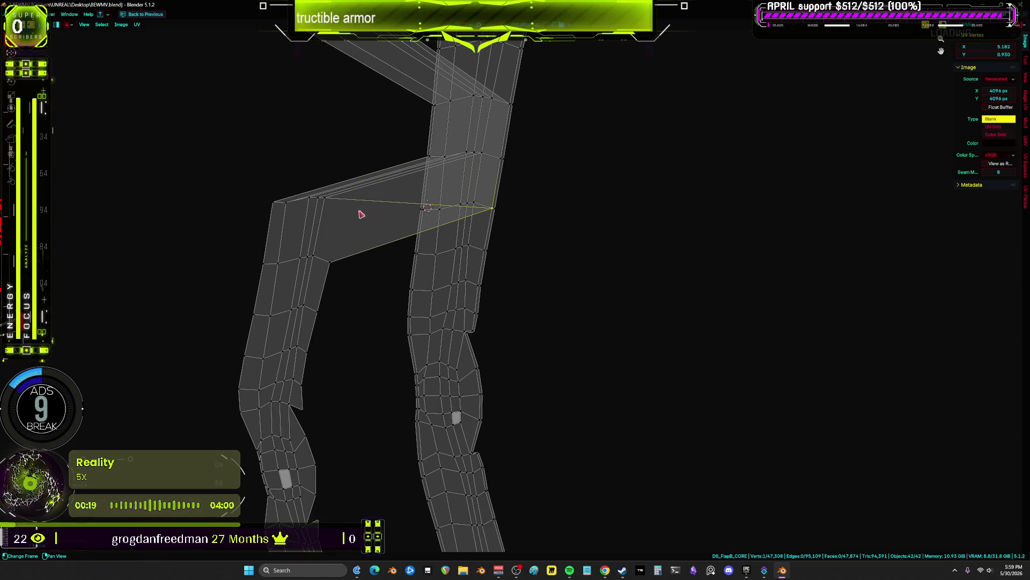
key(g)
ctrl+click(476, 205)
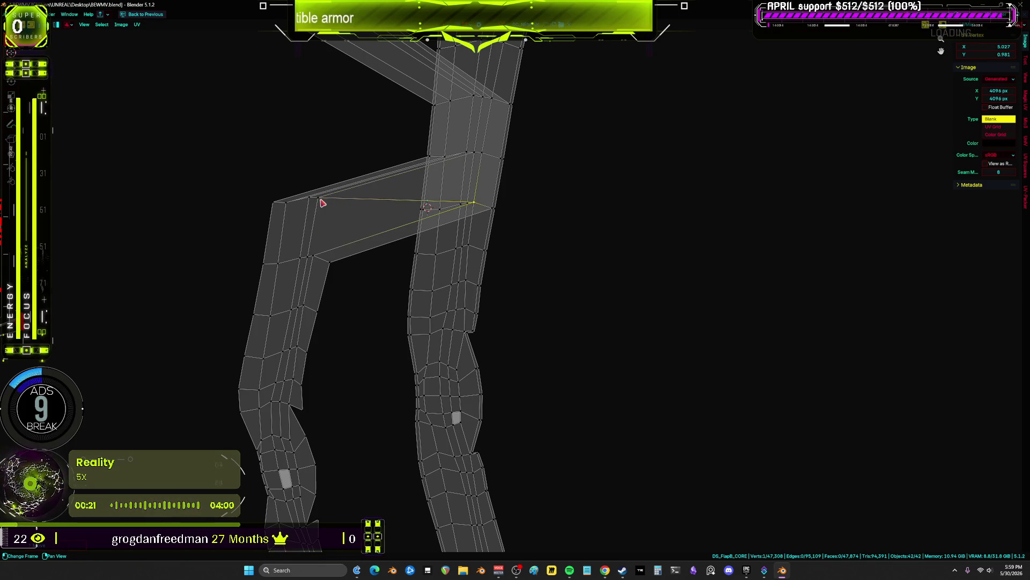
key(g)
ctrl+click(465, 207)
key(g)
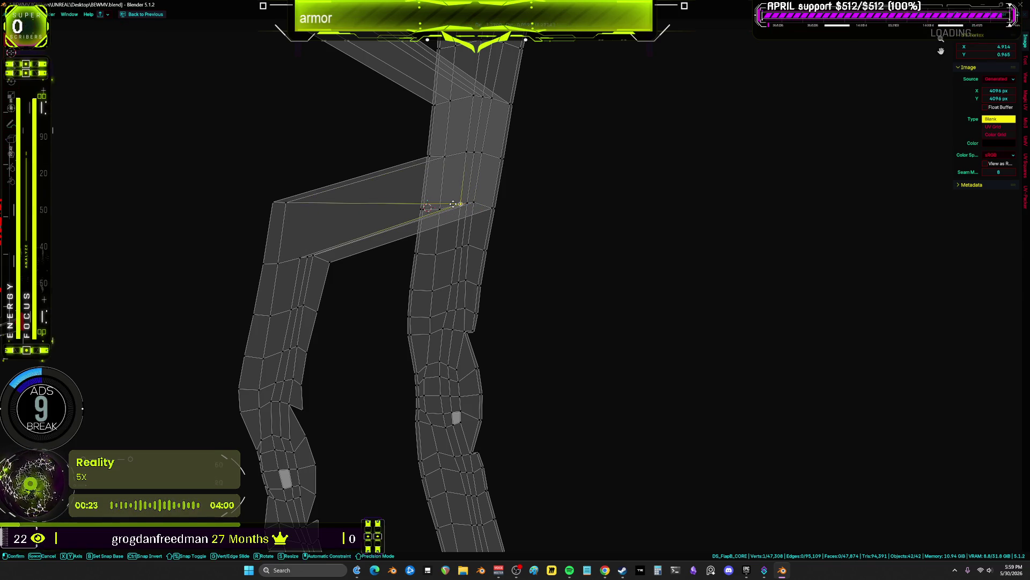
ctrl+click(460, 205)
click(274, 203)
key(g)
ctrl+click(433, 209)
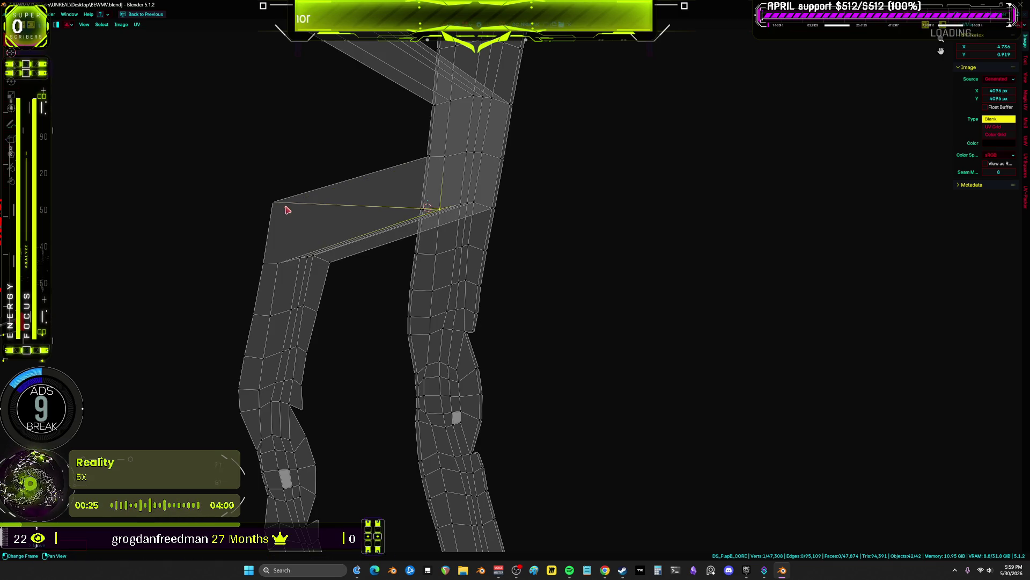
- Select the far end of the bridging strip and place it onto the leg island
ctrl+click(424, 208)
mouse_move(424, 208)
middle_down()
mouse_move(413, 188)
mouse_move(300, 252)
middle_up()
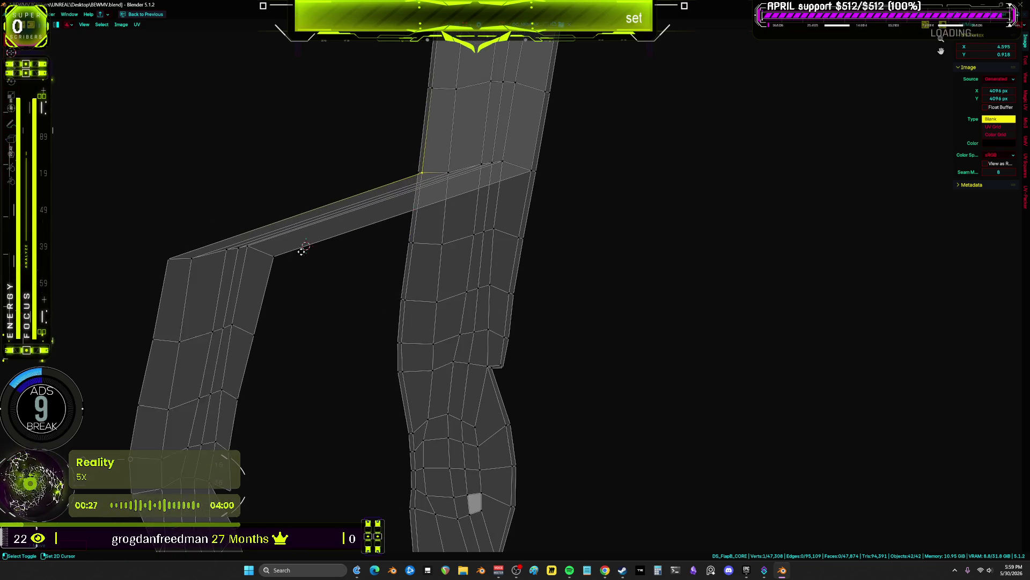
scroll(304, 306, up, 2)
drag(320, 299, 165, 243)
key(g)
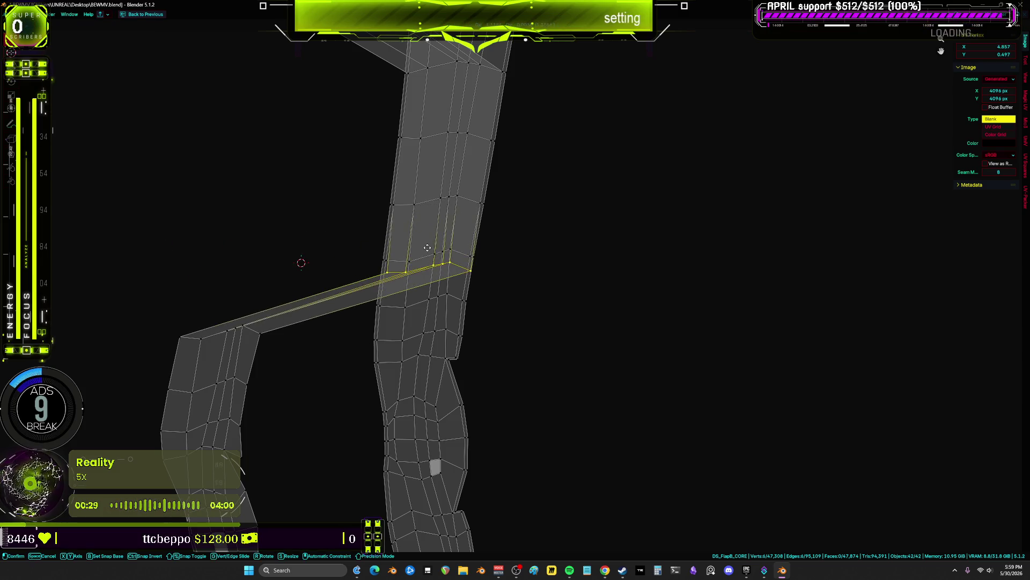
click(471, 260)
- Move the strip's lower corner vertex up and left onto its neighbouring vertex
scroll(471, 261, up, 3)
key(g)
ctrl+click(468, 267)
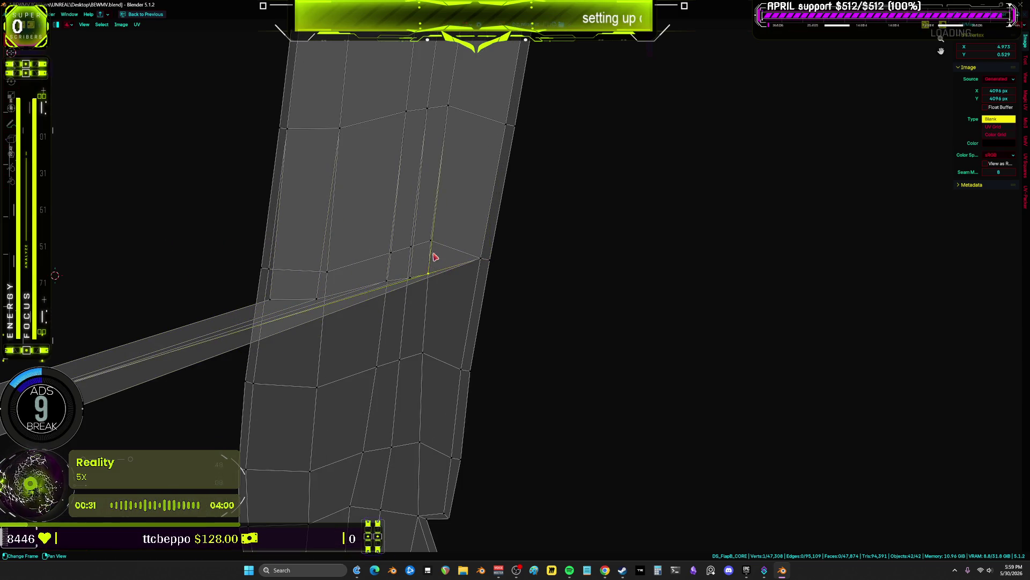
key(g)
ctrl+click(319, 297)
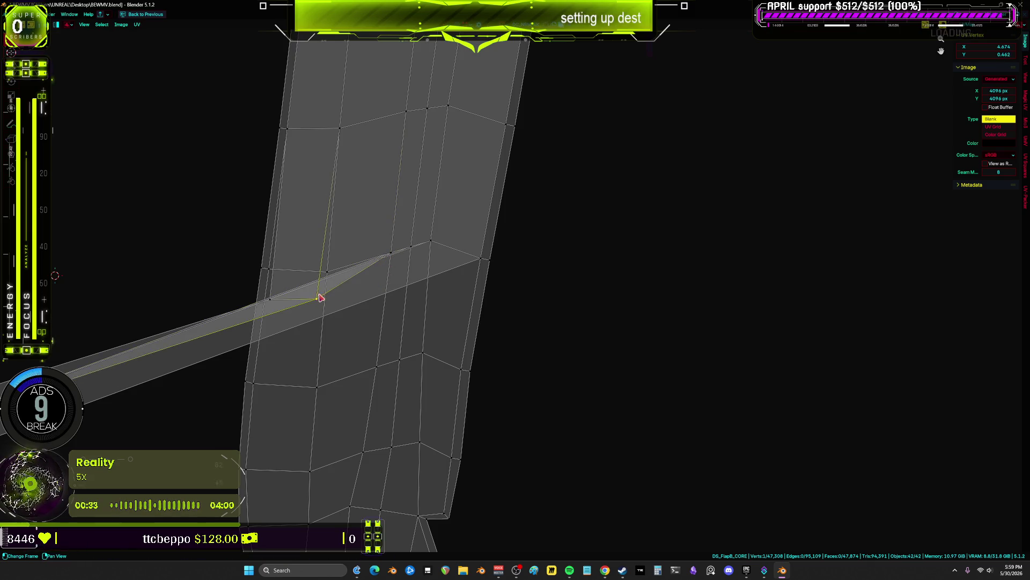
key(g)
ctrl+click(271, 274)
- Shift the vertex loop across the bridge, then snap the column's corner vertex leftward onto an existing vertex
scroll(425, 223, down, 5)
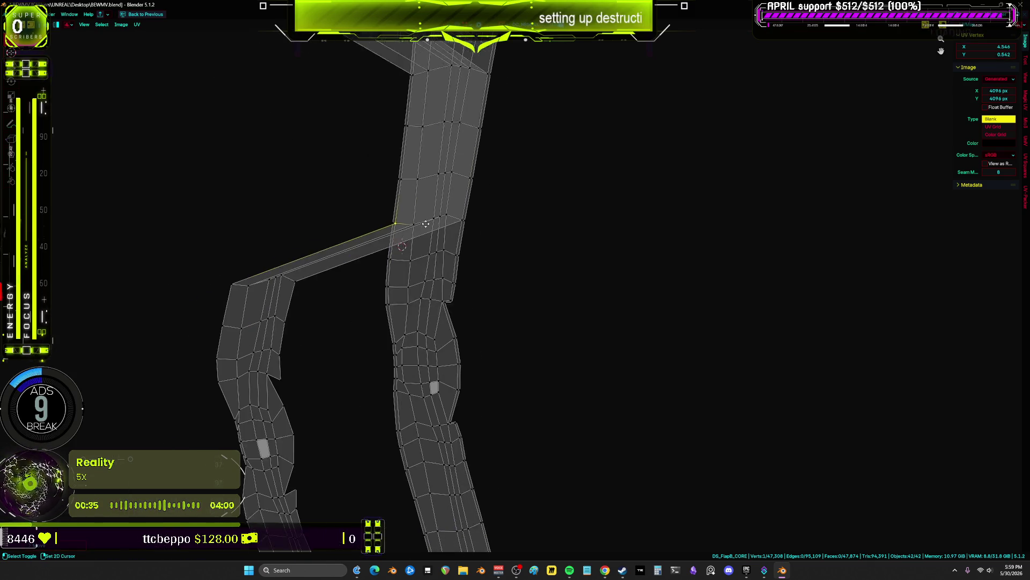
alt+click(276, 263)
scroll(533, 219, up, 2)
key(g)
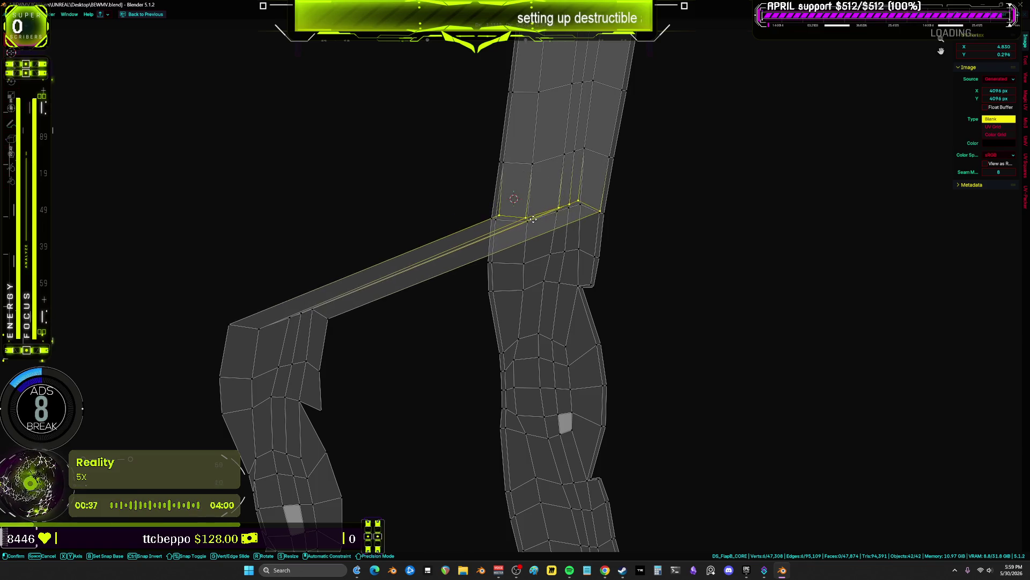
click(584, 218)
scroll(583, 214, up, 3)
click(595, 242)
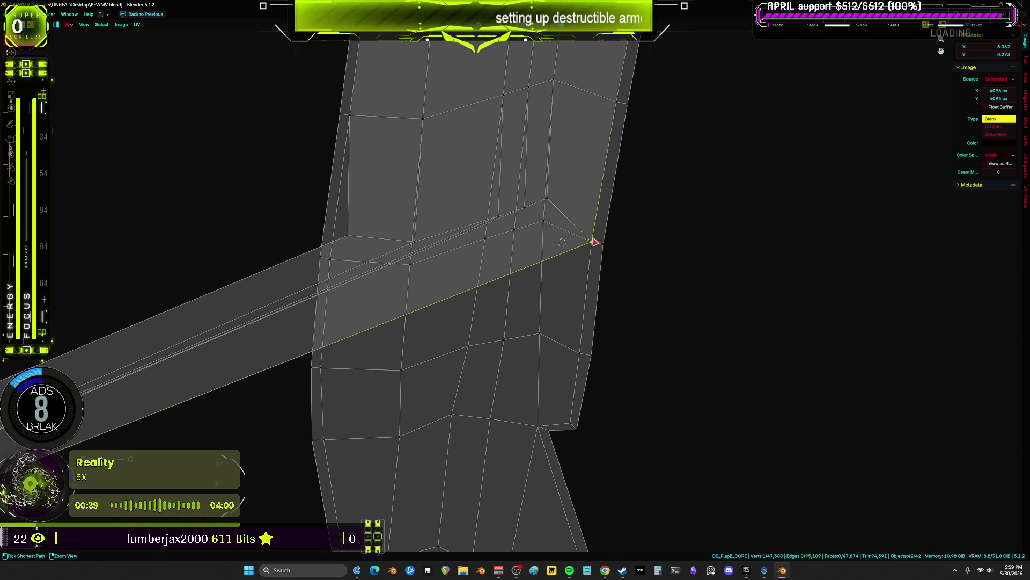
key(g)
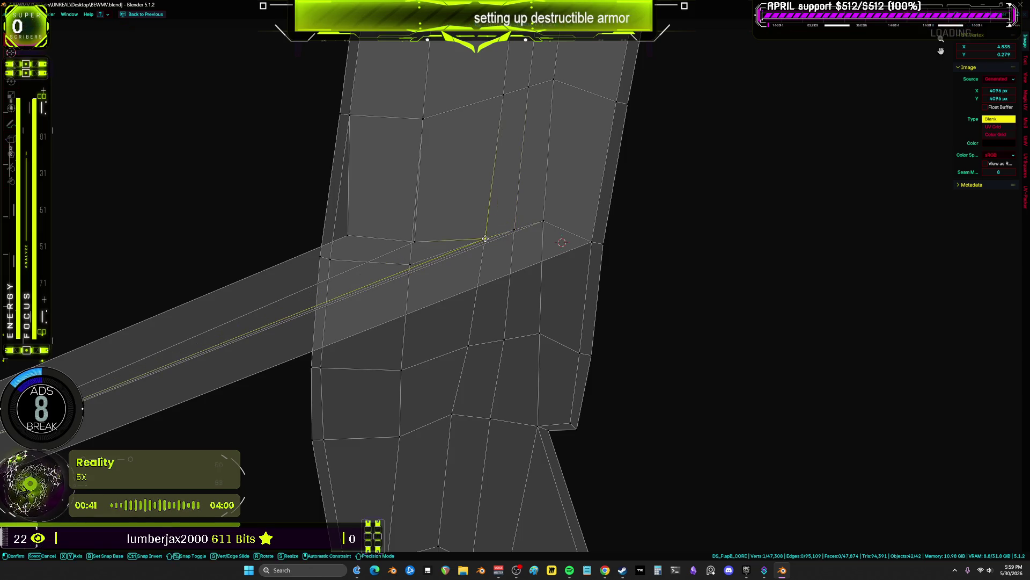
click(410, 264)
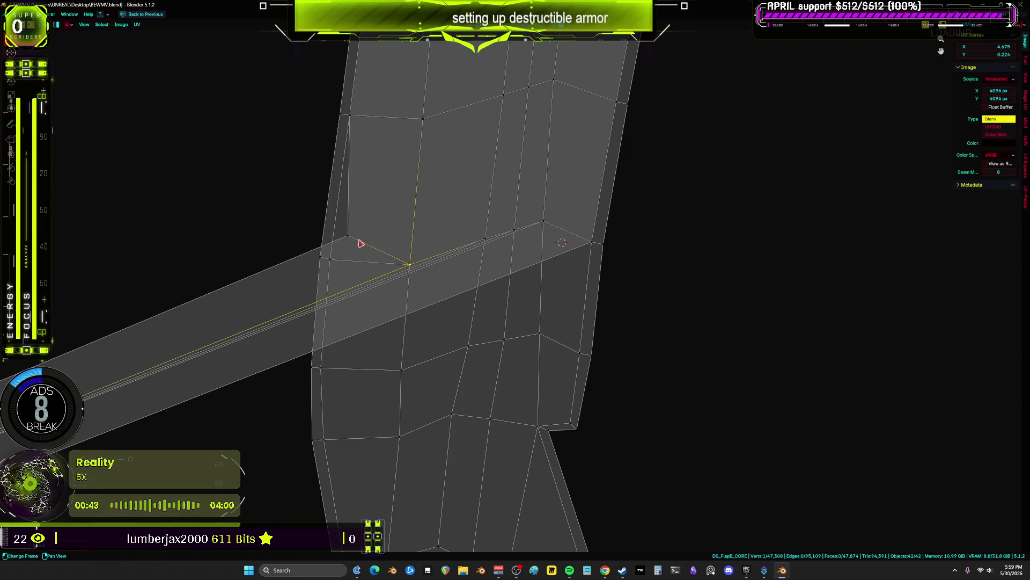
- Snap further strip vertices onto their neighbours along the edge
scroll(360, 243, down, 5)
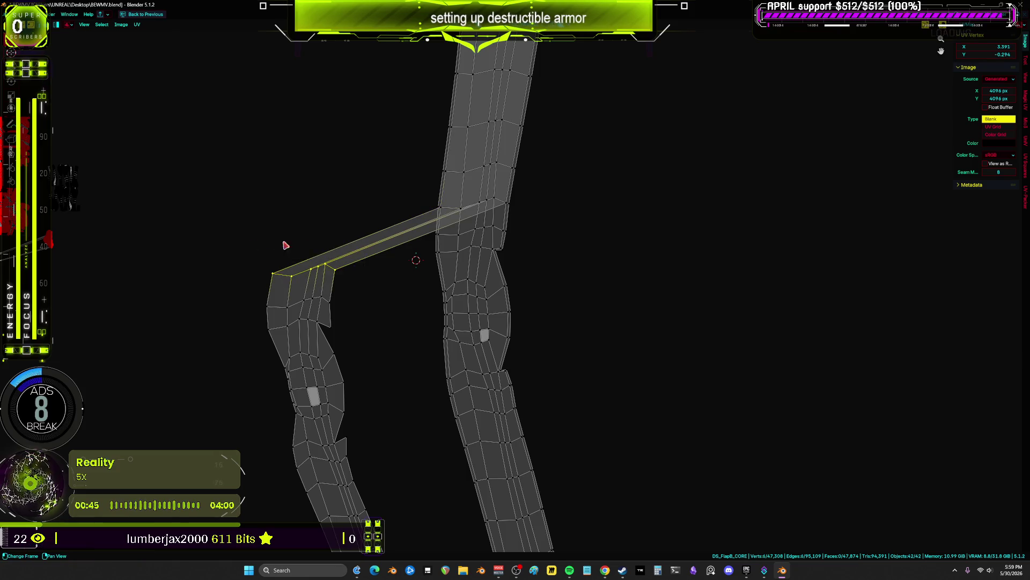
scroll(285, 245, up, 5)
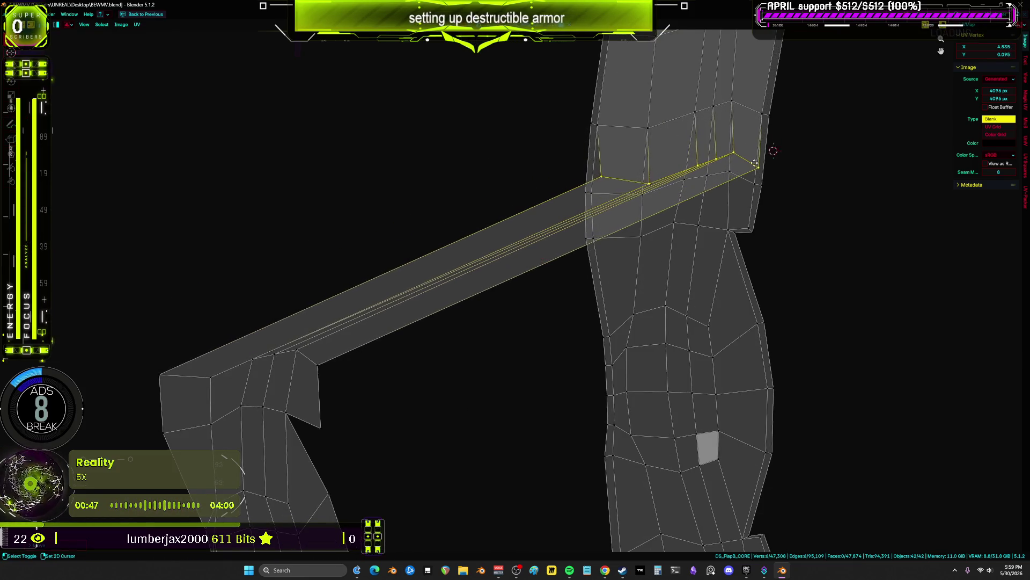
scroll(755, 163, up, 3)
key(g)
click(543, 222)
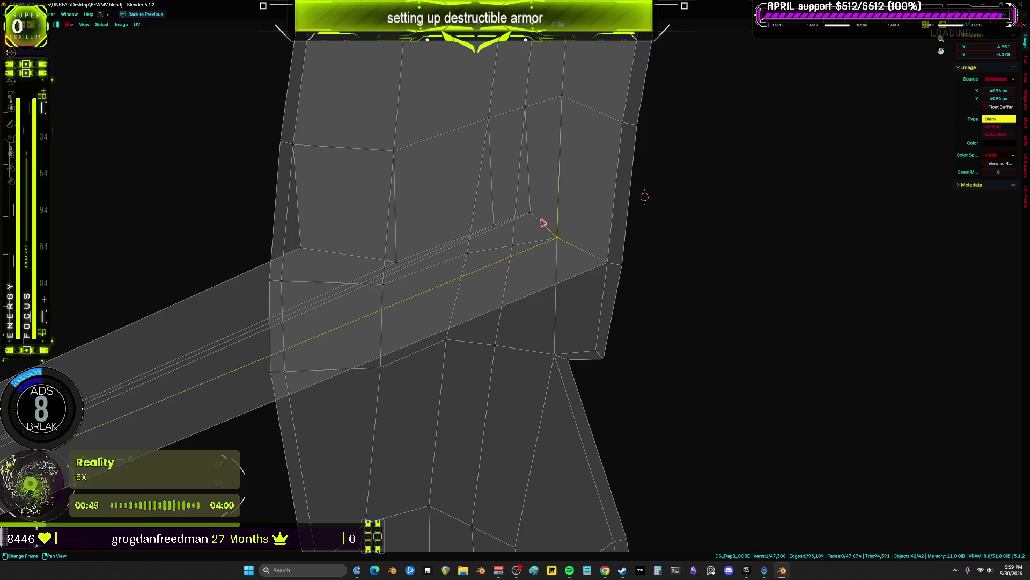
key(g)
click(512, 245)
key(g)
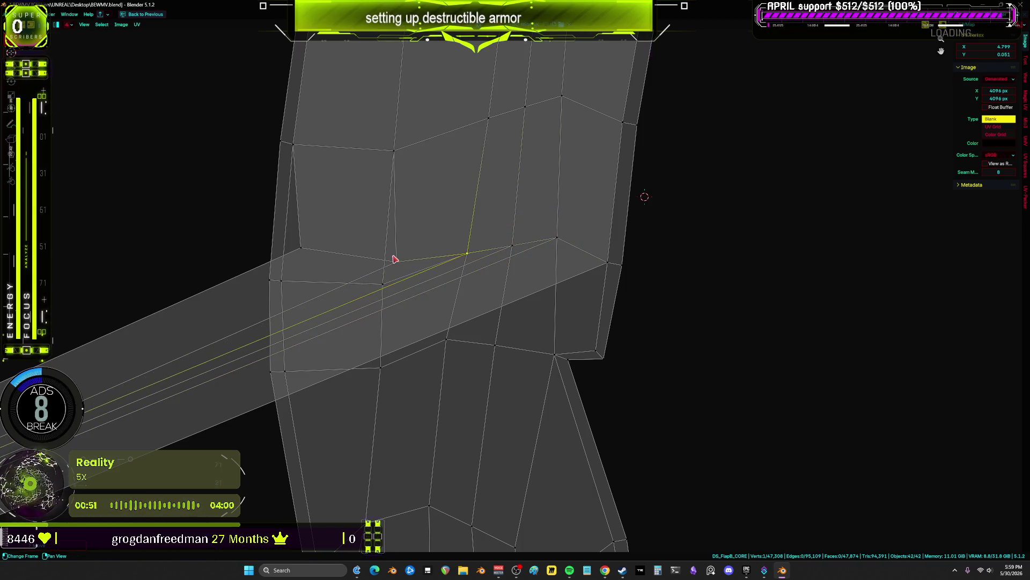
click(290, 277)
- Select the edge loop at the strip joint and snap a vertex onto the upper-right vertex
scroll(317, 299, down, 6)
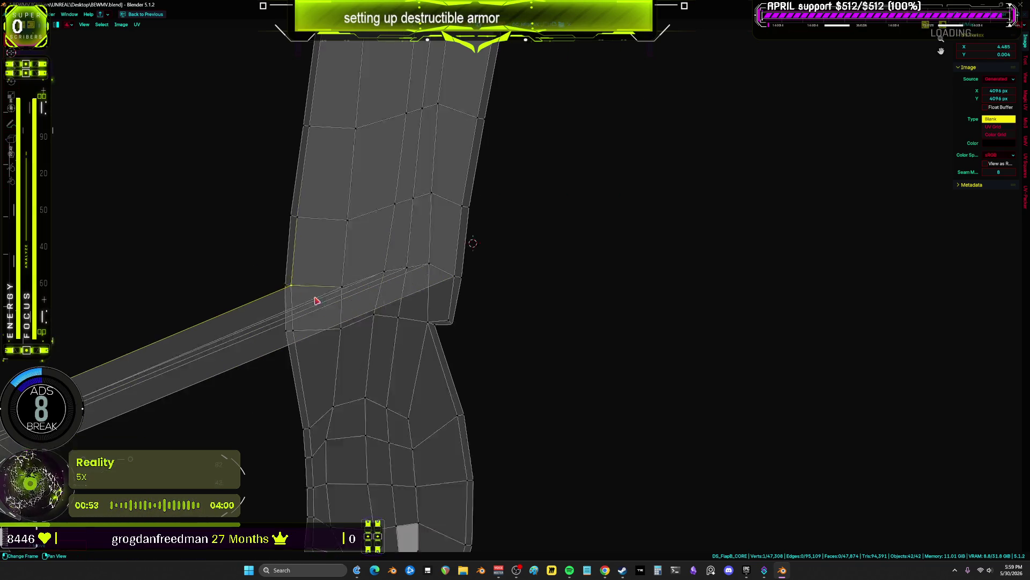
middle_drag(337, 227, 338, 227)
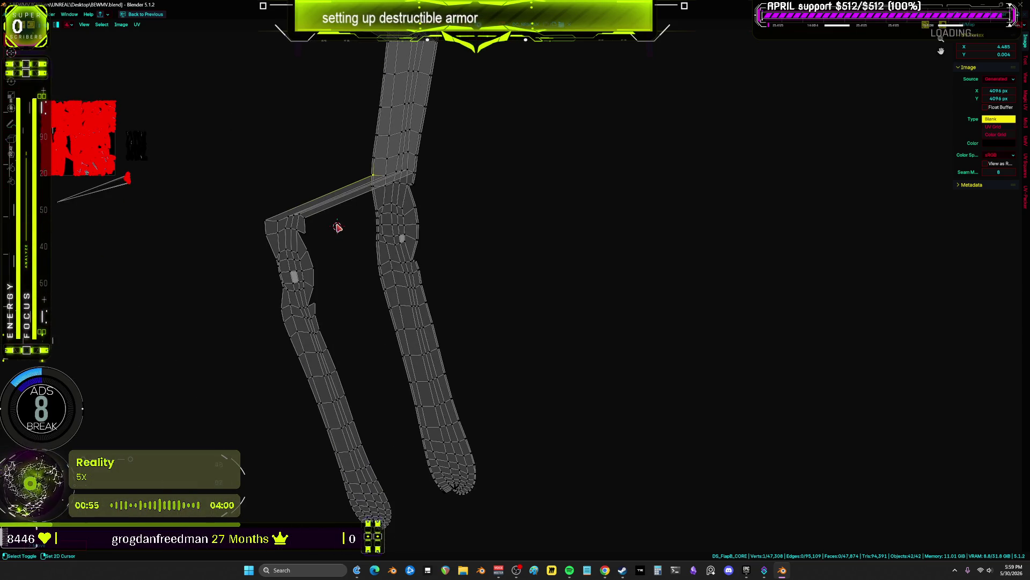
scroll(257, 193, up, 3)
alt+click(515, 163)
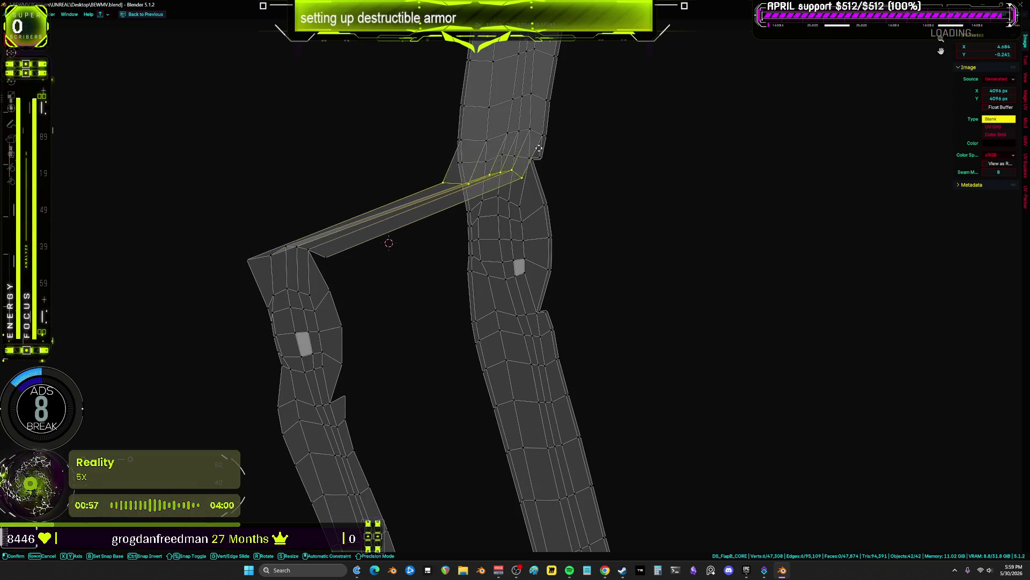
scroll(558, 144, up, 6)
shift+right_click(470, 233)
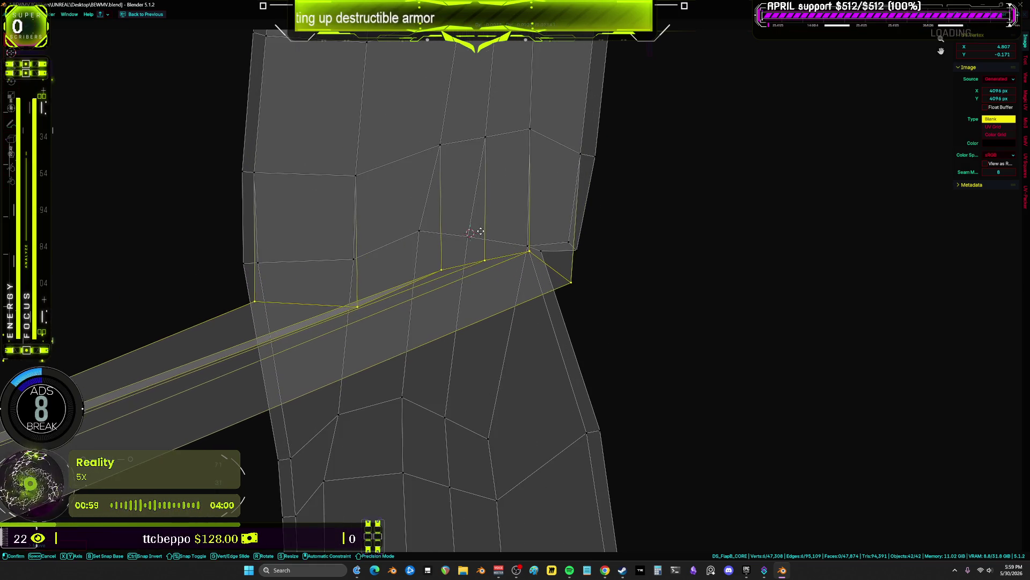
ctrl+drag(260, 292, 264, 273)
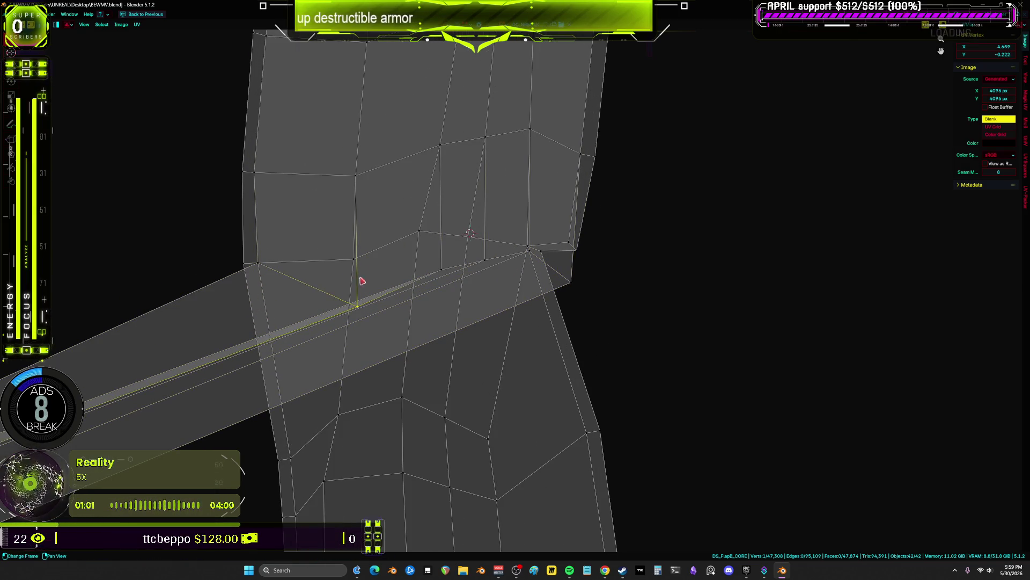
key(g)
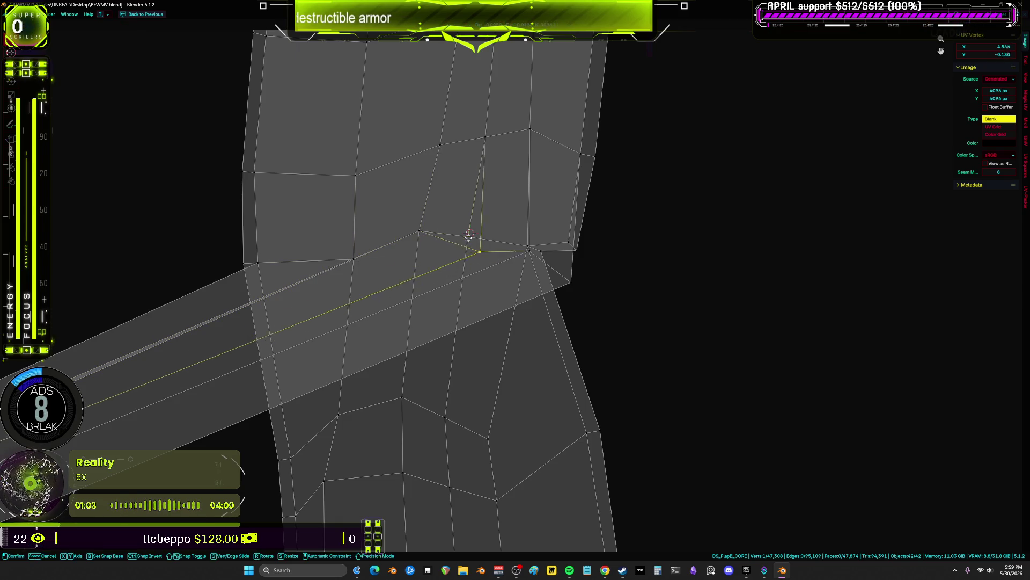
click(529, 248)
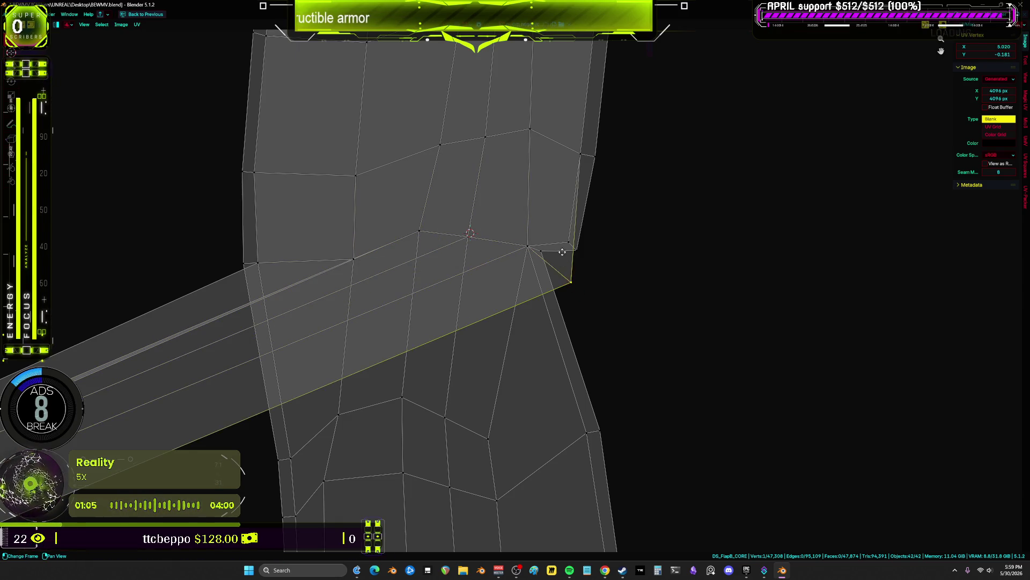
- Clear the selection and drag the strip's end vertex onto the right leg island's upper edge
scroll(562, 252, down, 5)
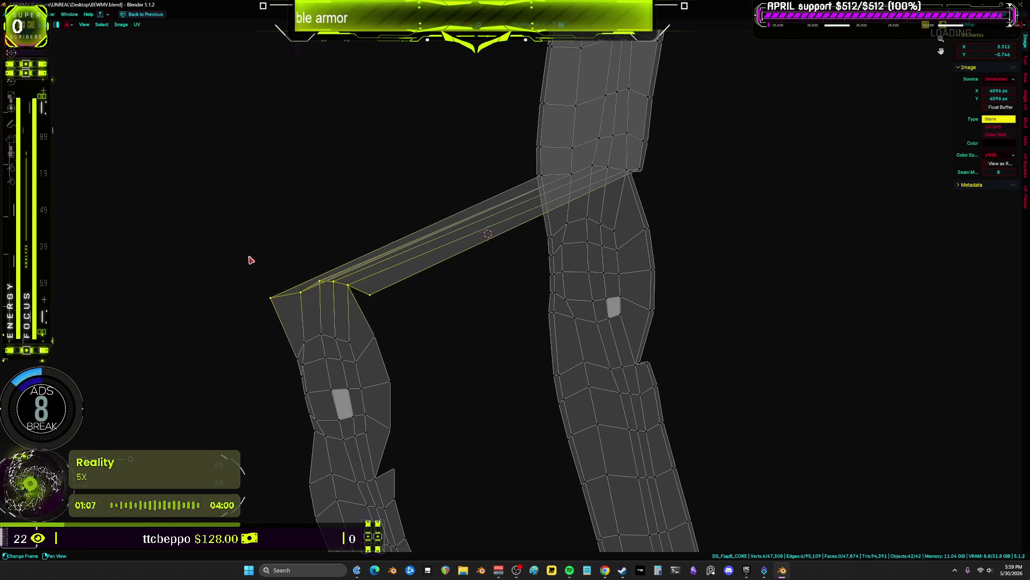
shift+right_click(576, 184)
scroll(532, 230, up, 3)
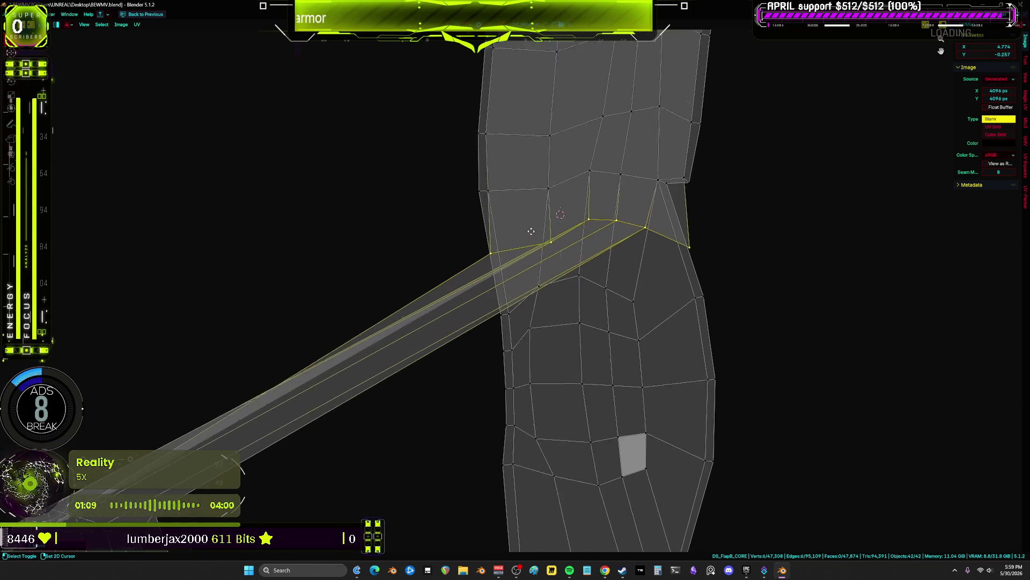
mouse_move(531, 231)
middle_down()
mouse_move(543, 237)
mouse_move(546, 284)
mouse_move(522, 280)
middle_up()
key(alt+a)
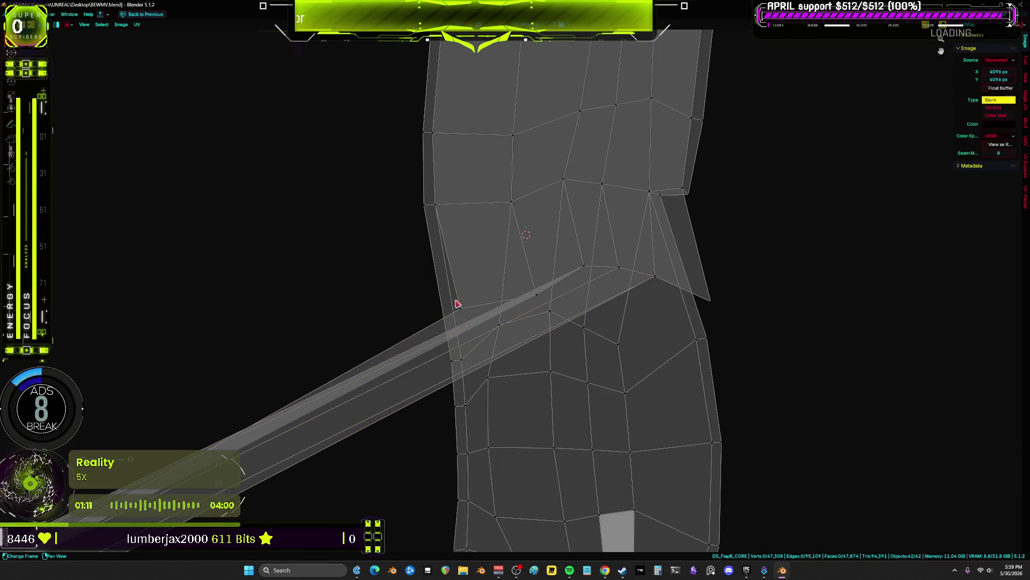
ctrl+click(499, 325)
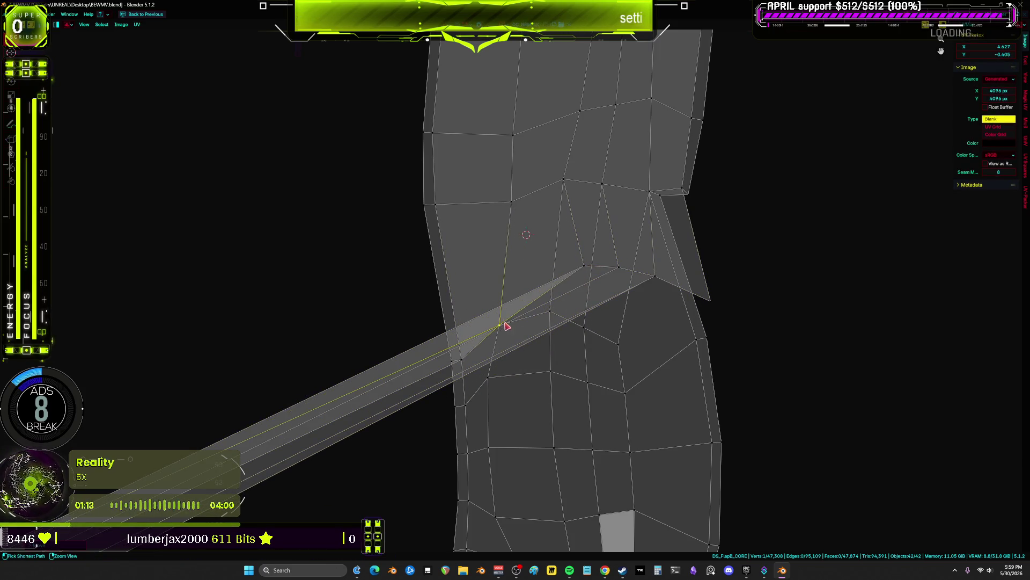
key(g)
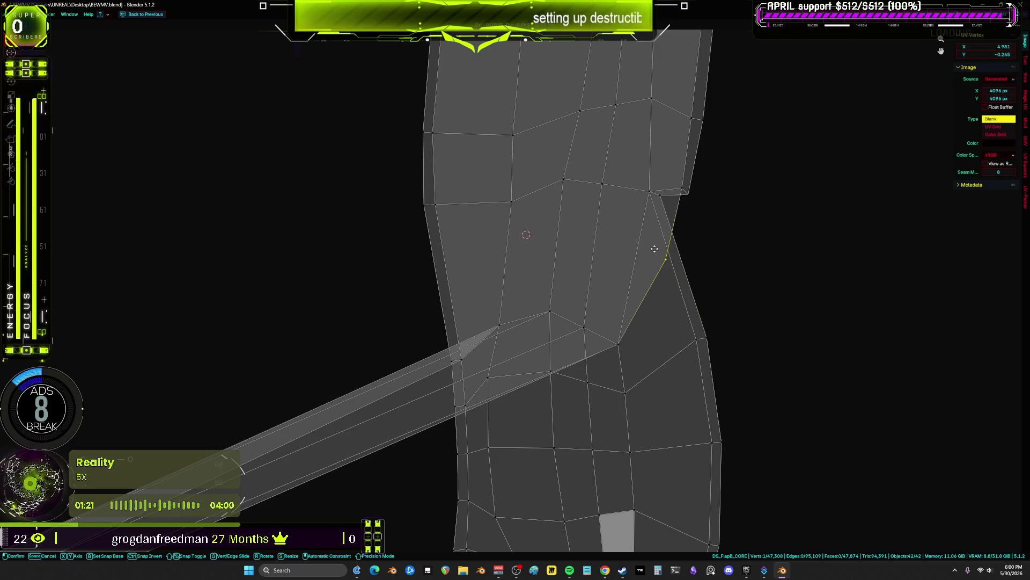
click(704, 251)
scroll(714, 262, down, 3)
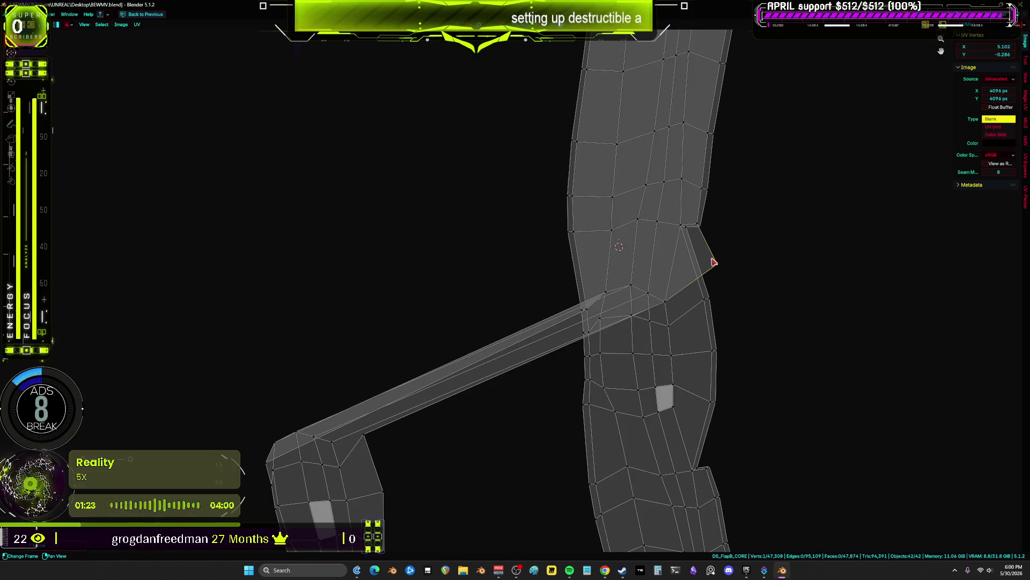
scroll(714, 262, down, 2)
scroll(456, 343, up, 2)
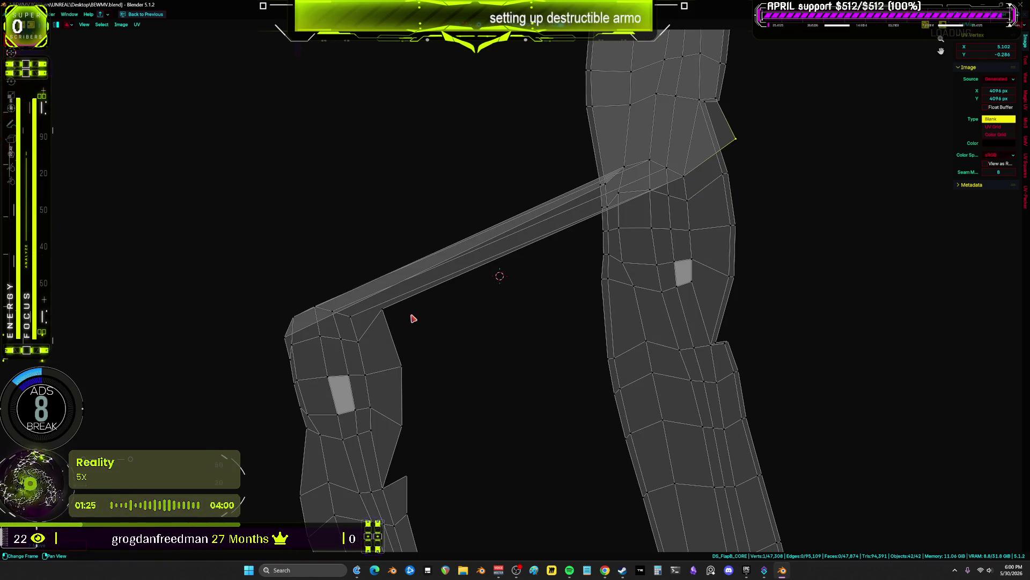
scroll(413, 319, down, 5)
- Box-select the entire left leg island and move it up and to the right
drag(511, 470, 432, 515)
mouse_move(467, 483)
shift+mouse_down()
mouse_move(459, 419)
mouse_move(397, 325)
shift+mouse_up()
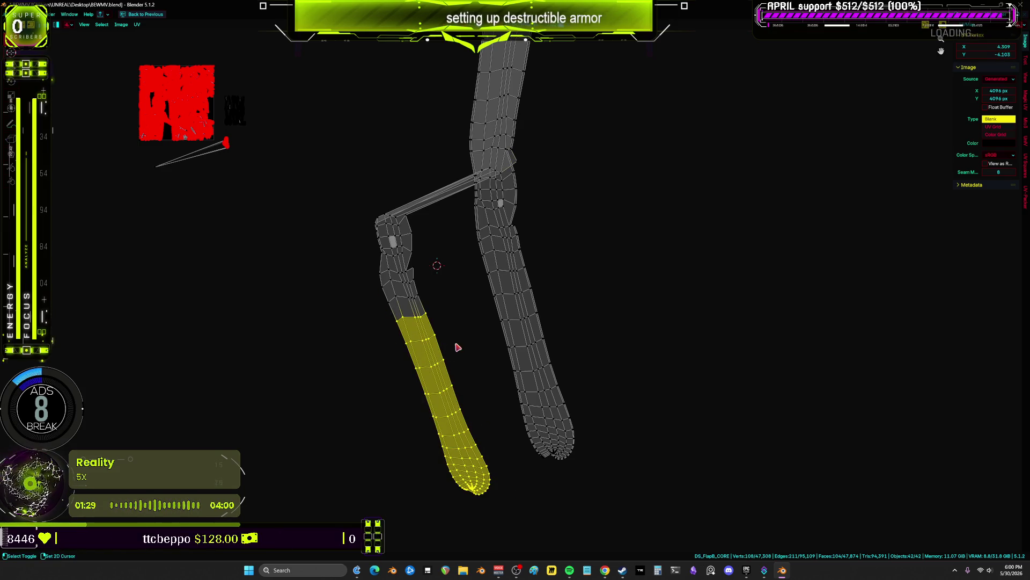
shift+drag(456, 345, 346, 210)
key(g)
click(504, 173)
- Zoom in on the joint between the islands and select vertices along the left island's edge
scroll(546, 200, up, 4)
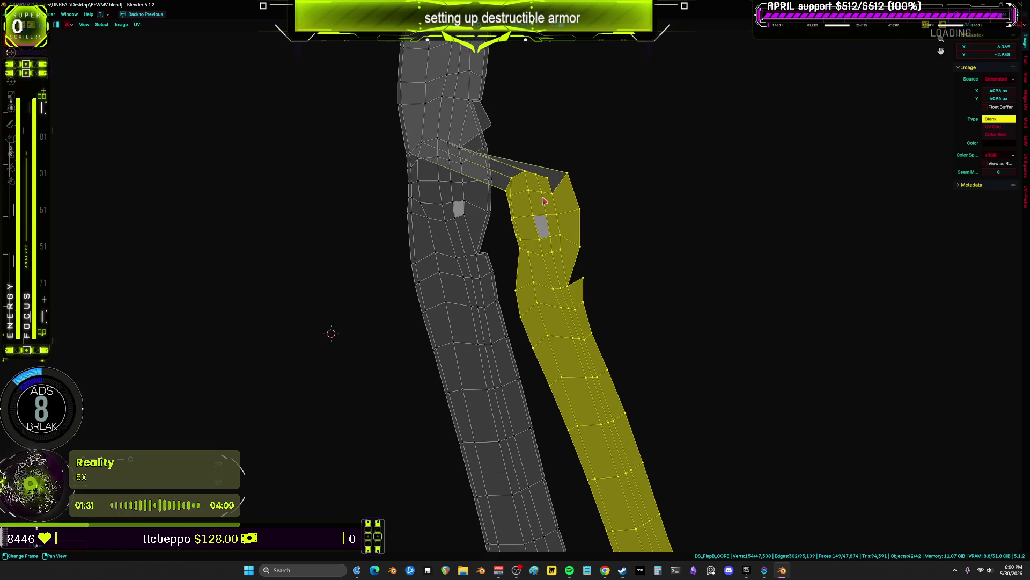
middle_drag(574, 256, 582, 287)
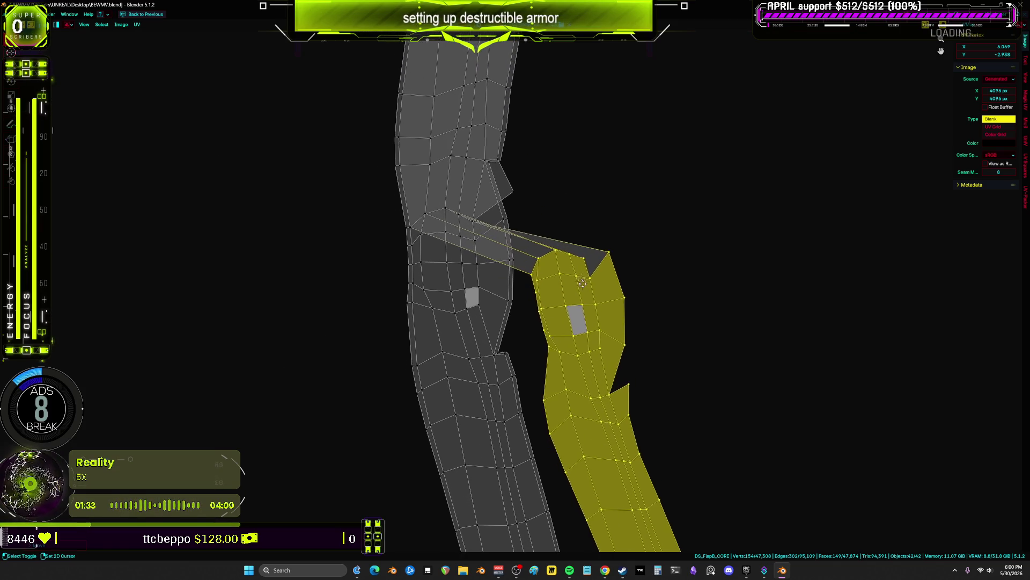
scroll(526, 278, up, 1)
click(531, 278)
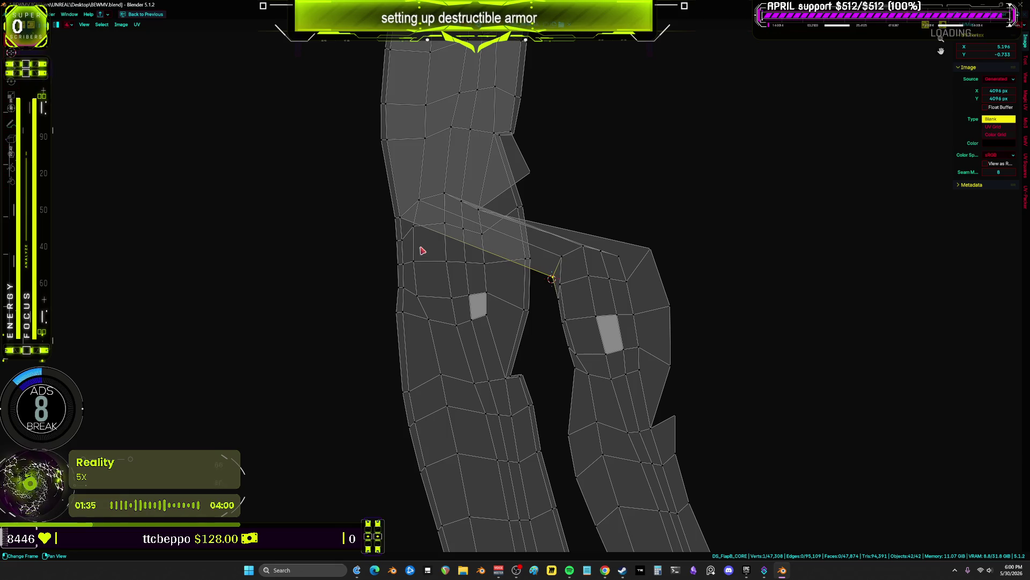
click(404, 241)
- Move a sliver vertex down the left island's edge and snap it onto the neighbouring vertex
click(403, 265)
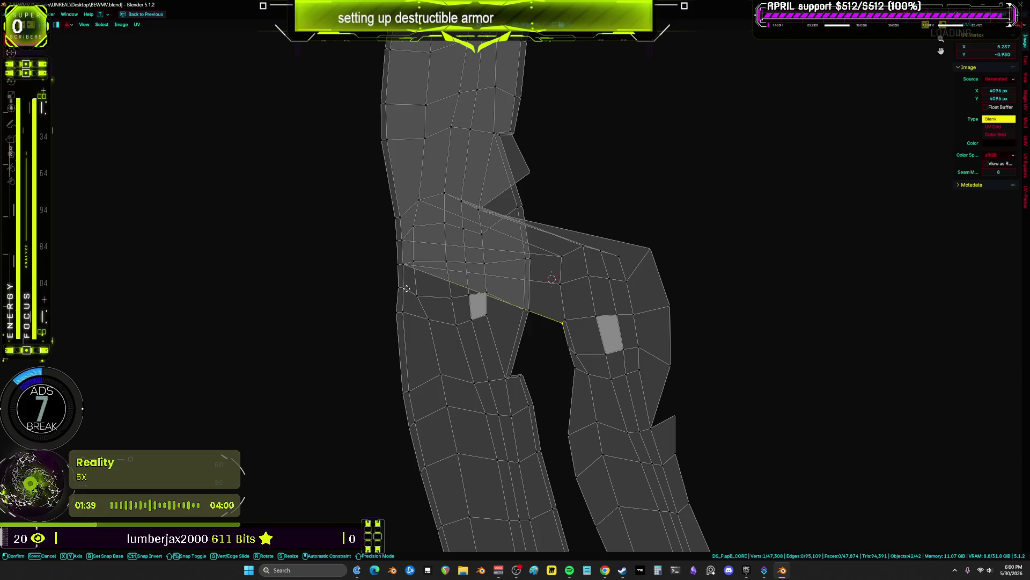
key(g)
click(407, 290)
key(ctrl+z)
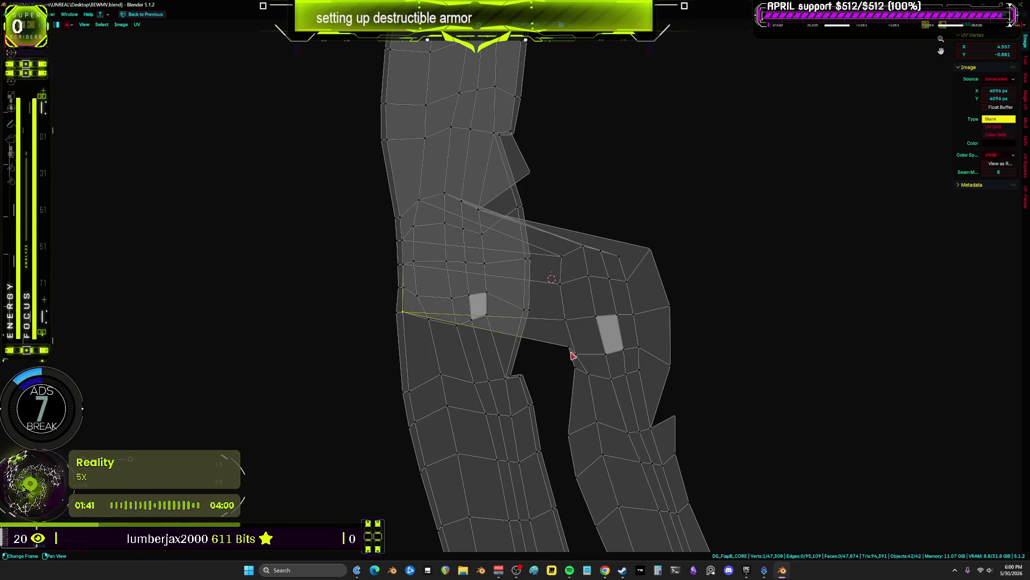
key(g)
click(410, 391)
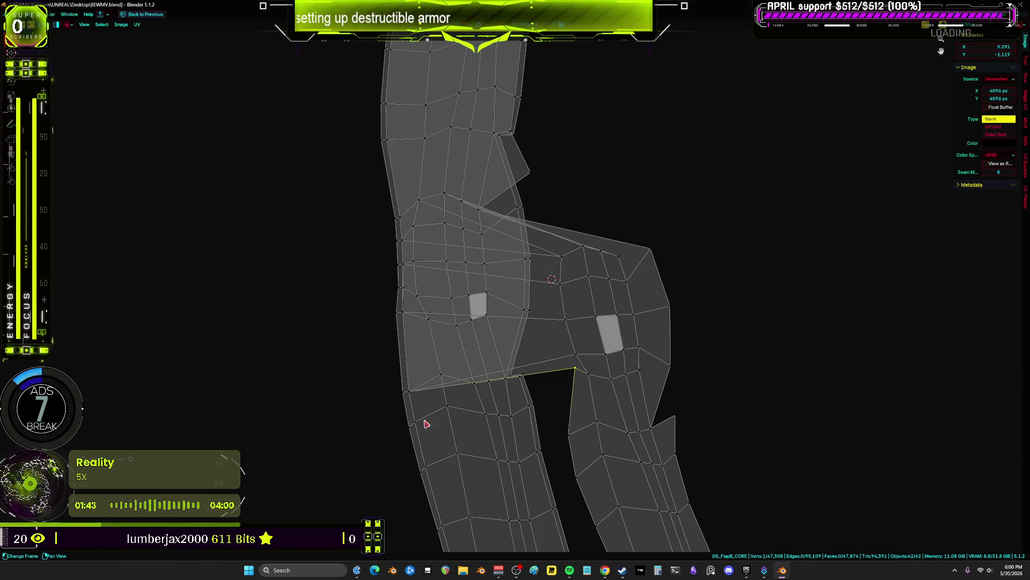
key(g)
ctrl+click(418, 424)
- Snap the next sliver vertices onto matching vertices on the left island's border
key(g)
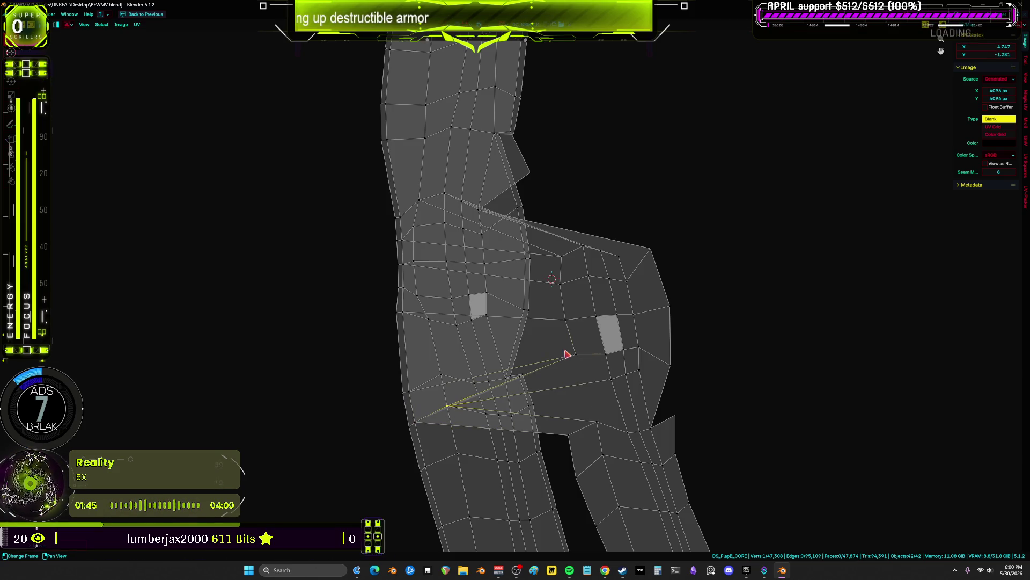
ctrl+click(445, 376)
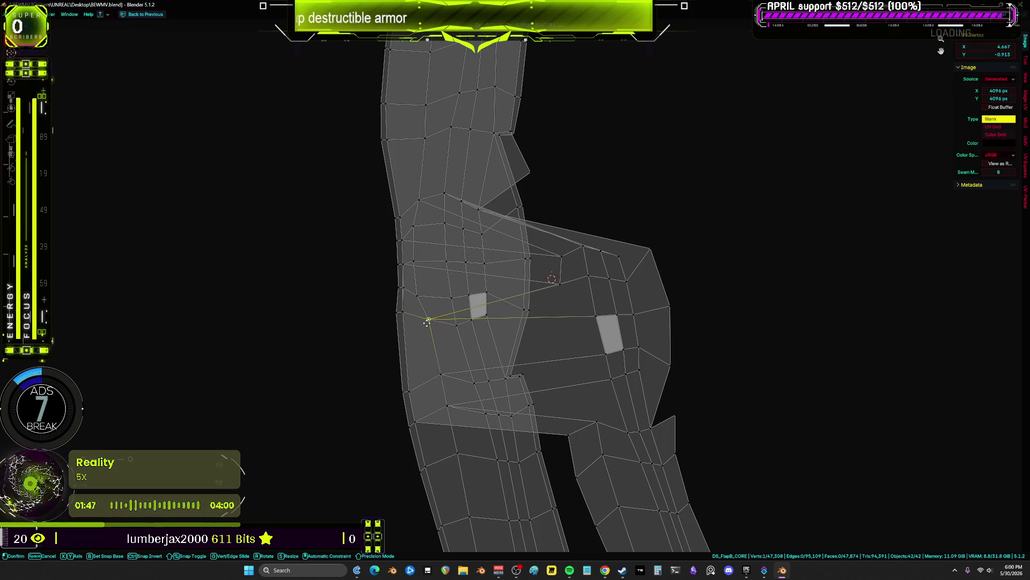
click(561, 284)
key(g)
ctrl+click(425, 294)
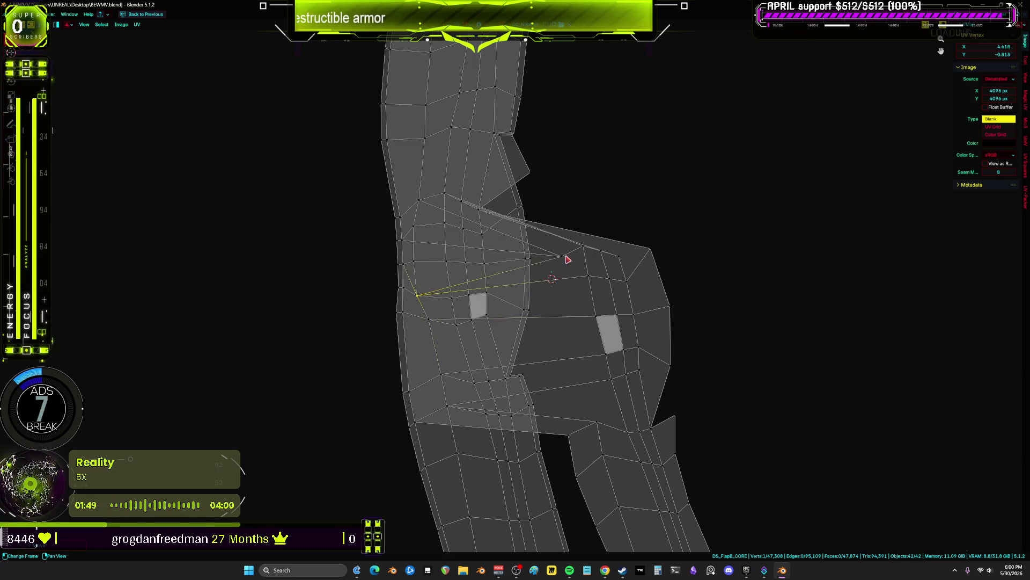
key(g)
scroll(419, 263, up, 2)
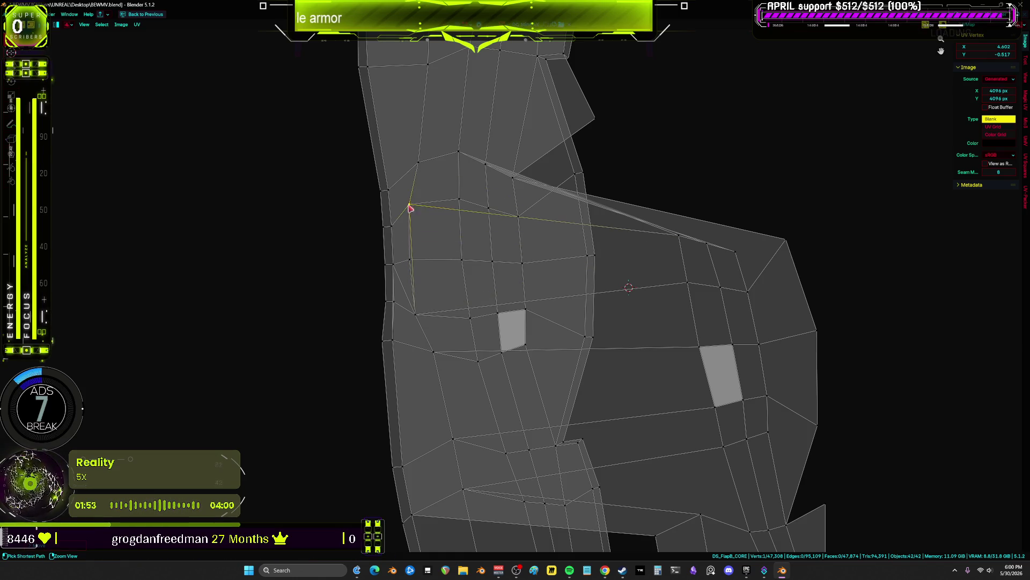
click(421, 318)
- Raise the remaining border vertices up-left along the left island's edge
scroll(421, 319, up, 1)
key(g)
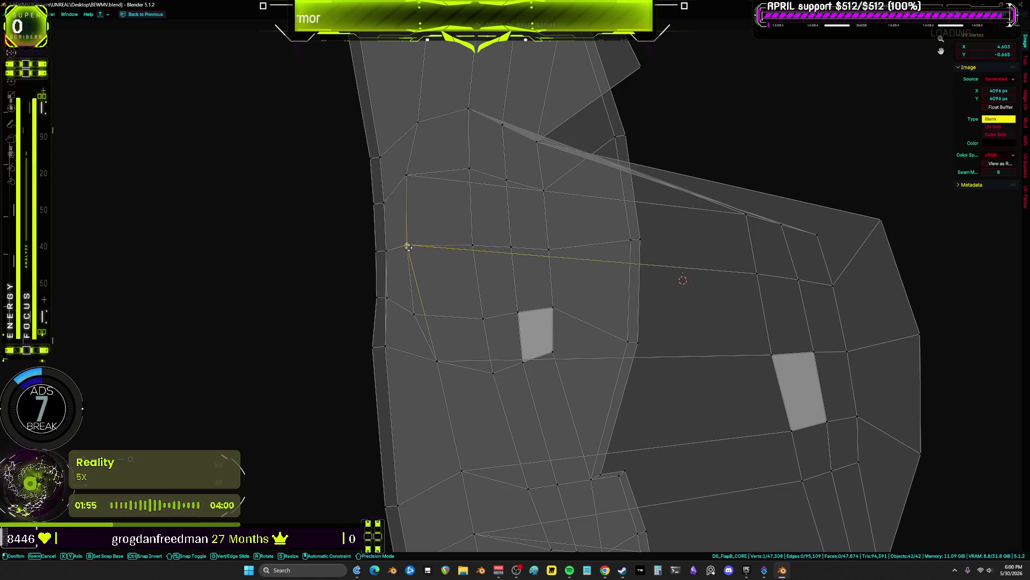
click(408, 246)
click(440, 362)
key(g)
click(418, 314)
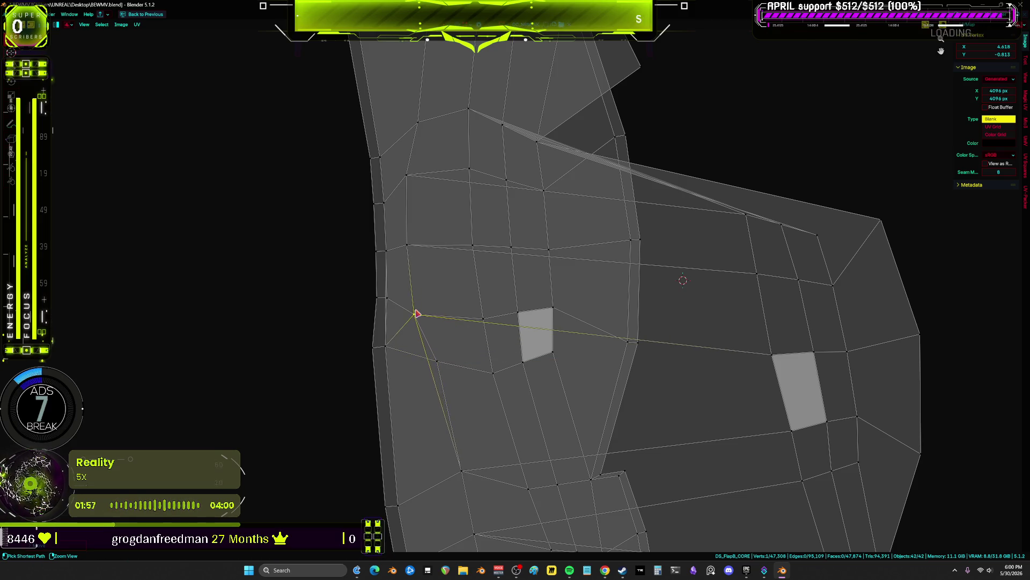
click(387, 299)
scroll(409, 337, down, 2)
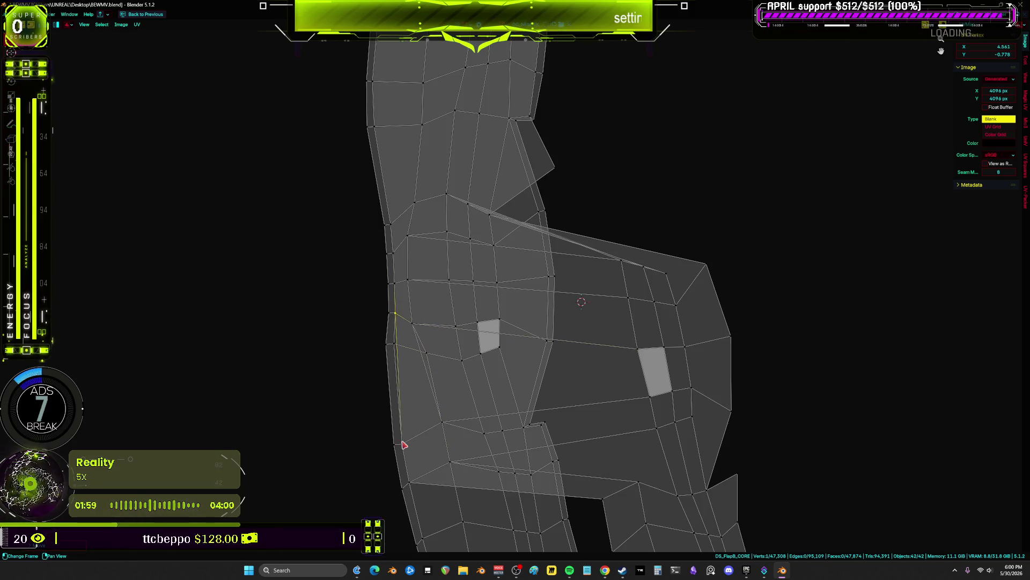
key(g)
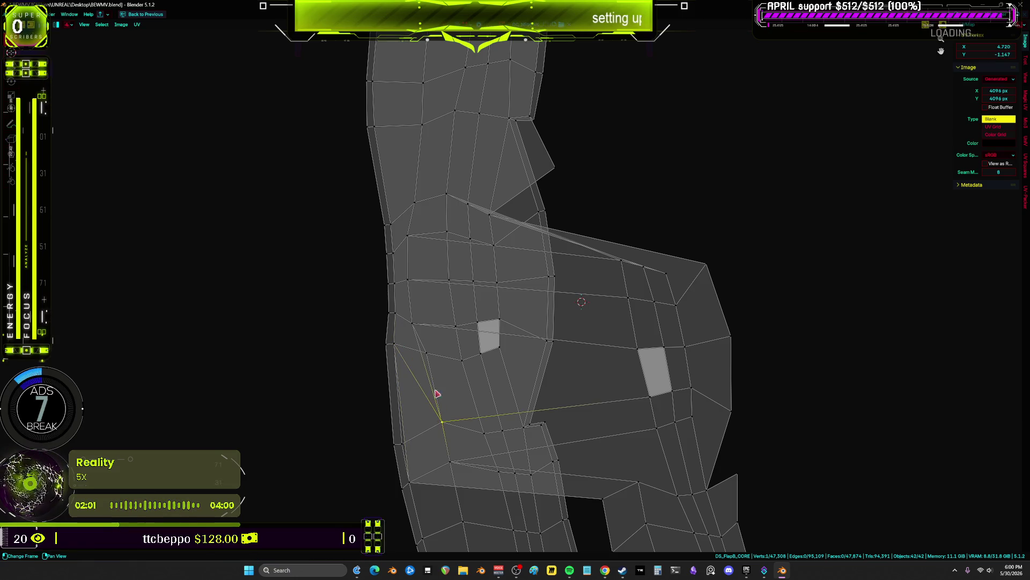
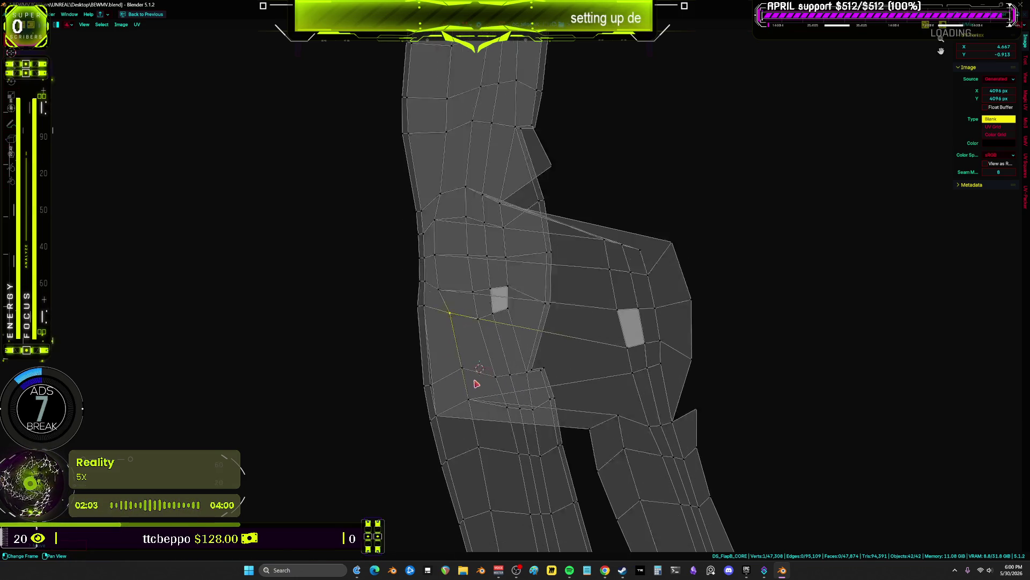
- Snap the hip face's lower-left and upper-left UV vertices onto neighbouring grid vertices
scroll(476, 384, up, 1)
click(438, 428)
key(g)
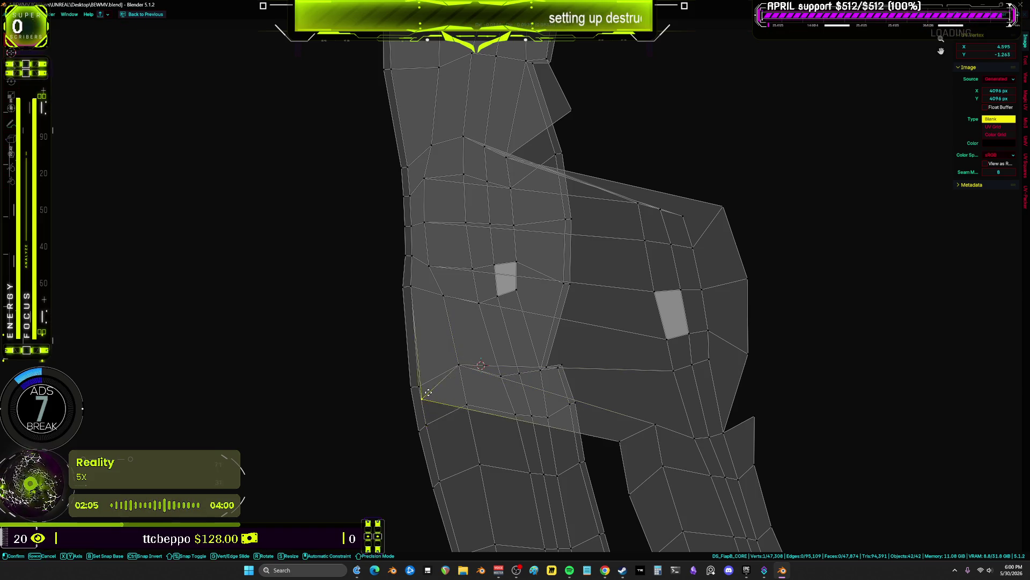
click(429, 392)
scroll(597, 352, up, 3)
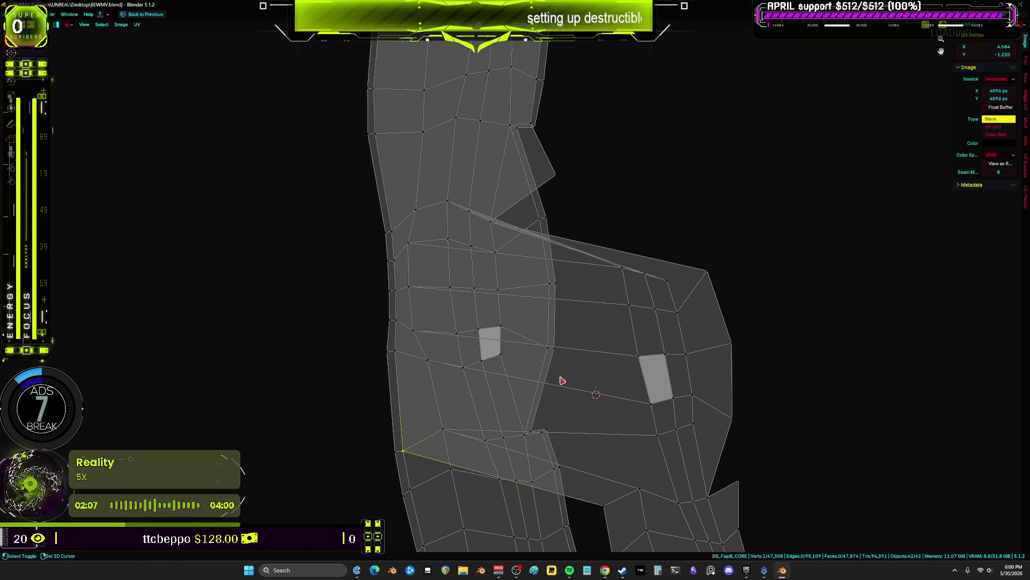
shift+scroll(562, 380, down, 3)
click(633, 257)
key(g)
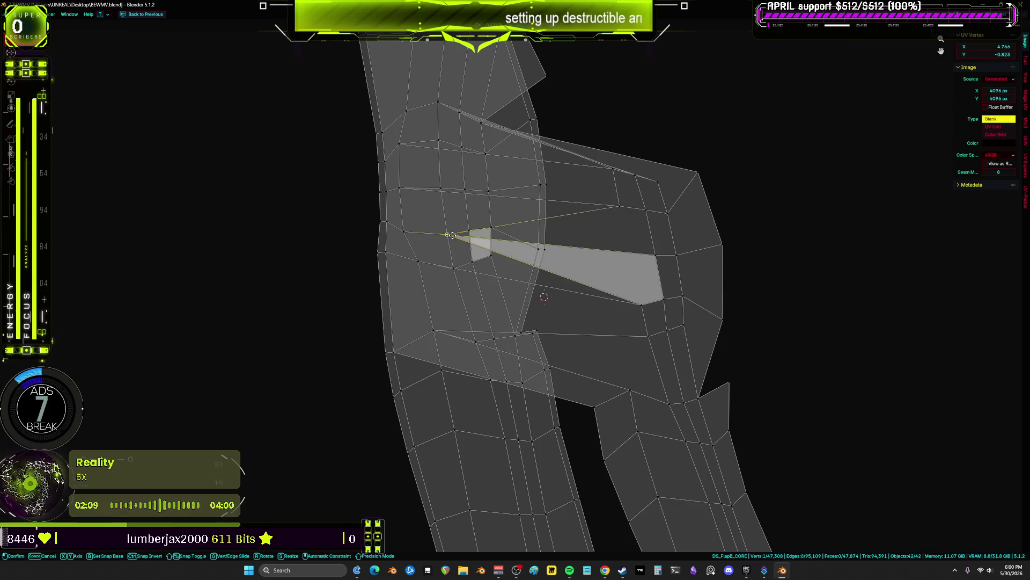
click(450, 237)
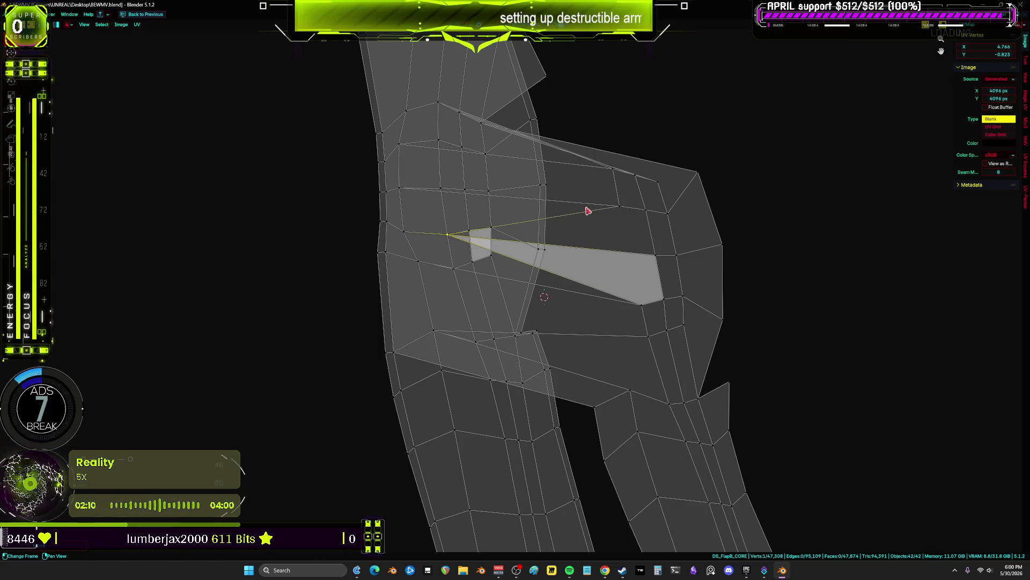
click(443, 191)
- Snap the stretched face's outer corner vertices onto the matching grid vertices
scroll(593, 199, up, 2)
key(g)
click(357, 170)
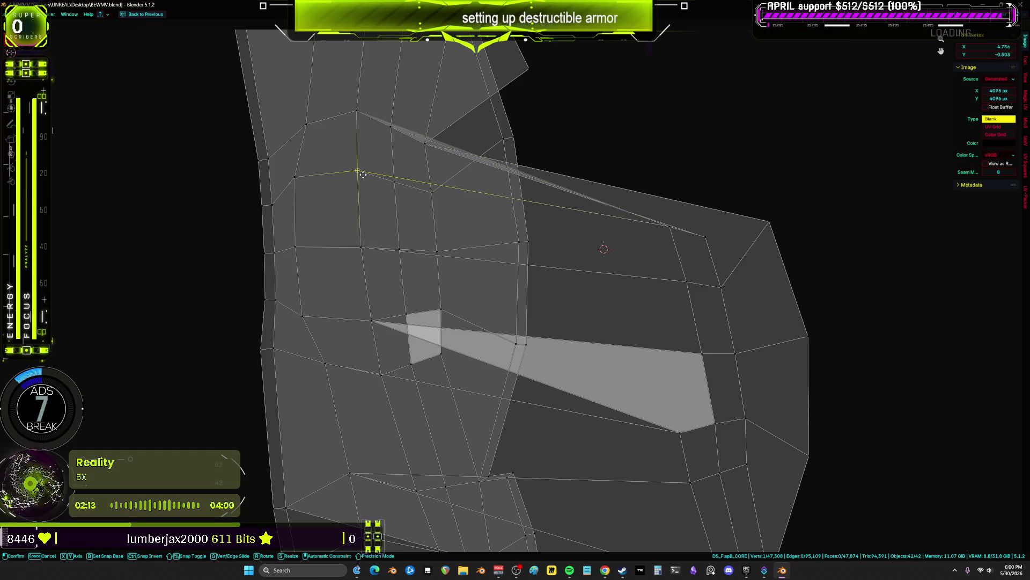
key(g)
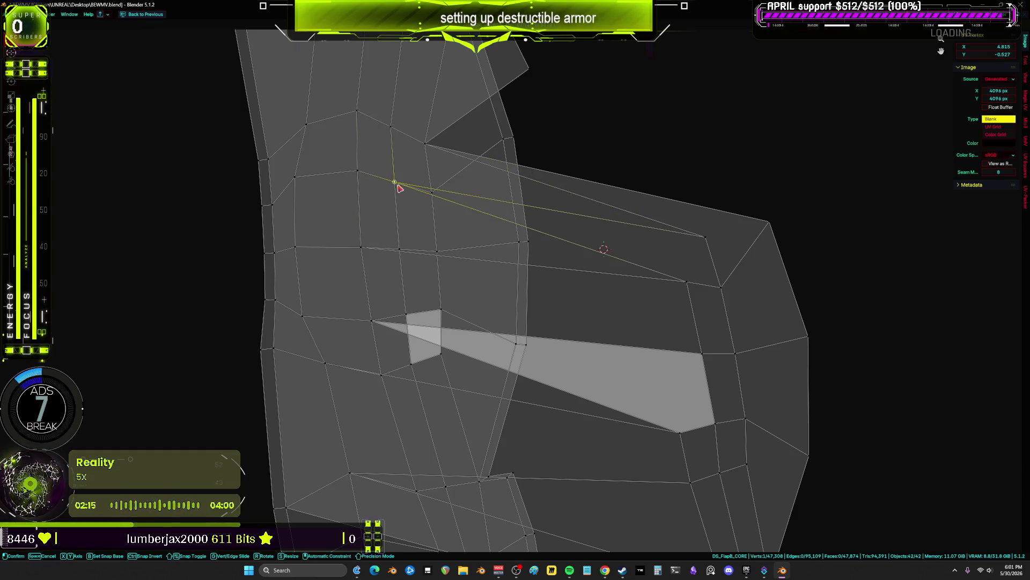
click(396, 184)
click(684, 284)
key(g)
click(414, 248)
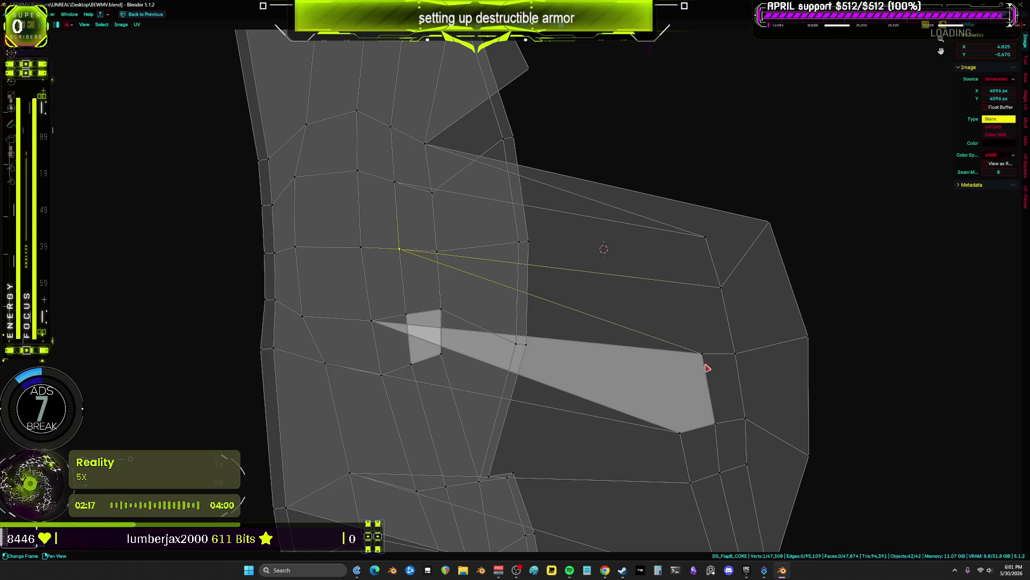
key(g)
ctrl+click(427, 331)
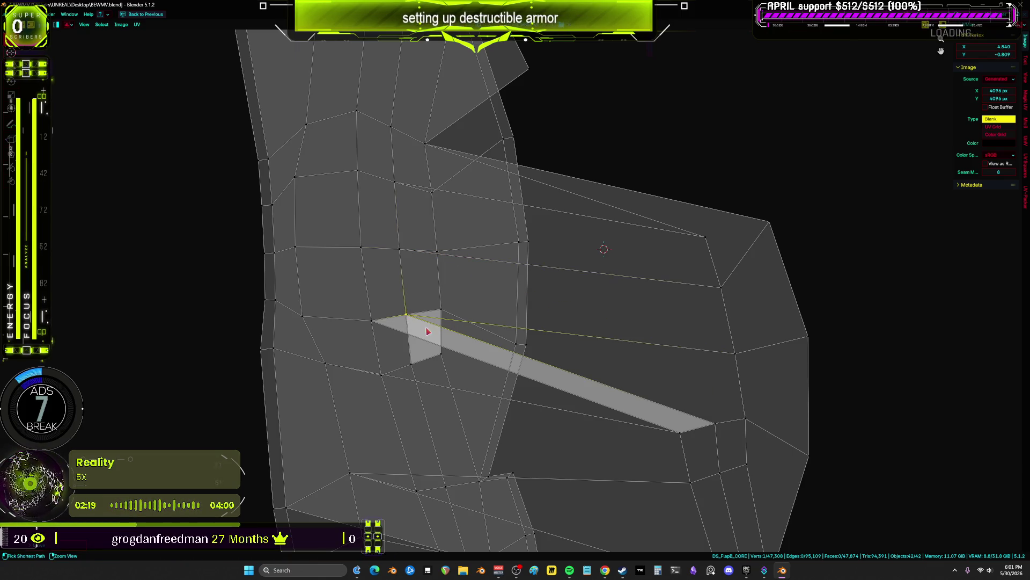
- Move the strip's lower-right vertex onto the grid and collapse the resulting triangle
click(681, 432)
key(g)
ctrl+click(381, 374)
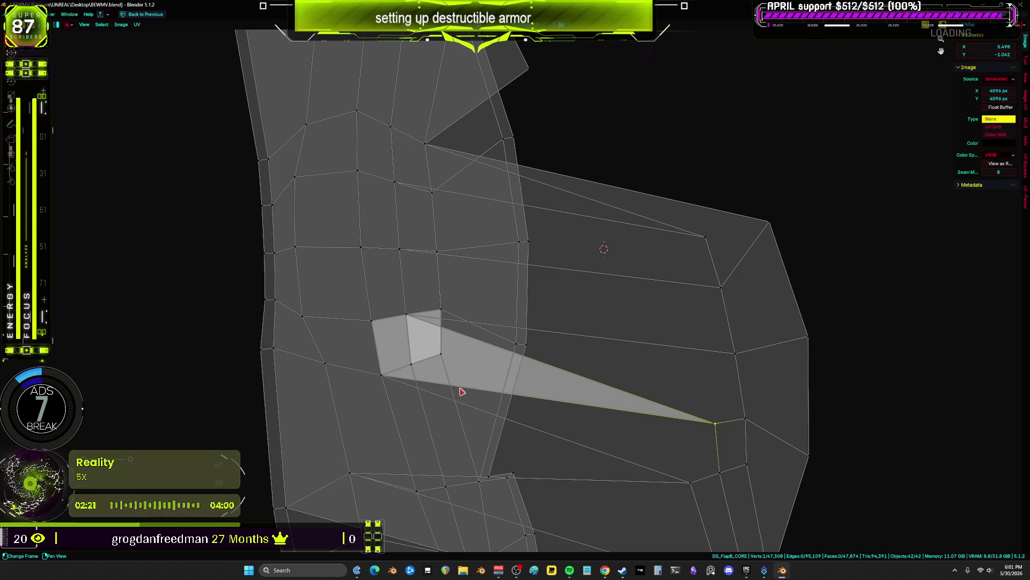
key(g)
ctrl+click(413, 365)
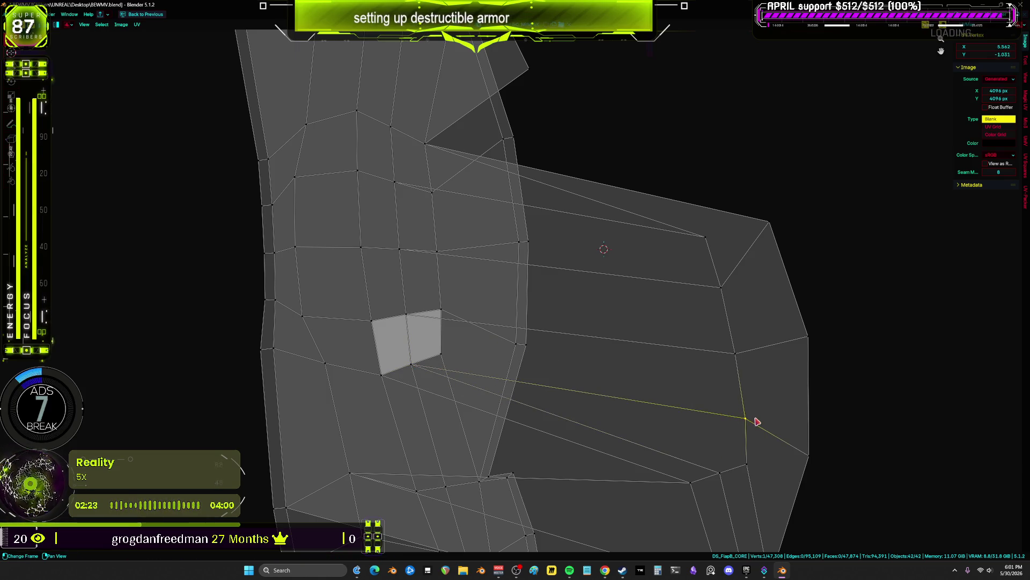
key(g)
ctrl+click(440, 351)
- Snap the strip's remaining outer vertices onto the grid's right and upper-right edge
click(736, 353)
key(g)
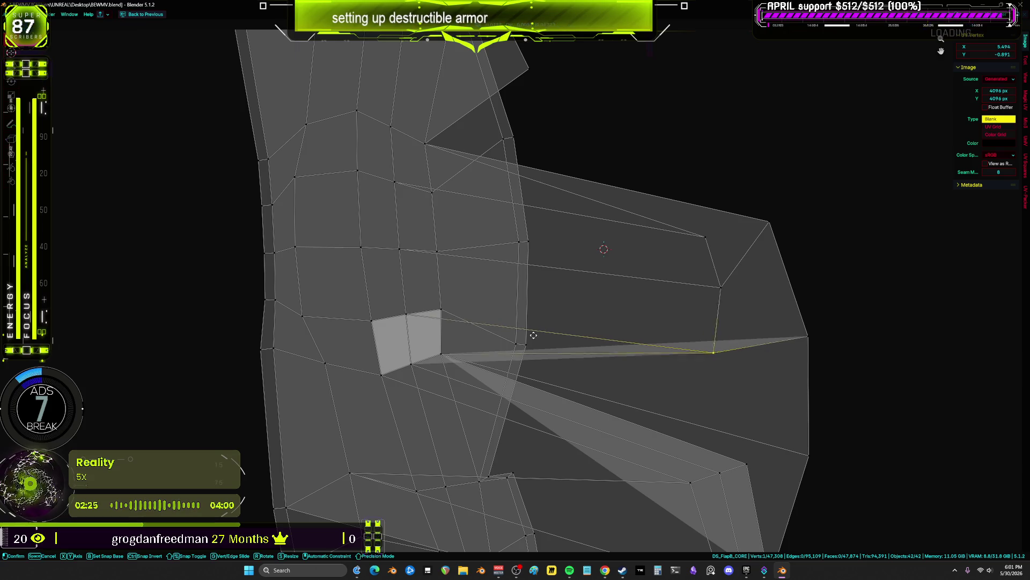
ctrl+click(441, 311)
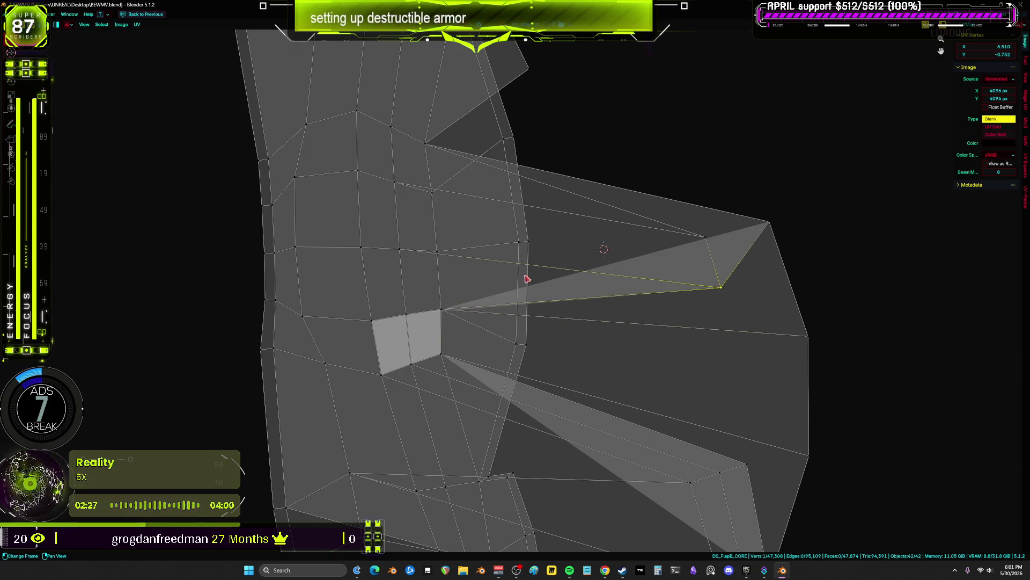
key(g)
ctrl+click(438, 251)
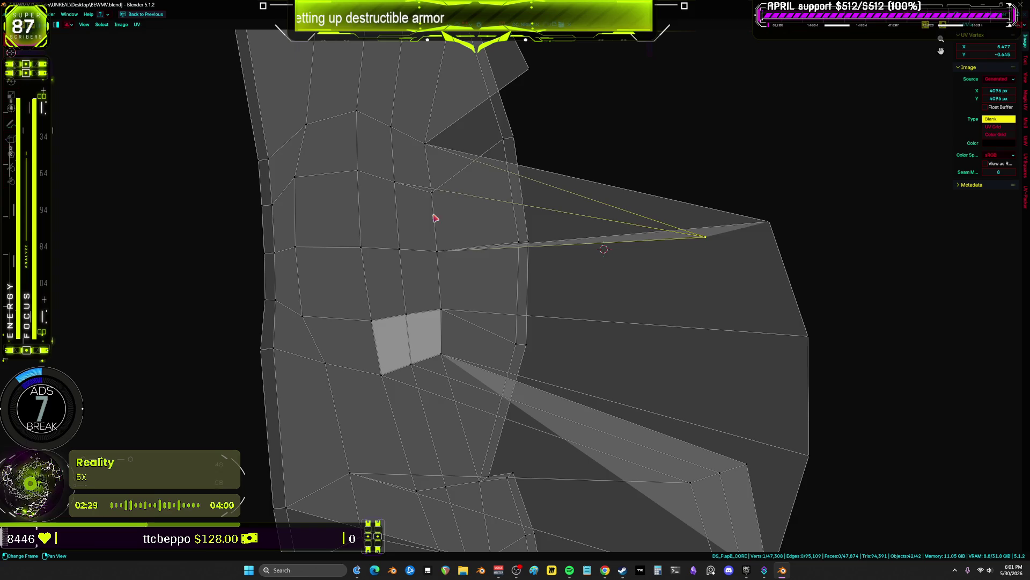
key(g)
ctrl+click(429, 193)
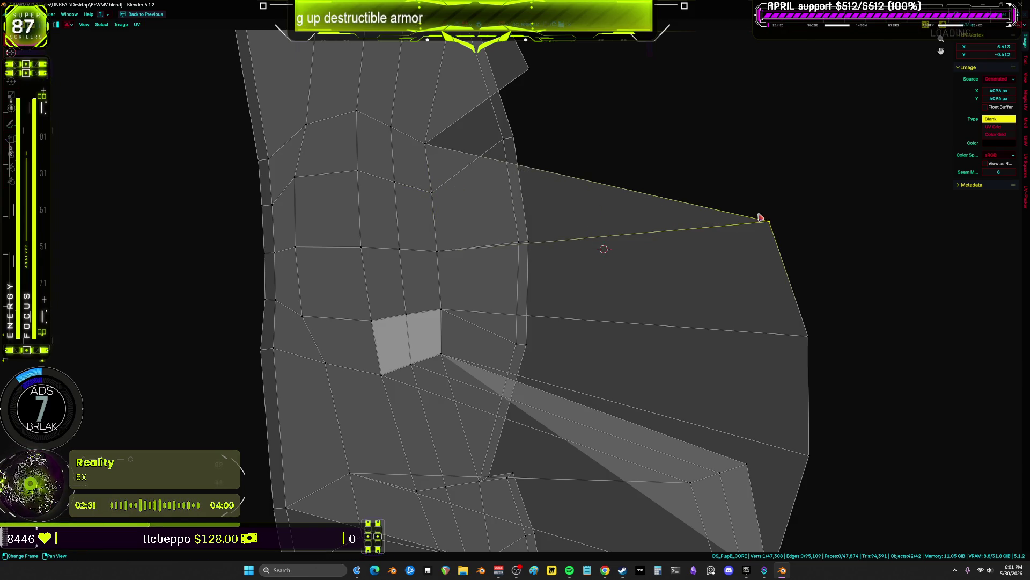
- Place a vertex at the upper-leg notch edge and reposition the hip island's right corner
middle_drag(638, 161, 637, 275)
key(g)
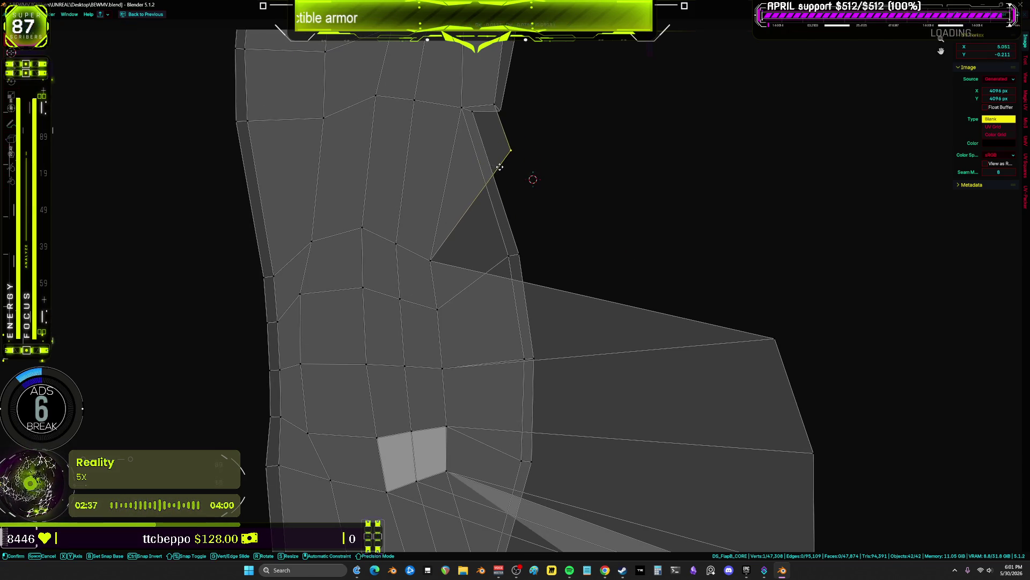
click(501, 168)
scroll(502, 167, down, 2)
middle_drag(502, 168, 505, 254)
click(678, 364)
key(g)
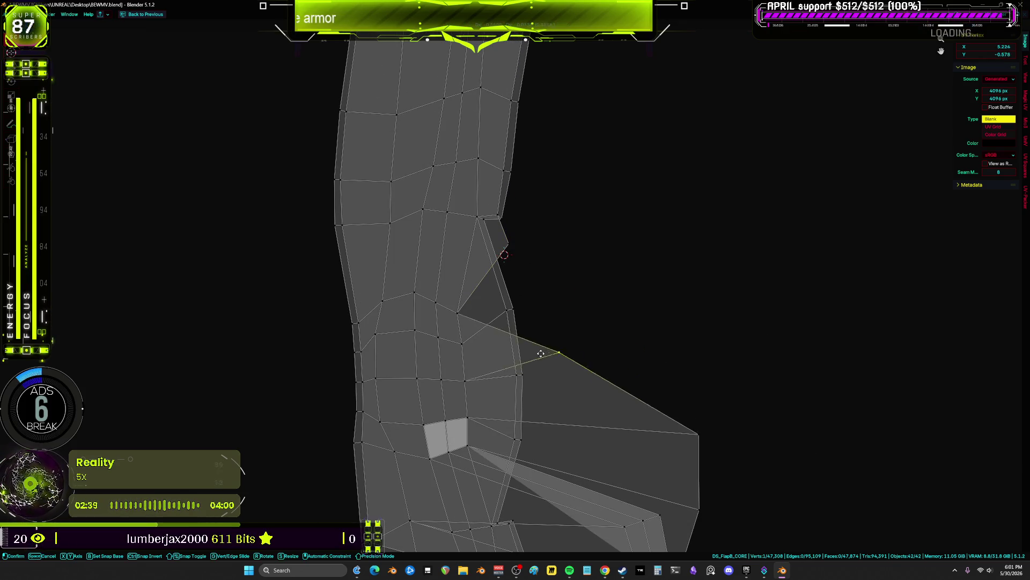
click(512, 376)
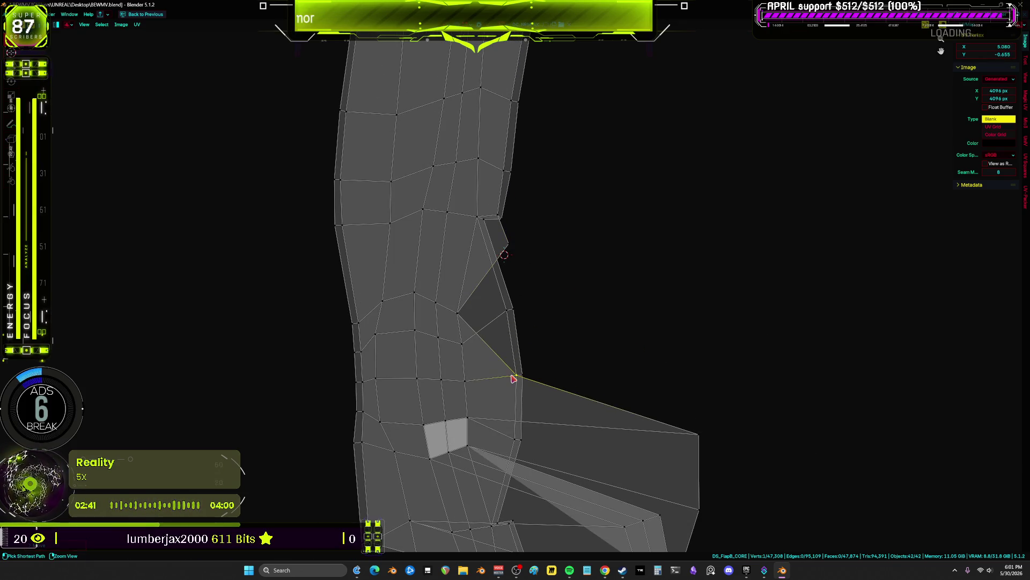
- Snap the upper hip vertices onto their neighbours, removing the big stretched quad
shift+right_click(571, 356)
middle_drag(477, 330, 480, 274)
key(g)
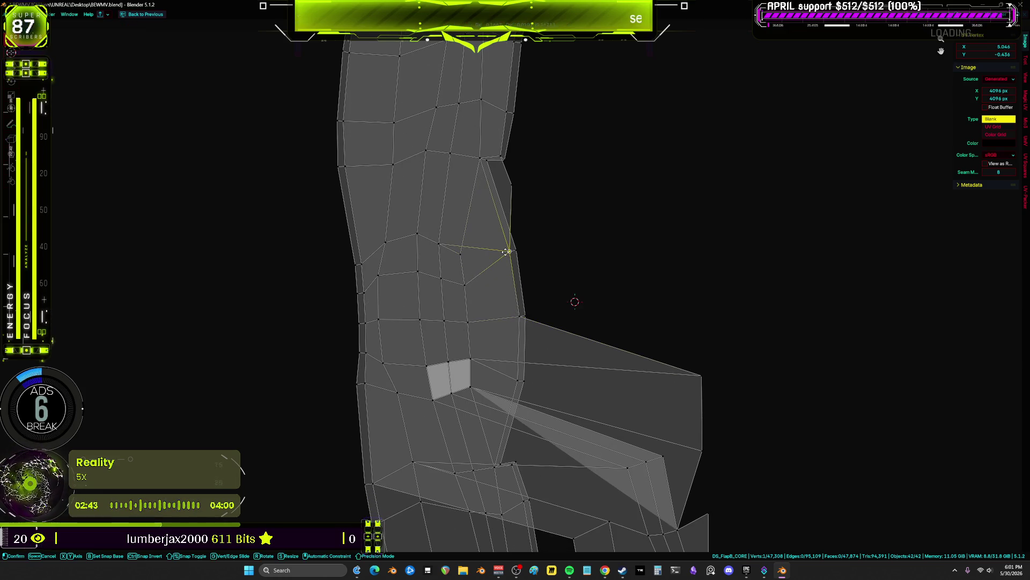
click(461, 254)
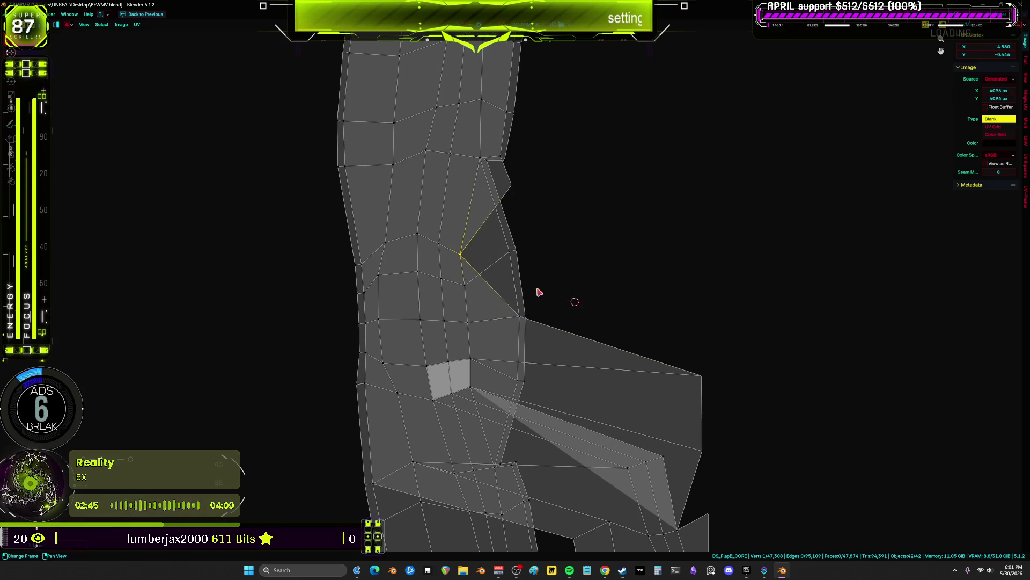
mouse_move(696, 384)
middle_down()
mouse_move(687, 290)
mouse_move(637, 288)
mouse_move(710, 314)
middle_up()
click(684, 288)
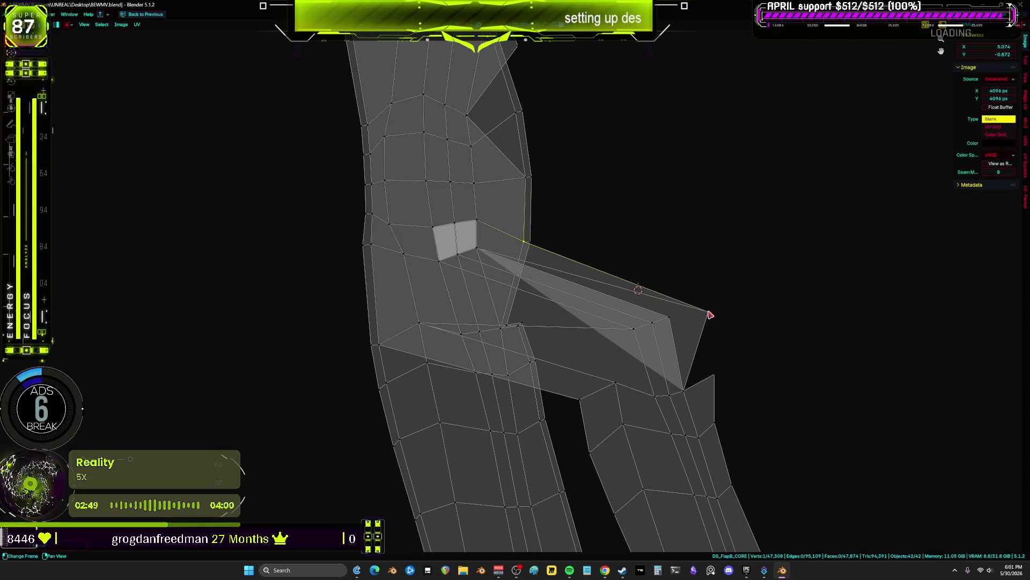
- Frame both leg UV strips together in the UV Editor
scroll(621, 357, down, 4)
mouse_move(621, 356)
middle_down()
mouse_move(604, 271)
mouse_move(573, 247)
middle_up()
scroll(581, 297, up, 4)
shift+right_click(581, 297)
shift+scroll(593, 336, down, 5)
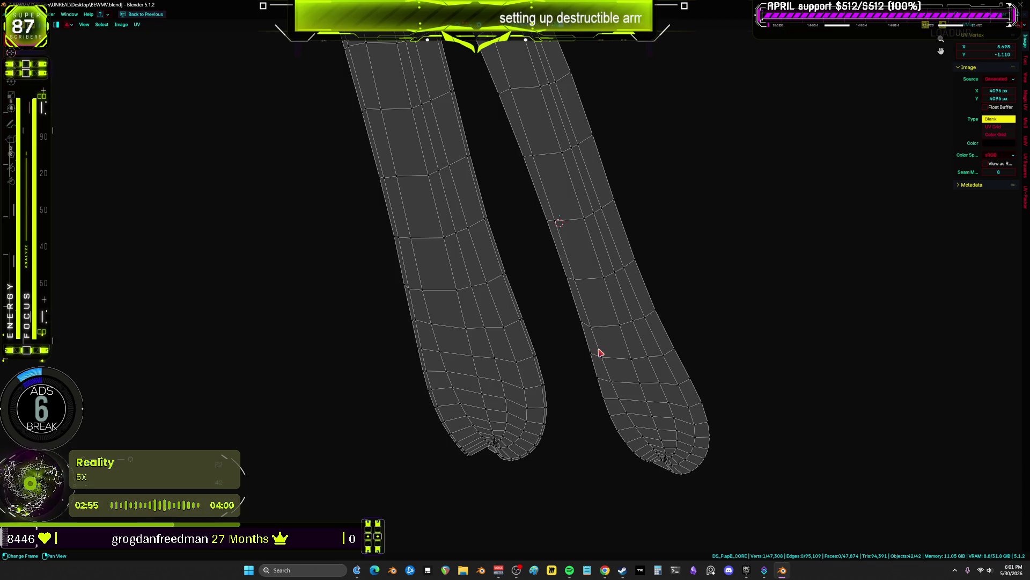
shift+right_click(601, 375)
scroll(601, 375, up, 2)
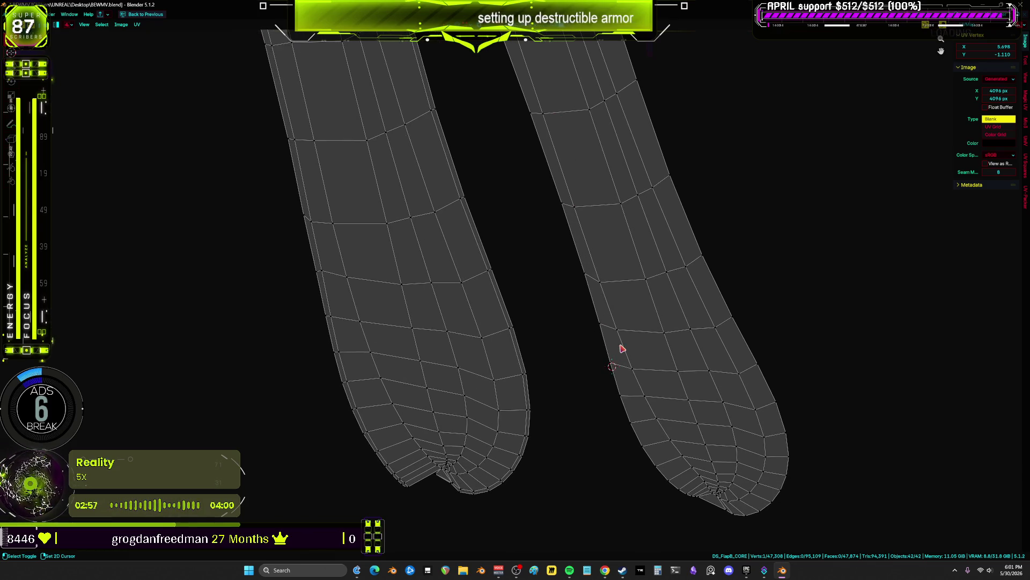
middle_drag(594, 247, 654, 275)
shift+right_click(653, 274)
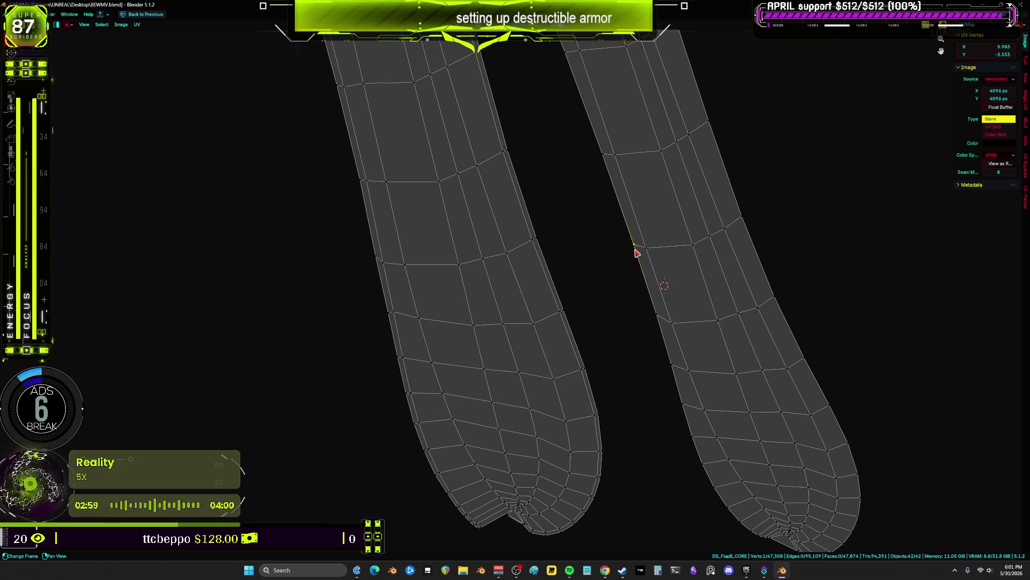
scroll(392, 264, down, 3)
middle_drag(472, 232, 564, 301)
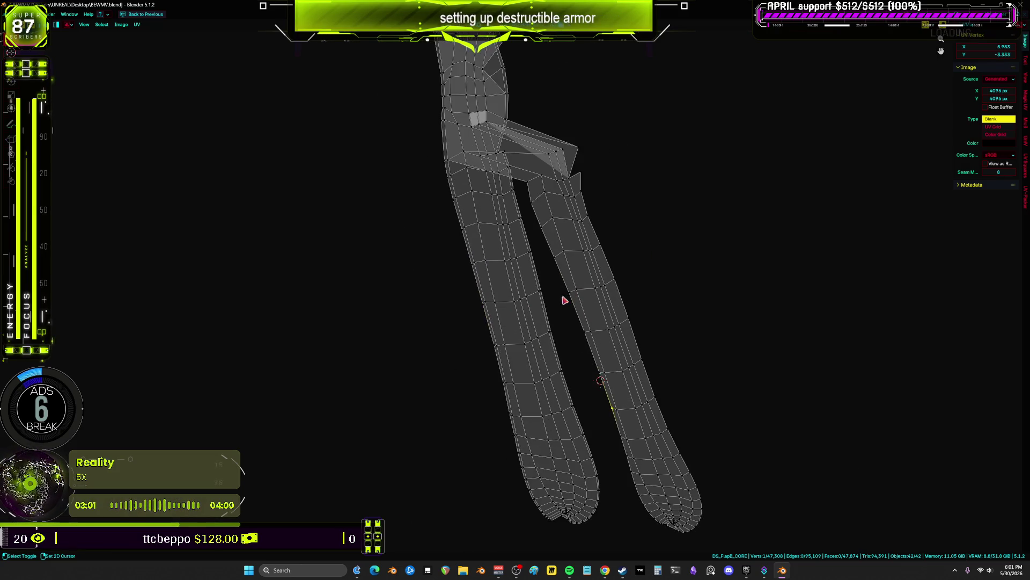
shift+right_click(537, 223)
scroll(542, 212, up, 3)
- Drag the crotch vertices and one right-leg vertex onto the left leg's vertices
drag(523, 203, 374, 187)
ctrl+drag(472, 236, 393, 234)
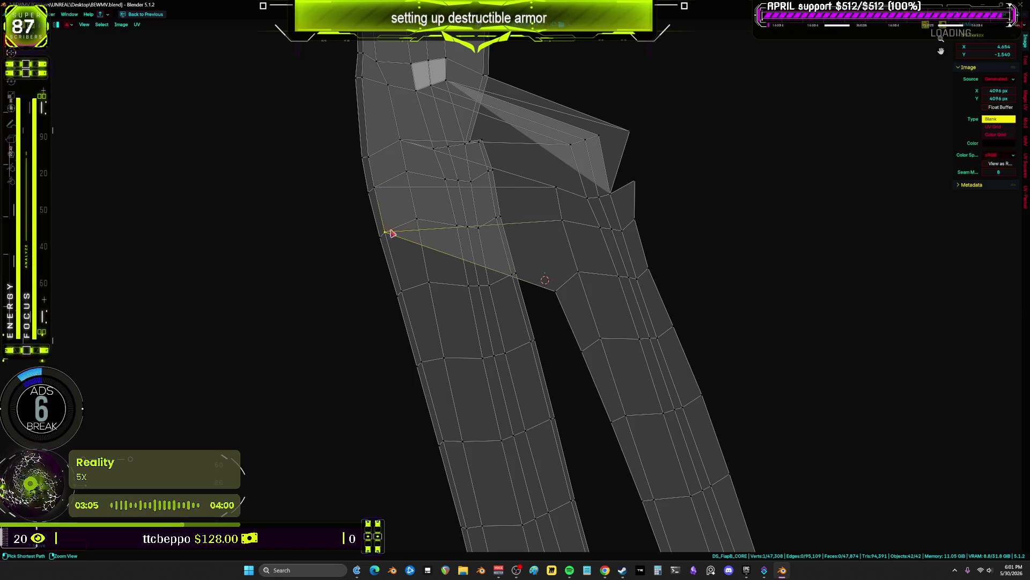
ctrl+drag(488, 299, 403, 290)
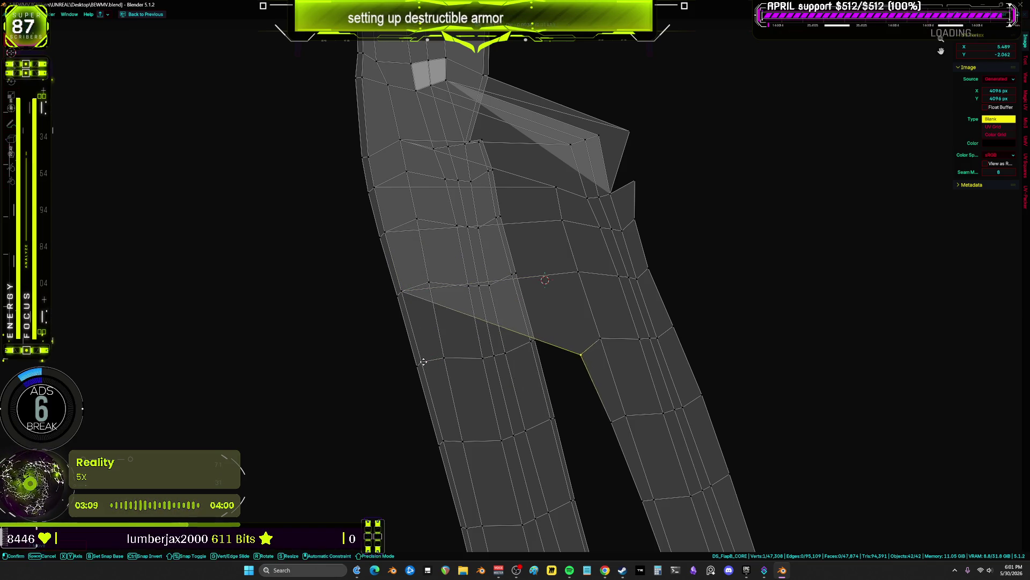
middle_drag(580, 349, 638, 310)
ctrl+drag(481, 332, 467, 329)
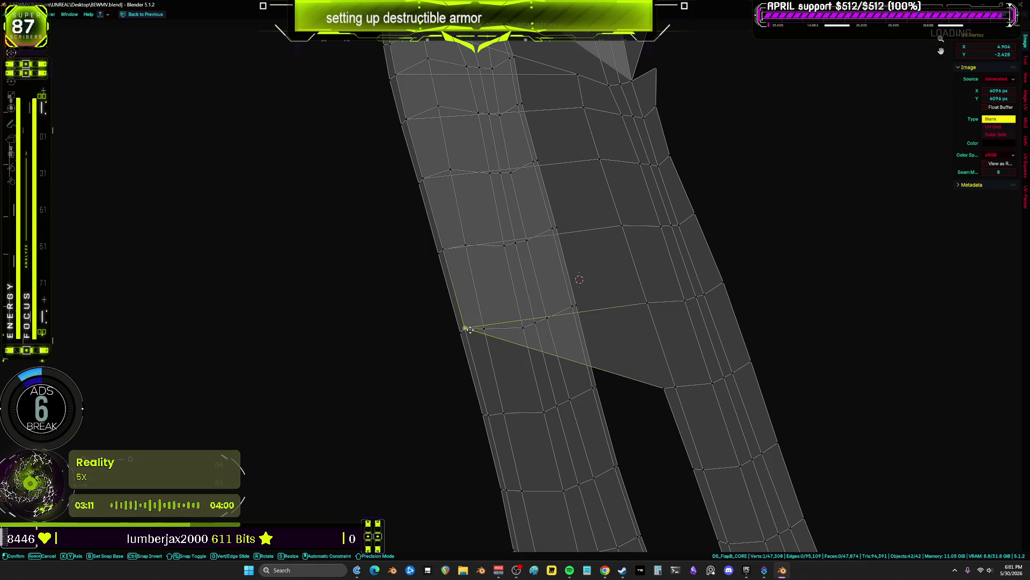
ctrl+drag(649, 398, 671, 423)
middle_drag(691, 493, 665, 314)
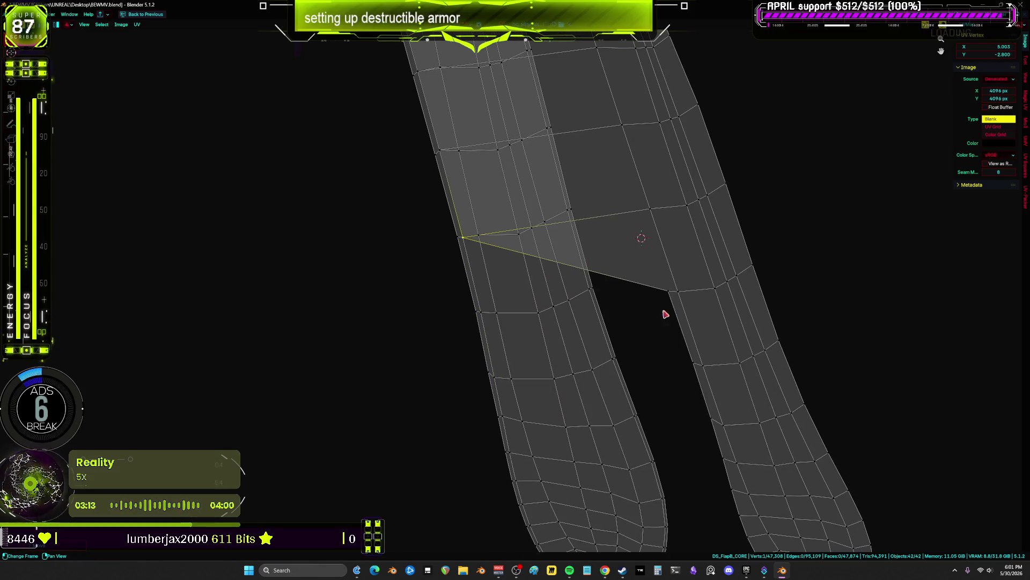
- Snap the remaining stray crotch vertices onto the left leg's inner edge
key(g)
ctrl+click(485, 319)
key(g)
ctrl+click(492, 378)
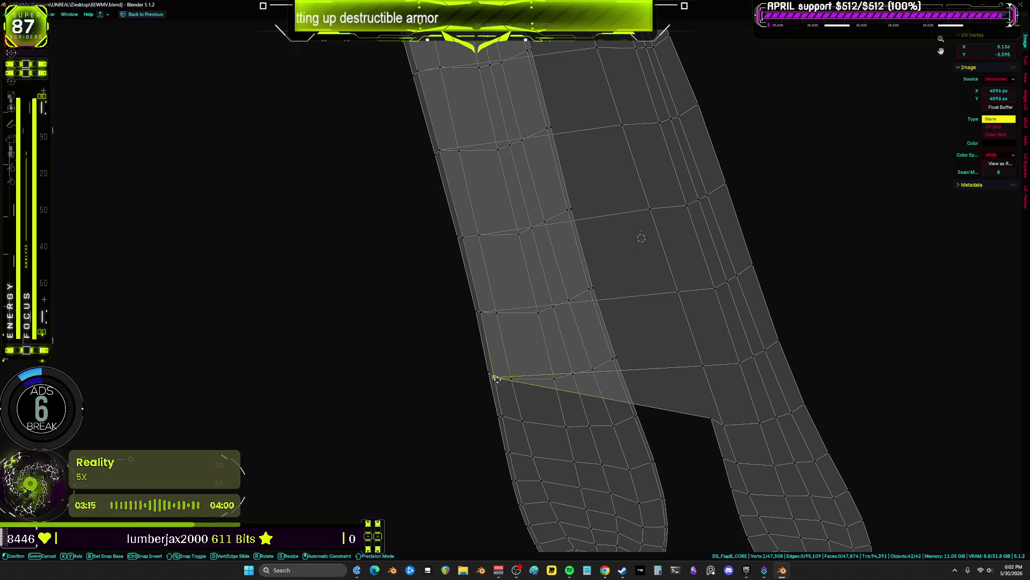
key(g)
ctrl+click(502, 417)
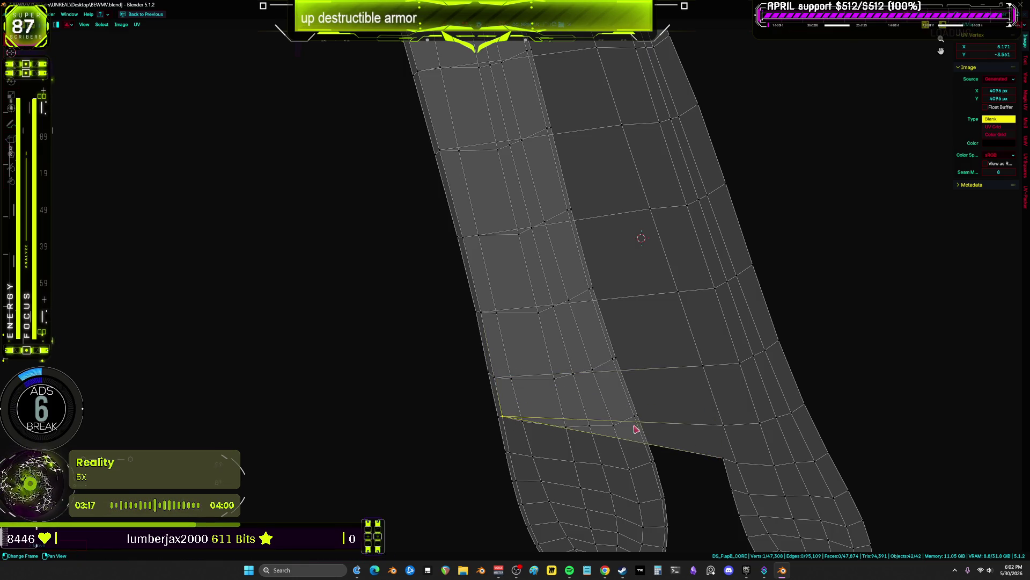
key(g)
ctrl+click(523, 422)
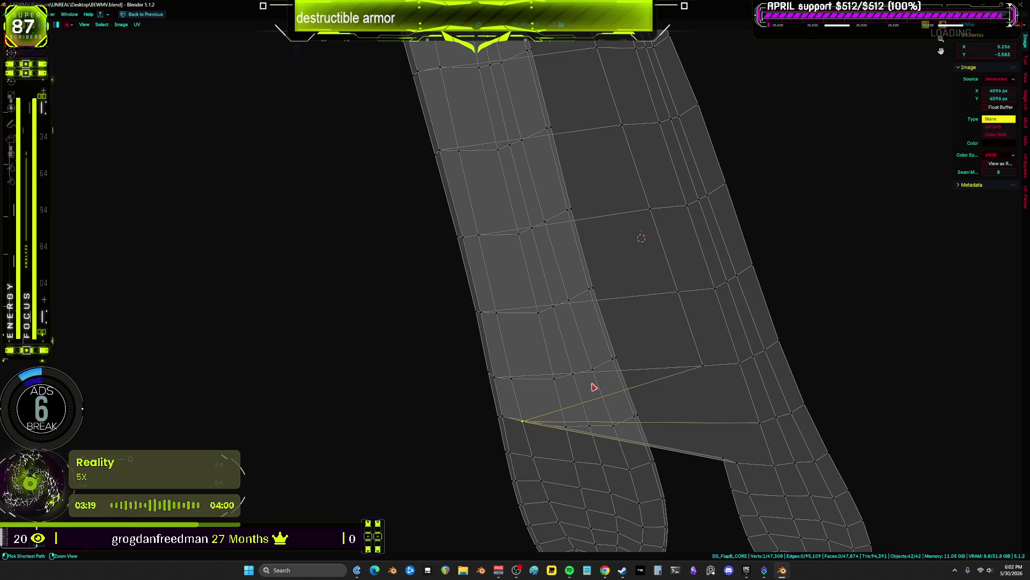
key(g)
ctrl+click(513, 380)
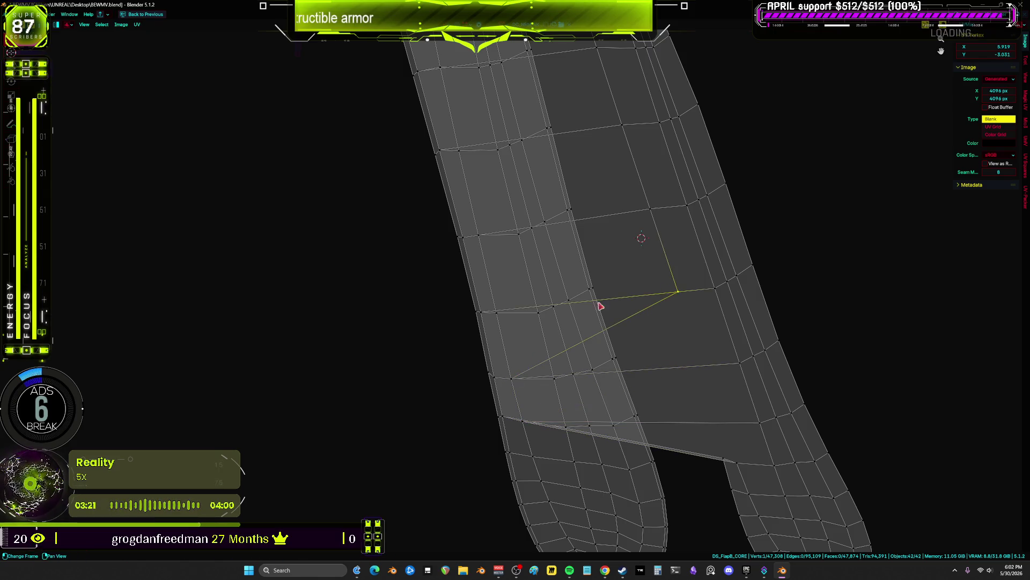
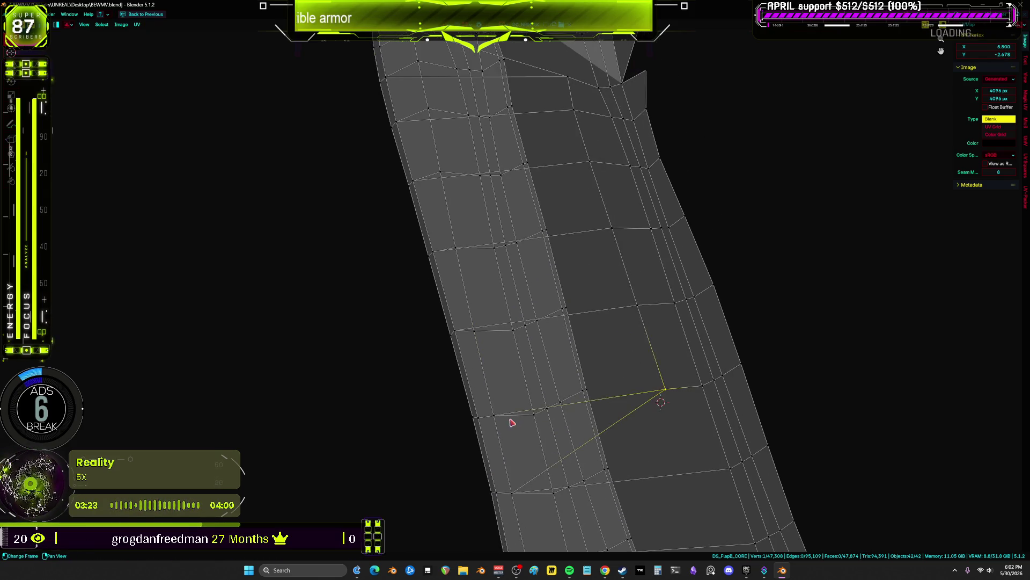
- Grab the stray UV vertex and snap it left onto the strip's edge vertex
click(632, 307)
key(g)
ctrl+click(479, 336)
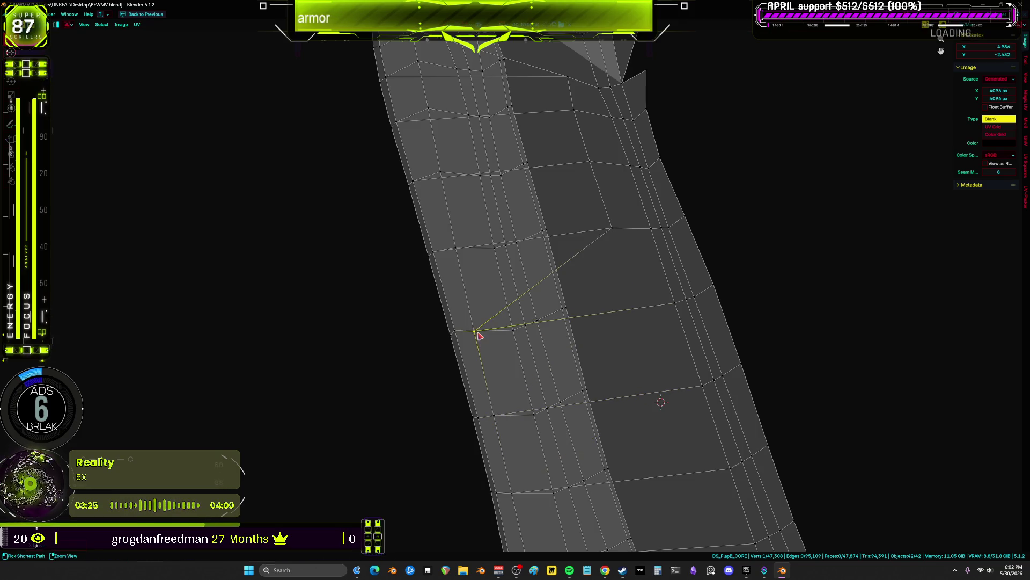
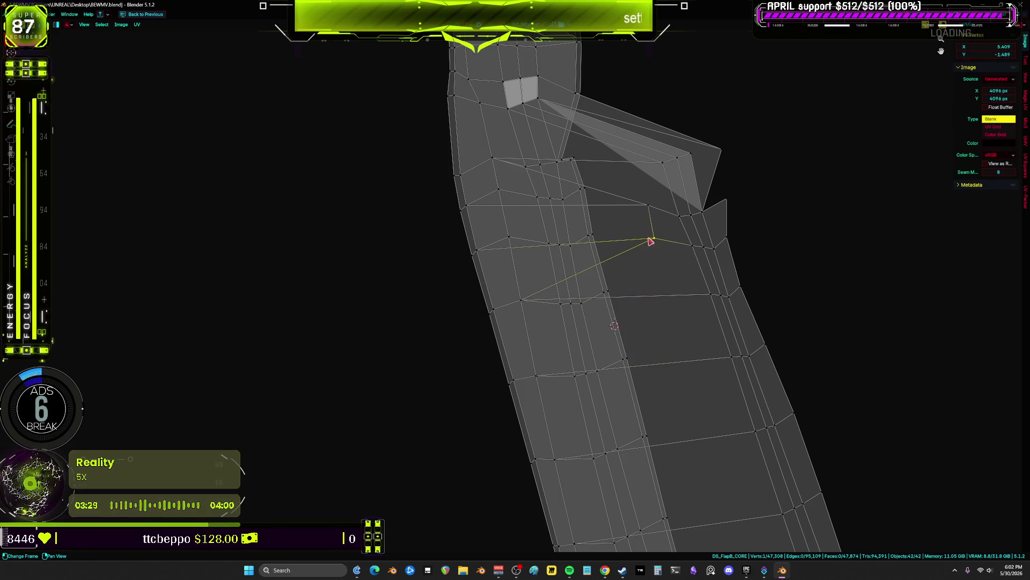
- Snap the upper seam vertices of the leg strip onto their partner vertices on the neighbouring island
key(g)
ctrl+click(512, 239)
click(646, 207)
key(g)
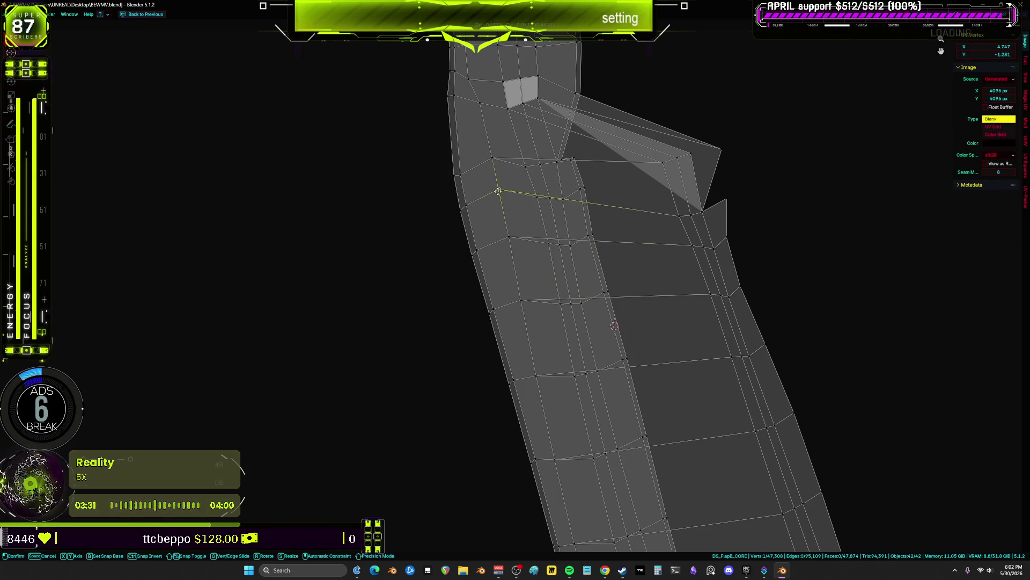
ctrl+click(498, 191)
click(682, 217)
key(g)
ctrl+click(642, 219)
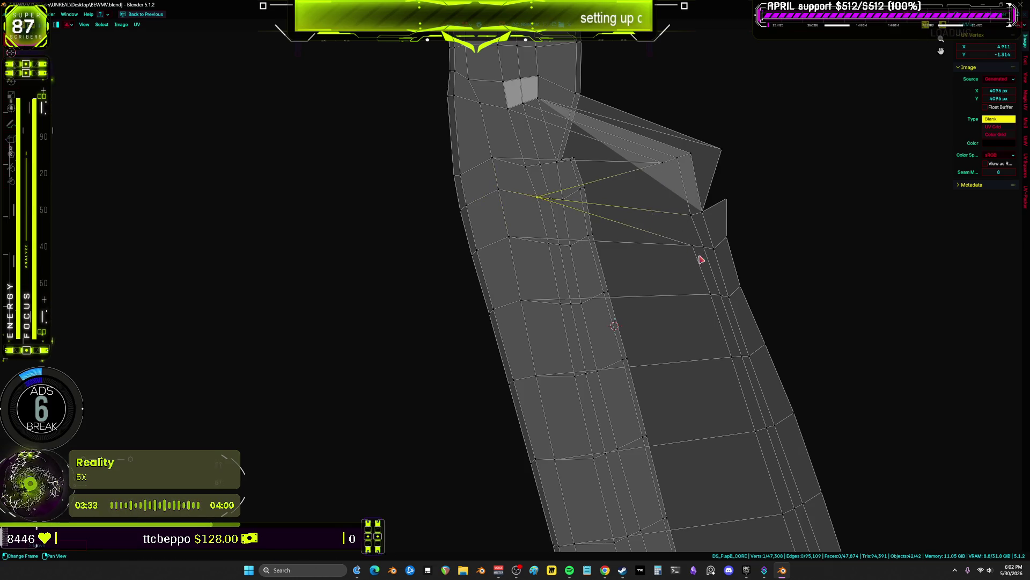
key(g)
ctrl+click(565, 257)
click(714, 295)
key(g)
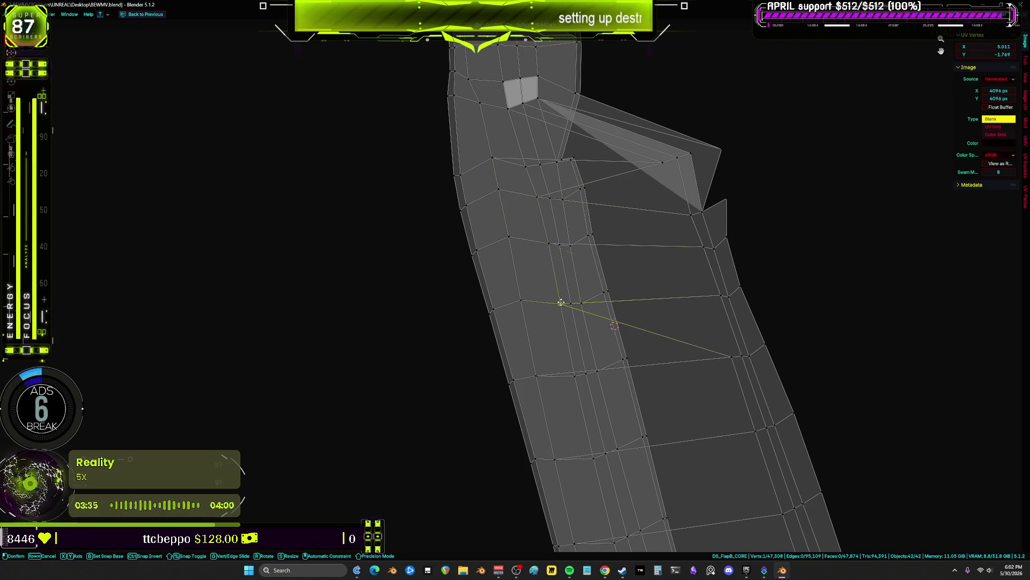
ctrl+click(561, 303)
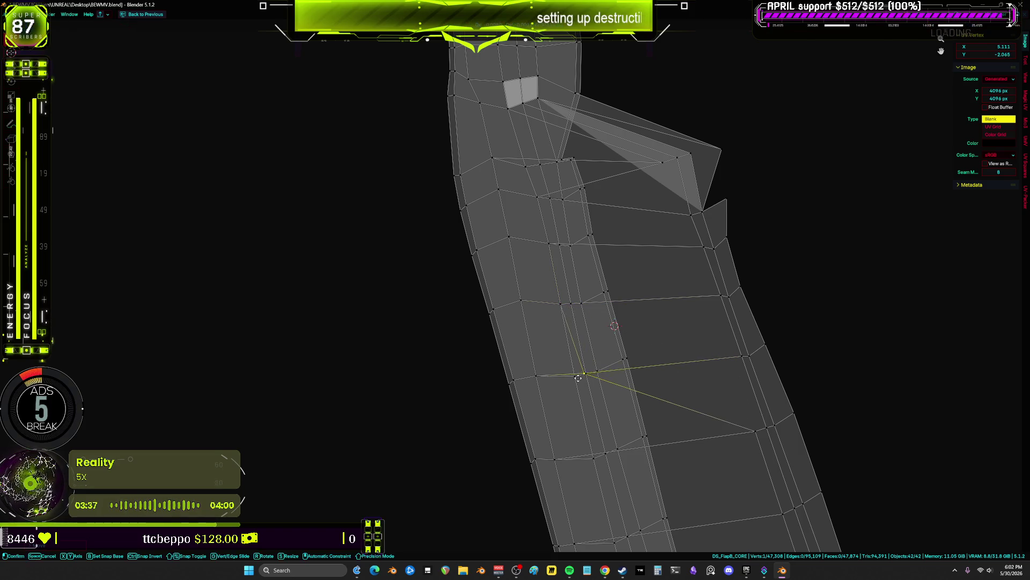
- Snap the seam vertices farther down the leg onto the matching vertices of the adjacent island
middle_drag(731, 361, 743, 292)
key(g)
ctrl+click(588, 311)
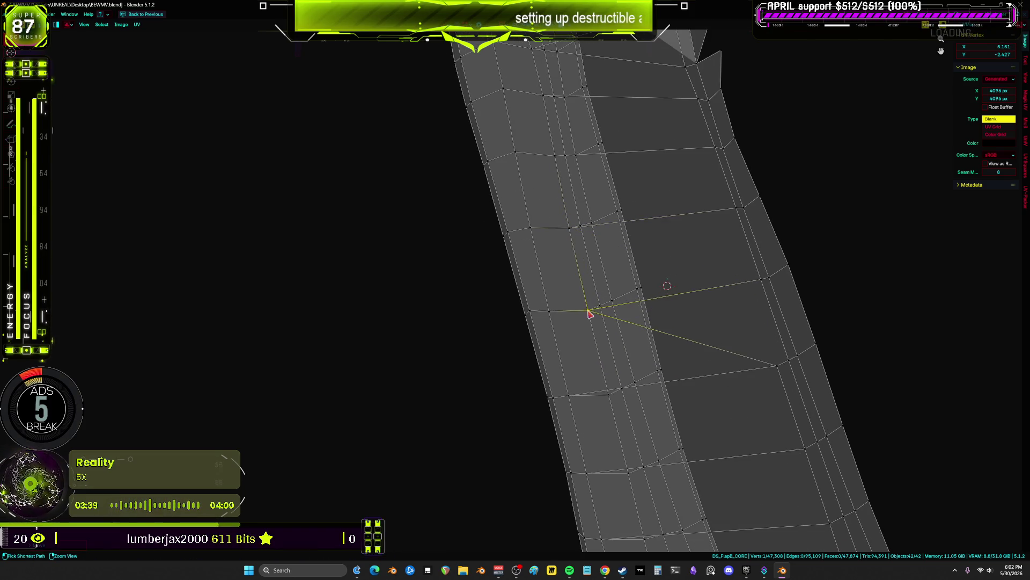
key(g)
ctrl+click(611, 392)
middle_drag(642, 404, 714, 294)
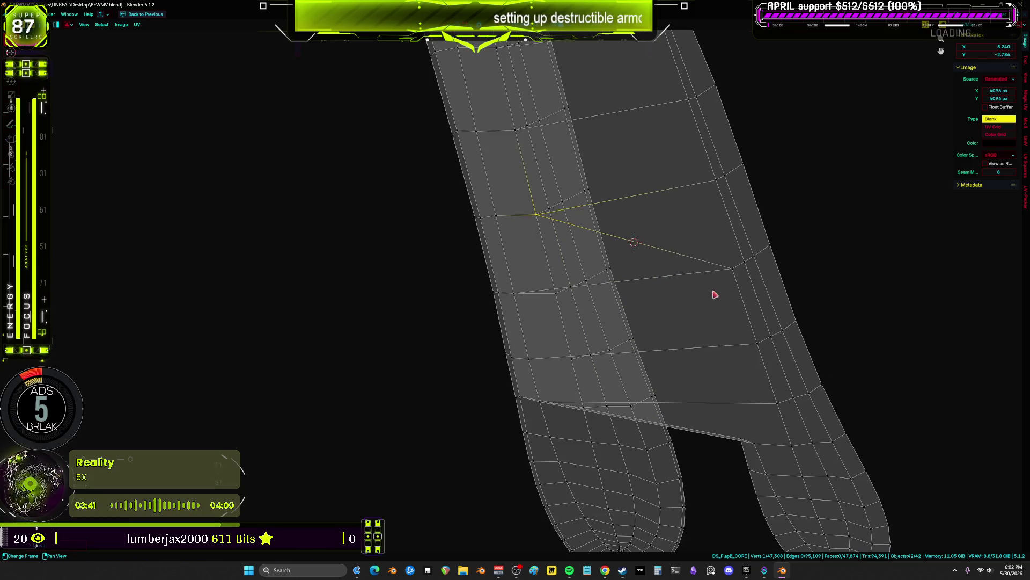
key(g)
ctrl+click(557, 292)
- Stitch the remaining seam vertices at the leg's lower end, including the island's bottom corner
key(alt+a)
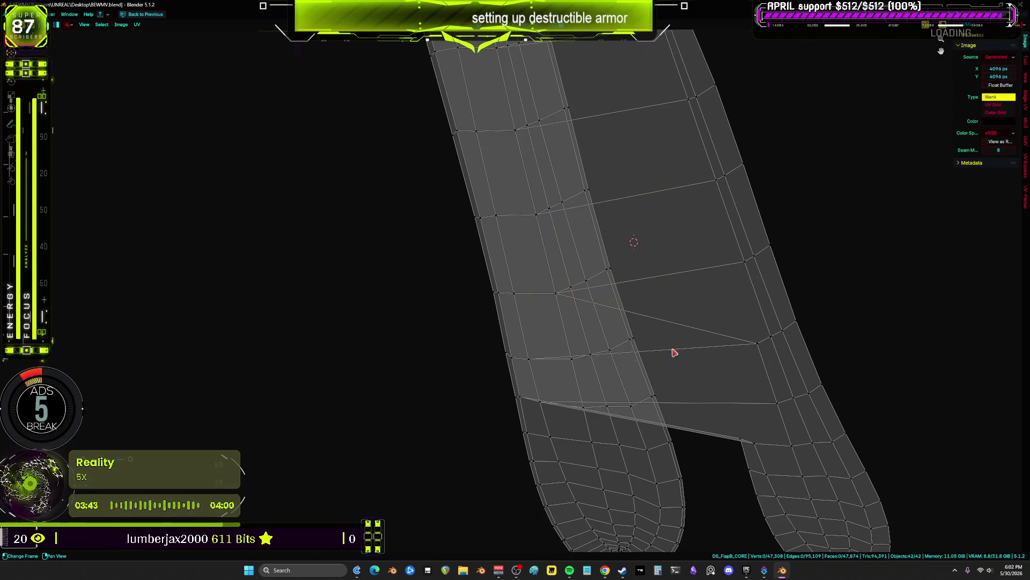
click(743, 352)
key(g)
ctrl+click(556, 293)
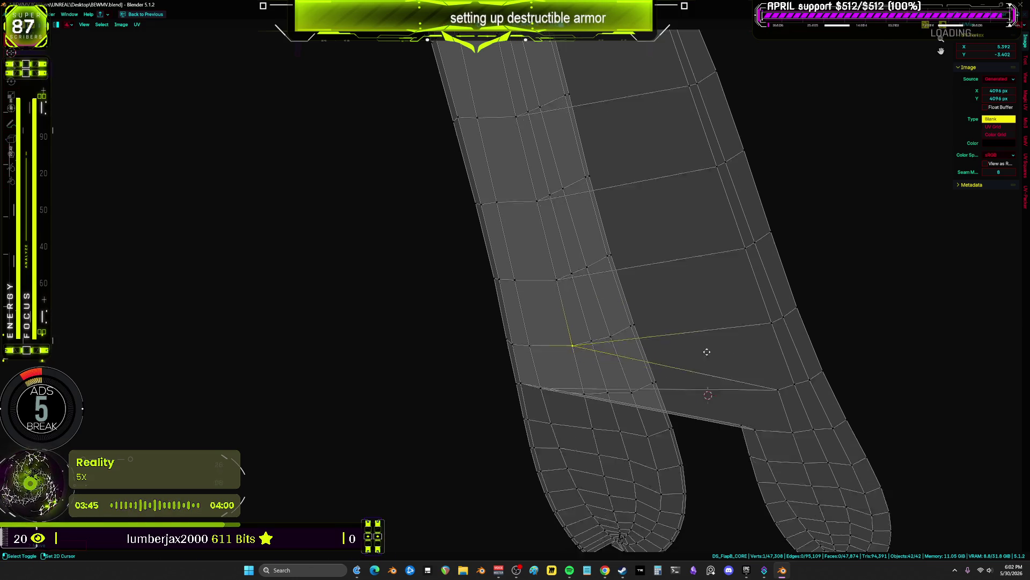
middle_drag(706, 352, 766, 302)
key(g)
ctrl+click(574, 295)
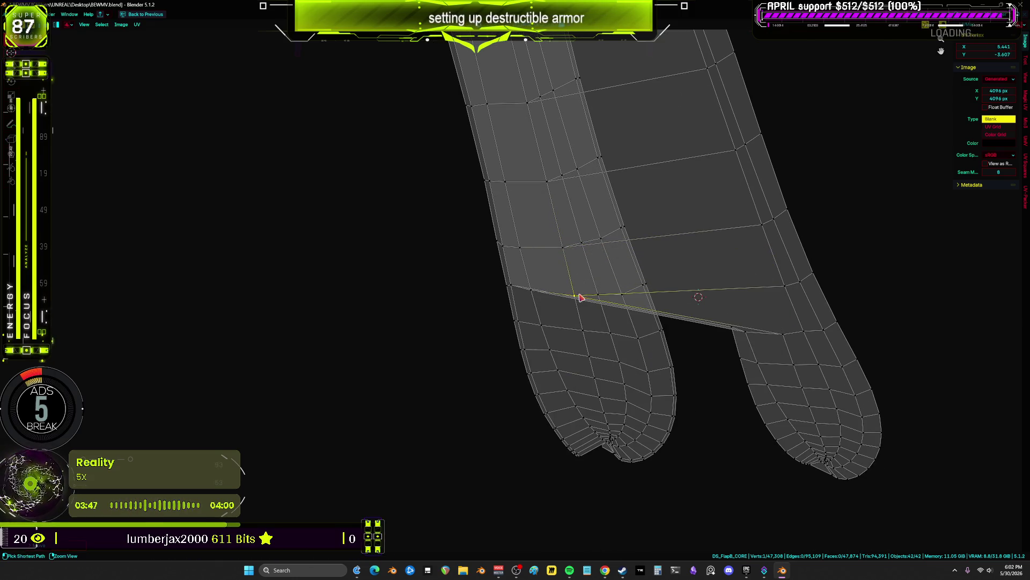
middle_drag(708, 190, 679, 271)
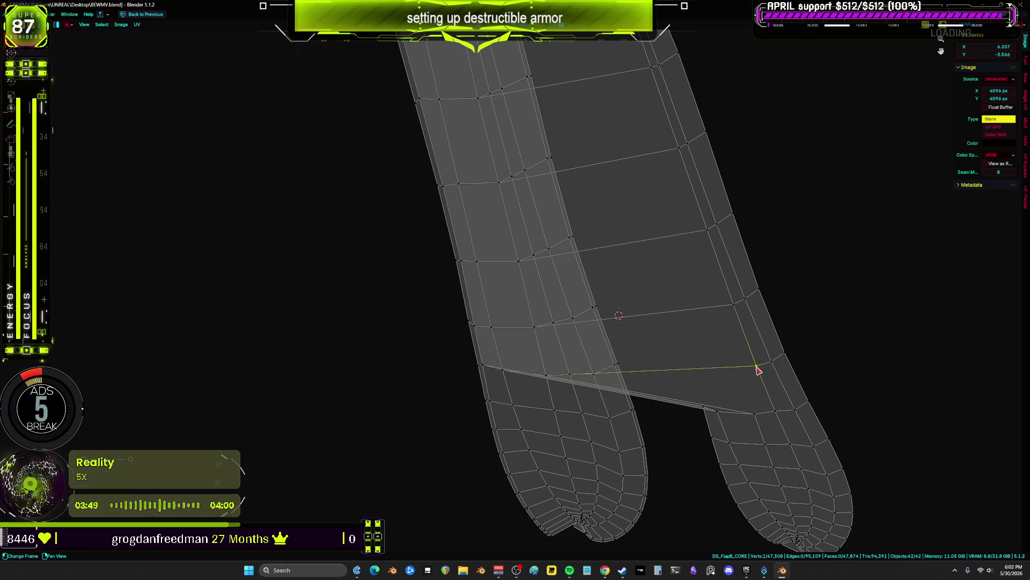
click(569, 375)
key(g)
ctrl+click(733, 304)
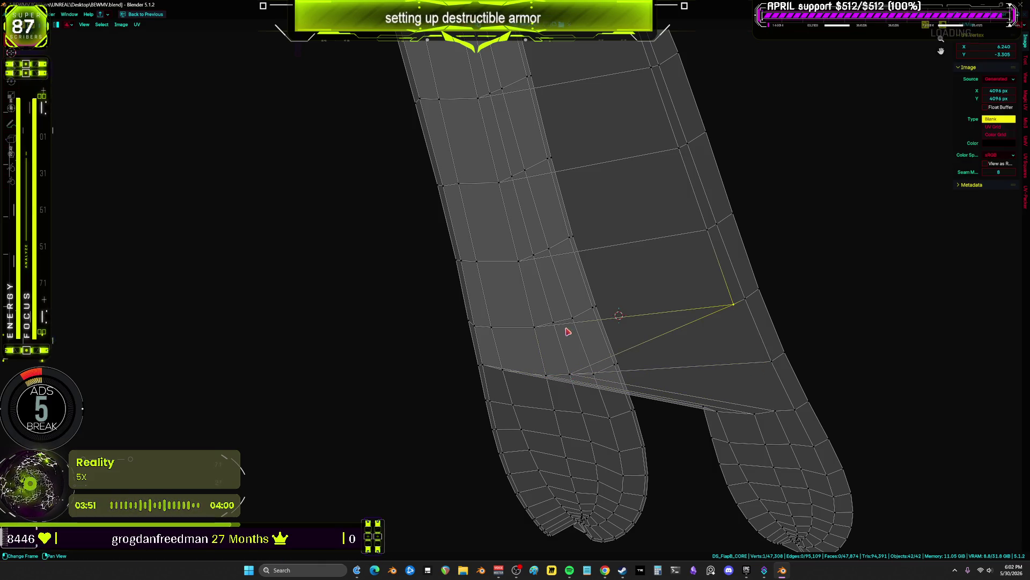
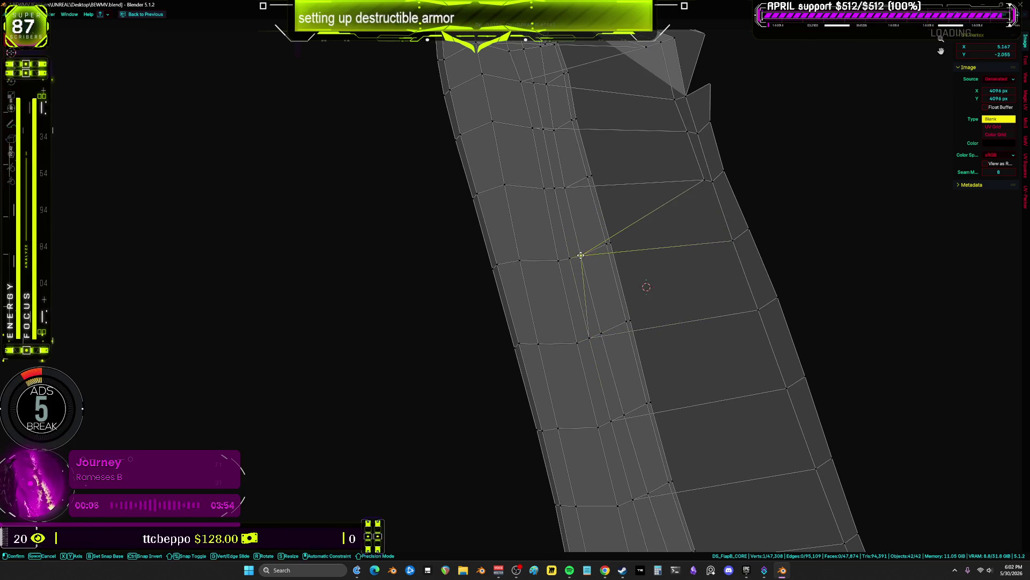
- Snap the upper stray spike vertices back onto the neighbouring vertices along the strip's edge
ctrl+click(574, 255)
key(g)
ctrl+click(565, 187)
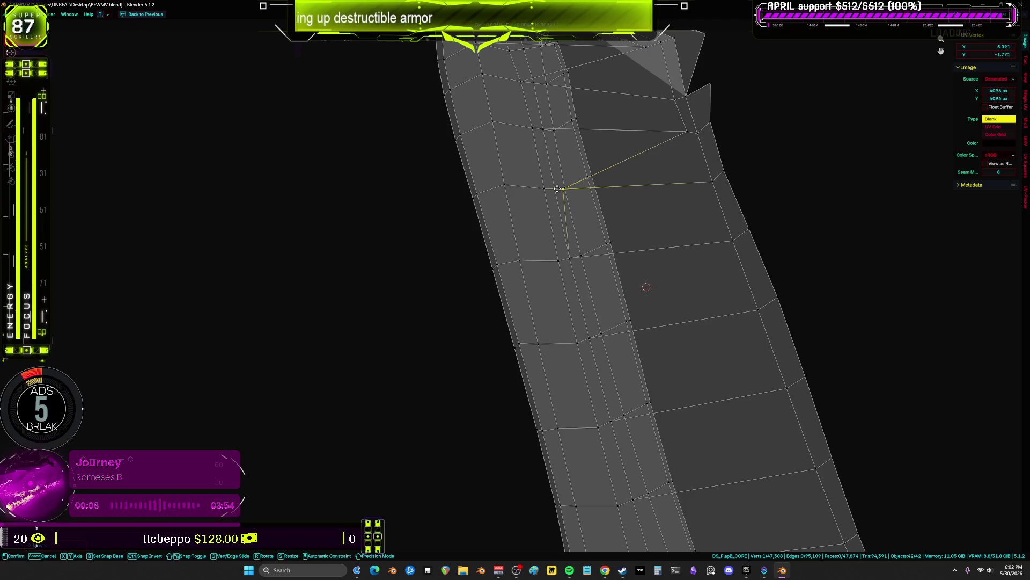
middle_drag(691, 144, 721, 294)
key(g)
ctrl+click(611, 259)
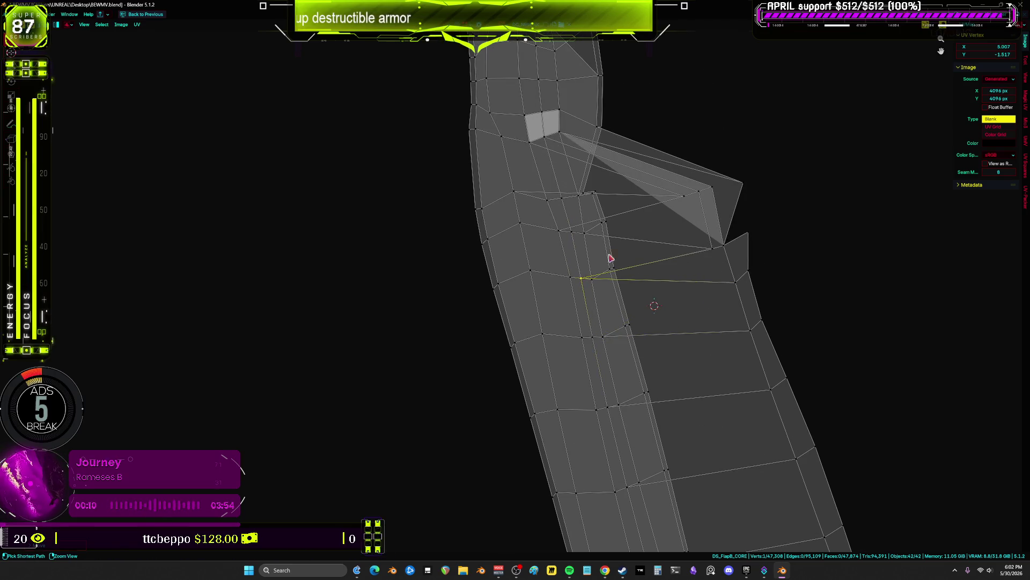
key(g)
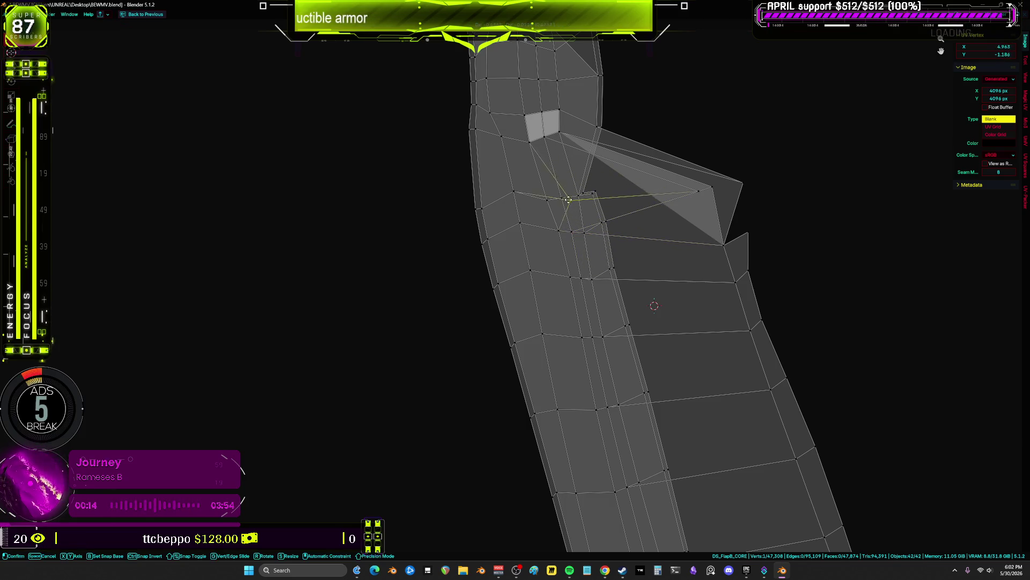
click(549, 200)
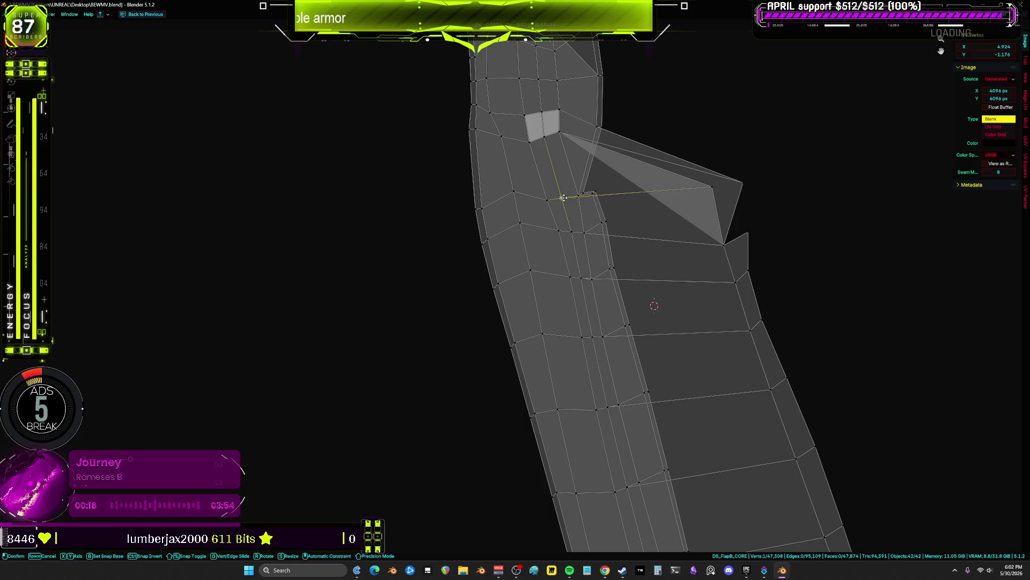
key(g)
ctrl+click(580, 199)
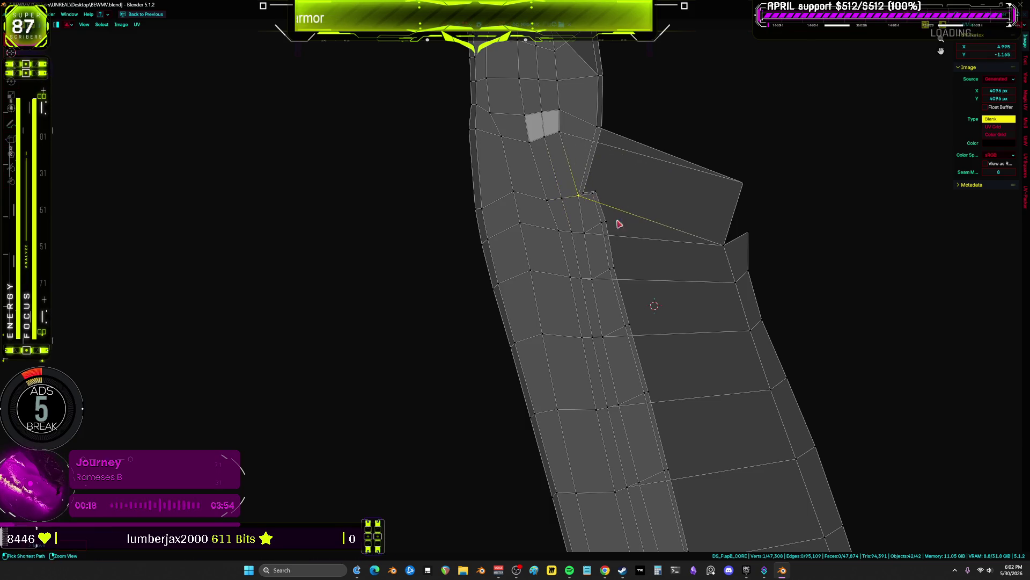
mouse_move(727, 247)
mouse_down()
mouse_move(536, 225)
mouse_move(586, 237)
mouse_up()
- Clear the selection and pull the lower and upper spike tips inward against the strip
key(alt+a)
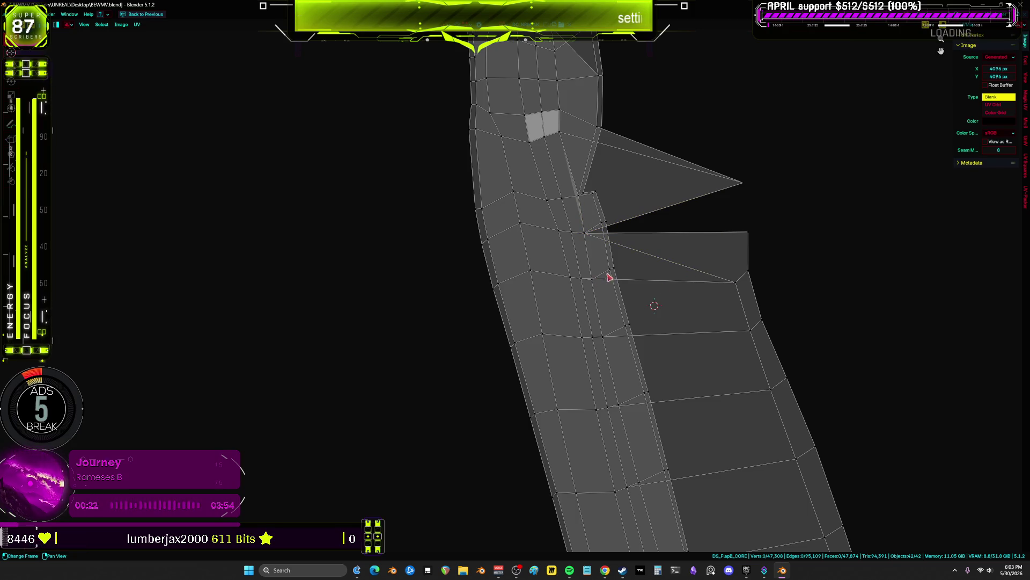
click(734, 286)
drag(734, 287, 593, 281)
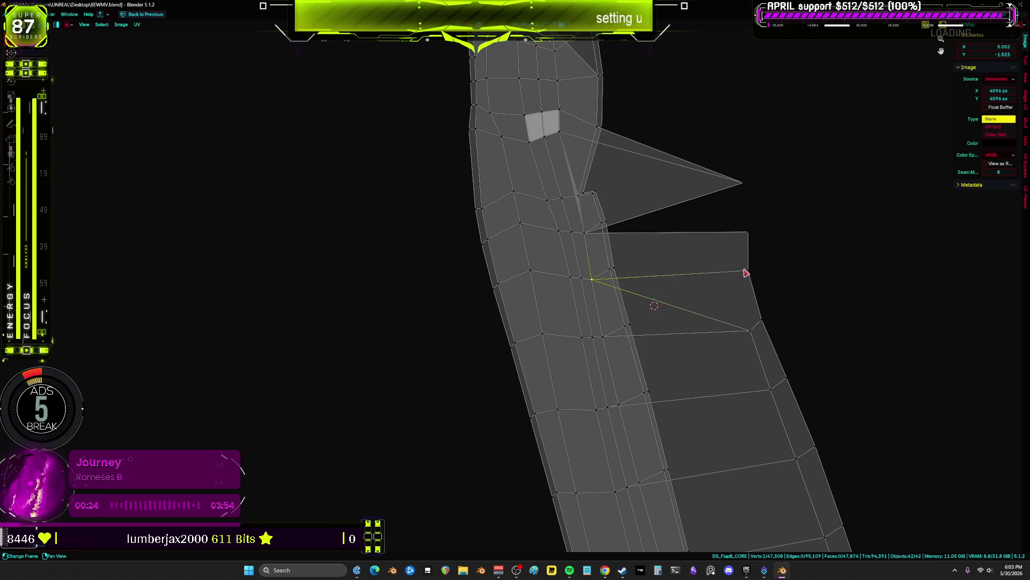
drag(748, 274, 740, 232)
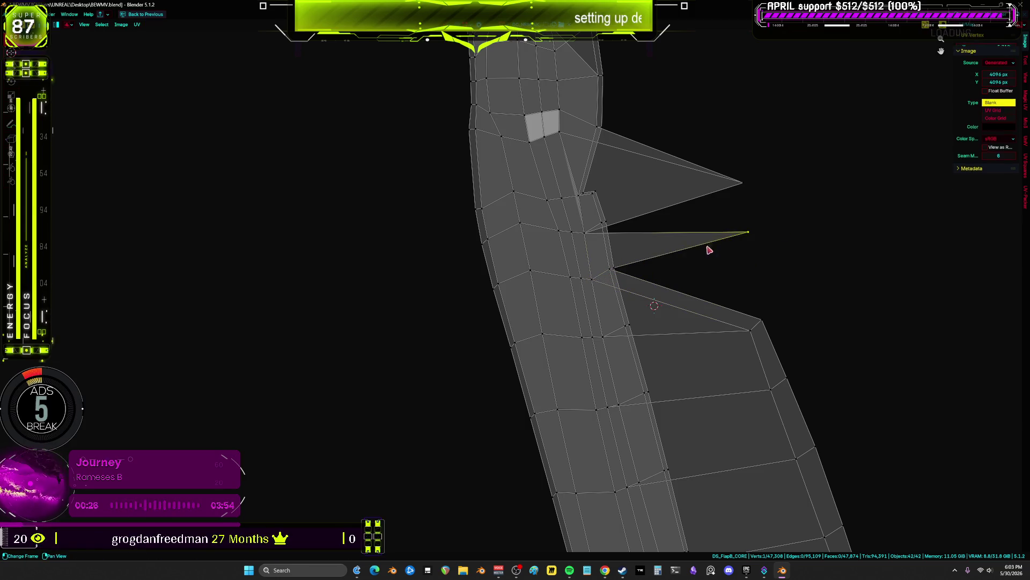
drag(647, 250, 537, 224)
drag(743, 183, 576, 192)
click(575, 192)
scroll(584, 252, up, 2)
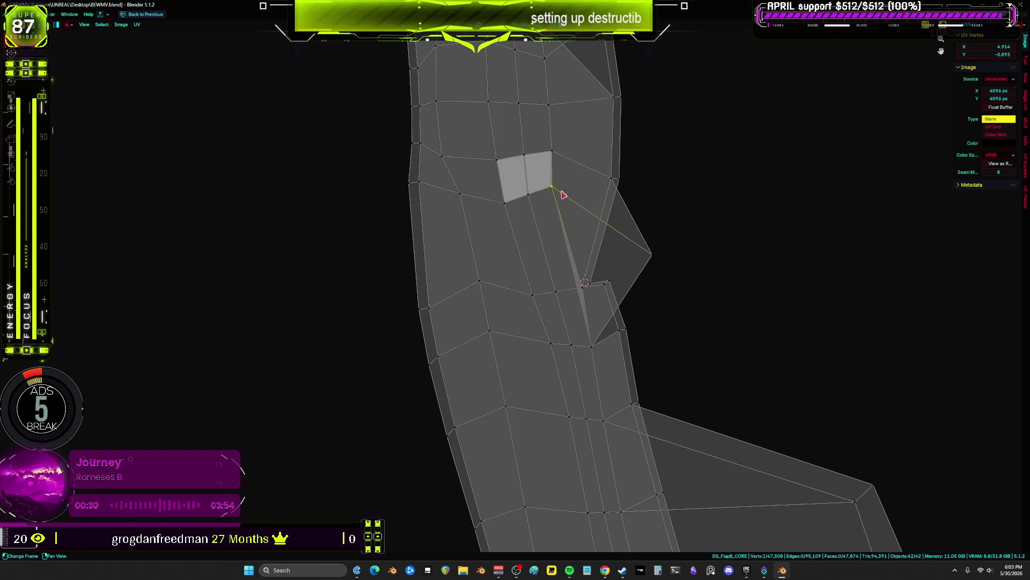
mouse_move(646, 250)
mouse_down()
mouse_move(586, 213)
mouse_move(587, 262)
mouse_move(614, 316)
mouse_move(594, 252)
mouse_move(588, 284)
mouse_move(644, 250)
mouse_up()
- Move the spike tip and the wide flap's corner vertex inward toward the strip
scroll(682, 274, down, 5)
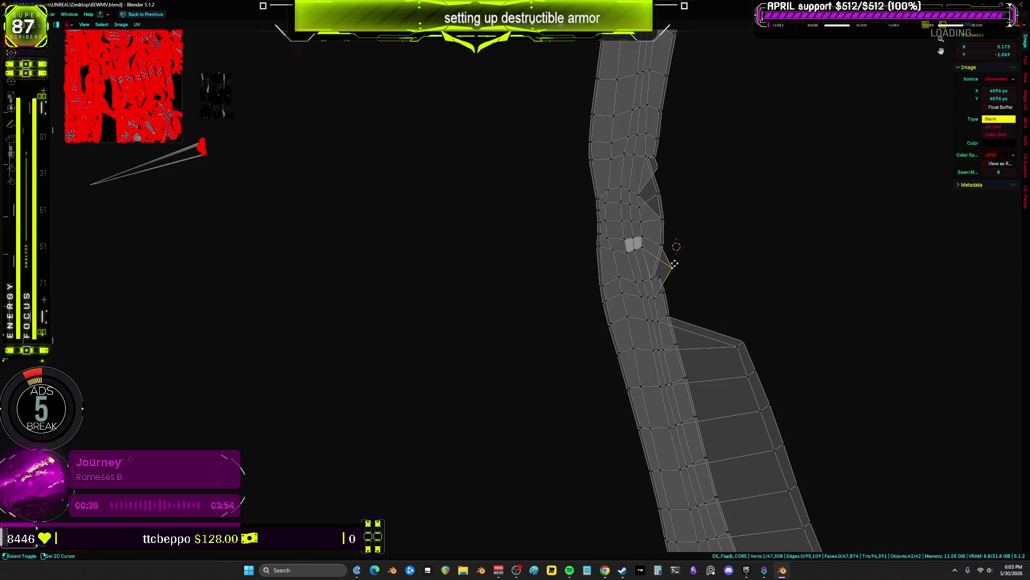
scroll(675, 264, up, 3)
key(g)
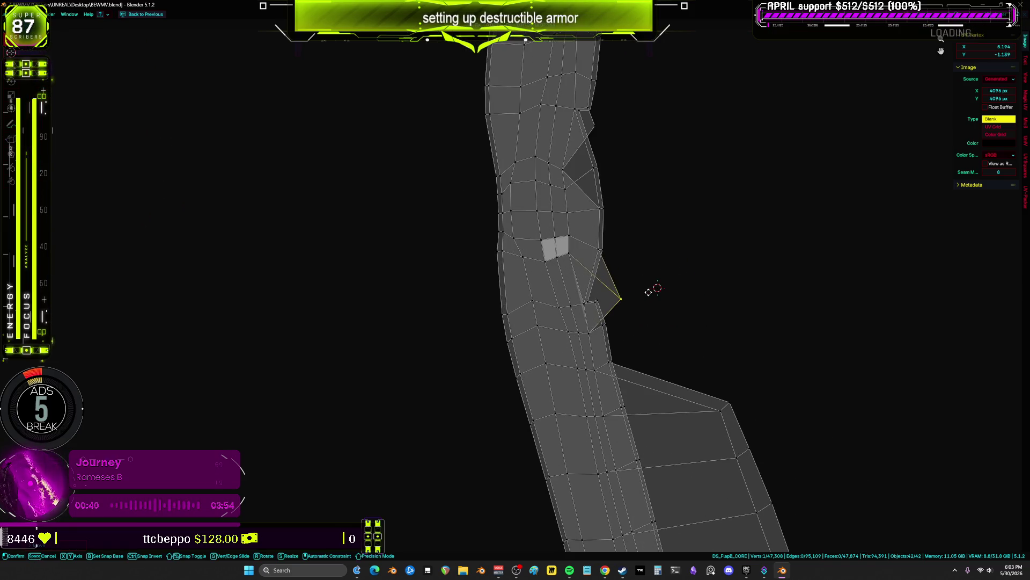
click(647, 295)
middle_drag(714, 367, 631, 229)
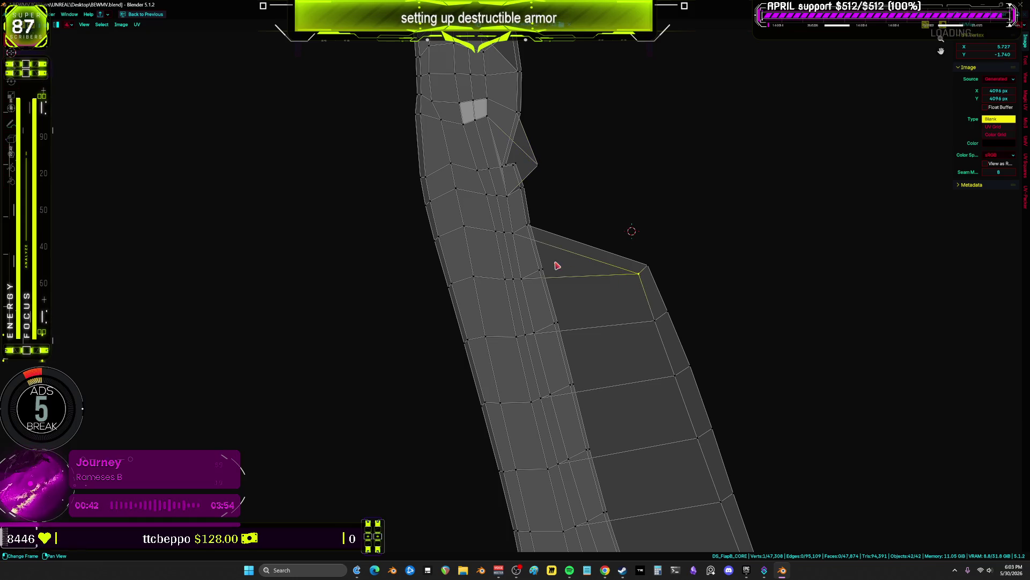
key(g)
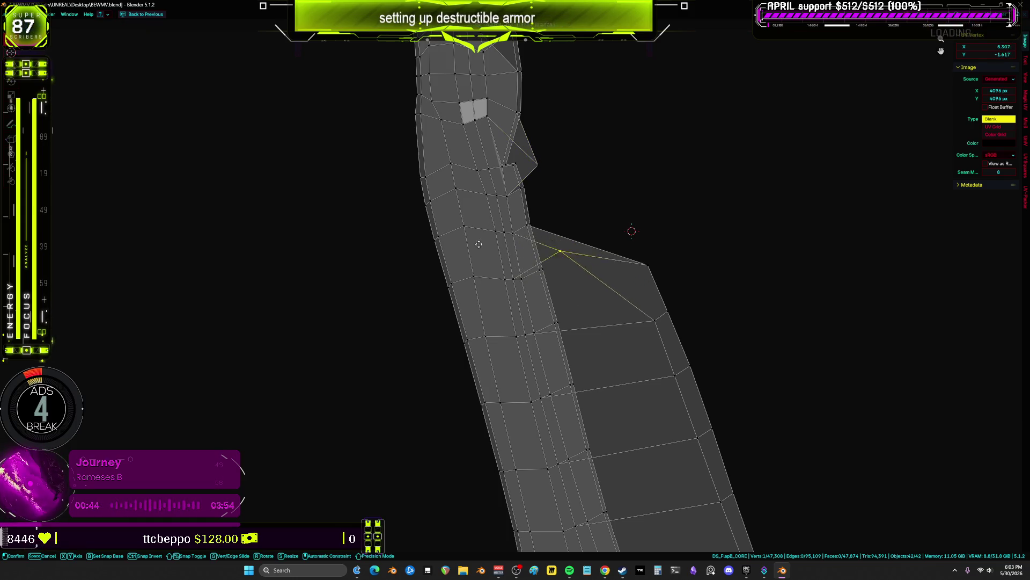
click(521, 272)
- Undo the flap edits, redo the corner move, and box-select the flap's outer edge vertices
key(ctrl+z)
key(ctrl+z)
key(ctrl+z)
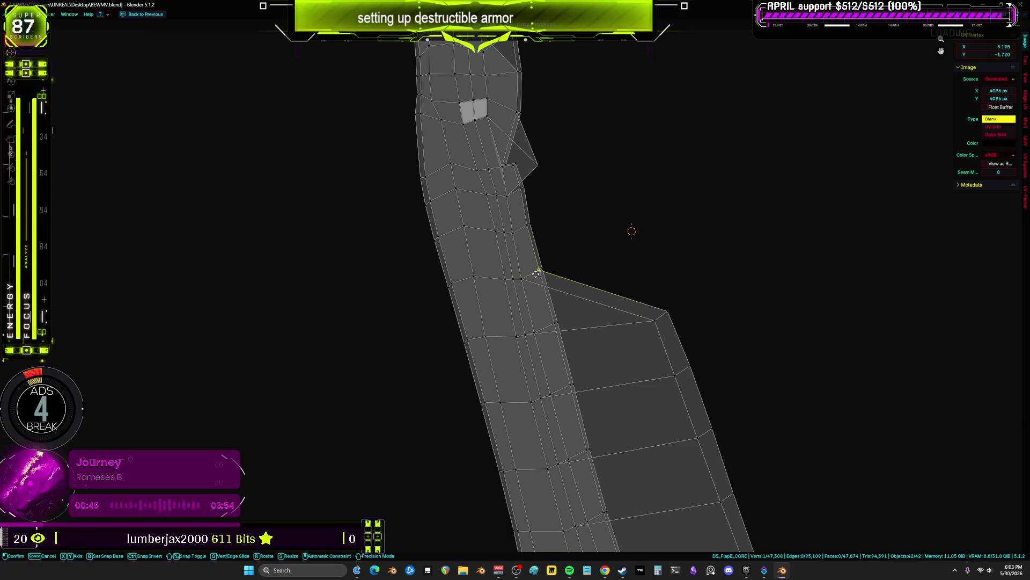
key(ctrl+z)
key(ctrl+z)
key(ctrl+z)
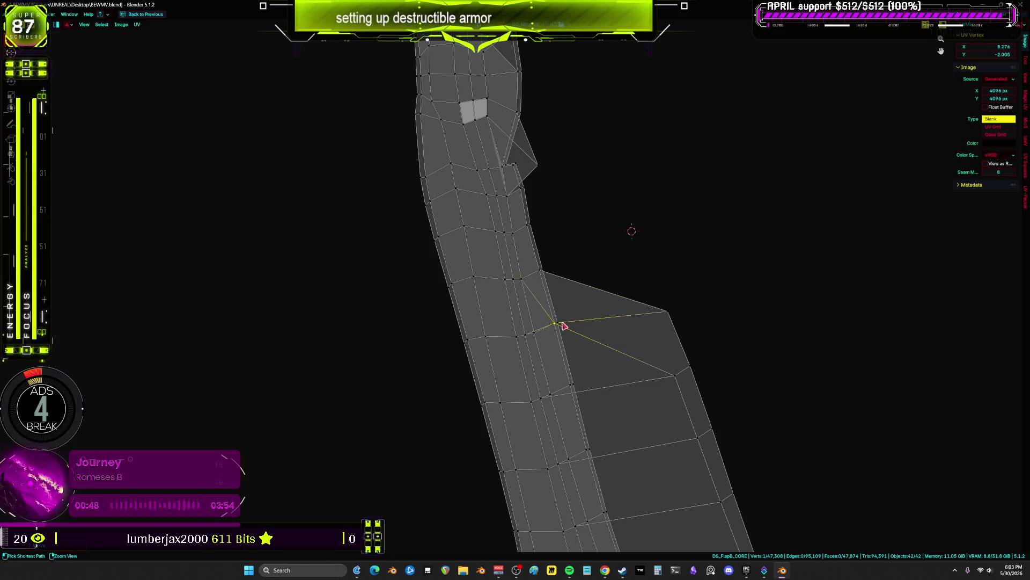
key(ctrl+z)
key(ctrl+z)
key(ctrl+z)
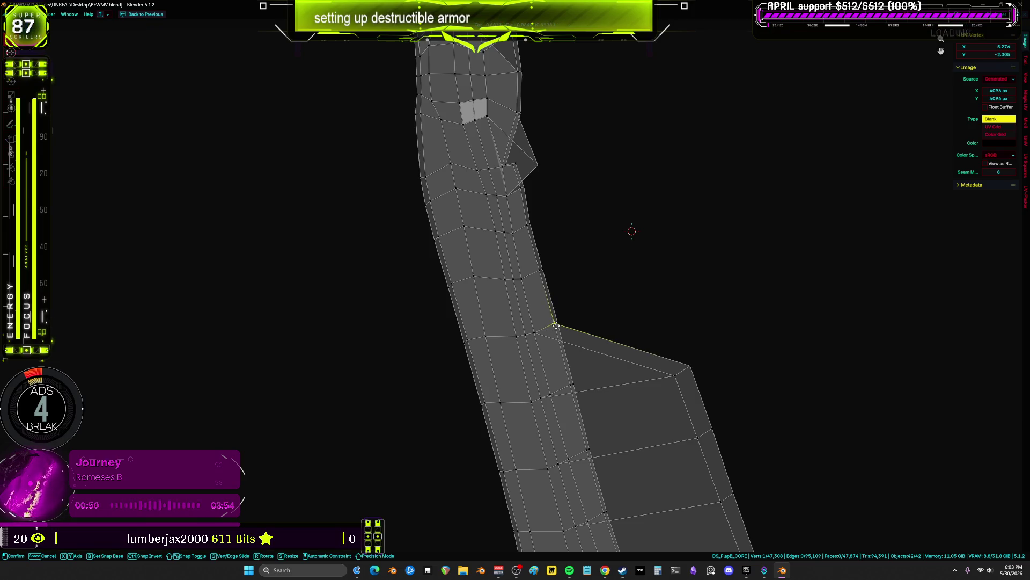
middle_drag(658, 314, 678, 234)
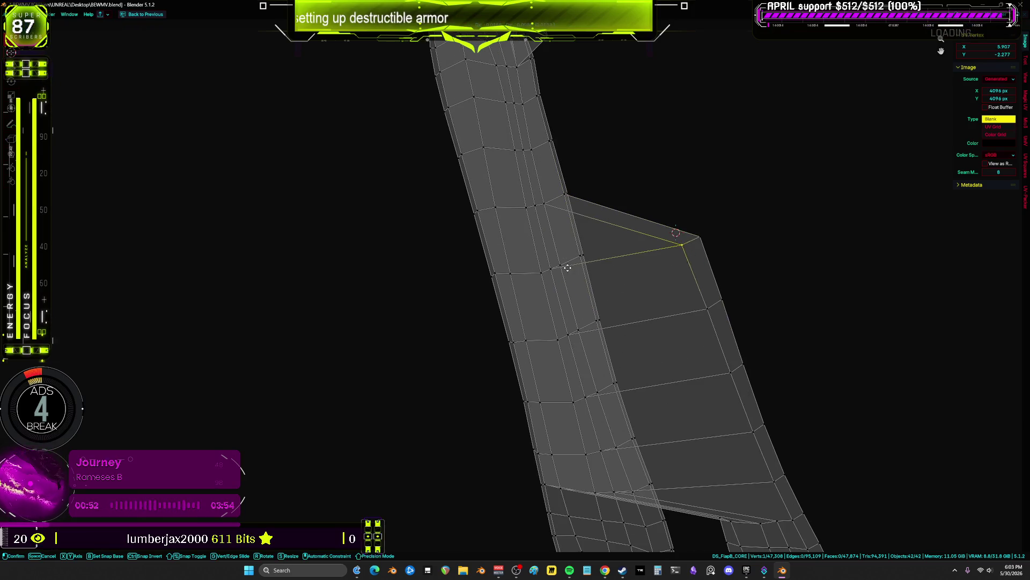
key(ctrl+z)
click(667, 288)
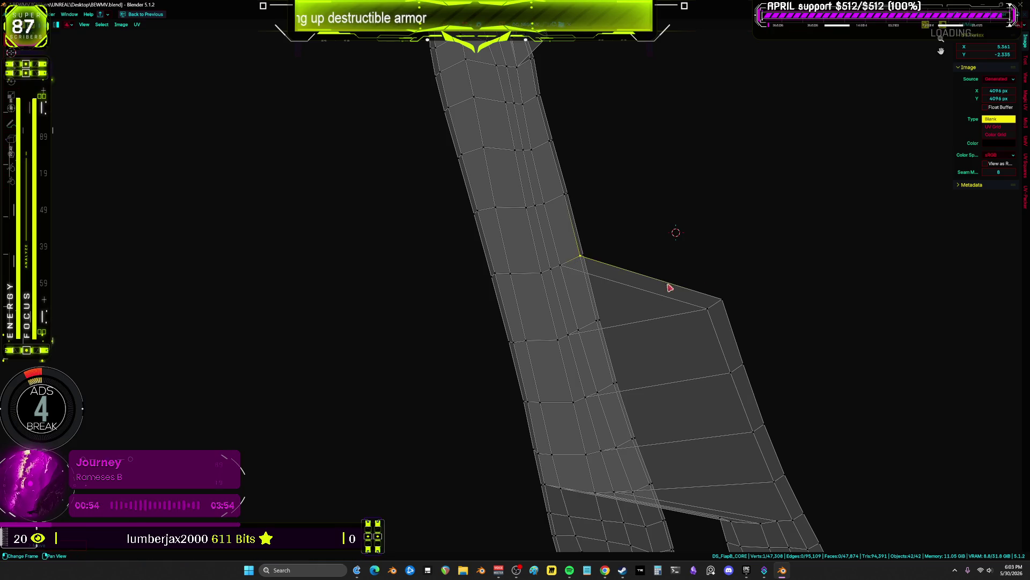
mouse_move(727, 276)
mouse_down()
mouse_move(676, 329)
mouse_move(626, 193)
mouse_up()
scroll(687, 267, down, 3)
- Shift the right edge strip leftward and bring an inner vertex into line
scroll(723, 358, up, 2)
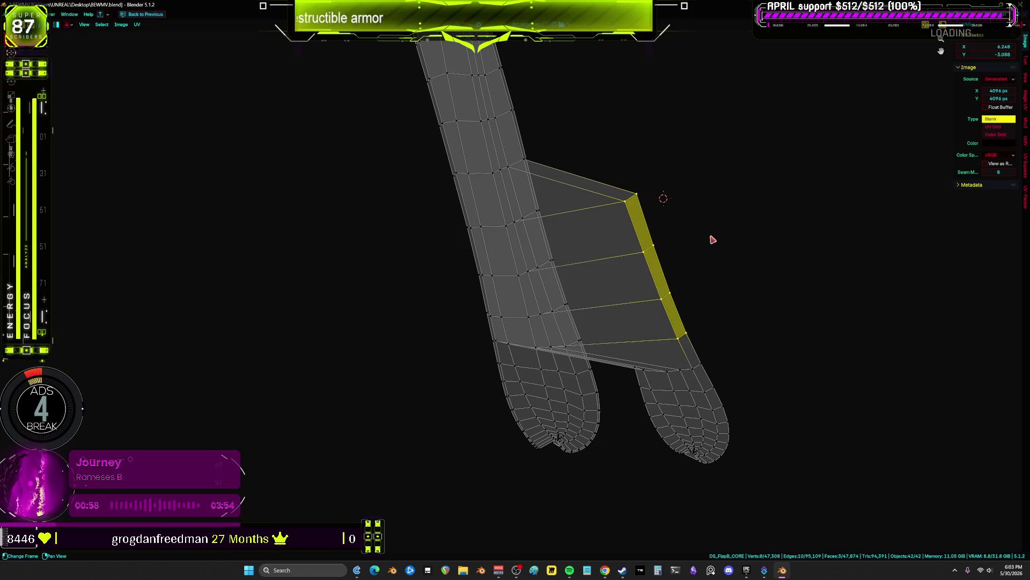
key(g)
click(627, 245)
scroll(532, 232, up, 3)
click(570, 183)
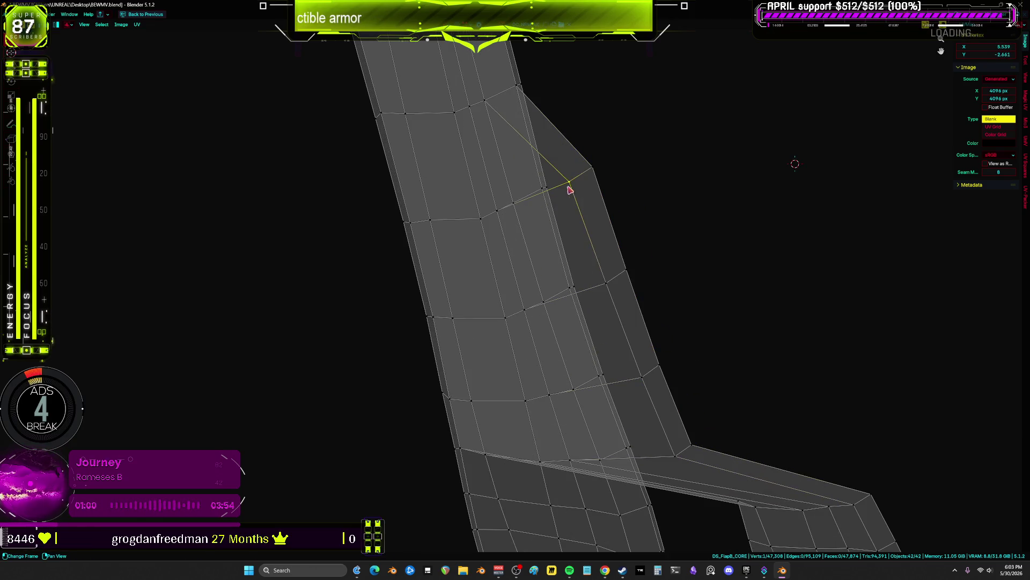
key(g)
click(517, 208)
click(542, 299)
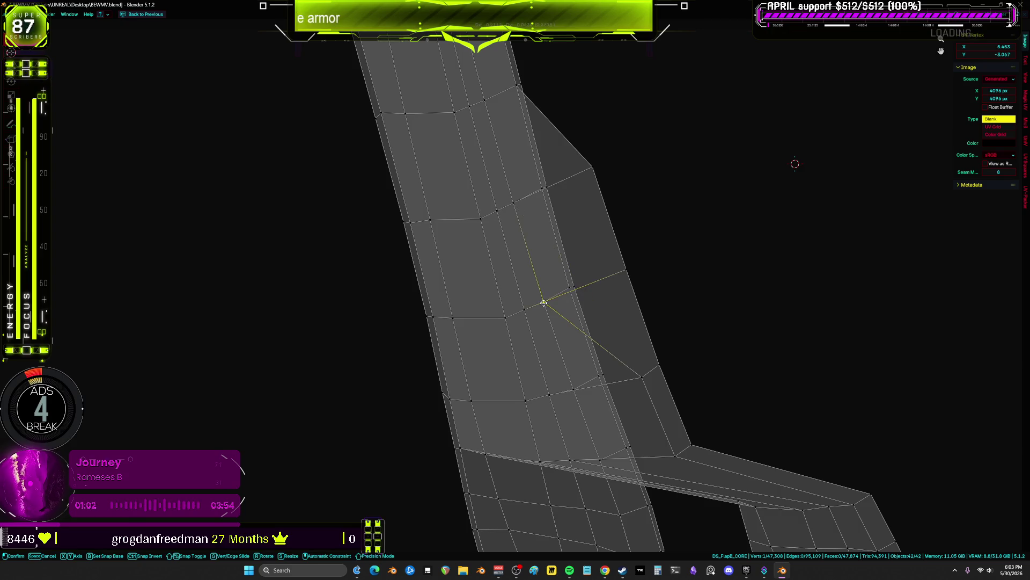
click(573, 389)
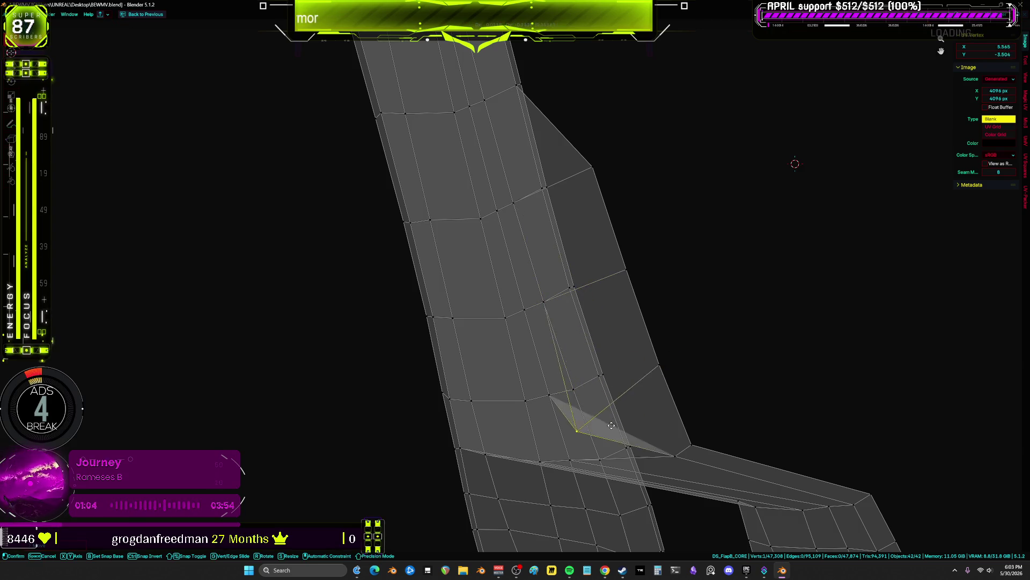
right_click(679, 453)
- Flatten the remaining spike by moving its bottom, middle and upper vertices in line with the edge
click(677, 454)
key(g)
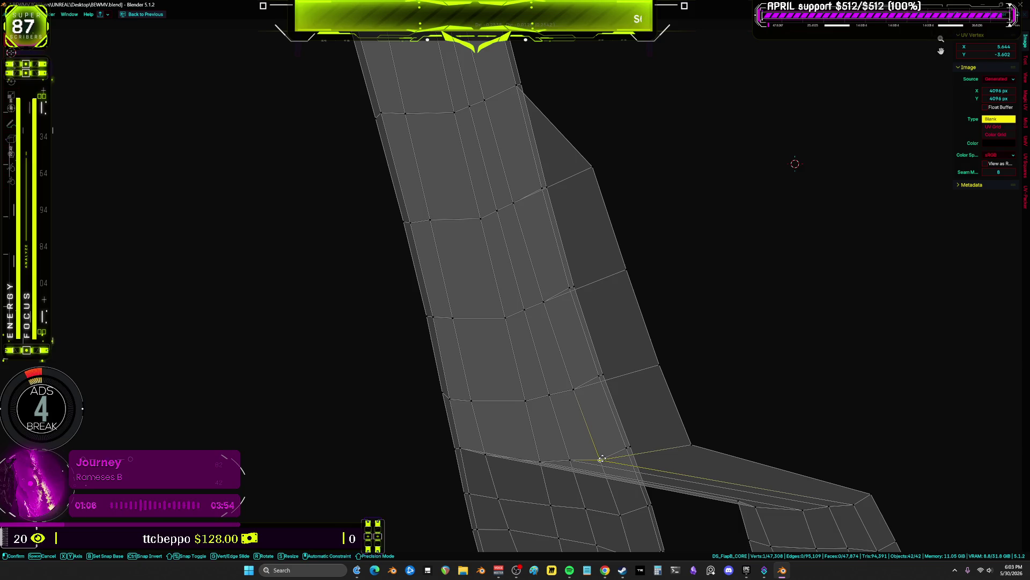
right_click(603, 458)
key(g)
click(626, 450)
click(655, 367)
key(g)
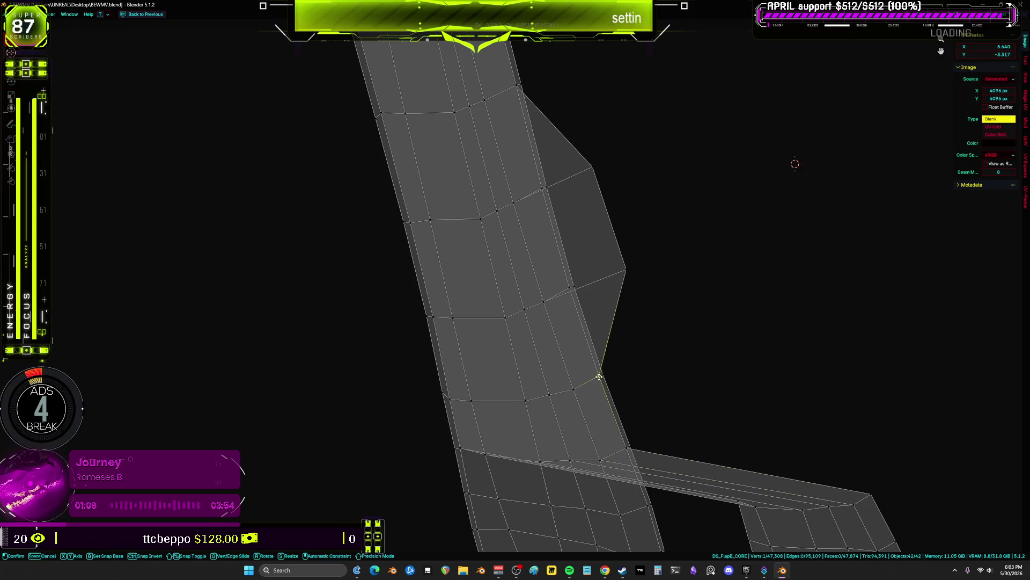
click(599, 375)
click(625, 270)
key(g)
click(563, 225)
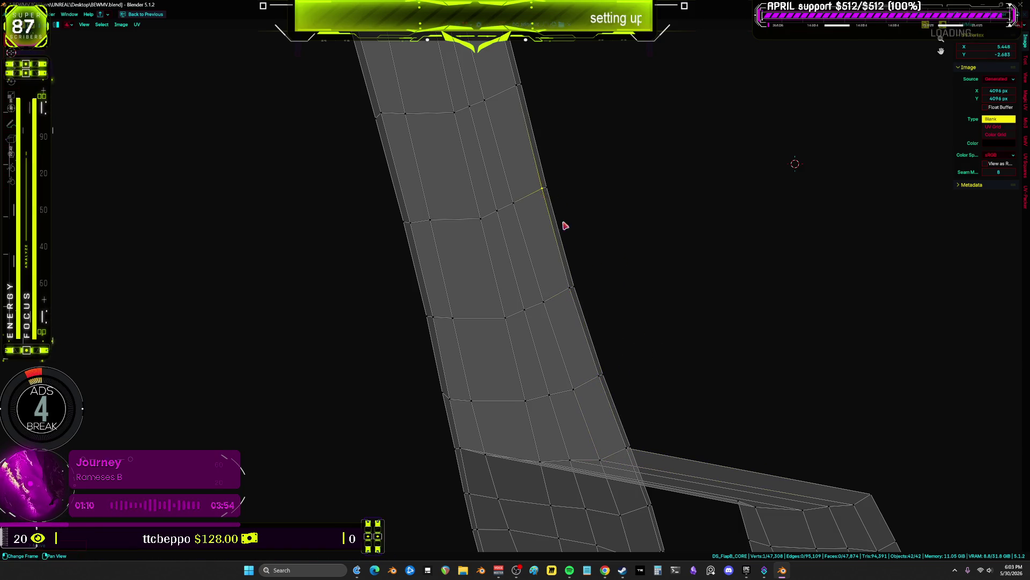
- Box-select the right-hand strap island and start moving it
scroll(617, 255, down, 3)
drag(783, 444, 654, 261)
key(g)
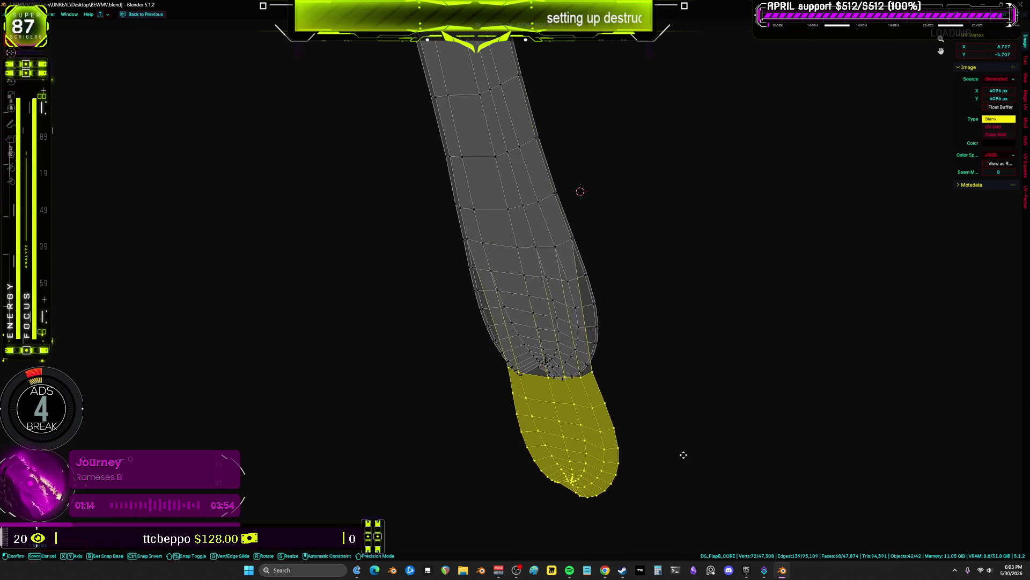
- Drop the second island below the first strap, then try raising an edge loop and undo it
click(682, 475)
key(b)
mouse_move(563, 379)
mouse_down()
mouse_move(488, 413)
mouse_move(496, 424)
mouse_up()
key(b)
key(g)
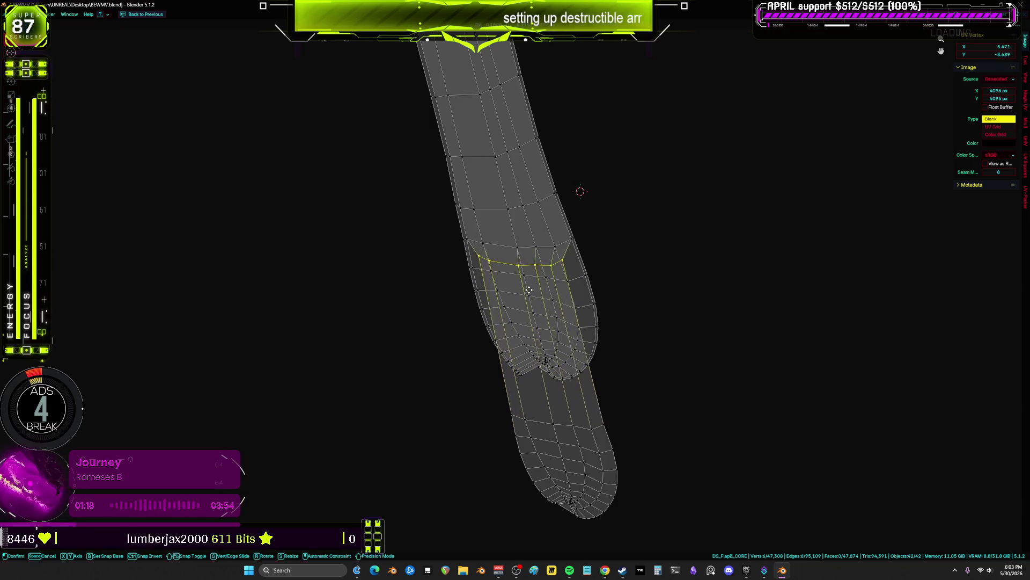
click(474, 295)
scroll(548, 282, up, 4)
key(ctrl+z)
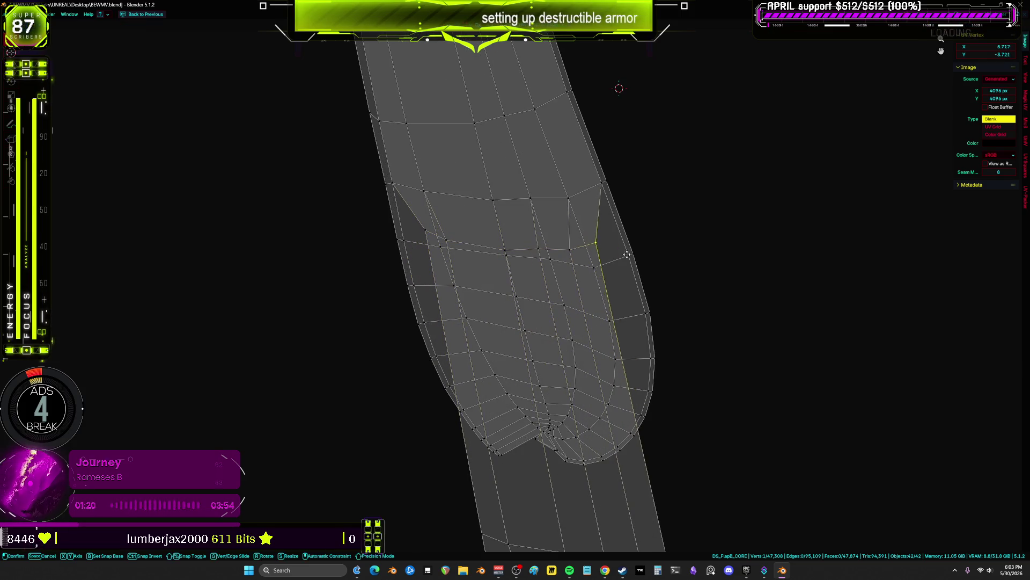
- Move a single border vertex further left and retry an edge-loop selection, undoing the raise
click(572, 248)
key(g)
click(540, 264)
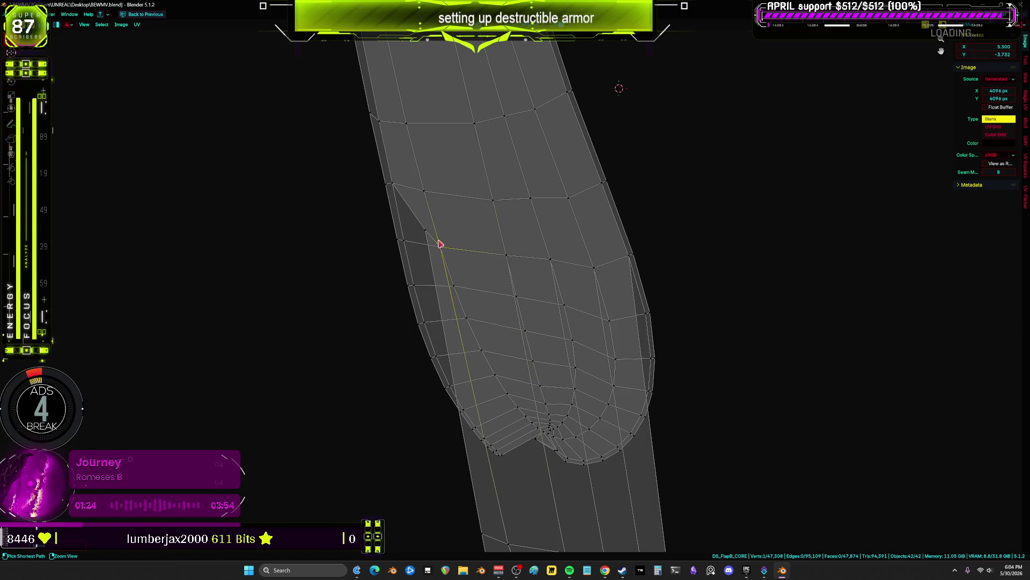
click(400, 239)
scroll(589, 384, down, 4)
mouse_move(589, 383)
mouse_down()
mouse_move(514, 340)
mouse_move(489, 166)
mouse_up()
scroll(563, 377, up, 2)
key(ctrl+z)
scroll(536, 214, up, 2)
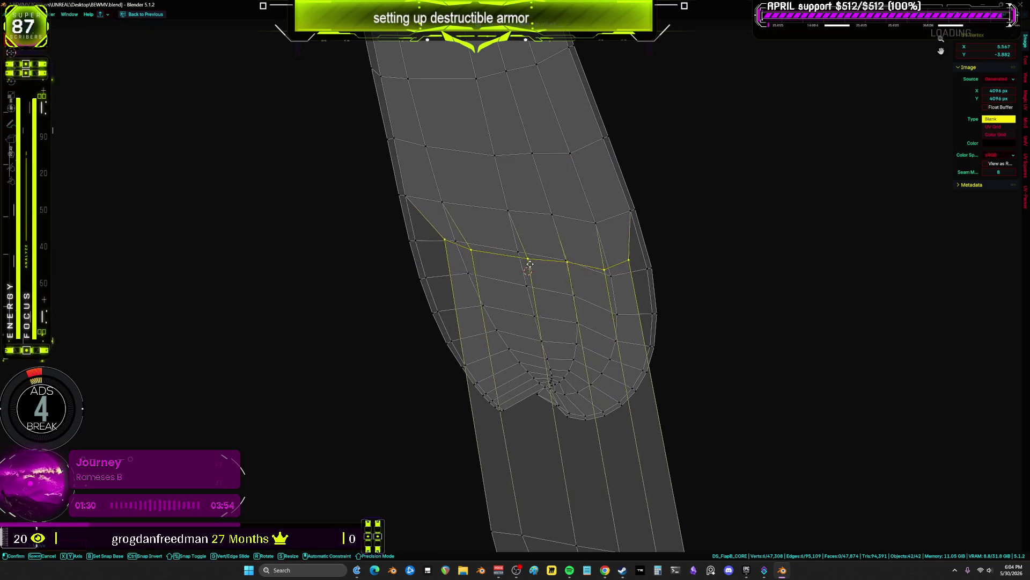
- Reposition another border vertex, then select the left boundary path and the island's tip vertices
ctrl+click(639, 274)
click(637, 274)
key(g)
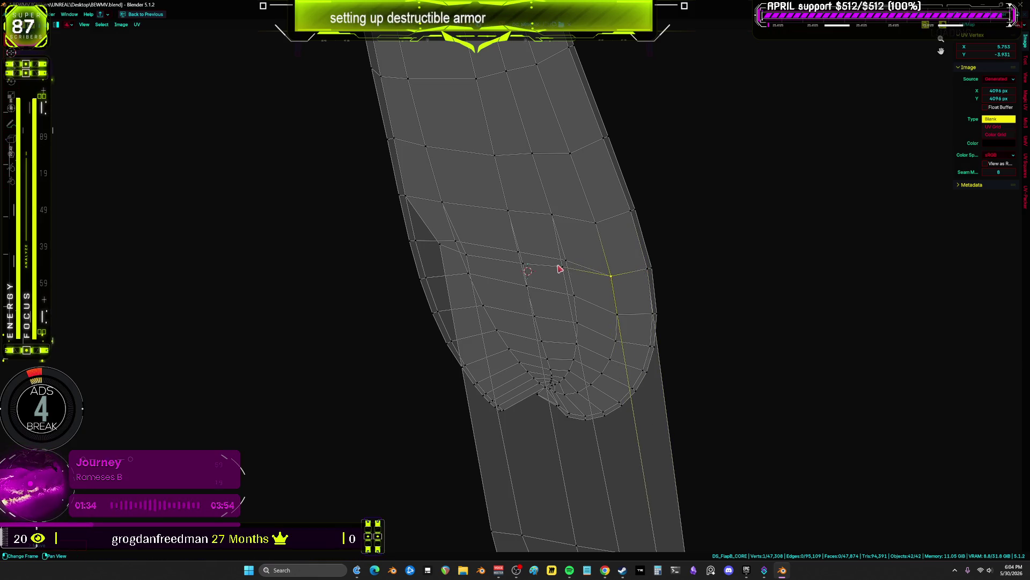
click(518, 252)
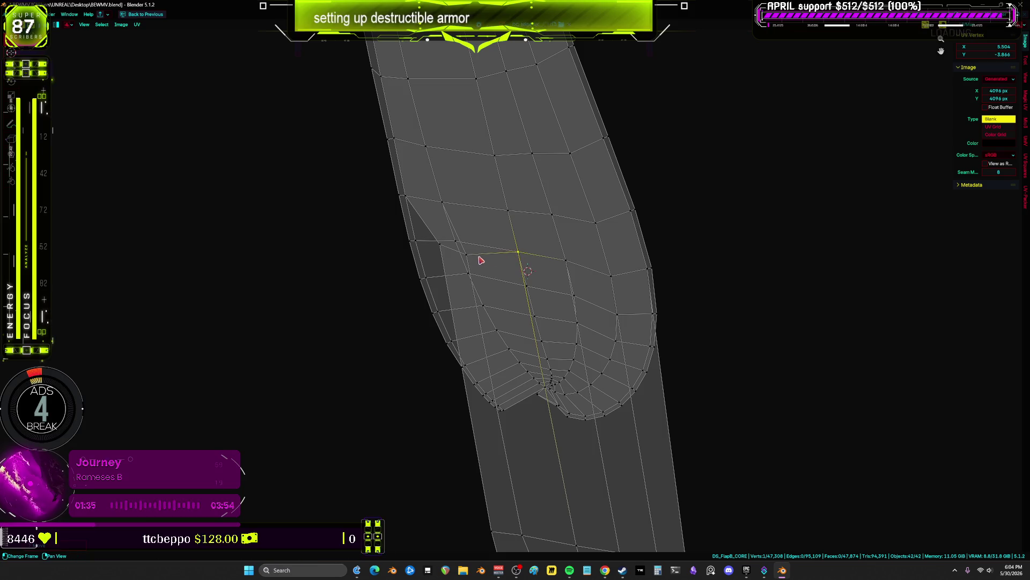
ctrl+click(441, 245)
scroll(524, 299, down, 3)
drag(621, 488, 473, 361)
- Move the tip vertices up-right, then reposition one edge loop of the strip
key(g)
click(638, 330)
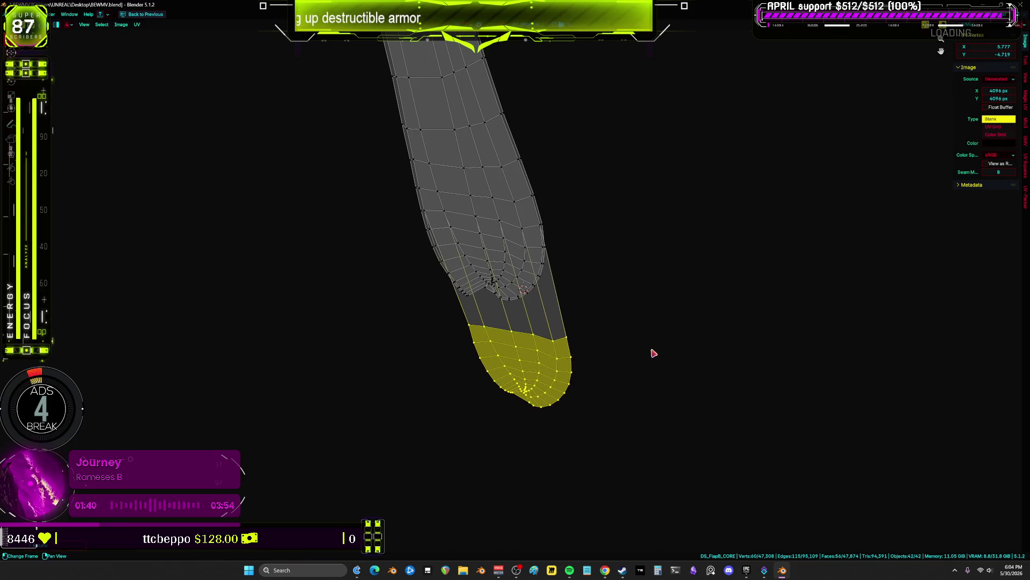
drag(596, 298, 452, 340)
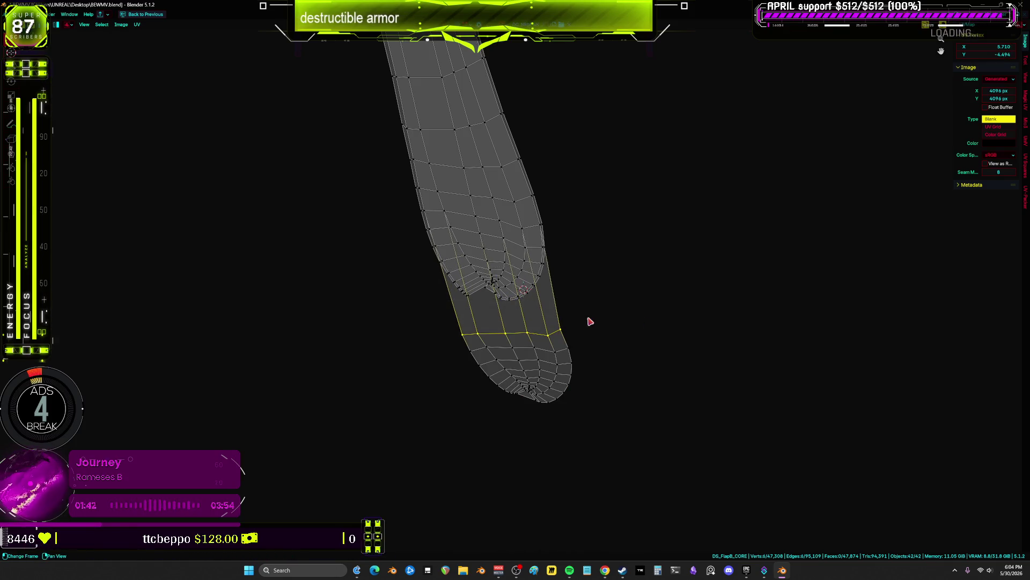
key(g)
click(537, 153)
scroll(612, 267, up, 4)
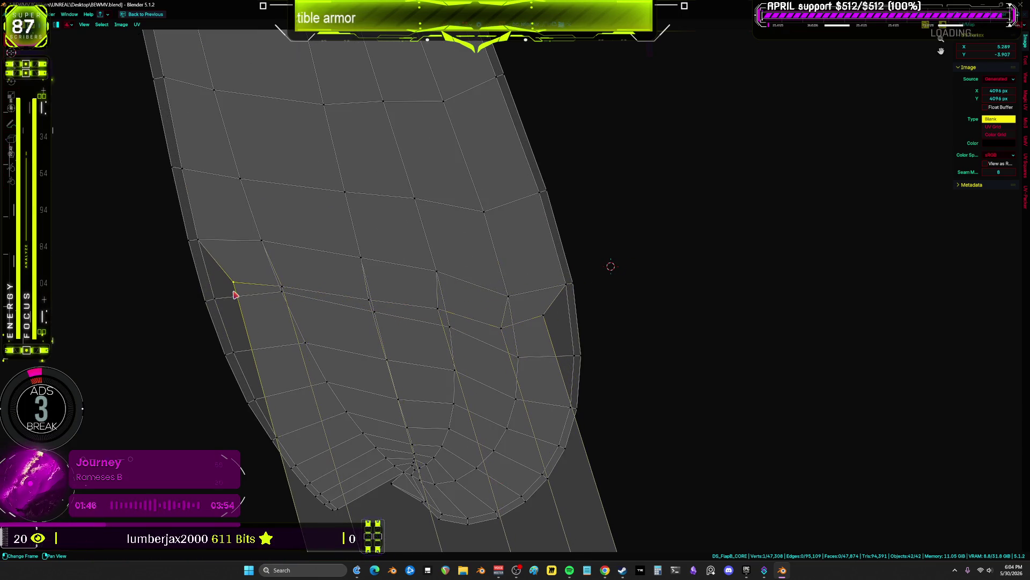
- Select the island's edge vertices and shift the lower edge loop up toward the hem
click(218, 299)
click(282, 292)
click(375, 310)
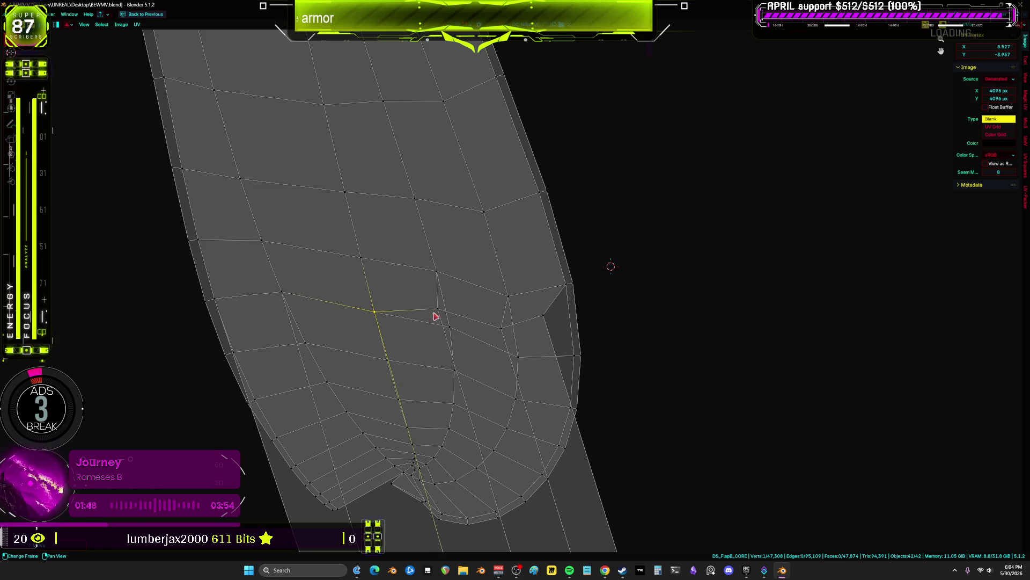
click(548, 319)
click(573, 354)
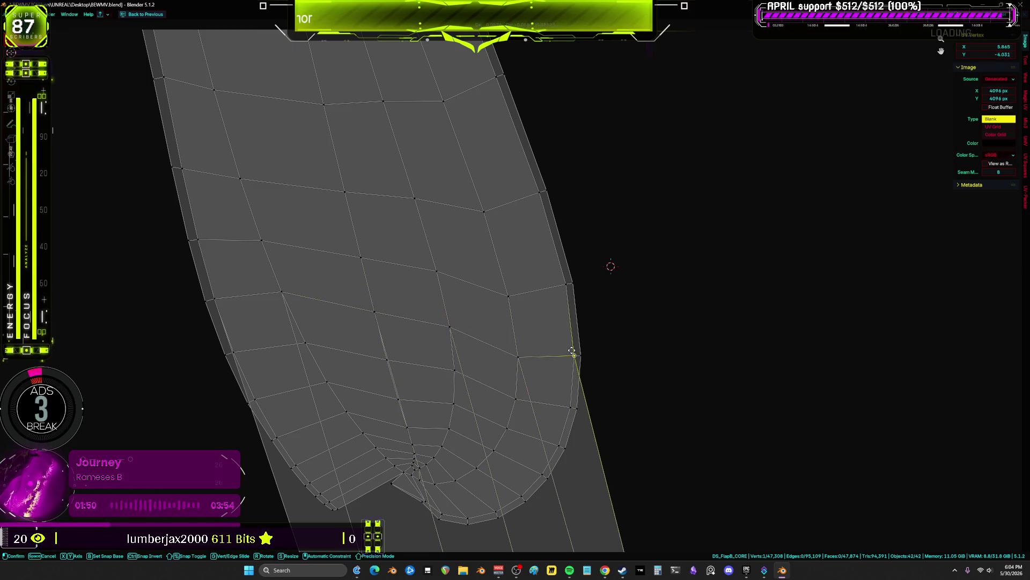
scroll(593, 384, down, 2)
scroll(572, 305, down, 2)
scroll(637, 280, up, 2)
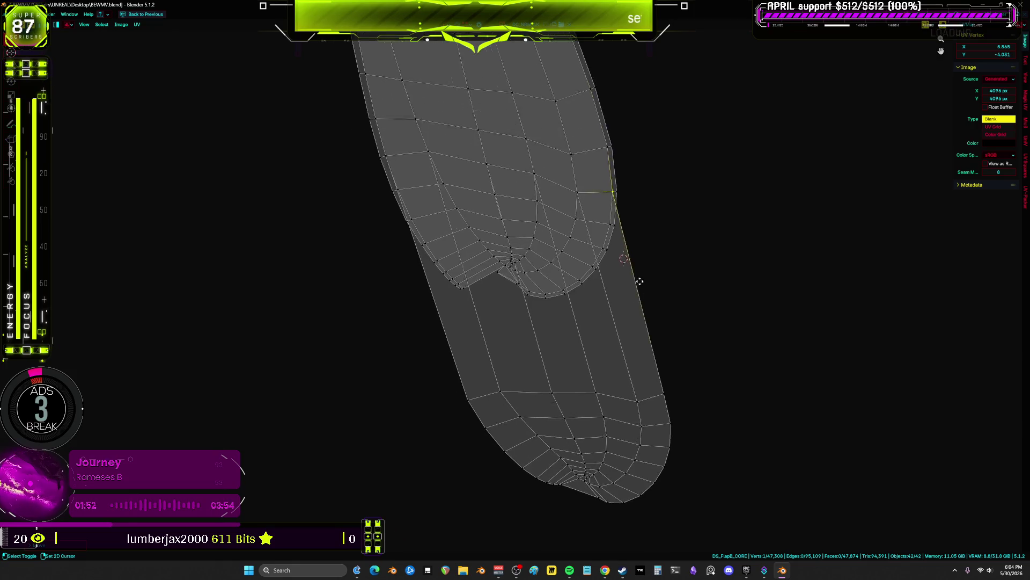
key(2)
alt+click(659, 446)
mouse_move(660, 448)
mouse_down()
mouse_move(617, 307)
mouse_move(602, 198)
mouse_up()
- Select the horizontal hem edge loop and rotate it slightly to level it
key(1)
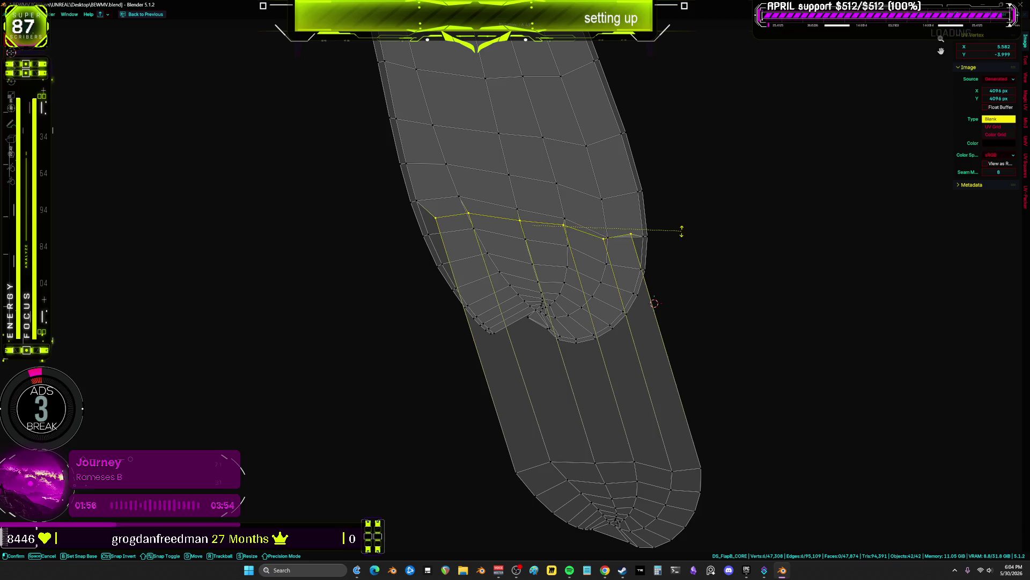
scroll(662, 263, up, 1)
scroll(662, 263, up, 1)
click(624, 275)
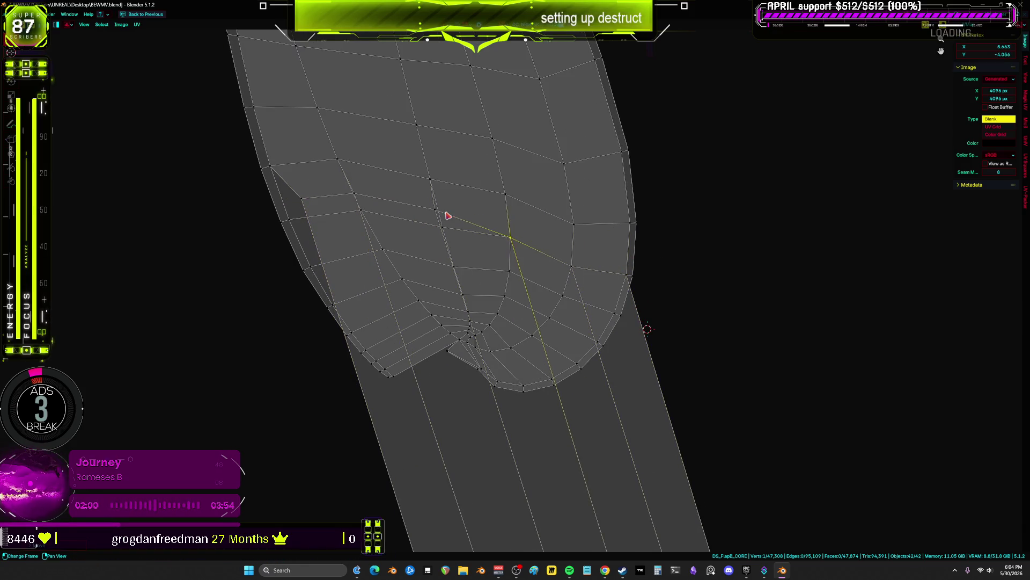
alt+click(356, 203)
alt+click(306, 197)
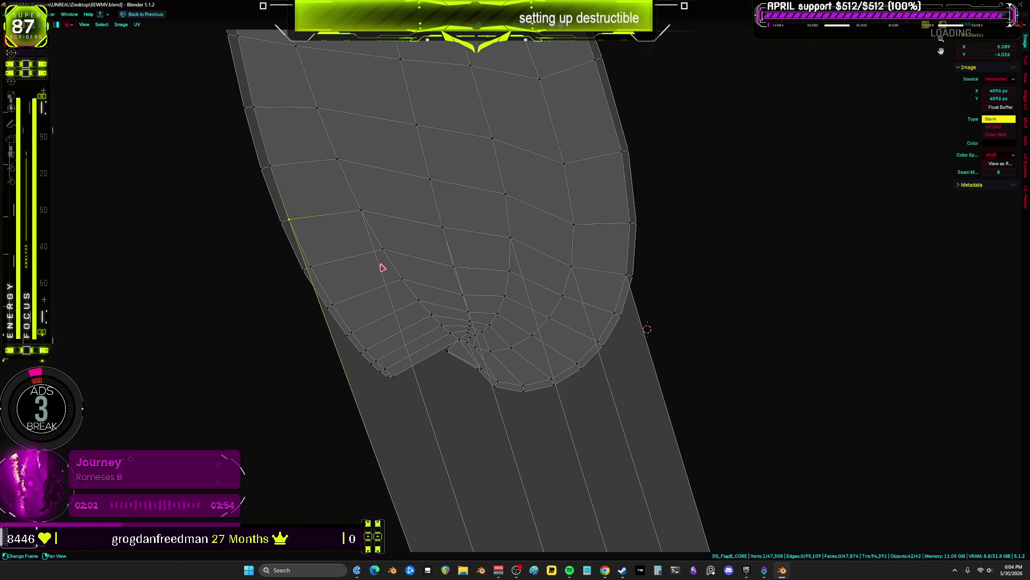
scroll(382, 264, down, 2)
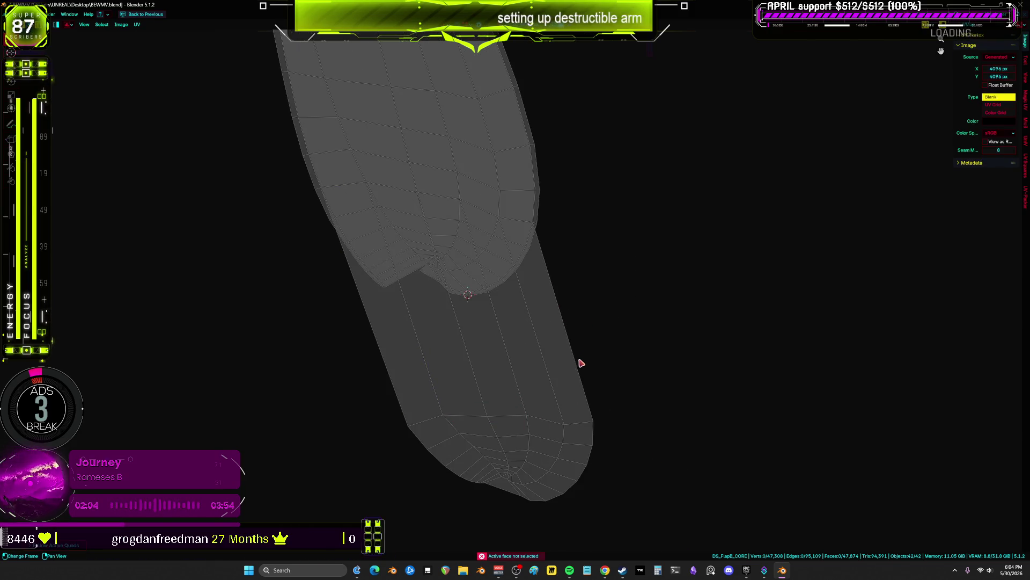
alt+click(519, 417)
key(g)
key(r)
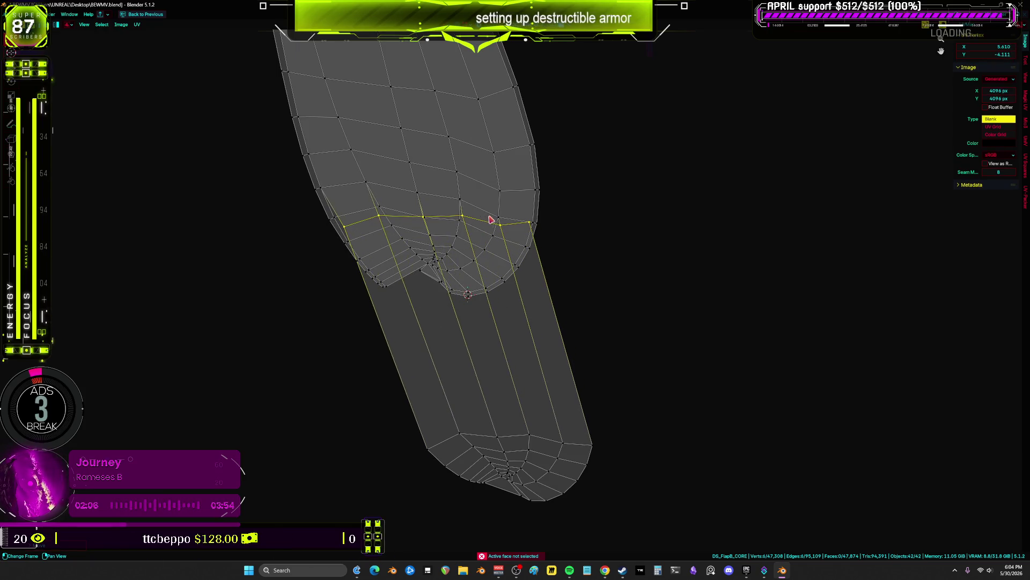
scroll(490, 220, up, 3)
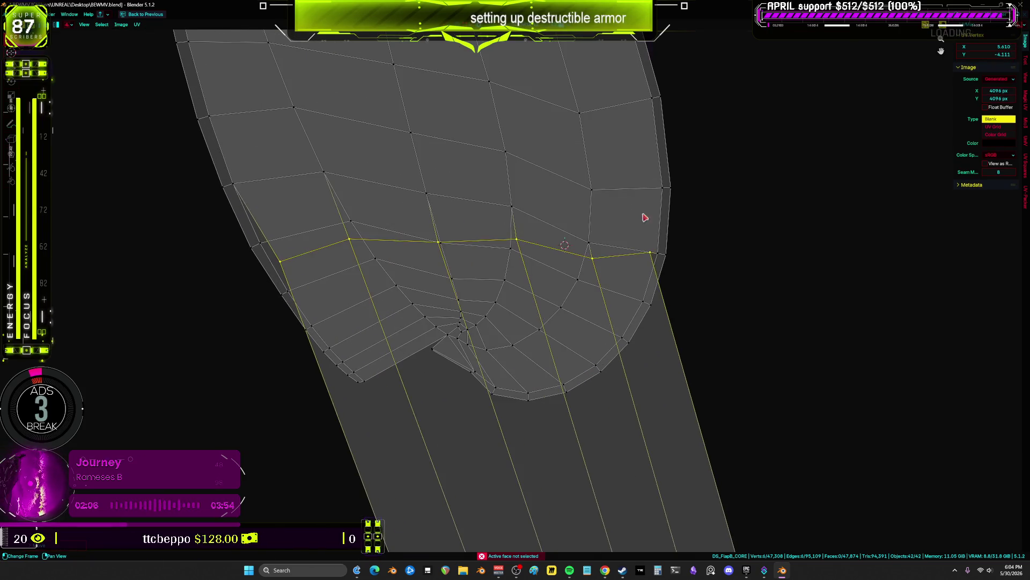
click(653, 241)
- Nudge the individual hem vertices into a straight row, pulling one out to the right corner
drag(272, 235, 261, 243)
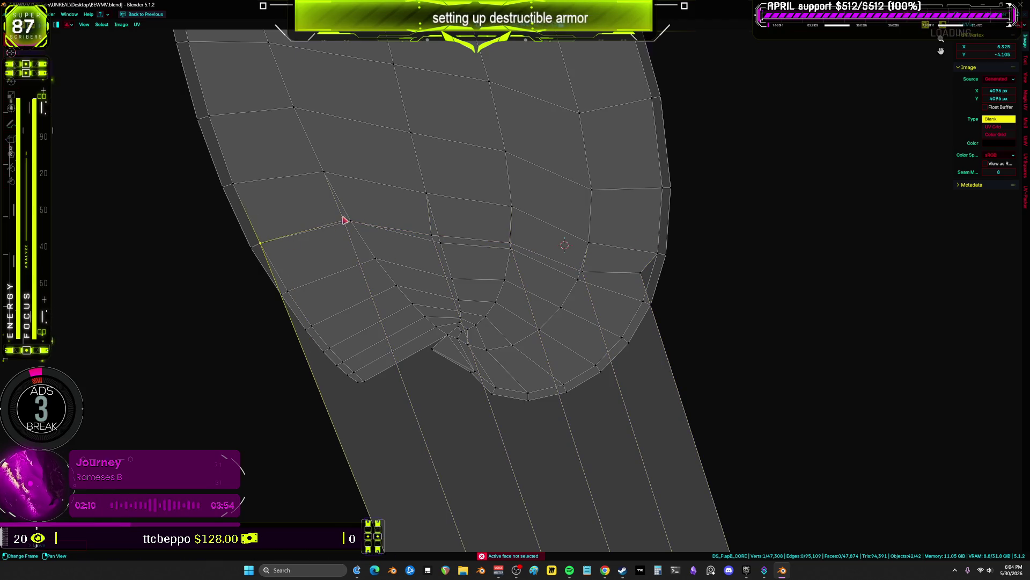
mouse_move(361, 228)
mouse_down()
mouse_move(361, 202)
mouse_move(367, 227)
mouse_up()
drag(431, 244, 439, 252)
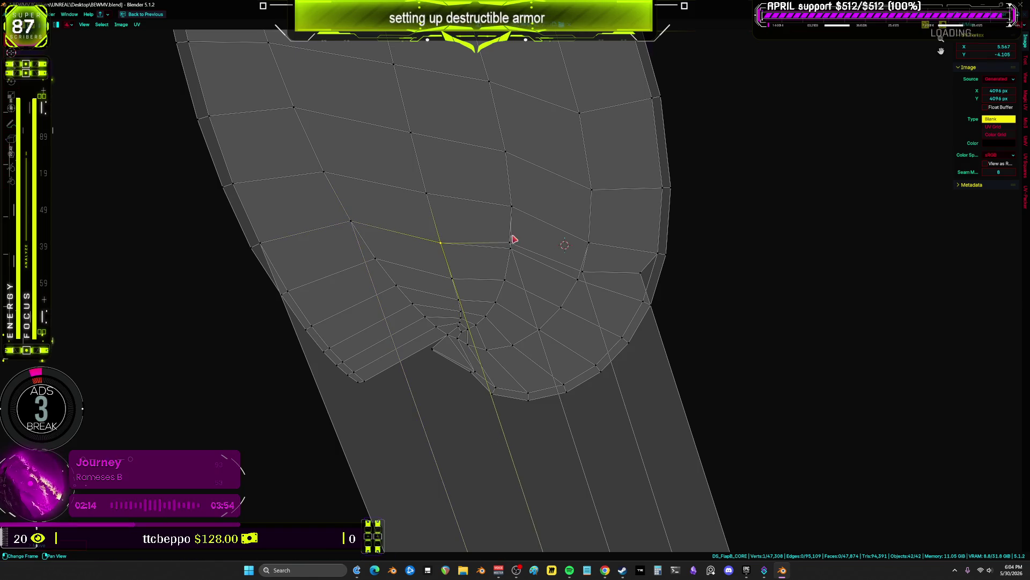
drag(513, 238, 515, 250)
mouse_move(584, 275)
mouse_down()
mouse_move(640, 283)
mouse_move(644, 299)
mouse_up()
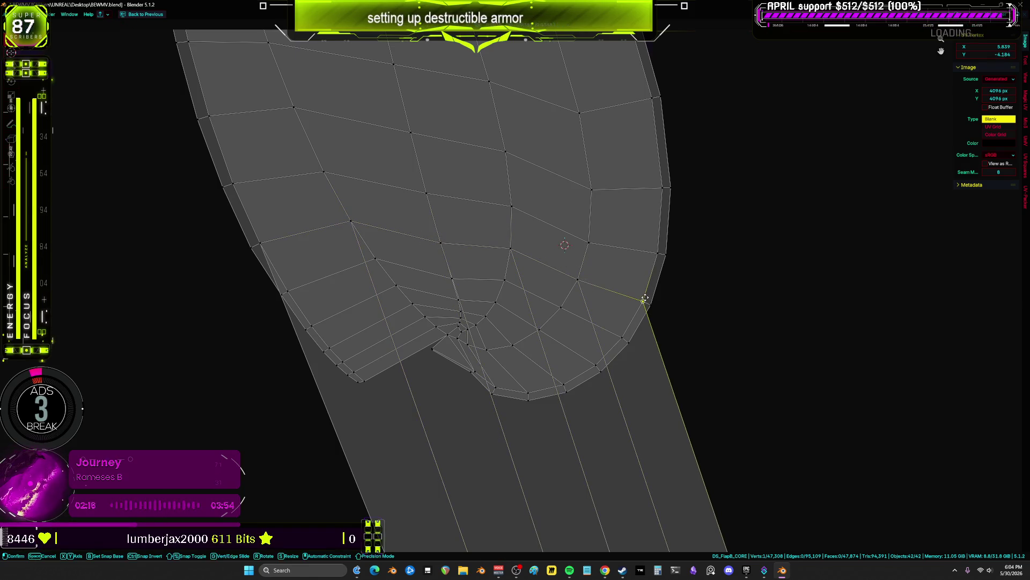
scroll(692, 391, down, 4)
- Move the island's bottom cap faces up toward the hem
drag(727, 460, 529, 360)
key(g)
click(637, 292)
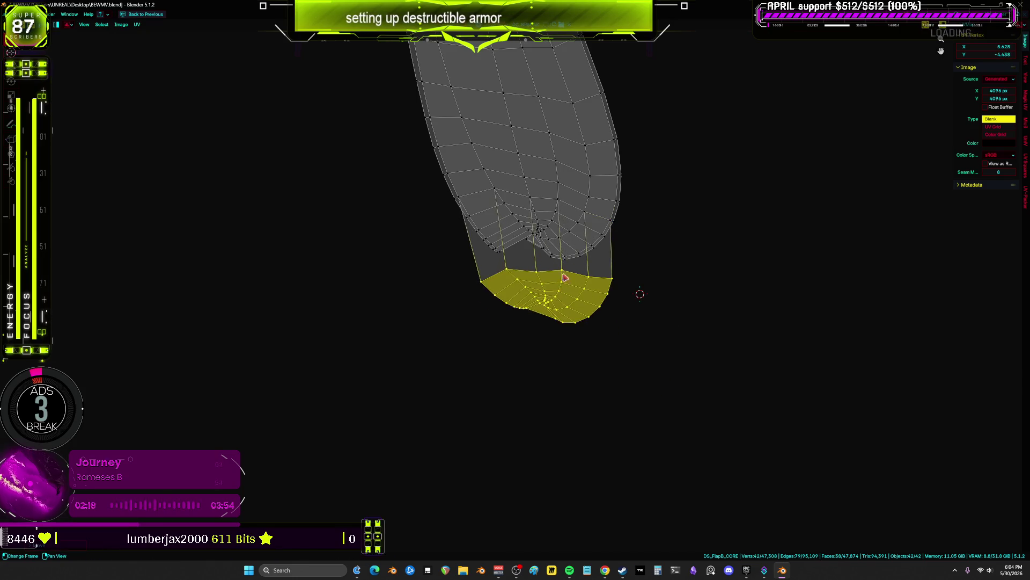
scroll(637, 292, up, 3)
- Snap the first lower-strip vertices, from the right corner leftward, onto the hem vertices
mouse_move(710, 391)
mouse_down()
mouse_move(709, 403)
mouse_move(683, 280)
mouse_up()
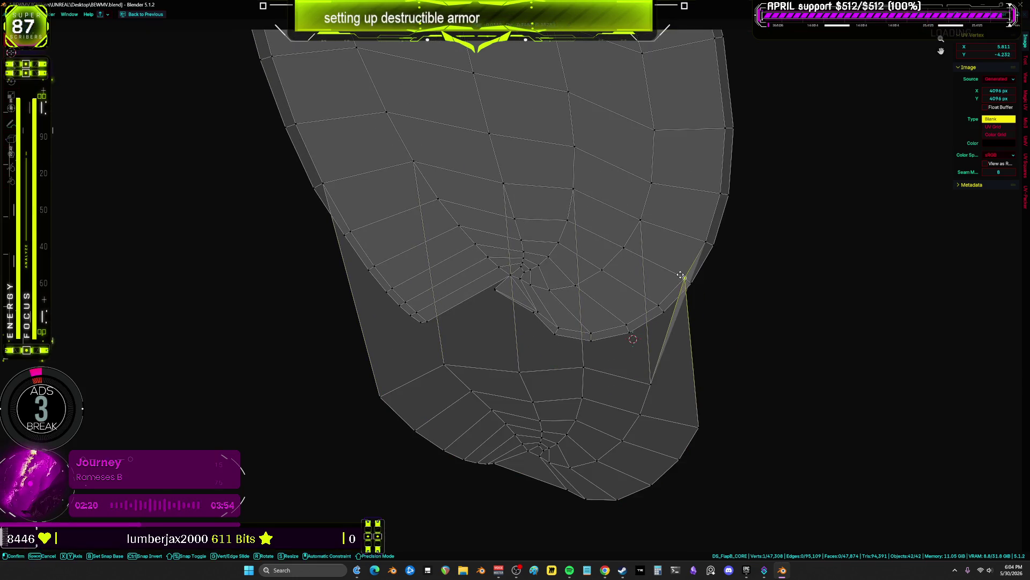
drag(654, 385, 690, 248)
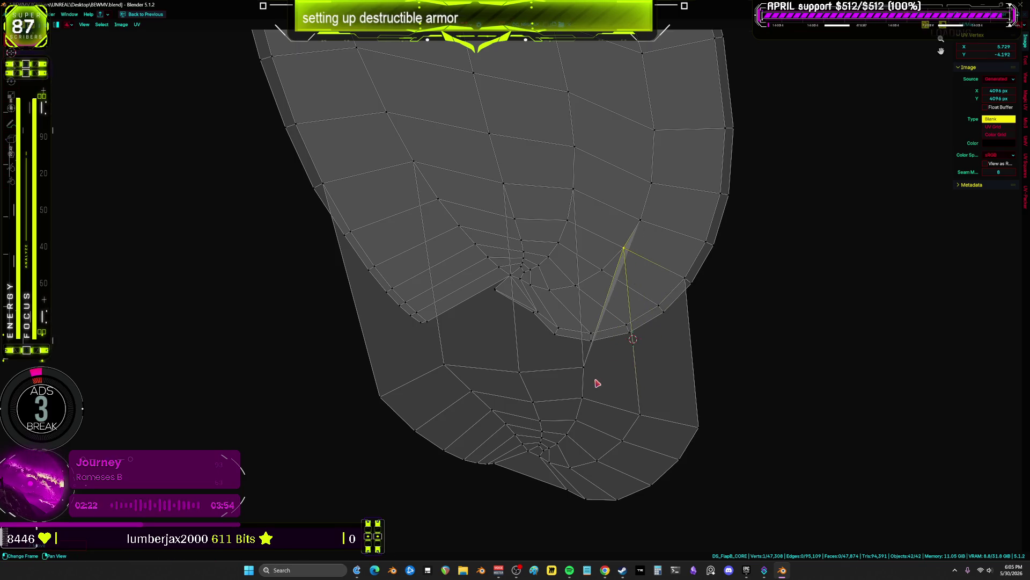
mouse_move(565, 346)
ctrl+mouse_down()
mouse_move(582, 281)
mouse_move(563, 266)
ctrl+mouse_up()
mouse_move(519, 370)
ctrl+mouse_down()
mouse_move(525, 241)
mouse_move(514, 220)
ctrl+mouse_up()
drag(431, 349, 431, 350)
ctrl+drag(444, 364, 438, 199)
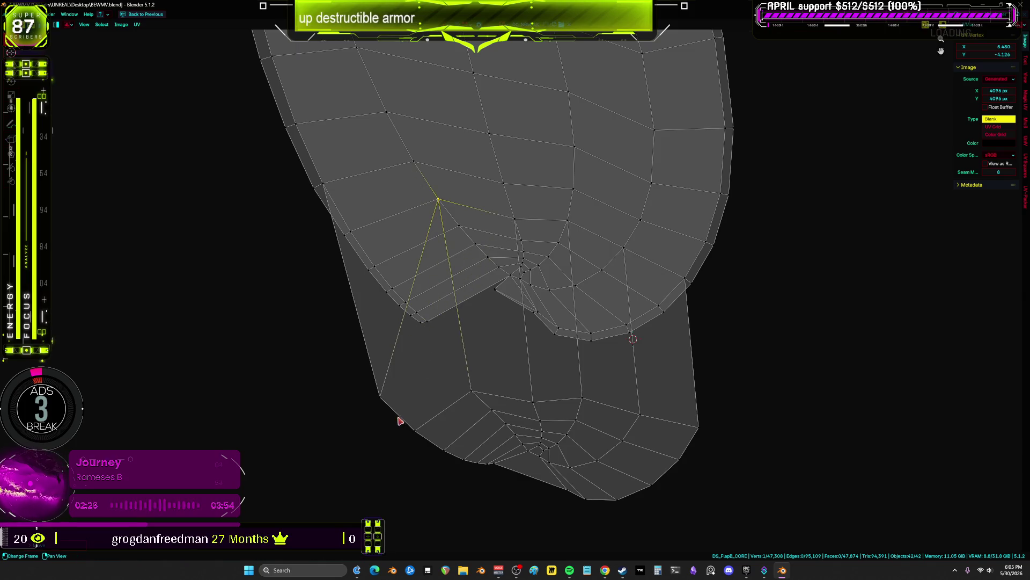
ctrl+drag(381, 398, 350, 232)
ctrl+drag(386, 327, 374, 265)
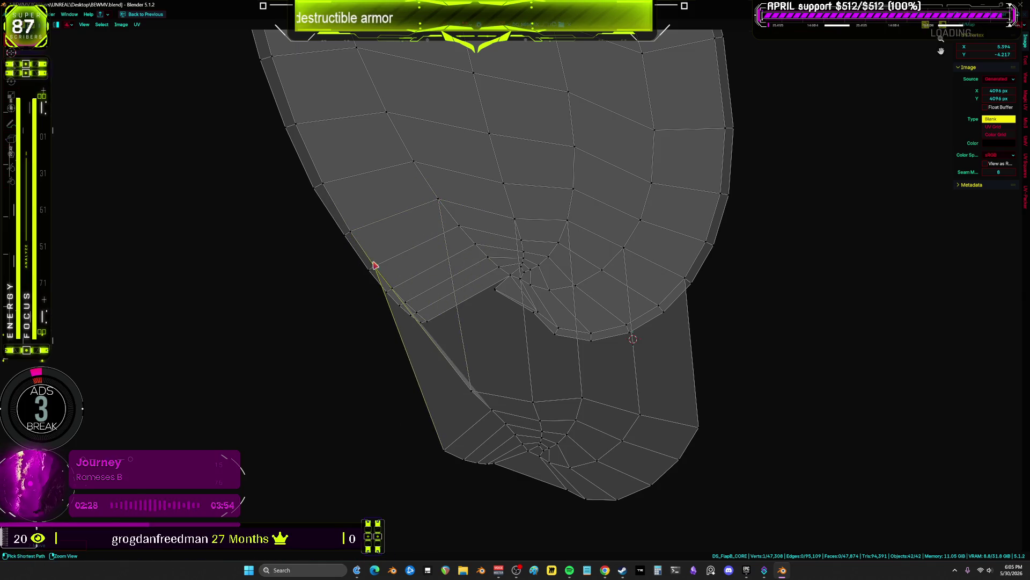
ctrl+drag(453, 235, 460, 242)
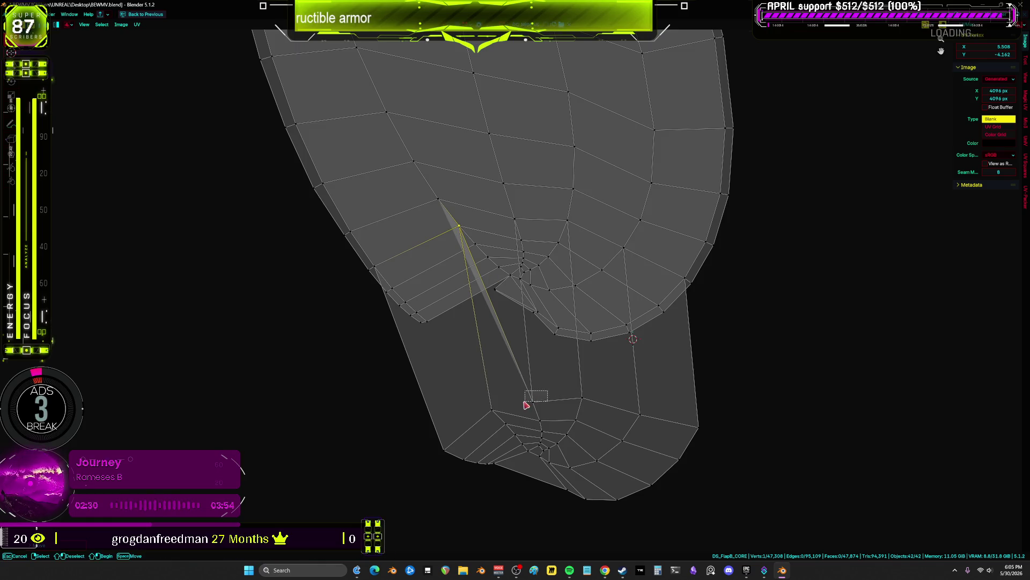
drag(526, 405, 527, 404)
ctrl+drag(529, 396, 521, 240)
- Snap the remaining lower vertices onto the hem and select the small bottom piece
ctrl+drag(569, 367, 558, 244)
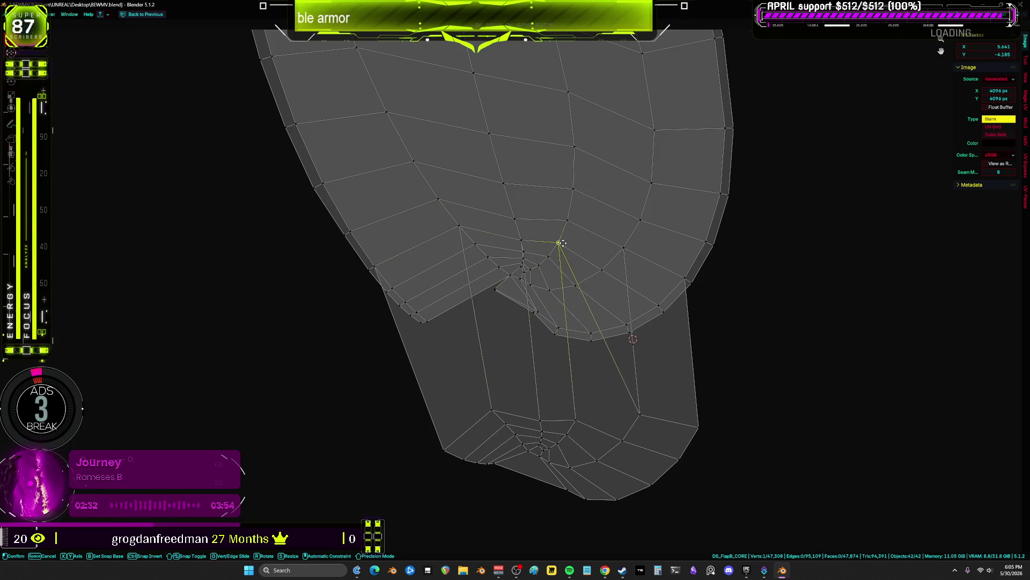
mouse_move(660, 380)
ctrl+mouse_down()
mouse_move(621, 271)
mouse_move(605, 269)
ctrl+mouse_up()
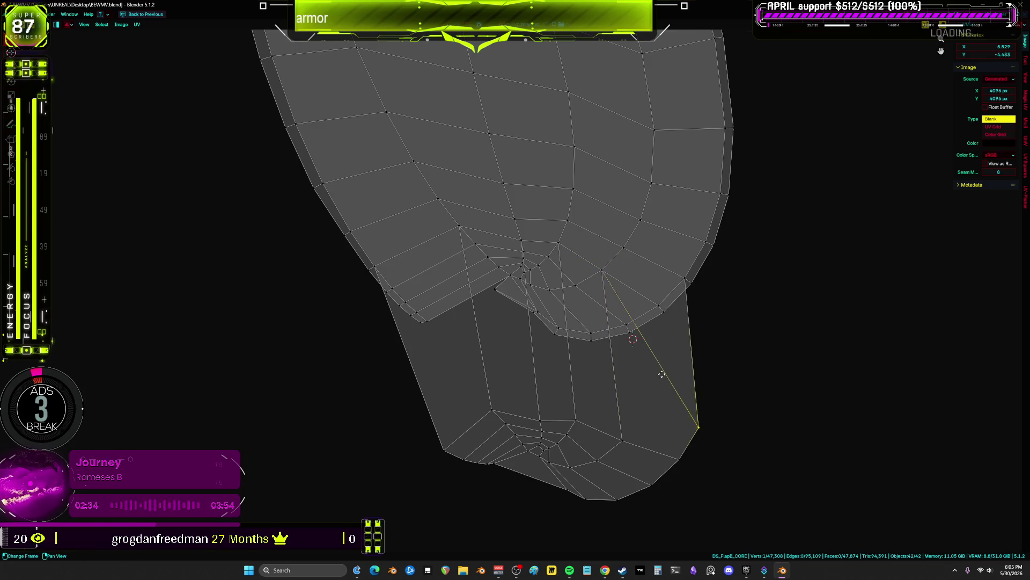
mouse_move(662, 374)
ctrl+mouse_down()
mouse_move(671, 344)
mouse_move(678, 363)
ctrl+mouse_up()
mouse_move(663, 469)
ctrl+mouse_down()
mouse_move(616, 448)
mouse_move(596, 344)
mouse_move(595, 361)
mouse_move(543, 397)
mouse_move(523, 253)
ctrl+mouse_up()
ctrl+drag(489, 415, 476, 248)
ctrl+drag(421, 387, 392, 288)
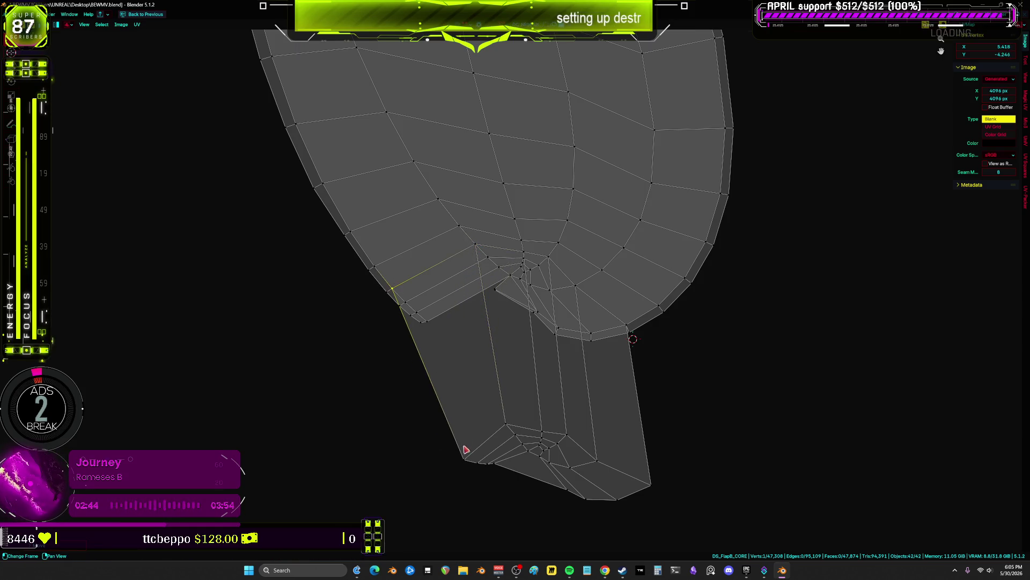
drag(472, 484, 472, 485)
ctrl+drag(467, 455, 417, 307)
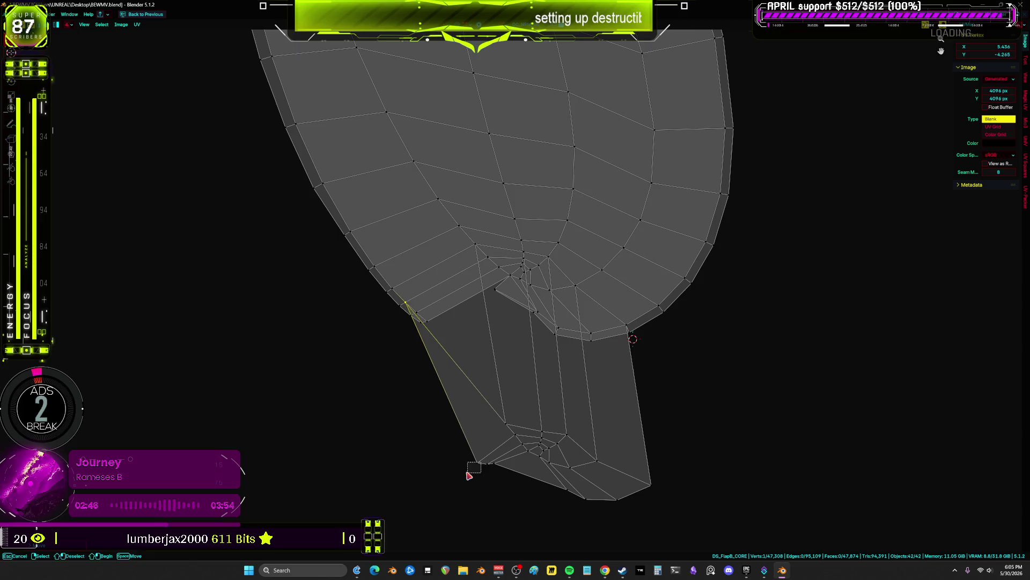
ctrl+drag(462, 341, 489, 258)
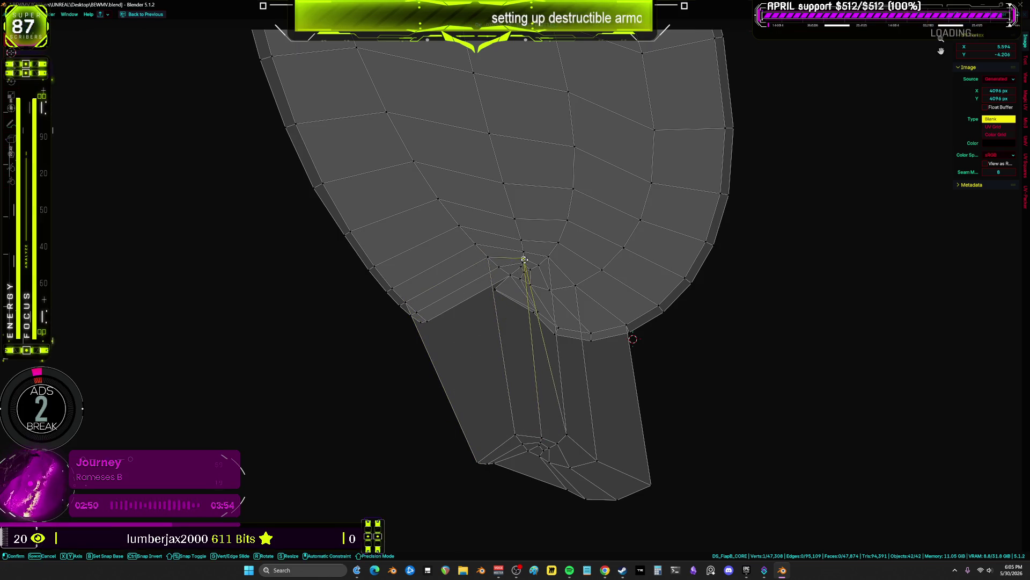
mouse_move(557, 427)
ctrl+mouse_down()
mouse_move(540, 271)
mouse_move(606, 424)
mouse_move(549, 291)
ctrl+mouse_up()
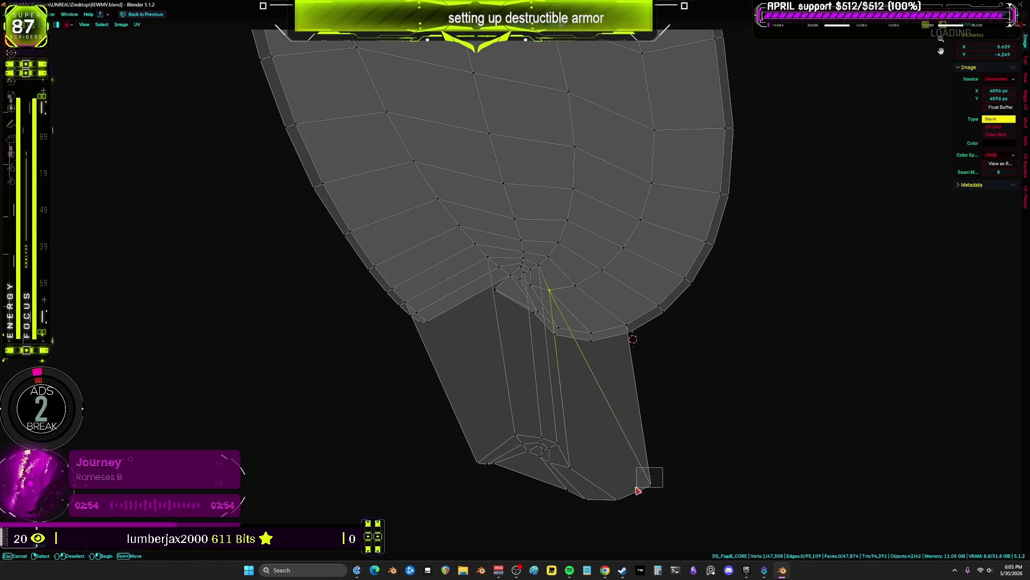
drag(637, 490, 464, 410)
- Tuck the small bottom piece beneath the island and pull two stray vertices upward
key(g)
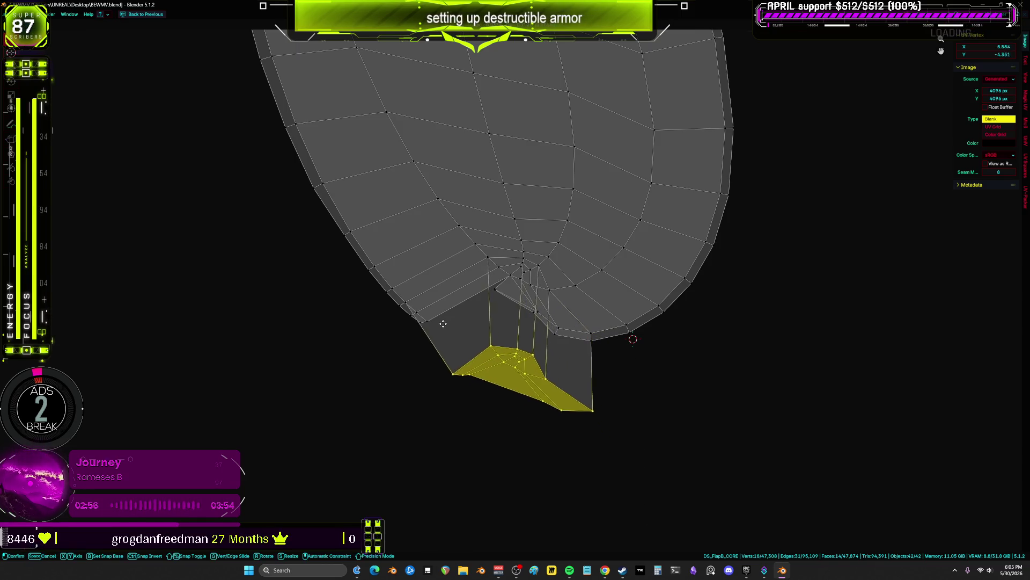
click(444, 324)
scroll(592, 419, up, 2)
click(619, 531)
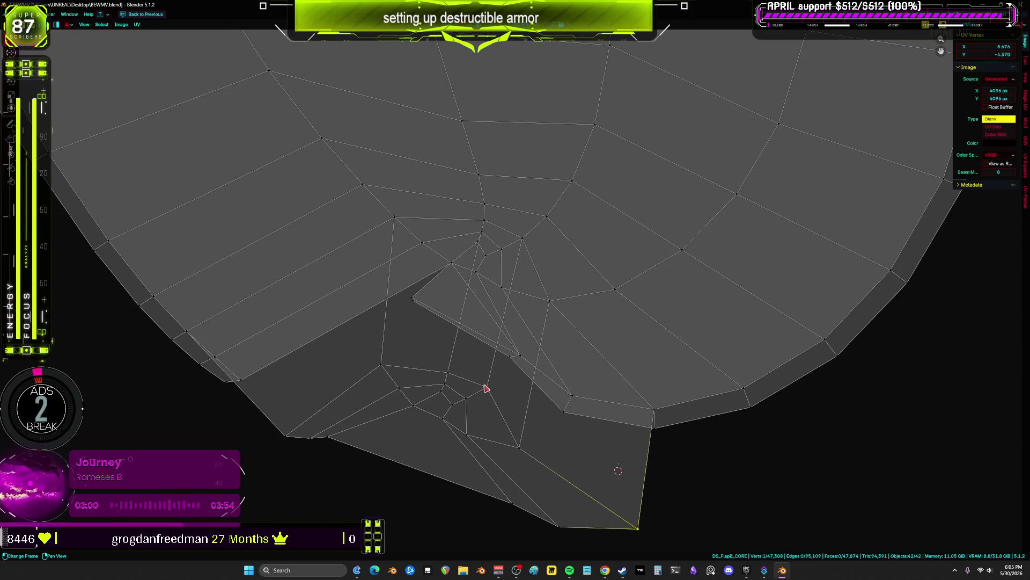
key(g)
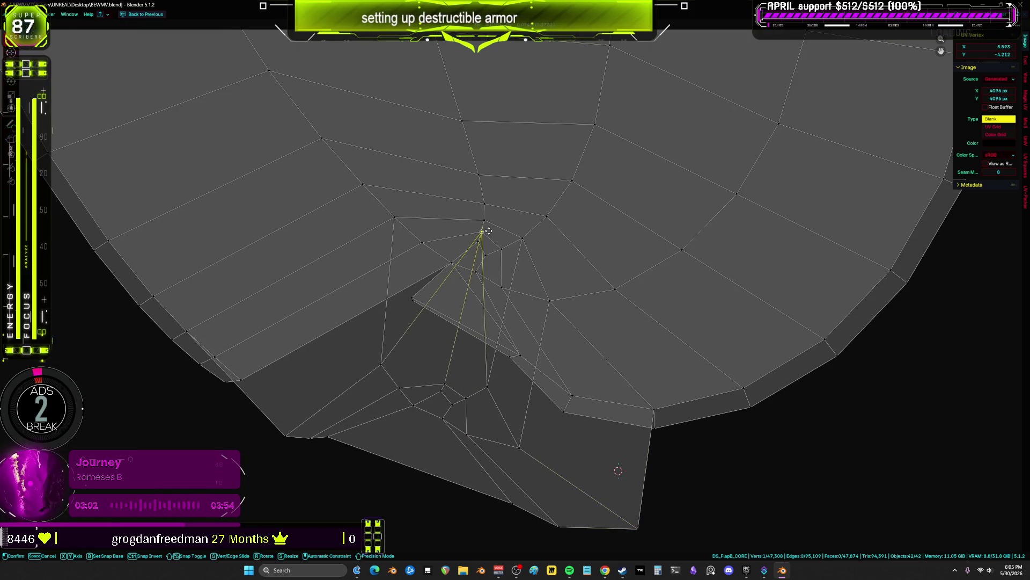
click(489, 231)
key(g)
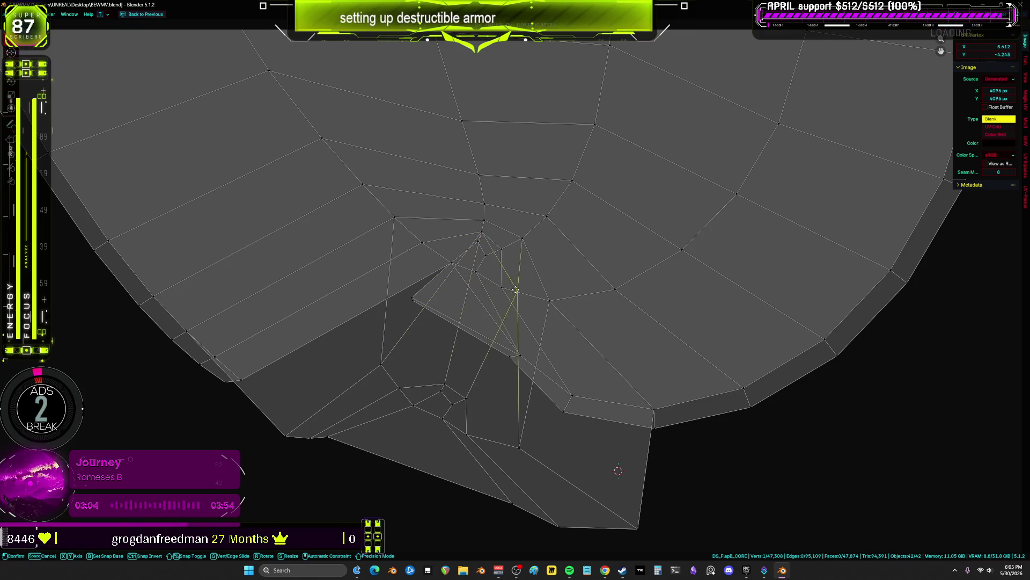
click(501, 252)
- Snap stray vertices onto their neighbours and bring one near the pinched centre
click(485, 256)
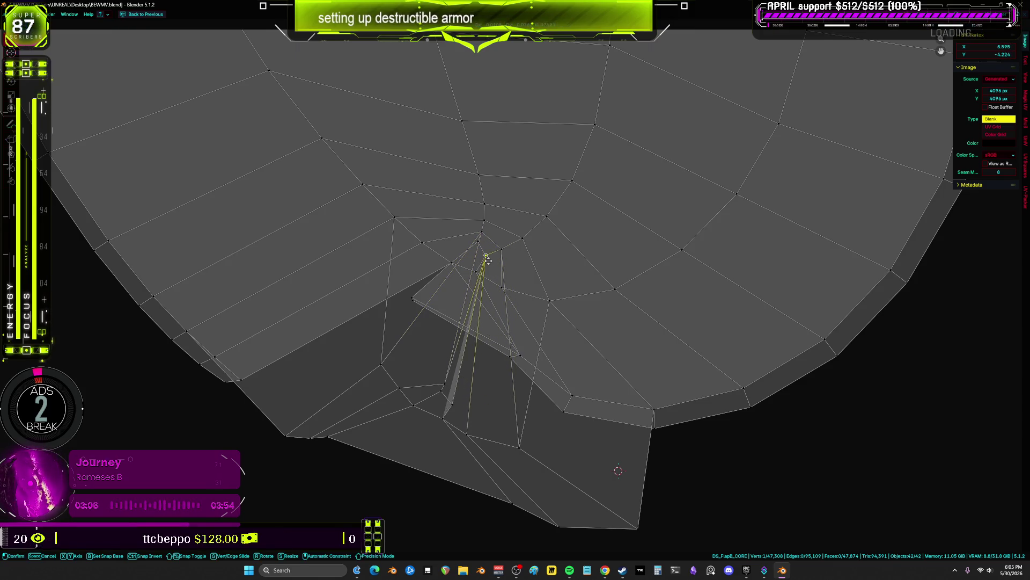
key(g)
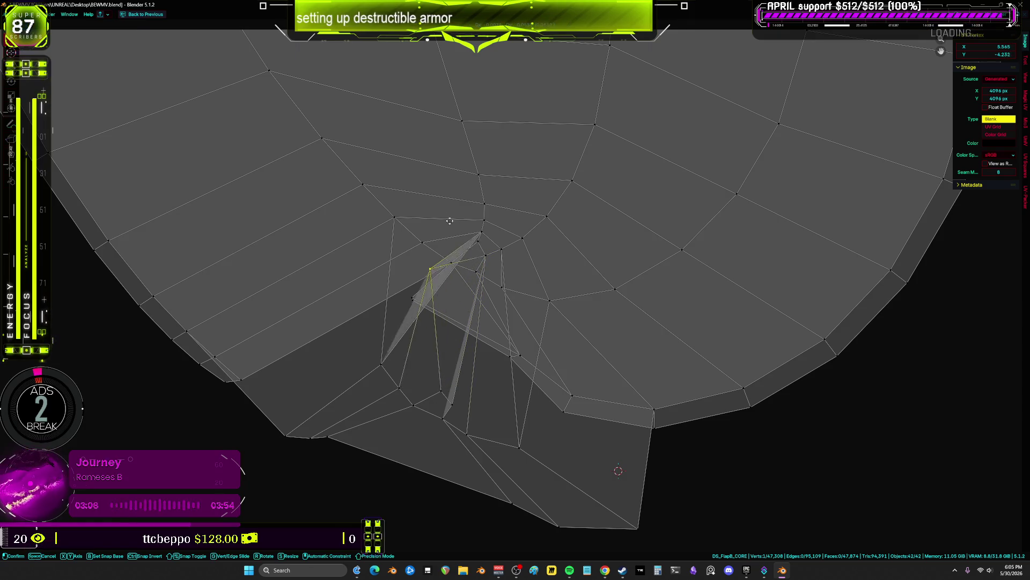
ctrl+click(482, 248)
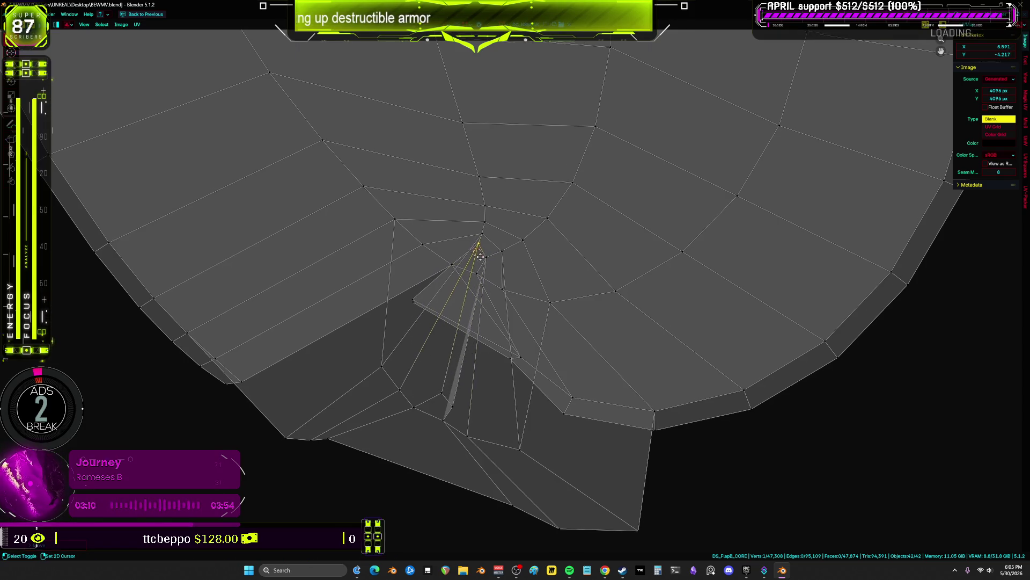
middle_drag(438, 350, 448, 365)
key(g)
ctrl+click(388, 364)
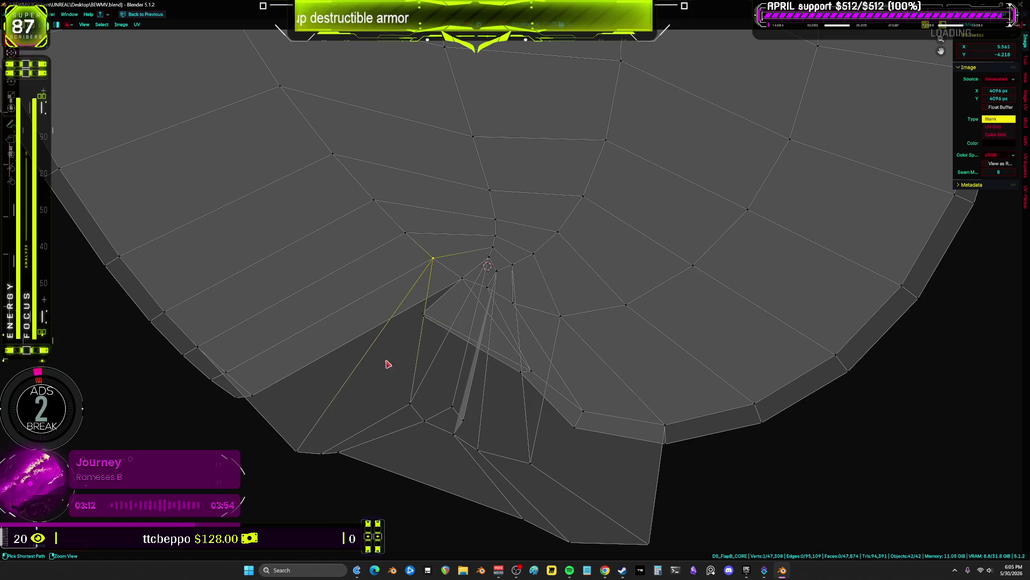
key(g)
ctrl+click(204, 369)
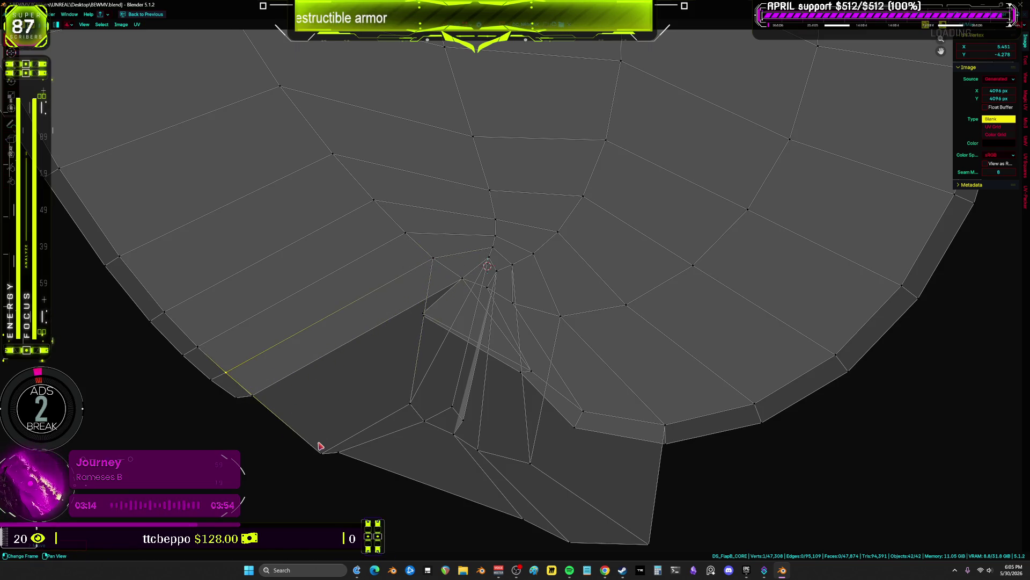
key(g)
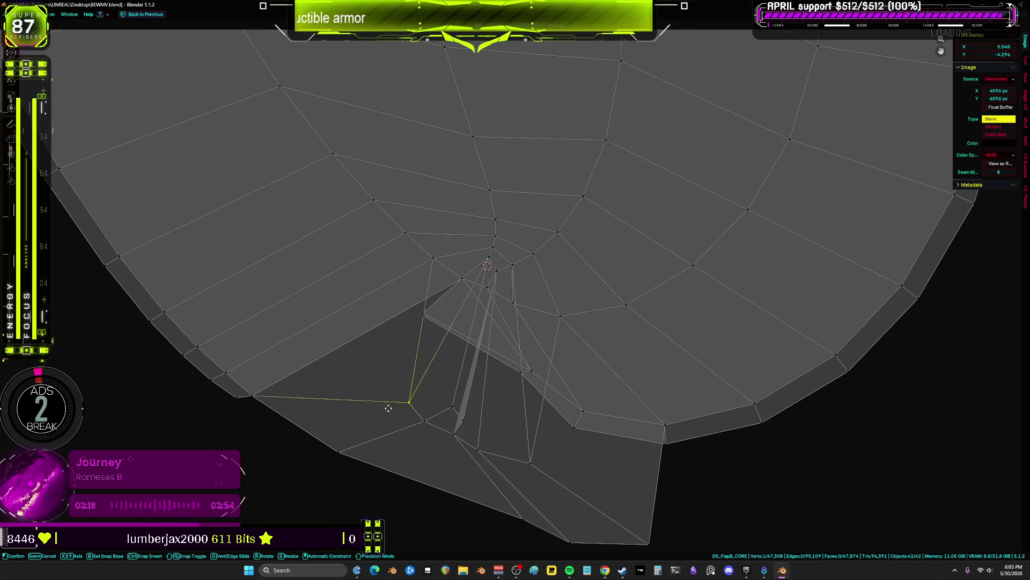
click(461, 282)
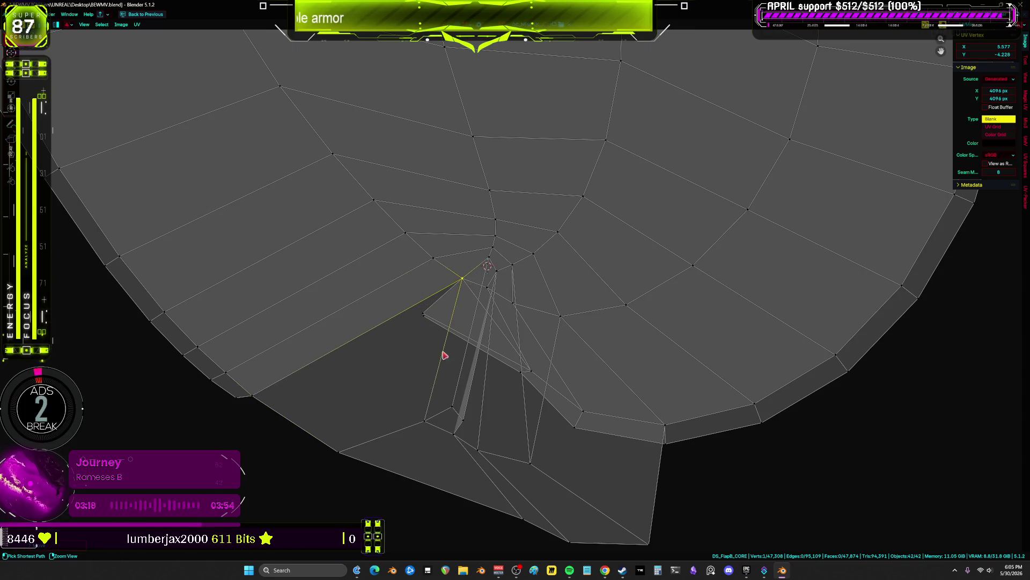
- Pull the remaining bottom-right stray vertices up toward the island's centre
click(475, 418)
key(g)
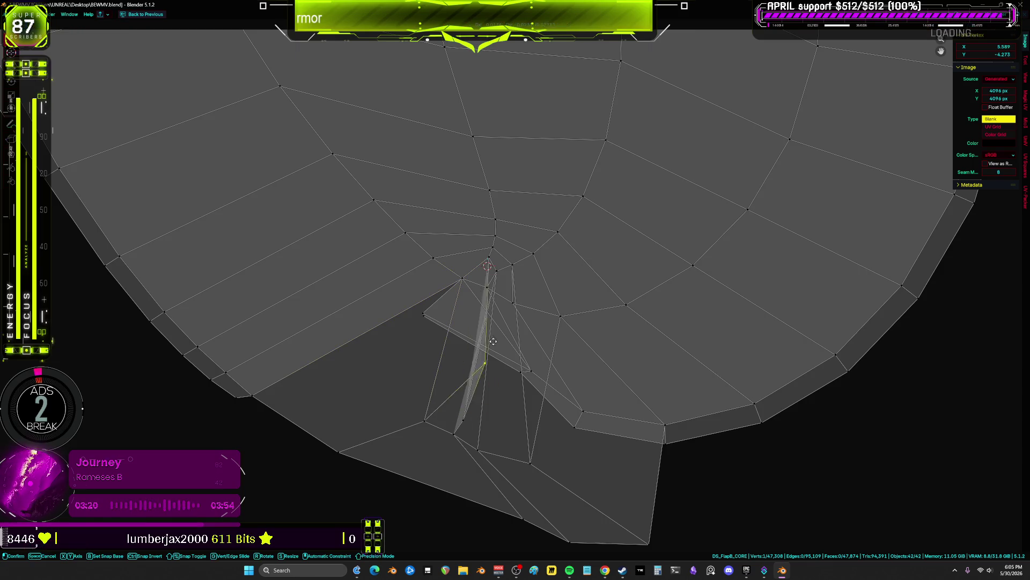
right_click(465, 327)
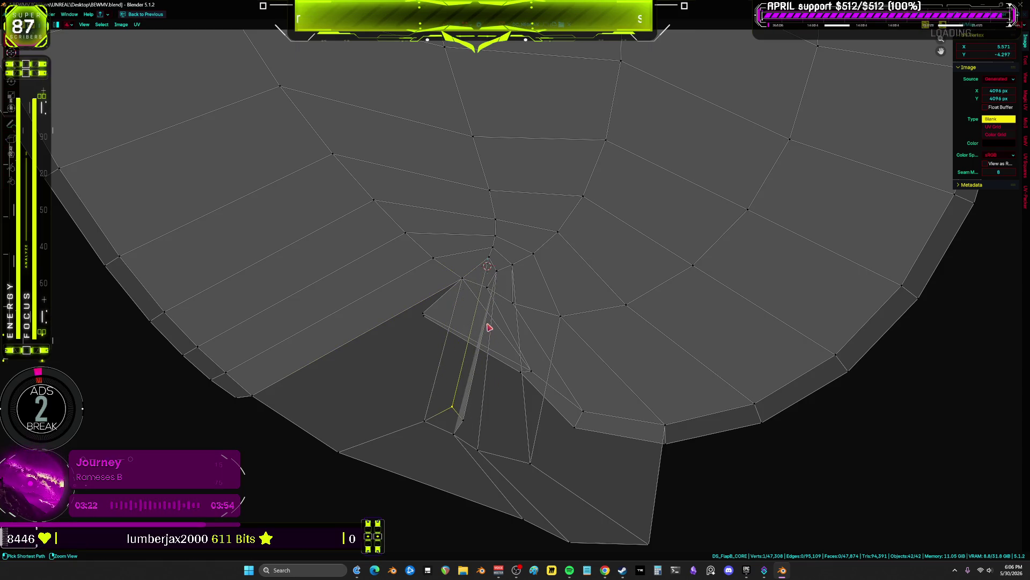
key(a)
click(658, 459)
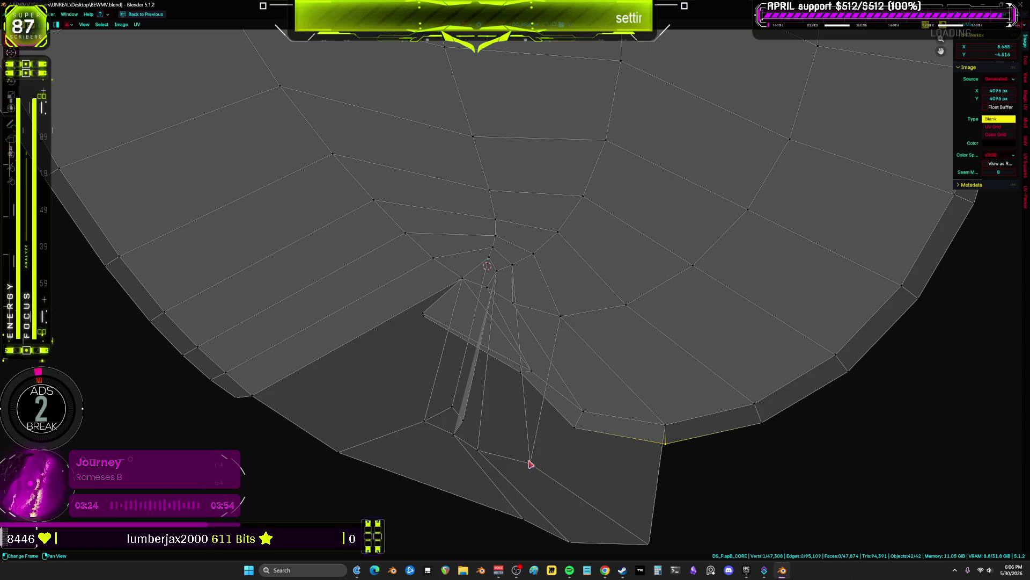
mouse_move(530, 464)
mouse_down()
mouse_move(564, 340)
mouse_move(515, 306)
mouse_up()
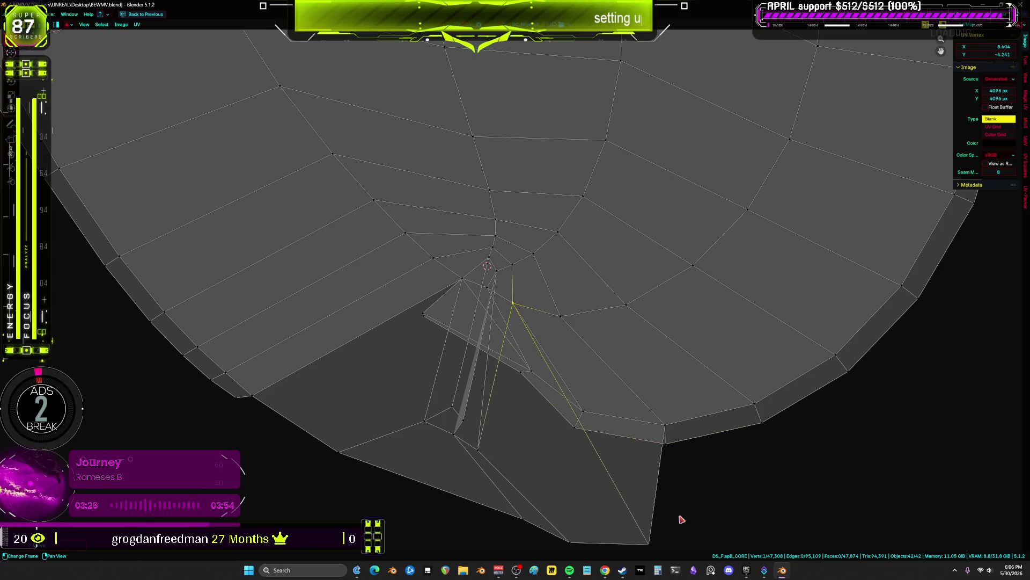
drag(617, 545, 583, 433)
mouse_move(585, 520)
mouse_down()
mouse_move(554, 453)
mouse_move(561, 424)
mouse_move(556, 454)
mouse_up()
right_click(556, 454)
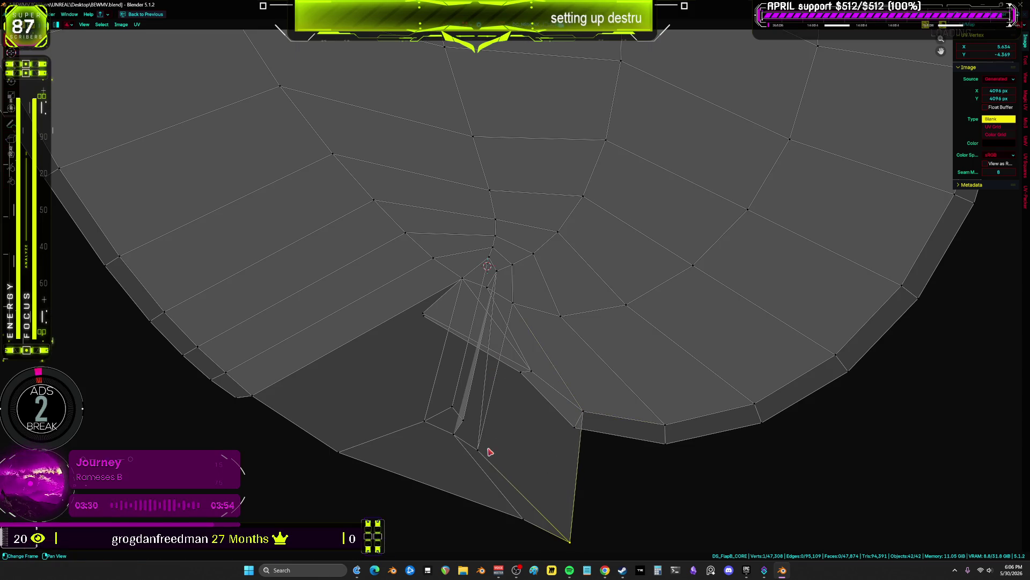
mouse_move(458, 417)
mouse_down()
mouse_move(475, 271)
mouse_move(473, 282)
mouse_up()
mouse_move(461, 378)
mouse_down()
mouse_move(461, 429)
mouse_move(469, 413)
mouse_move(481, 445)
mouse_move(513, 405)
mouse_move(460, 444)
mouse_move(478, 428)
mouse_move(503, 429)
mouse_up()
- Check the strip zoomed out, then pull three lower flap vertices up into the island
scroll(504, 363, down, 8)
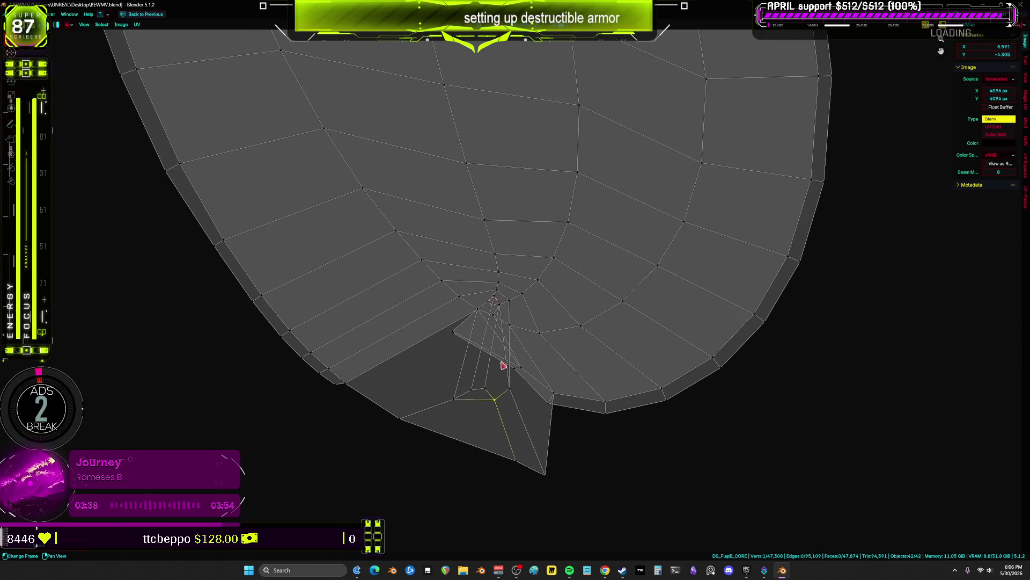
scroll(501, 355, down, 1)
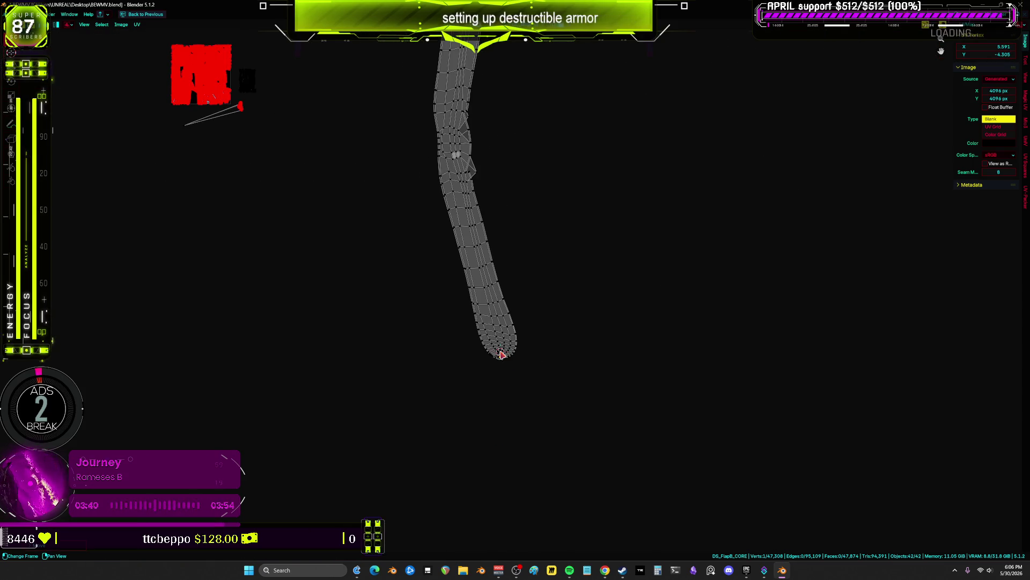
shift+scroll(498, 187, up, 10)
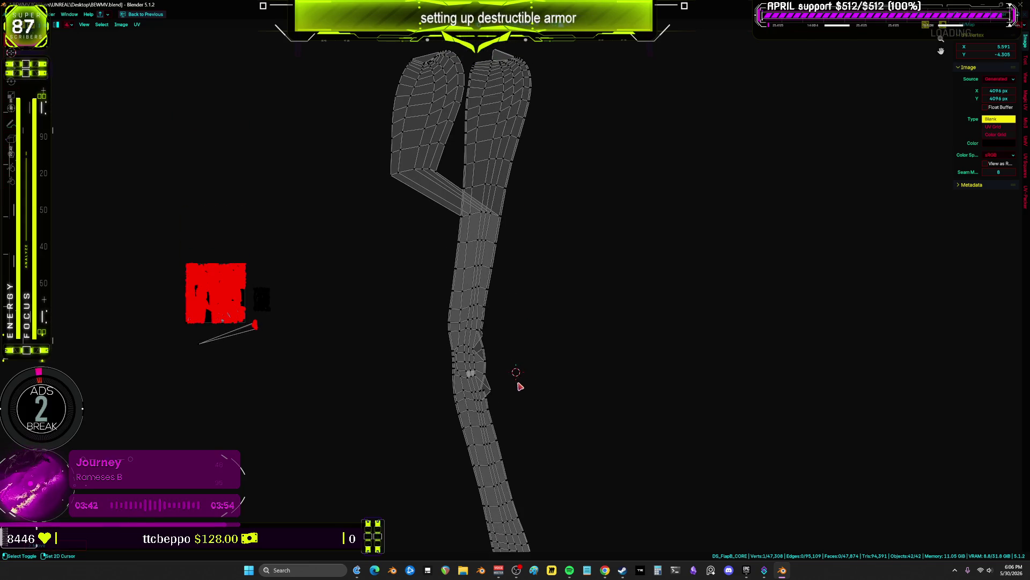
shift+scroll(518, 343, down, 8)
scroll(515, 338, up, 10)
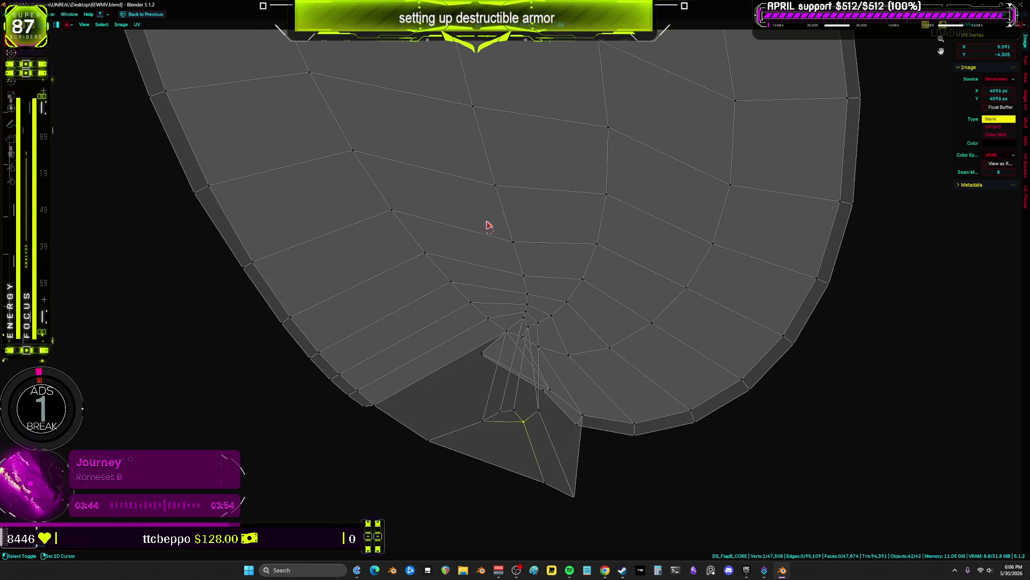
shift+scroll(488, 225, down, 2)
ctrl+scroll(512, 370, down, 2)
scroll(473, 401, up, 1)
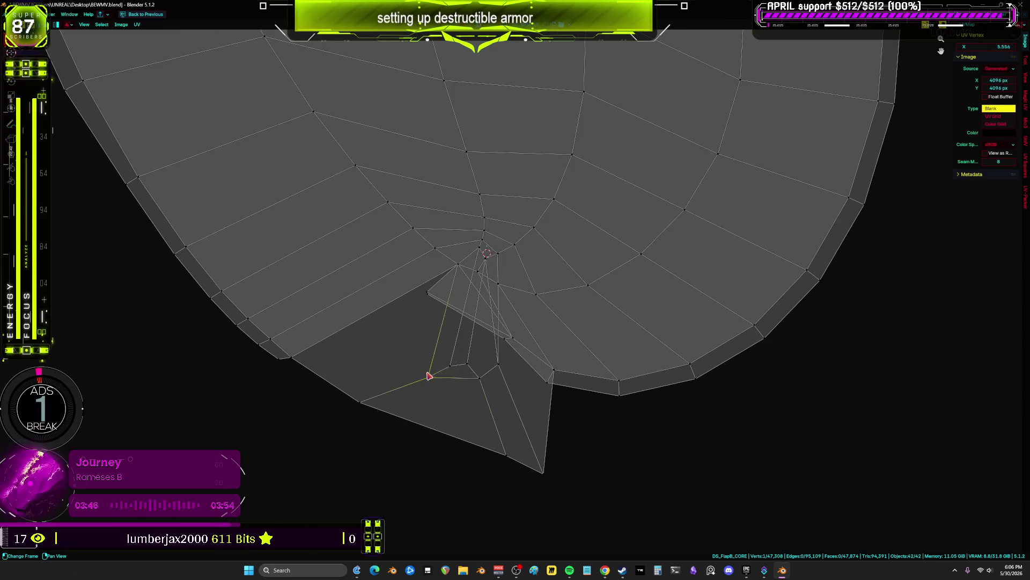
mouse_move(429, 375)
mouse_down()
mouse_move(392, 311)
mouse_move(431, 293)
mouse_up()
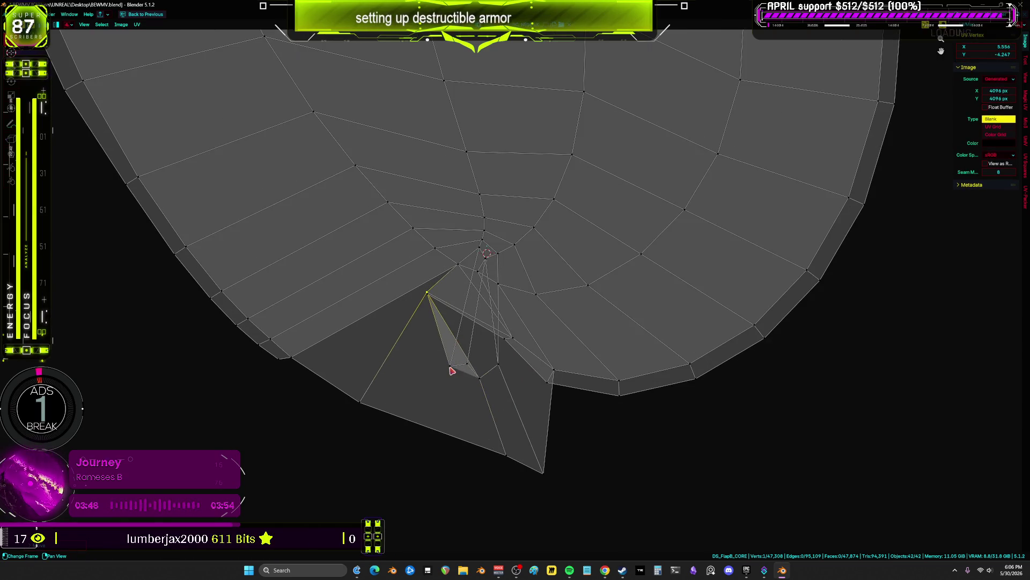
mouse_move(452, 370)
mouse_down()
mouse_move(463, 266)
mouse_move(476, 322)
mouse_move(478, 301)
mouse_up()
mouse_move(484, 376)
mouse_down()
mouse_move(491, 304)
mouse_move(496, 364)
mouse_move(507, 305)
mouse_move(545, 469)
mouse_move(543, 363)
mouse_move(547, 378)
mouse_up()
- Grow the selection two rings and adjust corner vertices until the bottom edge is nearly flat
key(ctrl+KP_Add)
key(ctrl+KP_Add)
key(ctrl+KP_Add)
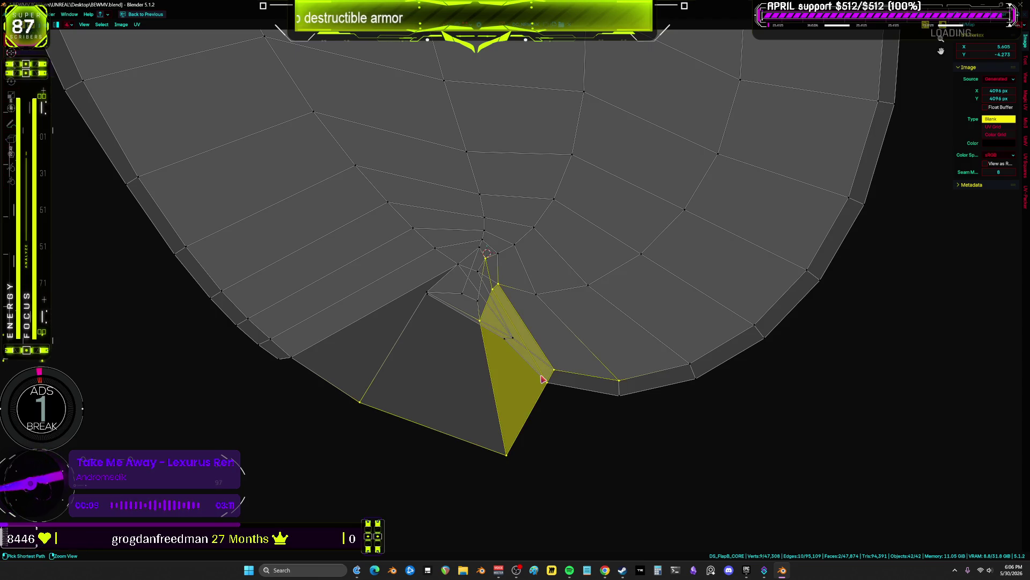
key(ctrl+KP_Add)
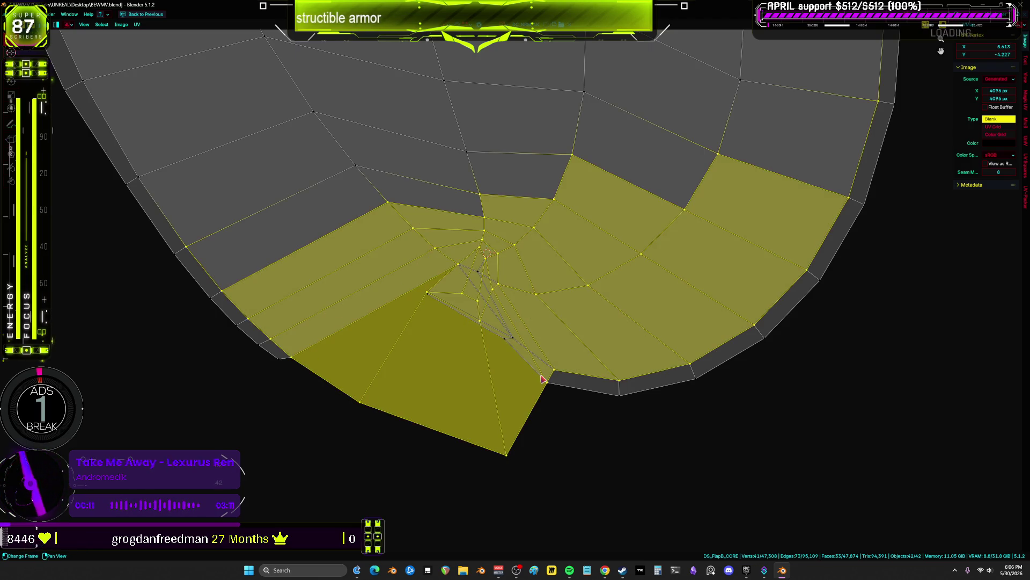
shift+right_click(466, 355)
shift+scroll(465, 354, up, 2)
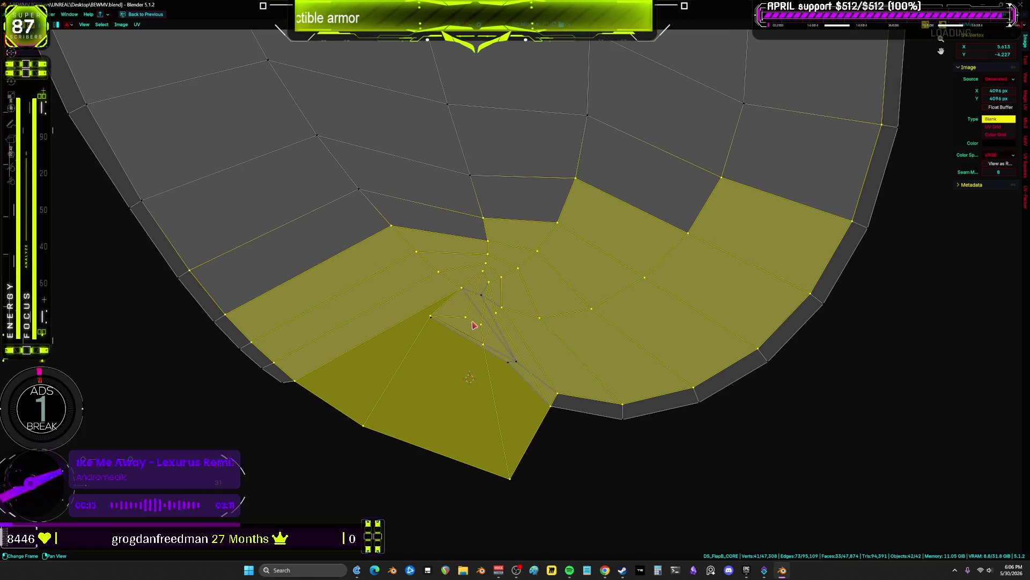
click(483, 324)
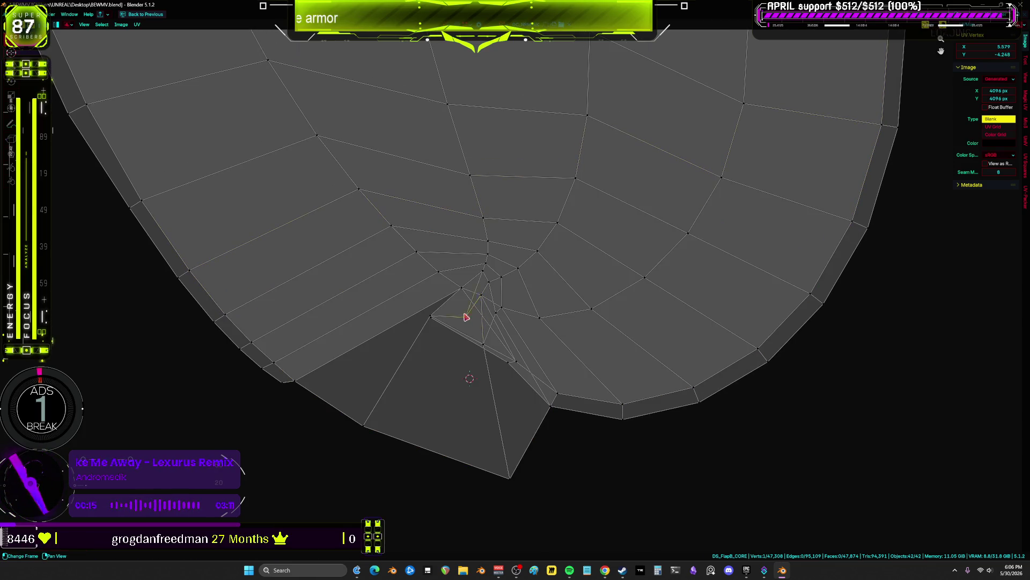
drag(463, 315, 474, 283)
click(471, 290)
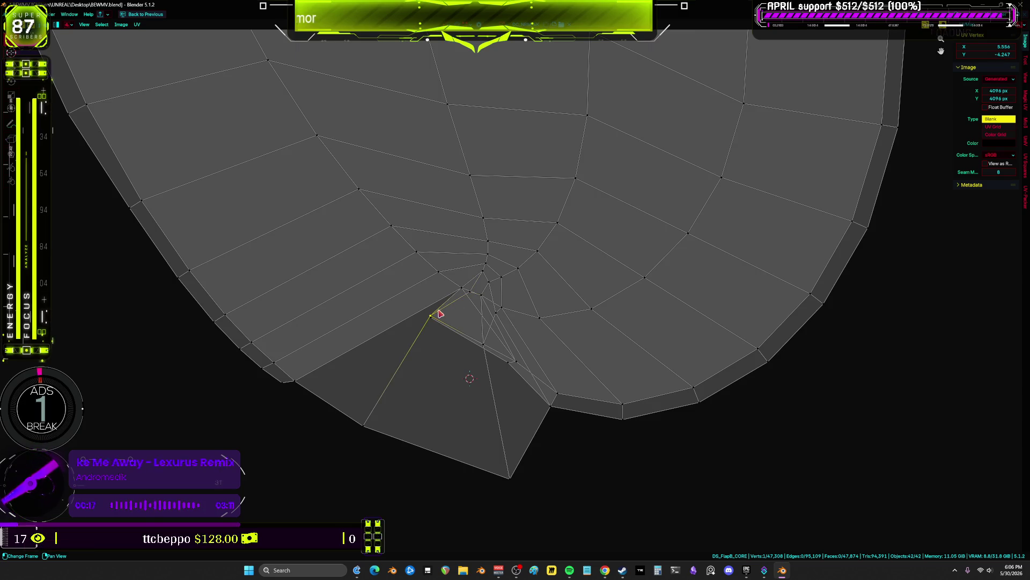
drag(373, 425, 315, 389)
mouse_move(521, 466)
mouse_down()
mouse_move(502, 462)
mouse_move(473, 388)
mouse_up()
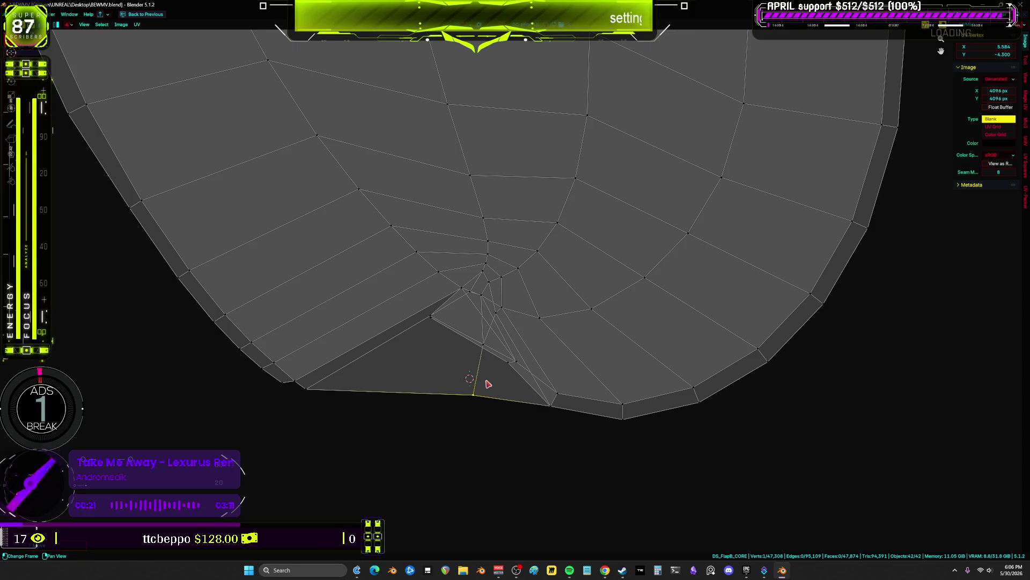
key(a)
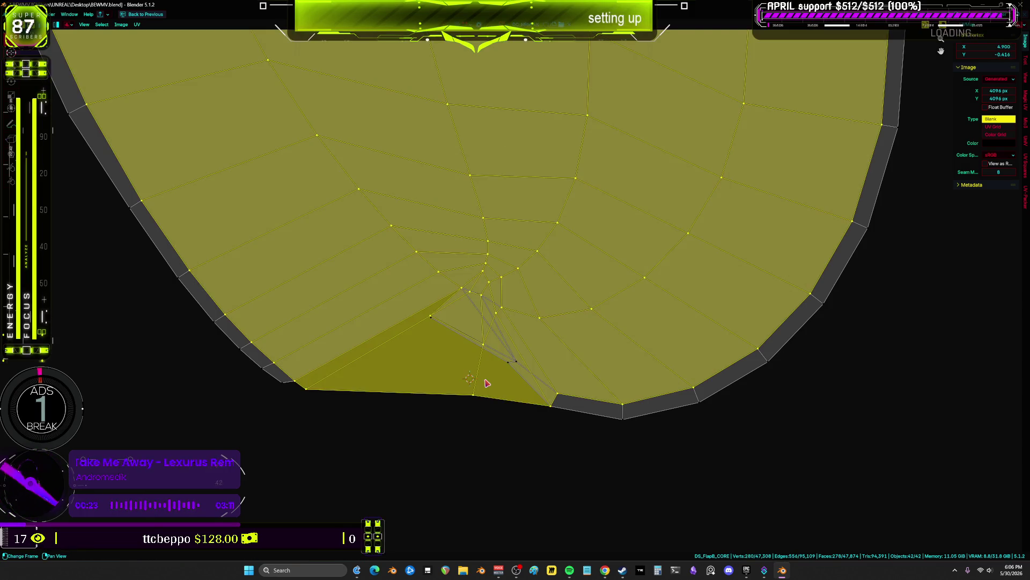
- Turn on the UV stretch display, measured by angle
key(alt+a)
key(a)
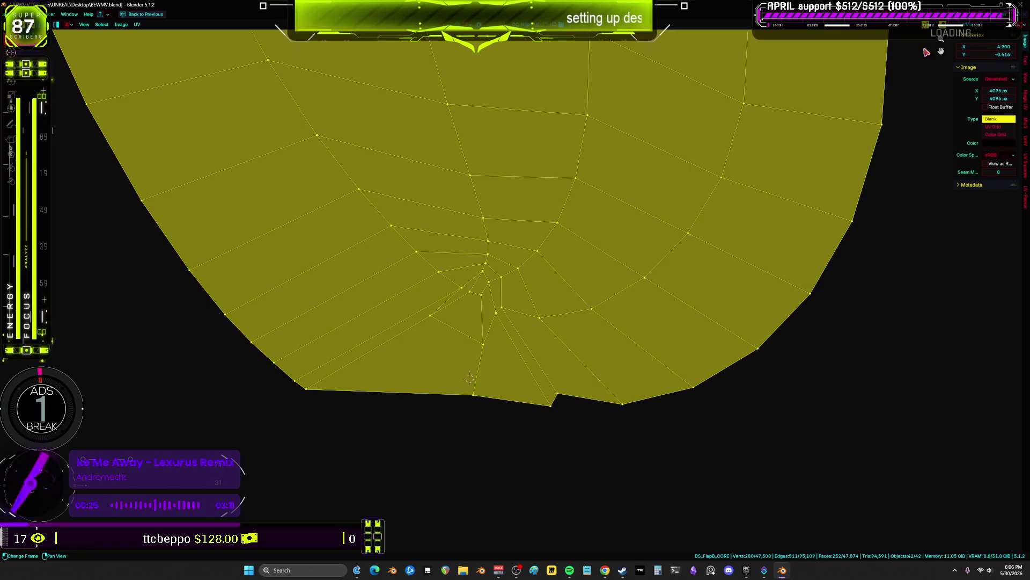
click(951, 30)
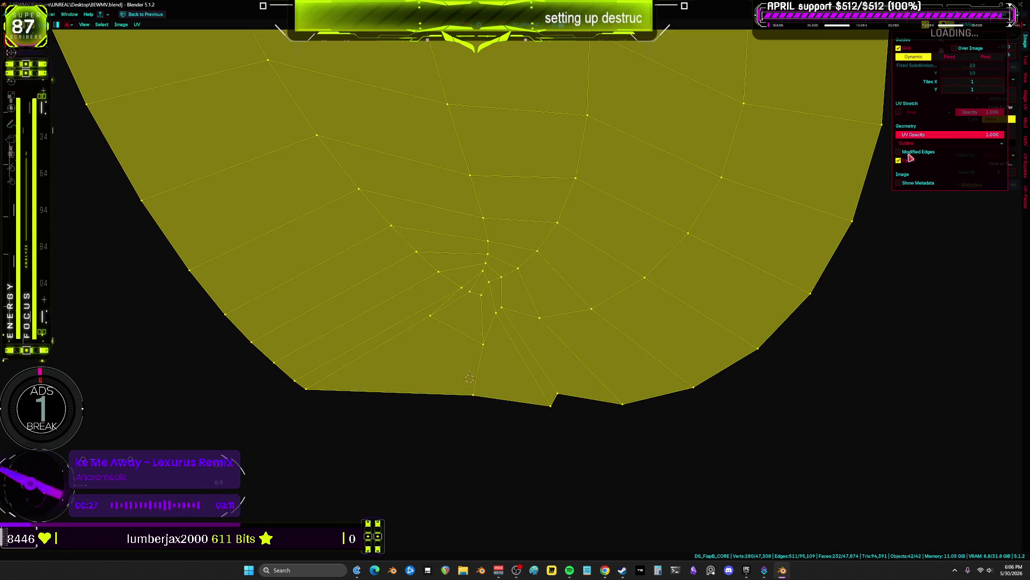
drag(907, 135, 906, 134)
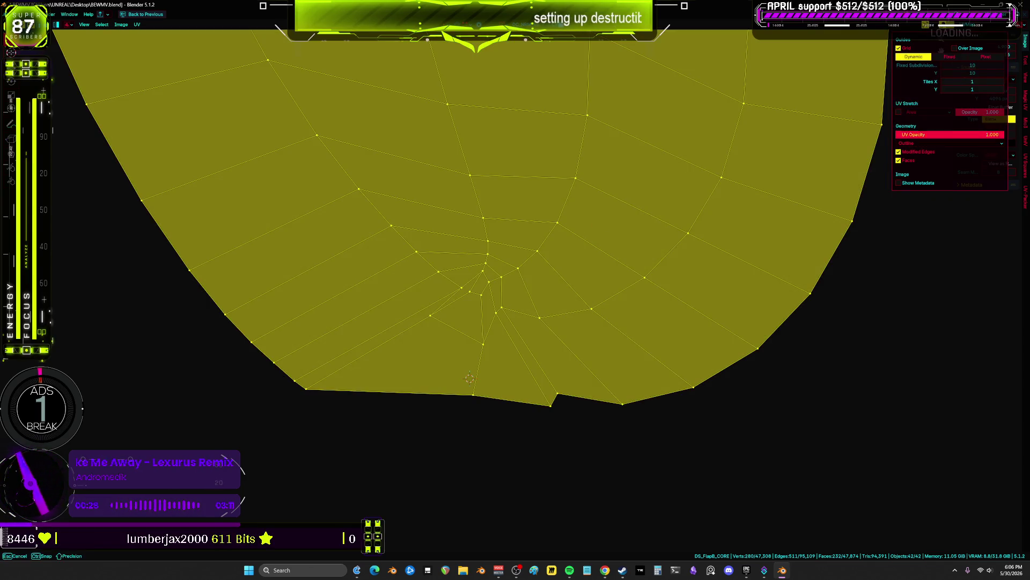
click(898, 112)
click(917, 112)
click(914, 131)
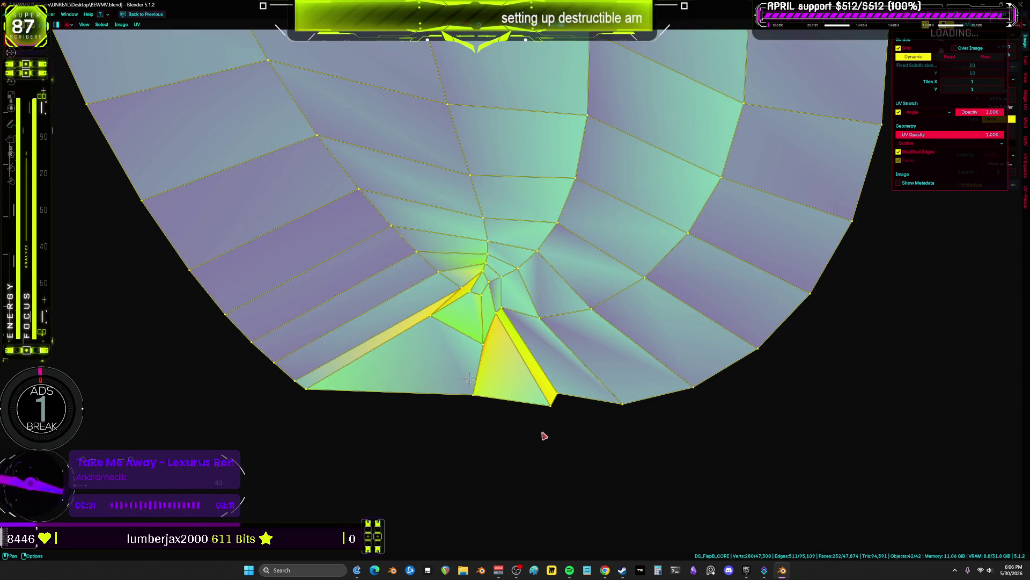
- Reposition the bottom-edge vertices where faces show stretch, leaving the UV menu unapplied
key(g)
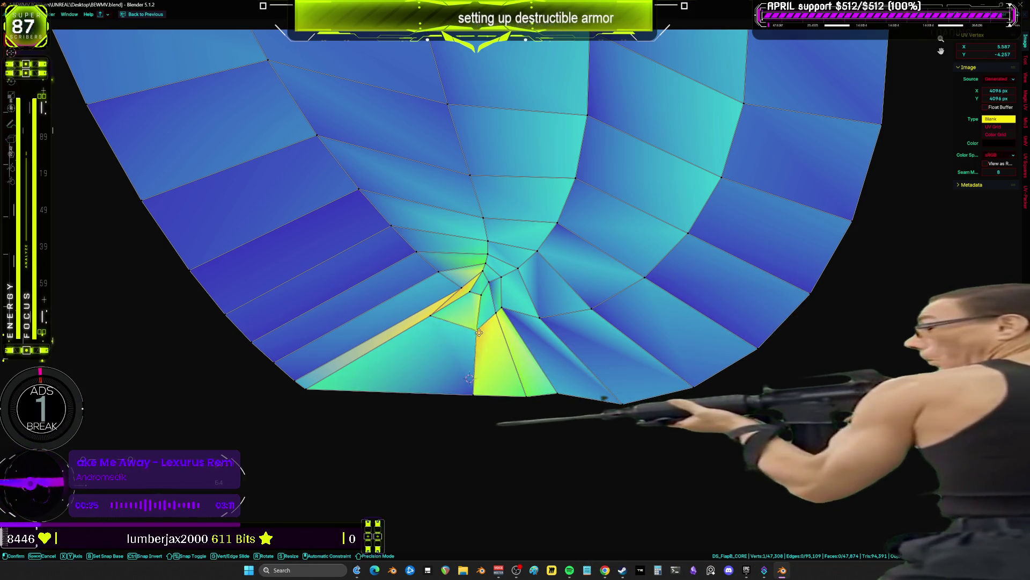
click(483, 322)
click(295, 402)
key(g)
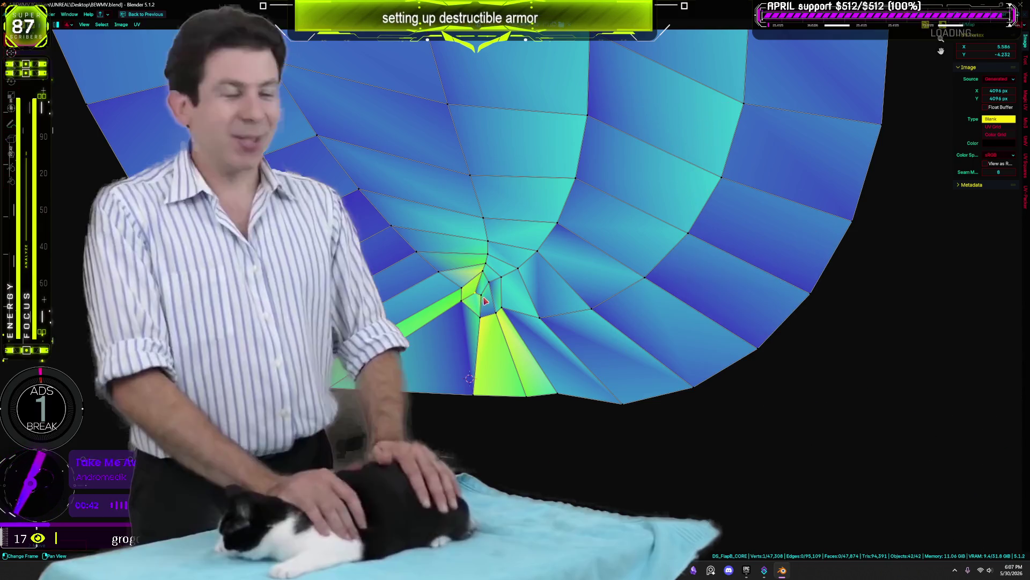
click(484, 301)
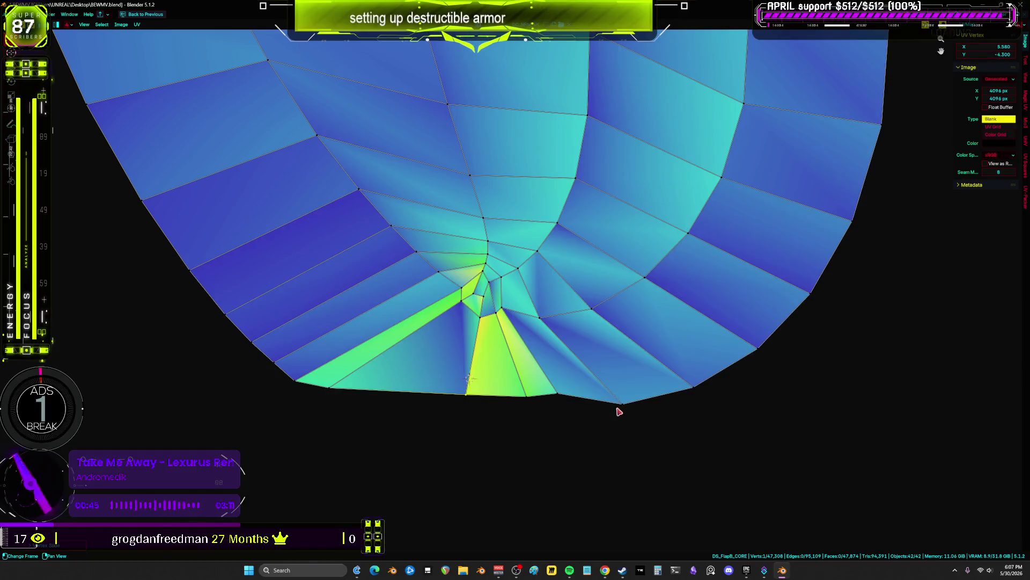
right_click(495, 365)
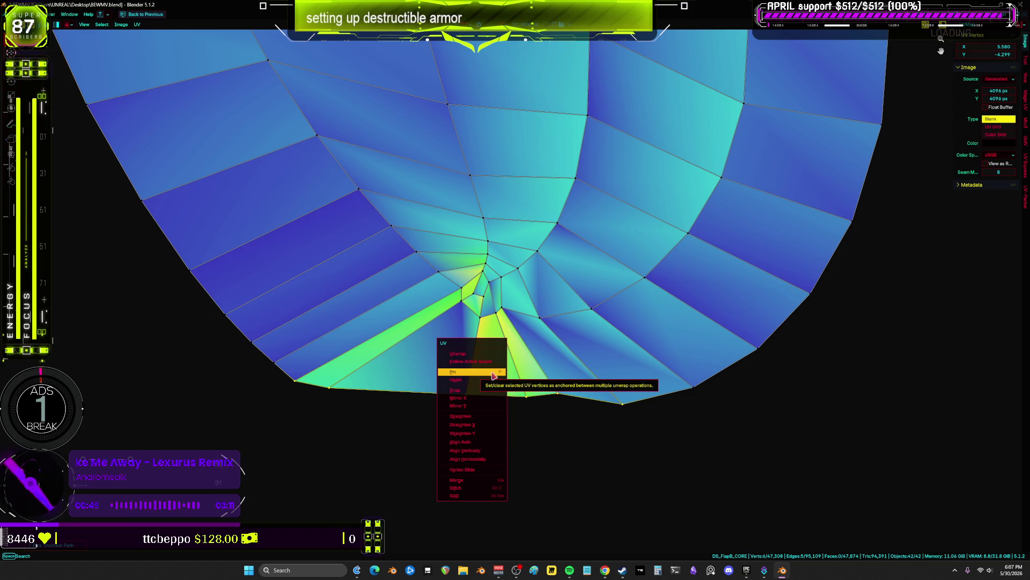
click(651, 456)
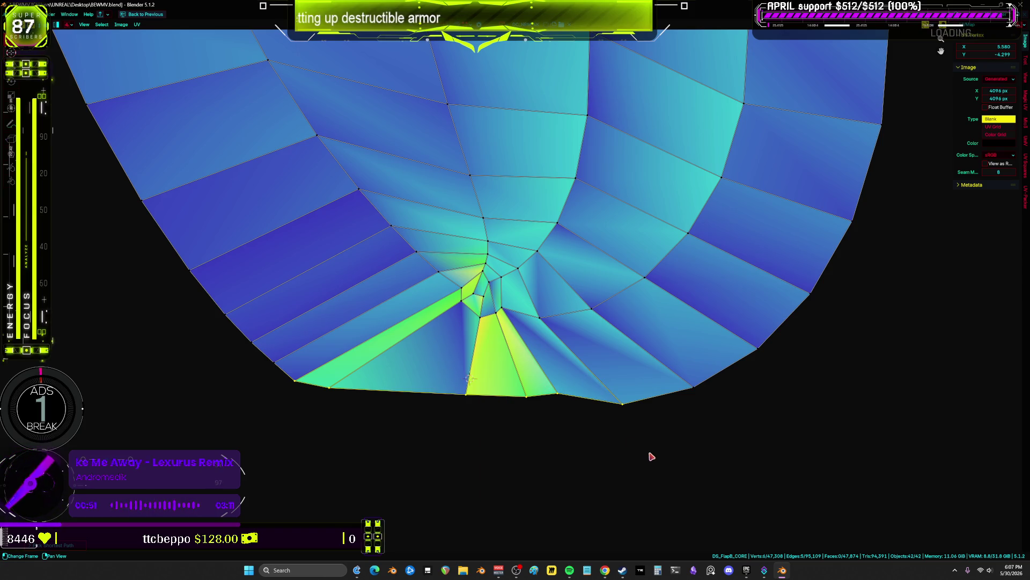
drag(552, 415, 489, 406)
key(g)
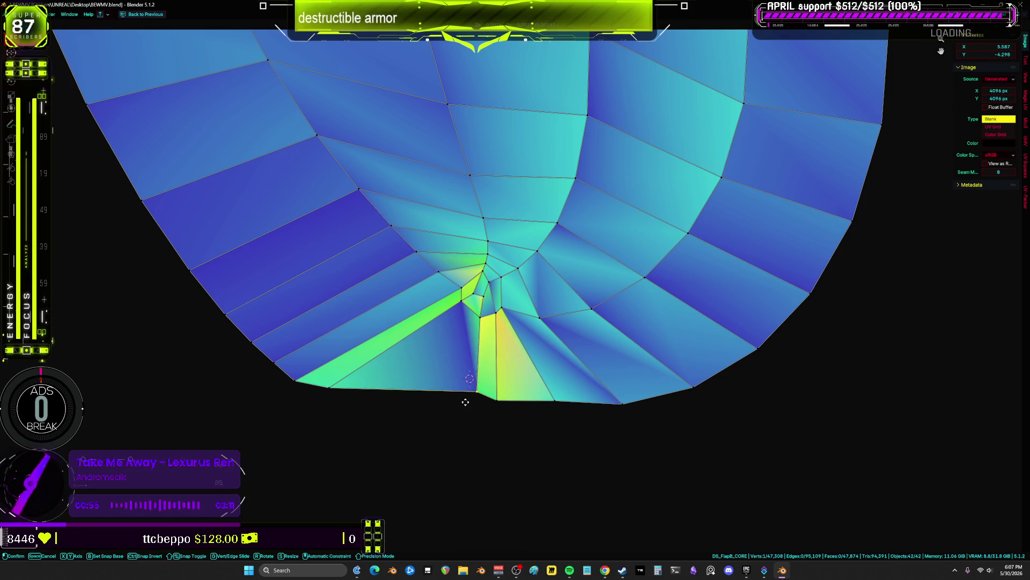
click(504, 404)
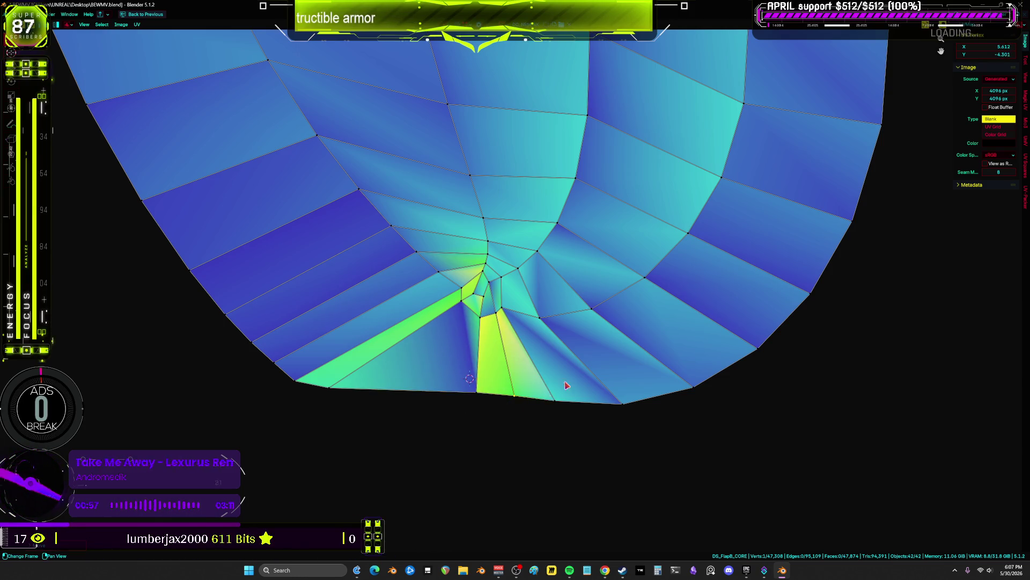
- Move the stray vertex on the long strap strip back into line
scroll(514, 320, down, 3)
scroll(514, 320, down, 5)
scroll(555, 322, up, 2)
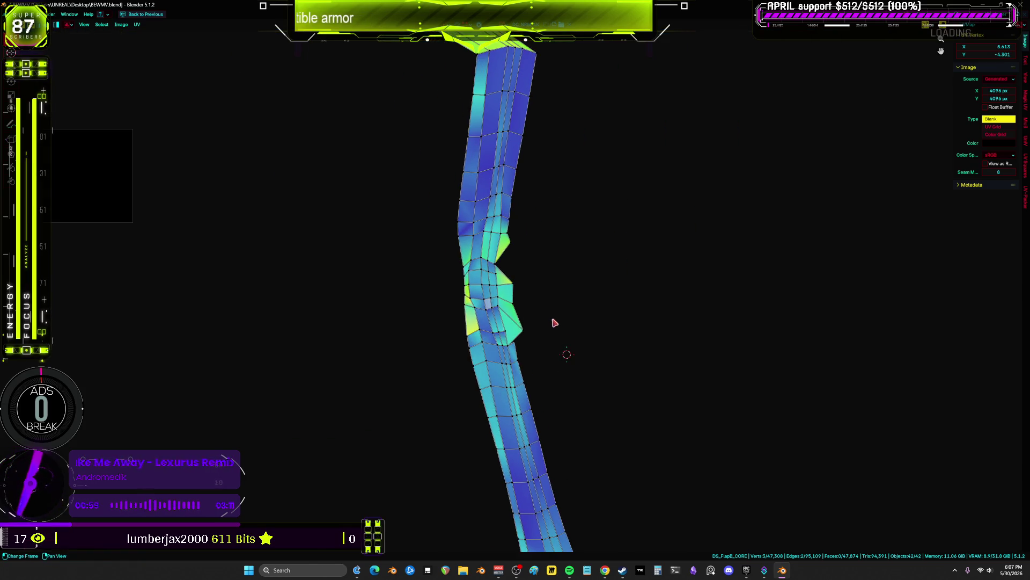
scroll(554, 318, up, 4)
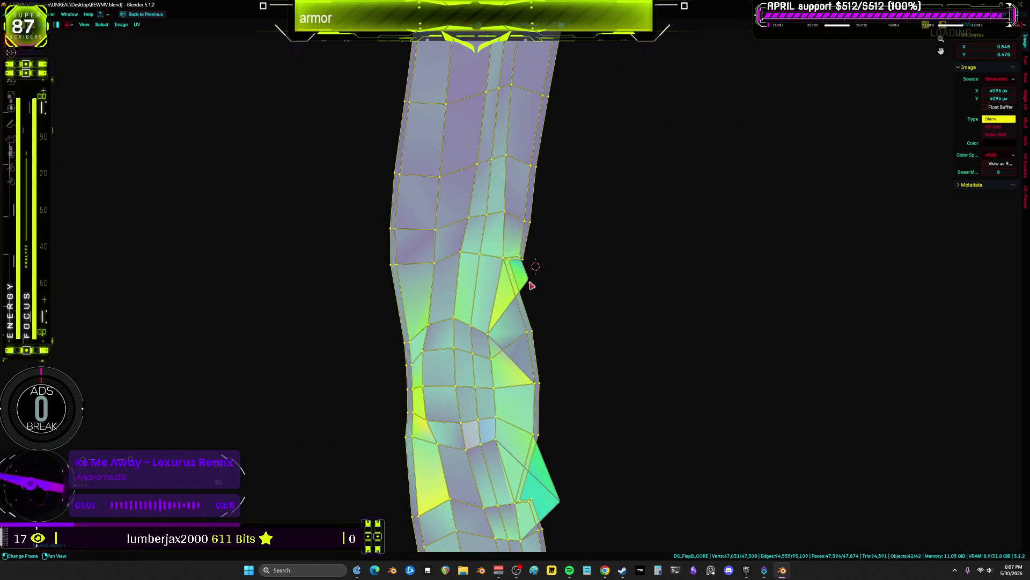
key(g)
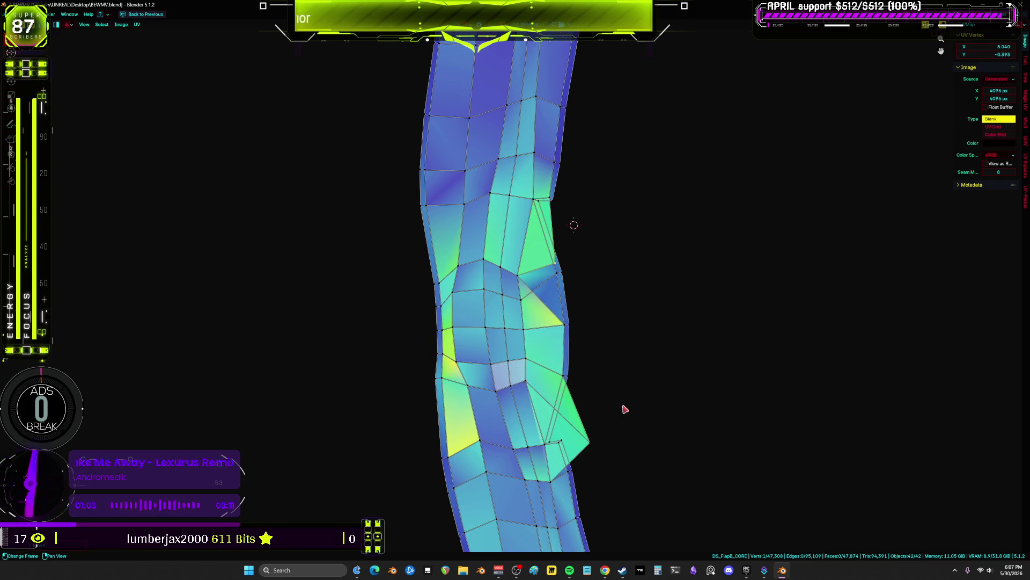
click(564, 441)
- Box-select the left UV island together with its right edge strip
scroll(591, 281, down, 5)
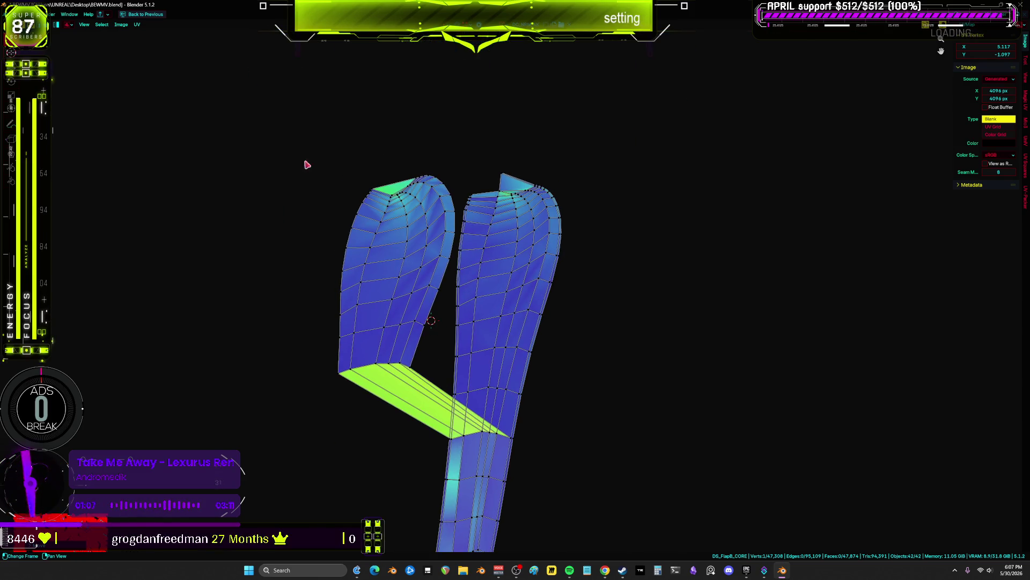
mouse_move(296, 107)
mouse_down()
mouse_move(411, 403)
mouse_move(433, 386)
mouse_move(439, 395)
mouse_up()
mouse_move(391, 142)
shift+mouse_down()
mouse_move(417, 185)
mouse_move(454, 342)
shift+mouse_up()
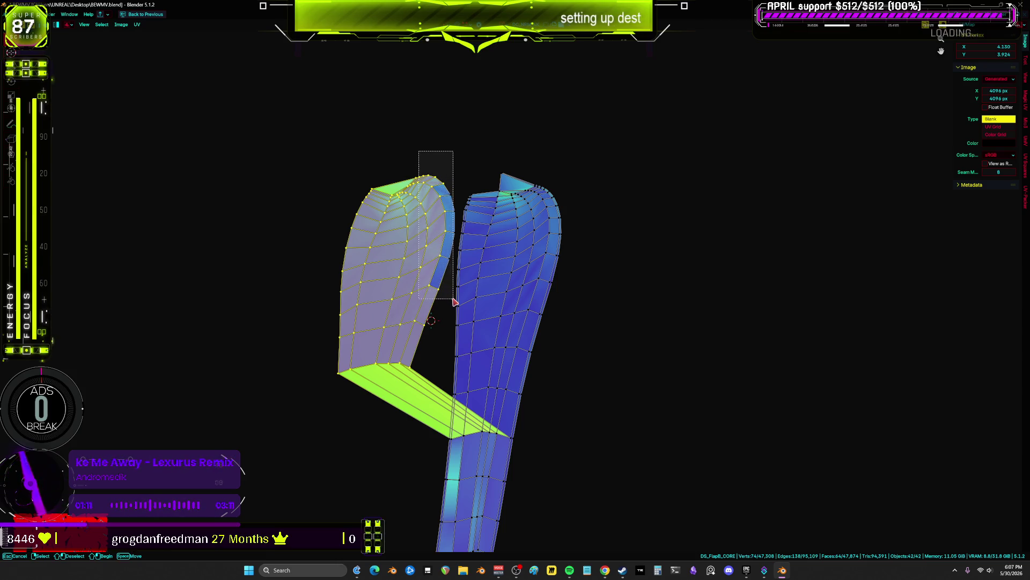
shift+drag(453, 302, 455, 300)
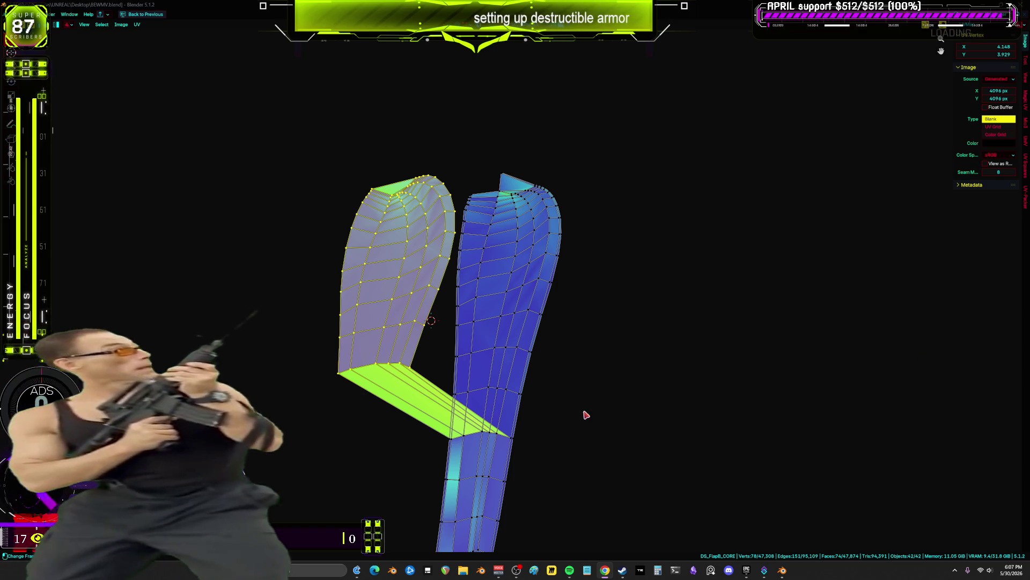
- Box-select the lower faces of both islands and move them into place
scroll(575, 218, down, 3)
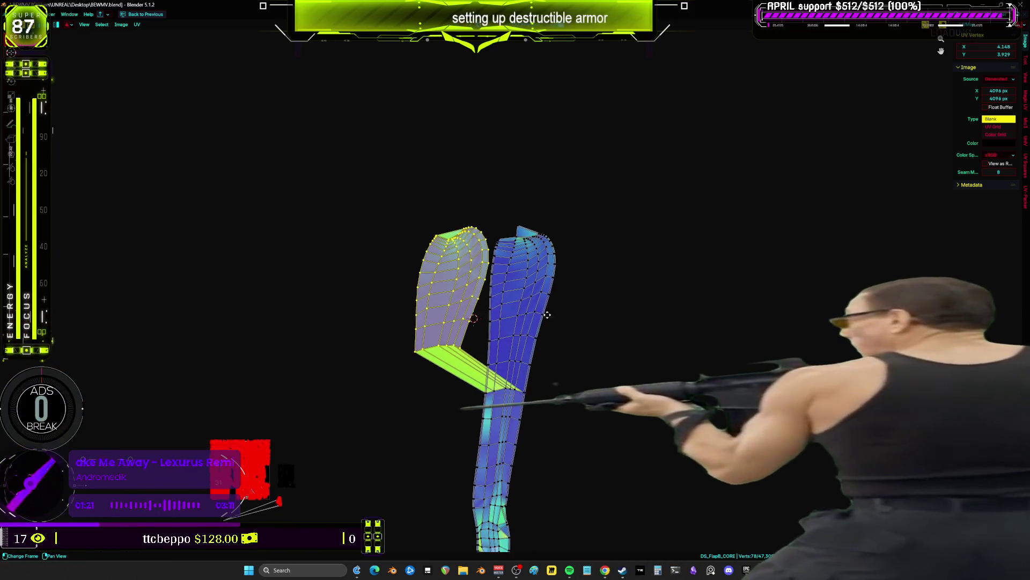
scroll(574, 219, up, 4)
middle_drag(589, 189, 575, 218)
scroll(585, 282, up, 2)
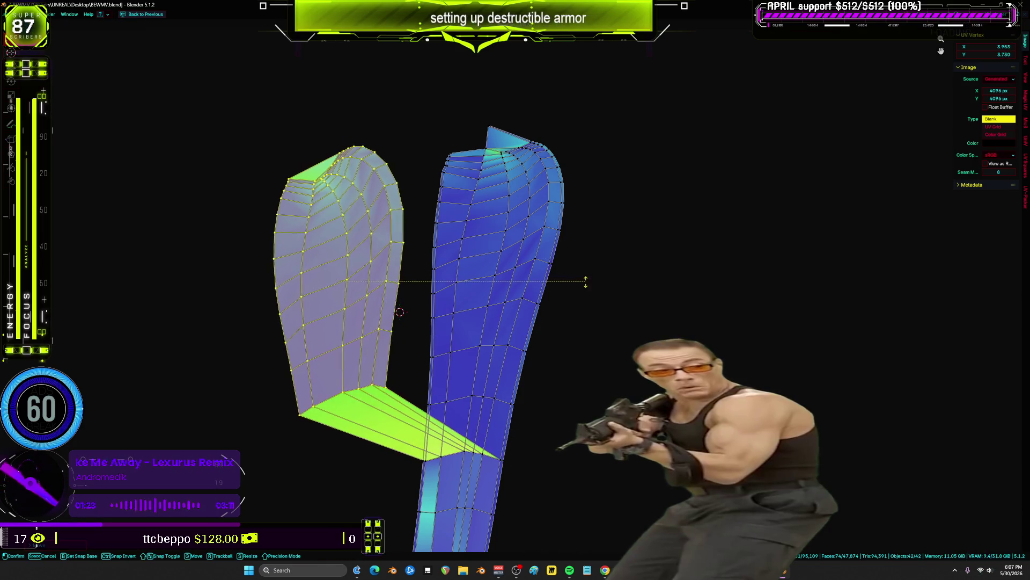
drag(405, 445, 224, 380)
key(g)
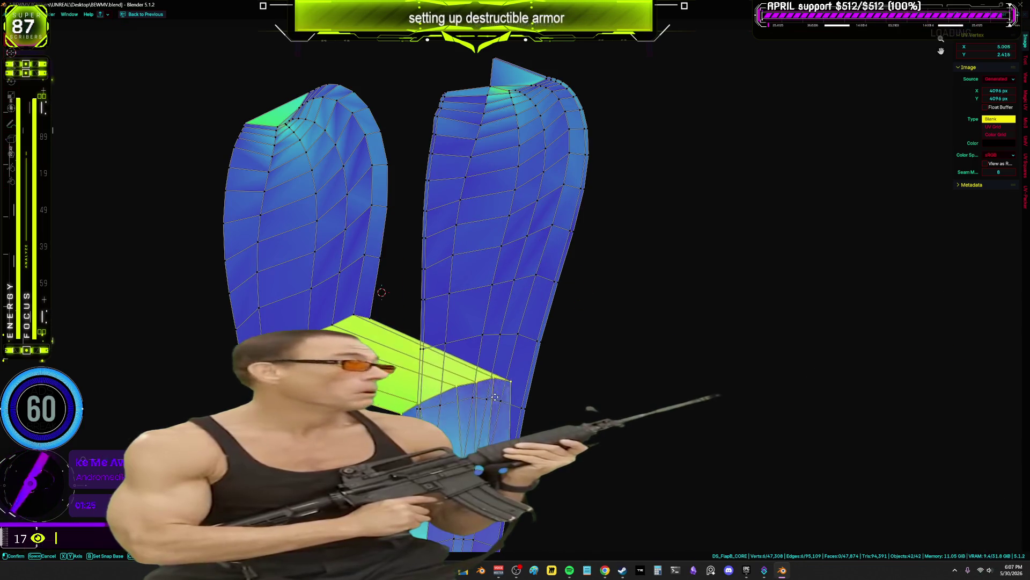
scroll(552, 407, up, 3)
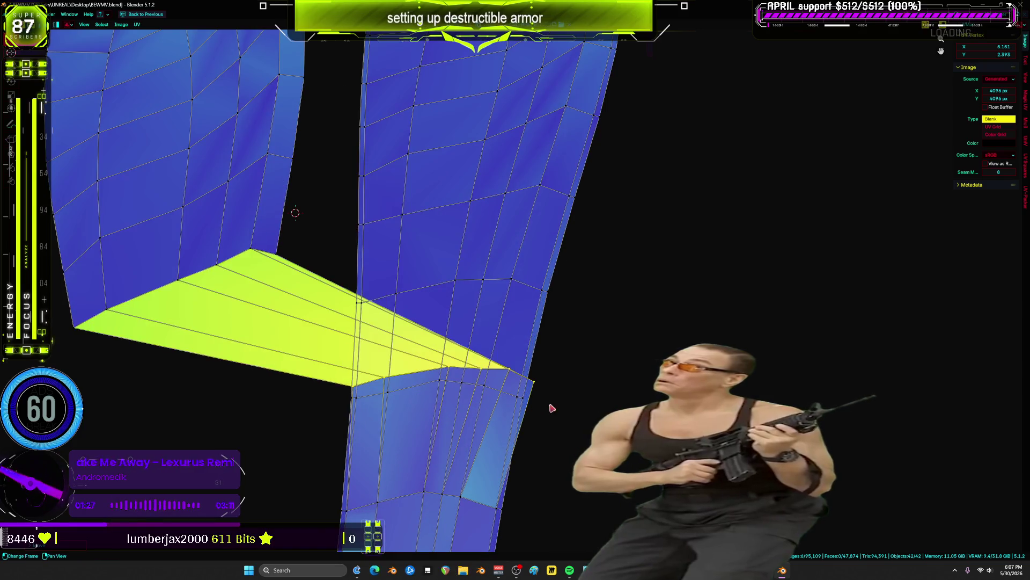
click(605, 421)
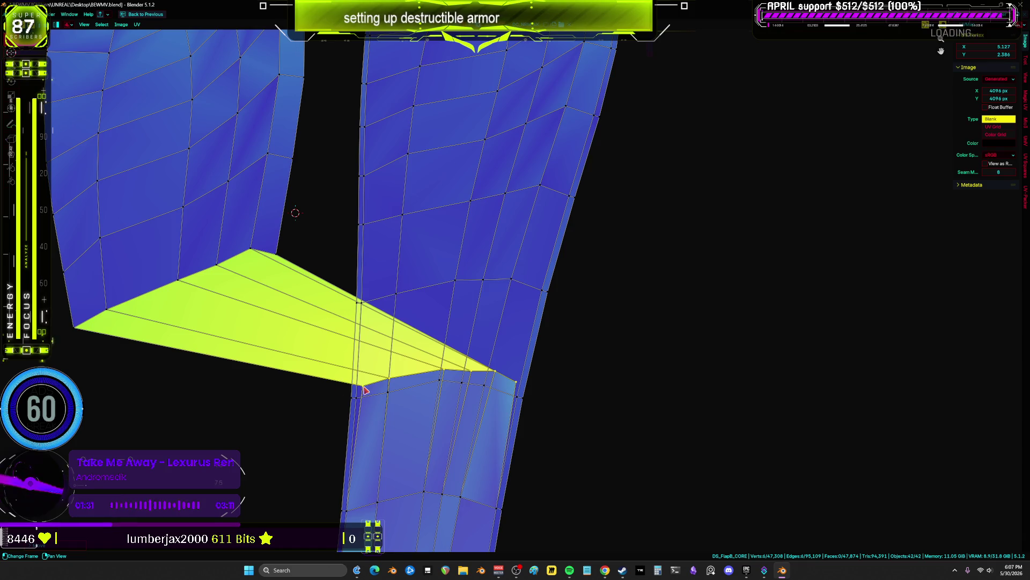
- Pull a wedge vertex toward the right strip and rotate the yellow wedge up and right
mouse_move(387, 379)
mouse_down()
mouse_move(388, 391)
mouse_move(496, 376)
mouse_move(489, 384)
mouse_up()
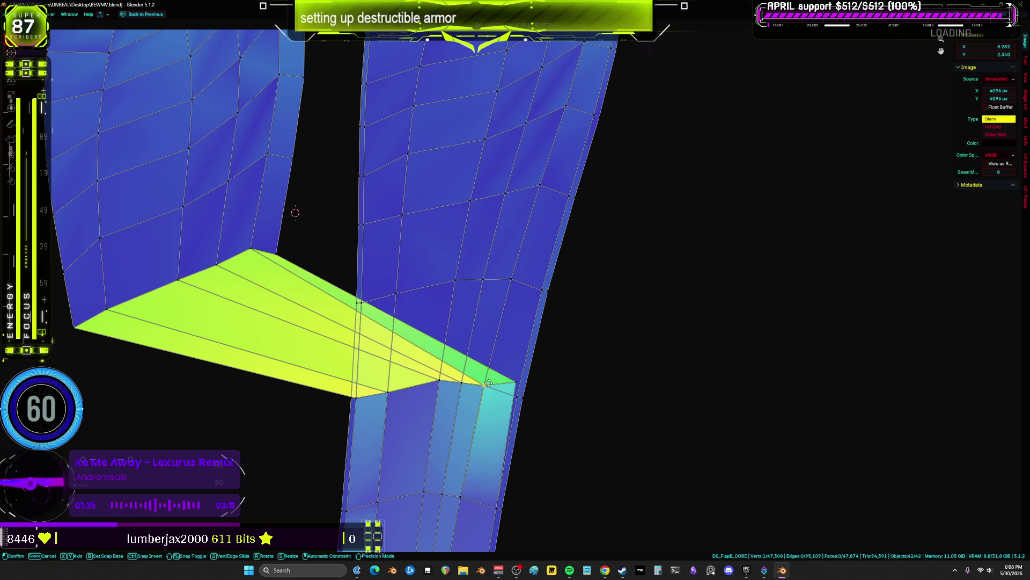
click(510, 386)
scroll(322, 268, down, 1)
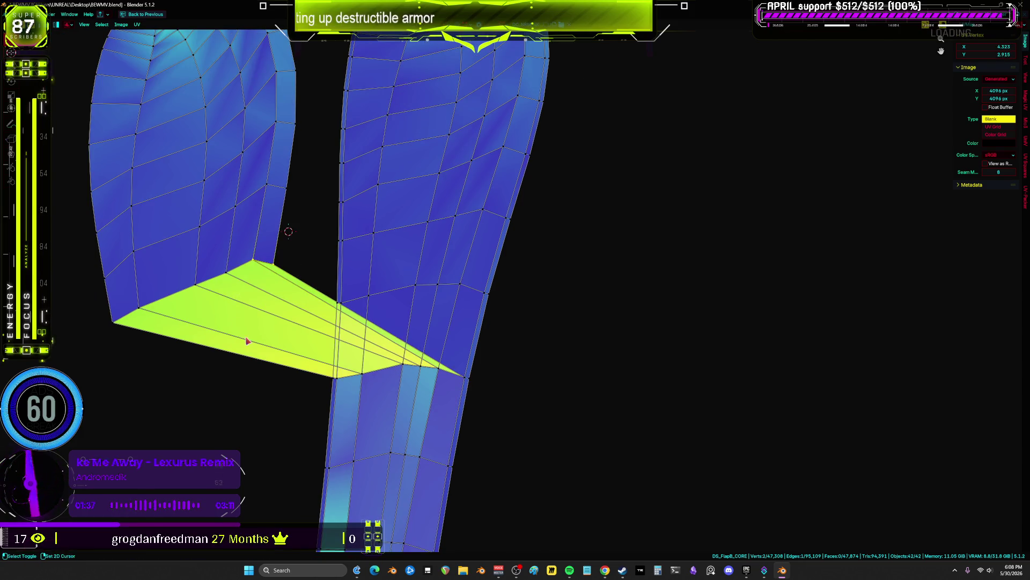
drag(215, 377, 111, 295)
key(r)
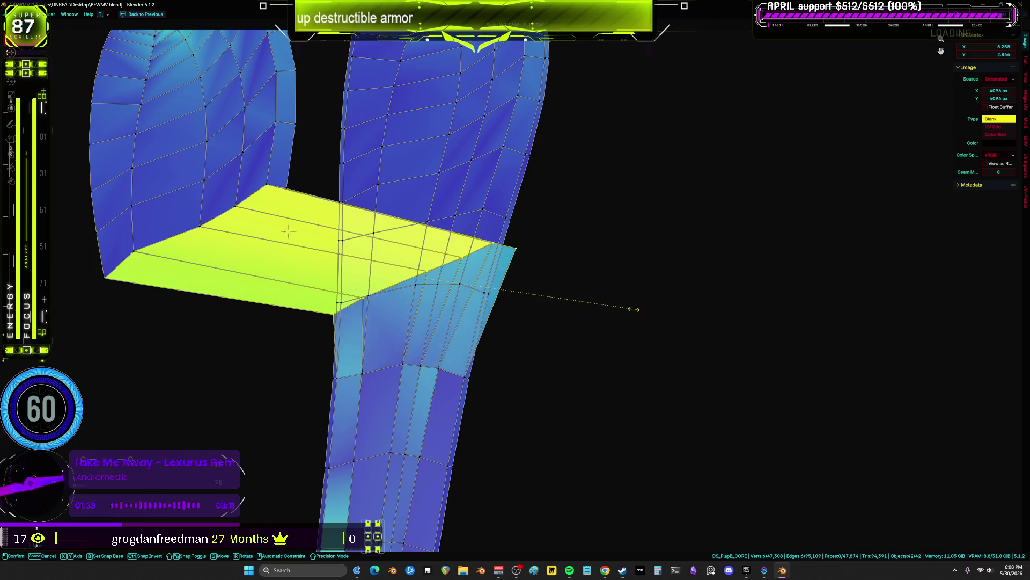
click(533, 318)
- Move the vertex near the yellow wedge's tip to the left
click(491, 298)
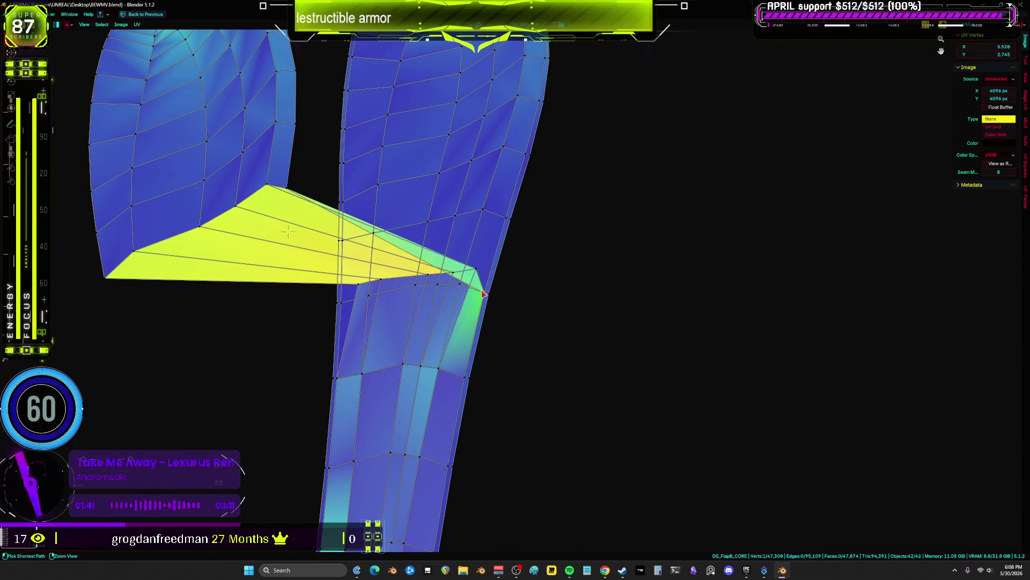
key(g)
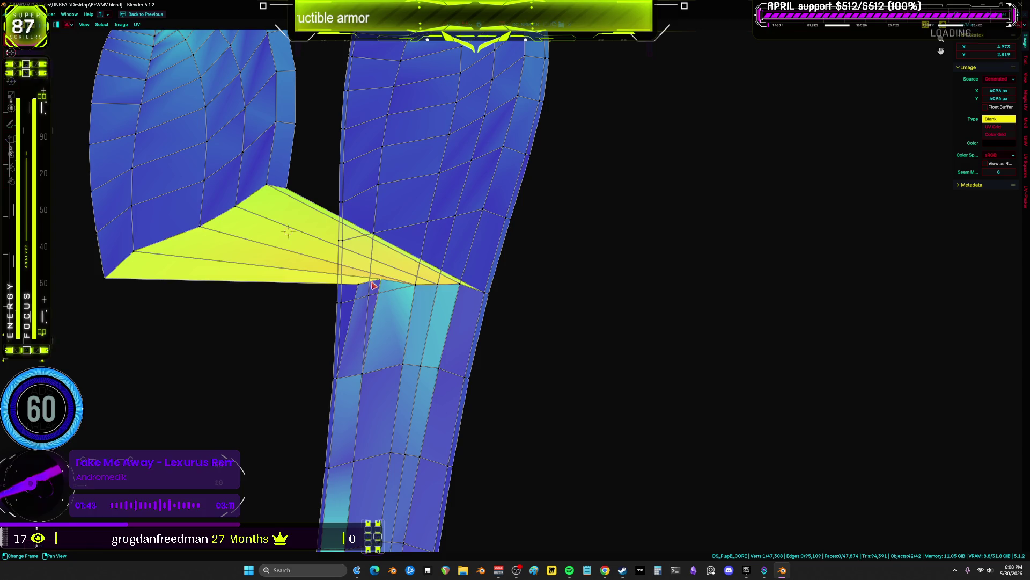
click(367, 297)
middle_drag(266, 221, 284, 324)
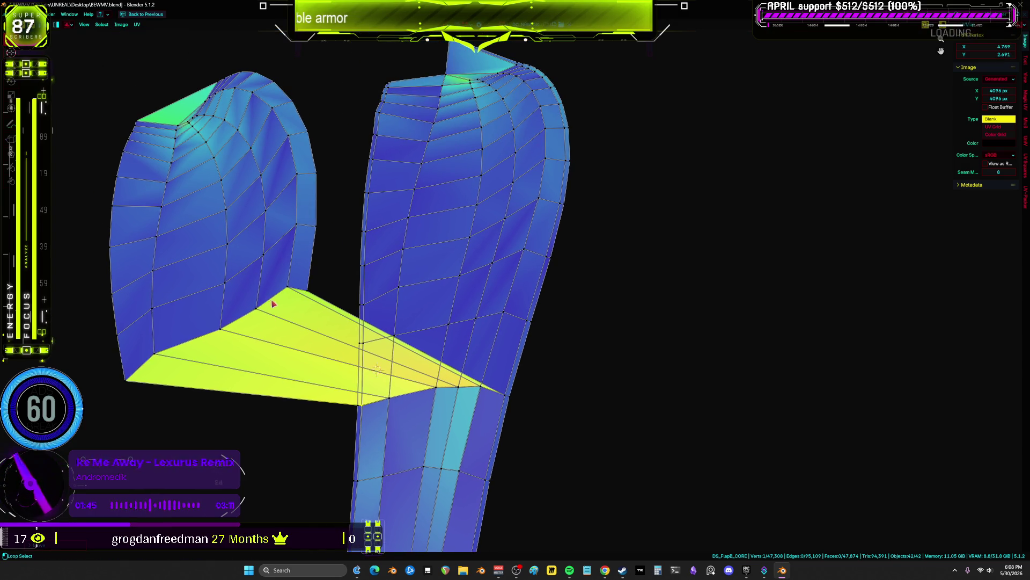
scroll(272, 304, down, 2)
- Join the wedge's tip vertex onto the right strip's vertex
key(g)
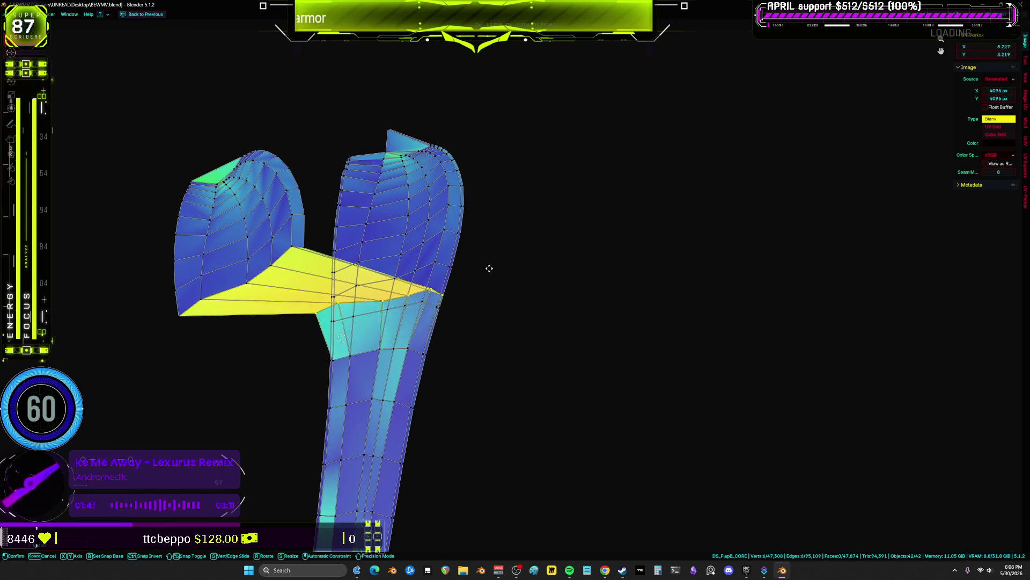
click(499, 278)
scroll(501, 280, up, 3)
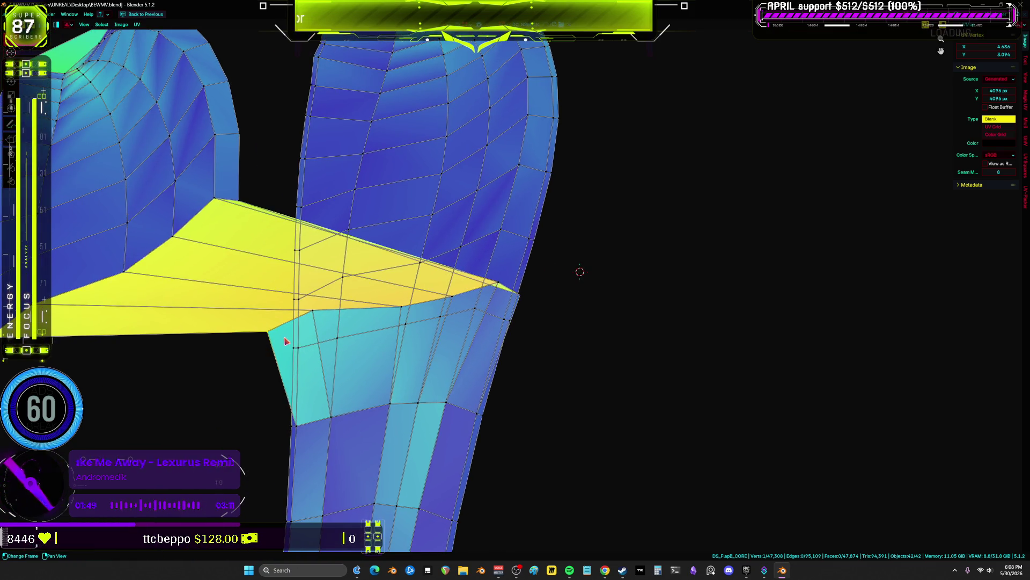
key(g)
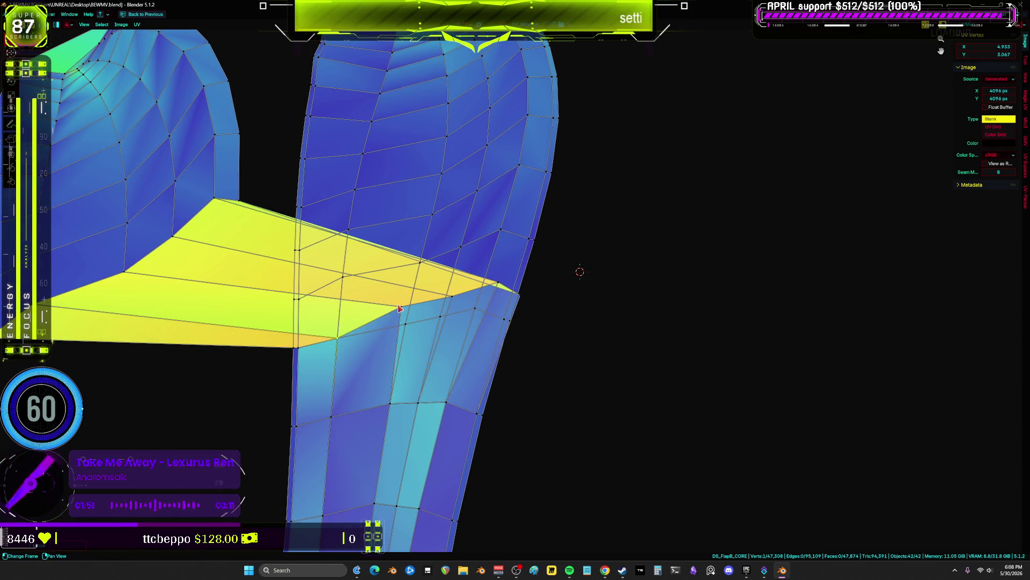
mouse_move(399, 307)
mouse_down()
mouse_move(419, 323)
mouse_move(491, 304)
mouse_up()
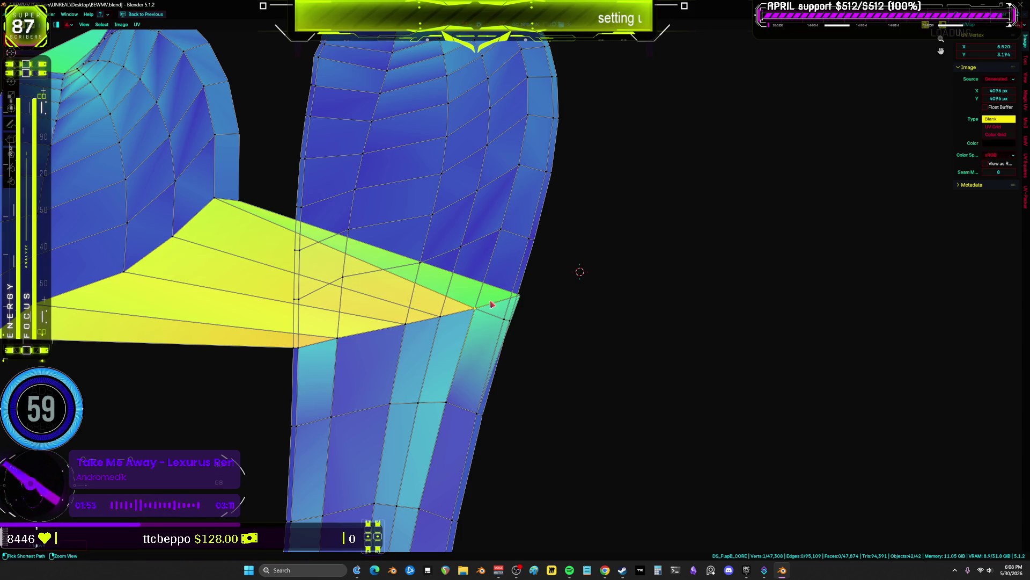
scroll(515, 308, down, 4)
- Select the whole left island and move it onto the right island
scroll(352, 225, up, 1)
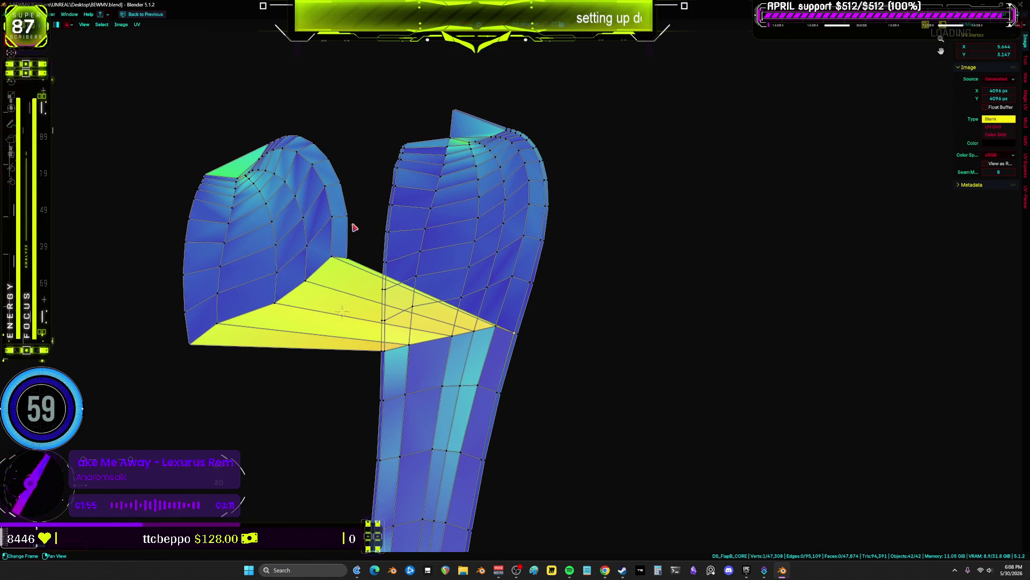
drag(365, 112, 314, 159)
key(g)
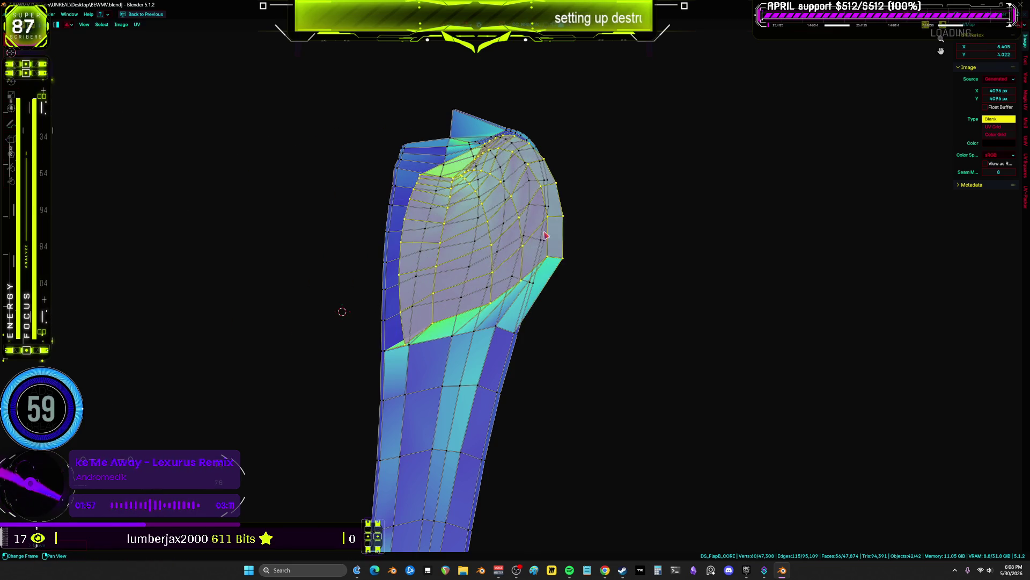
key(r)
scroll(639, 279, up, 2)
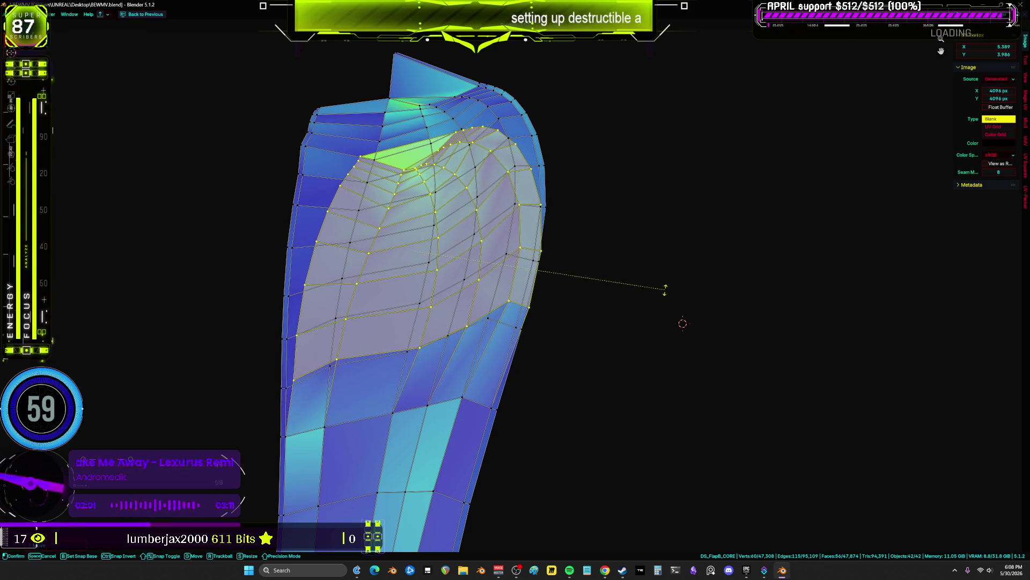
key(g)
scroll(659, 284, up, 2)
click(233, 412)
- Snap individual vertices near the island's right edge onto their neighbouring vertices
click(297, 370)
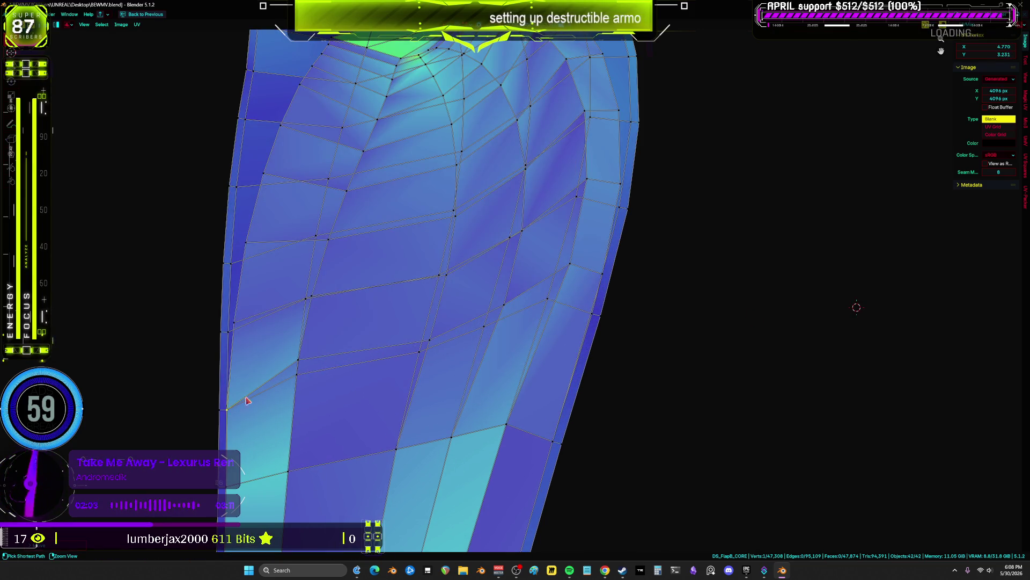
key(g)
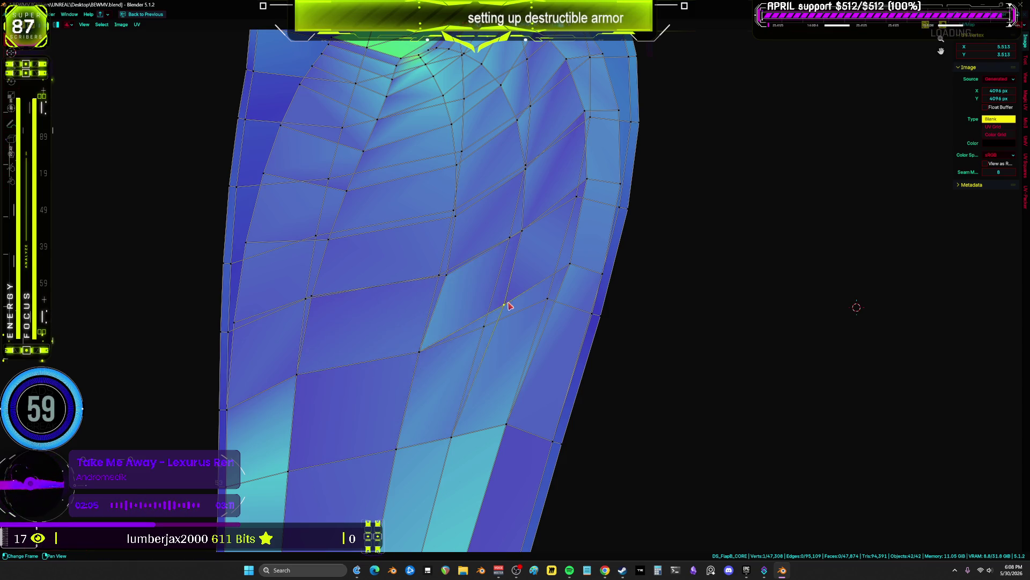
click(488, 327)
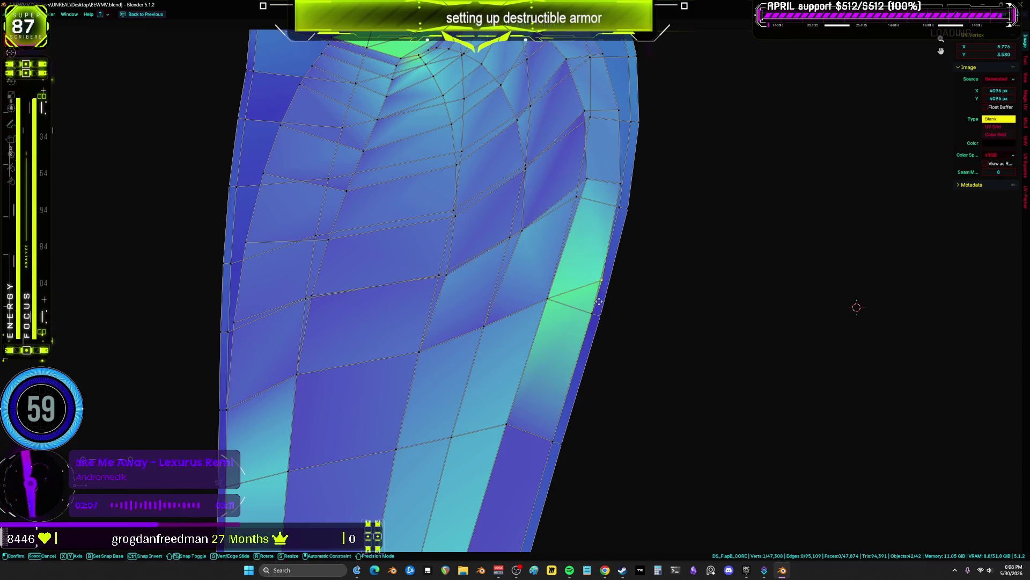
scroll(600, 302, down, 1)
click(605, 267)
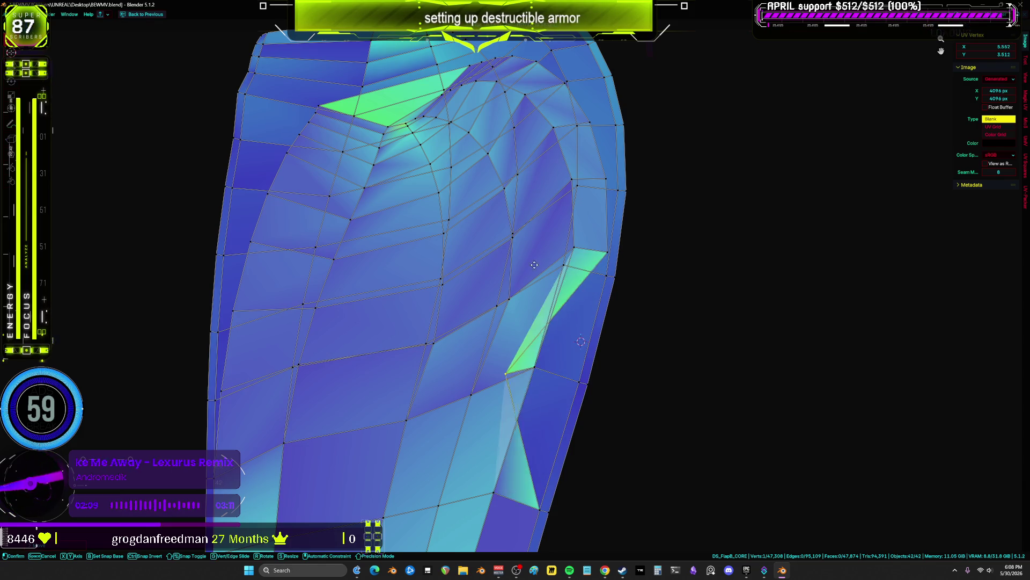
key(g)
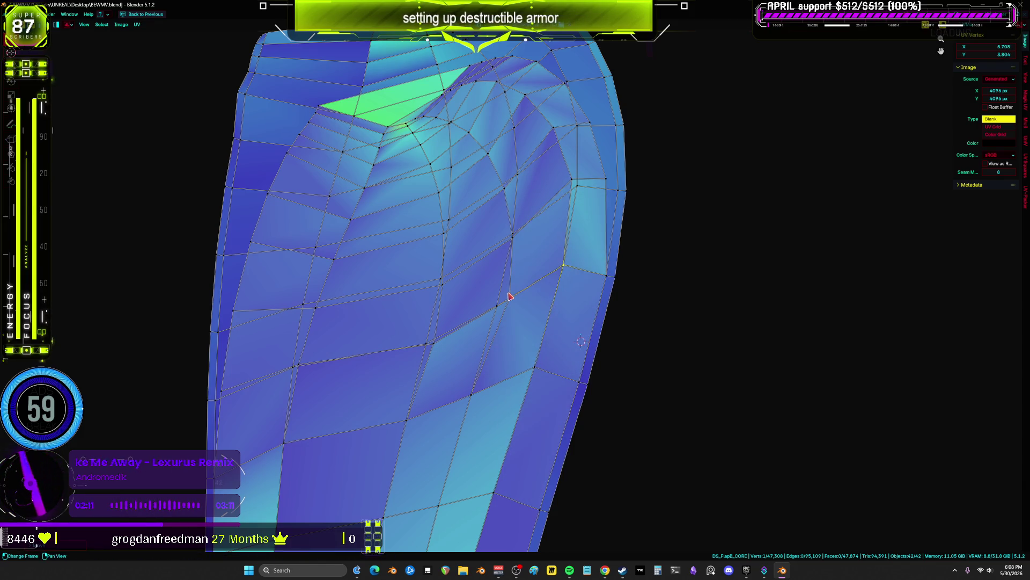
ctrl+drag(434, 347, 398, 360)
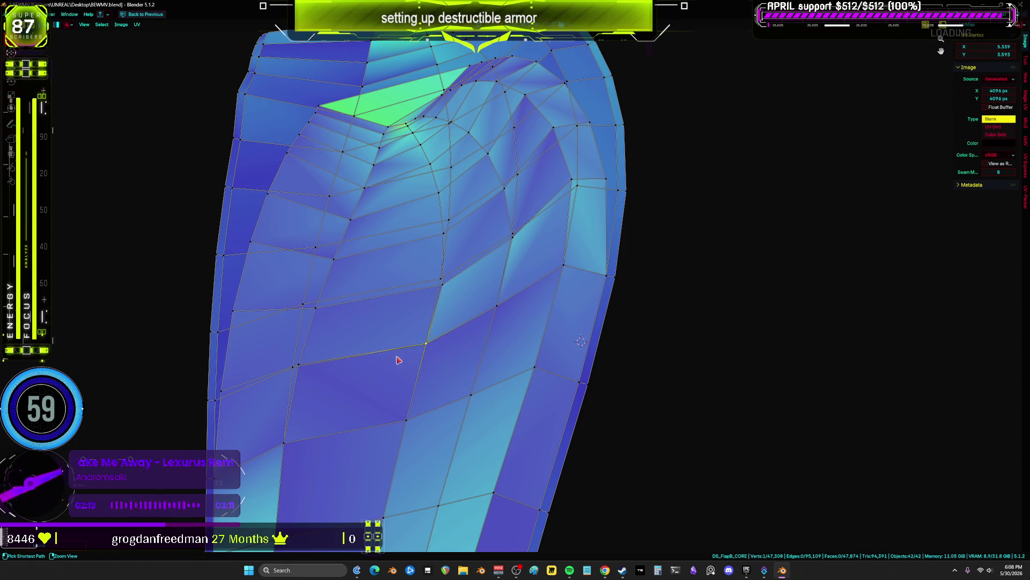
mouse_move(299, 374)
ctrl+mouse_down()
mouse_move(220, 396)
mouse_move(235, 311)
mouse_move(224, 332)
ctrl+mouse_up()
ctrl+drag(311, 317, 300, 313)
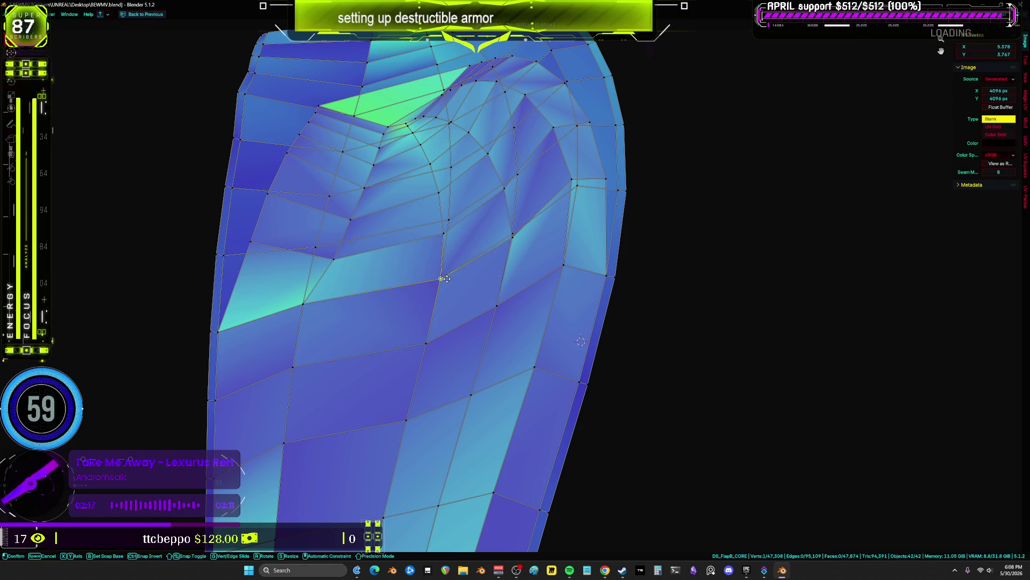
- Reposition a vertex at the mesh top to reshape the cyan face
mouse_move(520, 244)
ctrl+mouse_down()
mouse_move(579, 188)
mouse_move(615, 197)
ctrl+mouse_up()
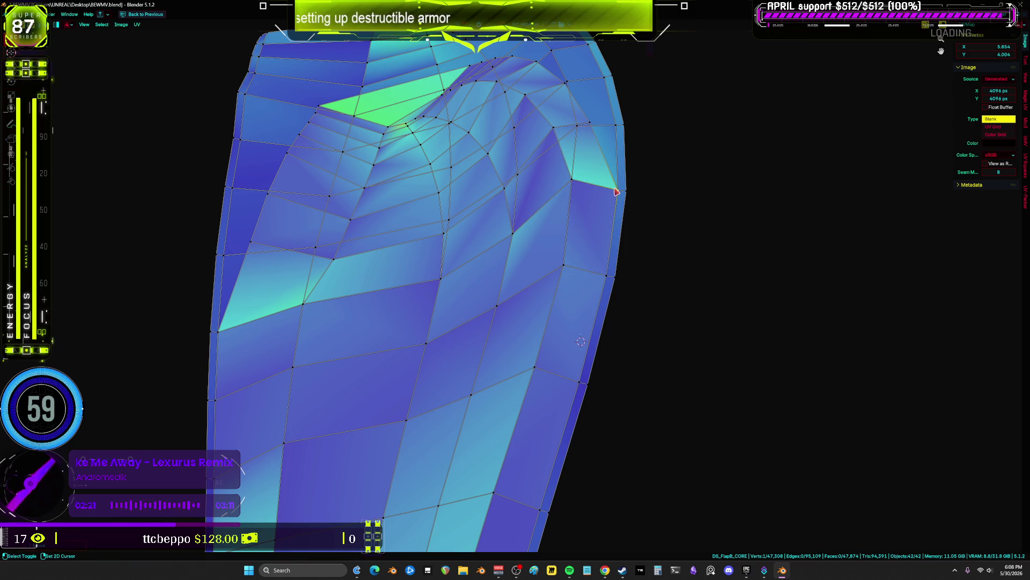
middle_drag(610, 186, 611, 288)
mouse_move(599, 247)
ctrl+mouse_down()
mouse_move(600, 302)
mouse_move(620, 304)
ctrl+mouse_up()
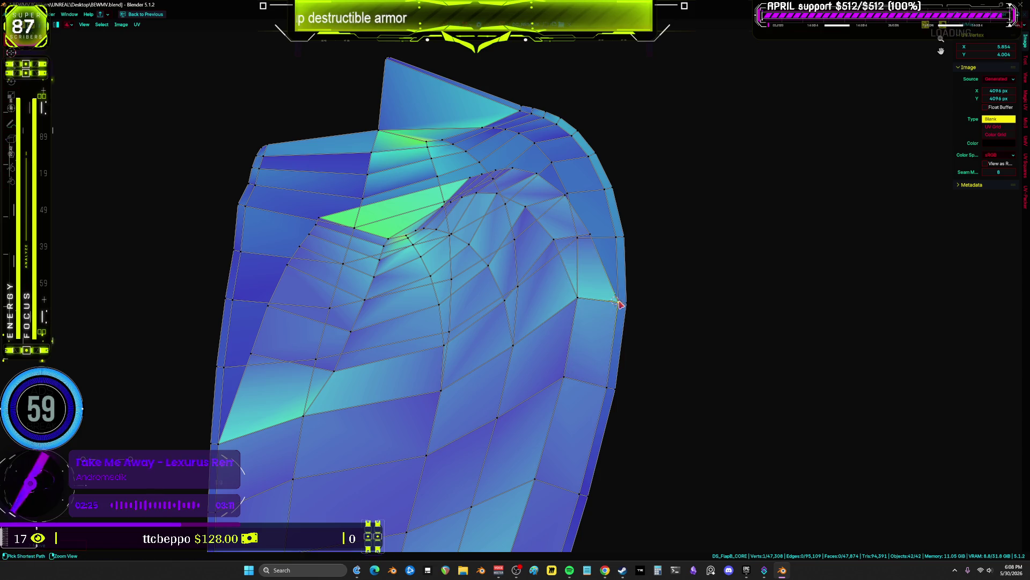
- Snap a series of fold vertices onto their neighbours and the upper-left corner
ctrl+drag(597, 236, 576, 241)
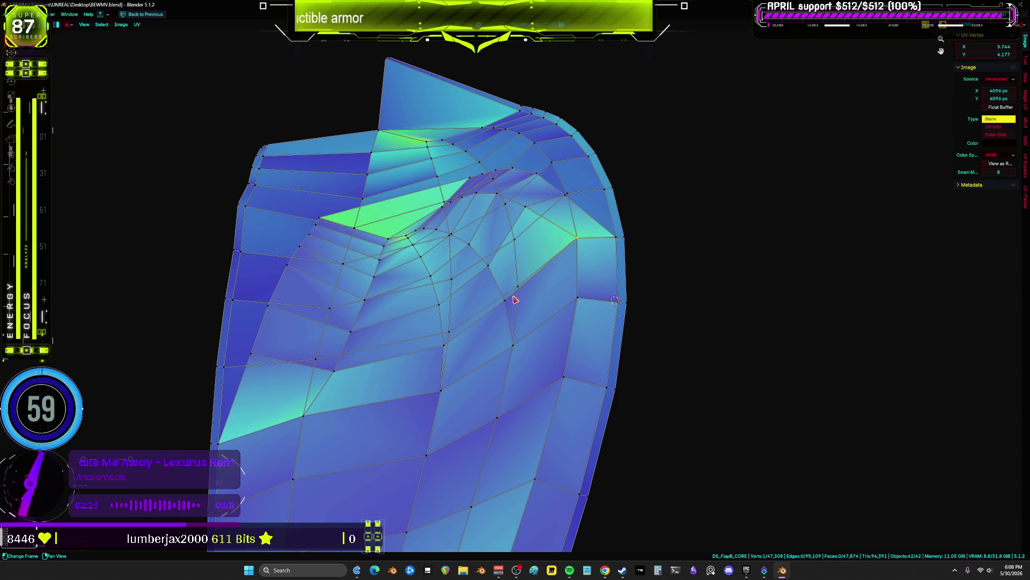
ctrl+drag(508, 302, 516, 289)
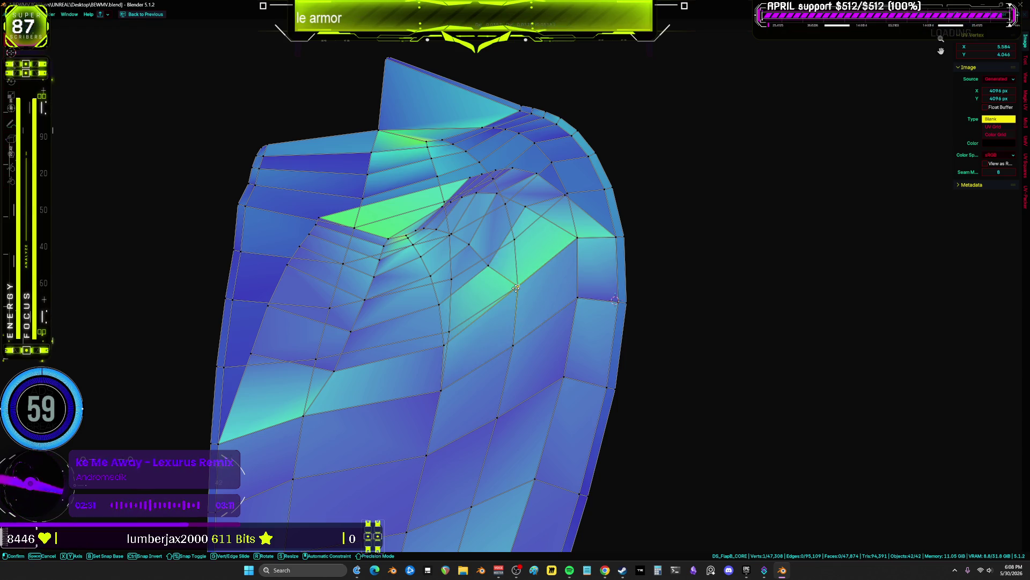
ctrl+drag(447, 347, 449, 333)
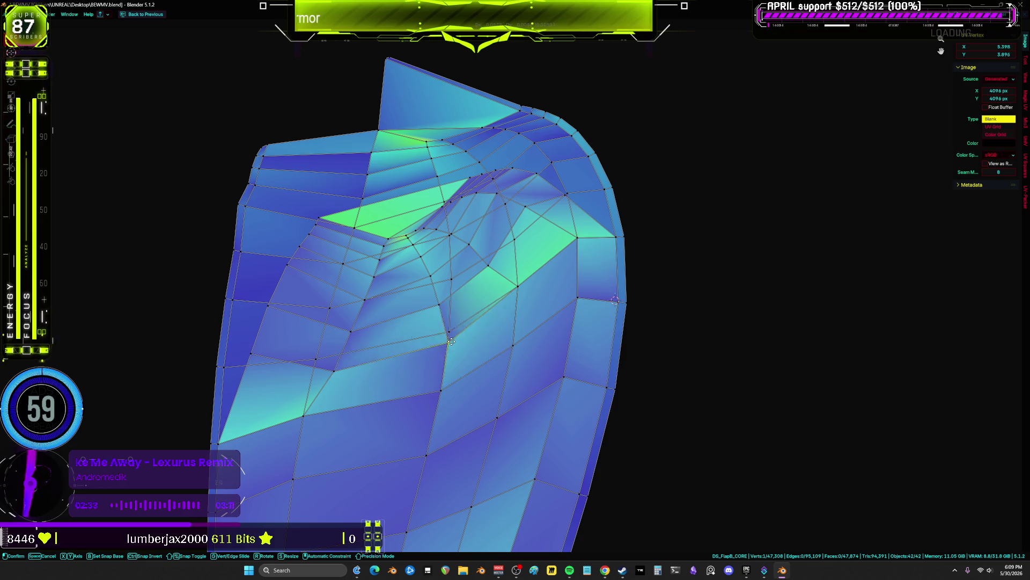
mouse_move(336, 373)
ctrl+mouse_down()
mouse_move(257, 362)
mouse_move(268, 316)
ctrl+mouse_up()
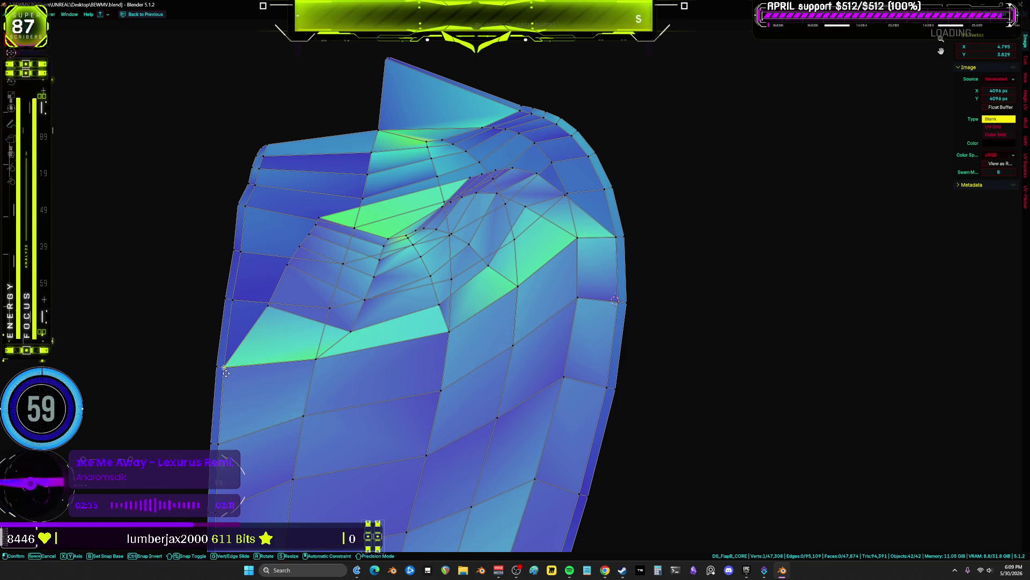
middle_drag(268, 316, 365, 365)
mouse_move(365, 366)
ctrl+mouse_down()
mouse_move(389, 299)
mouse_move(417, 285)
mouse_move(419, 266)
ctrl+mouse_up()
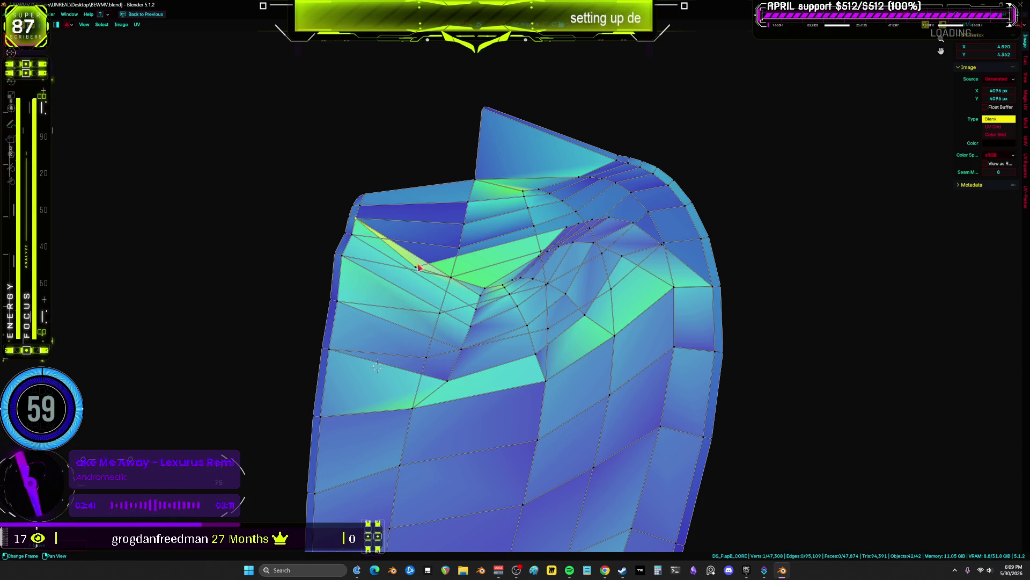
ctrl+drag(371, 219, 363, 213)
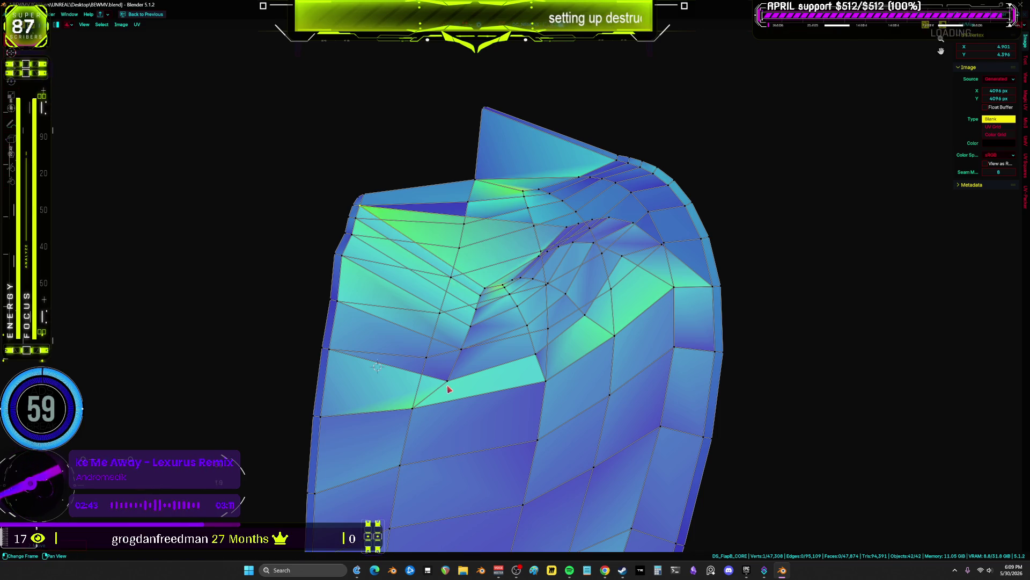
mouse_move(448, 388)
ctrl+mouse_down()
mouse_move(444, 313)
mouse_move(462, 289)
ctrl+mouse_up()
- Pull more fold vertices upward and snap them onto neighbouring boundary vertices
middle_drag(481, 275, 457, 325)
ctrl+drag(457, 324, 443, 275)
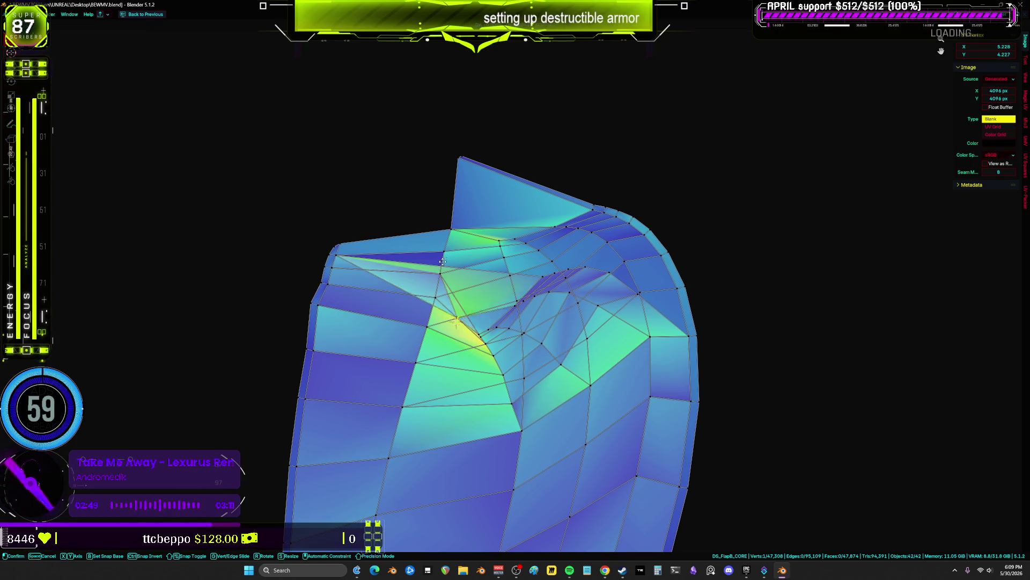
ctrl+drag(458, 326, 444, 254)
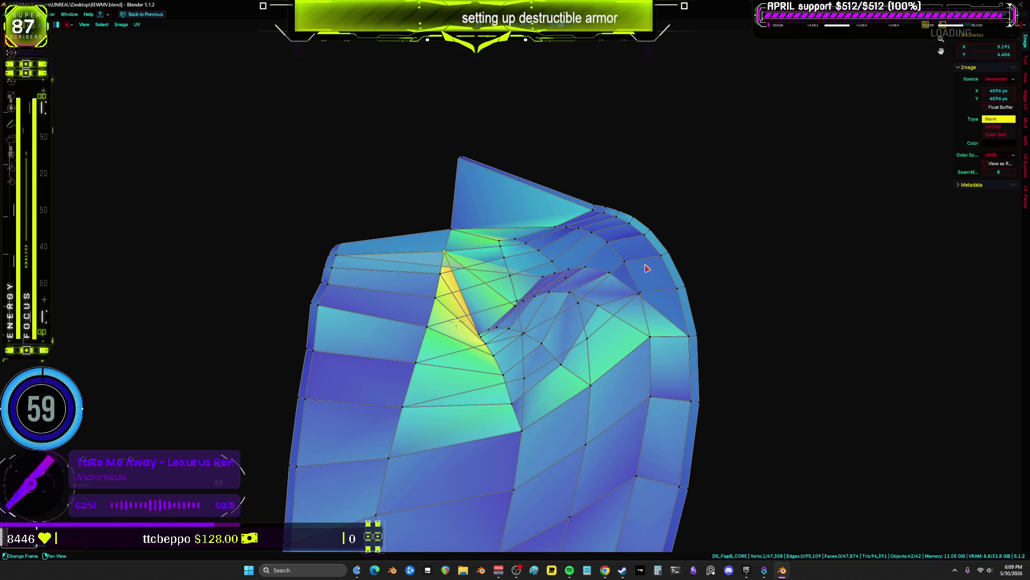
middle_drag(593, 334, 537, 346)
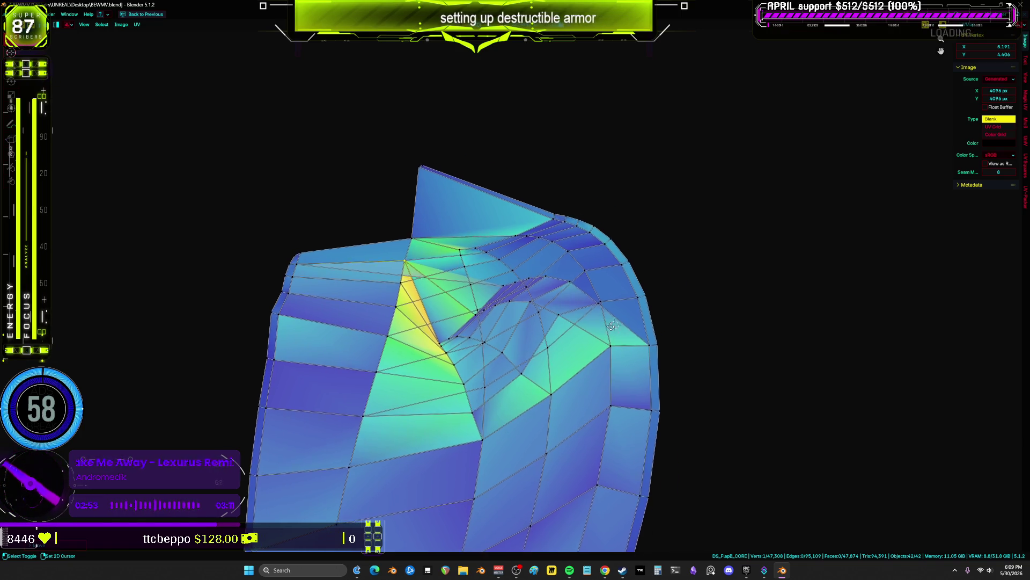
scroll(596, 314, up, 1)
mouse_move(623, 304)
ctrl+mouse_down()
mouse_move(638, 290)
mouse_move(621, 252)
mouse_move(594, 231)
ctrl+mouse_up()
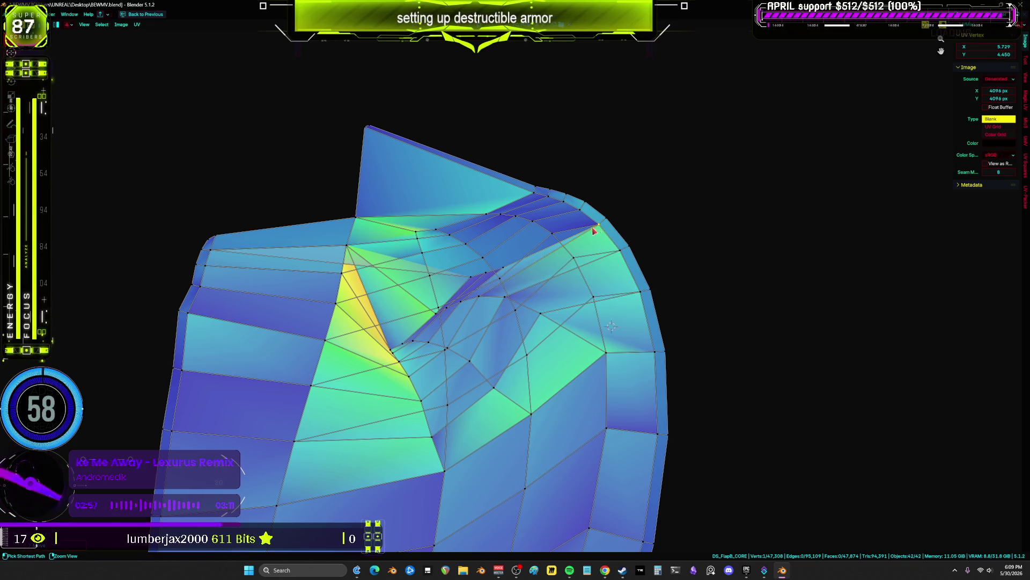
ctrl+drag(509, 270, 482, 272)
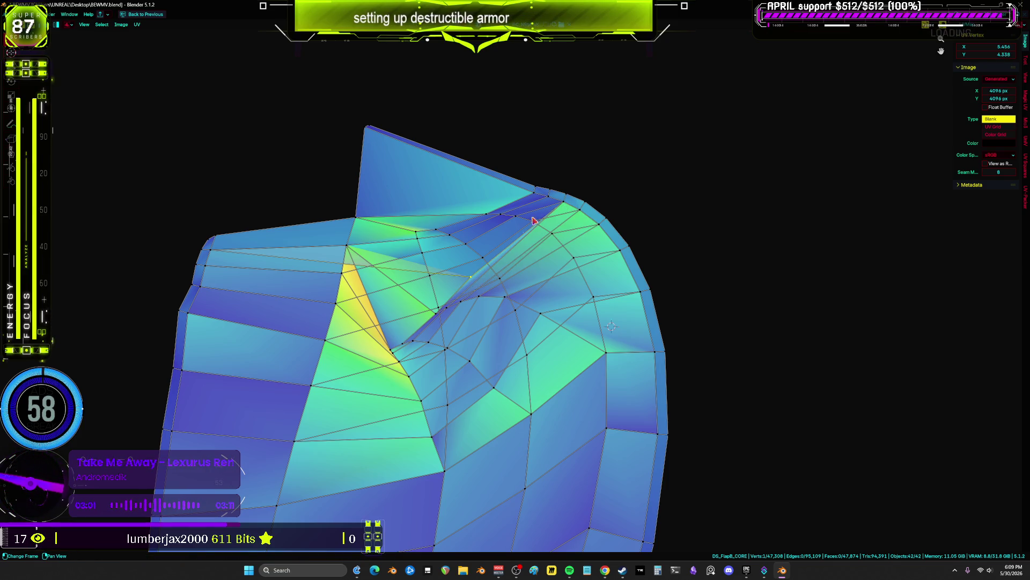
ctrl+drag(533, 220, 534, 218)
scroll(479, 354, down, 2)
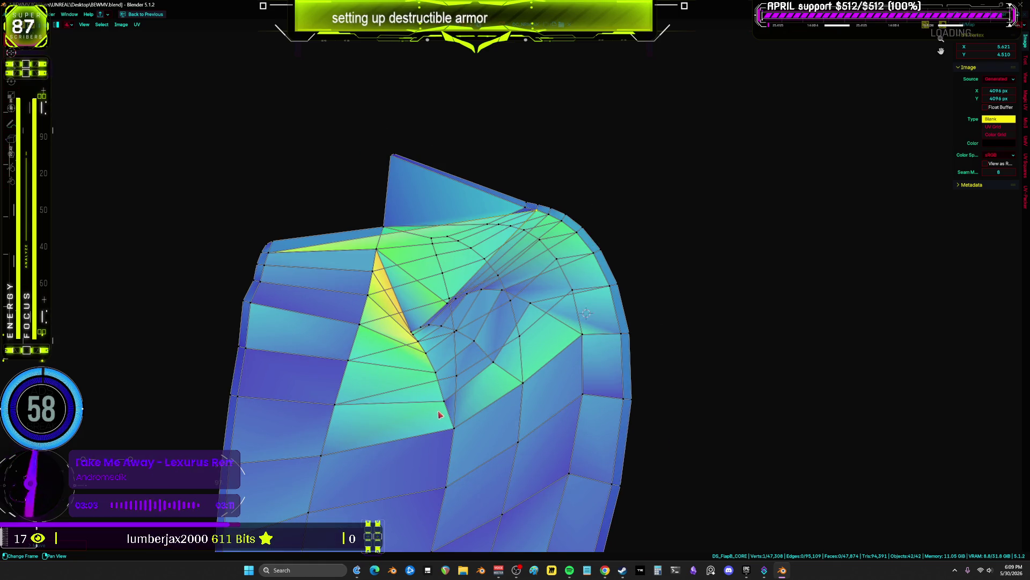
ctrl+drag(451, 395, 470, 381)
ctrl+drag(519, 342, 519, 339)
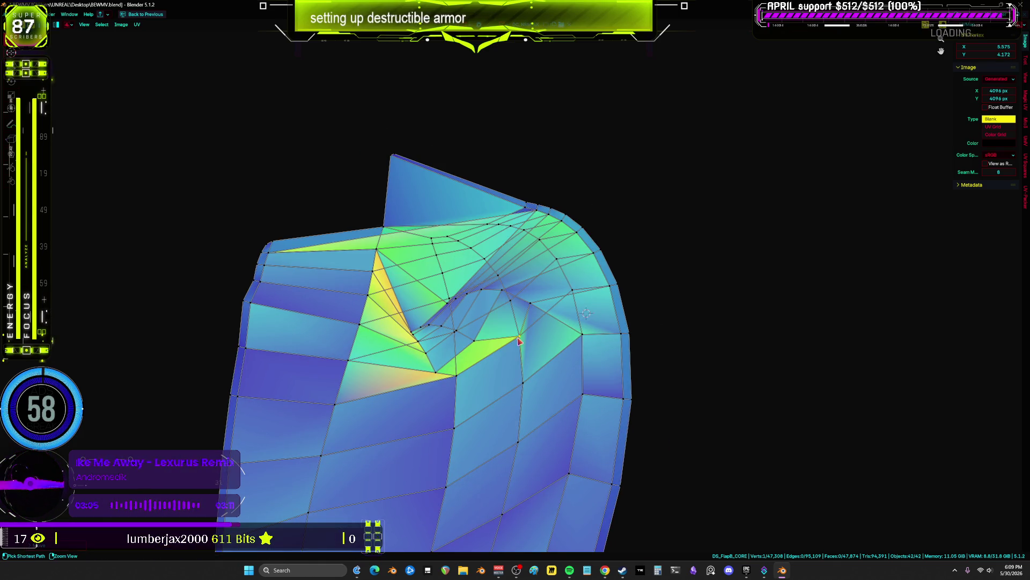
ctrl+drag(539, 294, 556, 267)
- Place two more vertices higher in the fold, then grow the selection from a vertex
key(g)
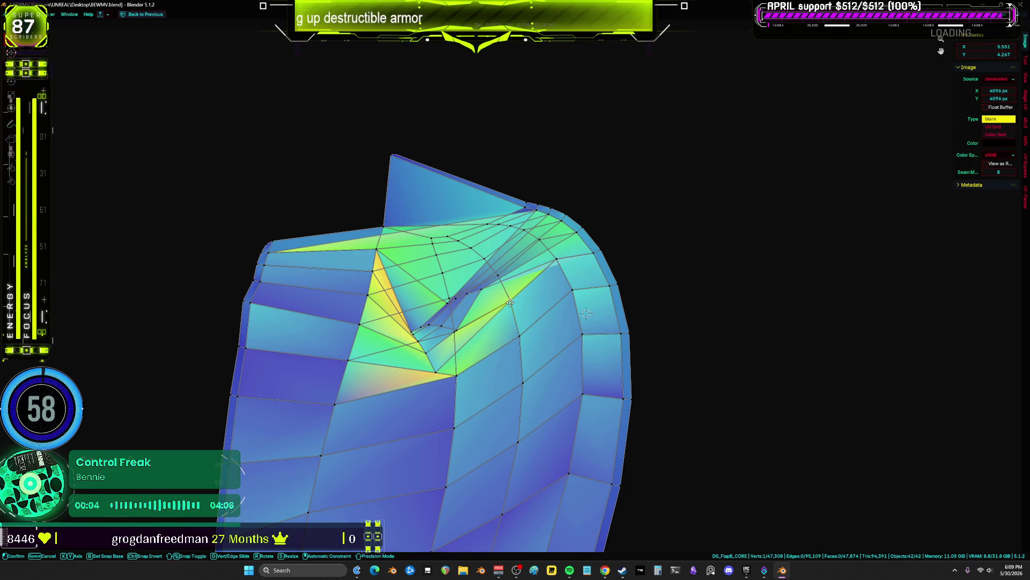
click(510, 303)
key(g)
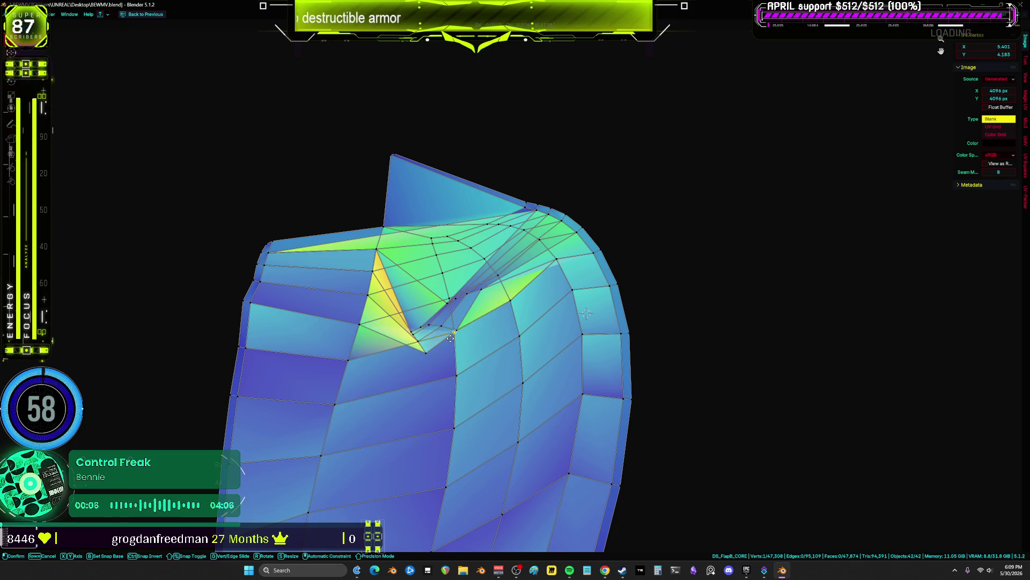
click(451, 340)
ctrl+middle_drag(464, 307, 489, 336)
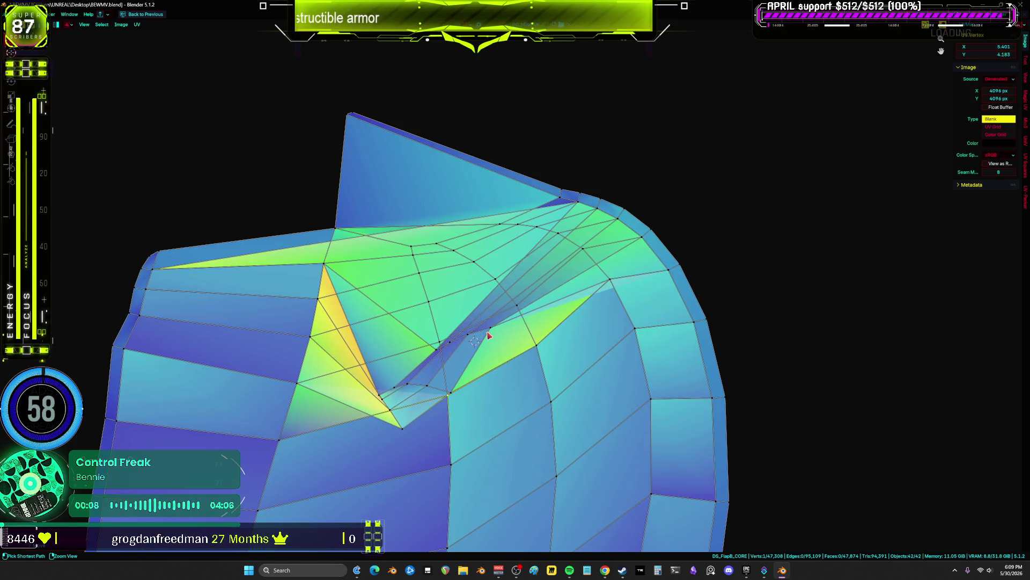
scroll(384, 417, down, 3)
key(ctrl+KP_Add)
key(ctrl+KP_Add)
key(ctrl+KP_Add)
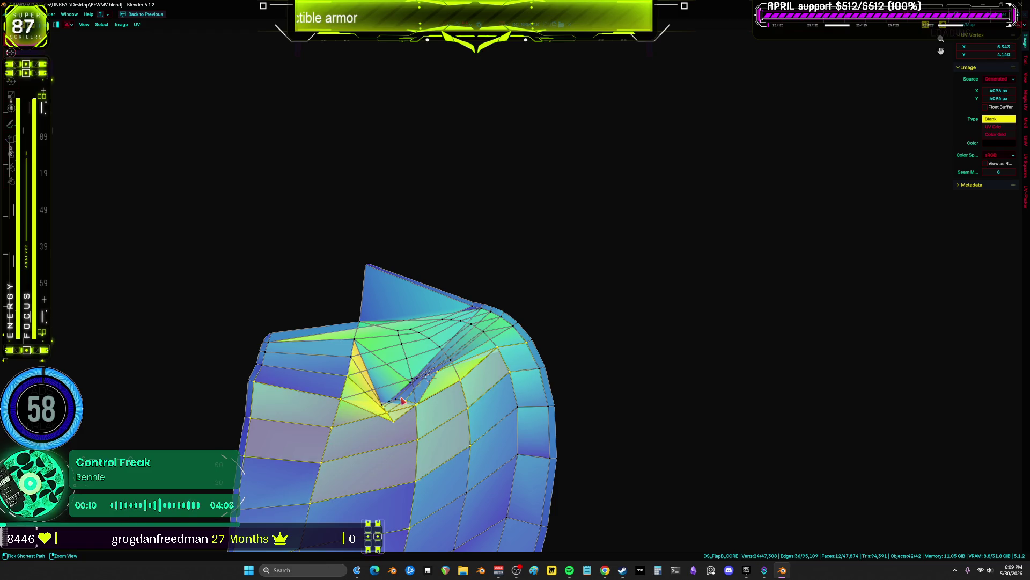
scroll(403, 400, down, 4)
scroll(433, 368, up, 6)
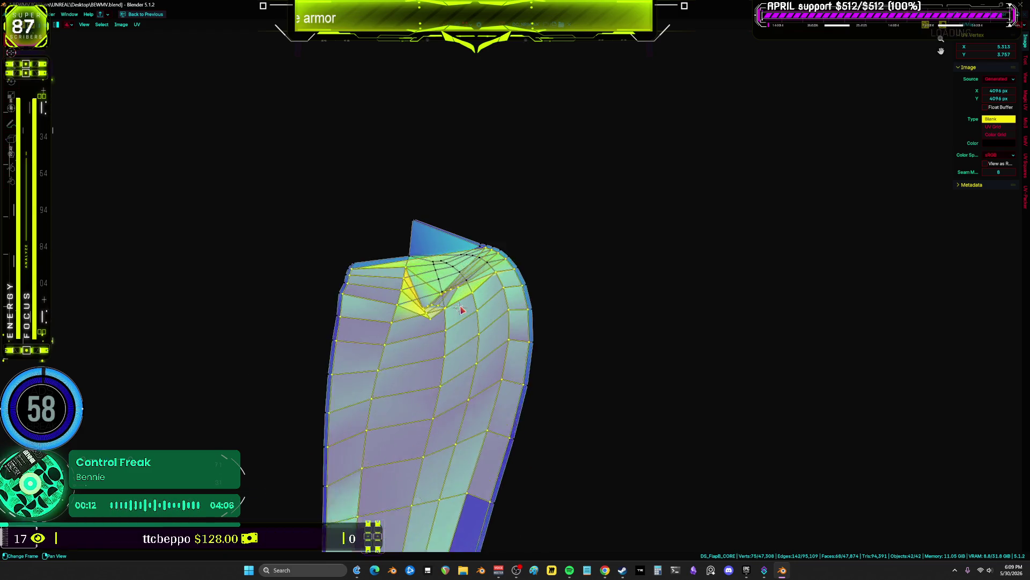
click(408, 377)
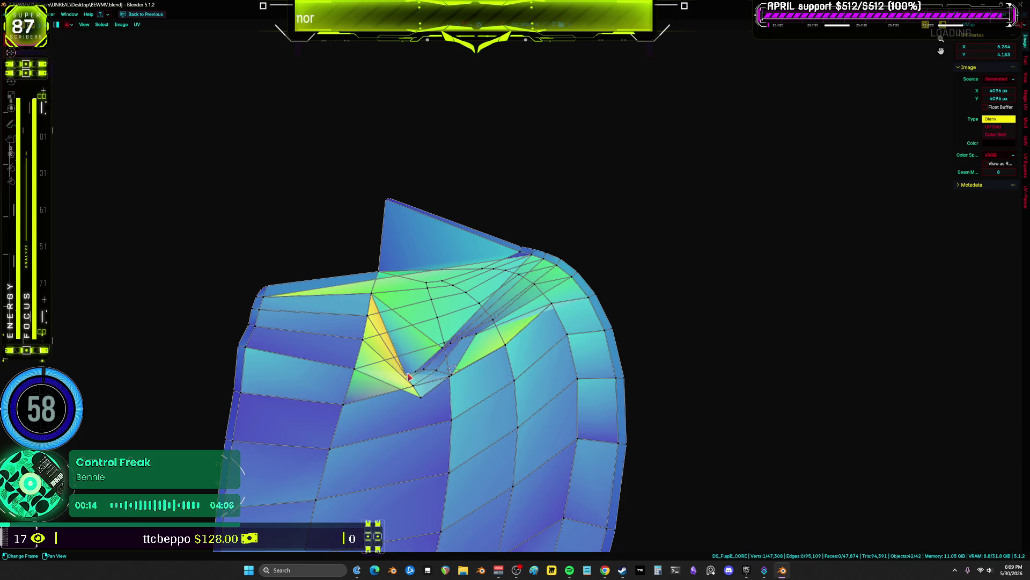
- Pull a fold vertex up and back down, then drop a stray vertex lower into the fold
mouse_move(407, 371)
mouse_down()
mouse_move(379, 195)
mouse_move(421, 169)
mouse_up()
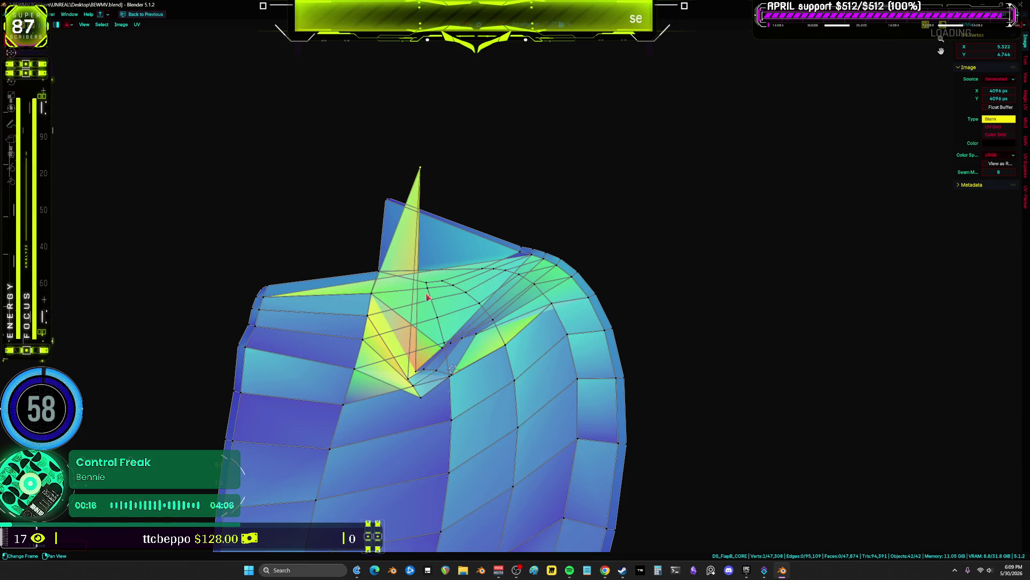
drag(409, 380, 422, 194)
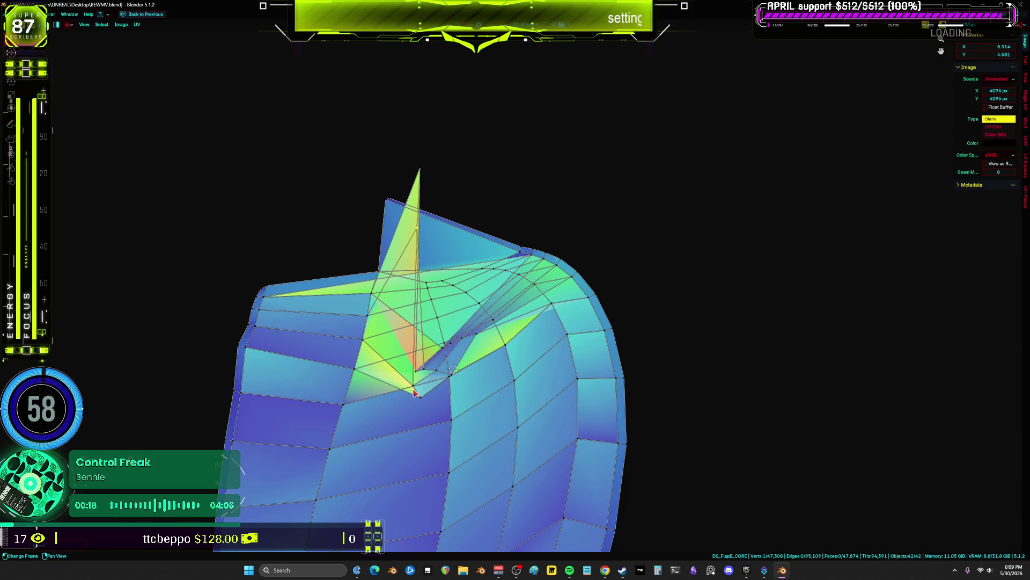
drag(414, 393, 414, 240)
drag(422, 385, 426, 371)
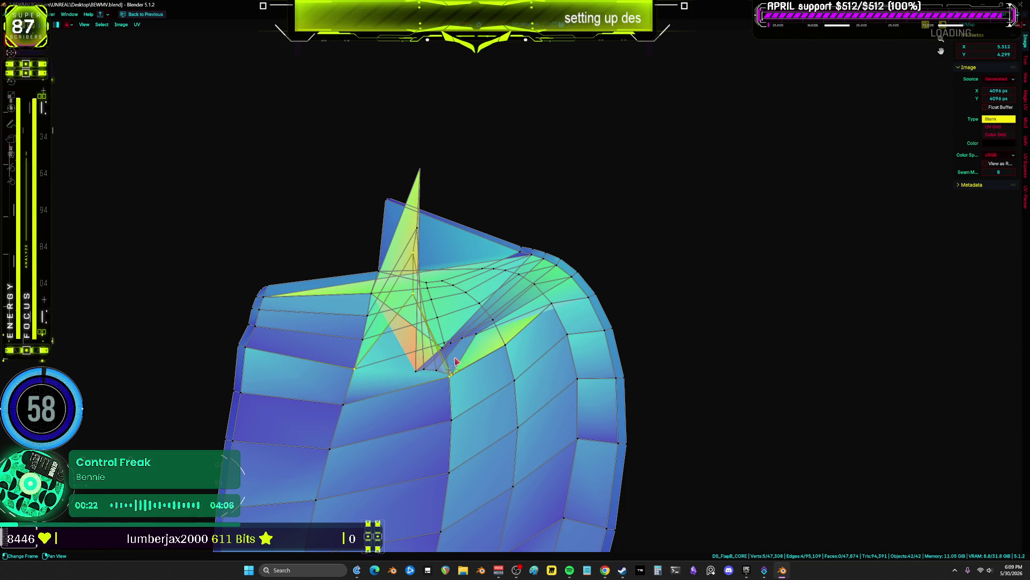
drag(416, 370, 444, 379)
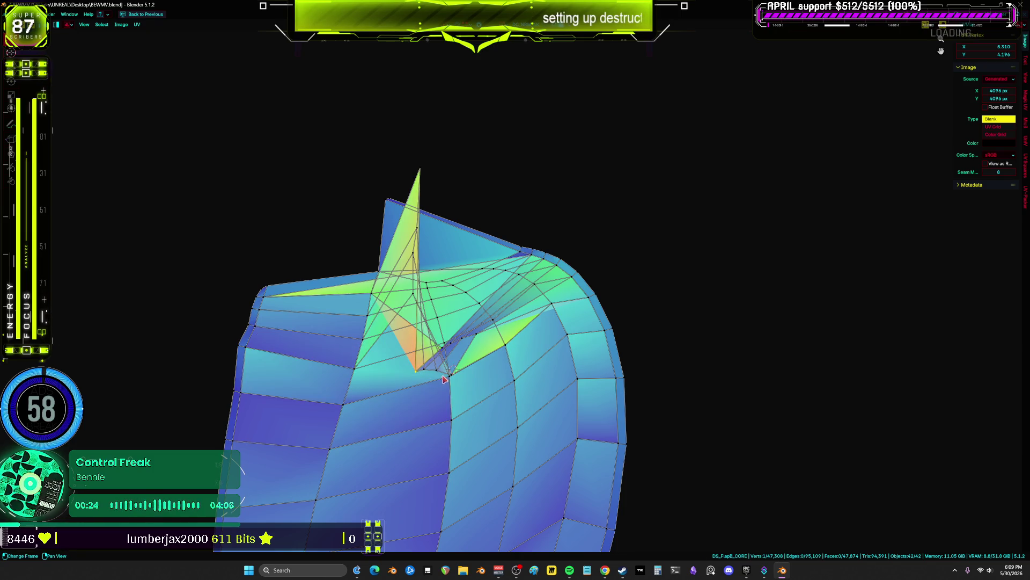
scroll(462, 376, up, 1)
key(g)
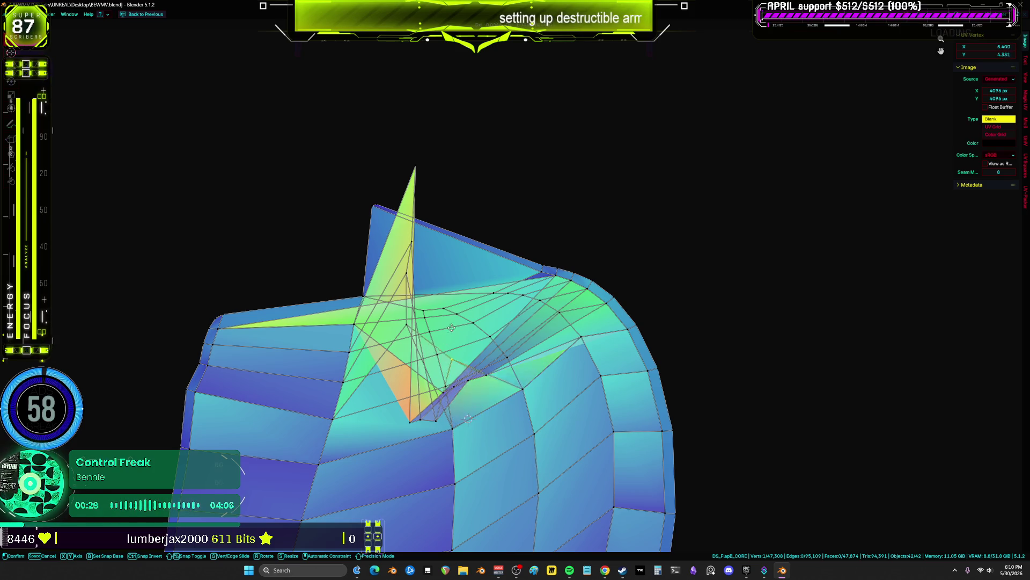
click(476, 396)
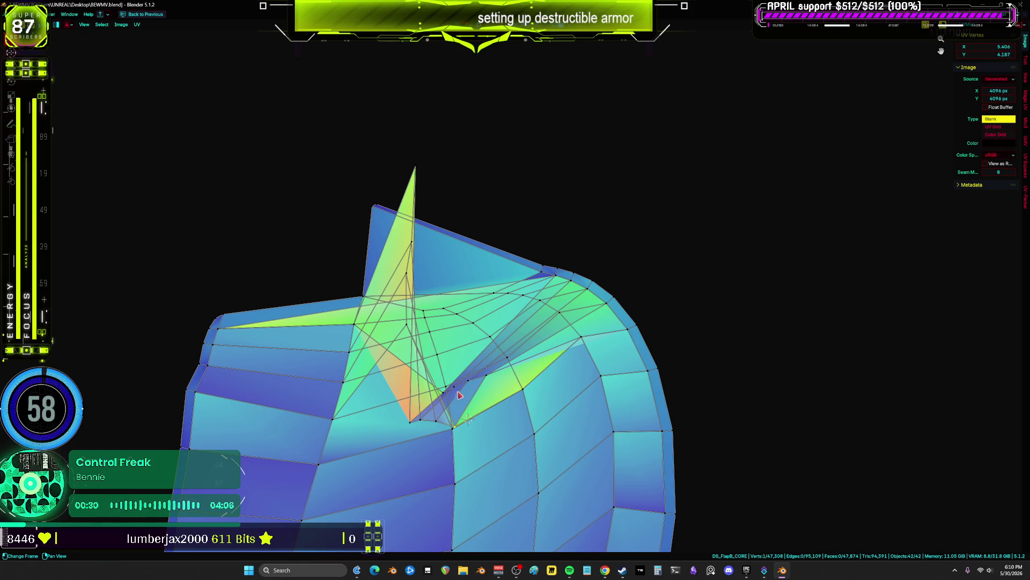
- Lift two lower fold vertices up beside the spike's tip
click(411, 426)
key(g)
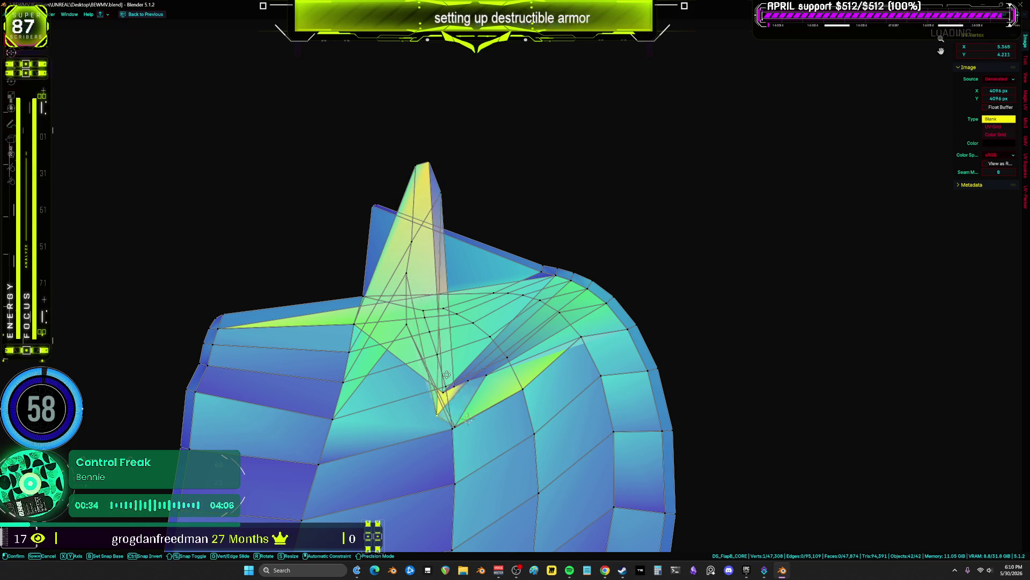
click(468, 208)
drag(460, 432, 491, 197)
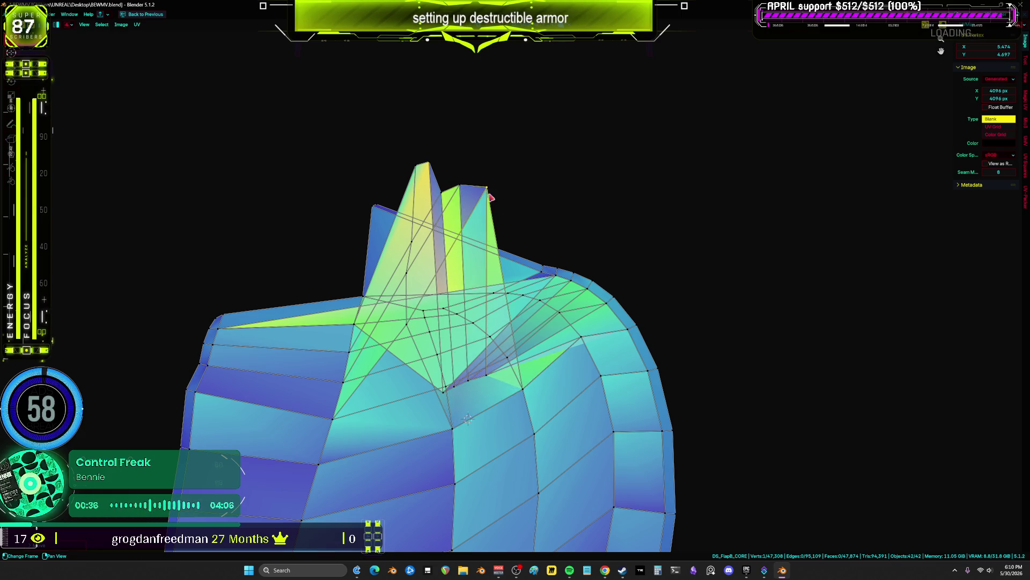
shift+scroll(425, 312, up, 3)
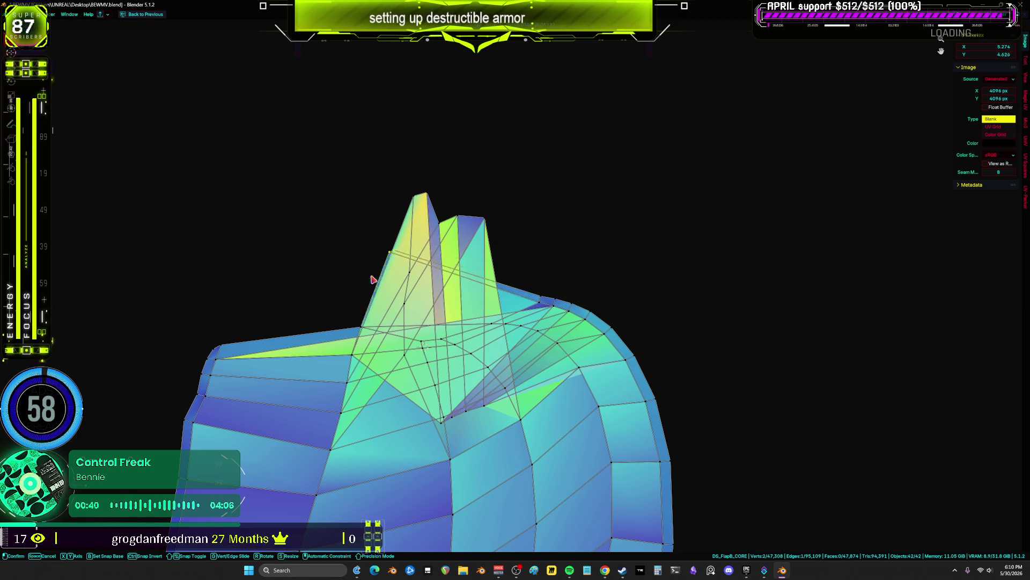
click(374, 279)
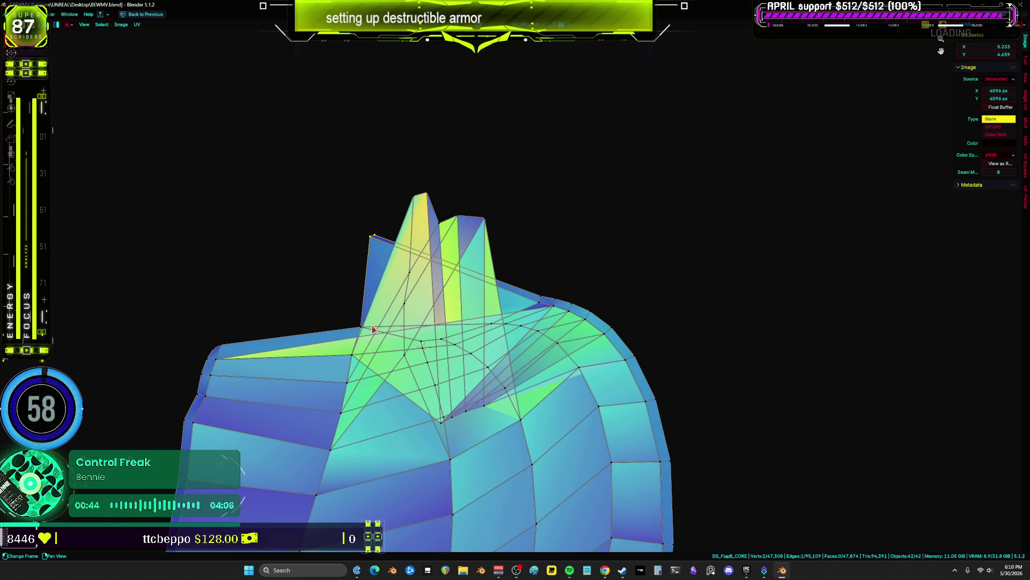
- Scale the four vertices around the spike, then move three of them lower and right
key(ctrl+l)
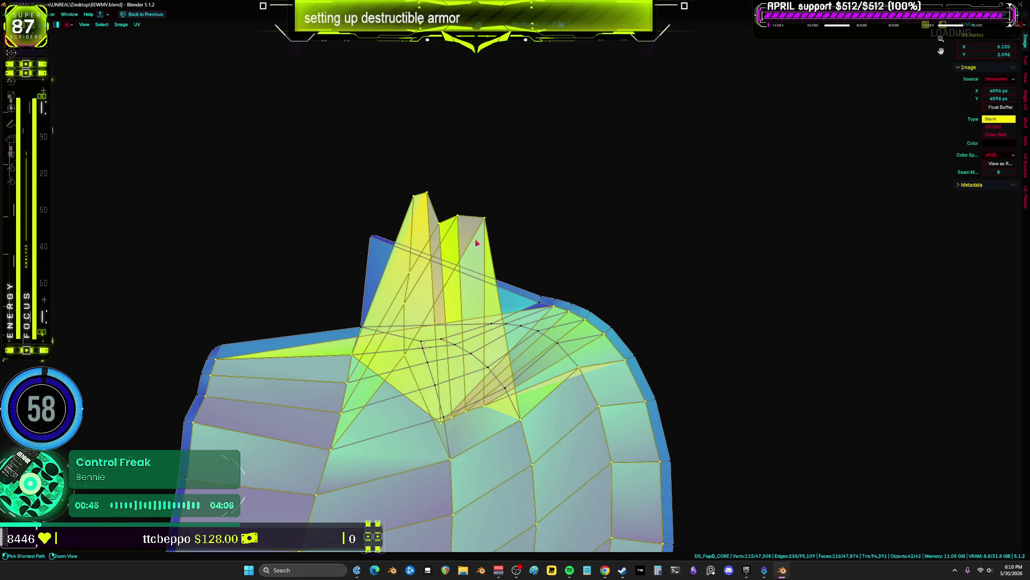
key(alt+a)
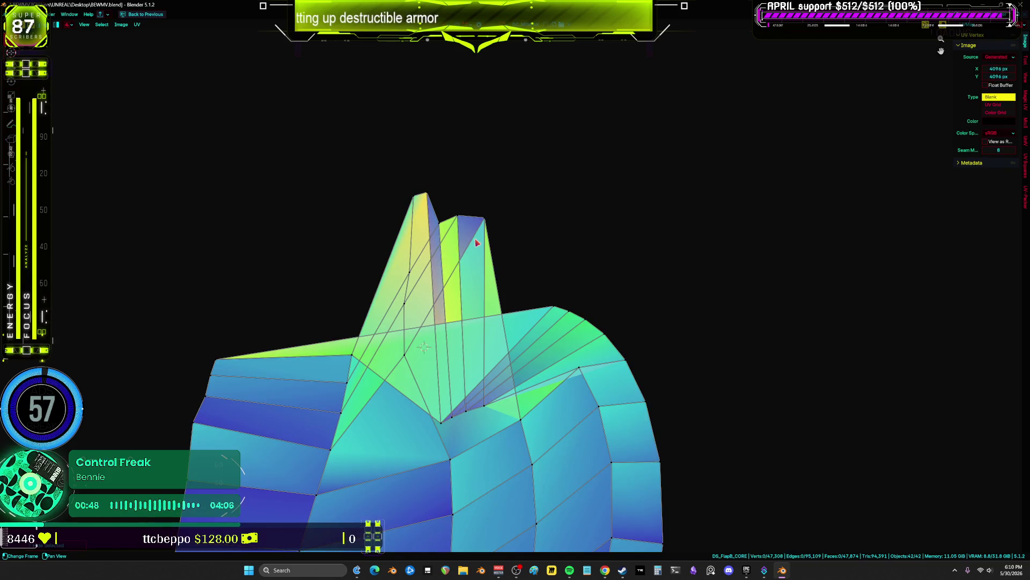
drag(438, 434, 438, 433)
key(s)
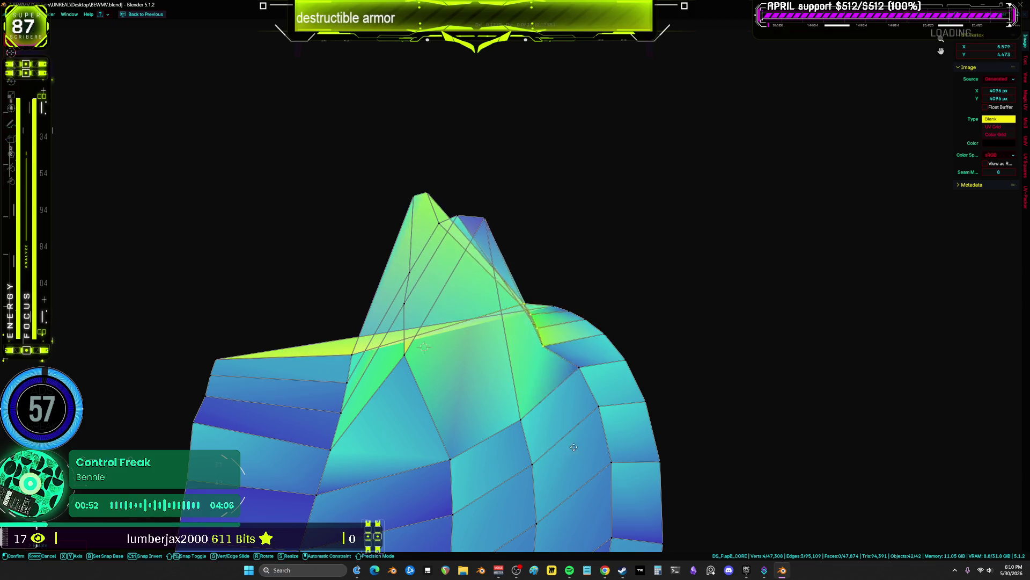
click(708, 335)
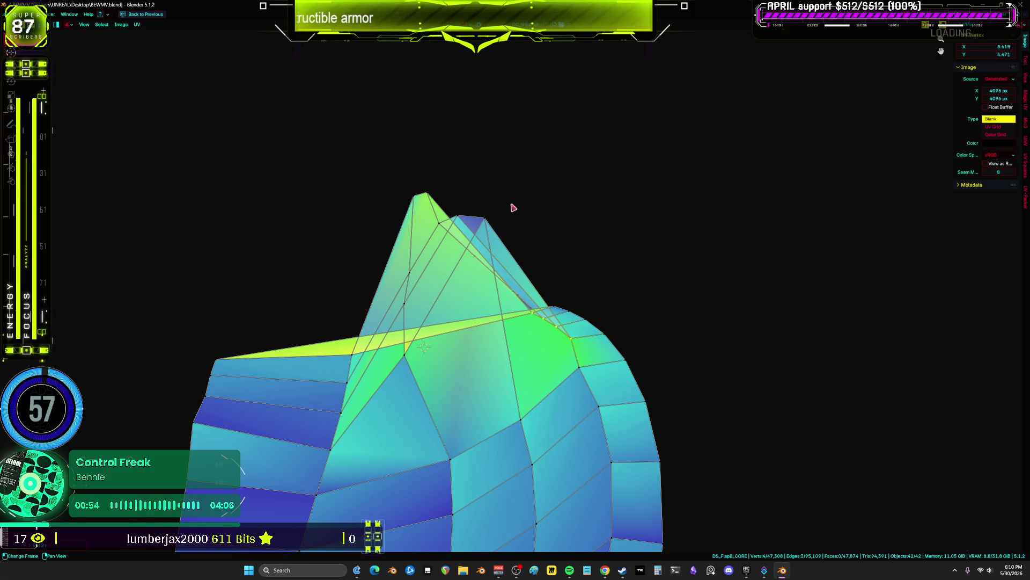
click(432, 244)
key(g)
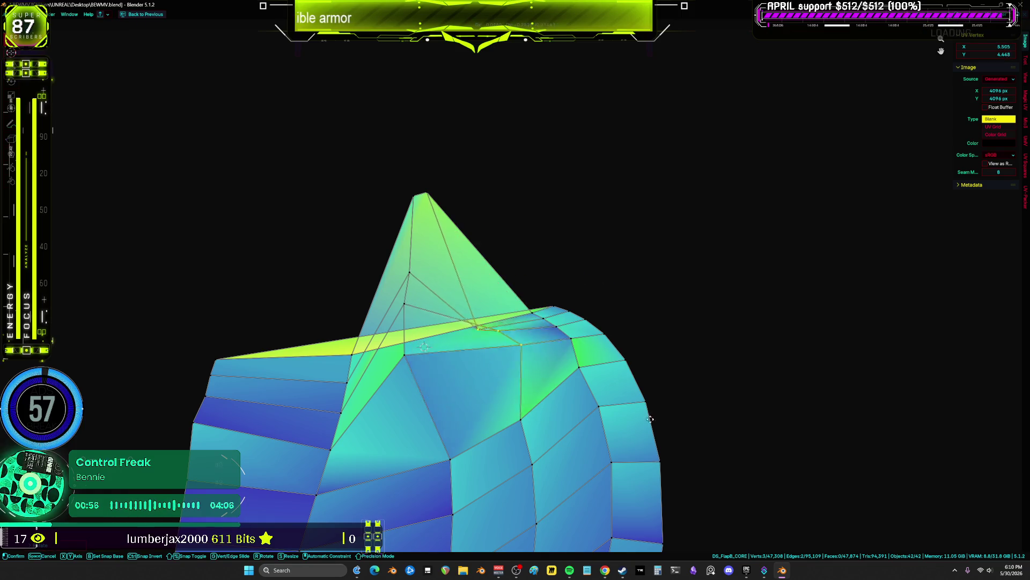
click(571, 508)
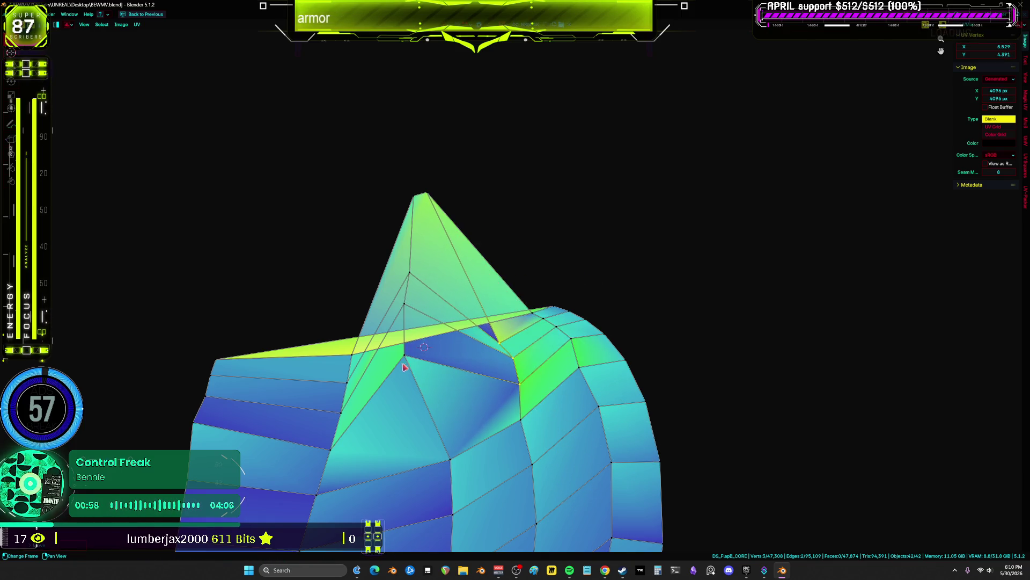
- Untangle the middle faces and bring the peak vertex down onto the top edge
drag(424, 372, 424, 347)
mouse_move(425, 194)
mouse_down()
mouse_move(400, 214)
mouse_move(422, 316)
mouse_up()
click(422, 316)
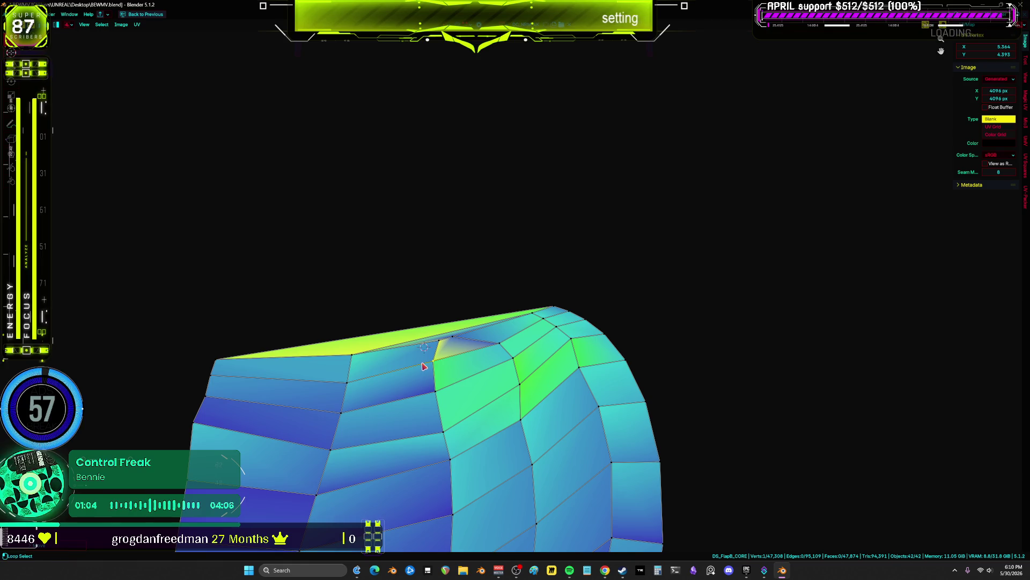
- Select the single vertex at the notch and move it
key(a)
scroll(463, 423, up, 2)
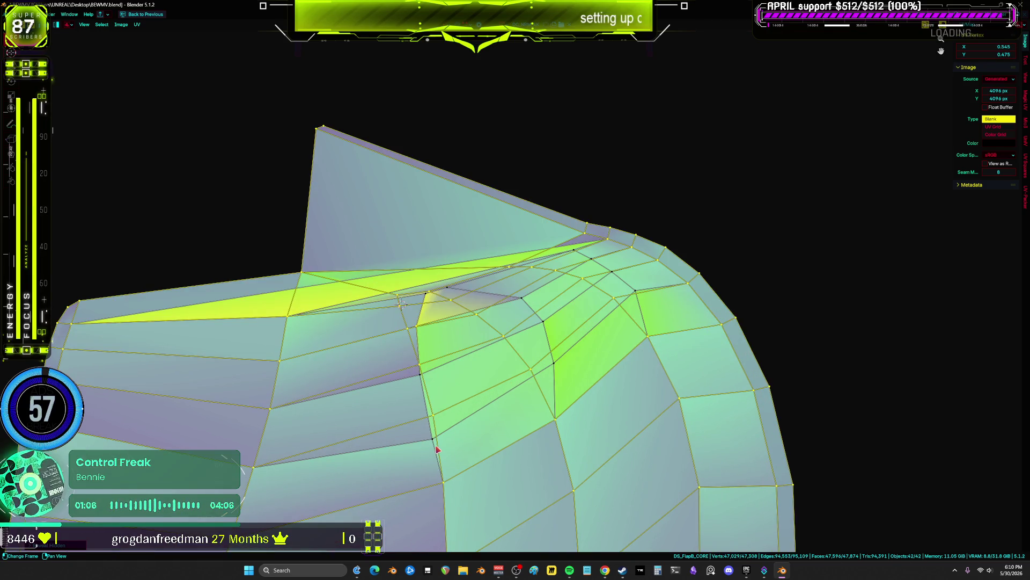
scroll(436, 445, down, 1)
click(435, 427)
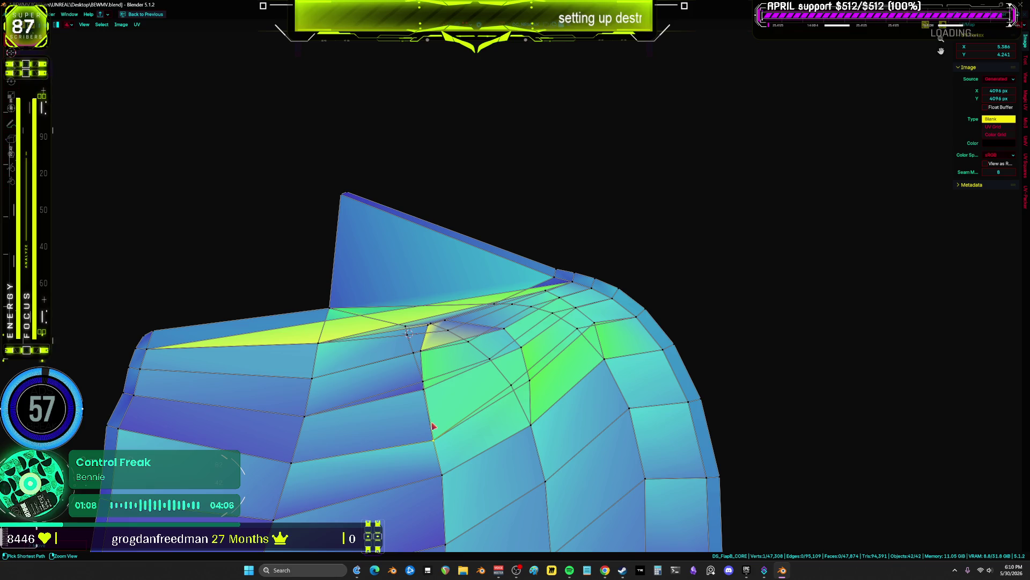
key(g)
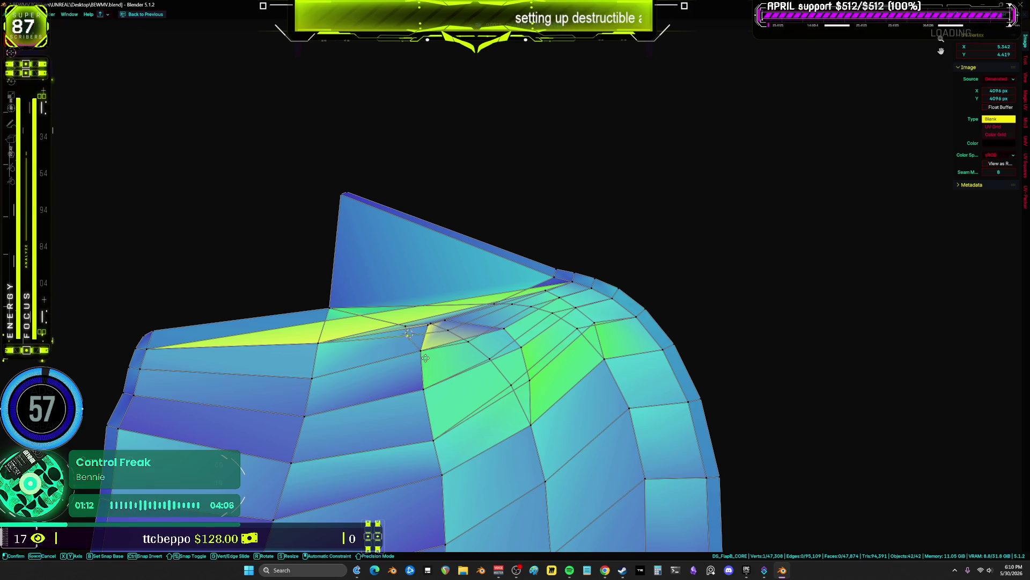
click(427, 332)
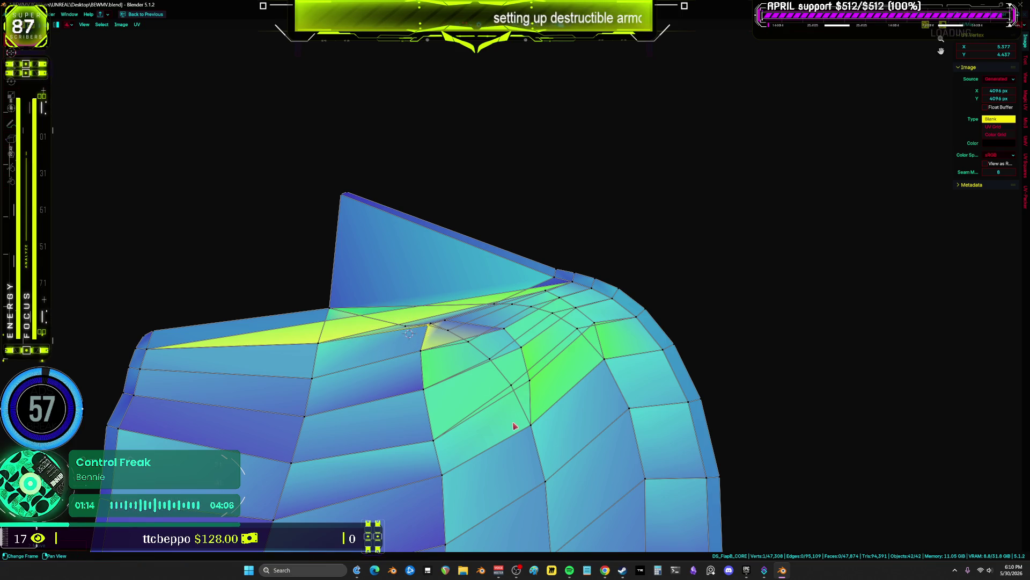
- Select a vertex on the stretched green band, grow the selection, and try moving it
click(529, 382)
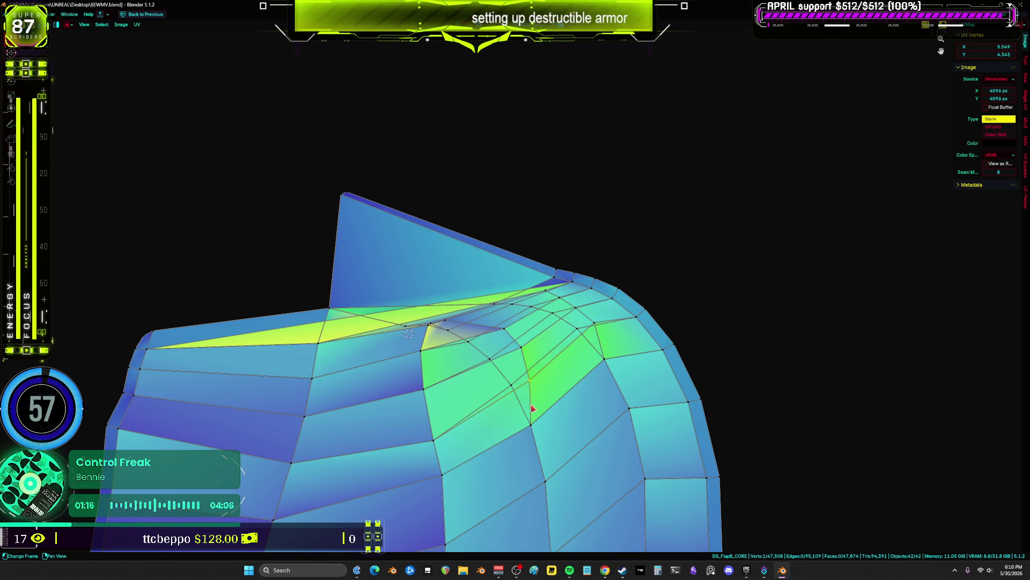
key(ctrl+KP_Add)
key(ctrl+KP_Add)
key(ctrl+KP_Add)
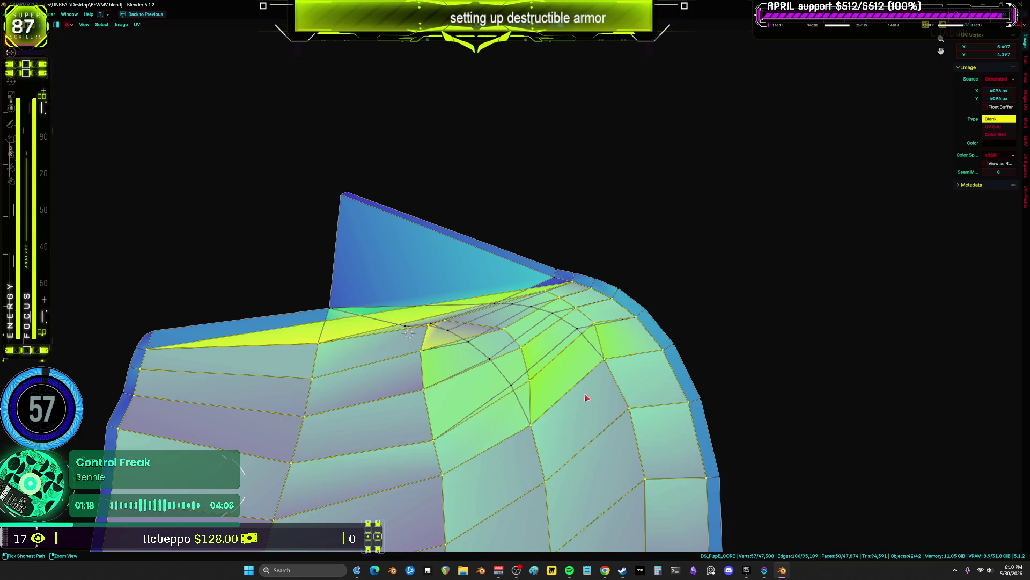
click(532, 383)
key(g)
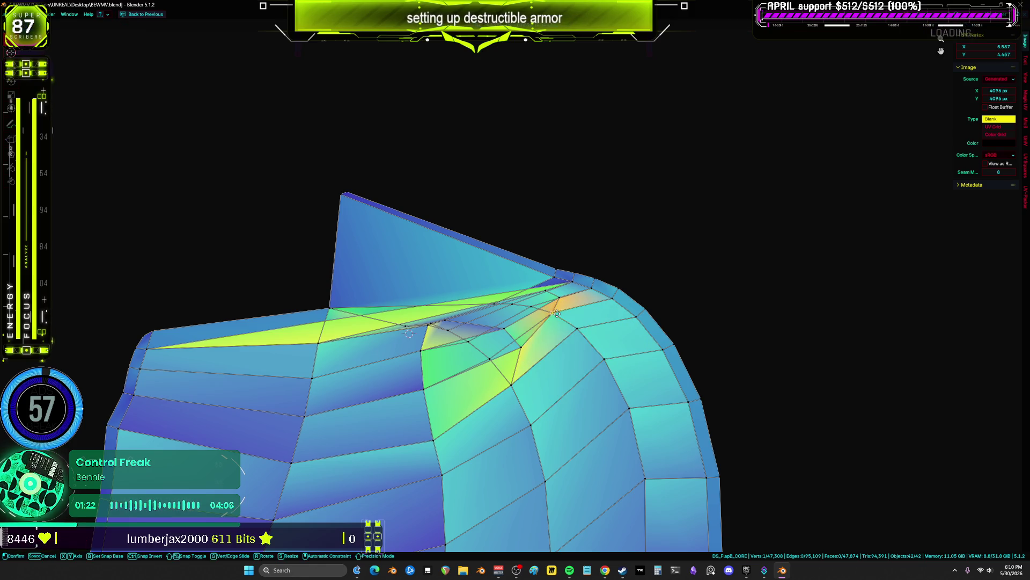
key(Escape)
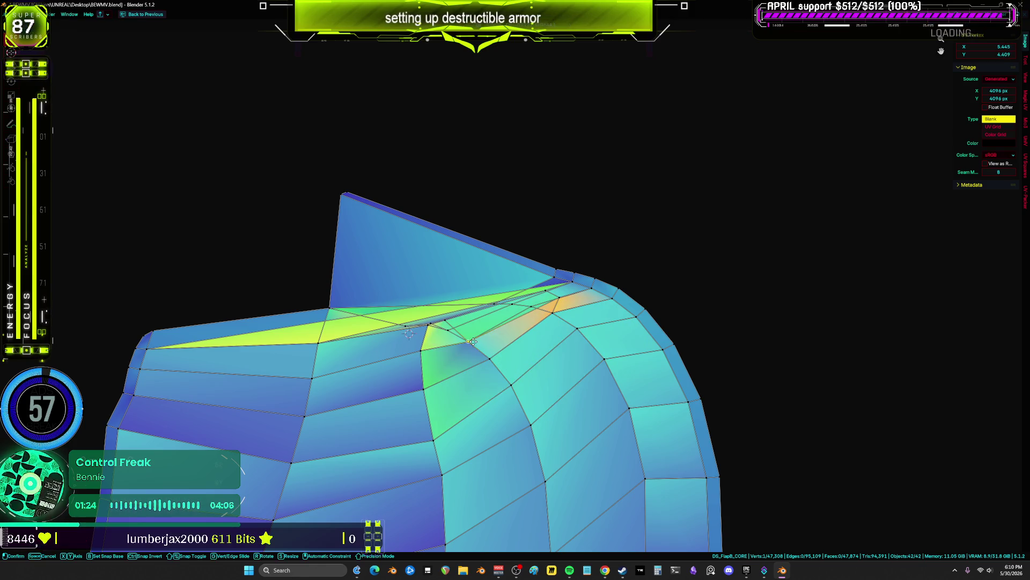
scroll(553, 304, up, 2)
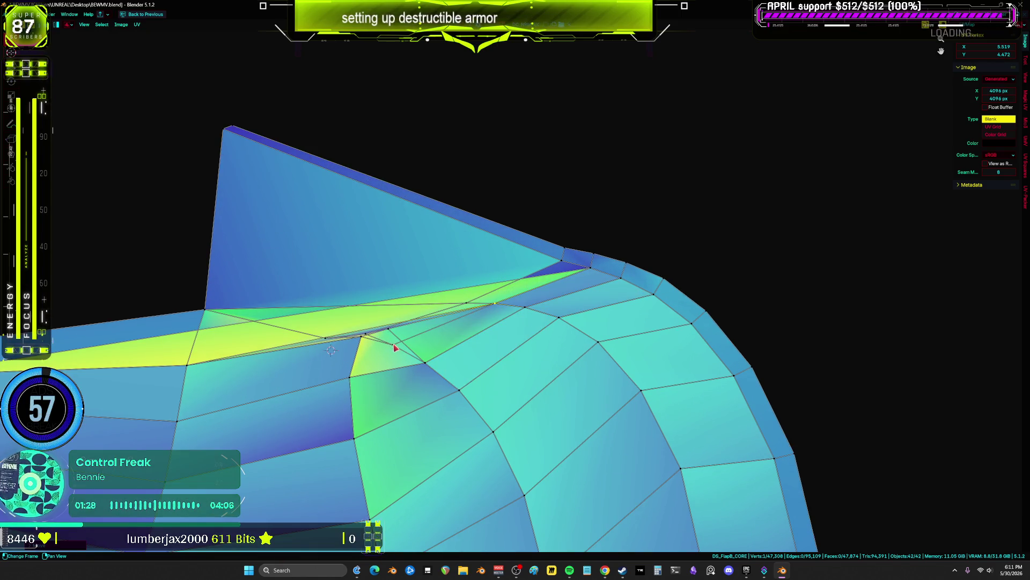
key(g)
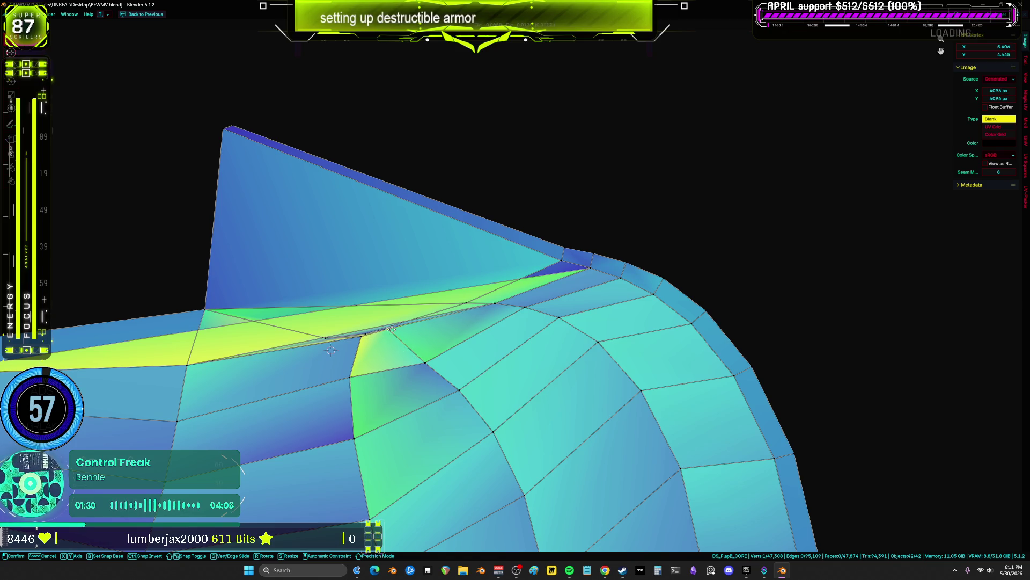
key(Escape)
scroll(363, 288, down, 2)
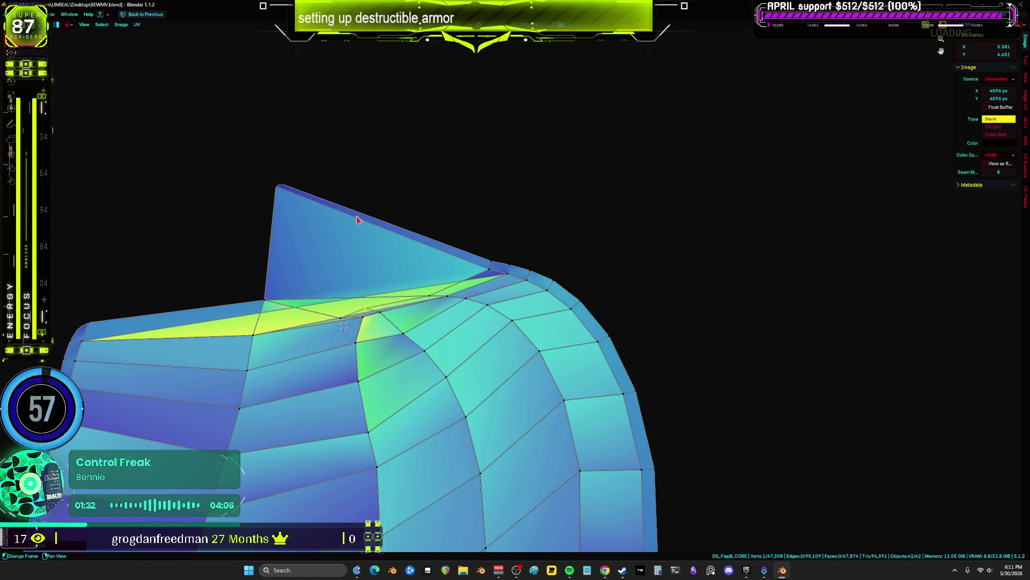
- Slide the vertex near the top crease to the left
middle_drag(359, 220, 517, 270)
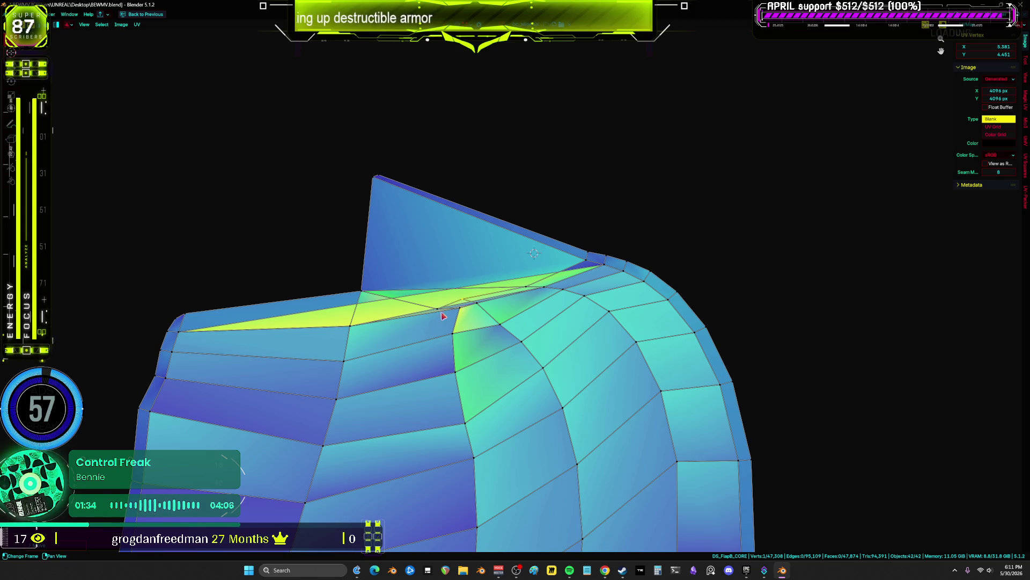
click(363, 292)
key(g)
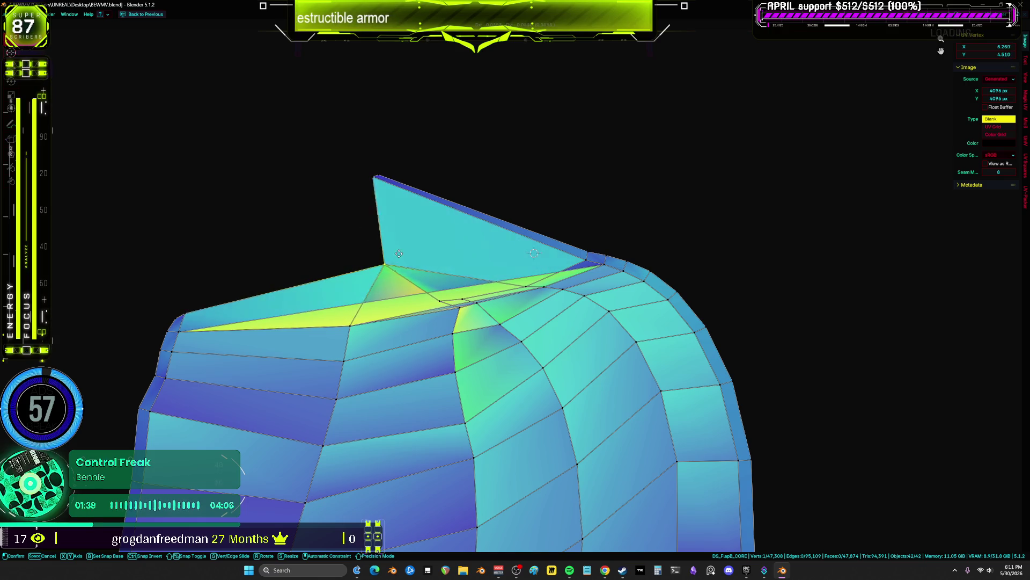
click(438, 287)
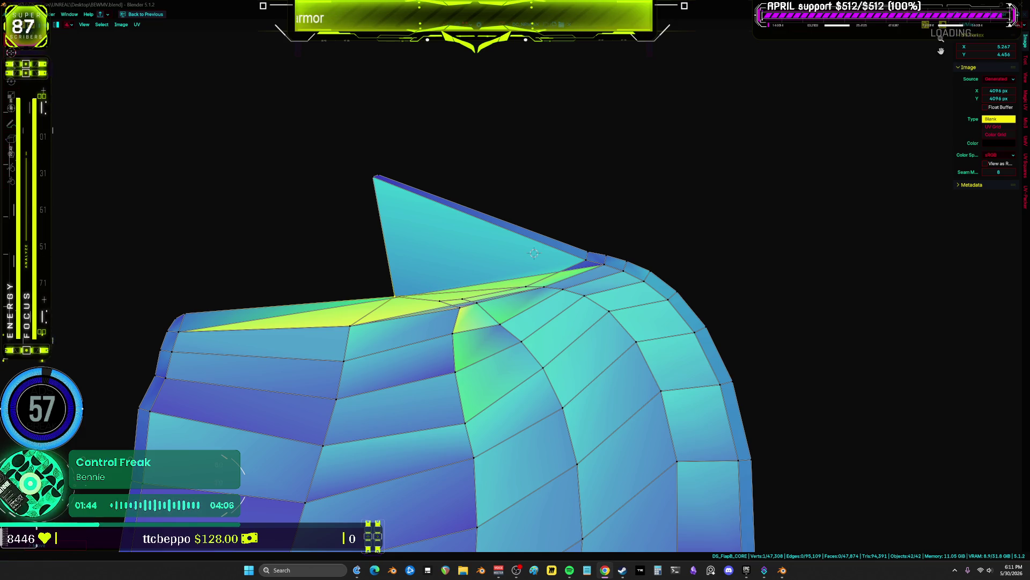
- Switch to face select, select the strap island from its sliver face, then deselect all
scroll(584, 269, up, 1)
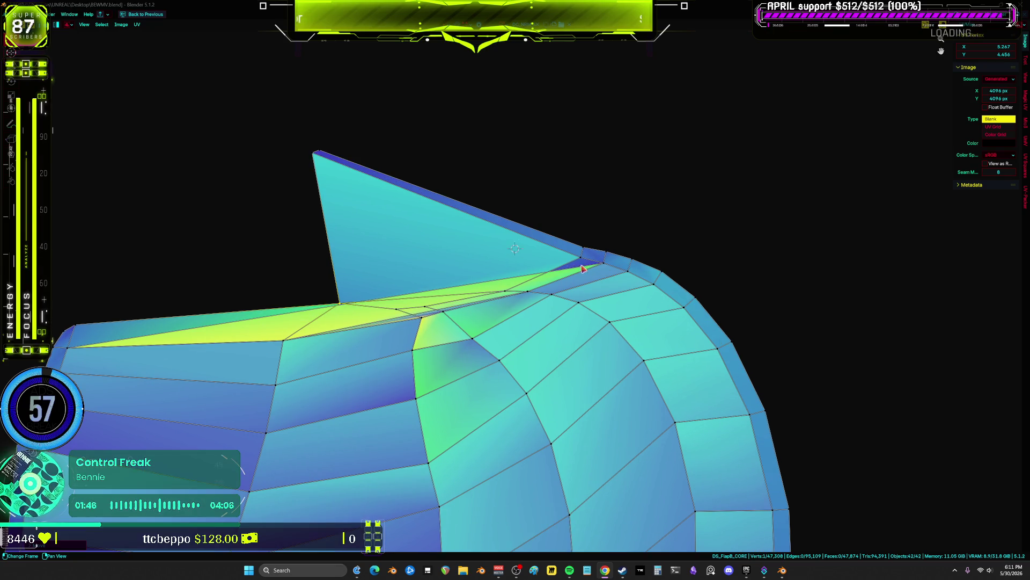
key(3)
click(548, 283)
key(ctrl+l)
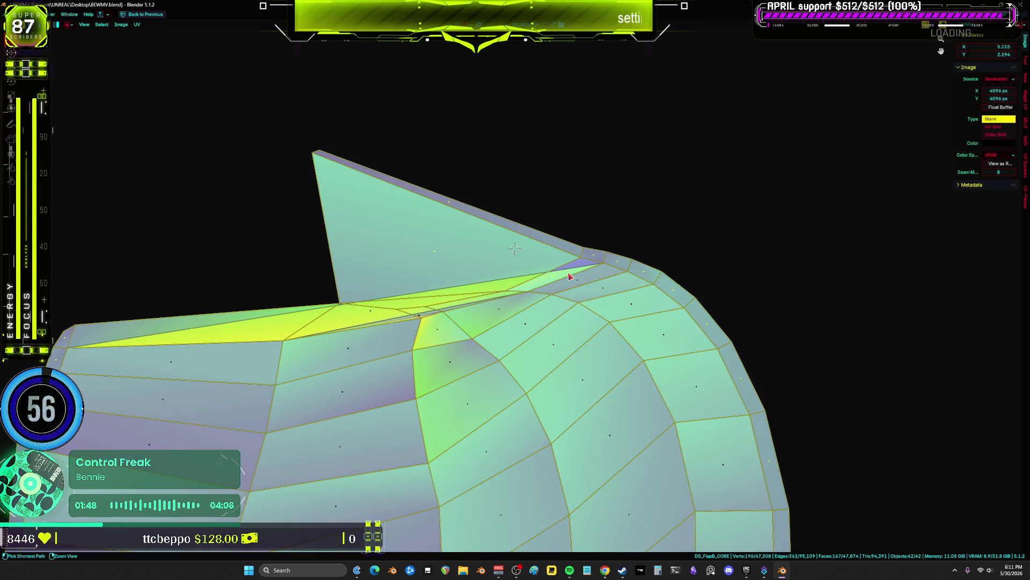
scroll(426, 324, down, 3)
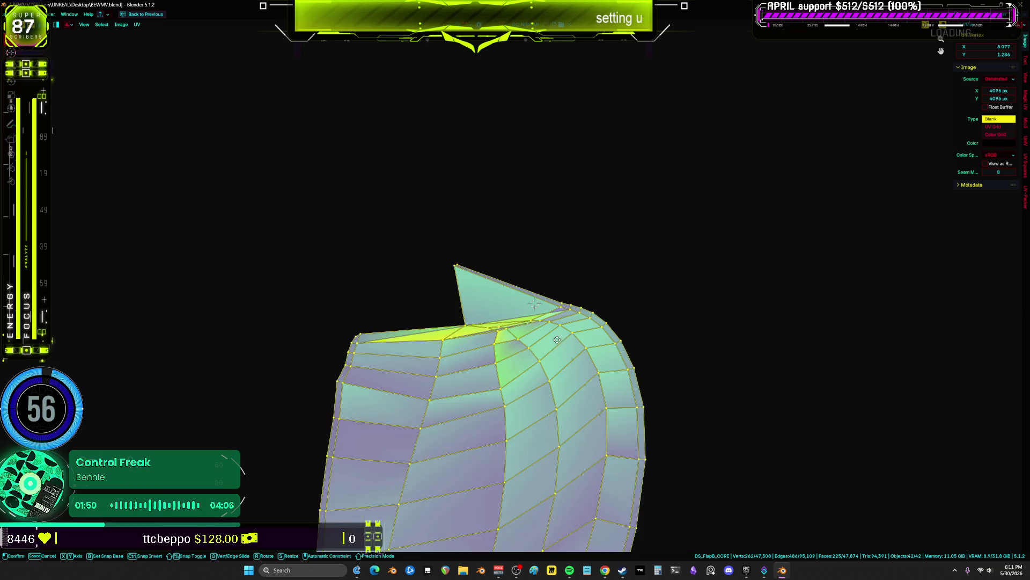
scroll(467, 232, up, 3)
key(alt+a)
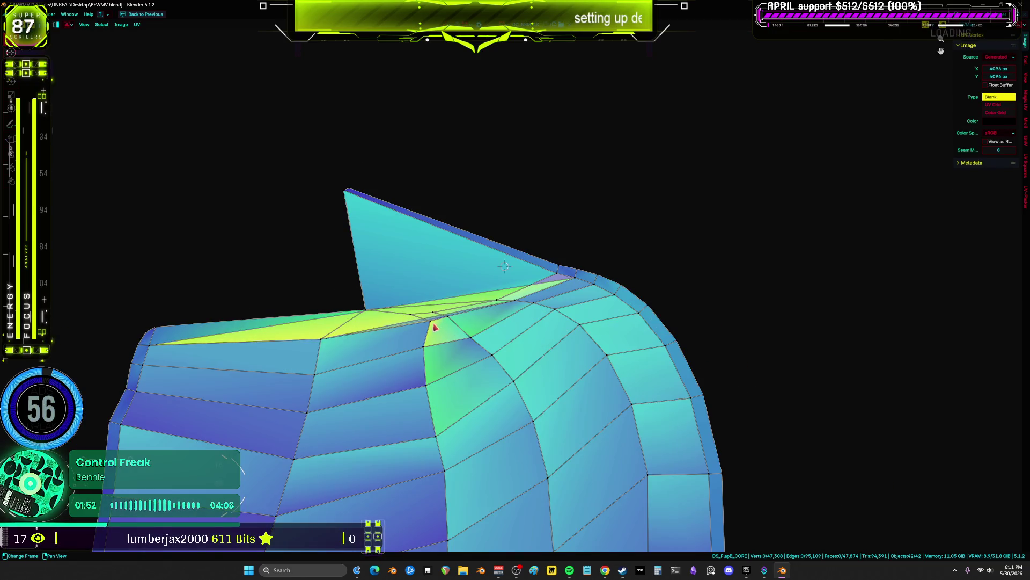
- Nudge vertices at the folded corner, undoing misplacements and shifting two vertices left
drag(414, 328, 437, 333)
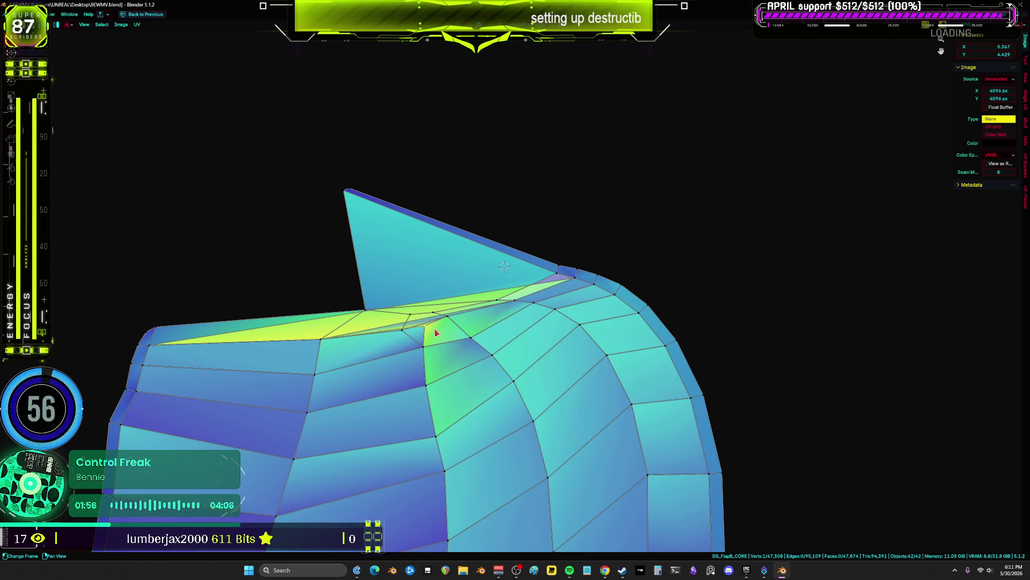
key(l)
scroll(450, 326, up, 2)
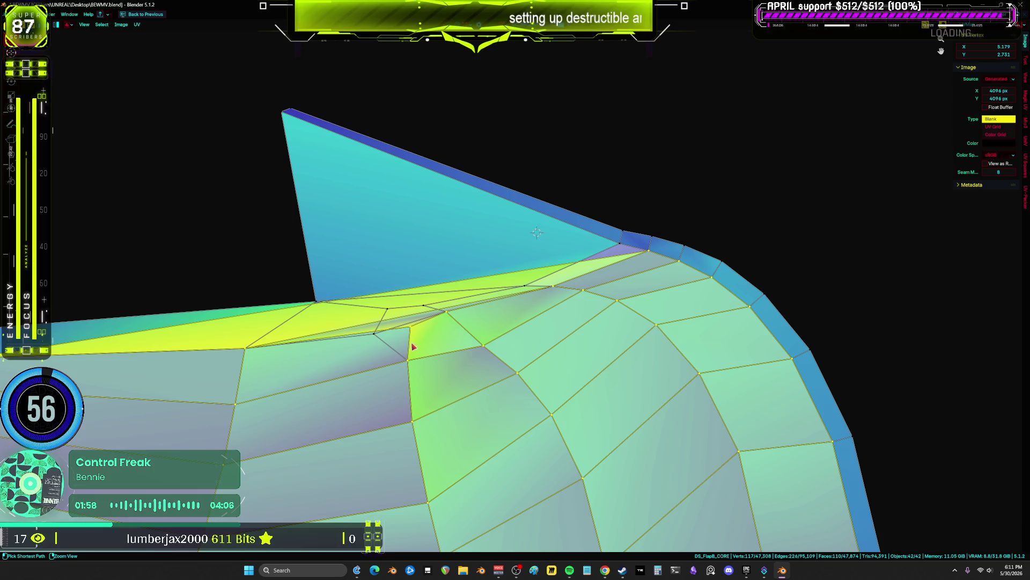
key(ctrl+z)
key(ctrl+z)
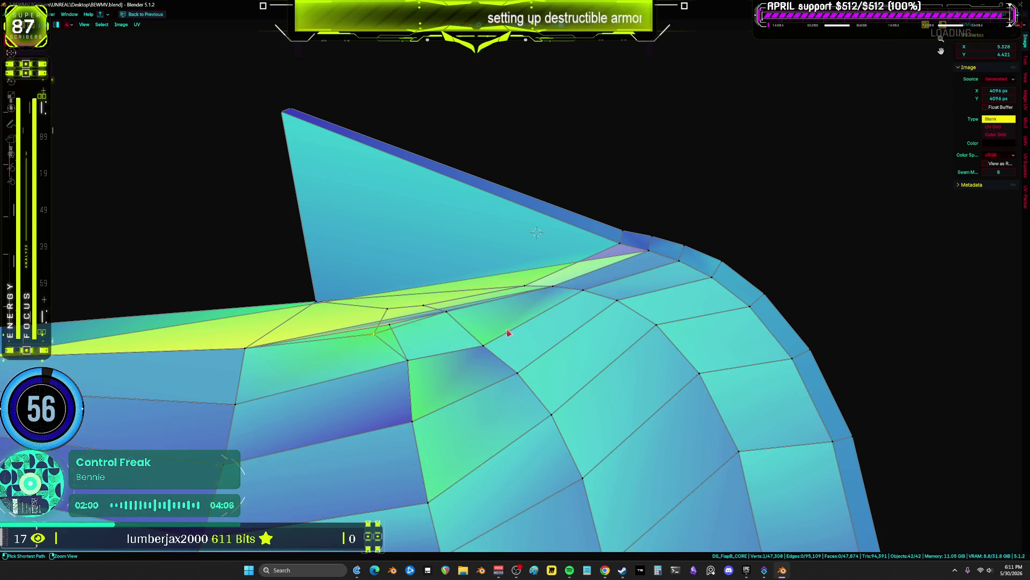
key(ctrl+z)
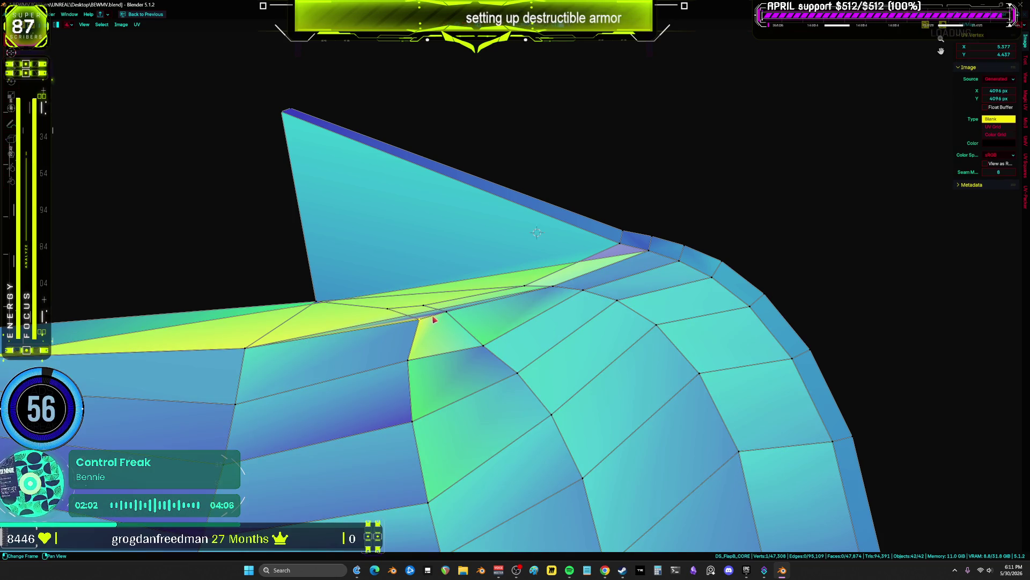
key(g)
click(395, 336)
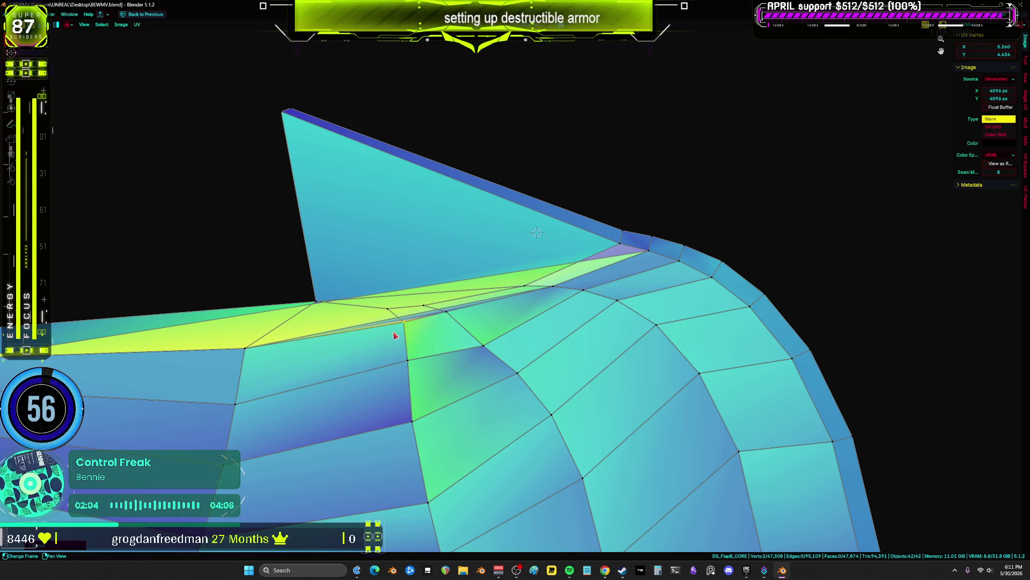
key(g)
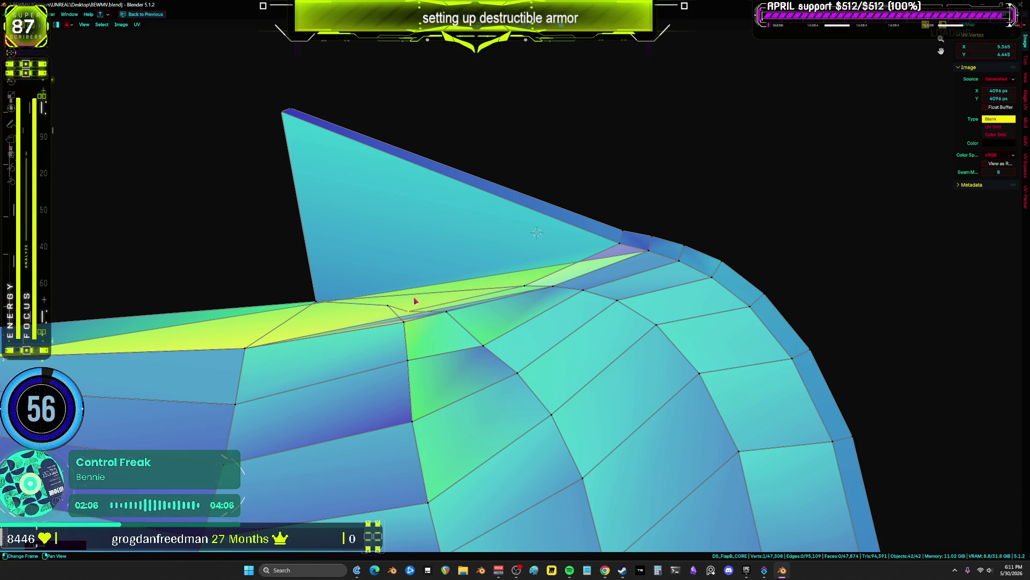
click(419, 312)
click(428, 304)
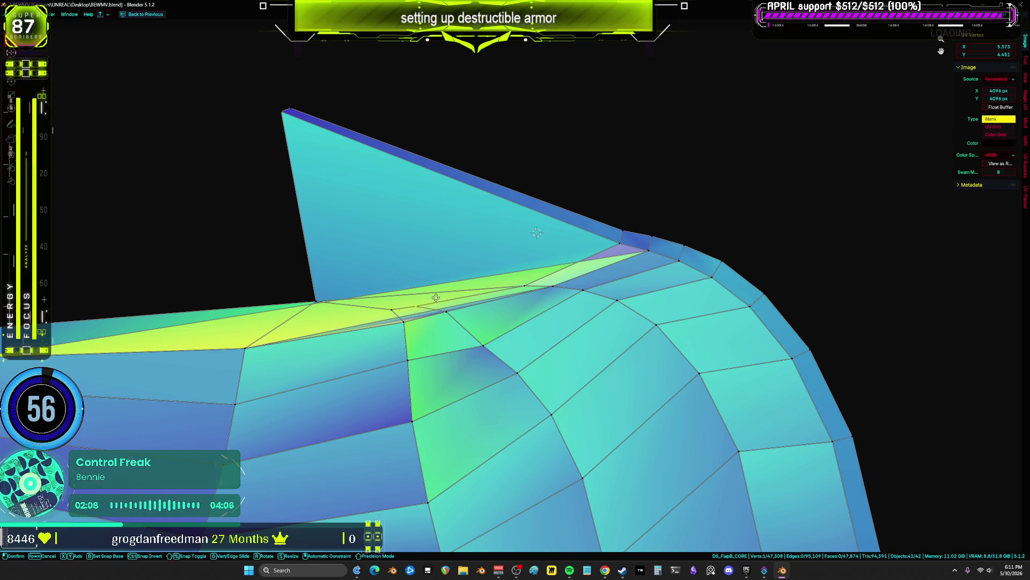
- In face mode, box-select the upper strap strip and move it right, off the lower strip
scroll(368, 223, down, 8)
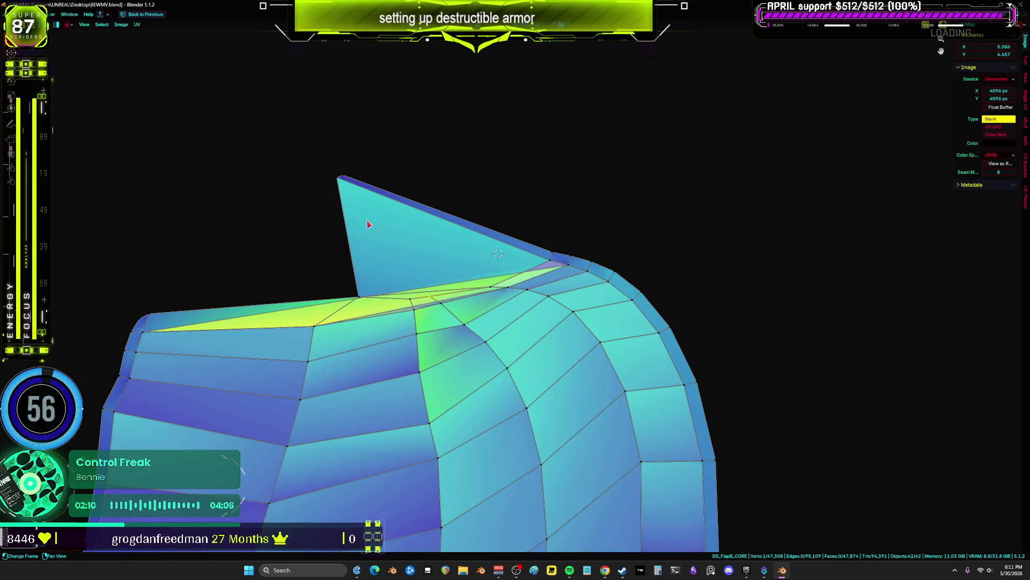
scroll(490, 387, up, 4)
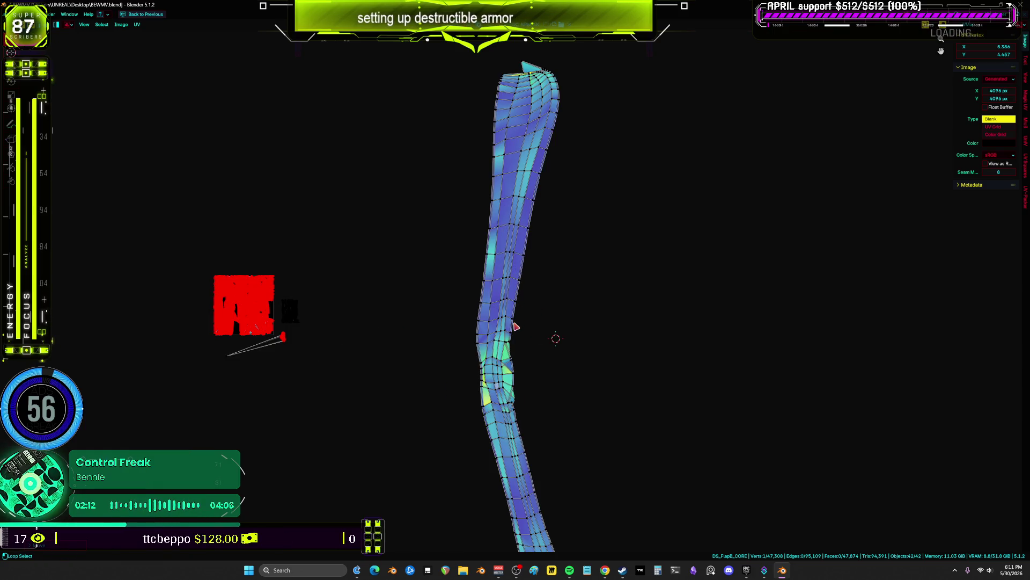
key(a)
scroll(526, 334, down, 1)
key(3)
mouse_move(431, 71)
mouse_down()
mouse_move(511, 166)
mouse_move(575, 338)
mouse_move(569, 364)
mouse_up()
scroll(567, 363, up, 5)
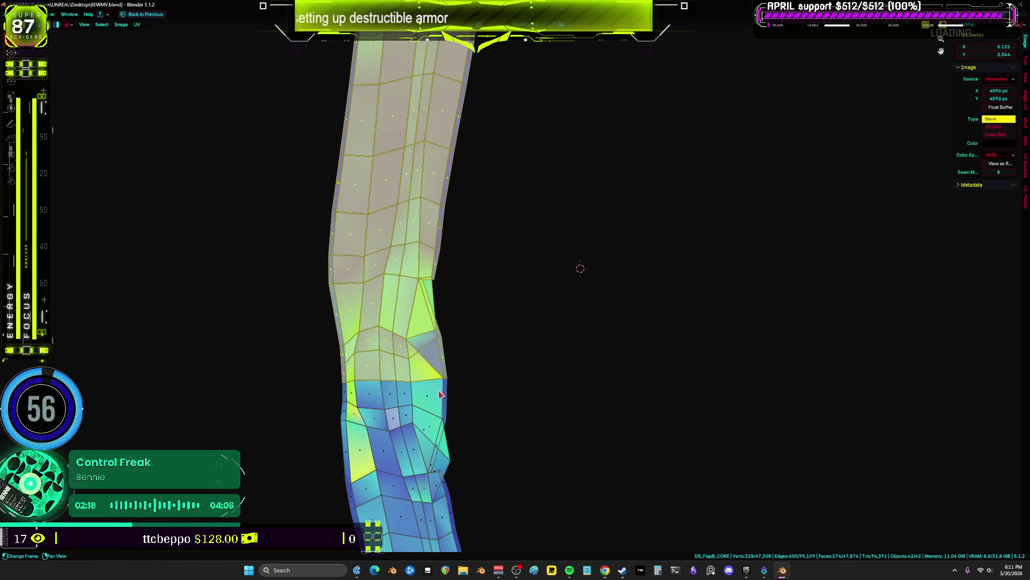
key(g)
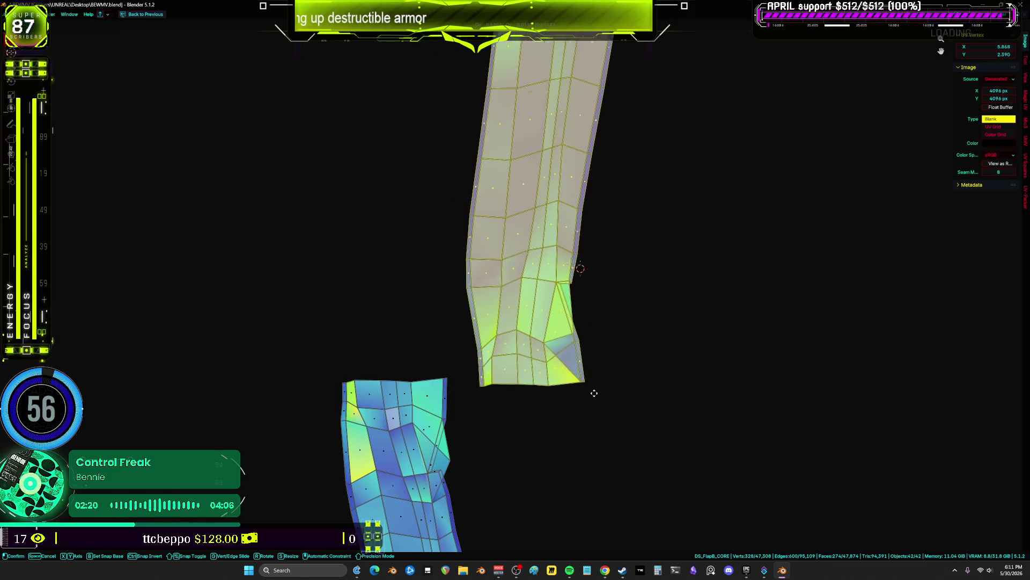
- Try rotating the upper strip, undo it, then box-select just the two strap strips
scroll(621, 395, down, 4)
scroll(648, 97, up, 3)
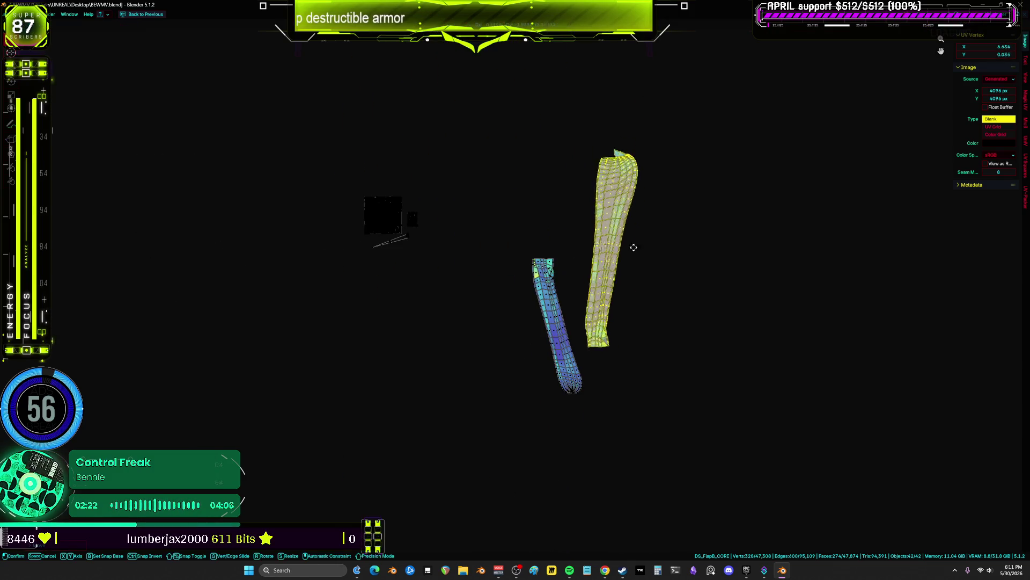
key(r)
click(572, 476)
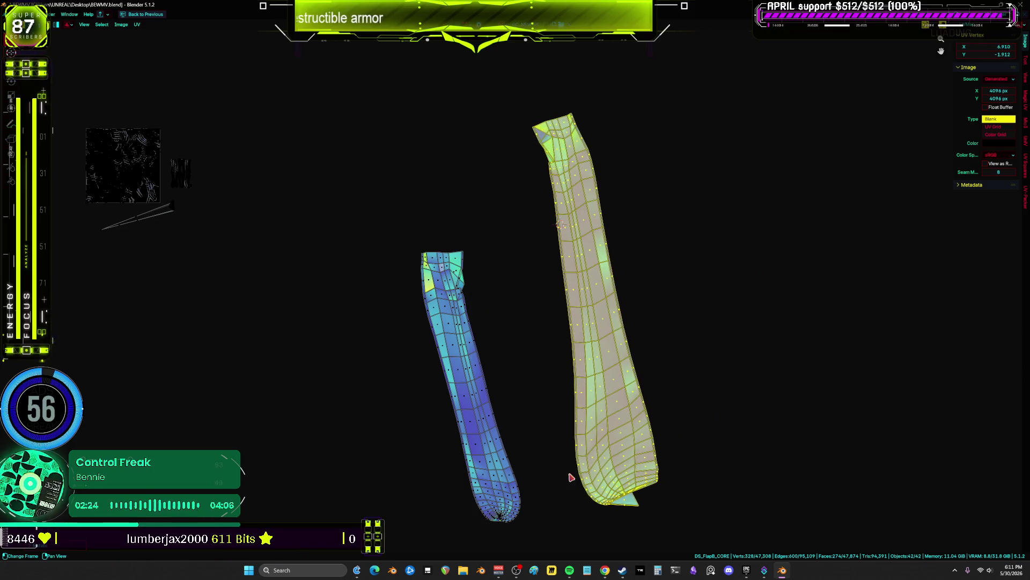
key(ctrl+z)
key(a)
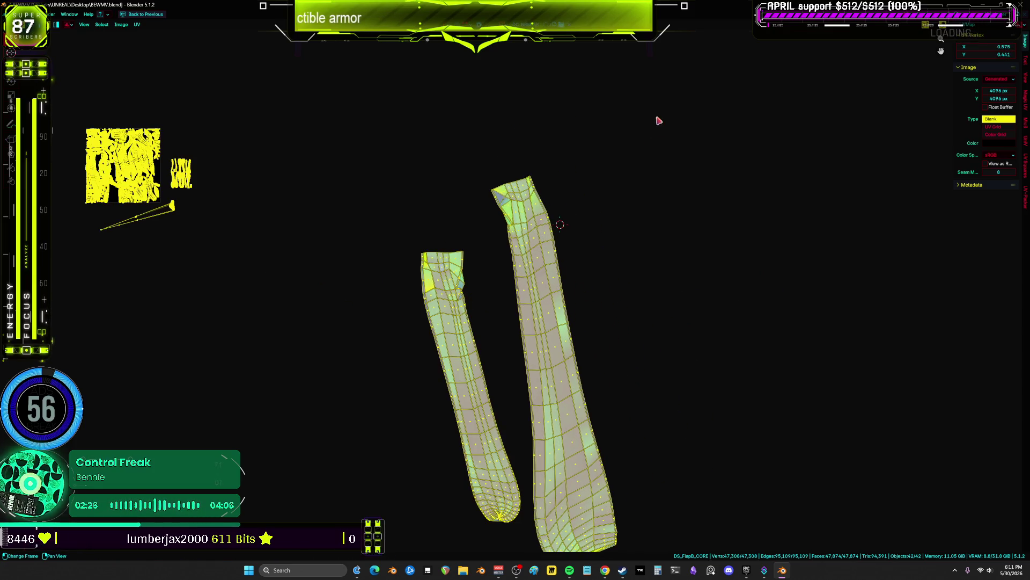
scroll(659, 120, down, 3)
mouse_move(695, 122)
mouse_down()
mouse_move(644, 225)
mouse_move(456, 496)
mouse_up()
- Shrink the two strap strips and place them up-left near the other islands
key(s)
key(g)
click(477, 226)
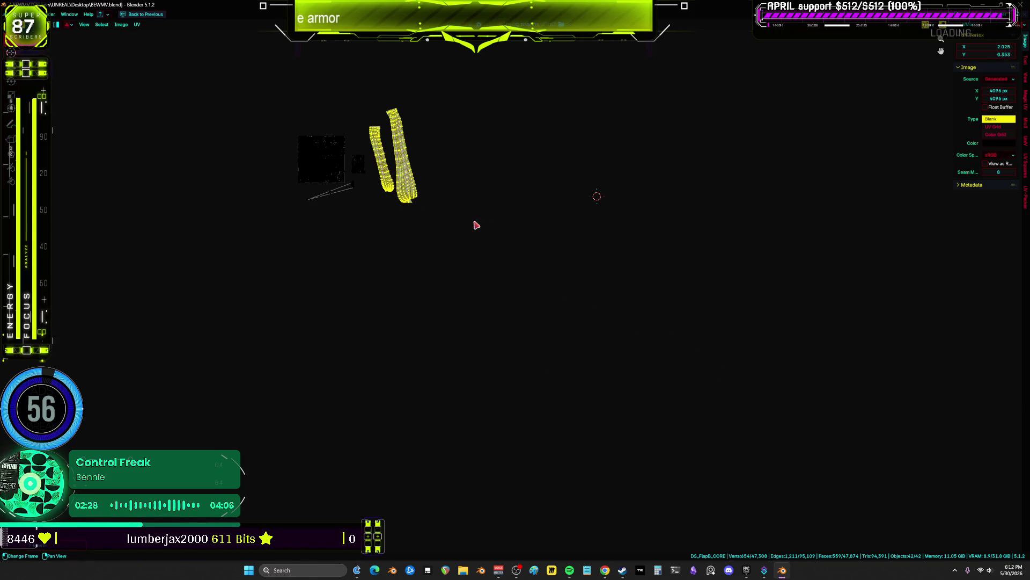
scroll(354, 142, up, 7)
key(s)
key(g)
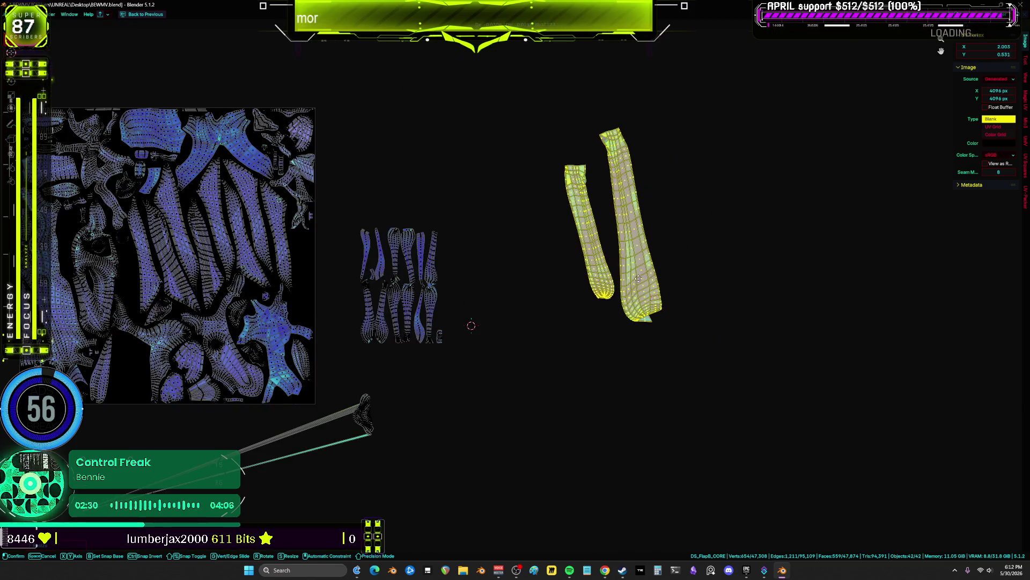
click(429, 181)
scroll(479, 254, up, 5)
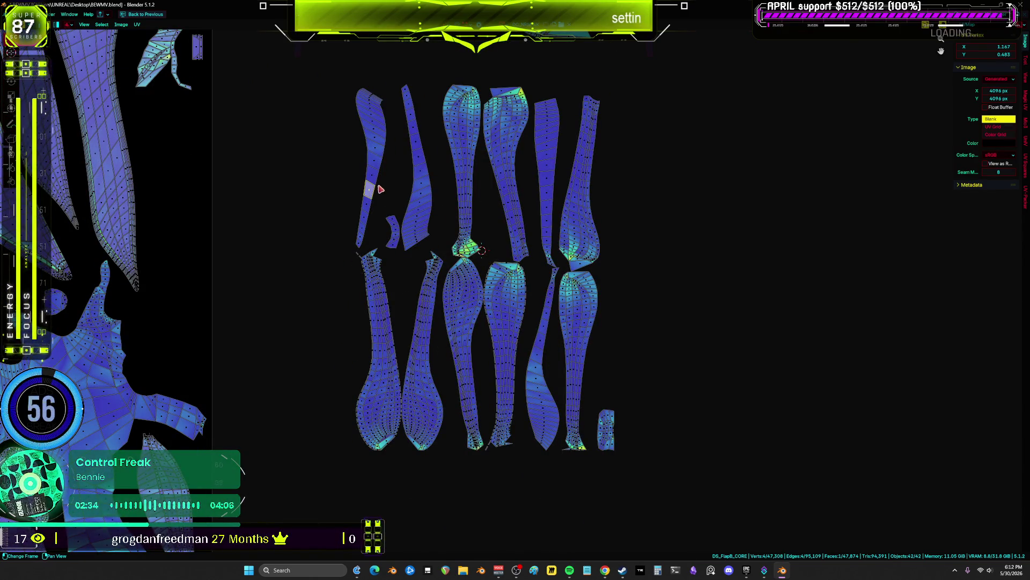
- Select four strap islands together and move them to the right, clear of the group
click(372, 188)
shift+click(423, 199)
shift+click(536, 203)
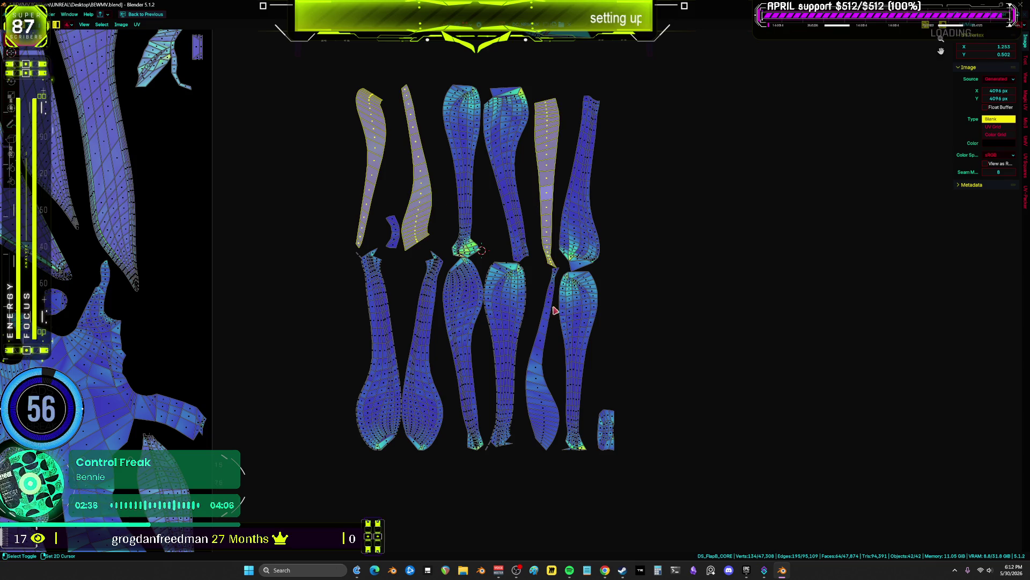
shift+click(542, 337)
key(g)
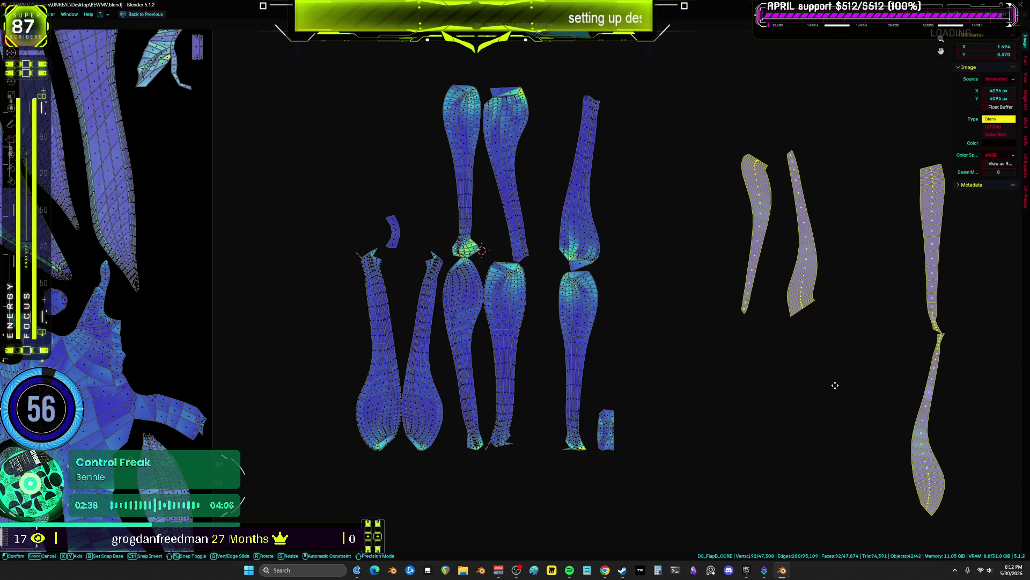
click(835, 385)
- Rotate the lower right island and place it left of the tall right island
middle_drag(821, 351, 534, 328)
shift+right_click(534, 326)
click(541, 308)
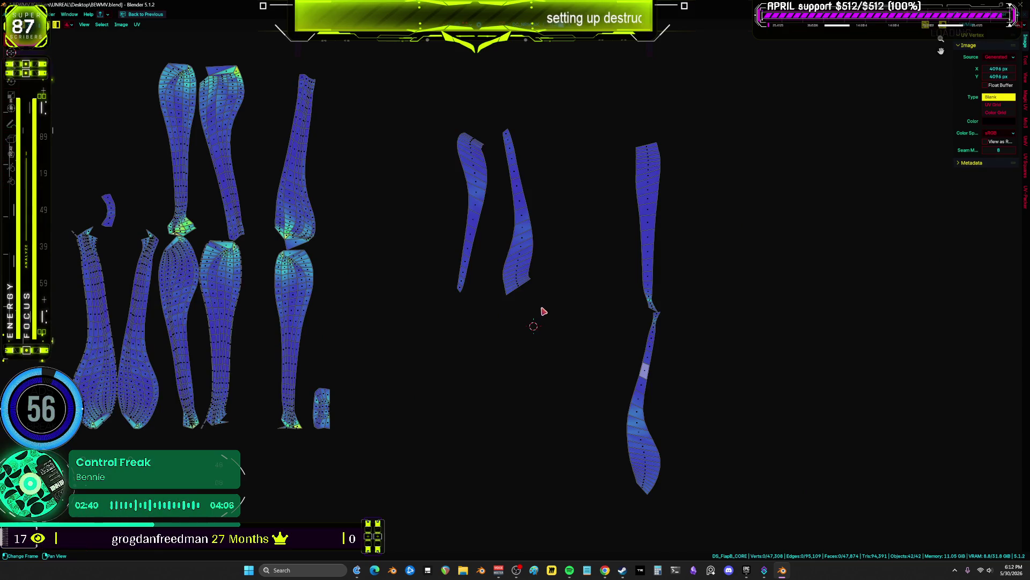
click(630, 437)
key(g)
key(r)
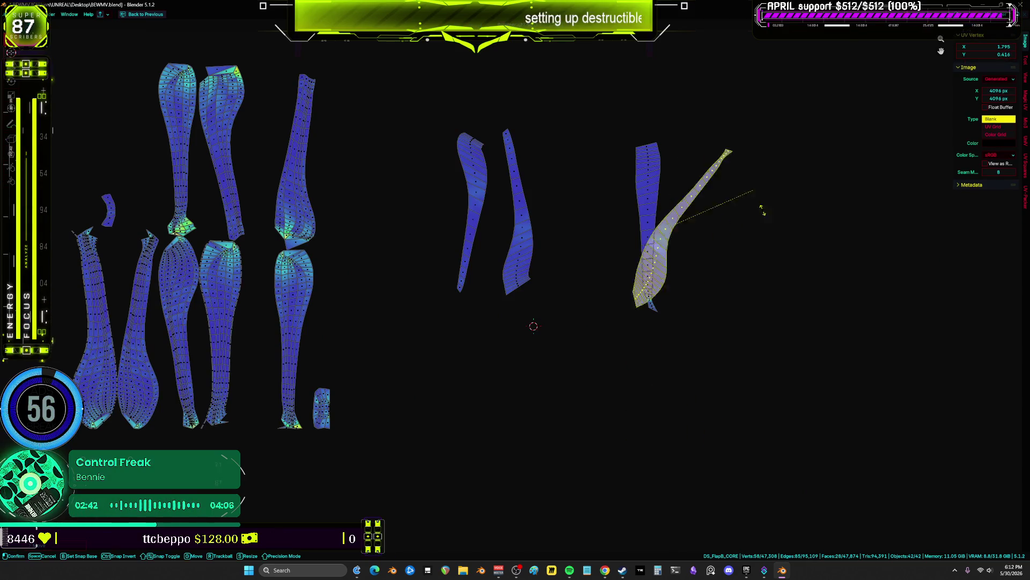
click(755, 218)
key(g)
click(623, 208)
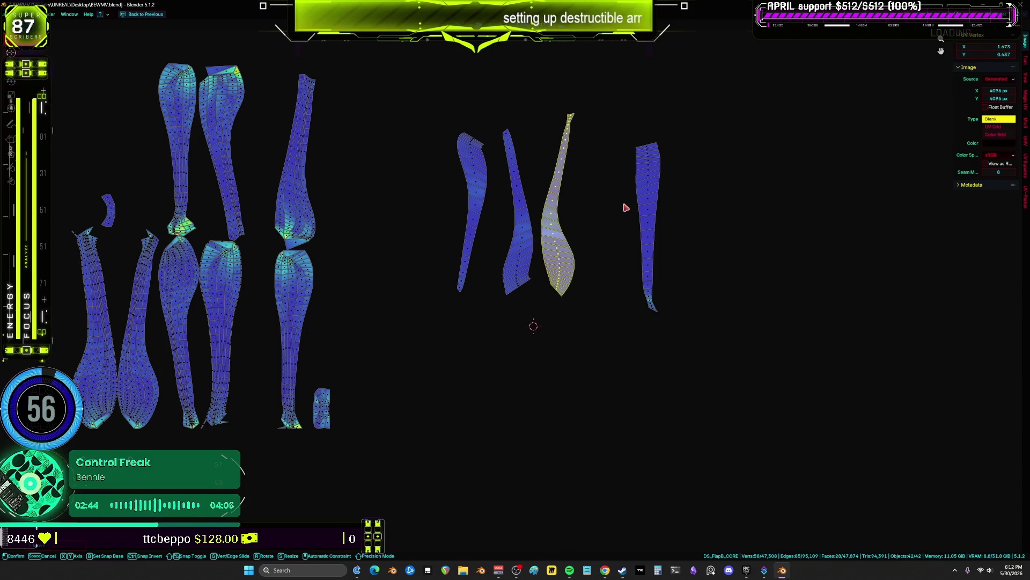
- Rotate the leftmost middle island and the right-hand island upright beside the others
shift+right_click(617, 209)
middle_drag(617, 209, 600, 245)
click(477, 220)
key(r)
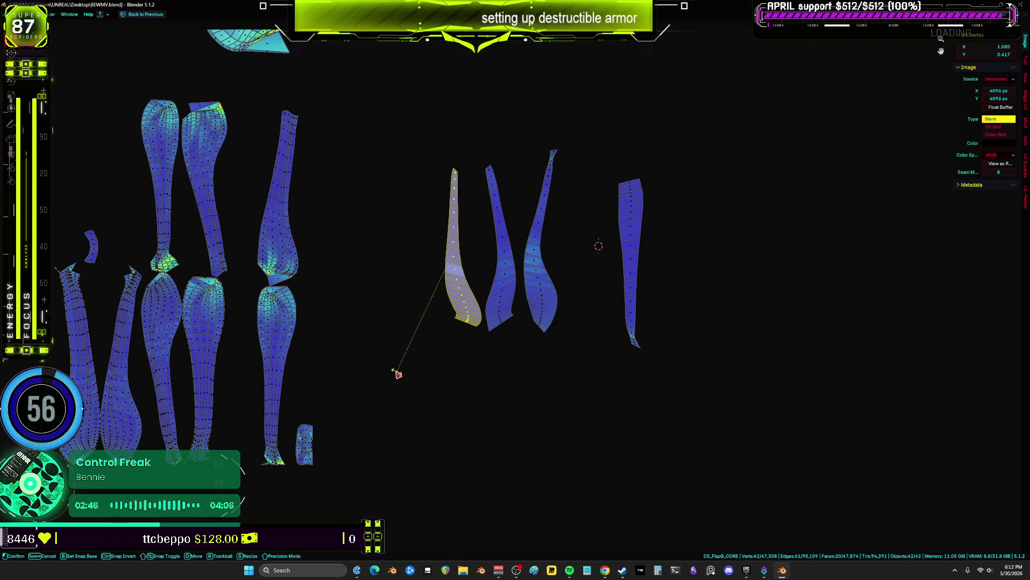
click(480, 350)
click(667, 291)
key(r)
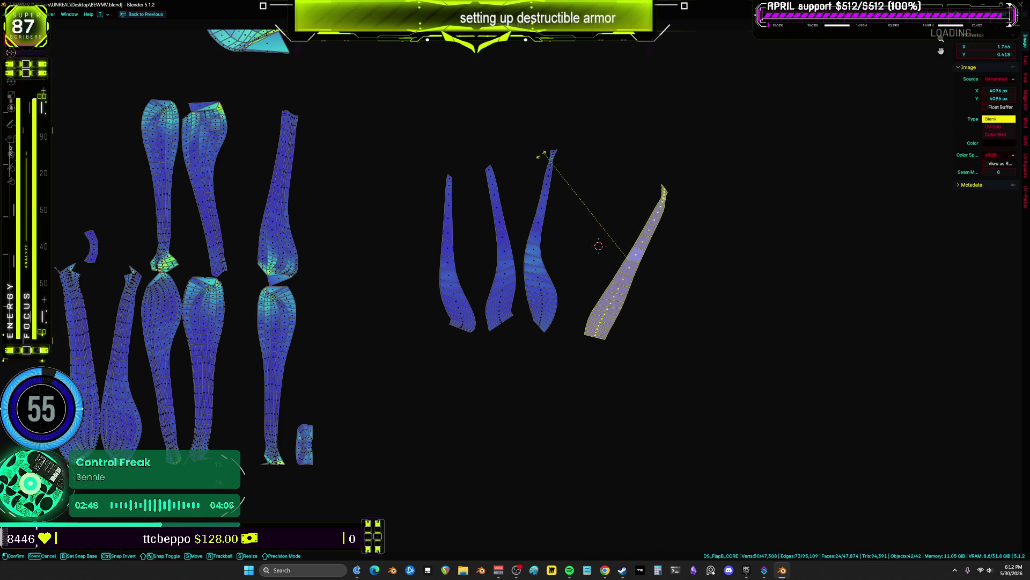
click(598, 200)
- Select the four strips' bottom edges and scale them outward to widen the bottom faces
scroll(559, 203, up, 3)
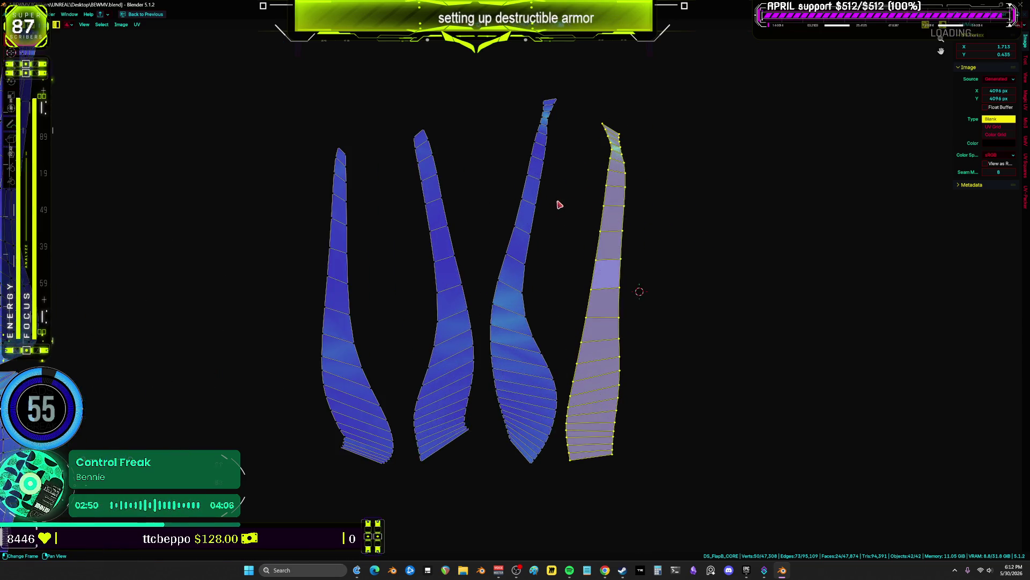
click(382, 432)
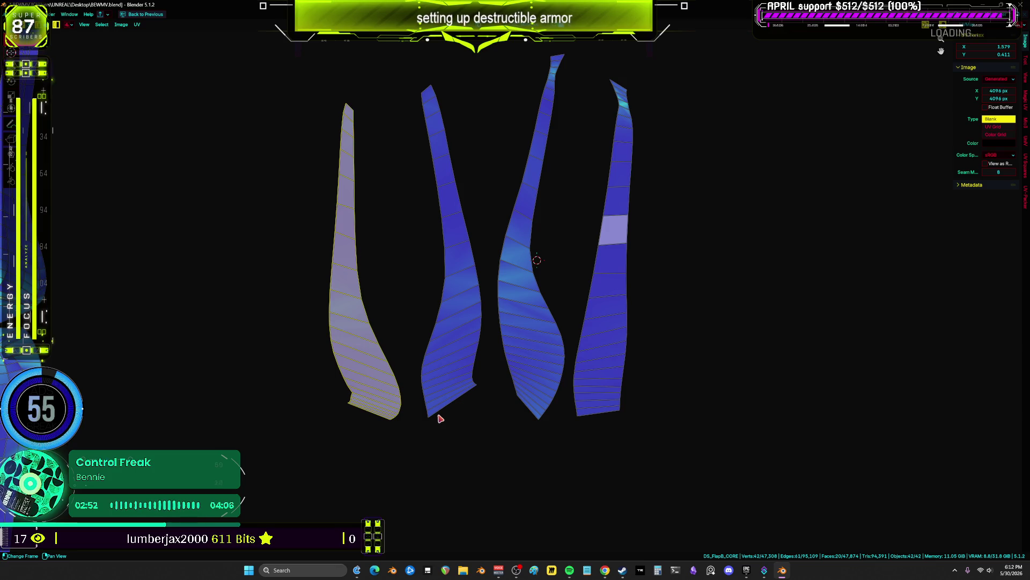
click(387, 424)
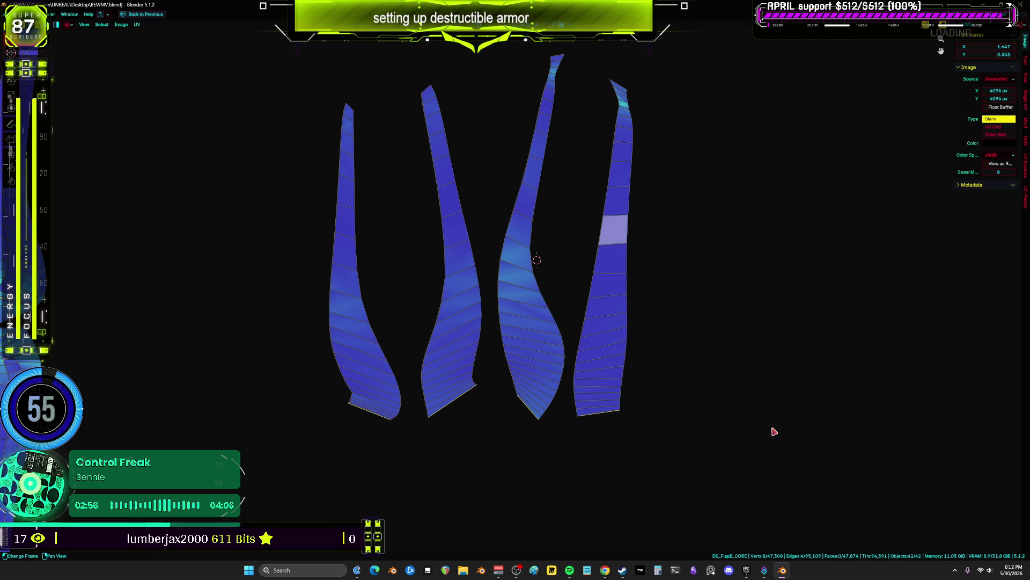
key(s)
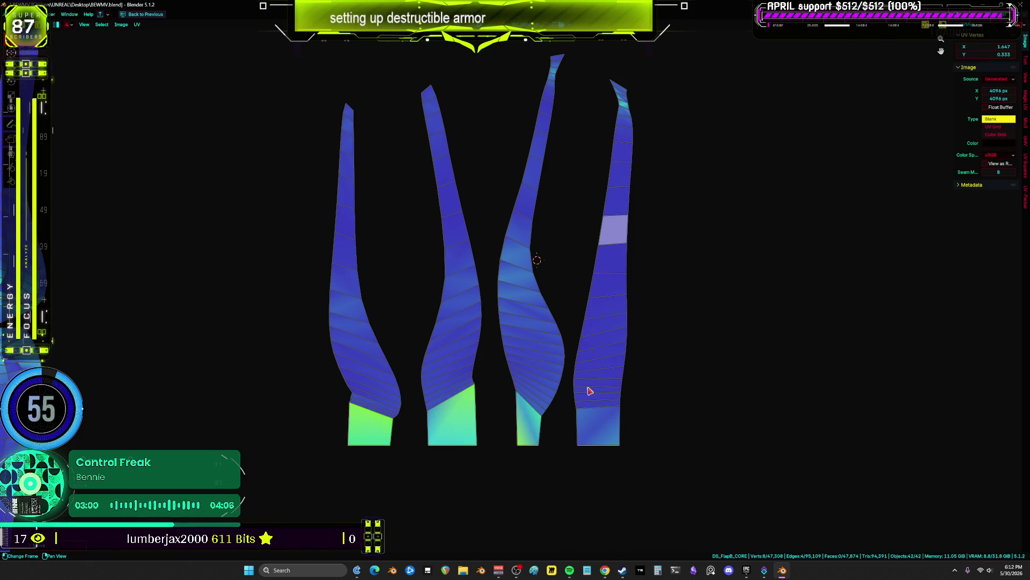
click(598, 363)
- Straighten the slanted top edges of the bottom rows, then undo the attempted move and straighten
mouse_move(720, 449)
mouse_down()
mouse_move(632, 427)
mouse_move(297, 395)
mouse_move(294, 353)
mouse_up()
right_click(670, 401)
click(671, 401)
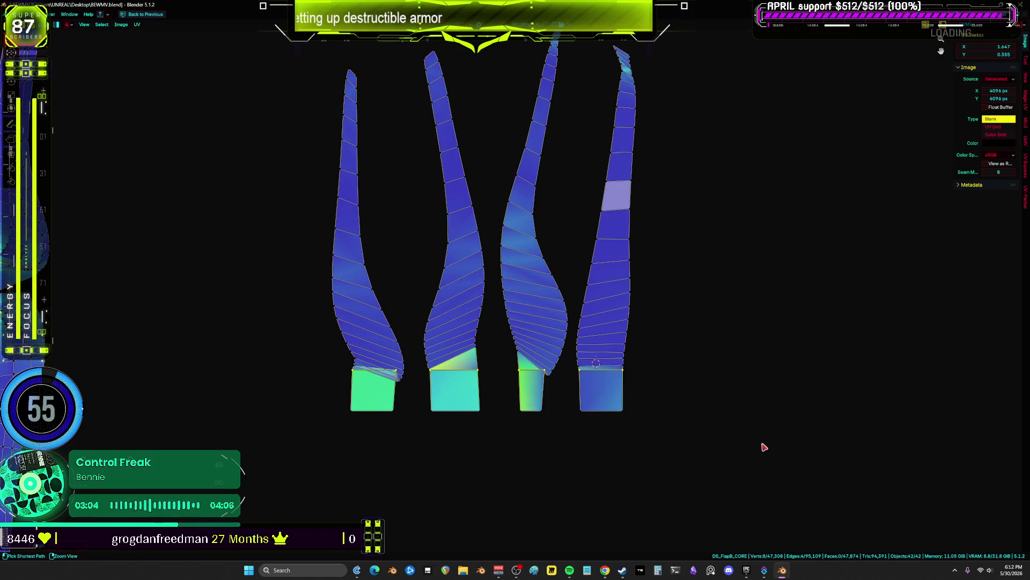
key(g)
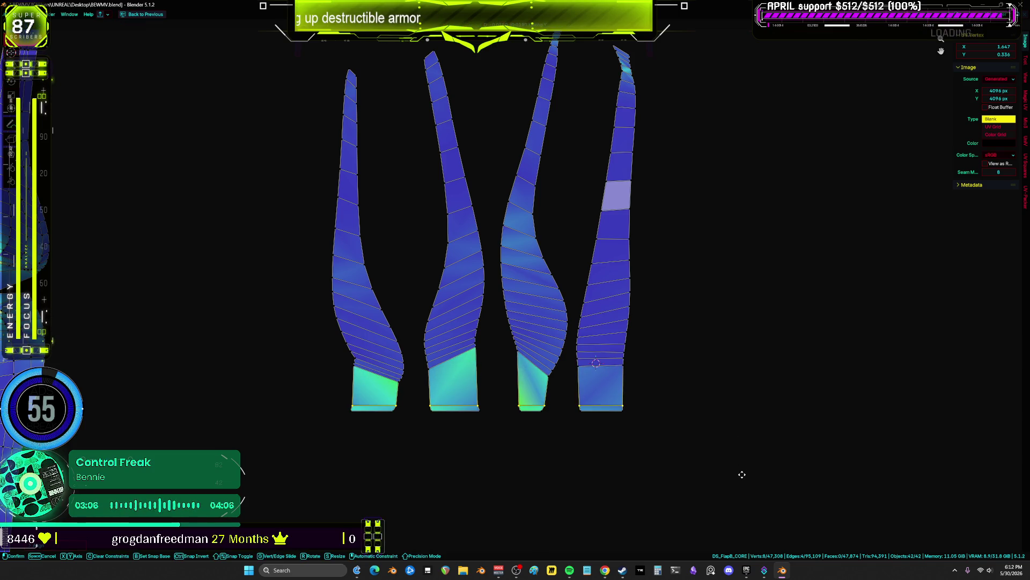
right_click(742, 489)
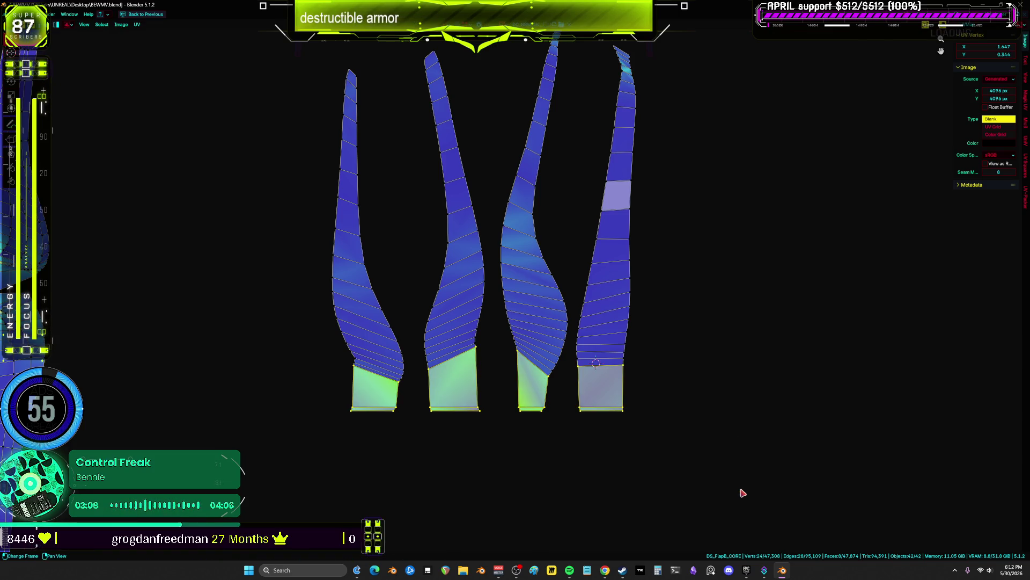
key(ctrl+z)
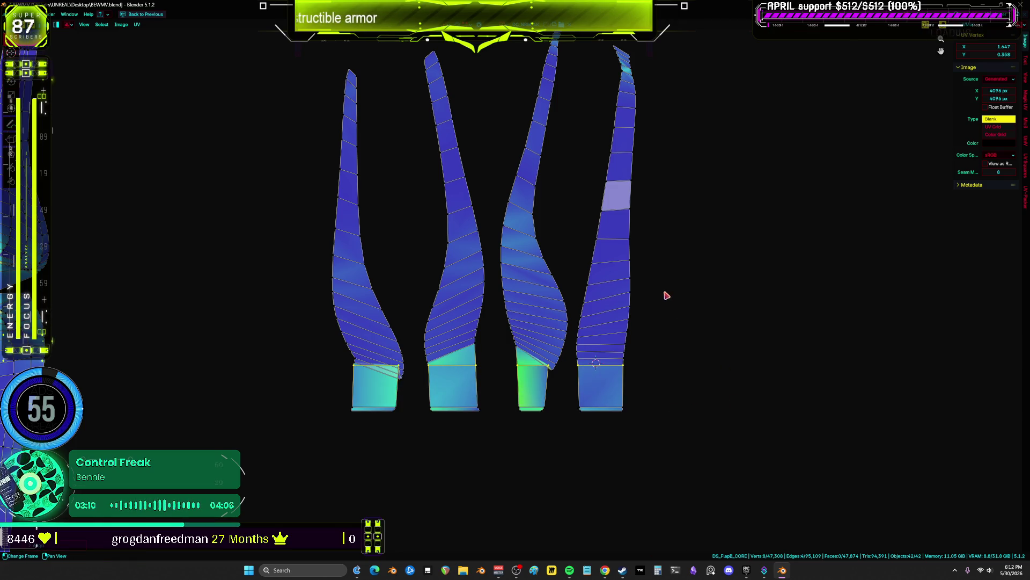
key(ctrl+z)
- Redo the flattening of the bottom faces' top edges and move those edges lower
drag(743, 474, 539, 481)
key(ctrl+z)
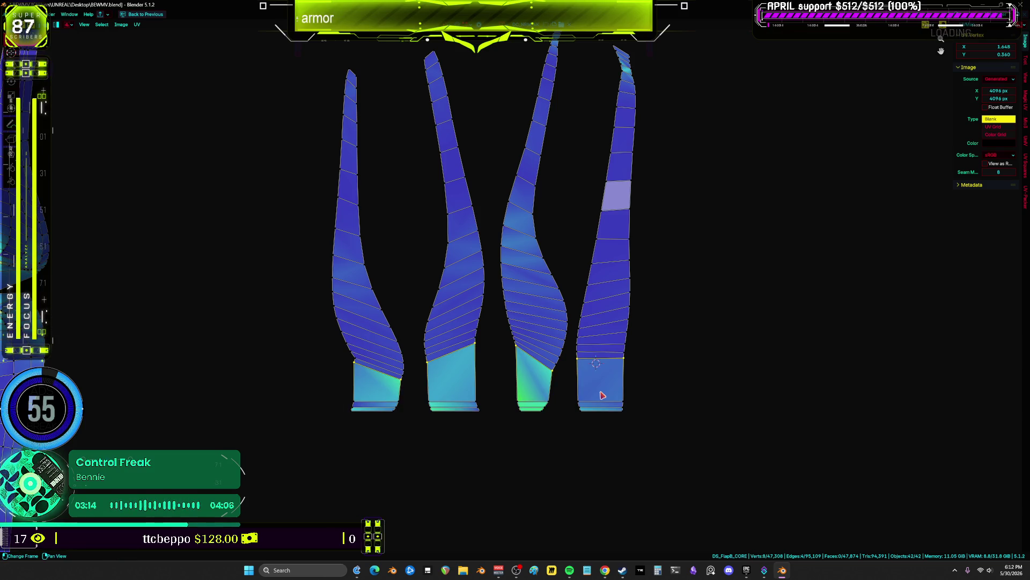
key(ctrl+shift+z)
key(g)
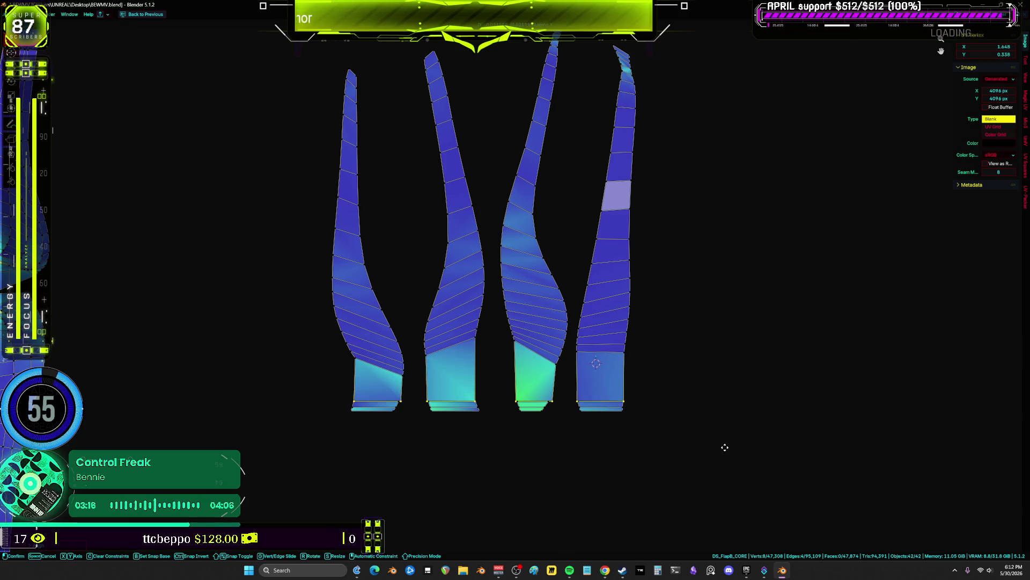
click(730, 392)
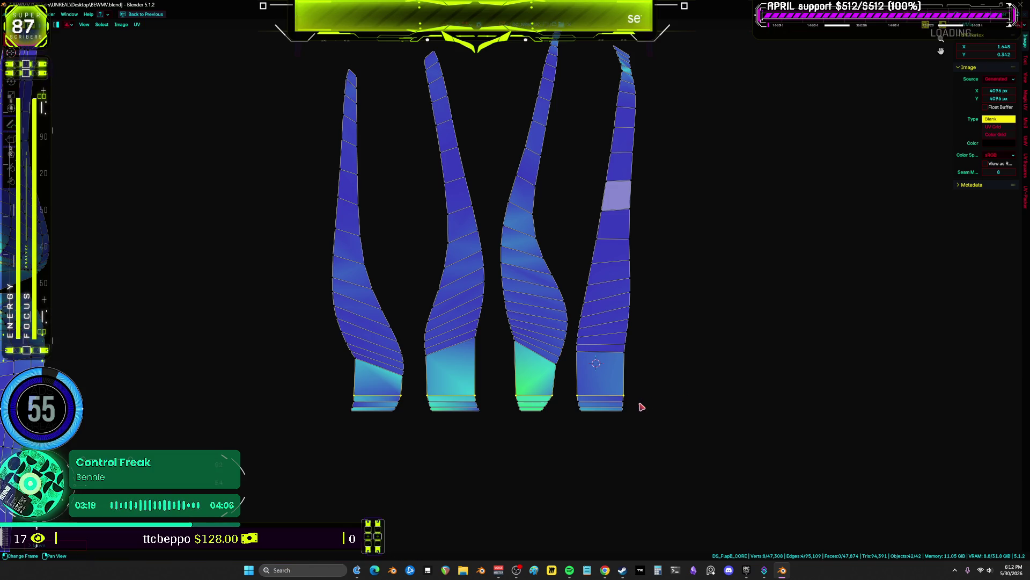
- Reselect the strips' bottom edges and finally select the left strip's bottom face
drag(642, 437, 617, 393)
right_click(598, 399)
key(Escape)
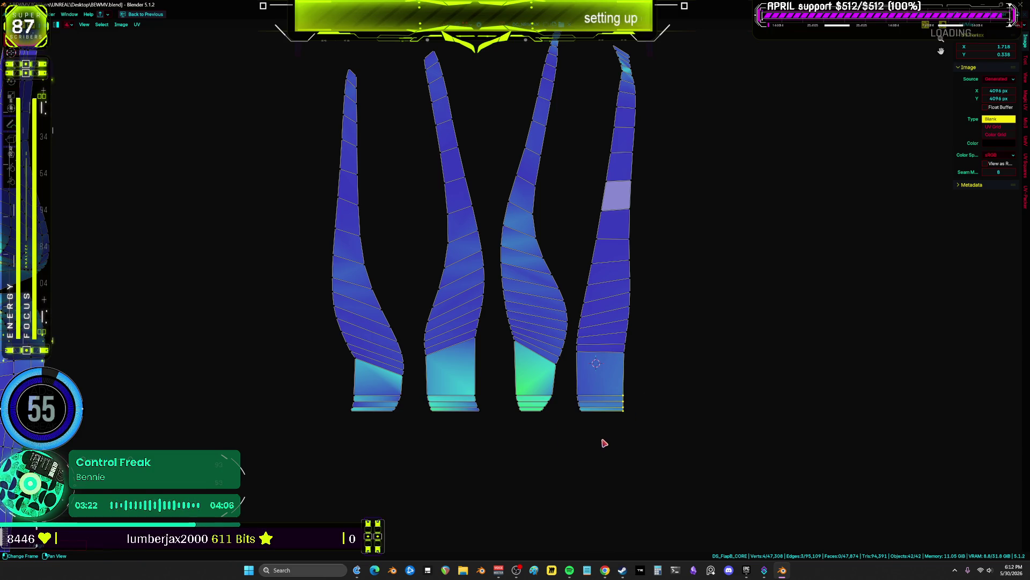
drag(606, 446, 574, 390)
drag(573, 445, 540, 385)
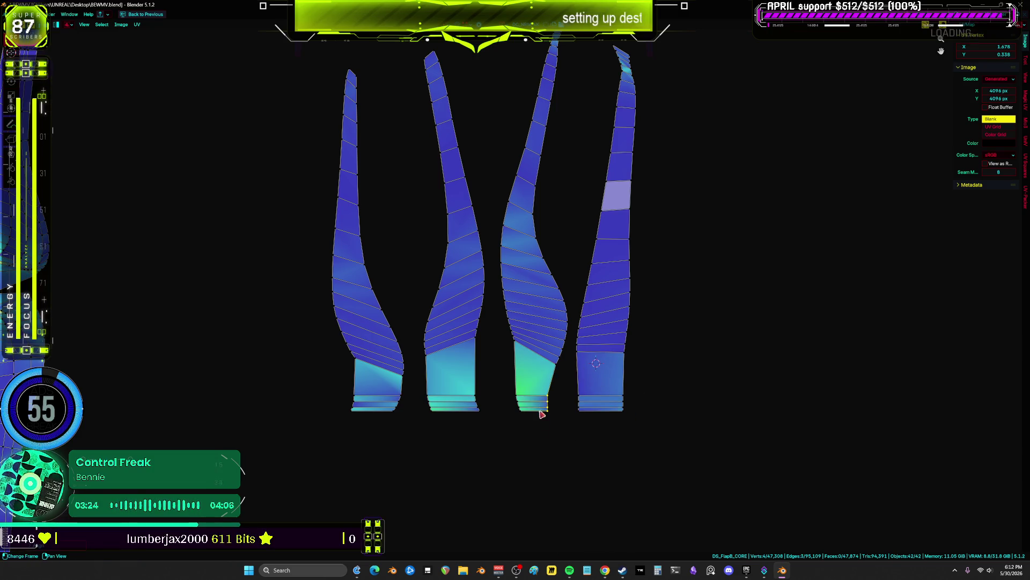
right_click(496, 382)
key(Escape)
drag(500, 438, 467, 384)
right_click(415, 386)
click(414, 381)
click(395, 394)
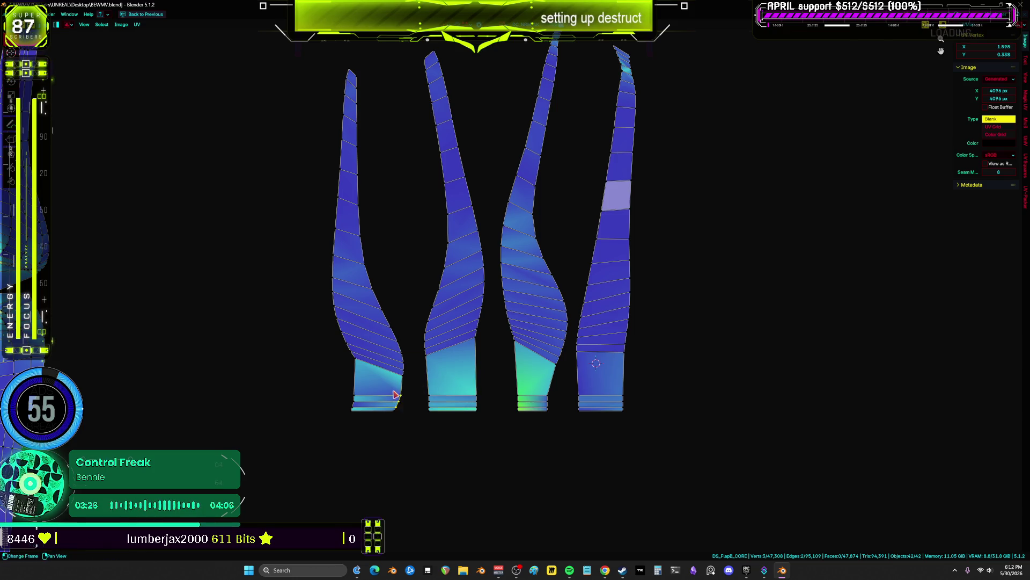
mouse_move(384, 396)
mouse_down()
mouse_move(340, 387)
mouse_move(380, 409)
mouse_up()
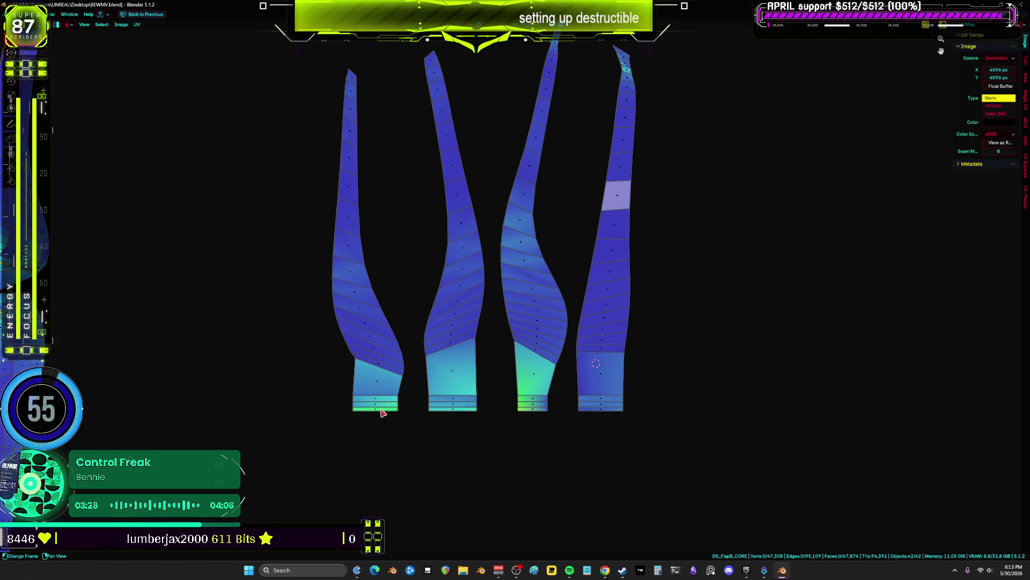
- Straighten the left and second strips with Follow Active Quads from their bottom quads
key(l)
key(u)
click(460, 412)
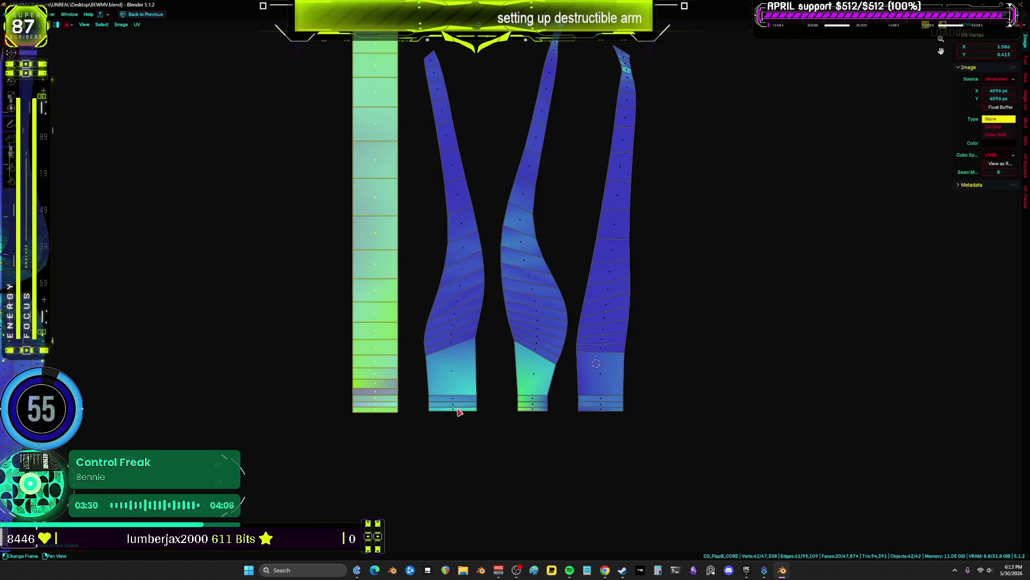
click(459, 407)
key(l)
key(u)
click(460, 407)
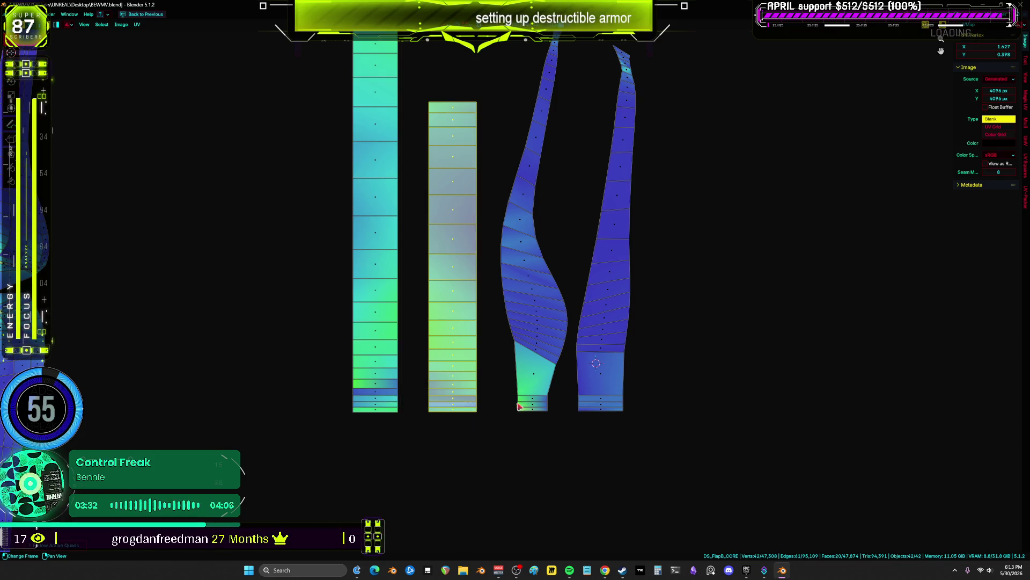
- Straighten the third and fourth strips with Follow Active Quads, each from its bottom quad
click(532, 408)
key(l)
key(u)
click(532, 408)
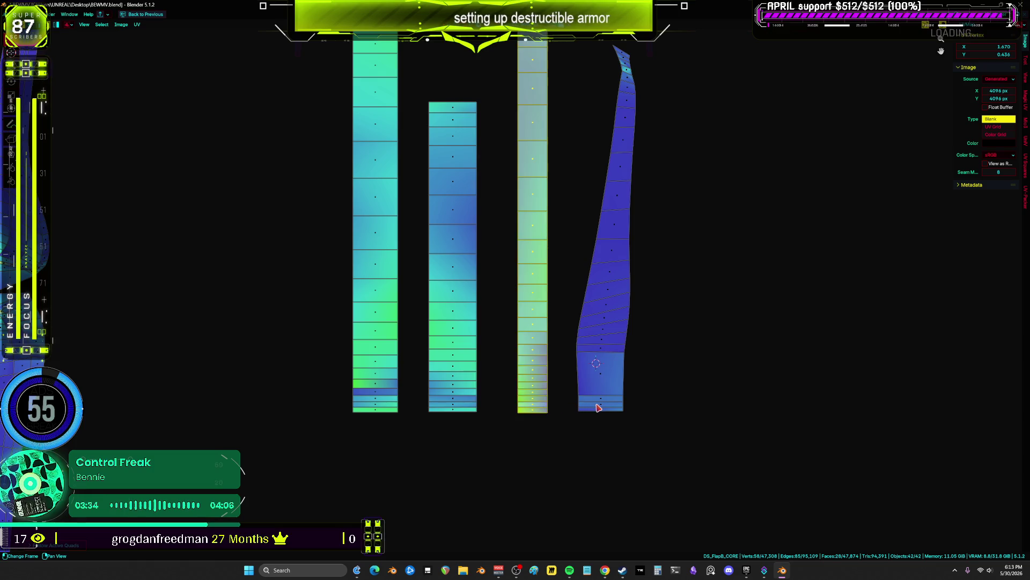
click(598, 407)
key(l)
key(u)
click(598, 407)
scroll(599, 408, down, 2)
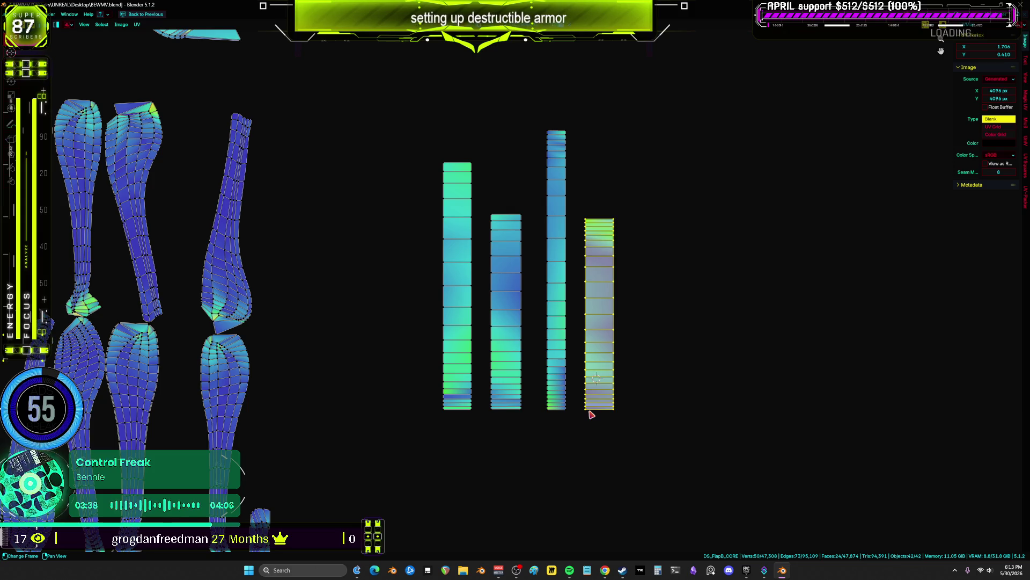
- Move the strips' bottom edge row and the row above straight down along Y
scroll(592, 412, up, 3)
drag(733, 449, 278, 402)
mouse_move(686, 435)
mouse_down()
mouse_move(255, 417)
mouse_move(256, 404)
mouse_up()
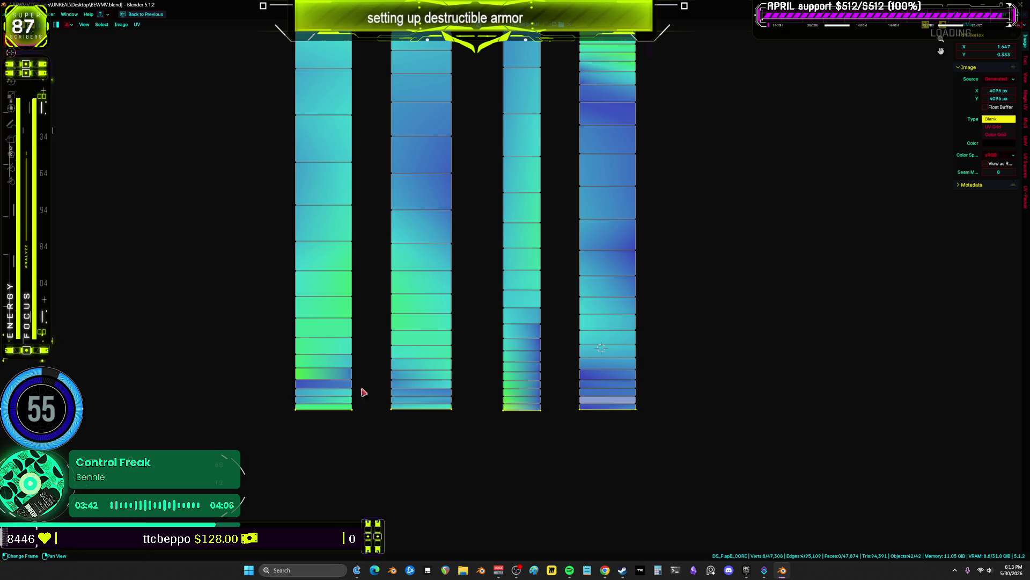
key(g)
key(y)
click(486, 496)
drag(740, 455, 258, 403)
key(g)
key(y)
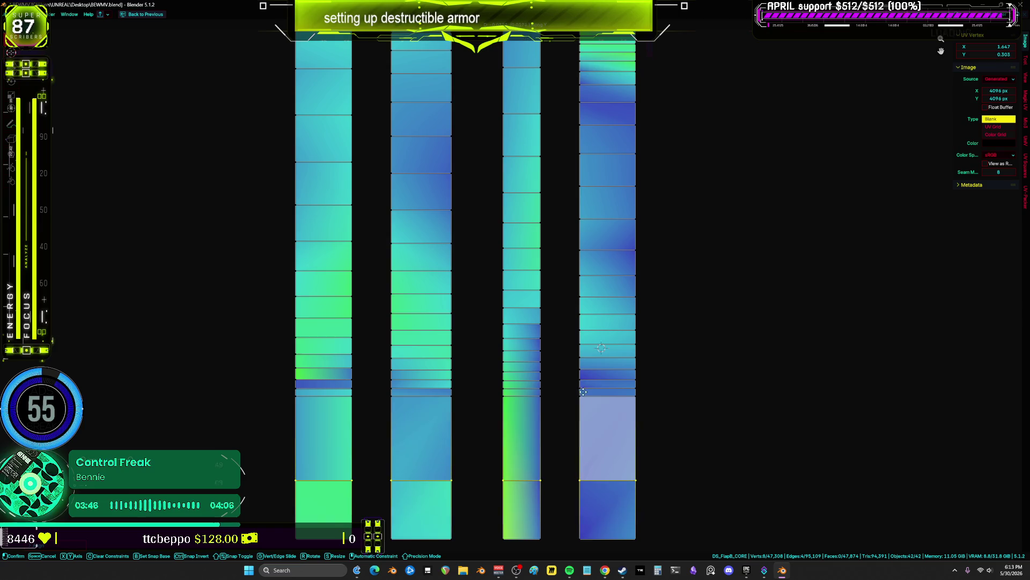
click(596, 439)
- Slide the next three edge rows across all four strips vertically down
mouse_move(718, 436)
mouse_down()
mouse_move(303, 409)
mouse_move(301, 393)
mouse_up()
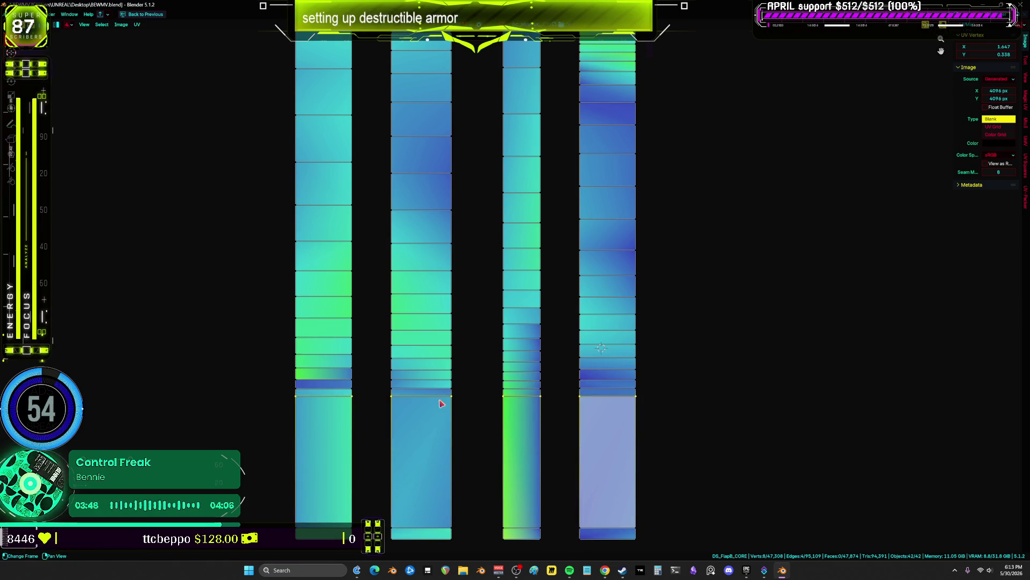
key(g)
key(y)
click(703, 450)
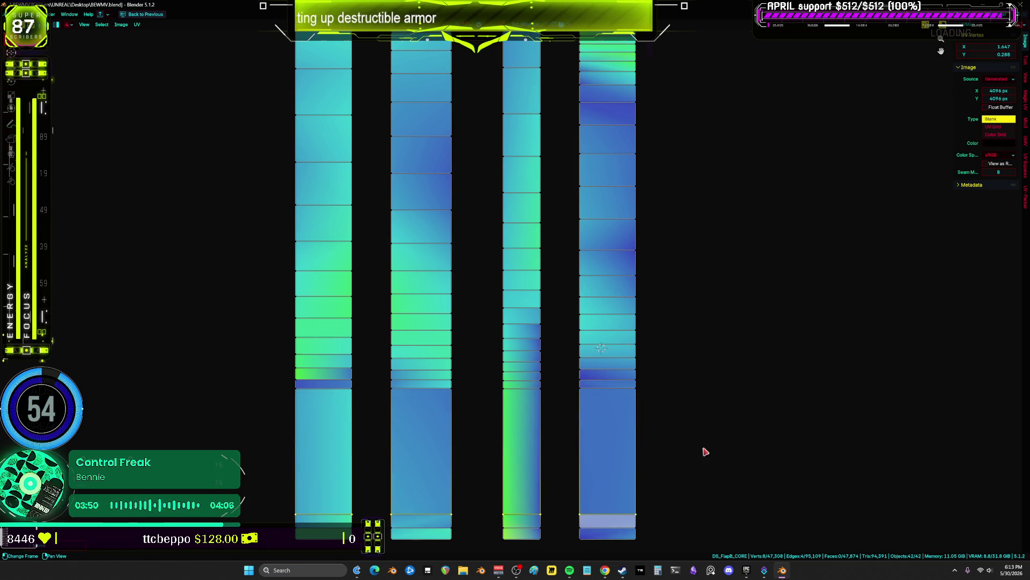
mouse_move(730, 439)
mouse_down()
mouse_move(293, 394)
mouse_move(295, 384)
mouse_up()
key(g)
key(y)
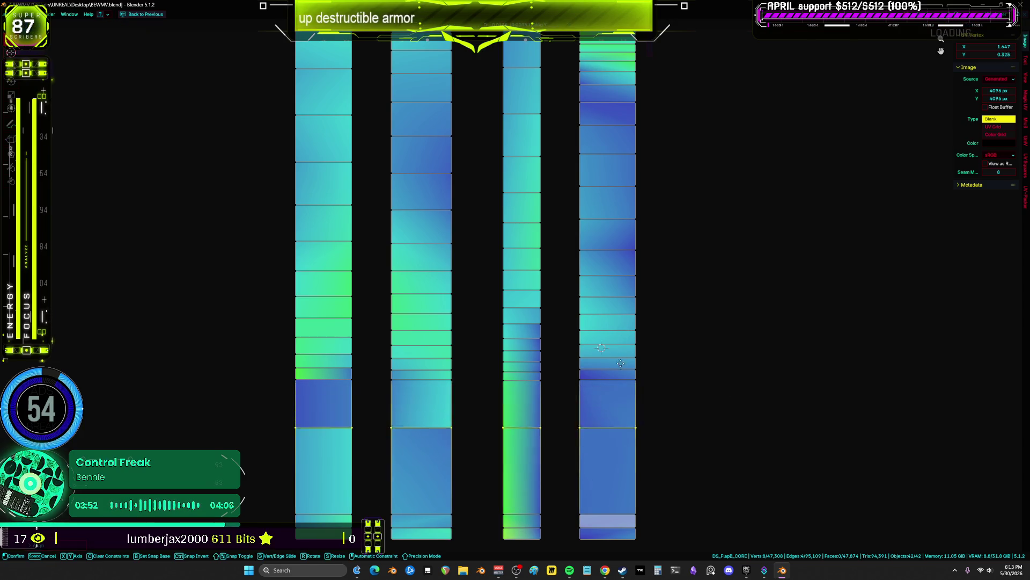
click(632, 433)
drag(744, 428, 267, 375)
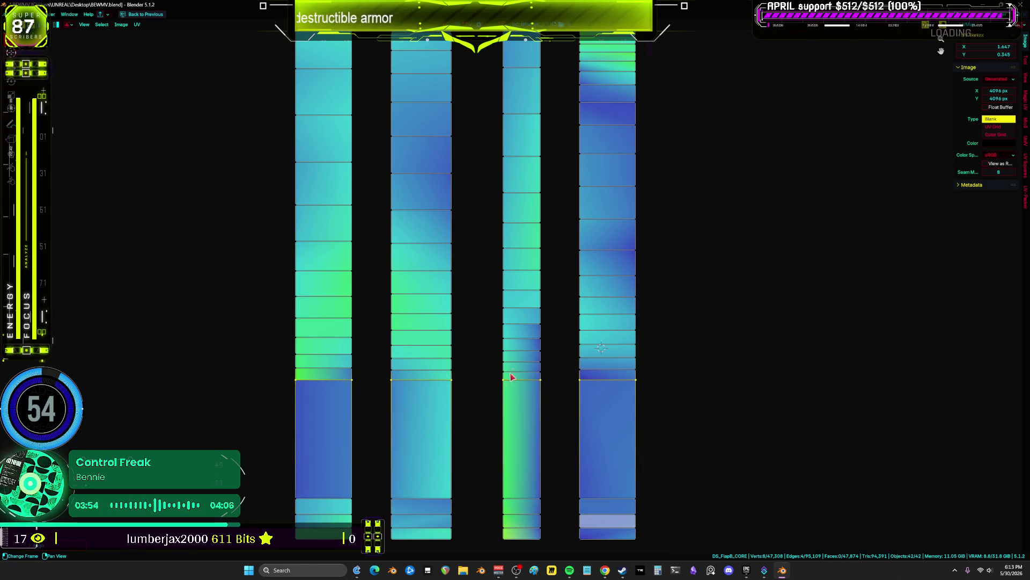
key(g)
key(y)
click(565, 425)
- Move the next edge row down, grow the selection, then cancel and reposition the edge loop
drag(755, 411, 262, 368)
key(g)
key(y)
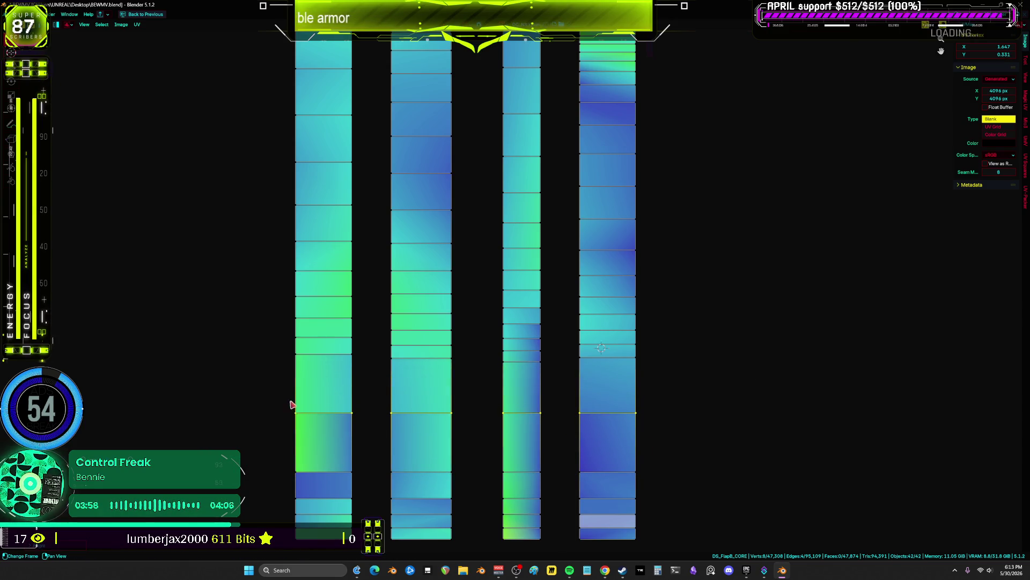
key(ctrl+KP_Add)
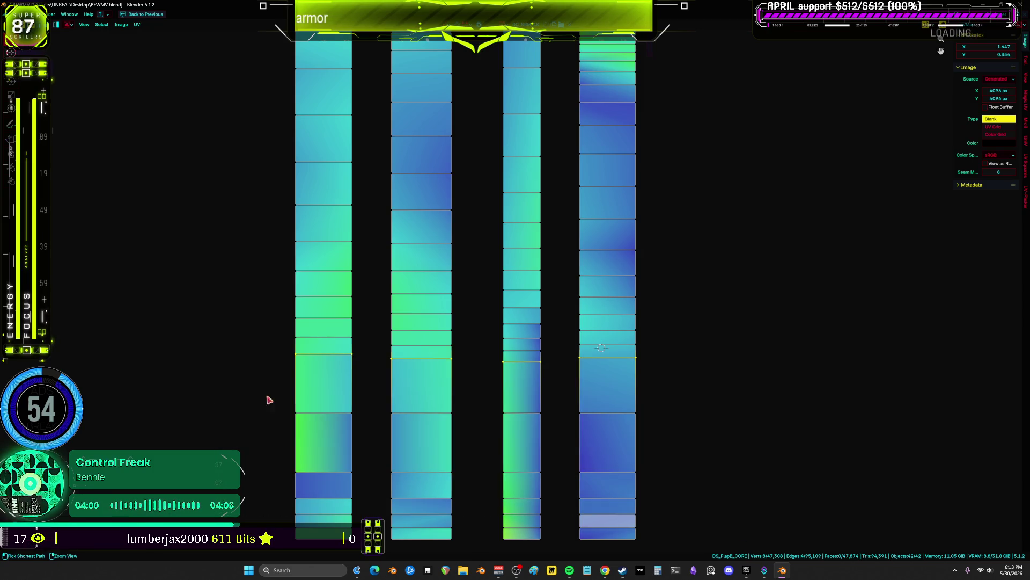
alt+click(547, 384)
drag(547, 385, 552, 419)
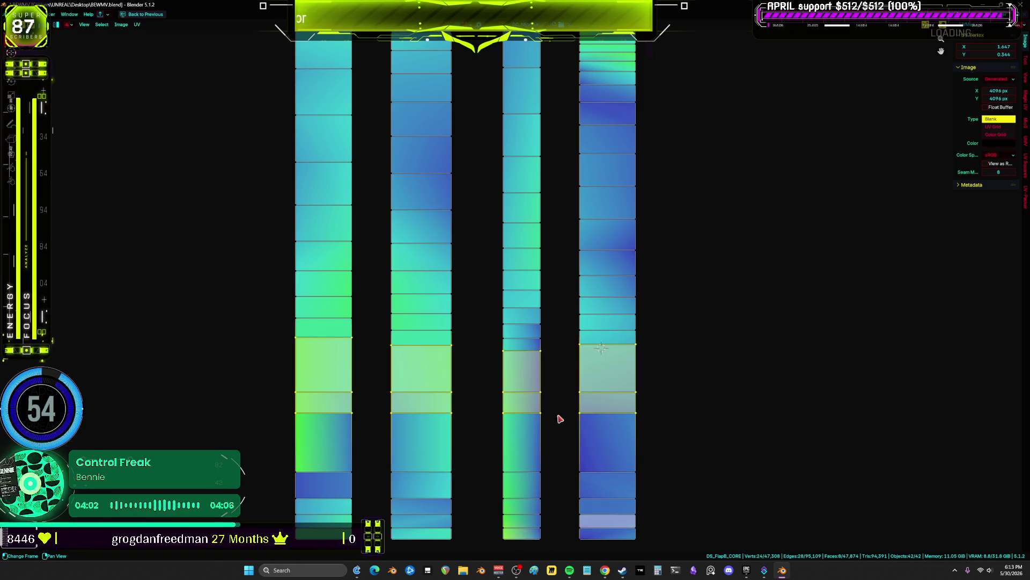
right_click(501, 365)
click(498, 371)
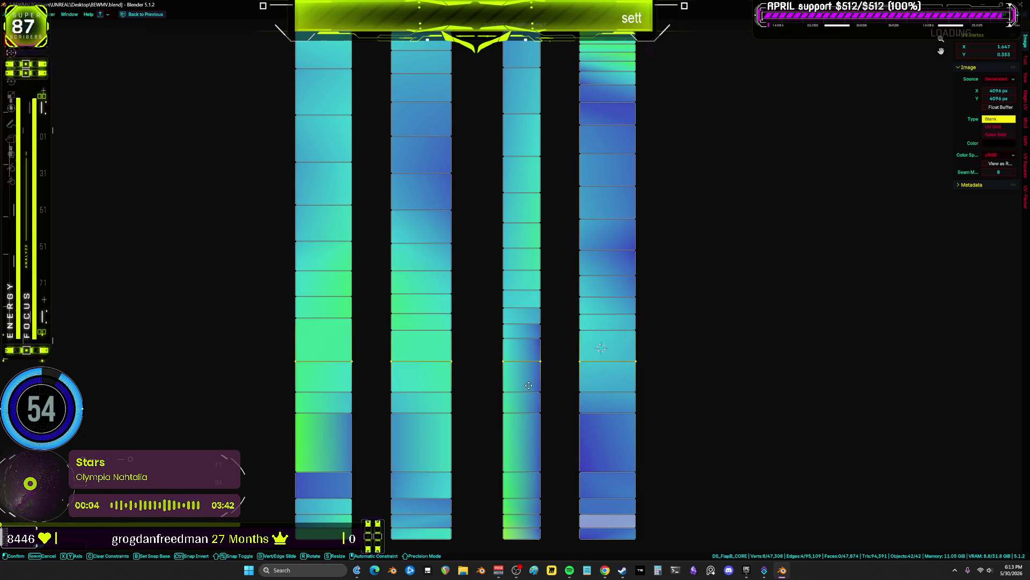
click(404, 354)
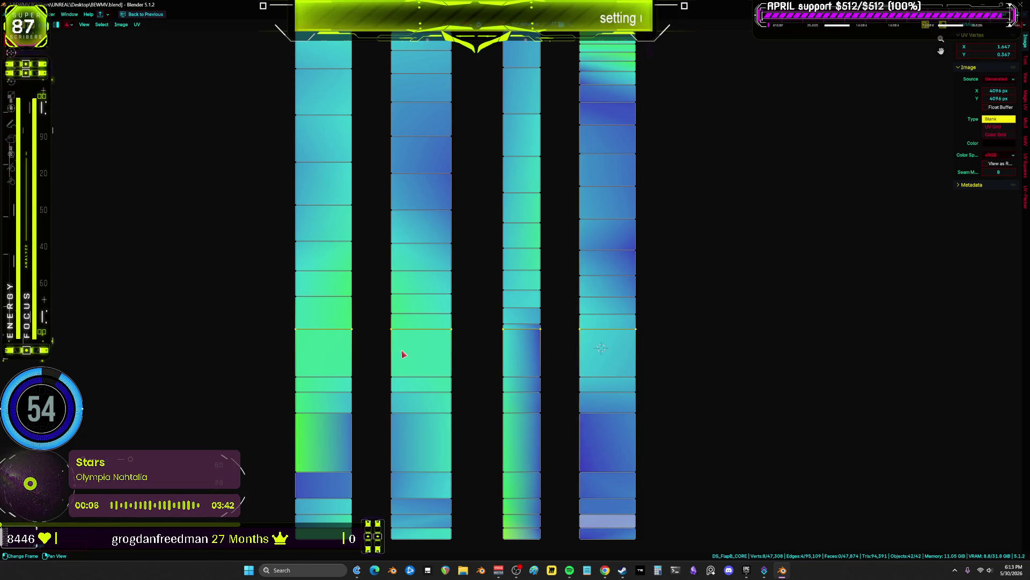
click(554, 342)
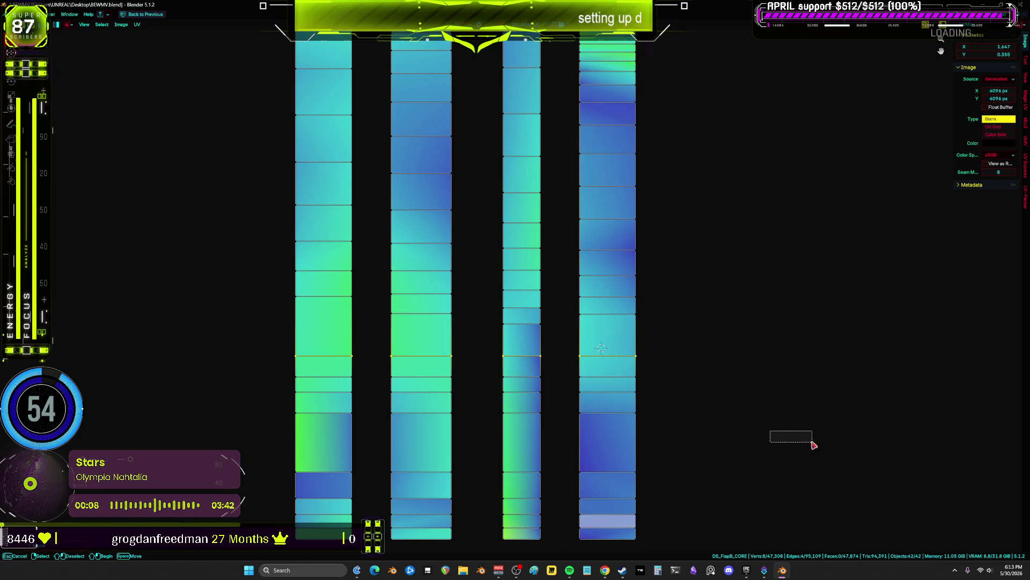
- Align the next edge row straight, lower it, adjust the row above, then undo
drag(737, 416, 320, 357)
right_click(563, 349)
click(565, 350)
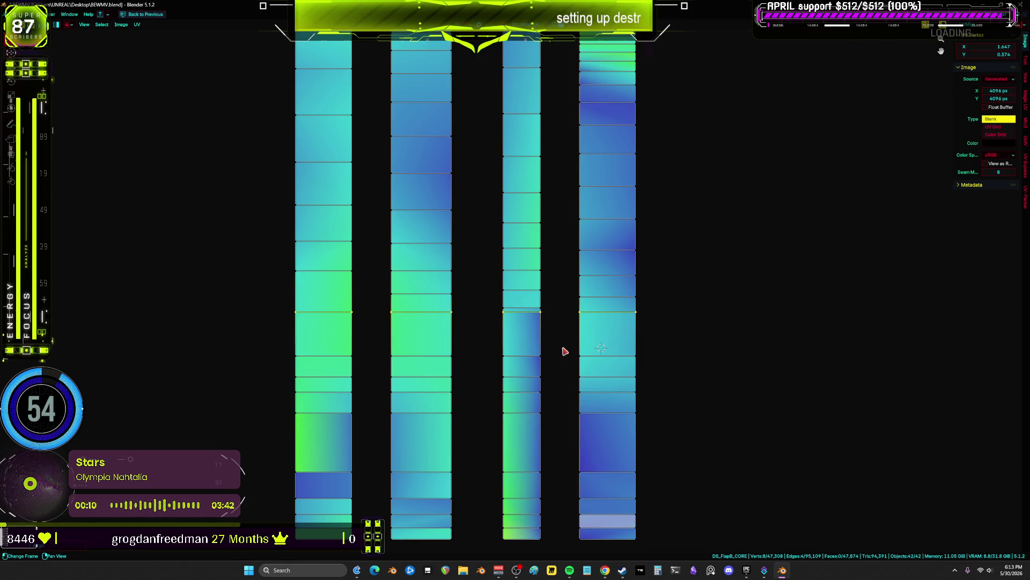
click(559, 386)
drag(752, 412, 248, 327)
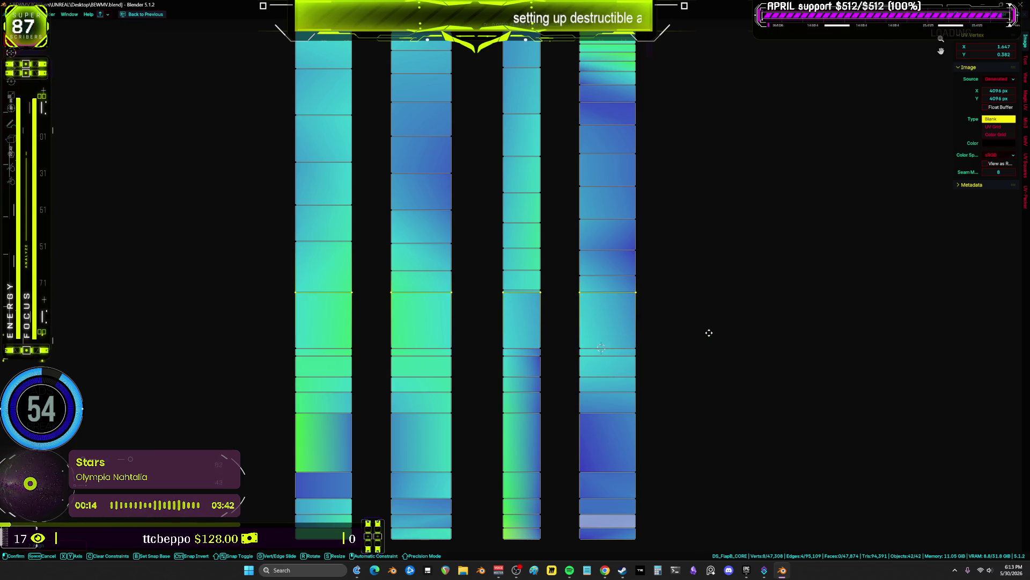
click(730, 394)
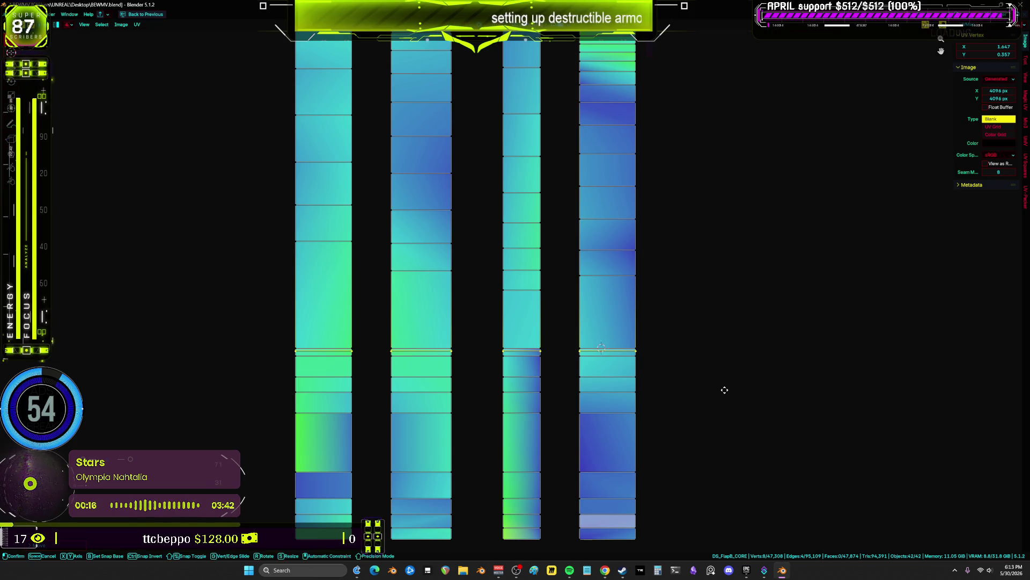
click(722, 376)
key(ctrl+z)
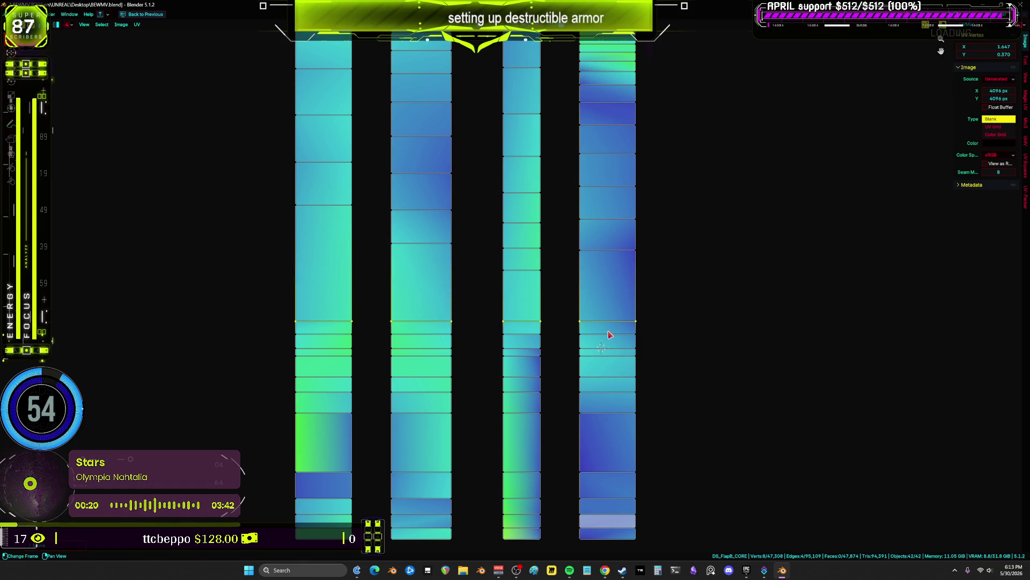
- Move the upper edge rows down, growing the selection, then box-deselect all but the upper edges
right_click(614, 339)
key(g)
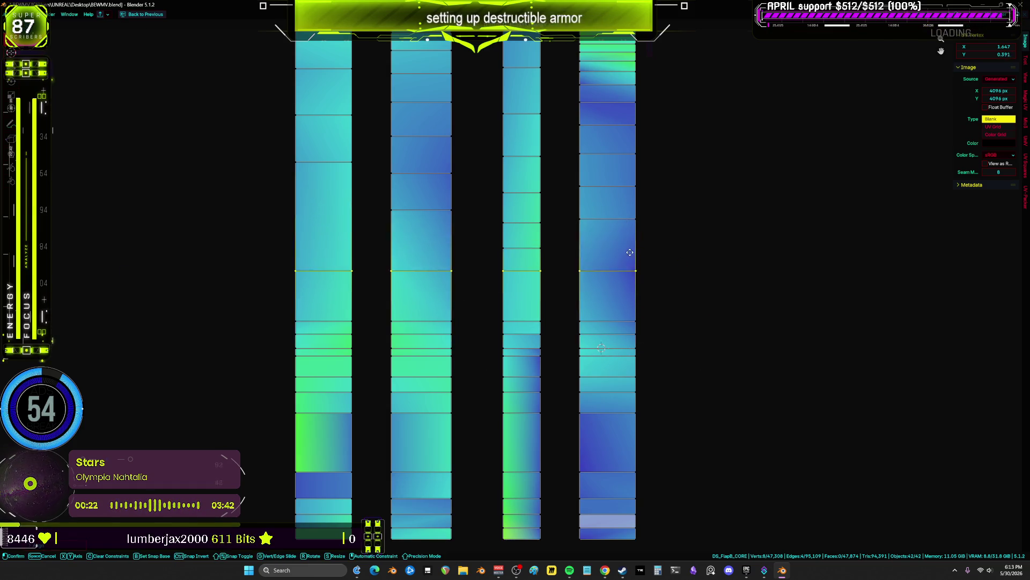
click(639, 296)
key(ctrl+KP_Add)
mouse_move(729, 347)
mouse_down()
mouse_move(301, 299)
mouse_move(514, 281)
mouse_up()
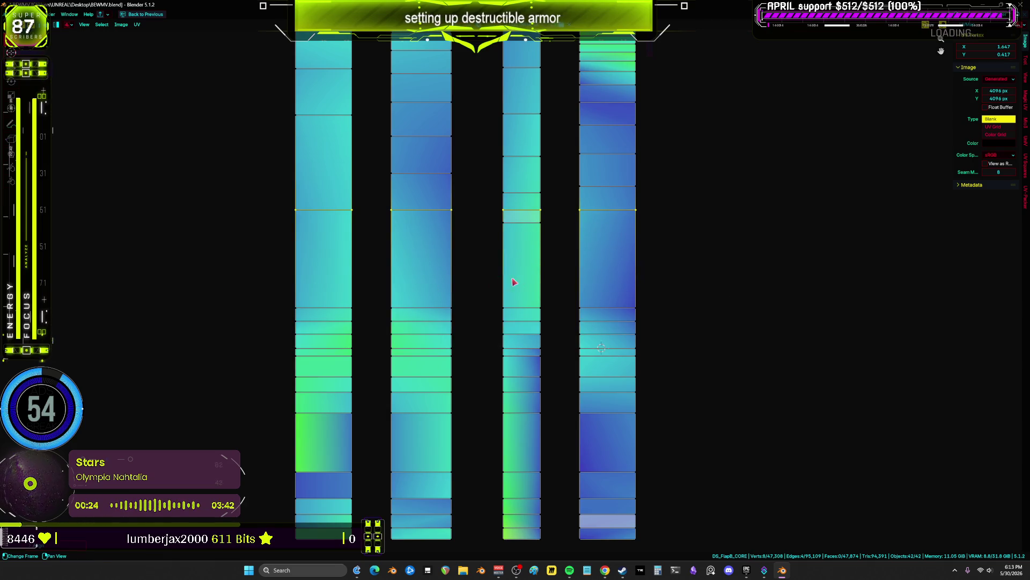
drag(591, 222, 593, 300)
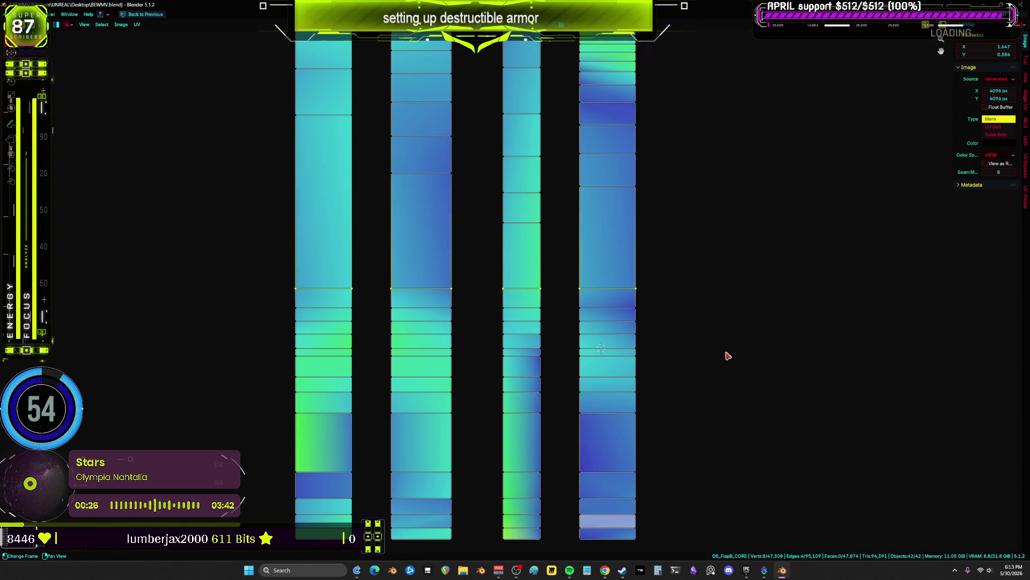
key(ctrl+KP_Add)
ctrl+drag(723, 368, 212, 287)
- Straighten the strap strips with Follow Active Quads, undoing and redoing to compare layouts
key(u)
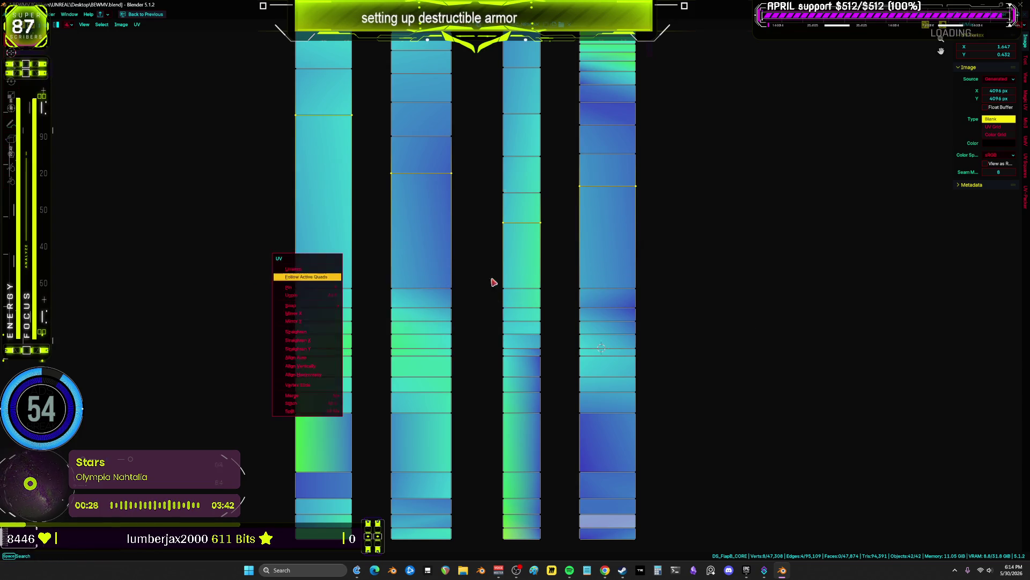
key(Return)
key(g)
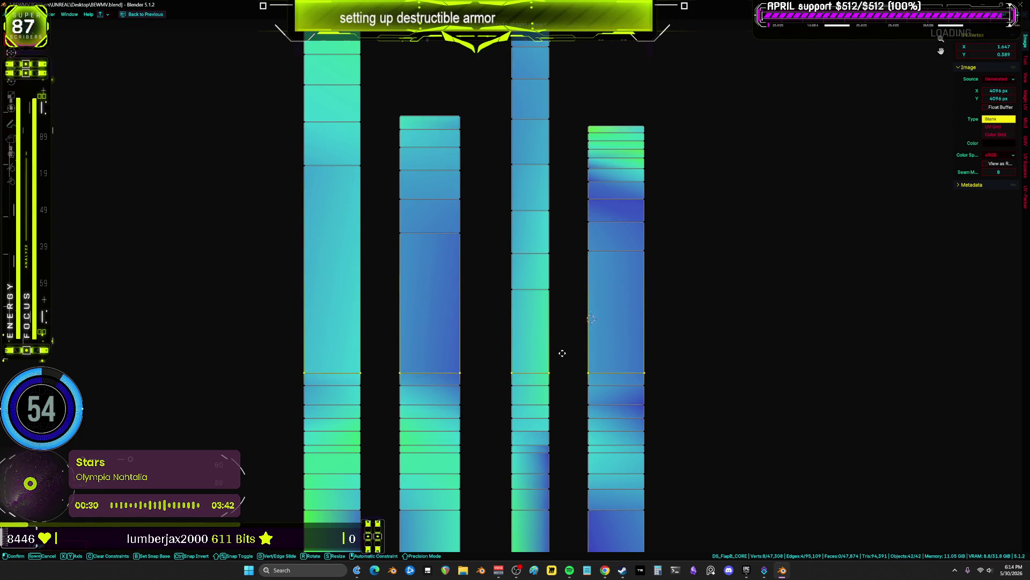
click(562, 354)
key(ctrl+KP_Add)
key(Escape)
key(ctrl+z)
key(ctrl+z)
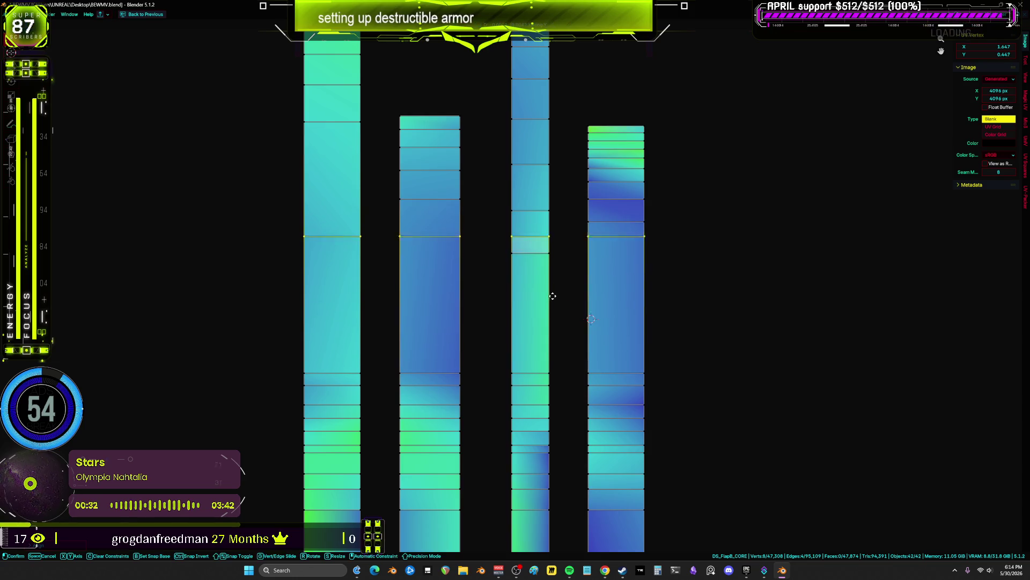
key(Escape)
key(ctrl+z)
key(ctrl+z)
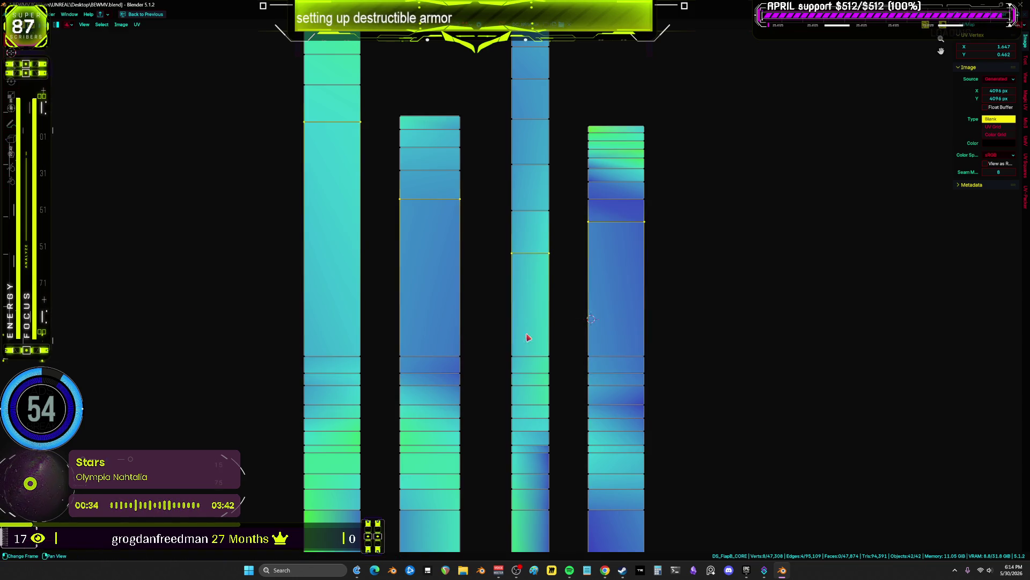
key(ctrl+shift+z)
key(ctrl+shift+z)
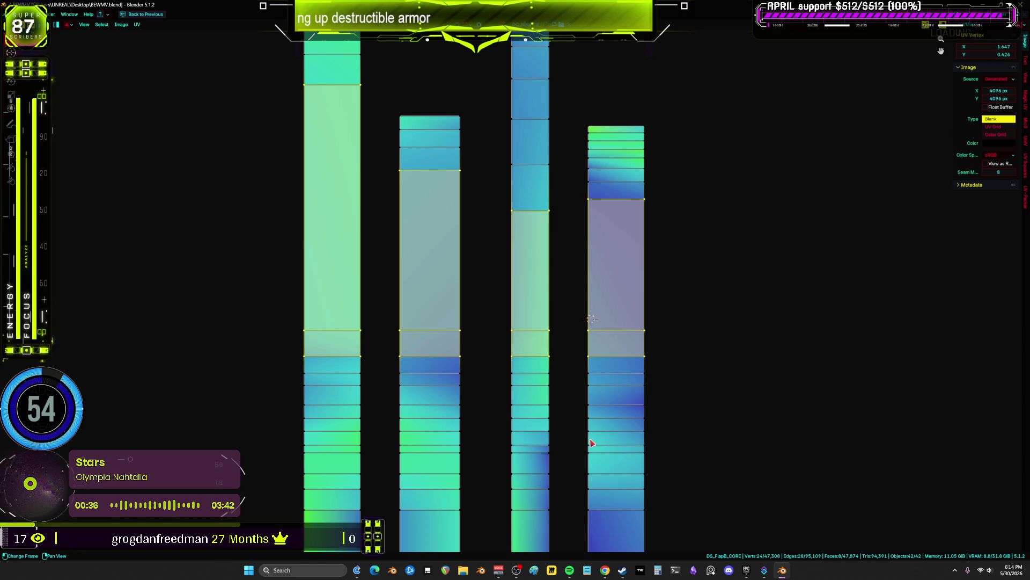
- Re-straighten the selected faces into rectangles from the UV menu, keeping the straightened layout
right_click(577, 289)
click(598, 301)
key(g)
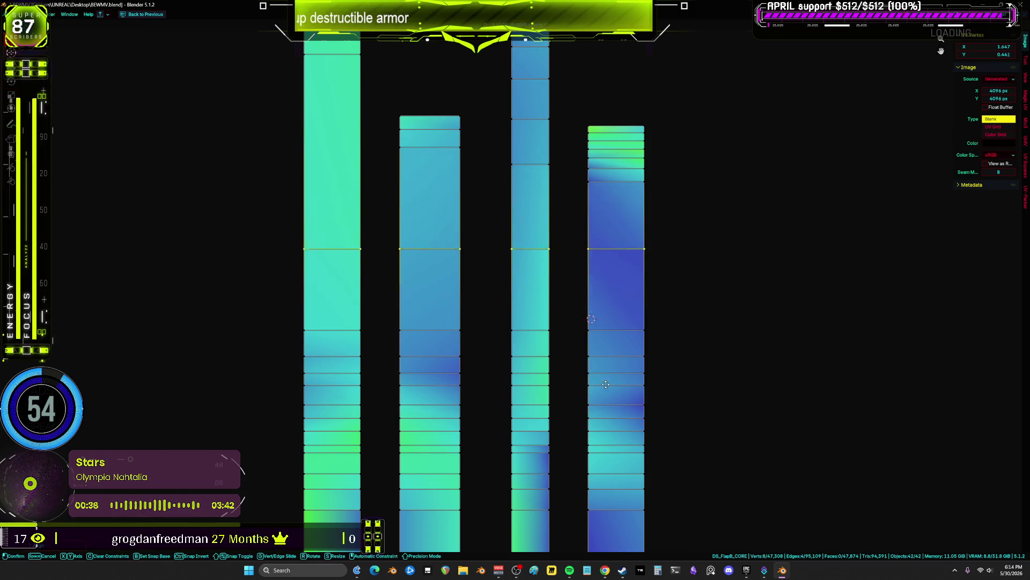
key(Escape)
key(ctrl+z)
key(ctrl+z)
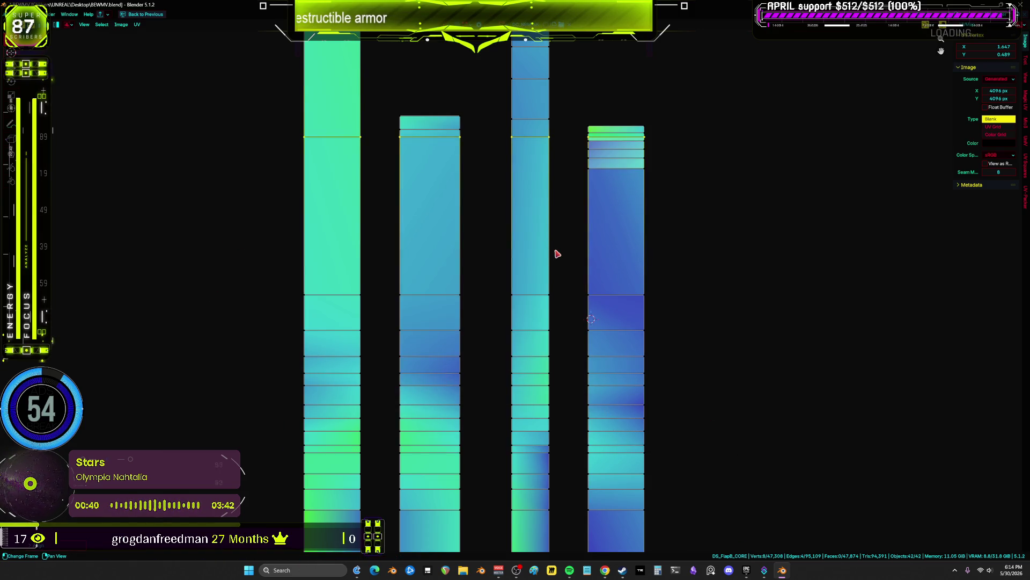
key(ctrl+shift+z)
- Box-select an edge row across all four strips and align it to one height
key(g)
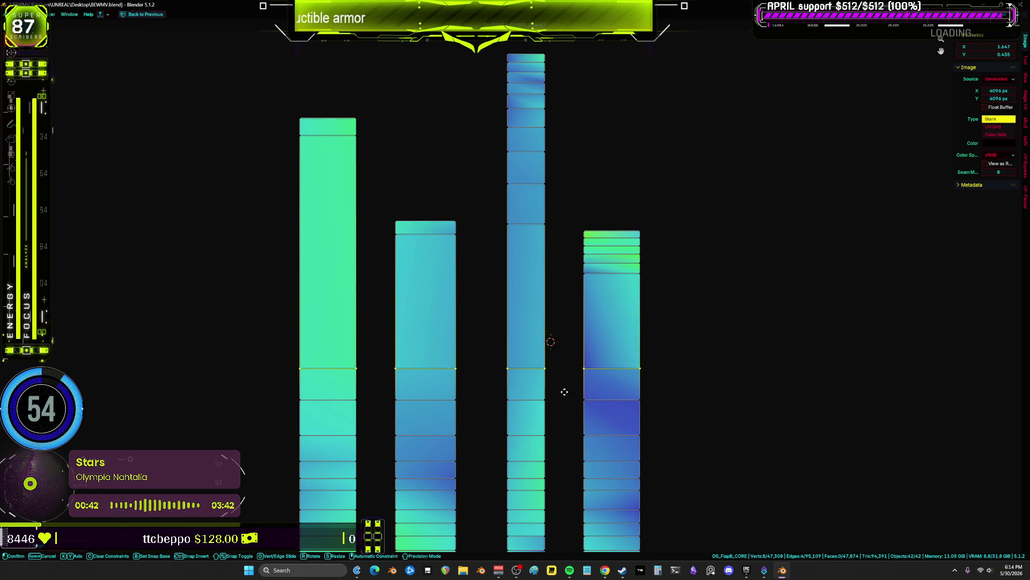
key(Escape)
scroll(816, 441, up, 1)
key(ctrl+z)
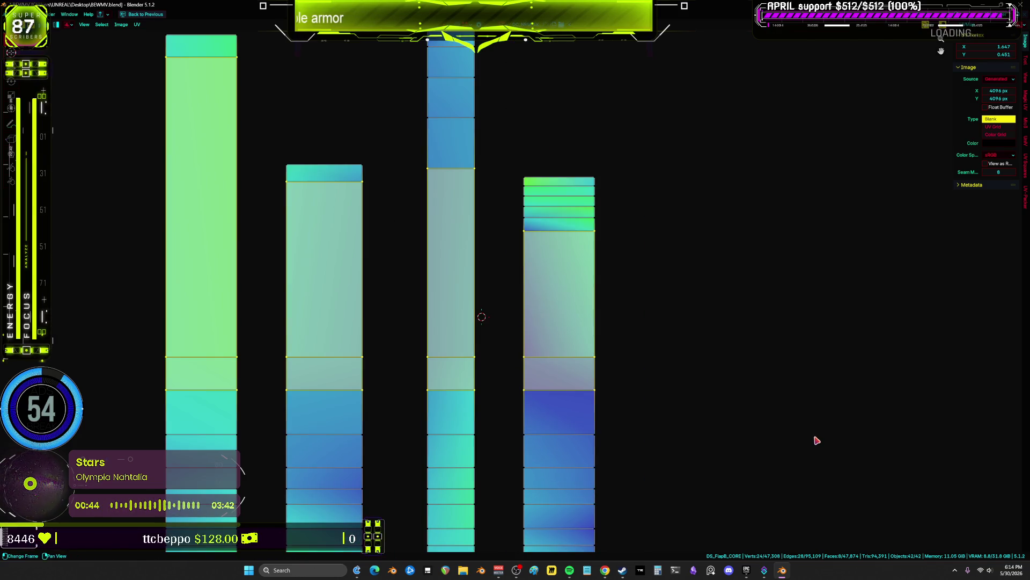
drag(766, 391, 131, 294)
drag(766, 433, 195, 317)
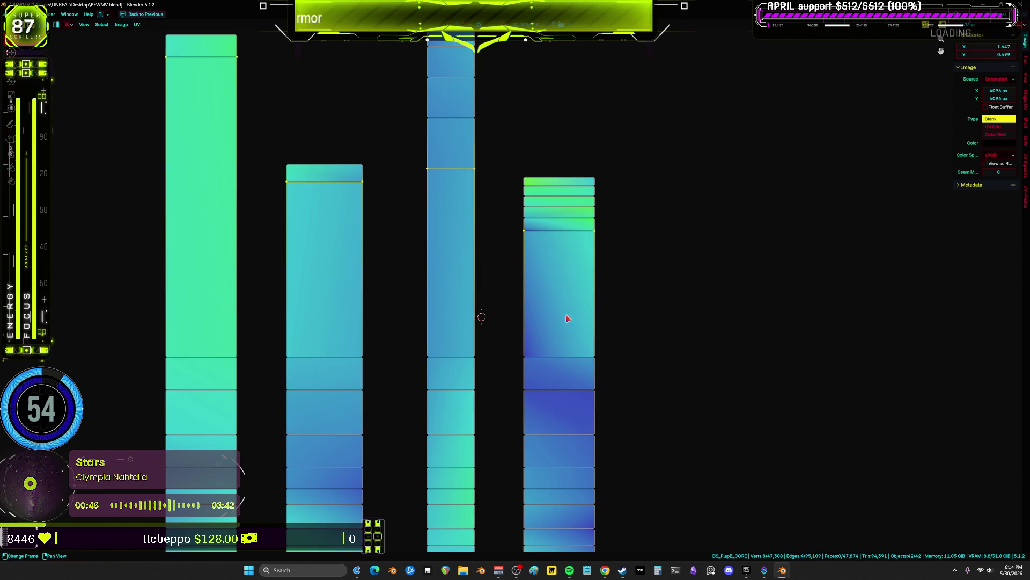
key(ctrl+shift+z)
scroll(511, 201, down, 1)
- Lower the aligned edge row slightly and line up the vertex row across all strips
key(g)
click(523, 333)
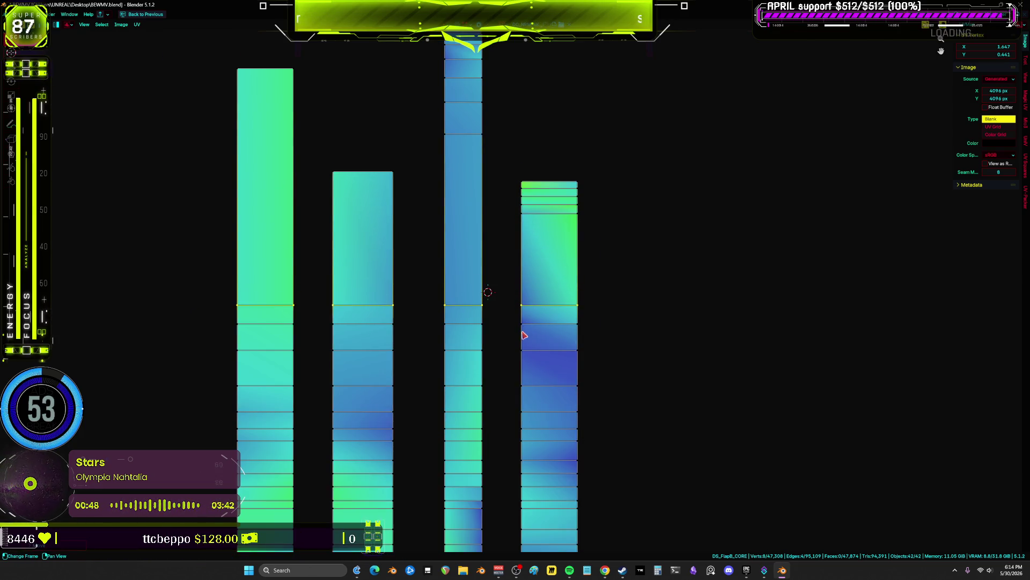
key(ctrl+KP_Add)
key(ctrl+z)
key(g)
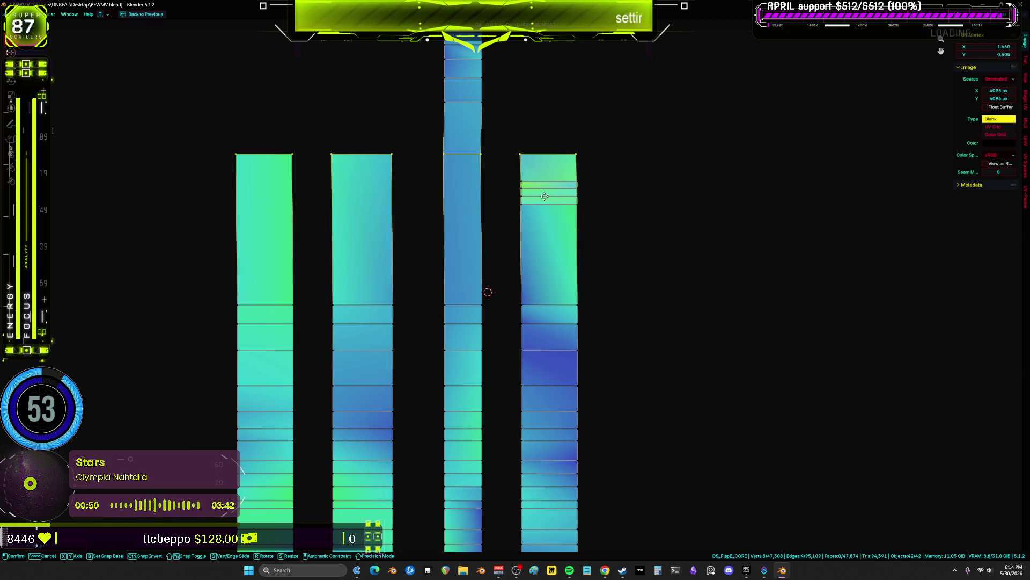
- Lower the right strip's top edge and reposition the tall strip's top edge row
scroll(535, 319, down, 3)
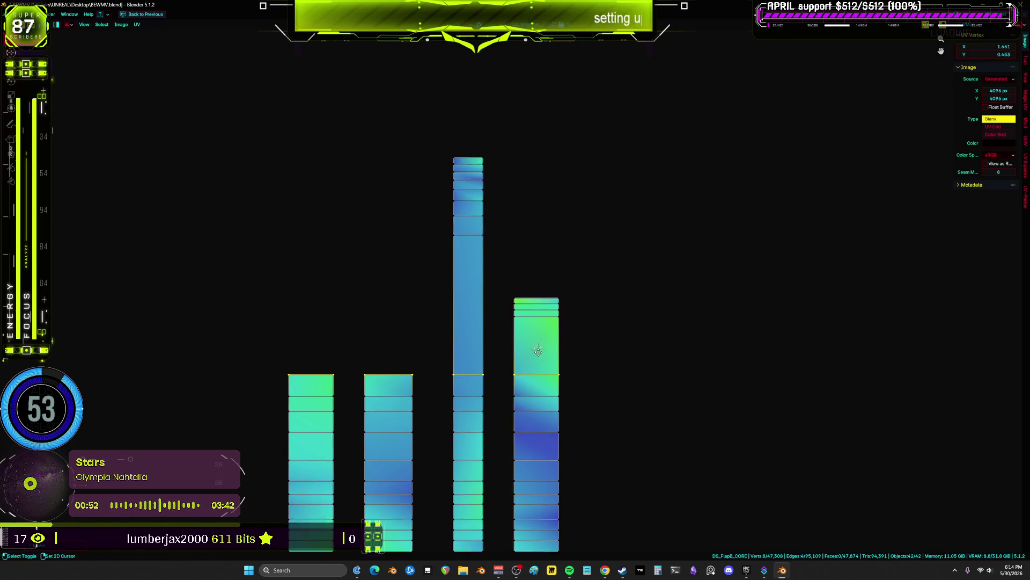
click(538, 325)
key(g)
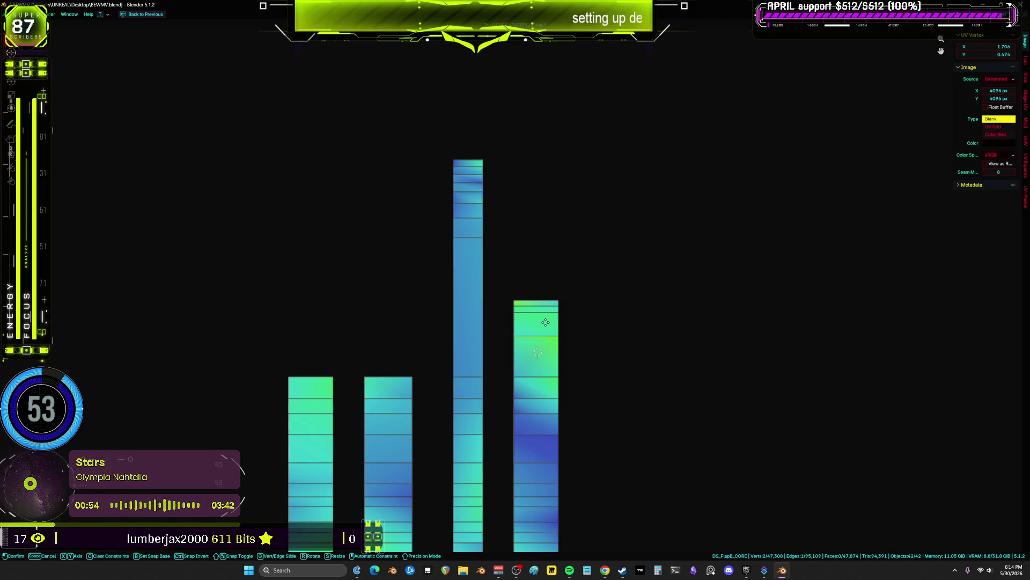
key(g)
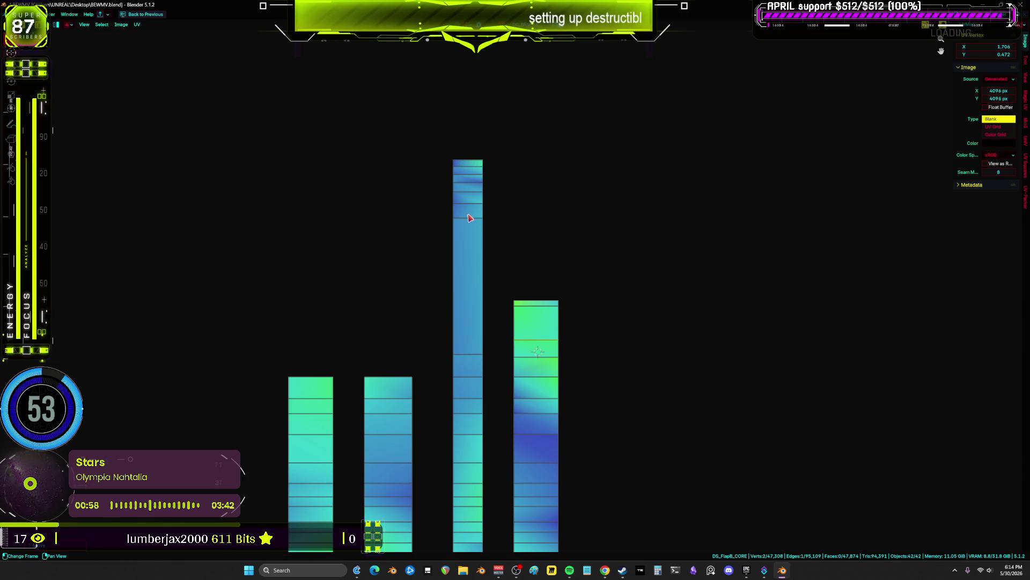
key(g)
drag(525, 311, 529, 332)
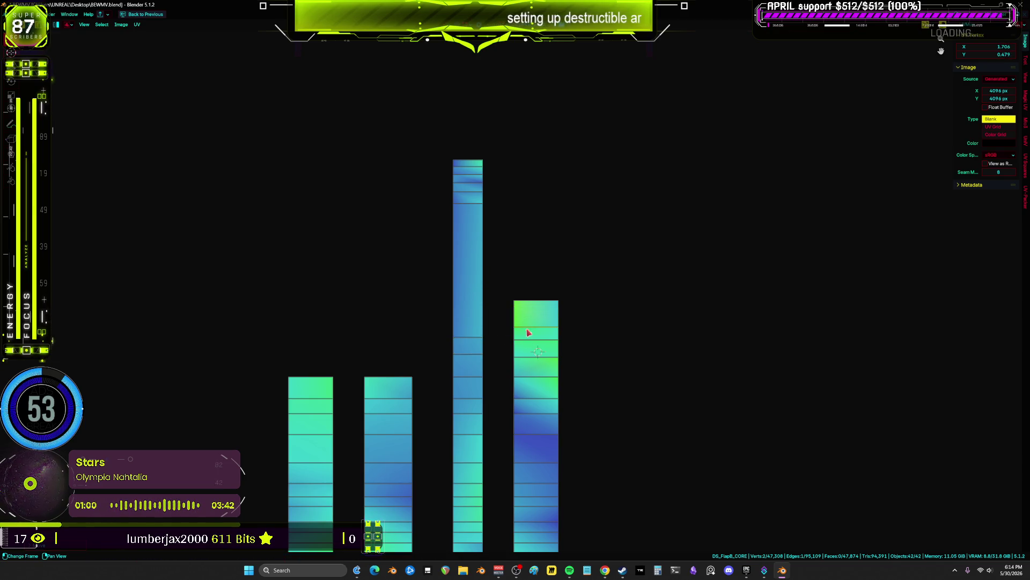
drag(470, 208, 498, 325)
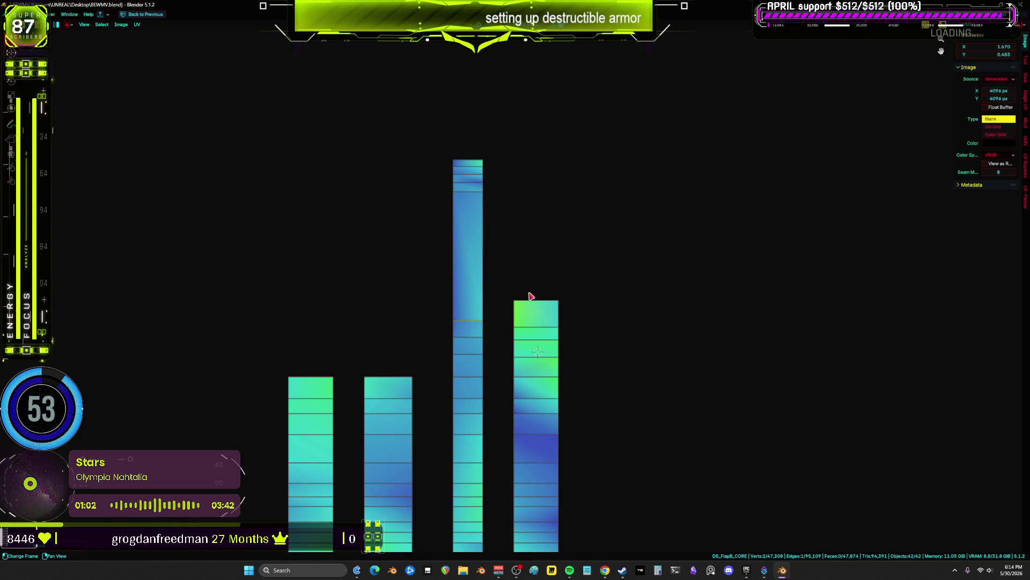
key(g)
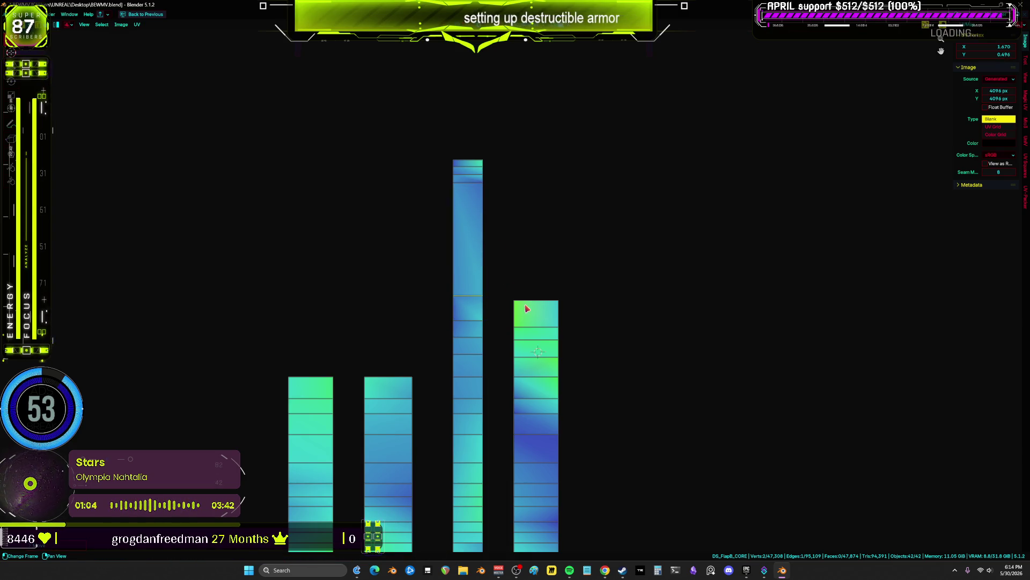
key(ctrl+z)
scroll(513, 292, down, 1)
key(g)
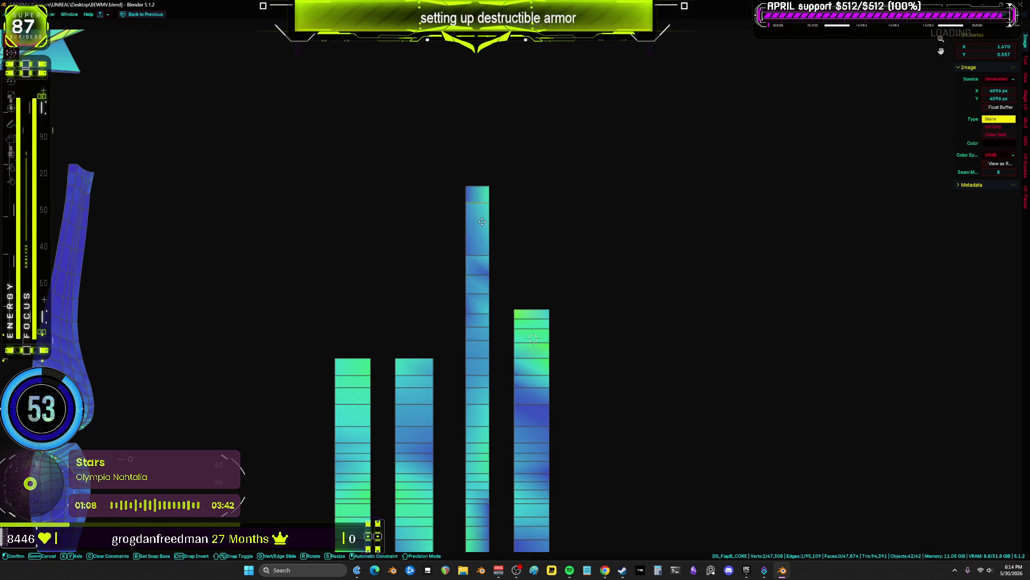
- Select the left-edge vertices of all four strips and stitch them together side by side
key(Escape)
key(Escape)
scroll(491, 251, down, 3)
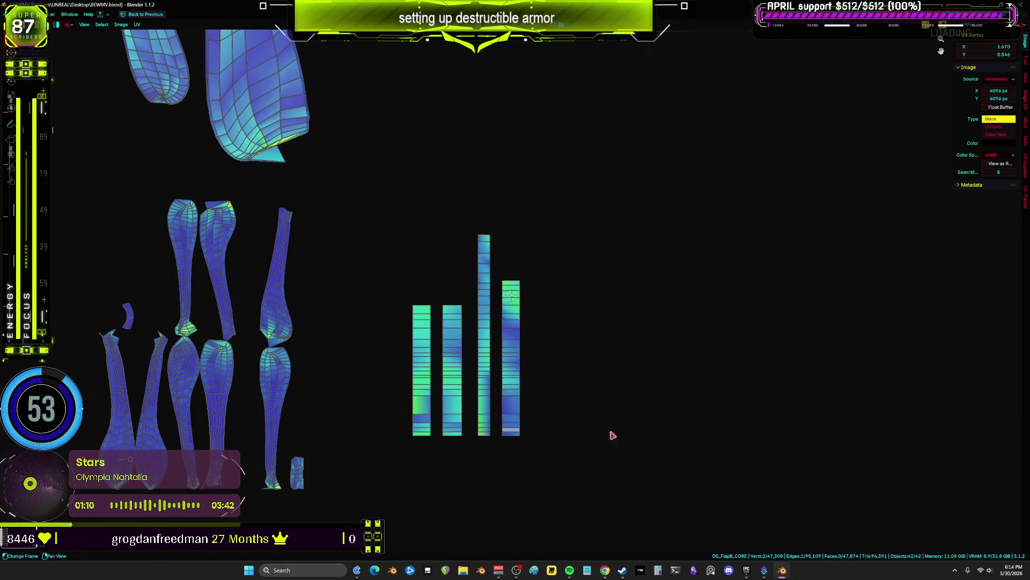
scroll(425, 455, up, 2)
drag(406, 444, 386, 178)
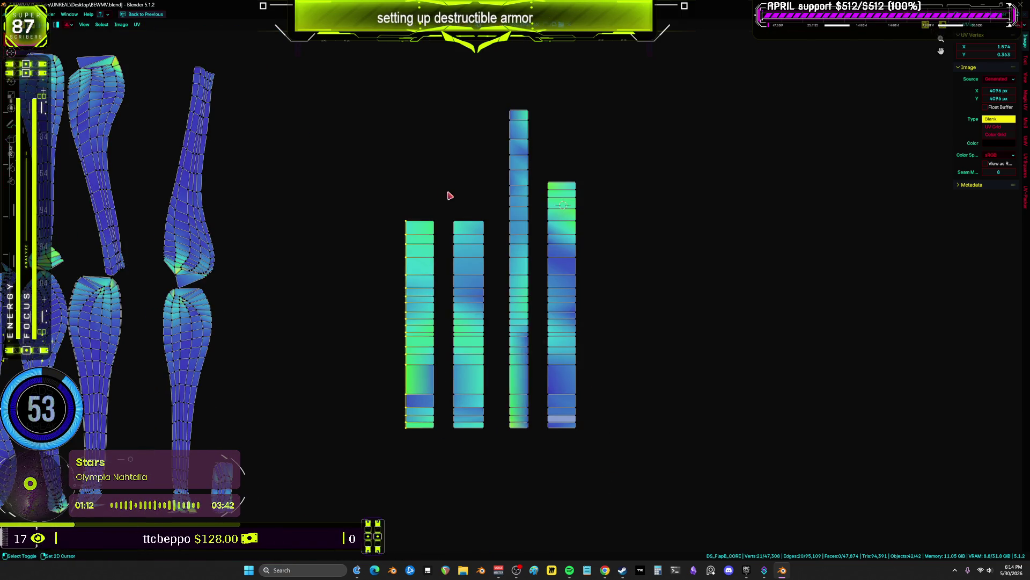
drag(461, 382, 447, 460)
drag(518, 102, 500, 472)
drag(542, 363, 539, 225)
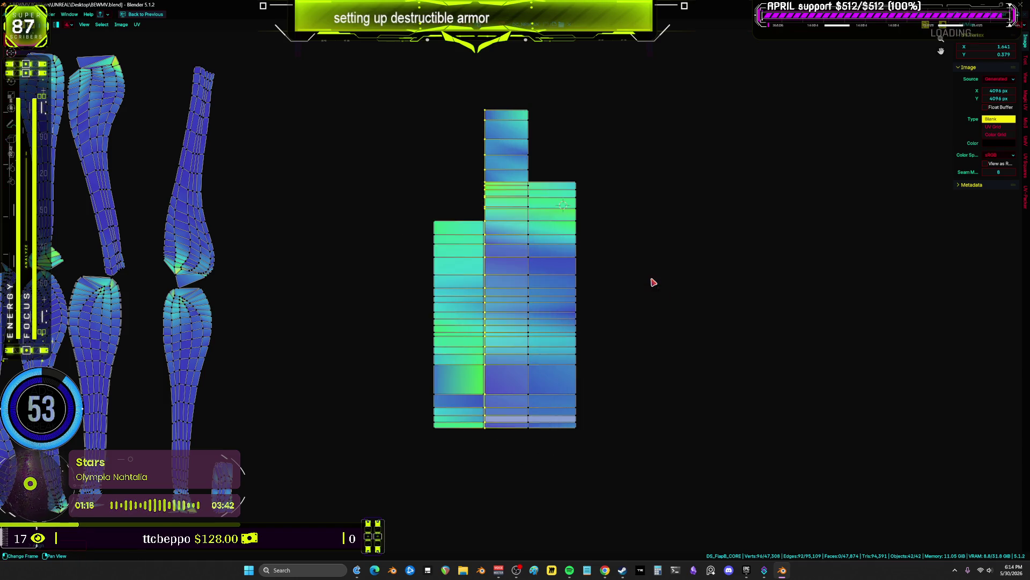
key(c)
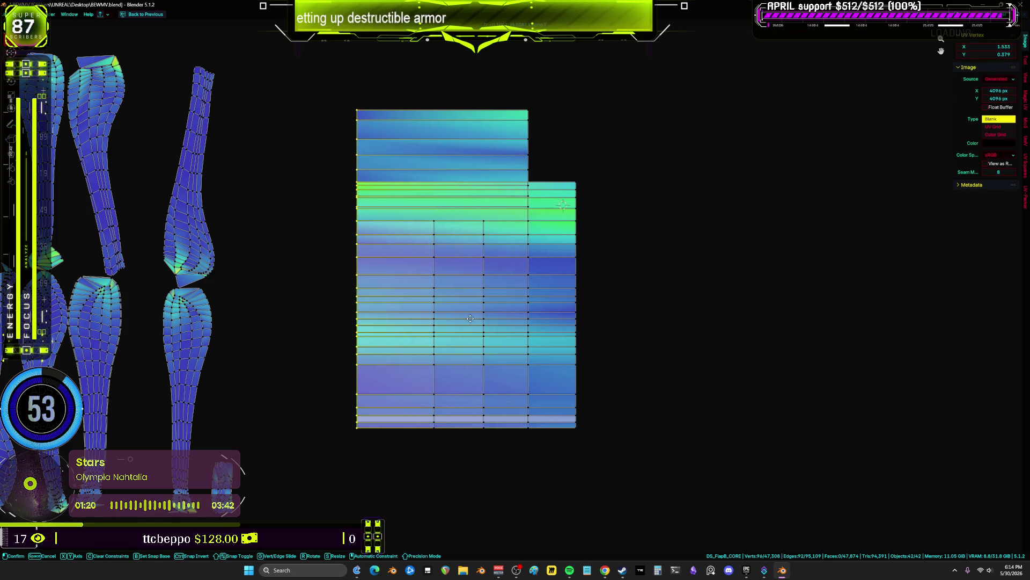
- Select the whole joined island and narrow it along X
key(ctrl+l)
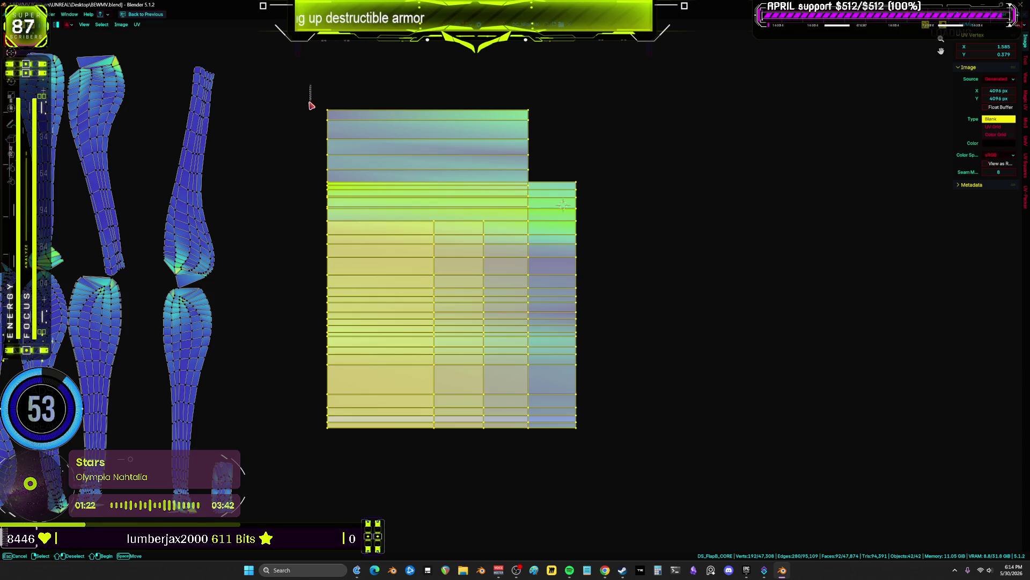
drag(311, 106, 372, 433)
key(ctrl+v)
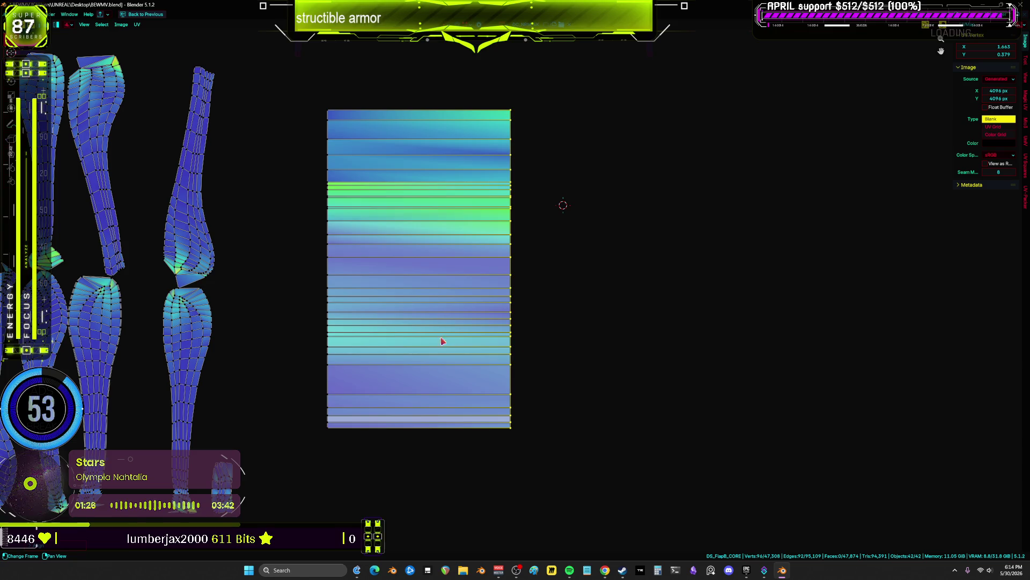
- Select the joined strip and switch UV stretch display from Angle to Area
middle_drag(403, 354, 557, 368)
click(558, 368)
drag(596, 473, 475, 212)
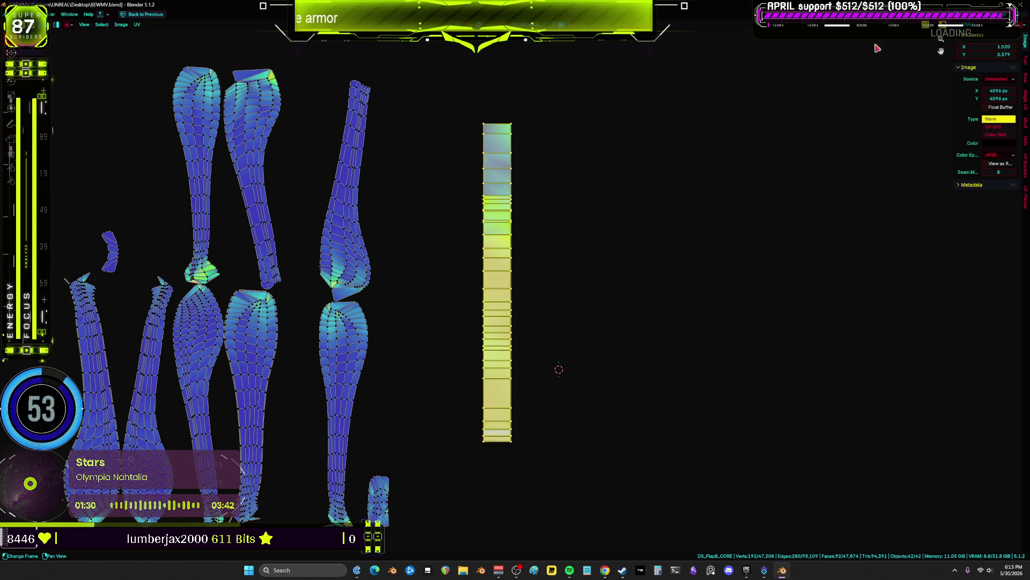
click(947, 25)
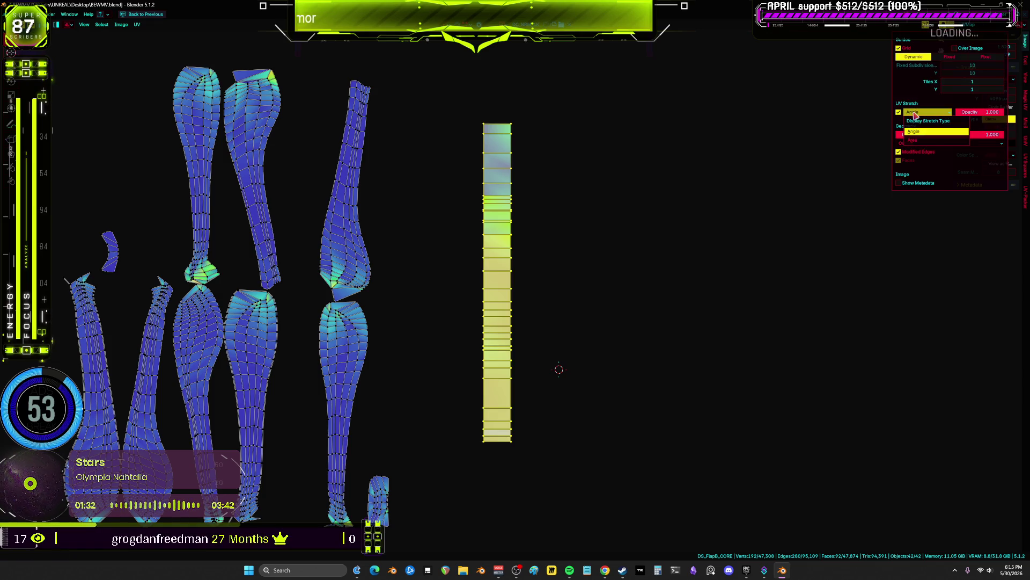
click(918, 141)
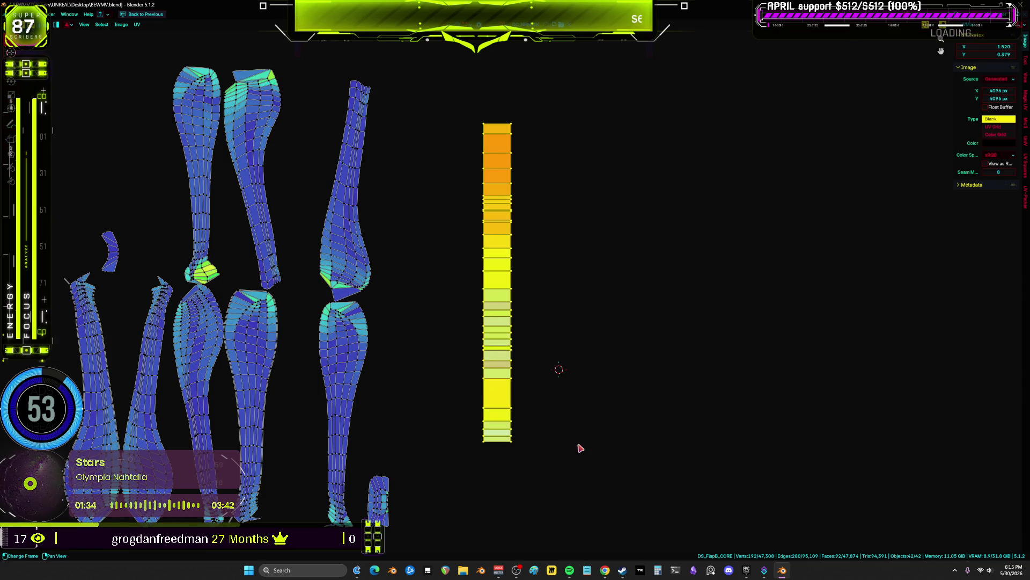
- Move the island's bottom edge to resize the bottom face and reduce stretching
click(510, 453)
scroll(485, 458, up, 4)
middle_drag(508, 379, 530, 267)
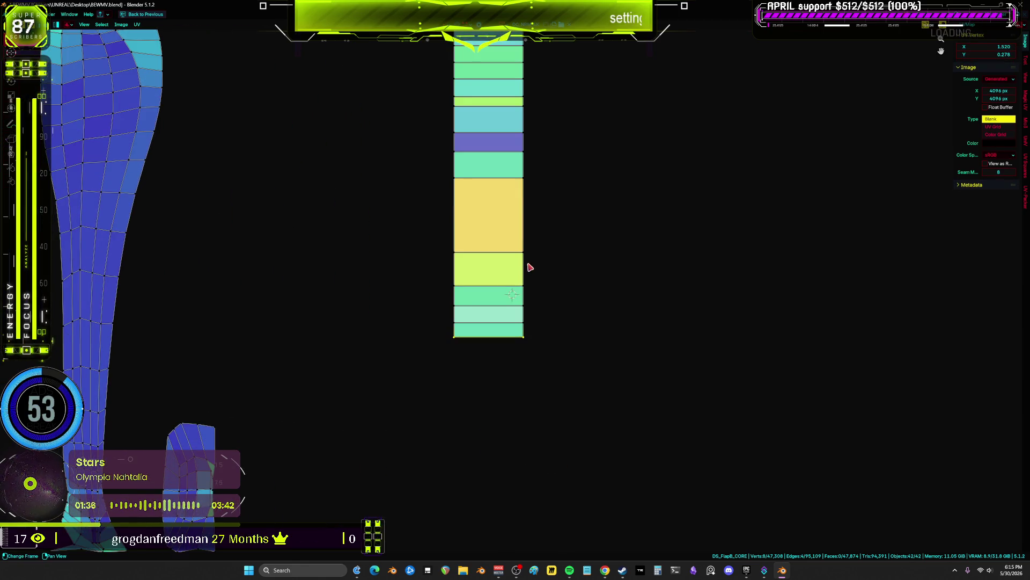
key(g)
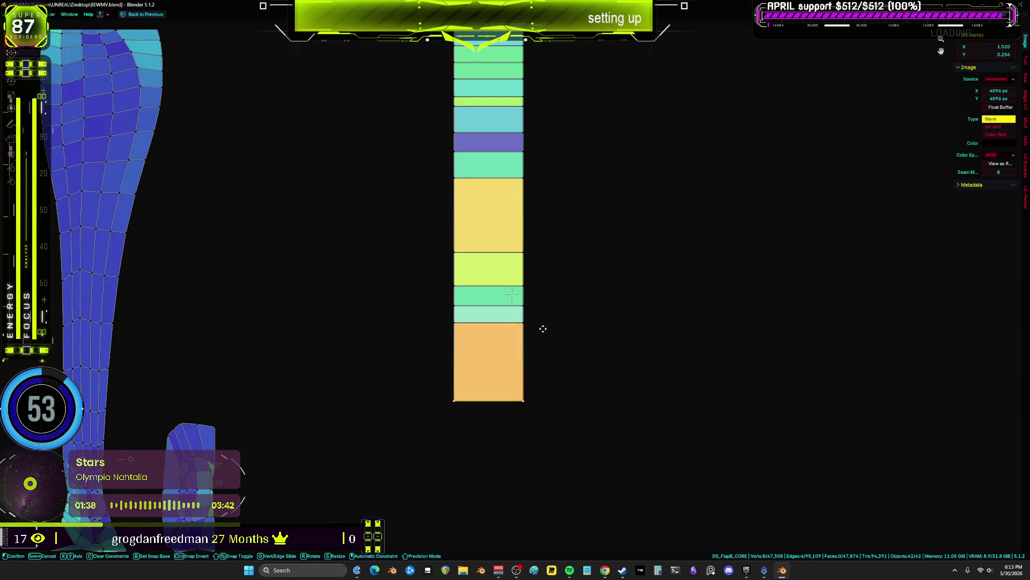
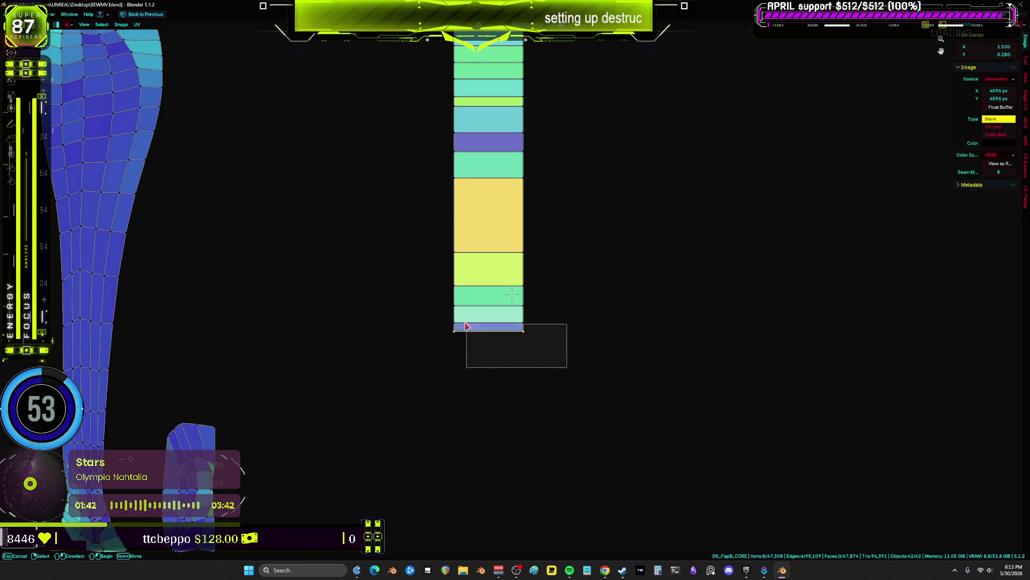
- Box-select the strip's lower UV edges and move them up to compress the bottom face
scroll(462, 341, up, 3)
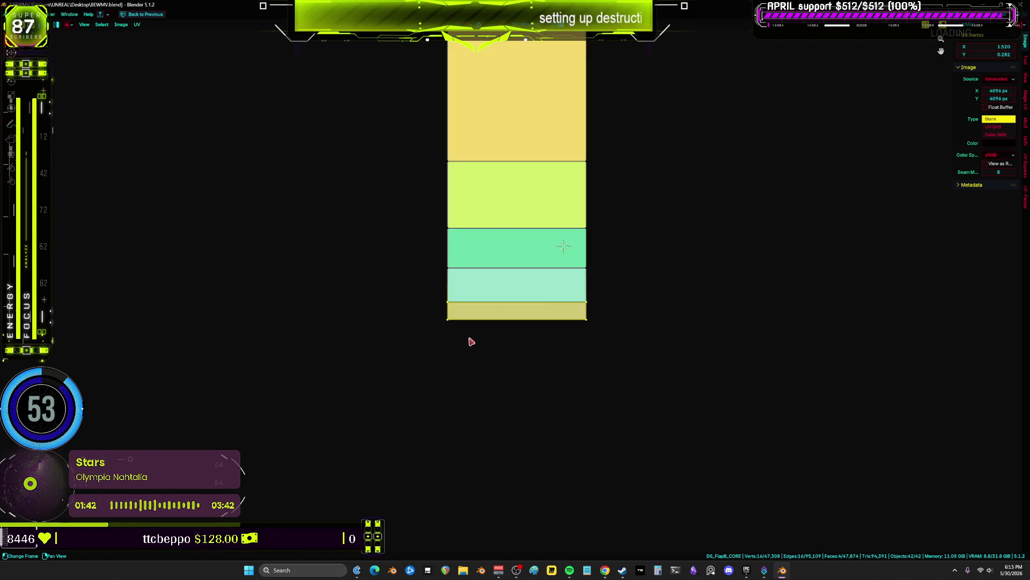
click(678, 353)
drag(683, 361, 407, 255)
key(g)
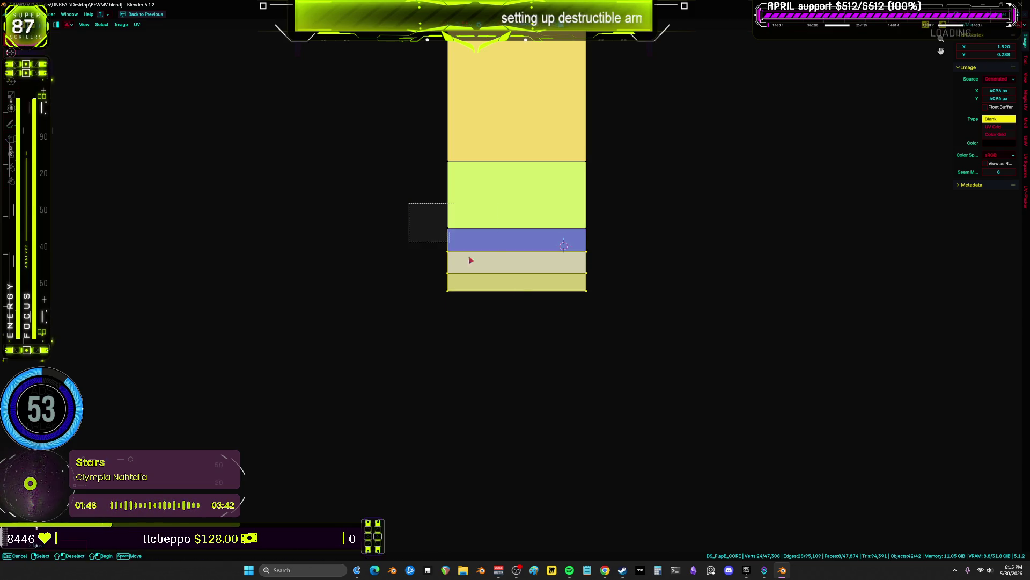
key(g)
click(630, 270)
scroll(549, 139, down, 2)
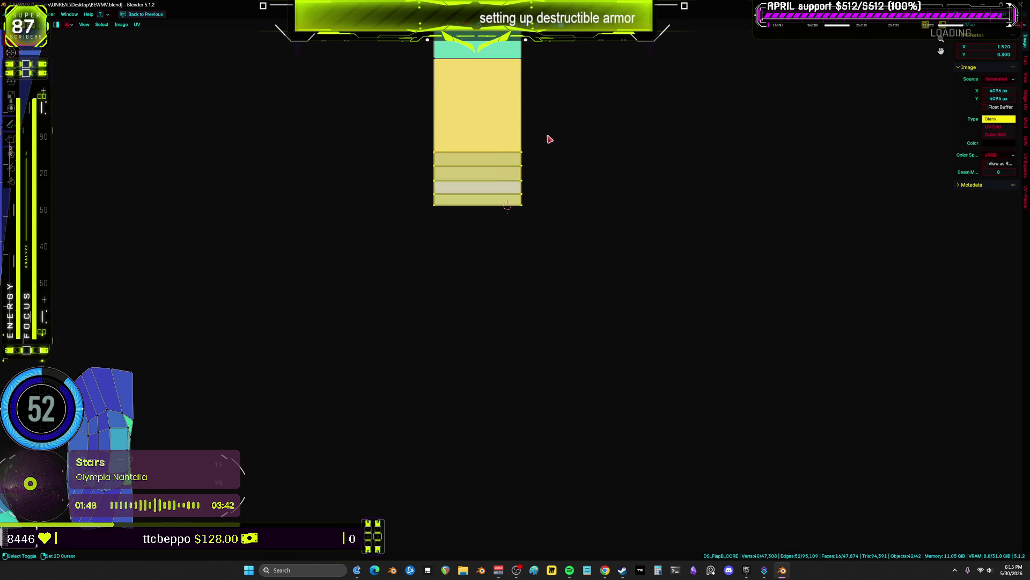
shift+middle_drag(550, 139, 576, 423)
- Raise and lower the strip's lower edges over the blue face until it is evened out
shift+right_click(576, 422)
key(g)
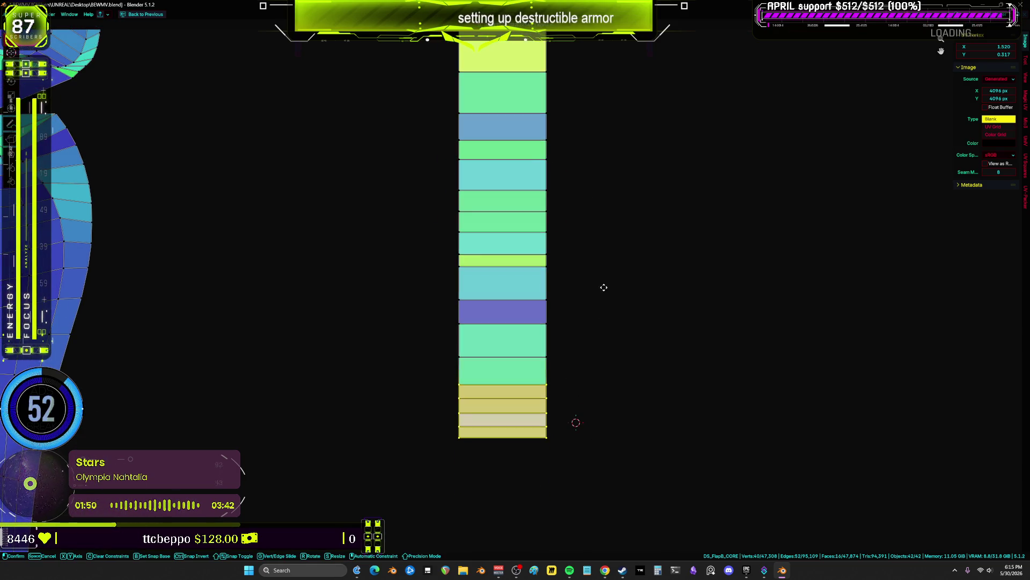
click(610, 179)
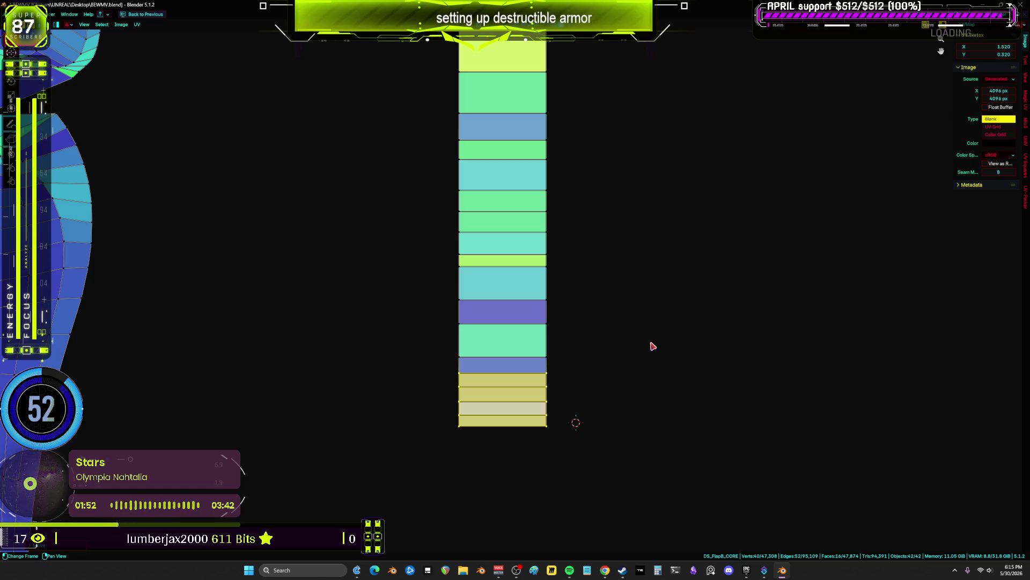
click(637, 220)
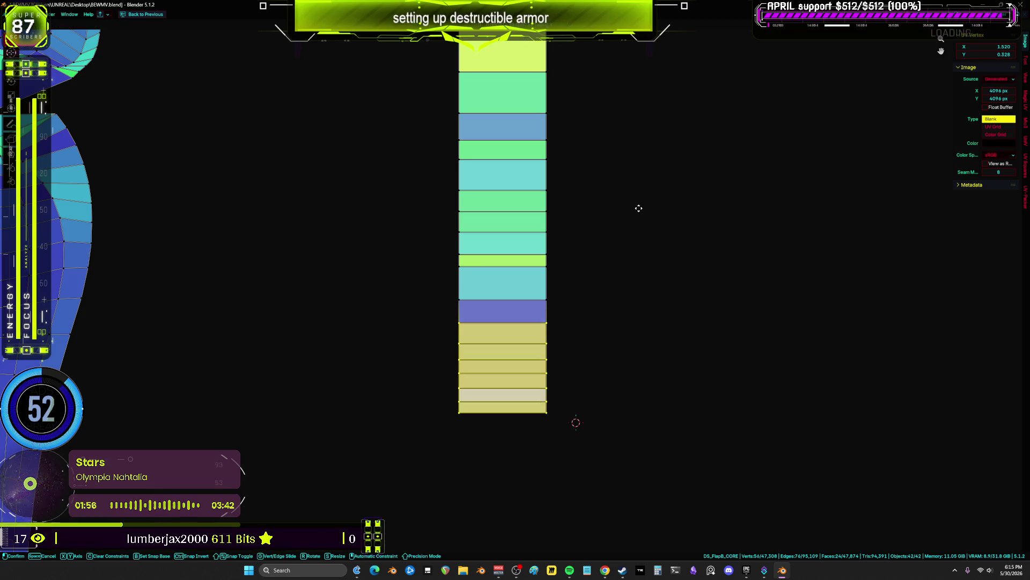
click(624, 149)
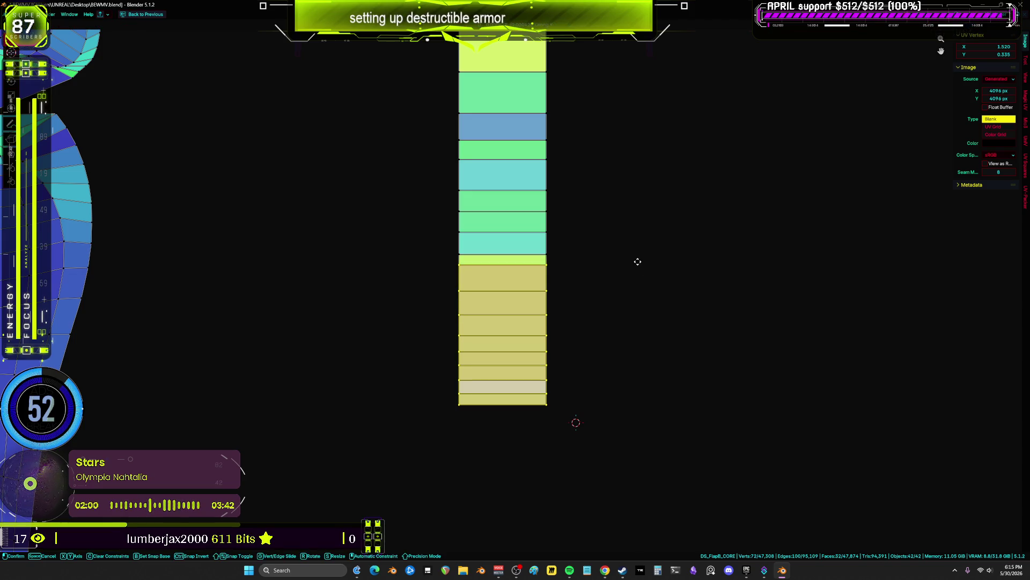
click(692, 459)
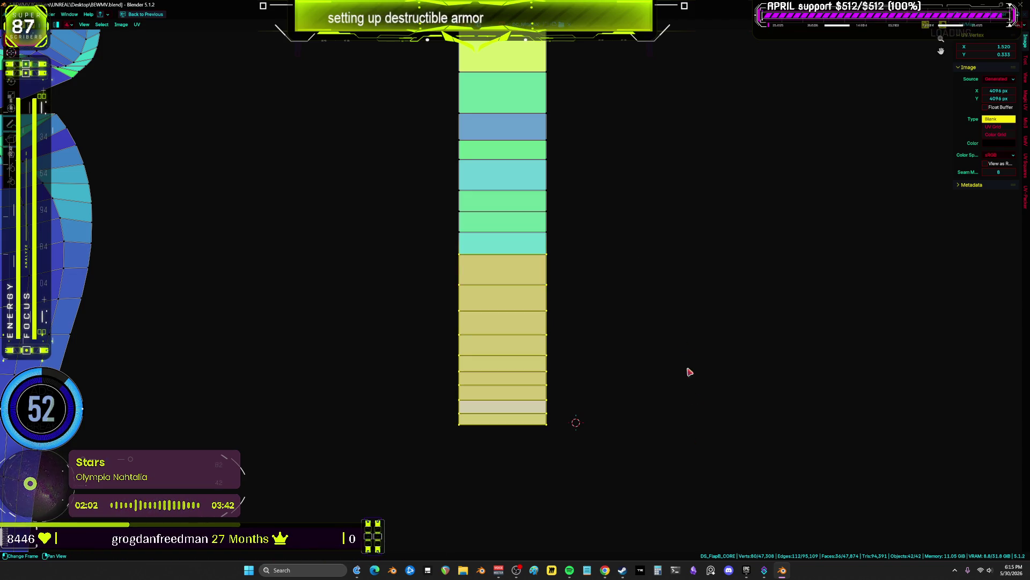
- Slide the yellow lower bands over the cyan and purple faces into an even stacked column
key(g)
click(684, 270)
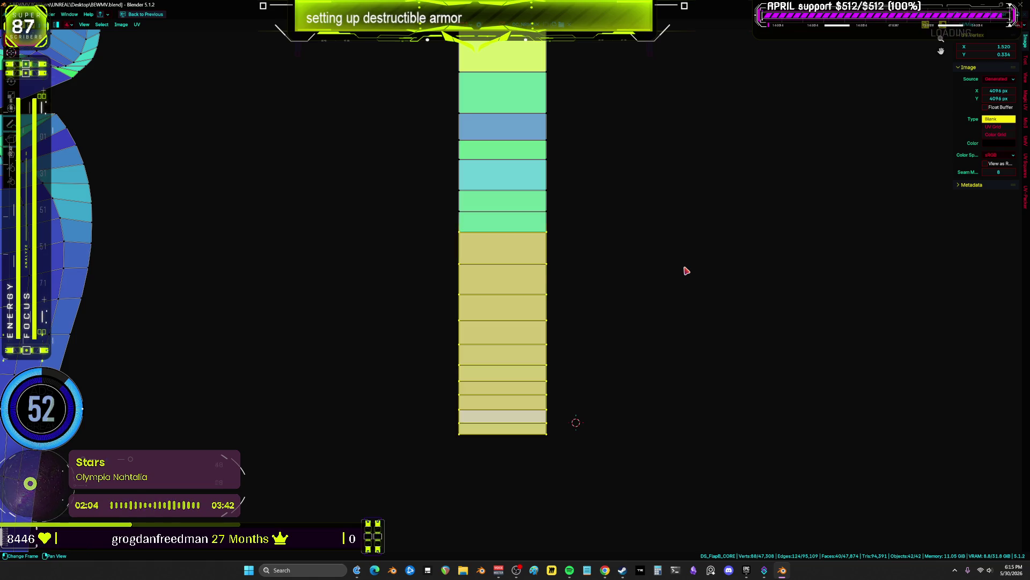
key(g)
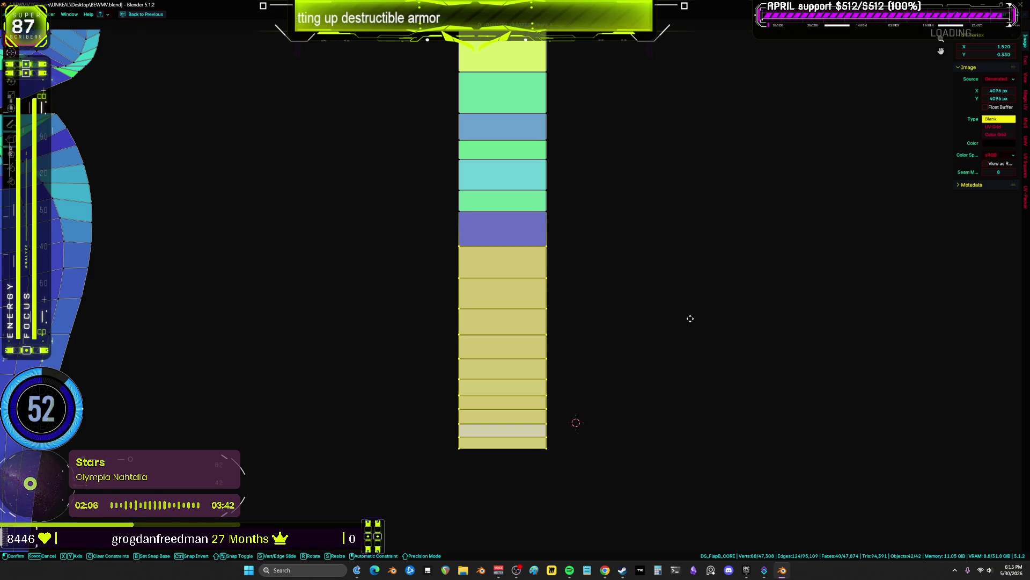
click(682, 332)
key(g)
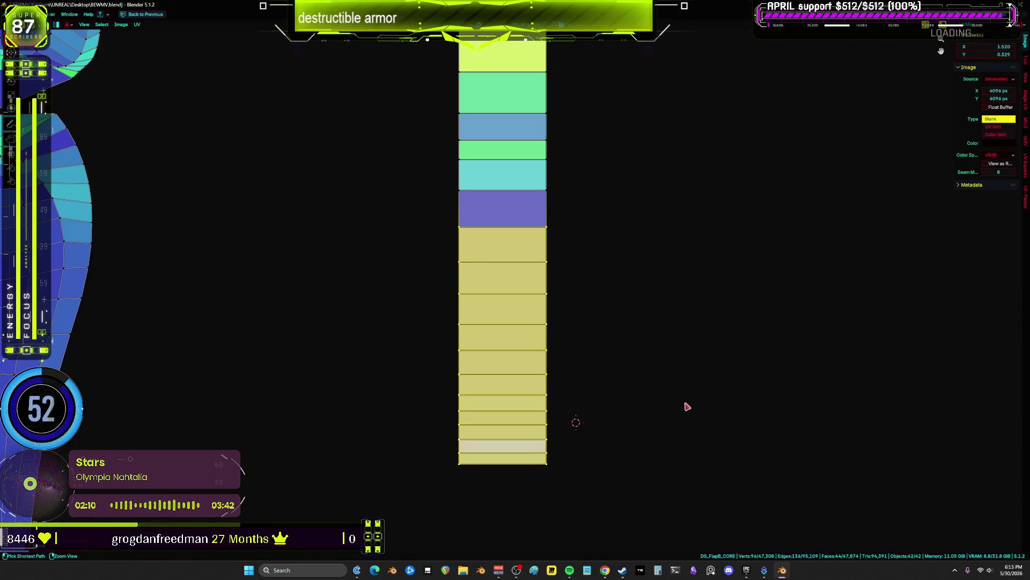
key(g)
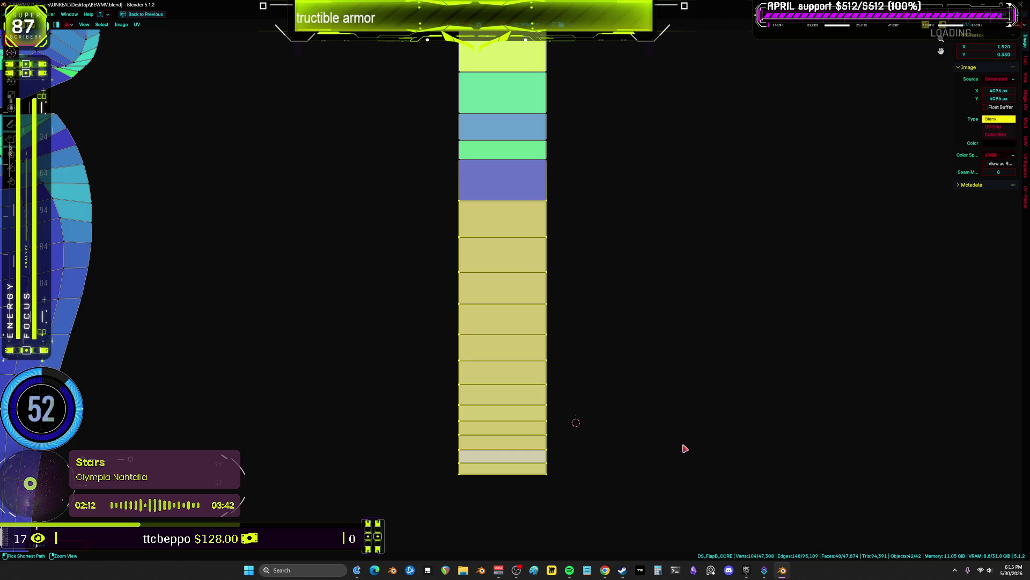
key(g)
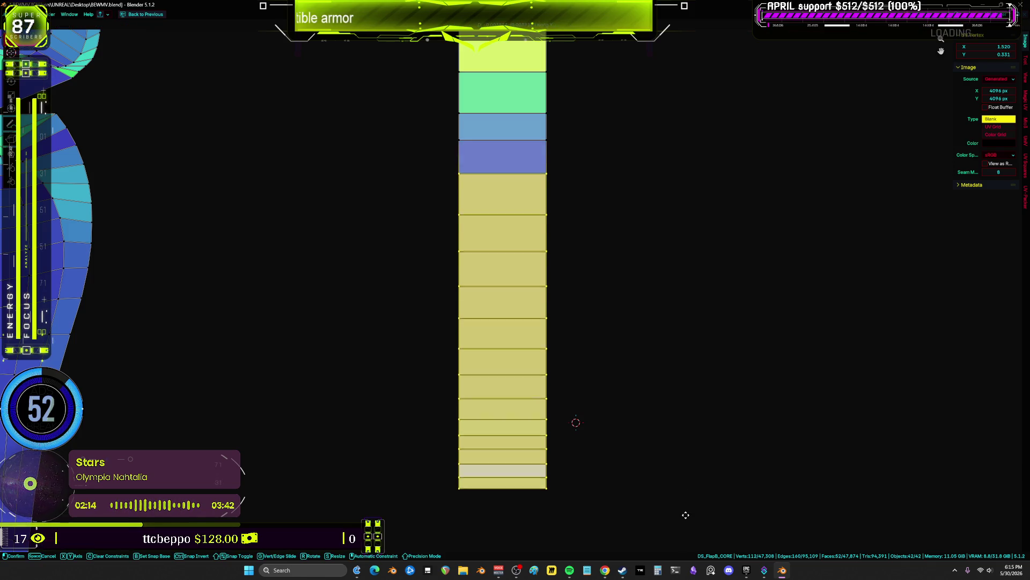
shift+scroll(736, 440, up, 5)
- Grow the UV selection row by row with Ctrl+Numpad Plus and shift the selected faces up
key(ctrl+KP_Add)
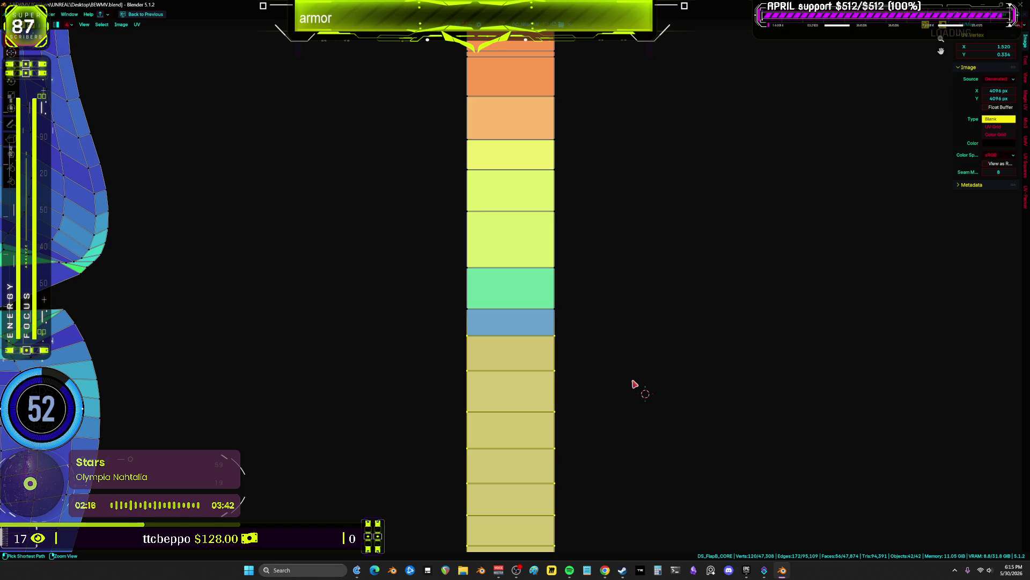
click(636, 425)
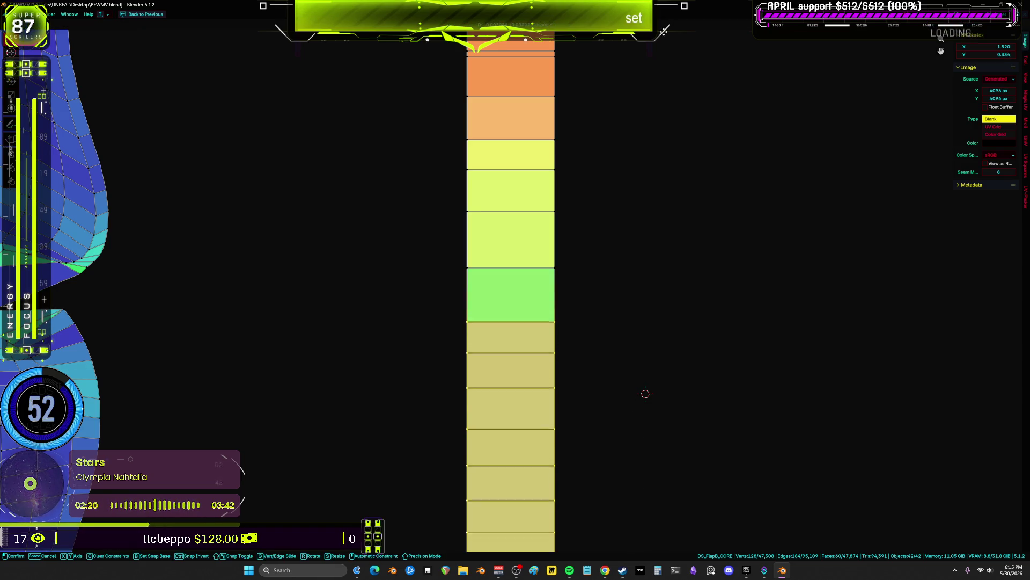
key(g)
click(646, 276)
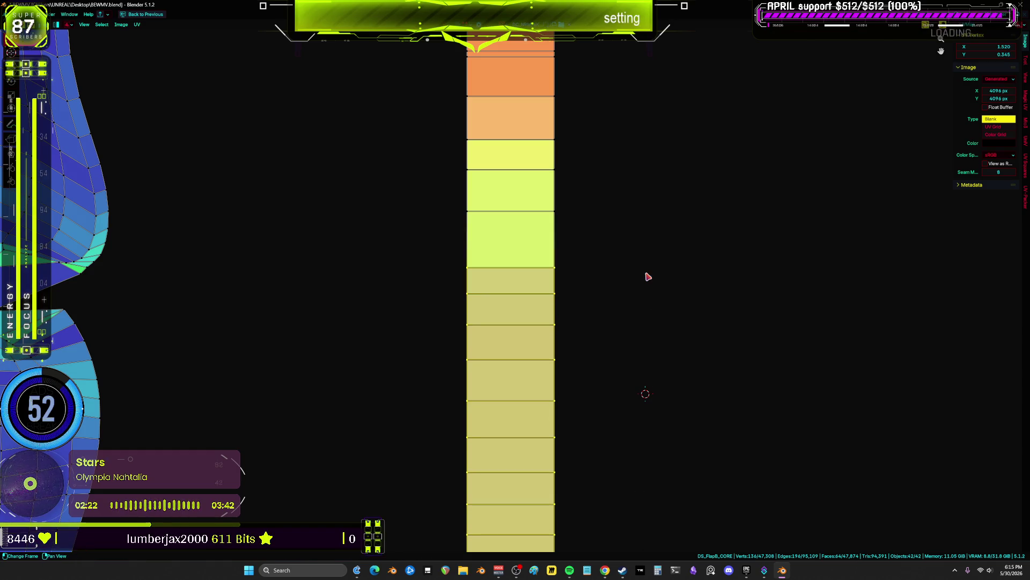
key(ctrl+KP_Add)
key(g)
click(649, 80)
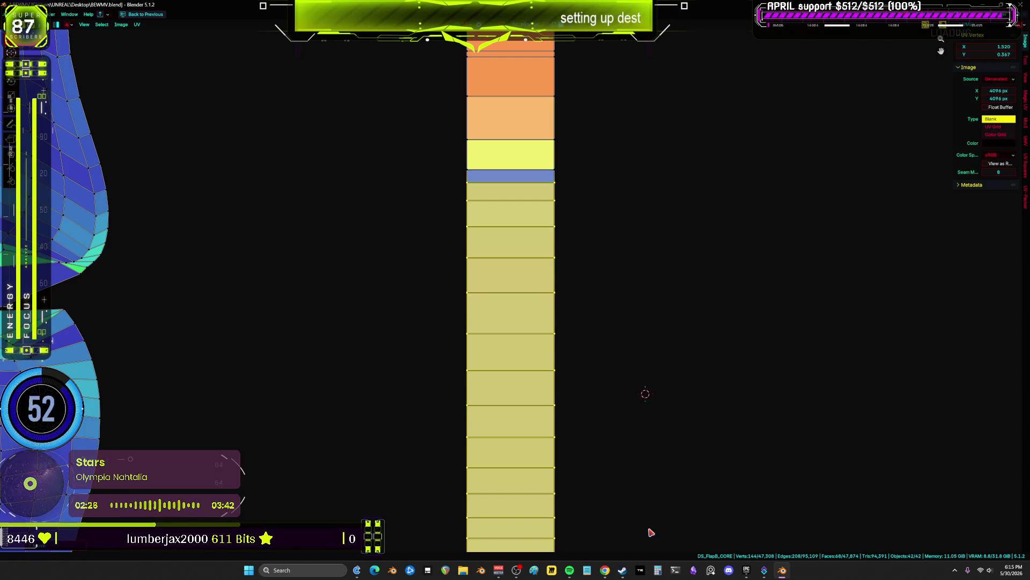
- Raise the lower strip's faces in several moves, then grow the selection into the adjoining strip
middle_drag(642, 423, 627, 553)
key(g)
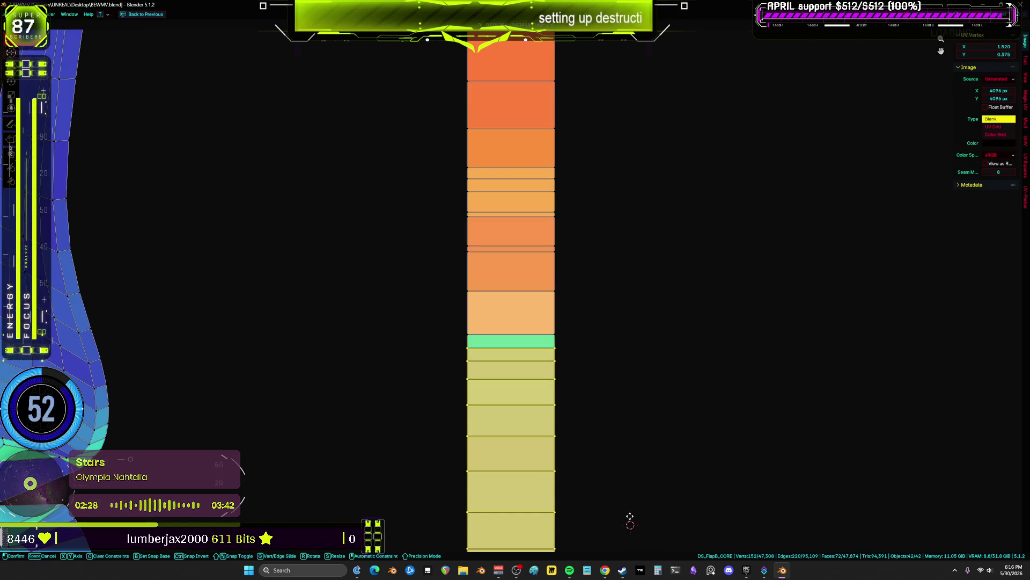
click(625, 485)
key(g)
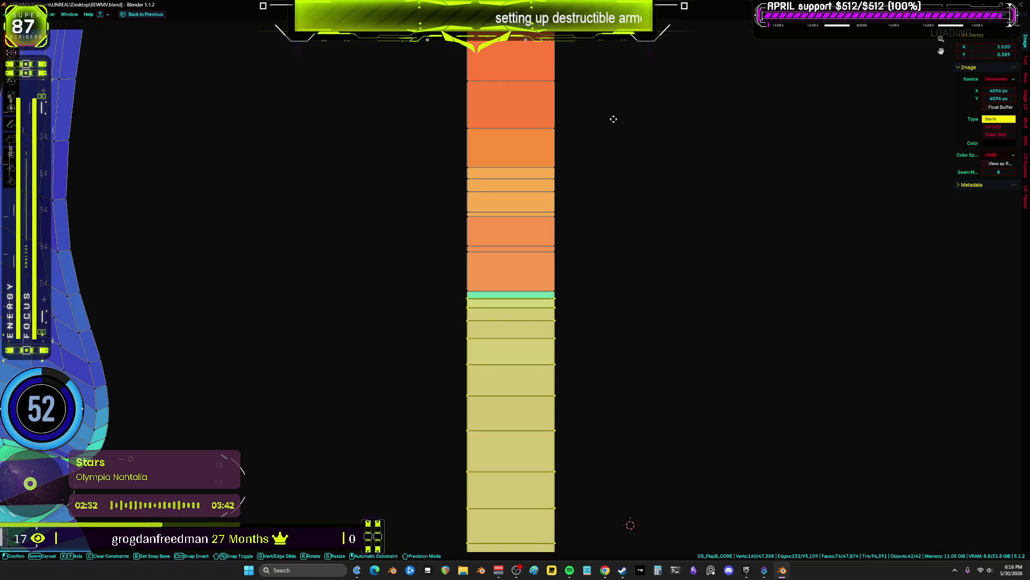
click(620, 102)
key(g)
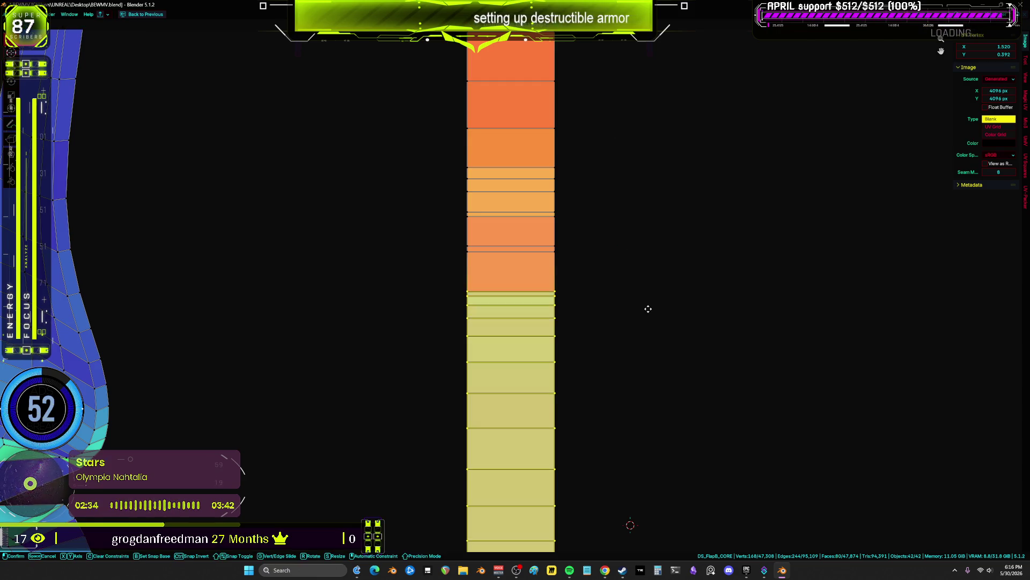
click(637, 256)
shift+right_click(637, 256)
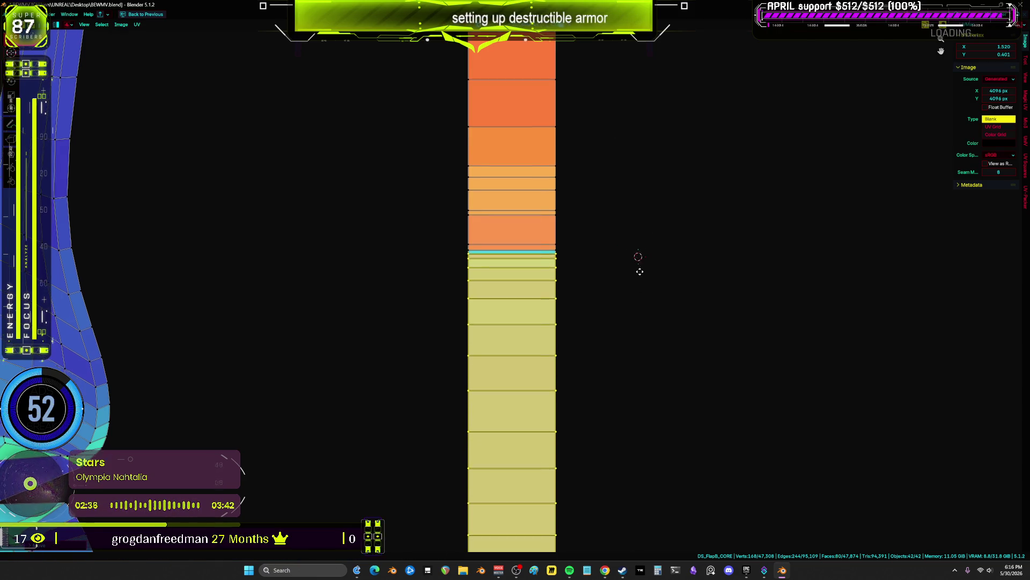
scroll(634, 268, up, 4)
key(ctrl+KP_Add)
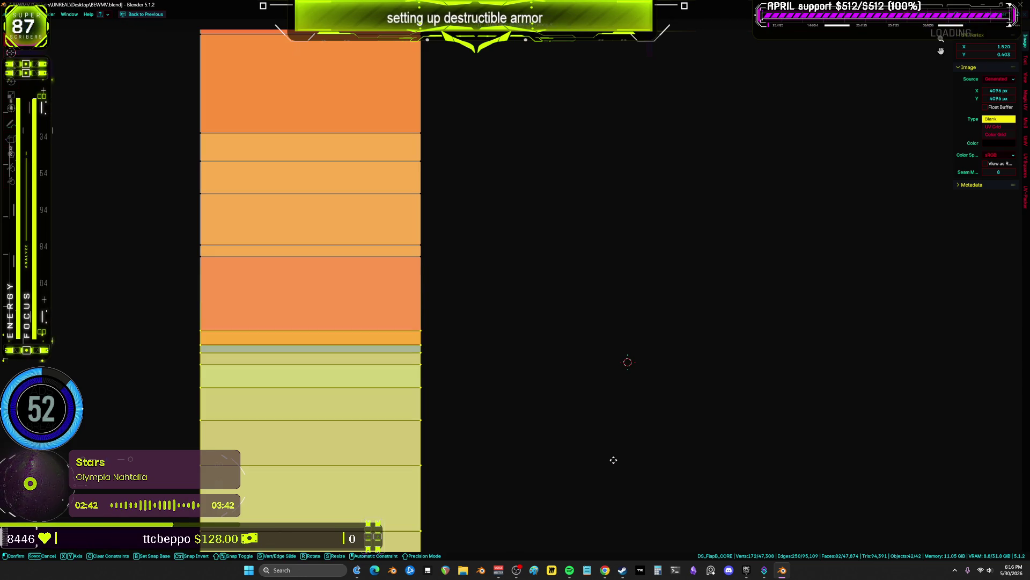
key(g)
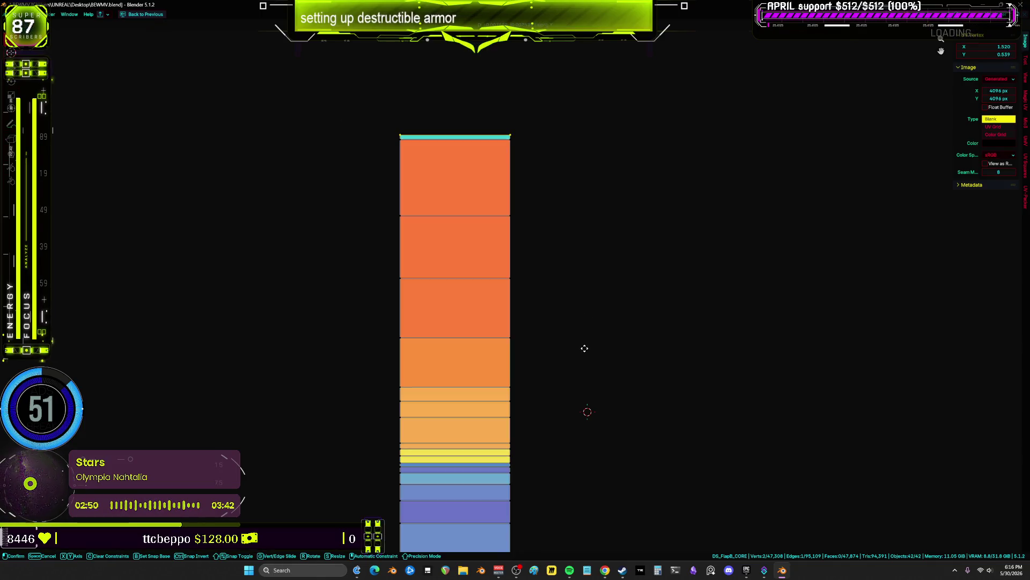
- Confirm the strips' position and lower the strip's top edge in a few moves
click(585, 362)
key(g)
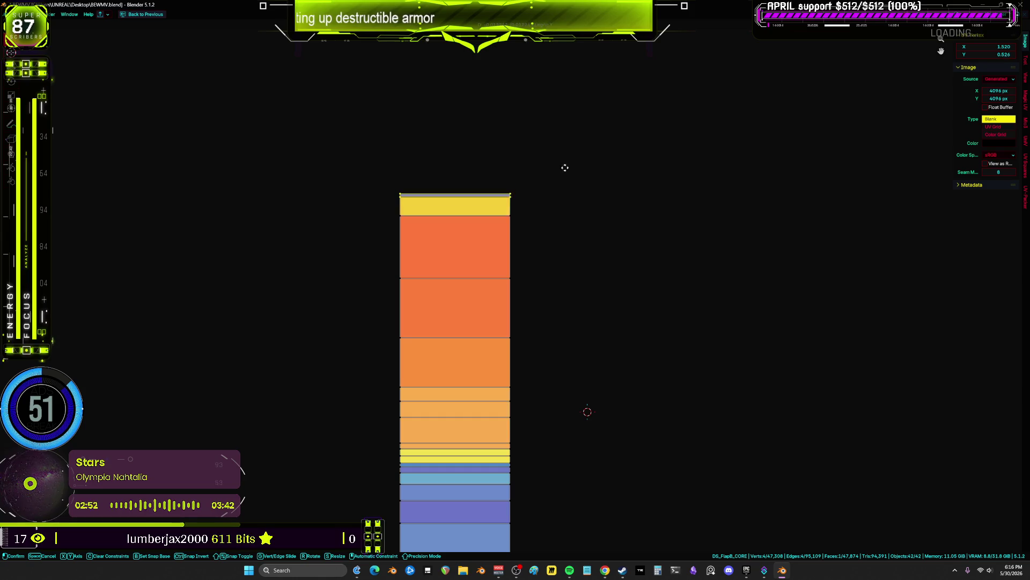
click(564, 322)
key(g)
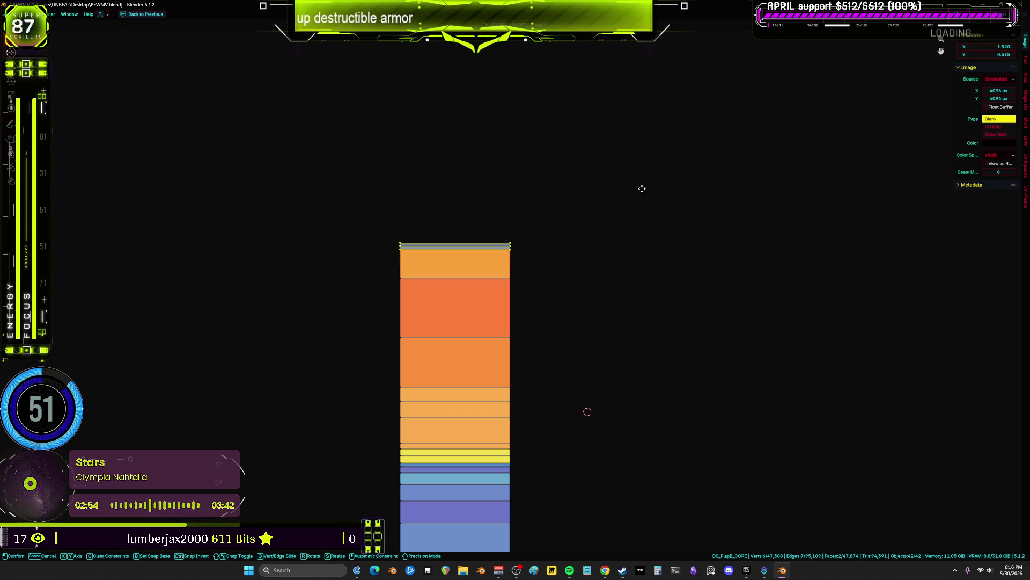
click(636, 407)
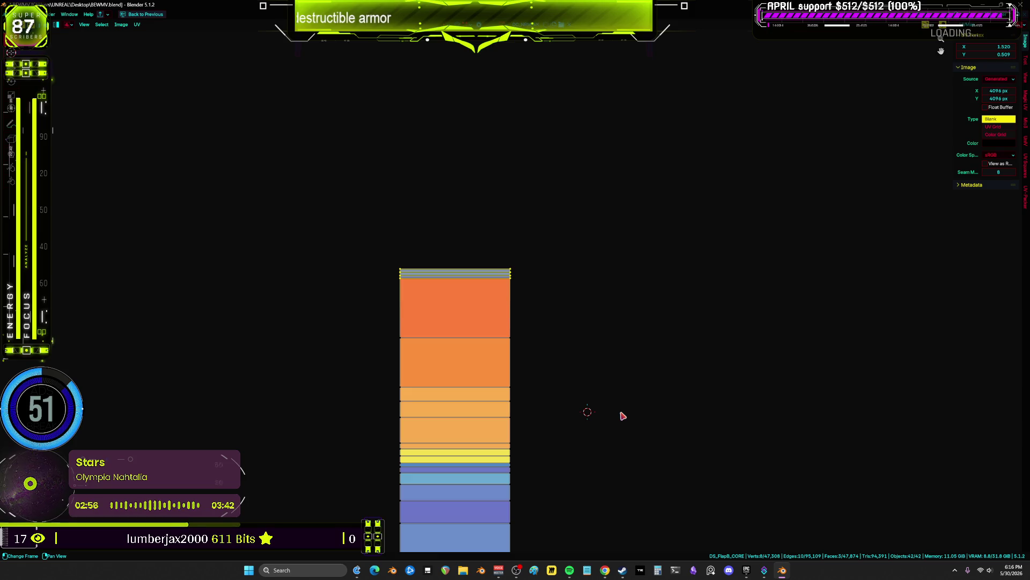
key(g)
- Zoom in on the top bands, box-select and shift them, then undo the change
middle_drag(579, 456, 612, 298)
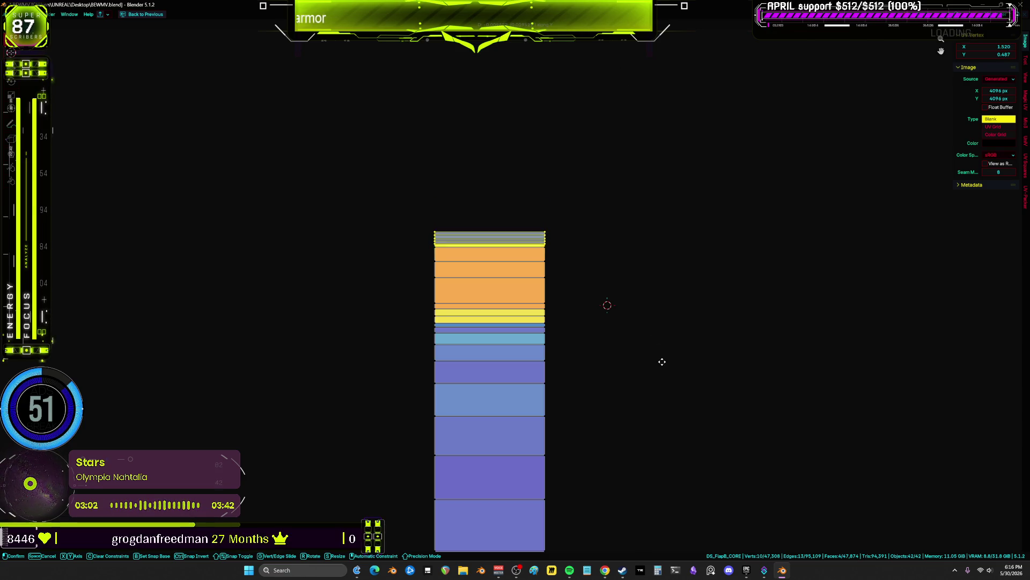
ctrl+middle_drag(662, 381, 633, 256)
key(g)
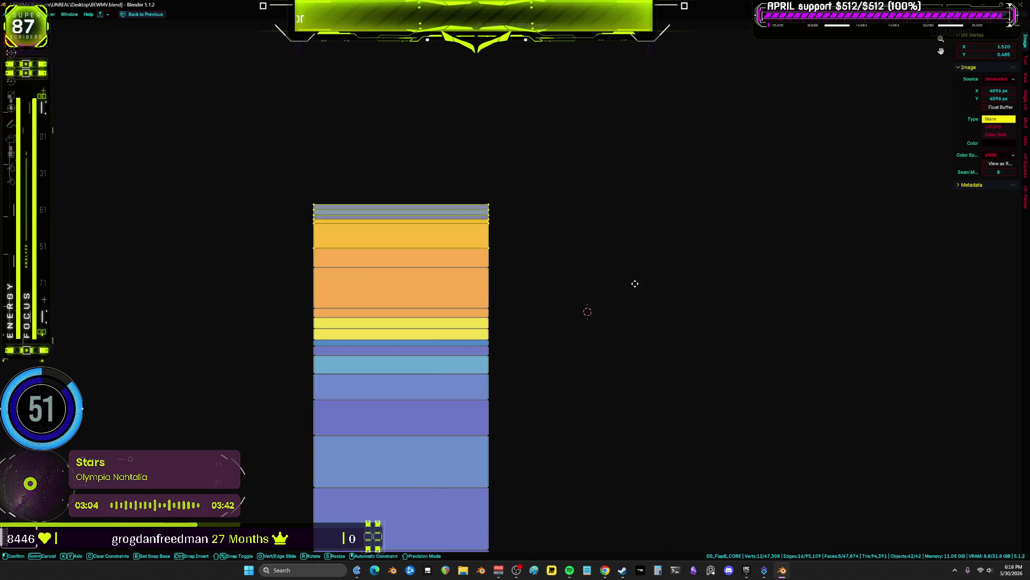
right_click(547, 117)
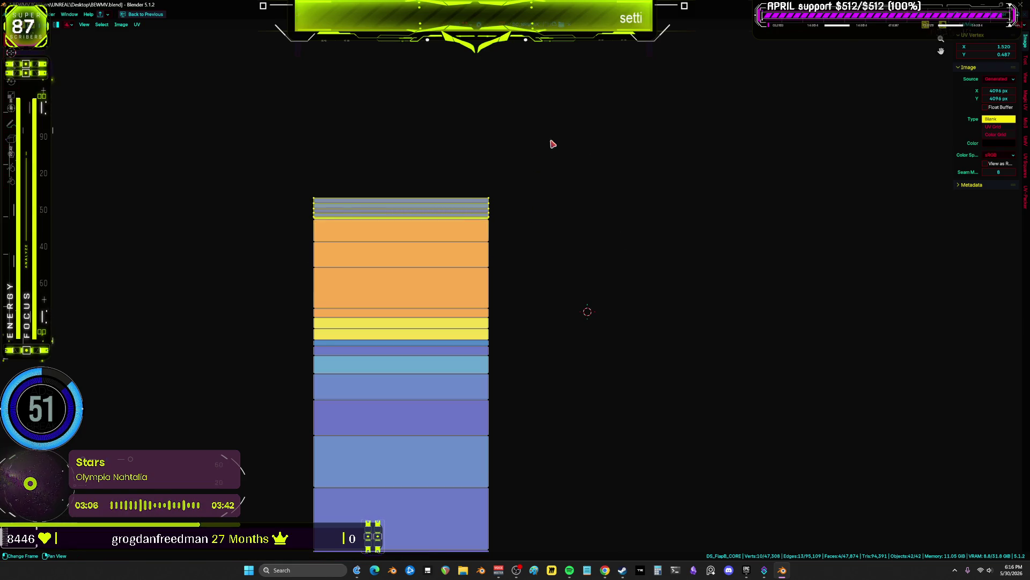
drag(552, 141, 276, 239)
key(g)
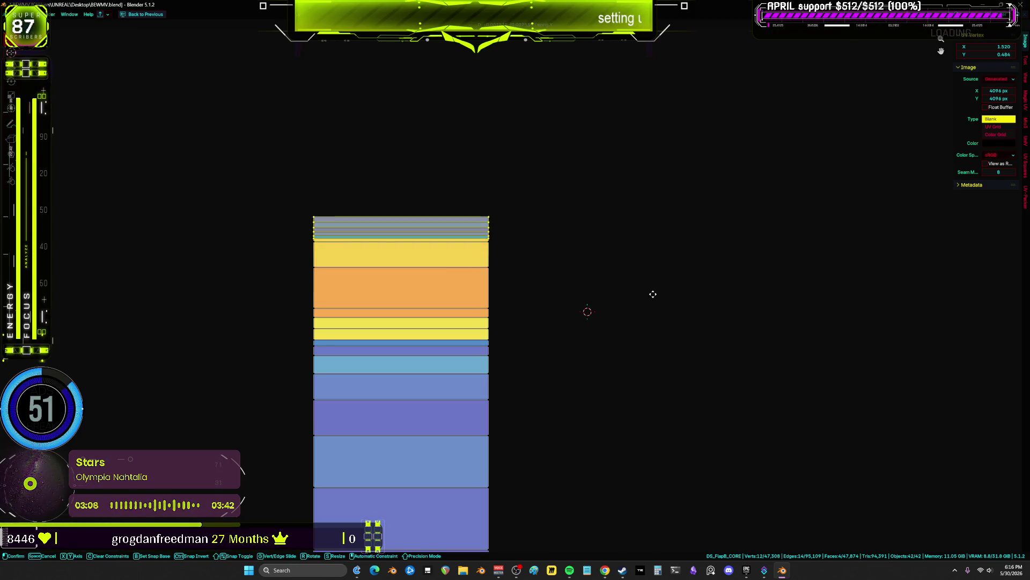
click(451, 262)
key(alt+a)
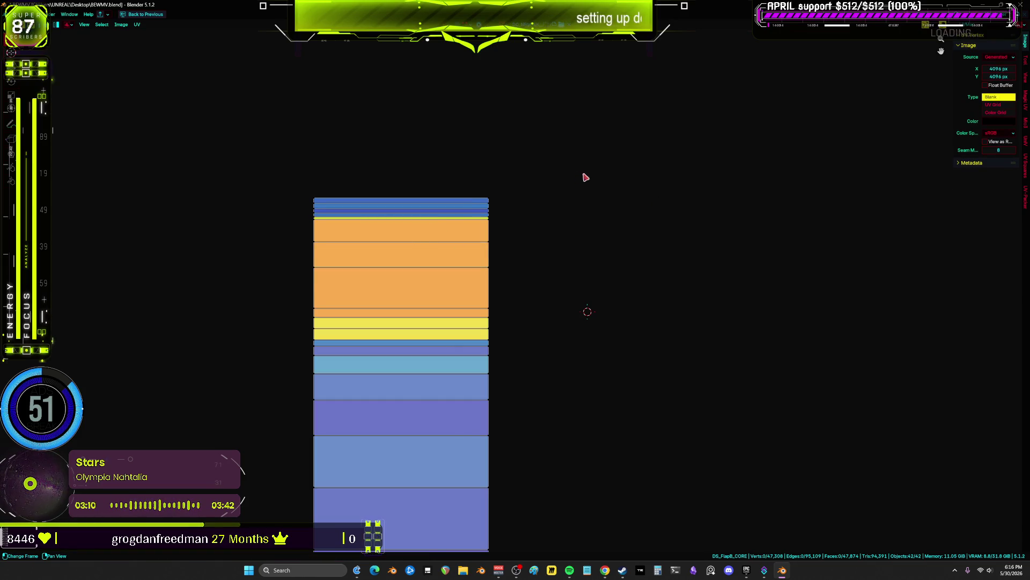
key(ctrl+z)
- Reselect smaller sets of top bands and try moving them, cancelling the last attempt
drag(572, 131, 277, 268)
key(g)
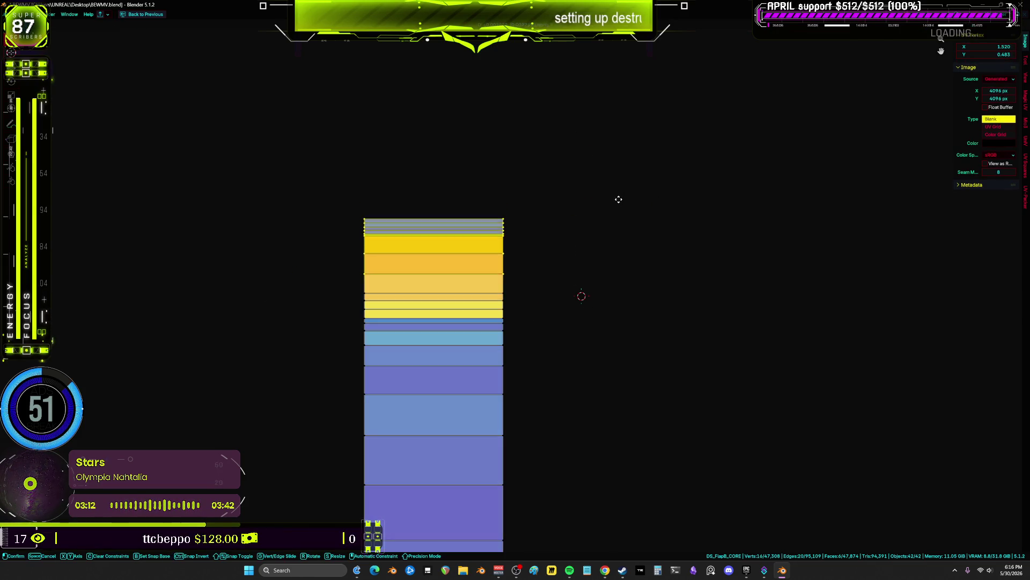
drag(579, 168, 299, 274)
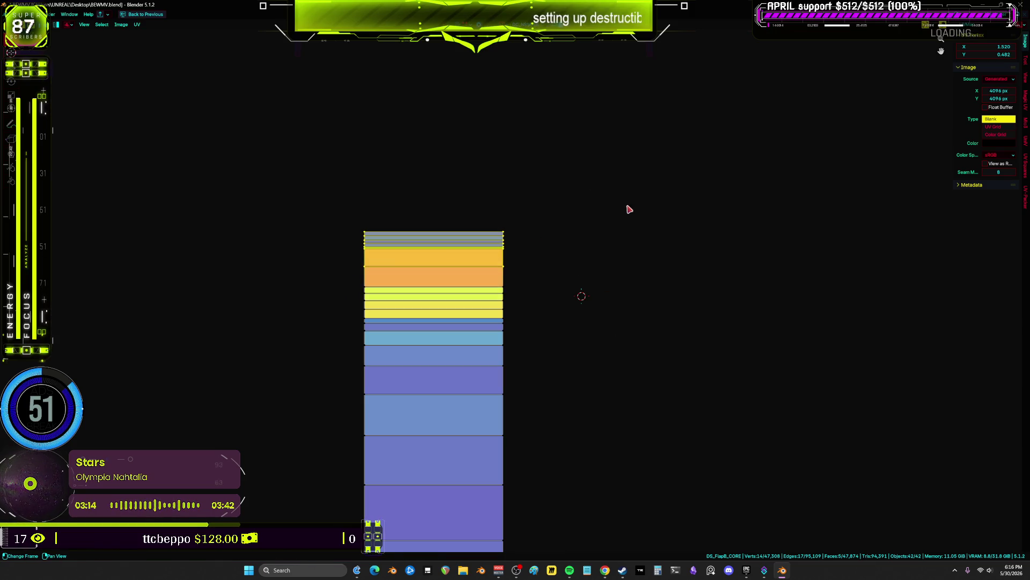
key(g)
drag(595, 195, 299, 265)
key(g)
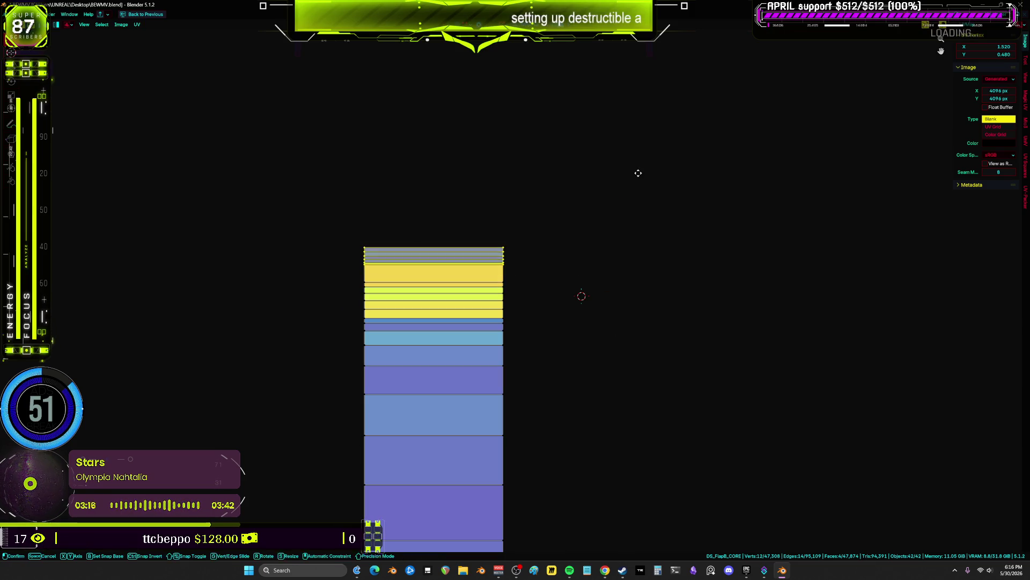
right_click(640, 254)
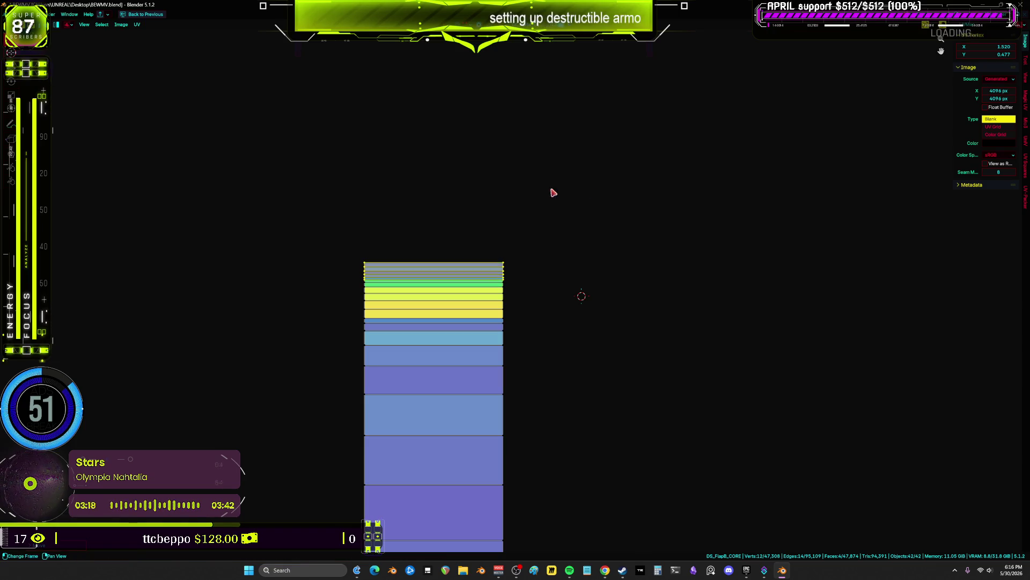
- Box-select the upper bands and move them down into evenly spaced rows
drag(541, 193, 319, 300)
scroll(322, 298, up, 4)
key(g)
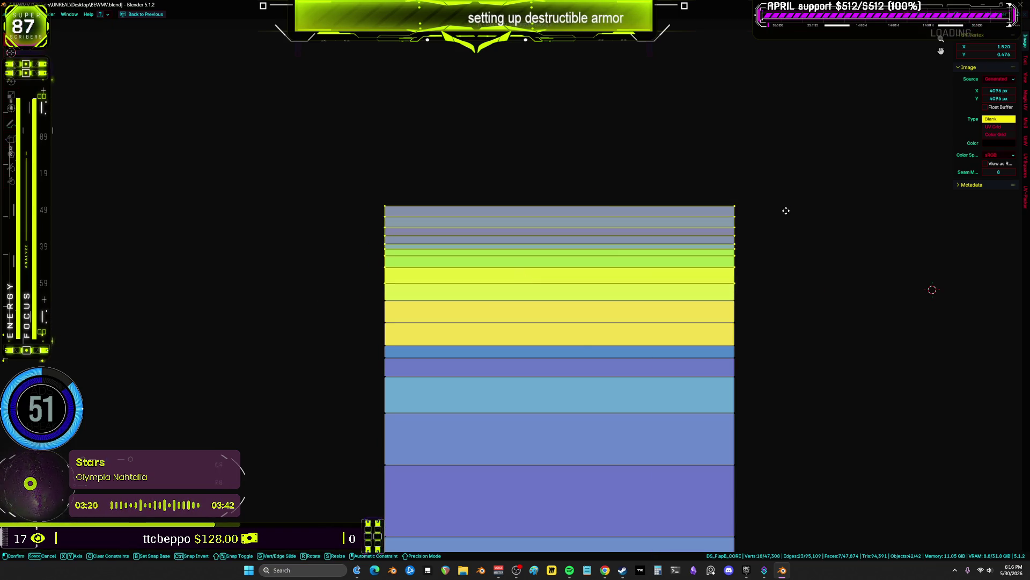
click(790, 334)
drag(797, 165, 340, 314)
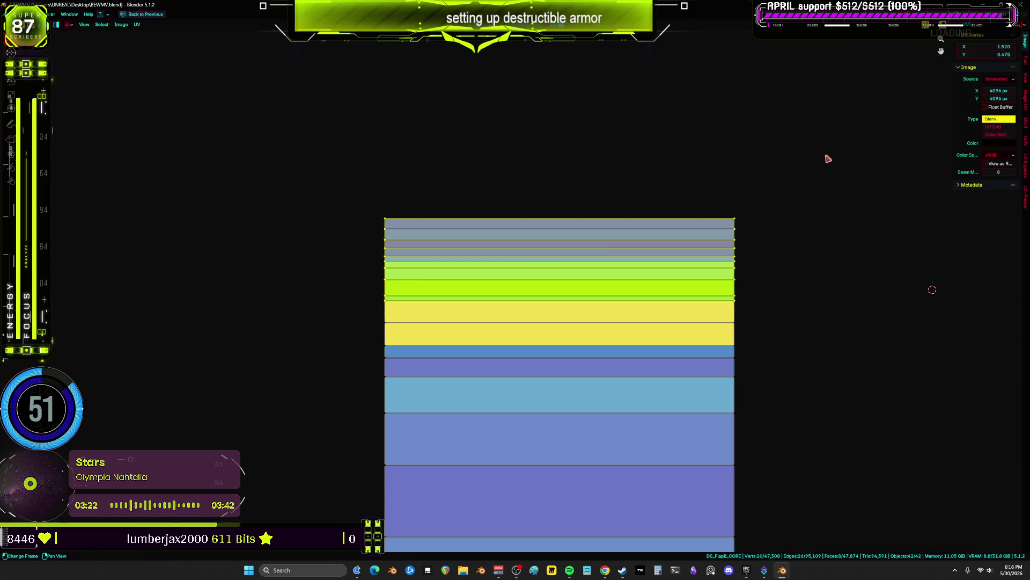
key(g)
click(799, 129)
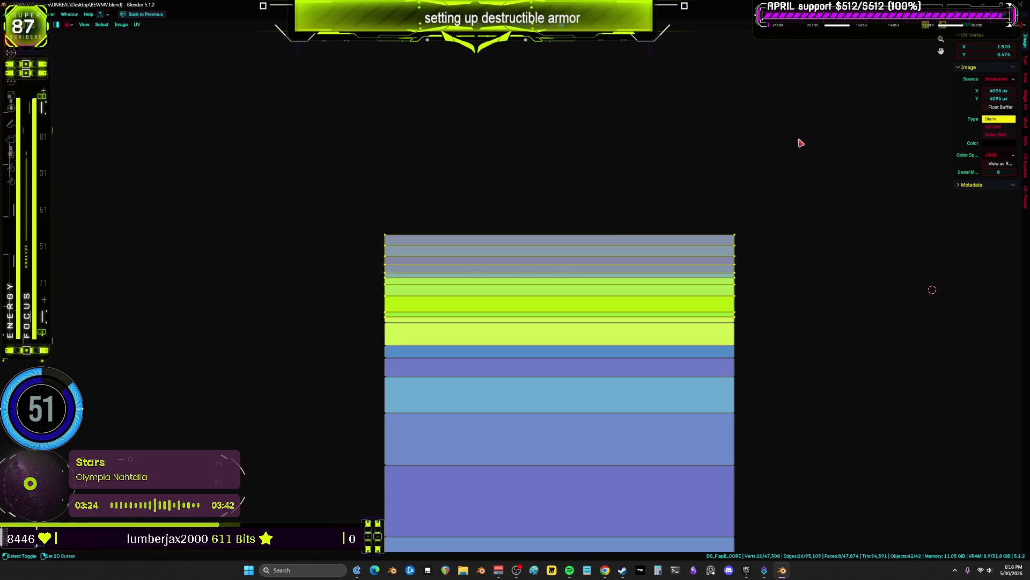
drag(821, 140, 443, 326)
- Fix the top edges' final position, then box-select the whole strip and widen it slightly
key(g)
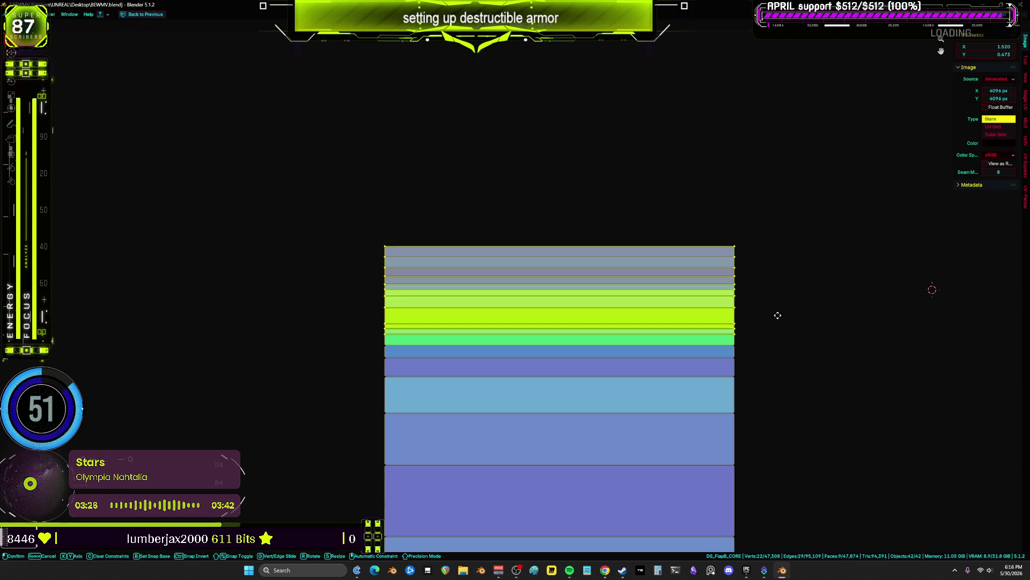
click(779, 370)
click(782, 378)
scroll(791, 367, down, 7)
scroll(791, 366, down, 4)
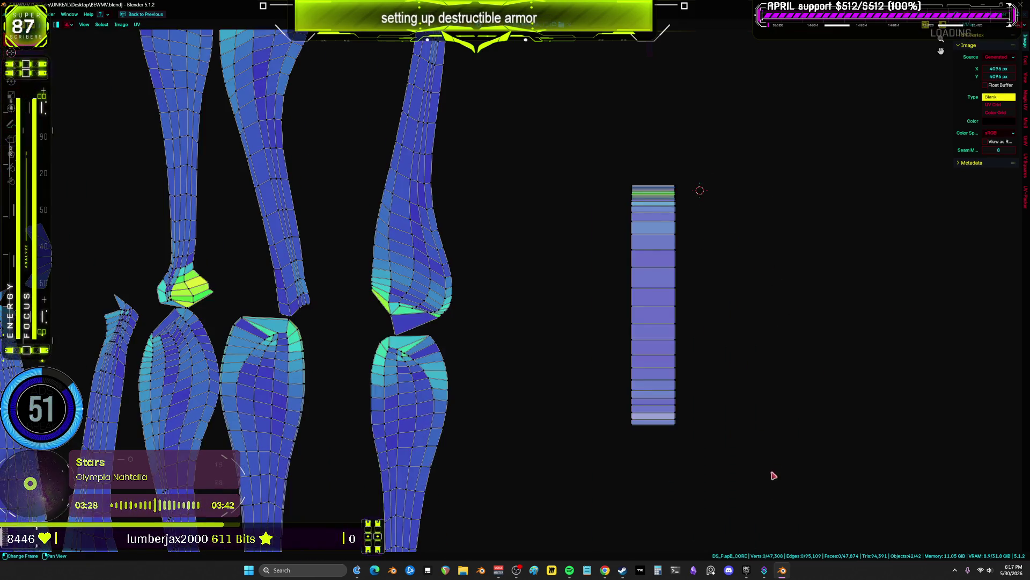
drag(770, 494, 657, 115)
key(g)
click(734, 232)
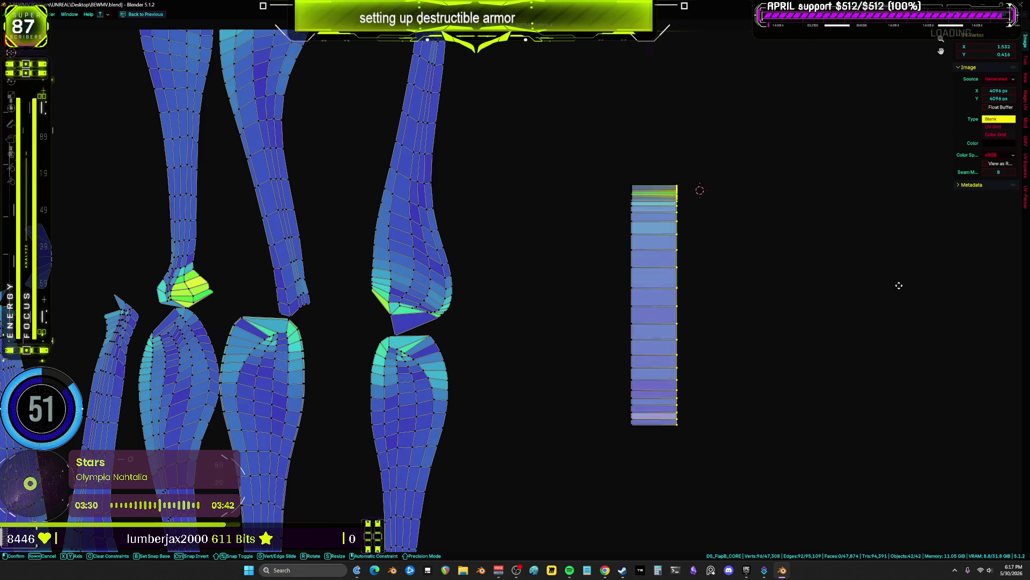
- Select the entire strip and zoom out, panning over to the leg UV islands
drag(759, 520, 629, 195)
scroll(733, 369, down, 5)
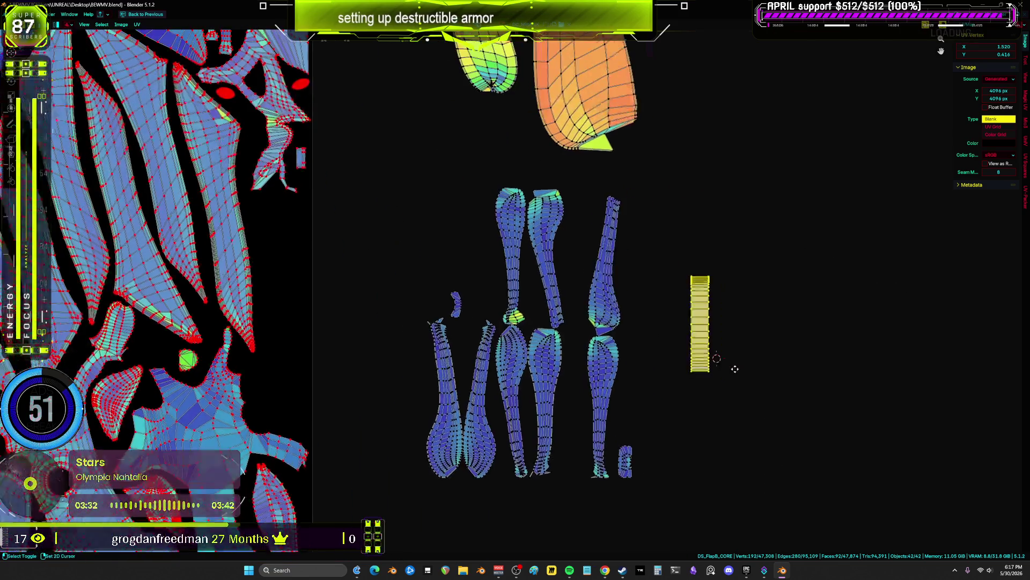
scroll(731, 368, down, 2)
middle_drag(728, 292, 719, 143)
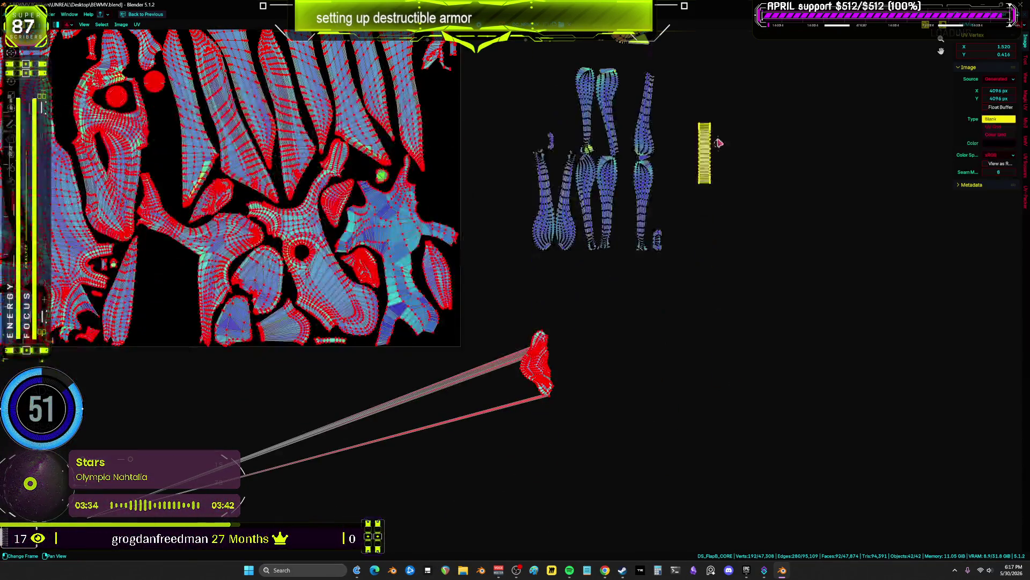
scroll(648, 288, up, 4)
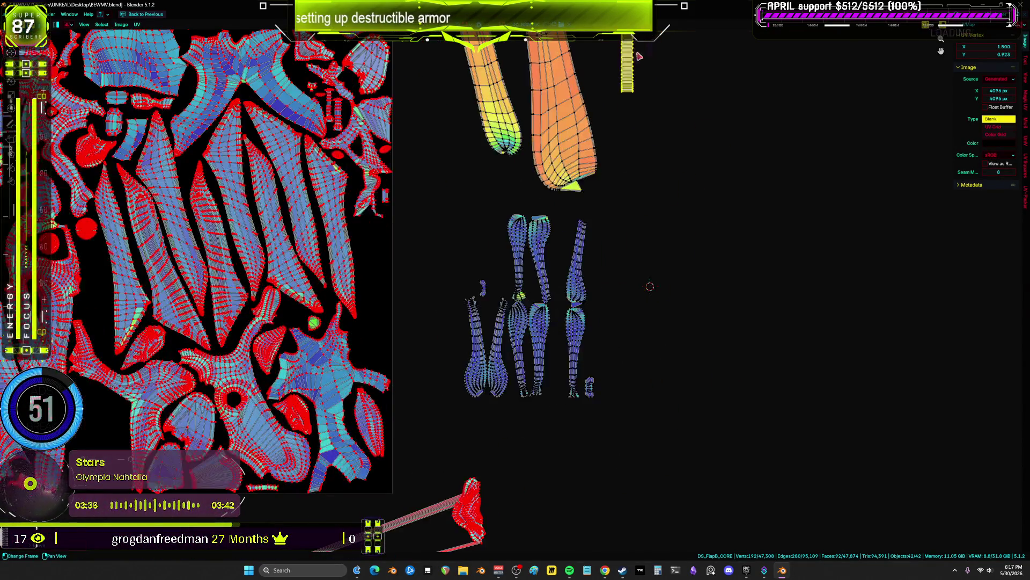
scroll(591, 332, up, 5)
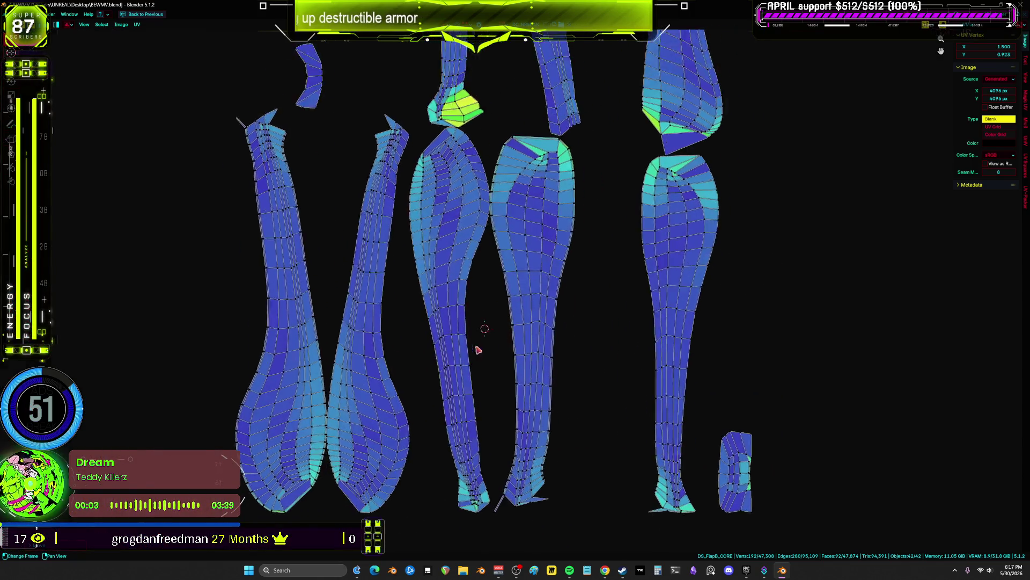
- Select two leg islands and move them to the right of the other leg pieces
scroll(479, 350, down, 4)
click(397, 322)
shift+click(338, 322)
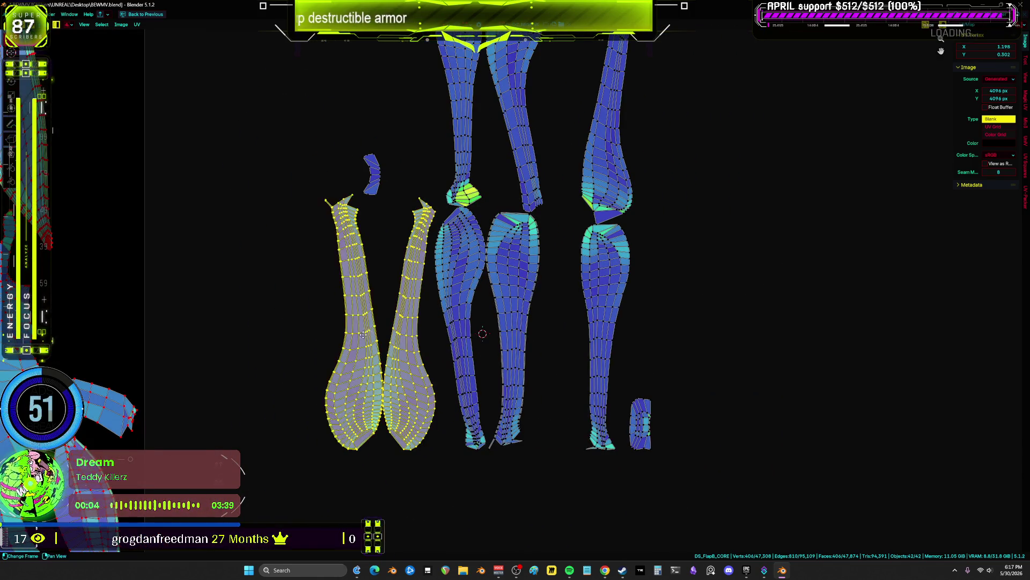
drag(376, 322, 847, 300)
middle_drag(504, 144, 548, 278)
- Select the right-hand leg island, try flattening it with S X 0, then undo
click(542, 276)
middle_drag(531, 418, 506, 327)
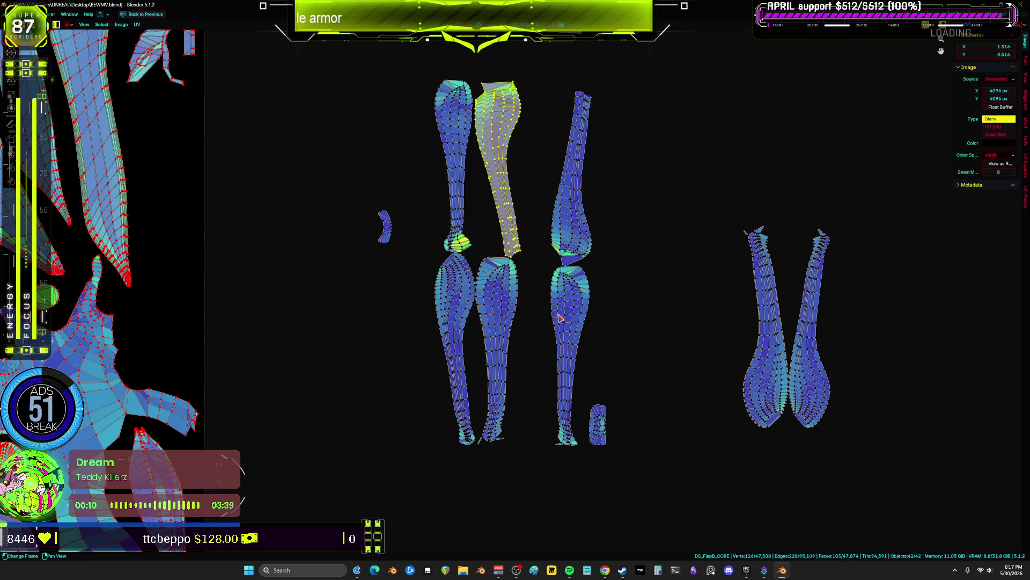
scroll(728, 279, up, 3)
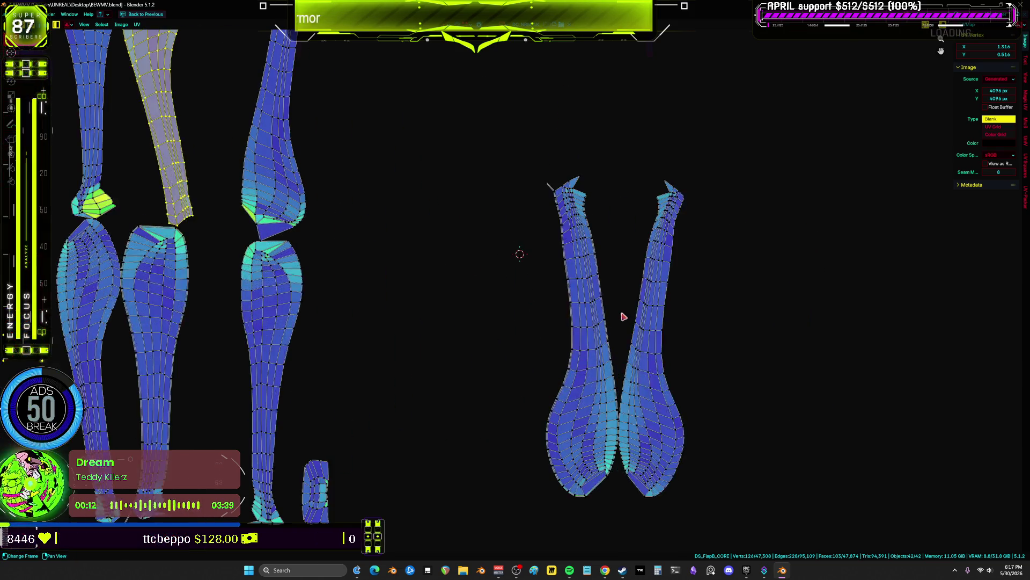
click(628, 316)
key(s)
key(x)
key(0)
key(Return)
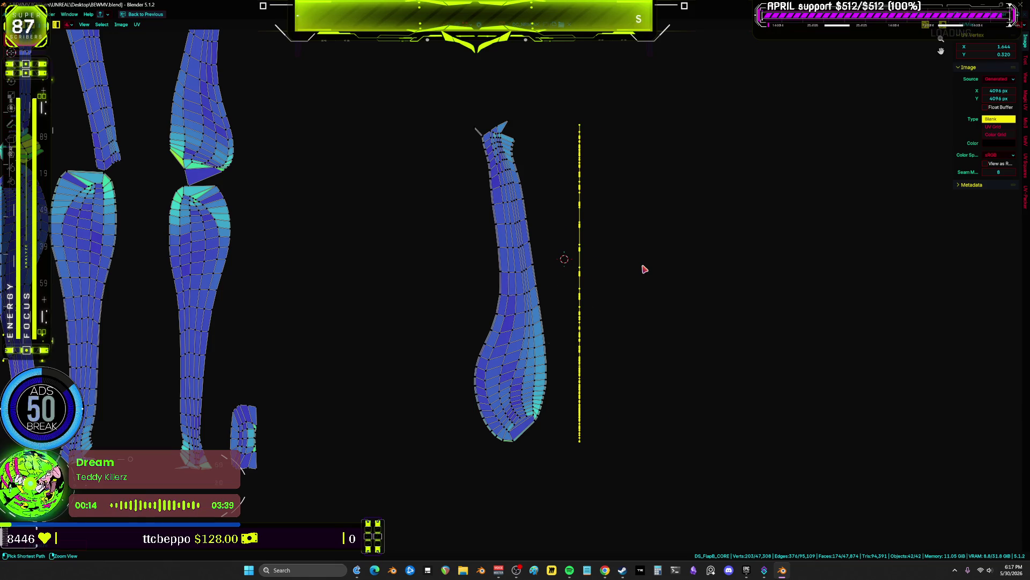
key(ctrl+z)
- Move the right-hand island left beside the blue island, constrained to the X axis
key(g)
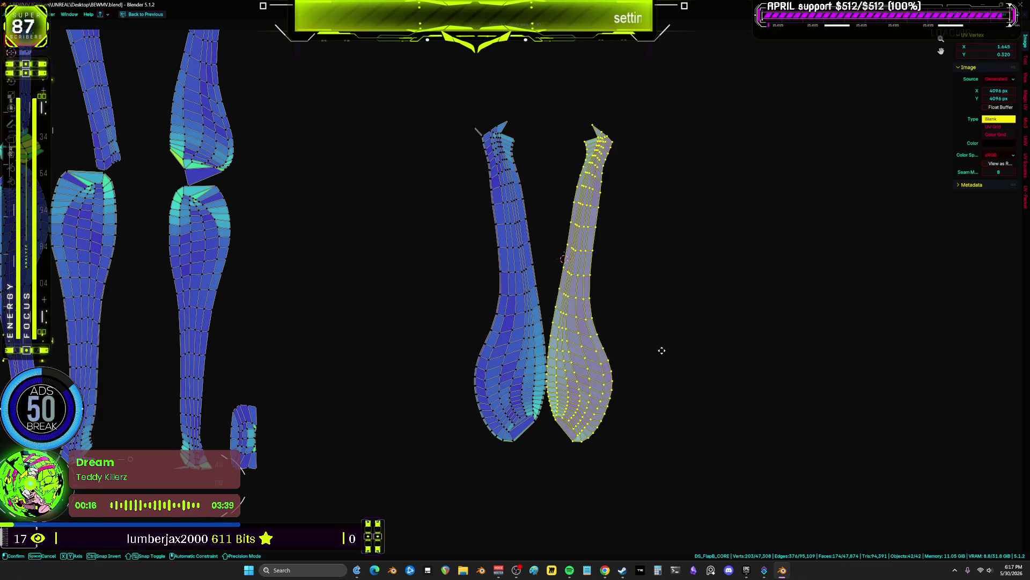
right_click(662, 350)
scroll(658, 350, up, 3)
key(g)
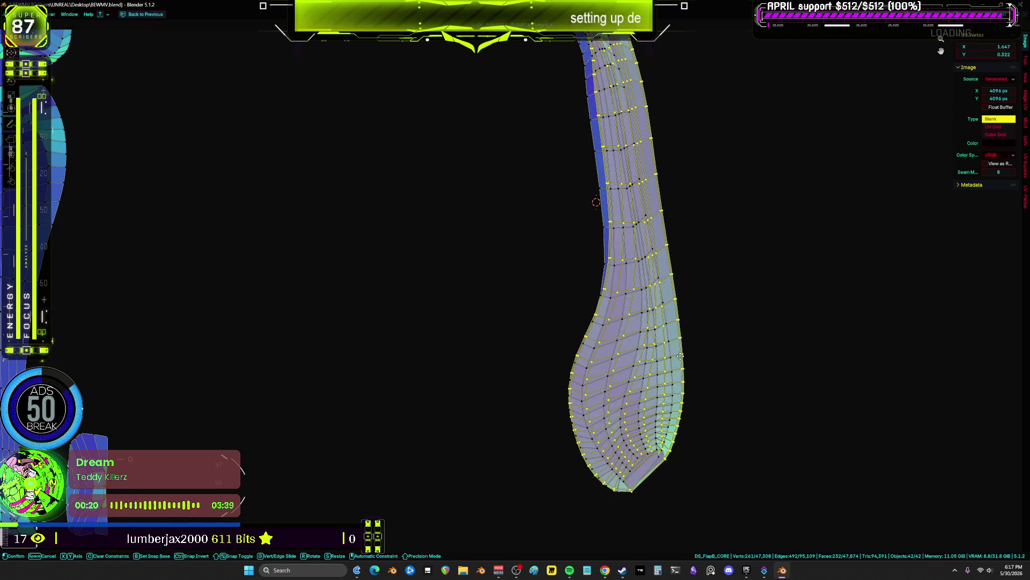
click(497, 350)
key(g)
key(x)
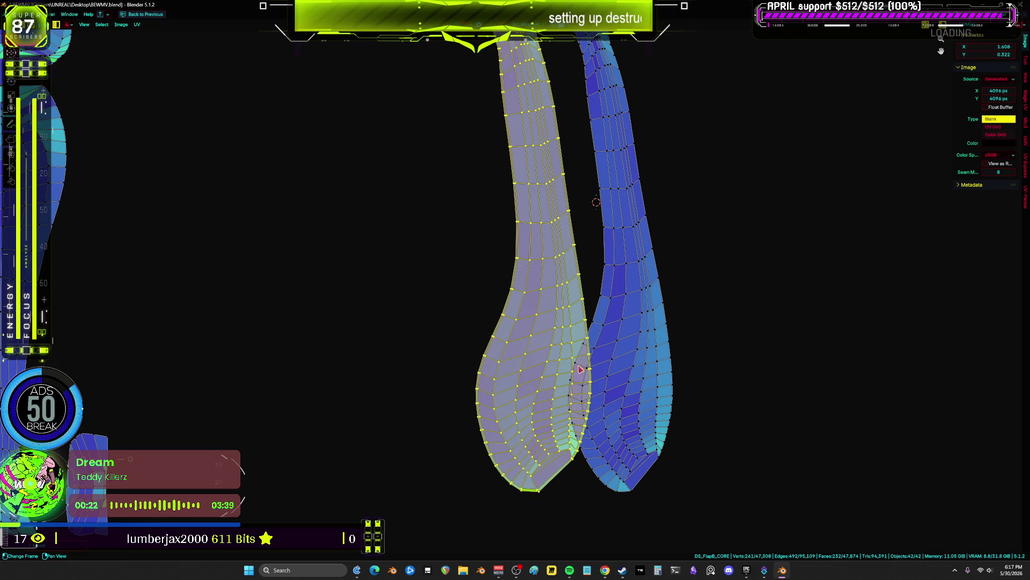
scroll(606, 491, up, 4)
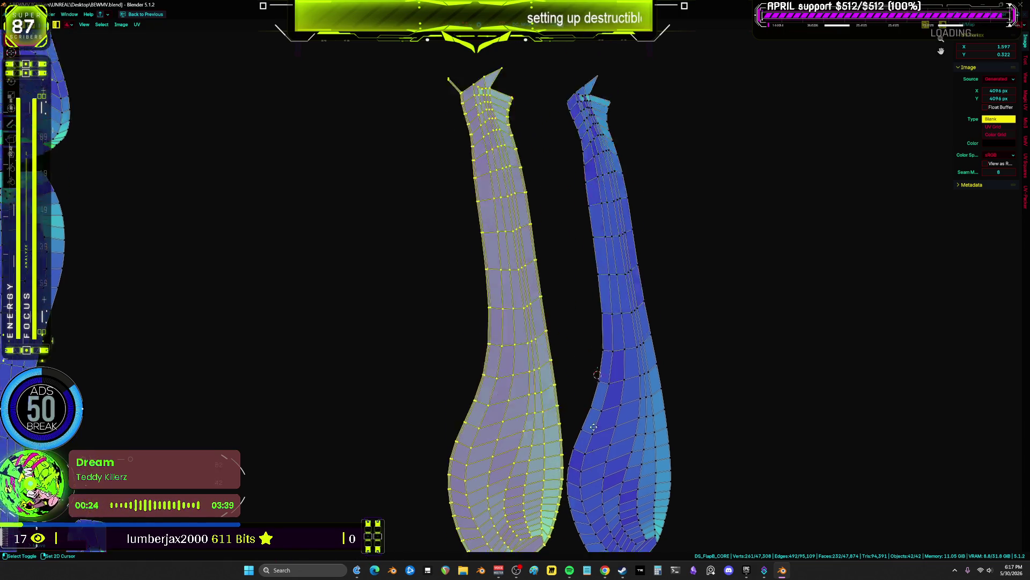
- Select the right island's top vertex and drop it onto the left island's tip, then undo
middle_drag(531, 161, 606, 255)
scroll(606, 255, up, 1)
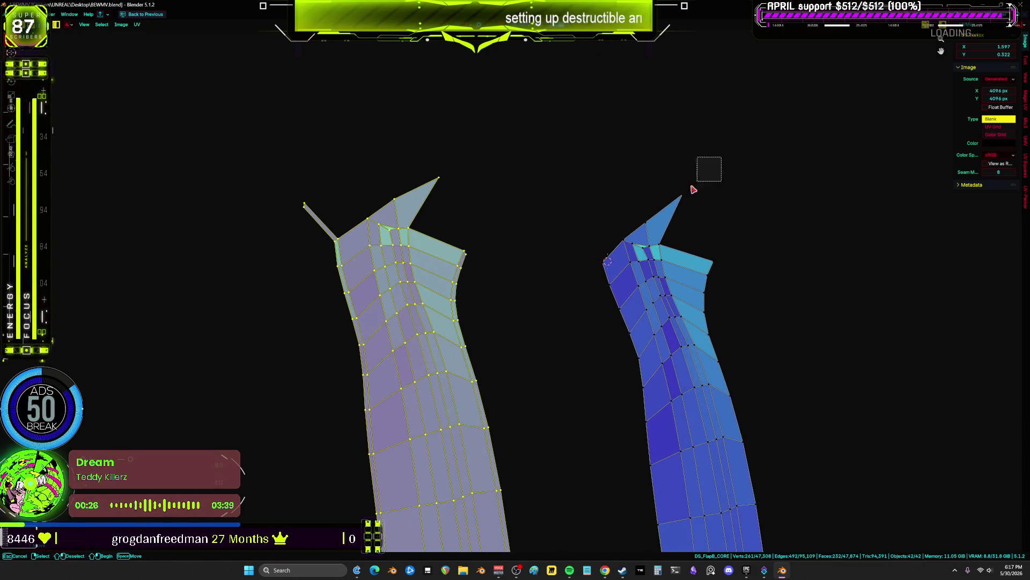
click(663, 196)
click(682, 194)
key(g)
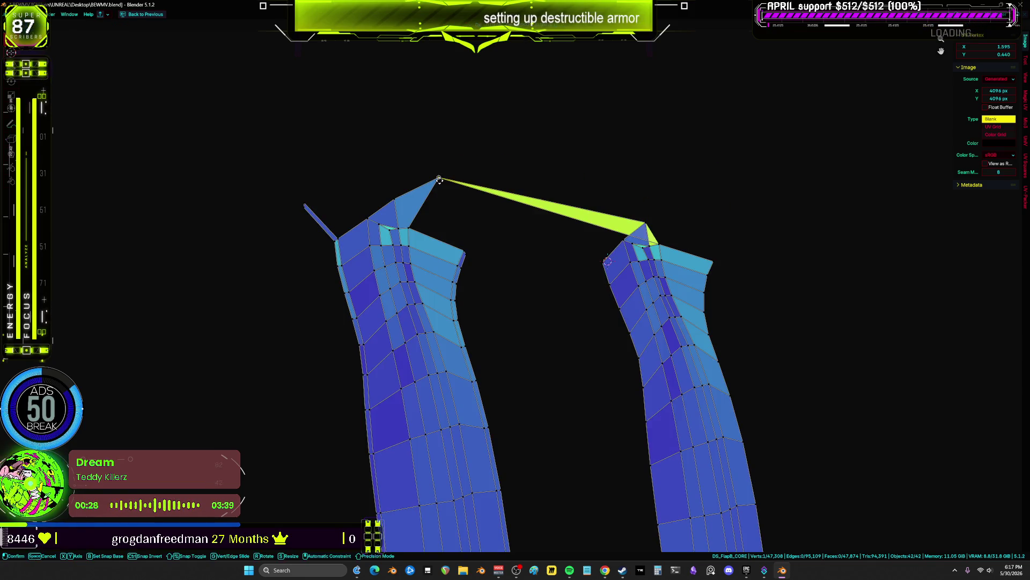
click(439, 178)
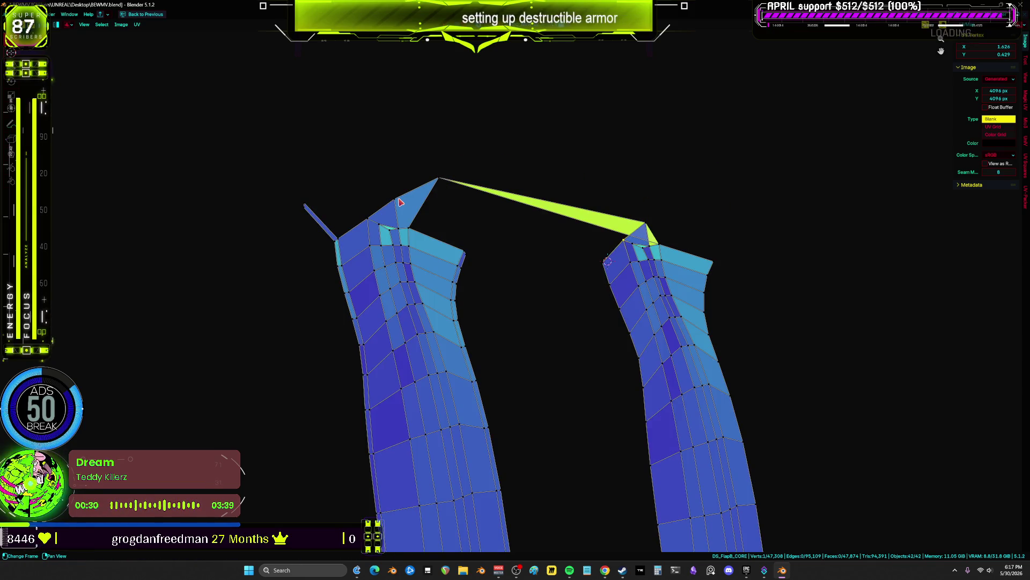
key(ctrl+z)
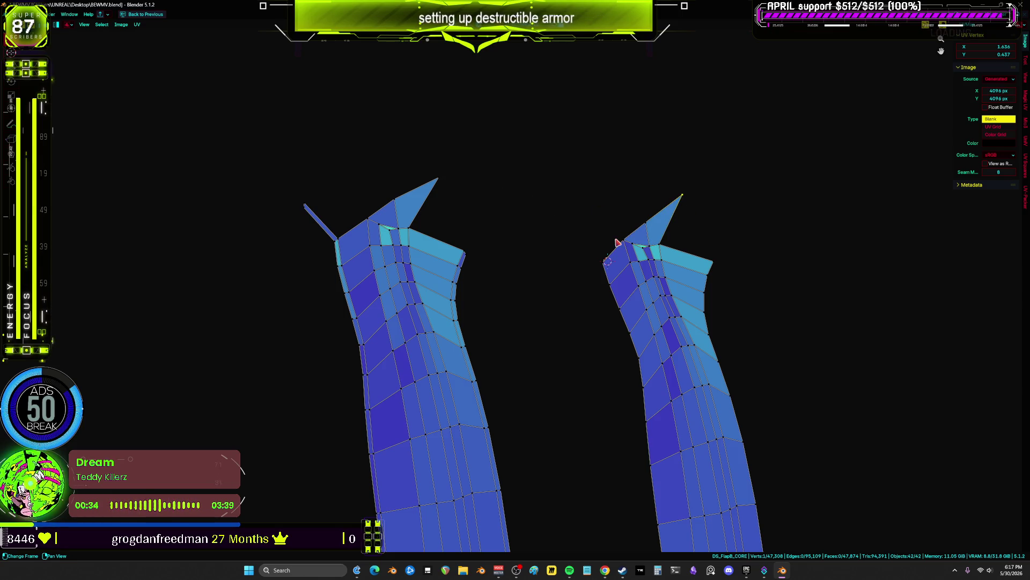
- Redo the vertex snaps so the right island's top points stretch across as a thin band
key(ctrl+shift+z)
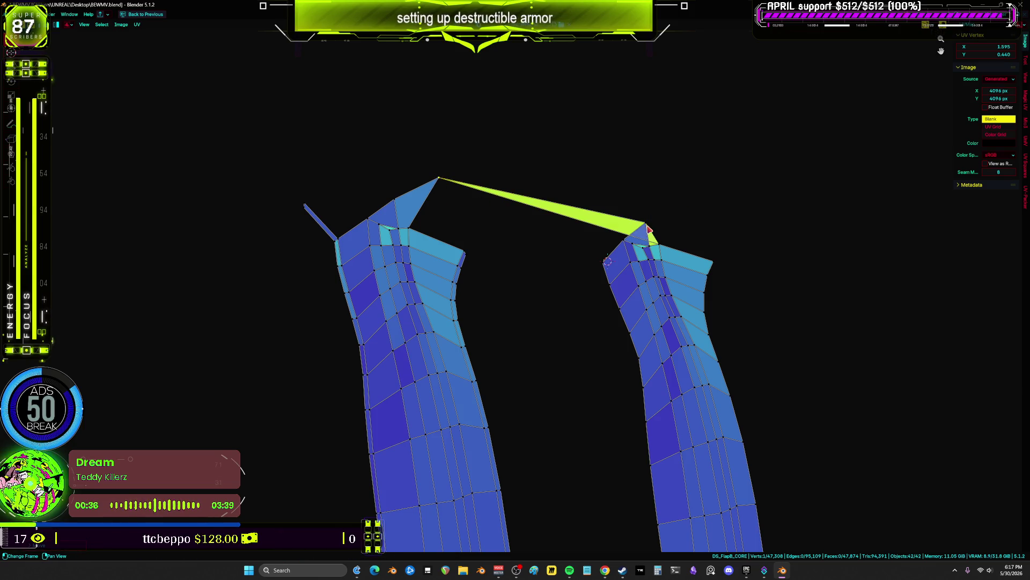
key(ctrl+shift+z)
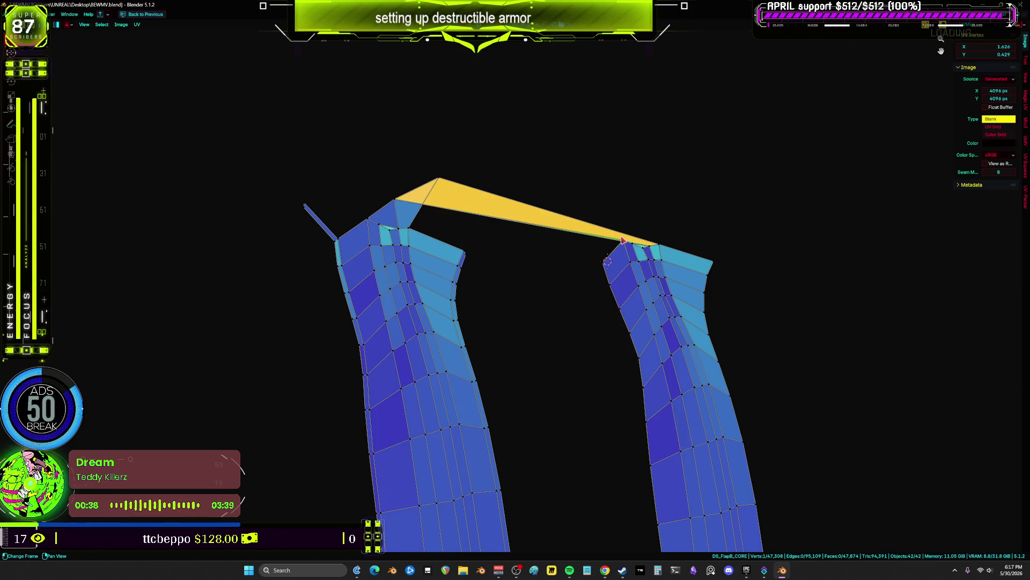
key(ctrl+shift+z)
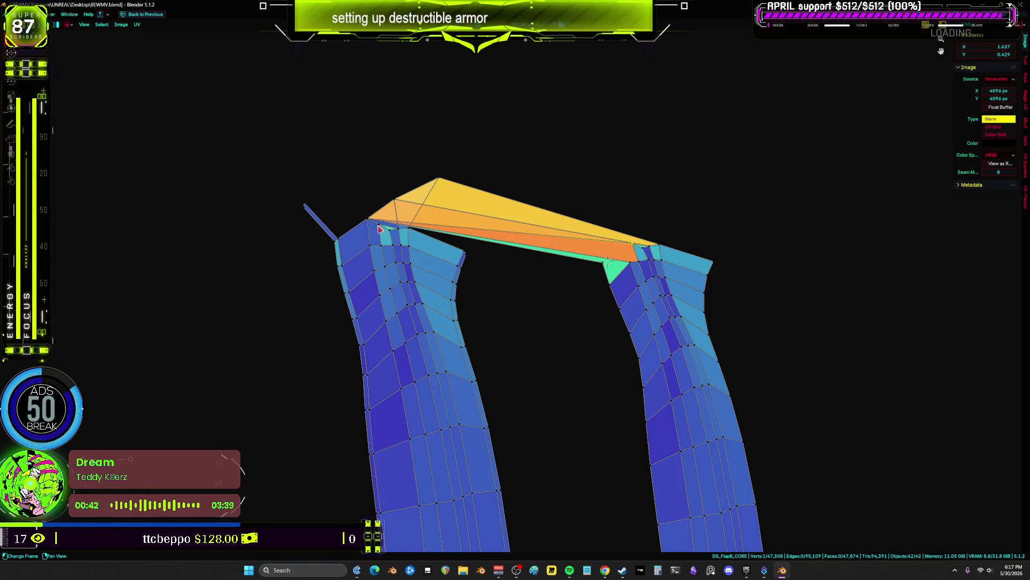
key(ctrl+shift+z)
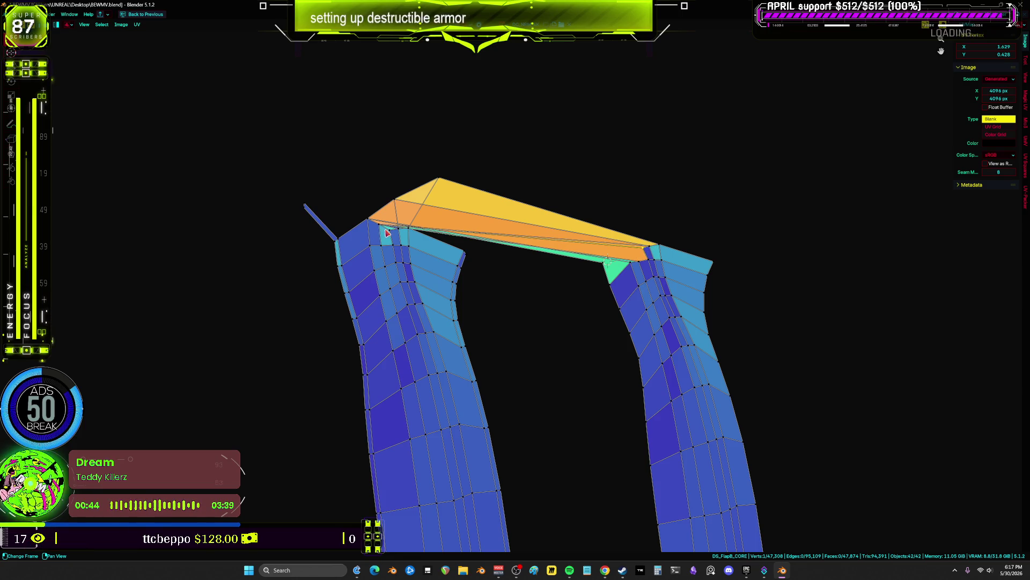
key(ctrl+shift+z)
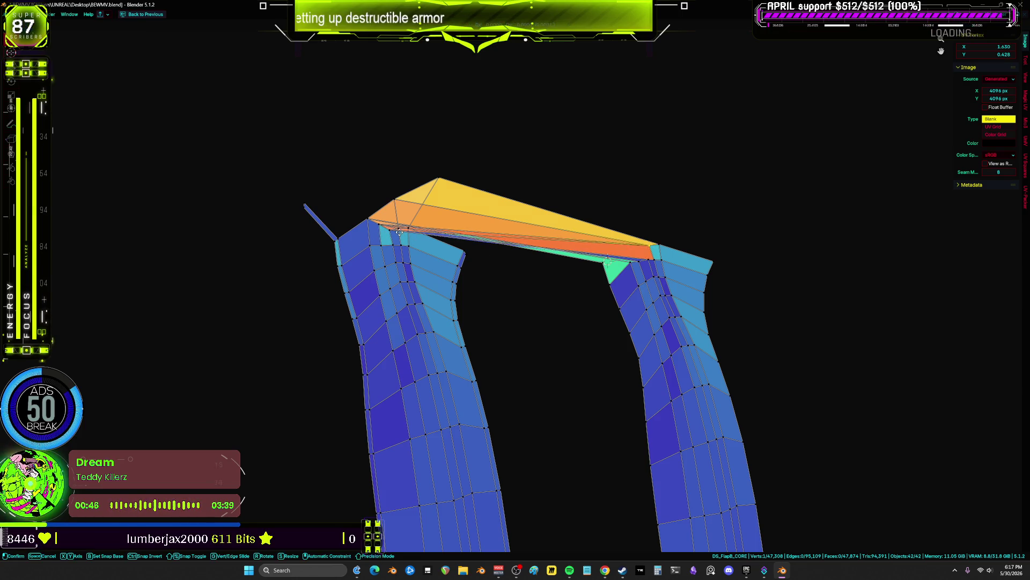
key(ctrl+shift+z)
key(ctrl+shift+z)
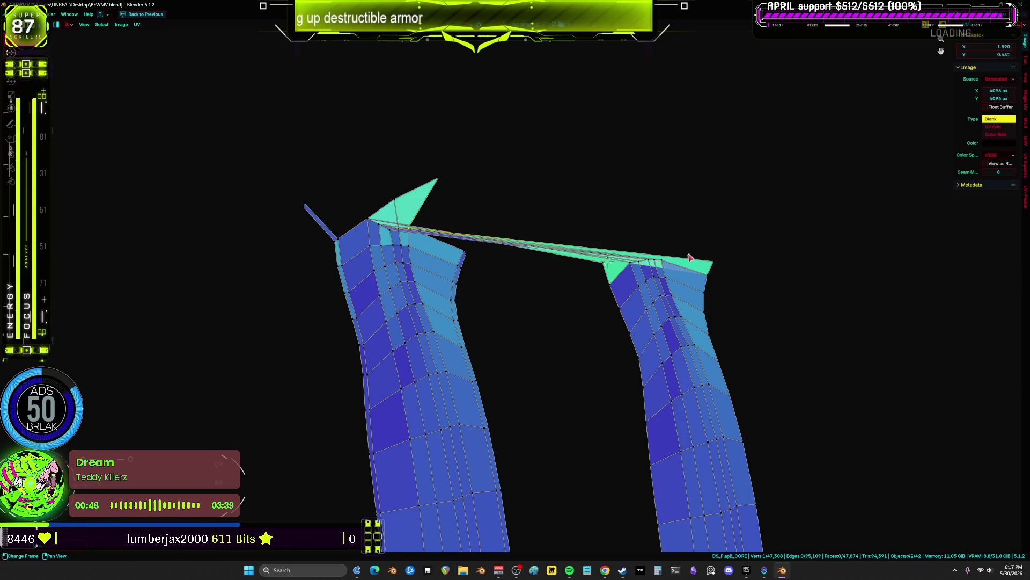
key(ctrl+shift+z)
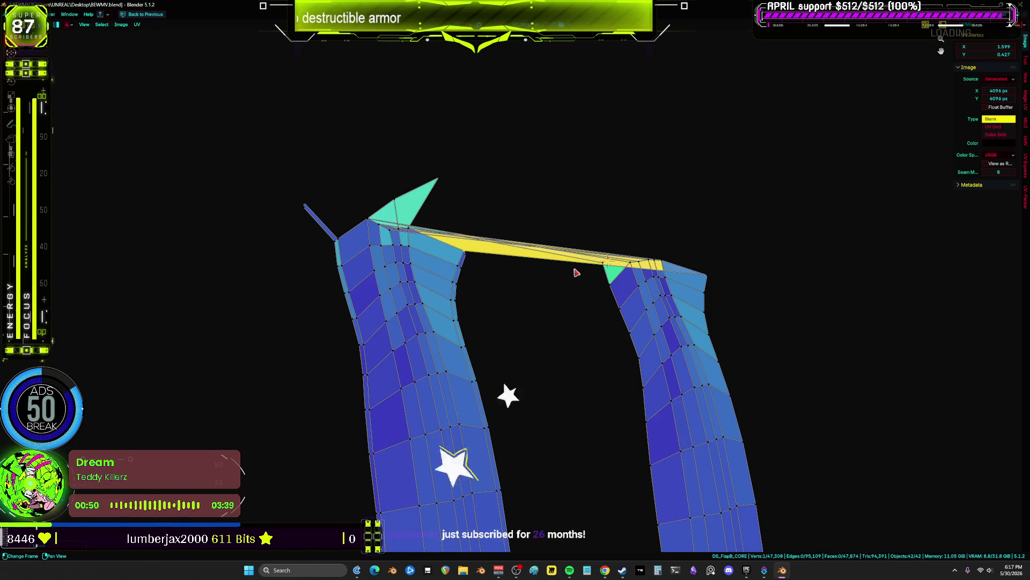
- Step back through recent edits to the orange island's bridging band, briefly redoing two
key(ctrl+z)
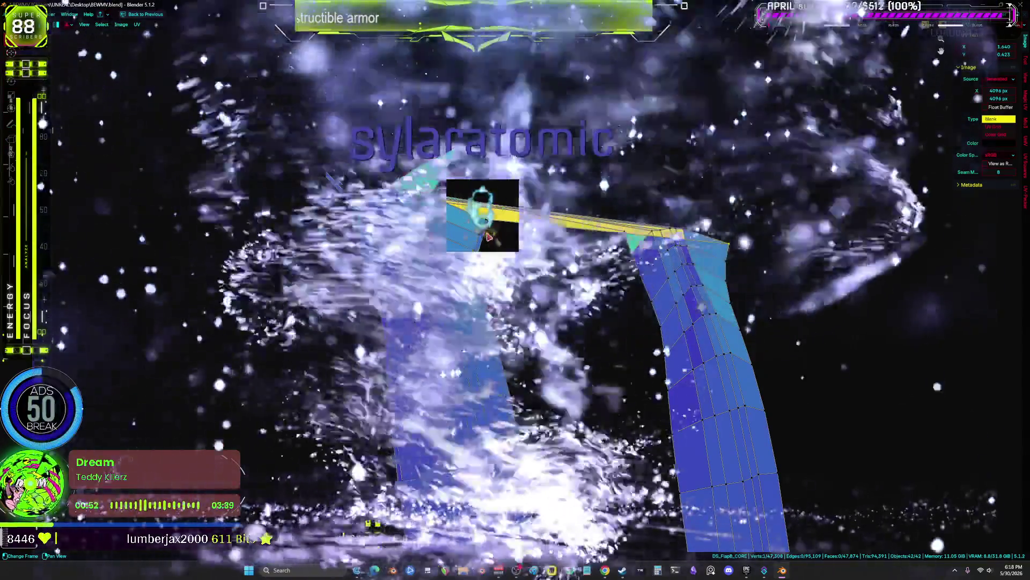
key(ctrl+z)
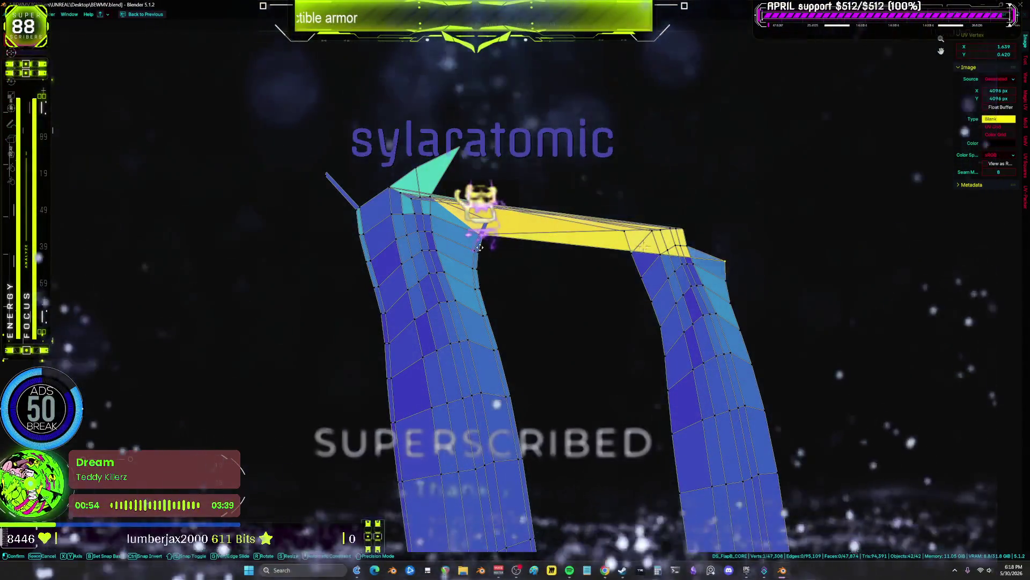
key(ctrl+shift+z)
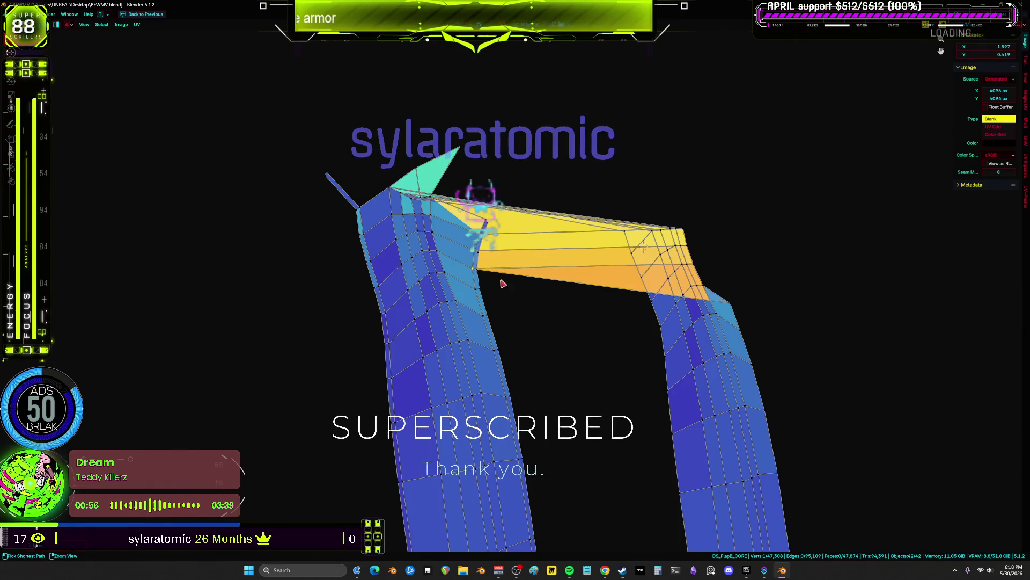
key(ctrl+shift+z)
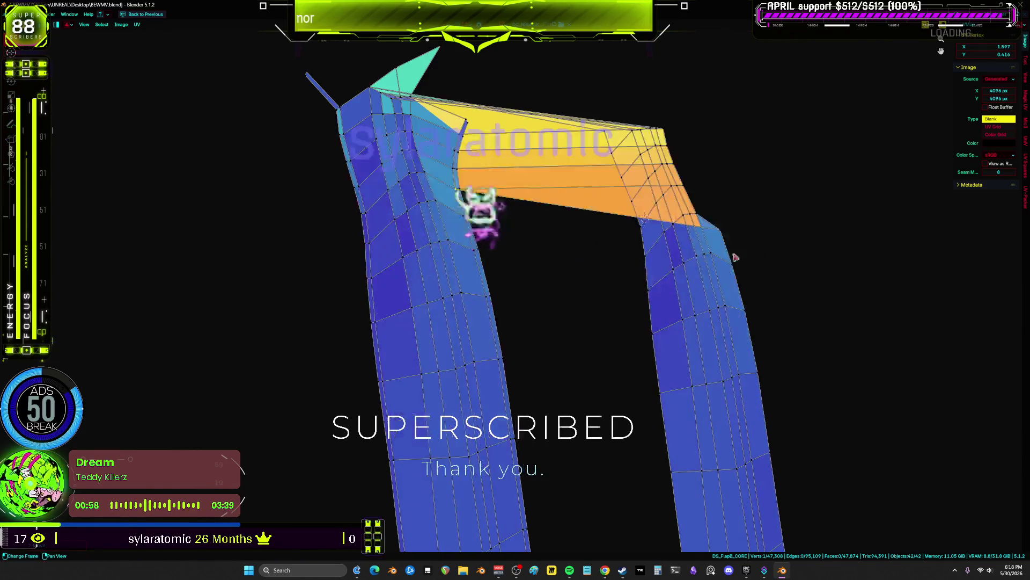
key(ctrl+z)
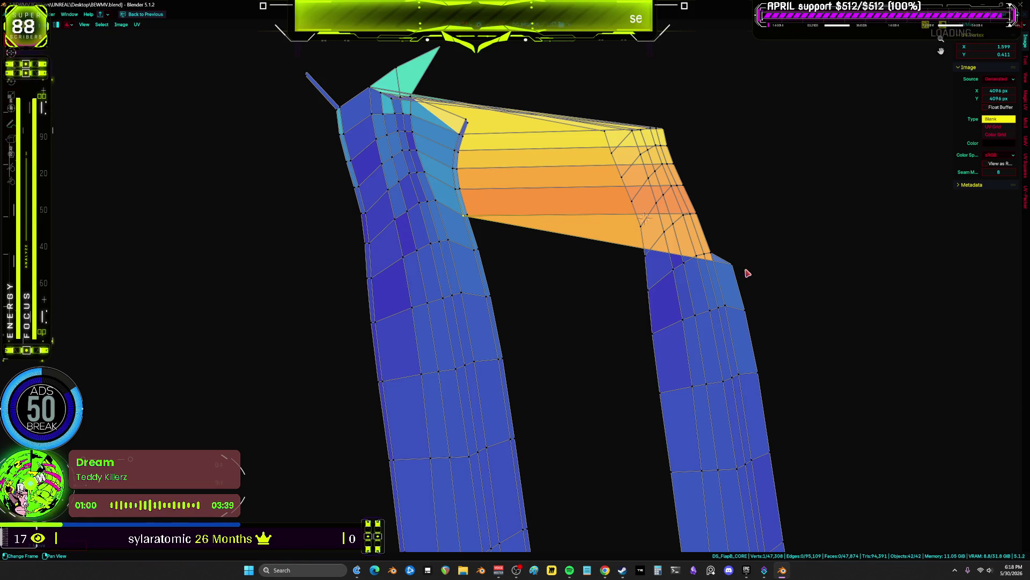
key(ctrl+z)
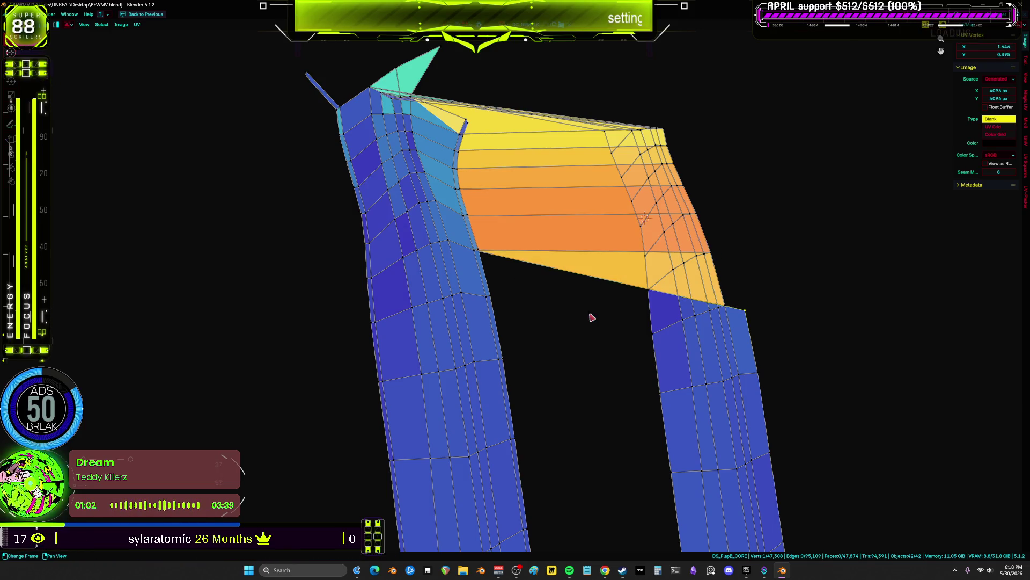
key(ctrl+z)
key(ctrl+z)
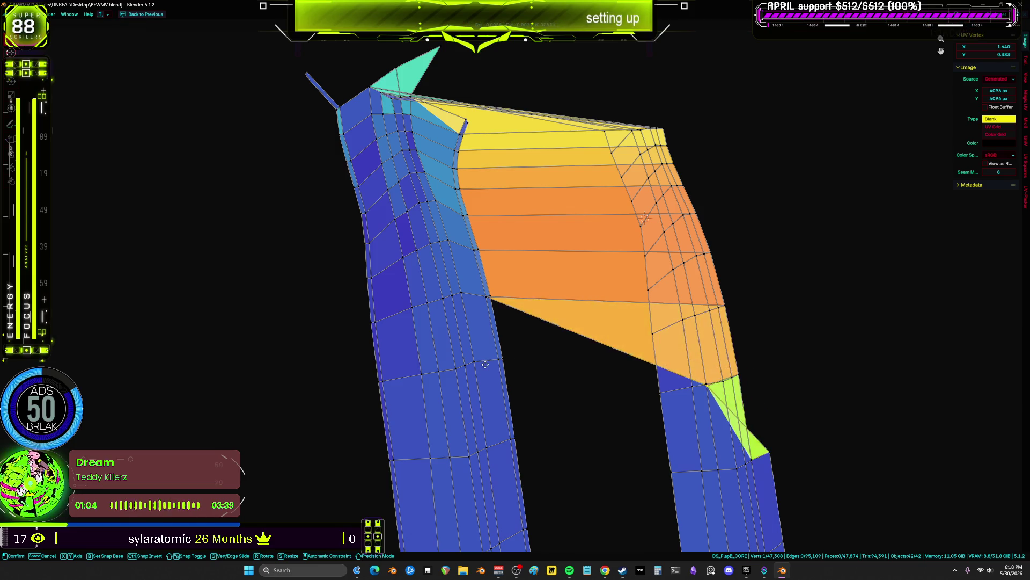
middle_drag(537, 354, 517, 242)
key(ctrl+z)
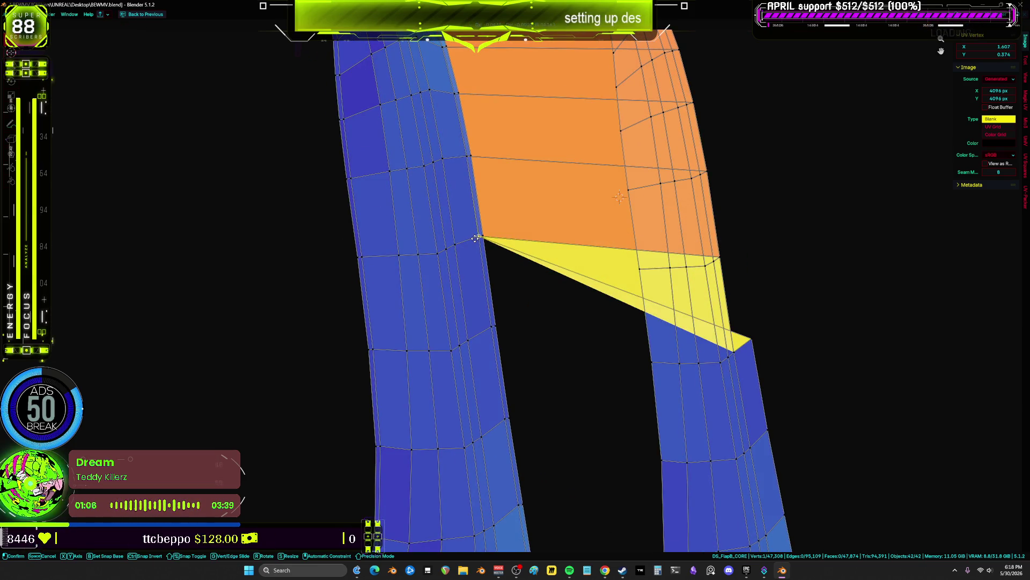
key(ctrl+z)
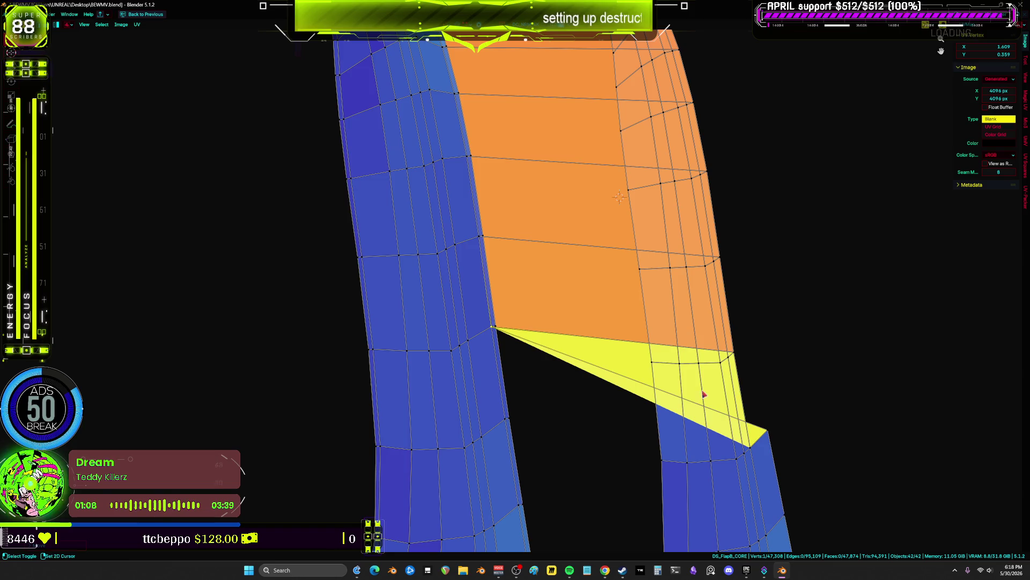
middle_drag(788, 361, 743, 296)
key(ctrl+z)
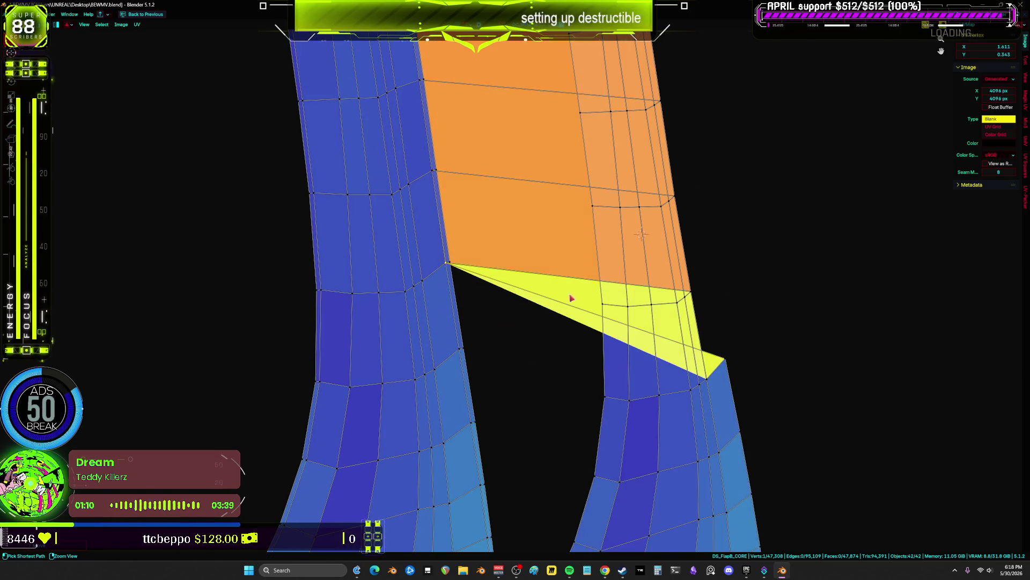
- Move the yellow tip vertex to a new position
middle_drag(724, 360, 664, 320)
key(g)
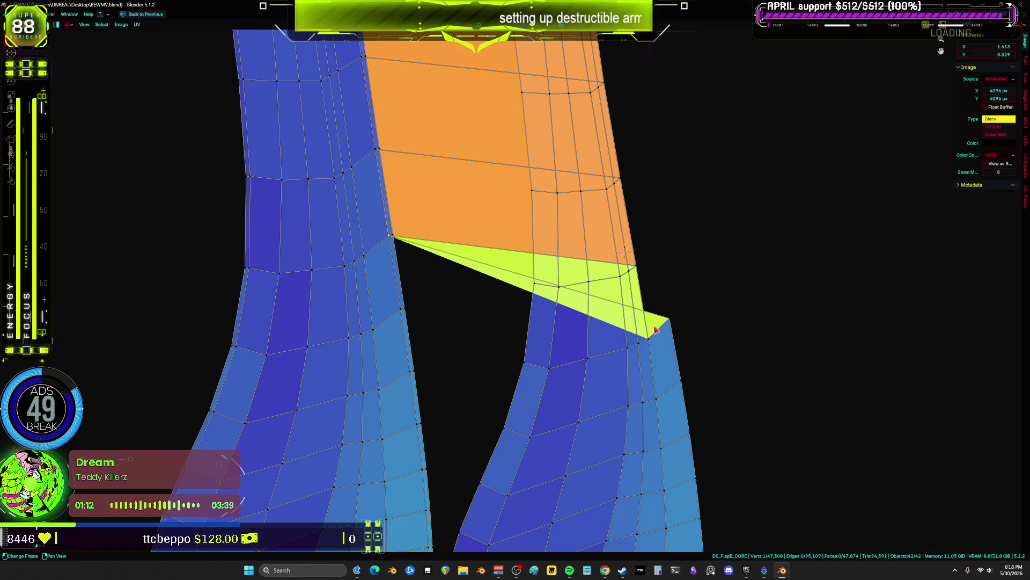
scroll(662, 300, down, 2)
click(665, 266)
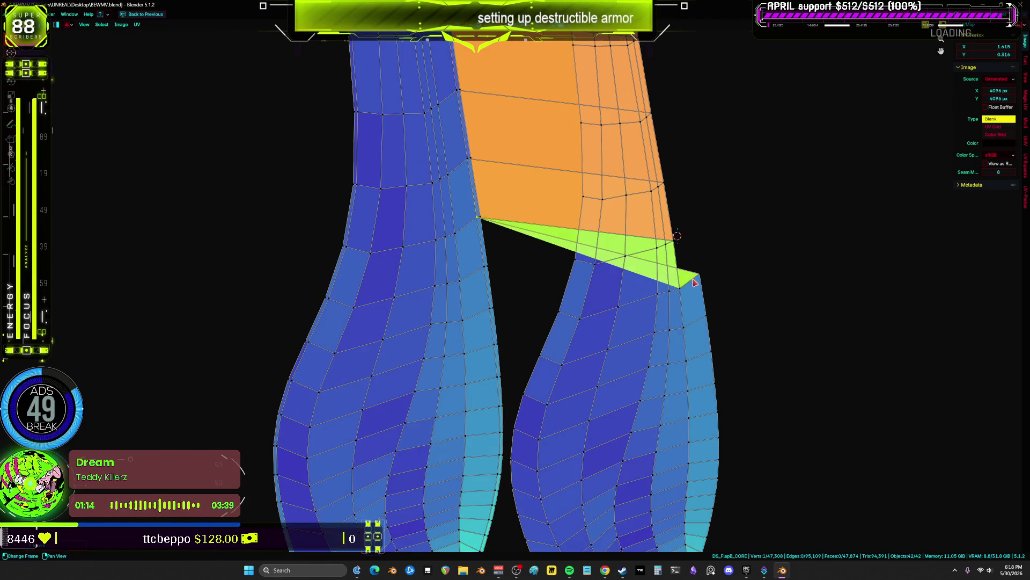
- Undo four more edits, then move the green face row down
key(ctrl+z)
key(ctrl+z)
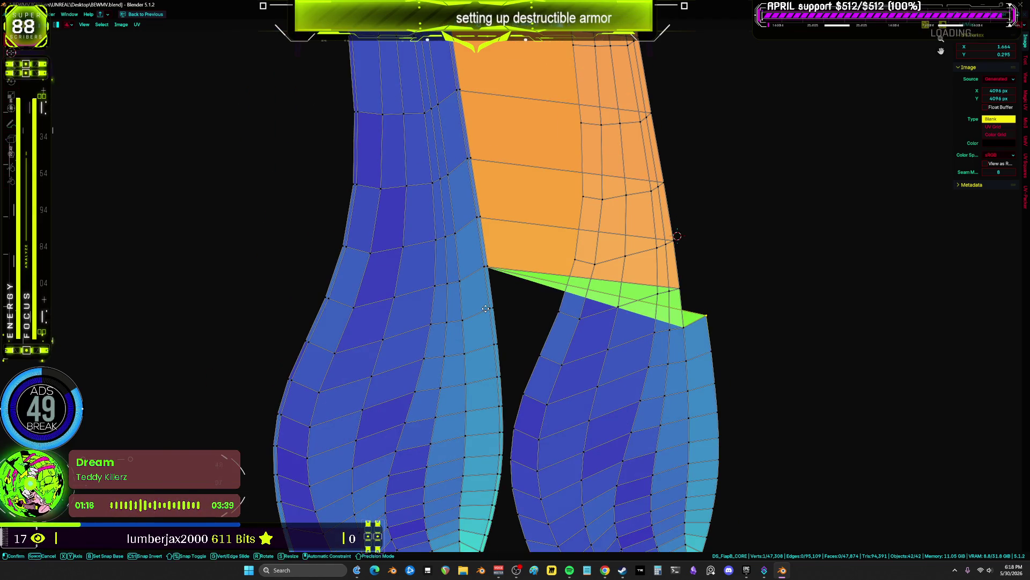
key(ctrl+z)
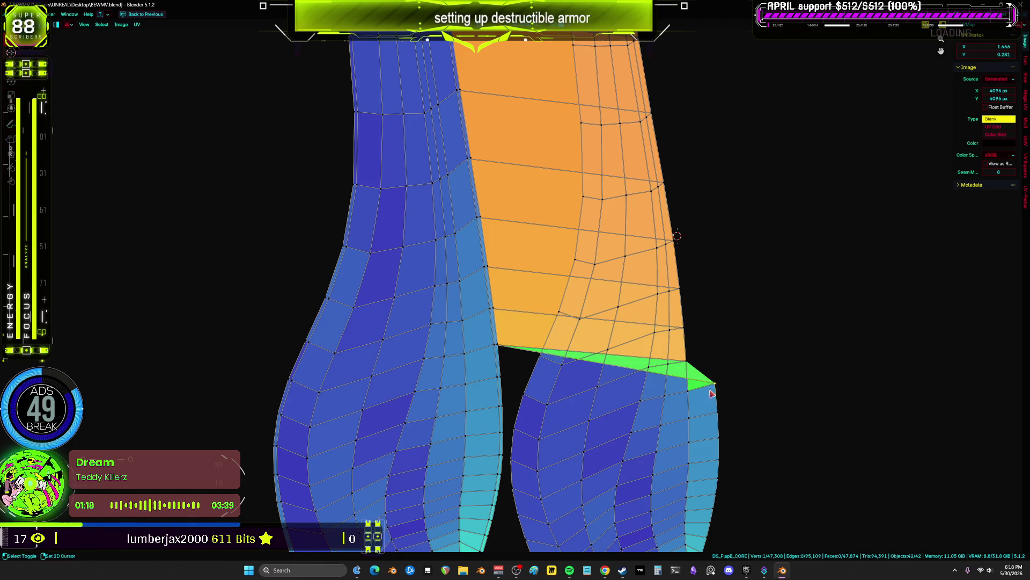
shift+scroll(477, 193, down, 6)
key(ctrl+z)
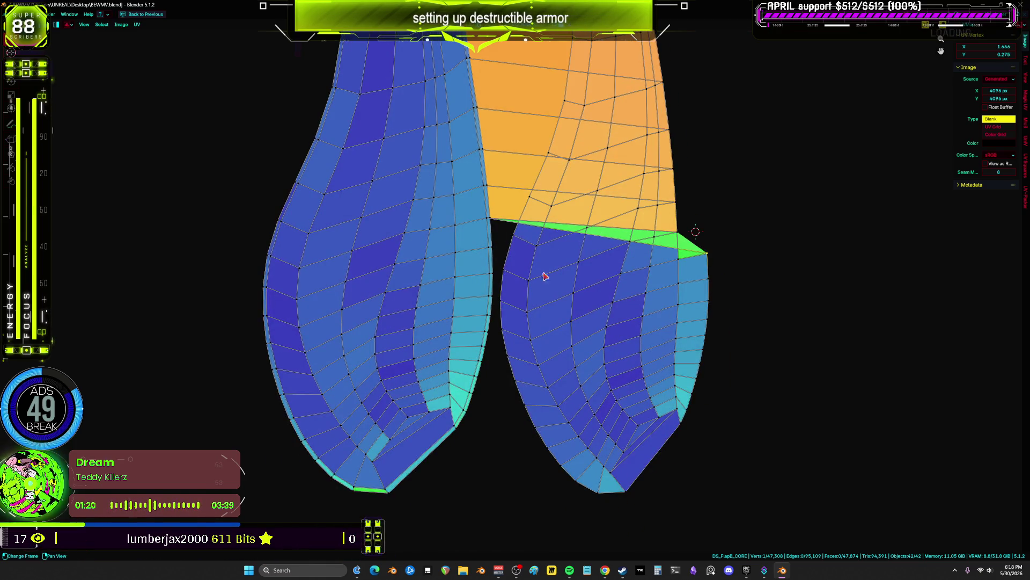
key(ctrl+z)
key(ctrl+z)
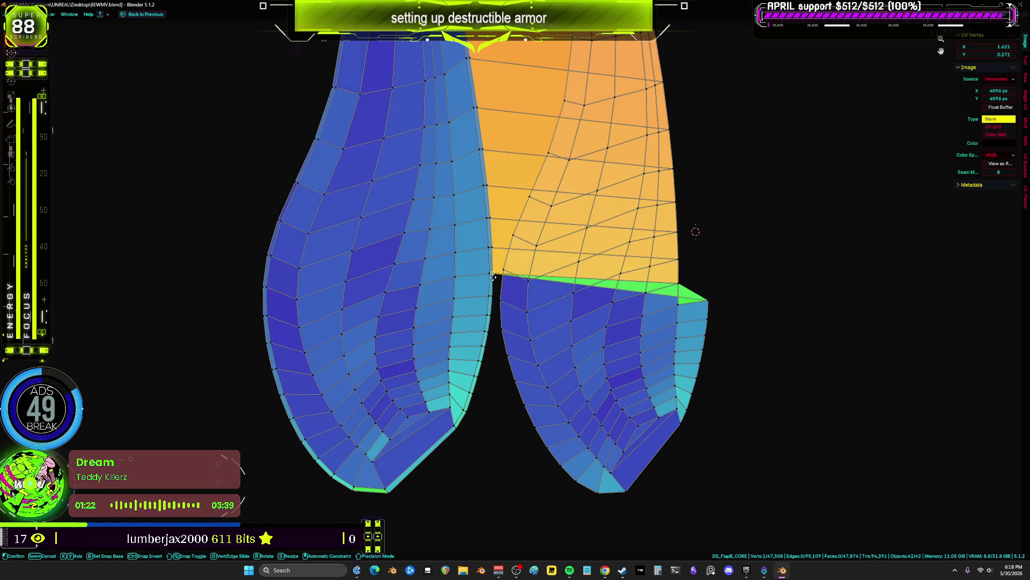
key(g)
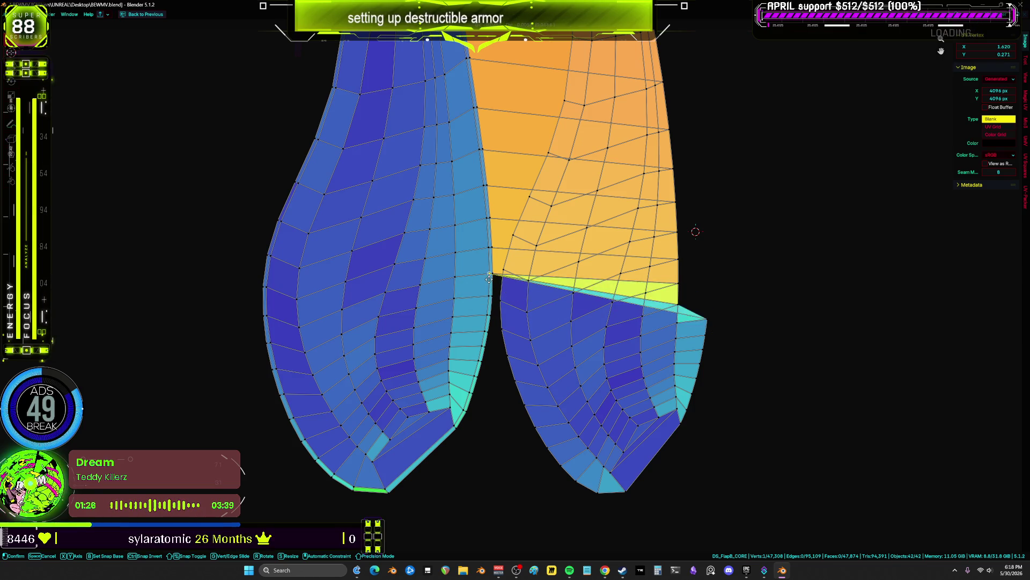
click(486, 297)
scroll(489, 297, up, 1)
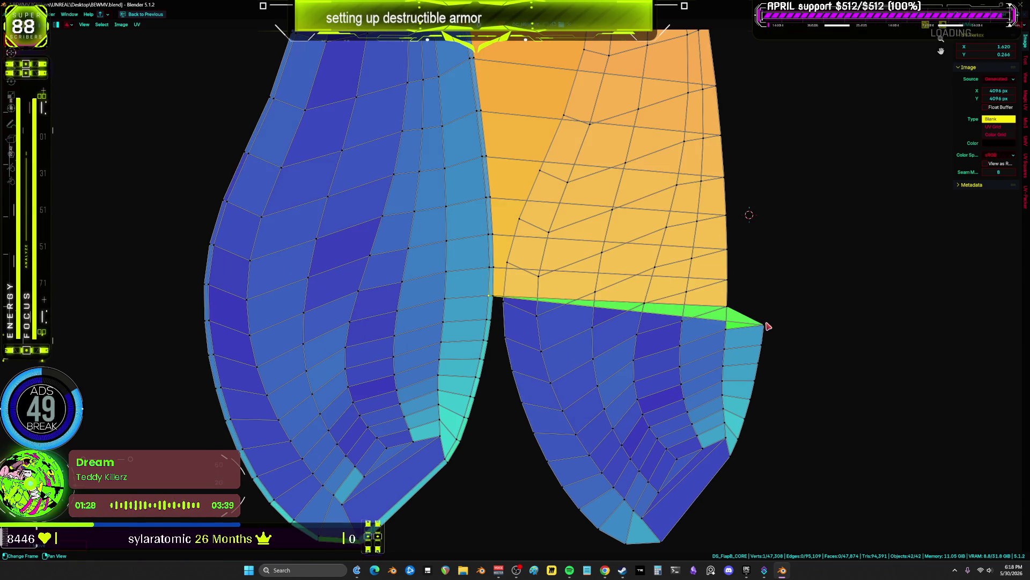
- Undo seven more UV edits, restoring the stretched lower rows over the right leg island
key(ctrl+z)
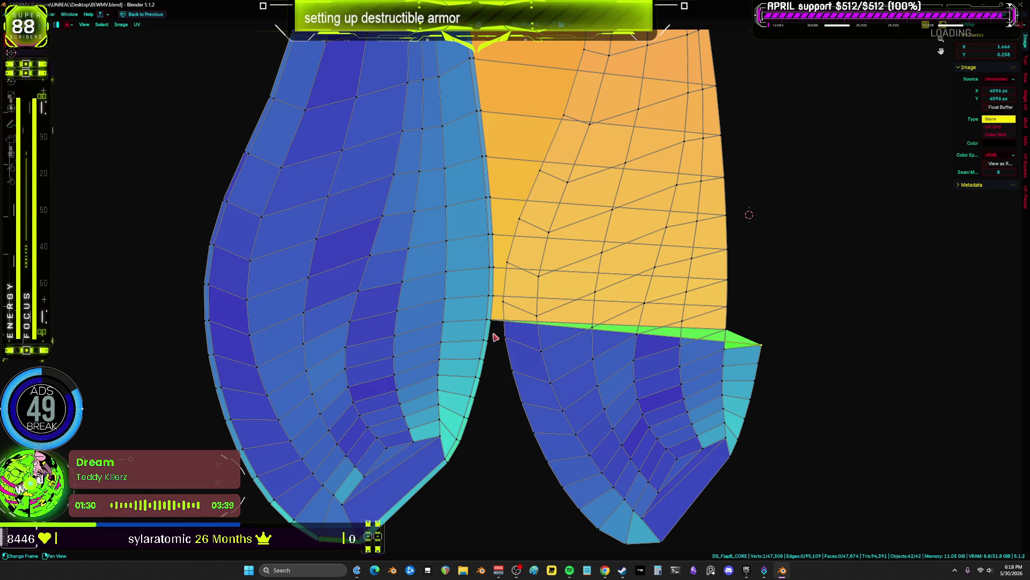
key(ctrl+z)
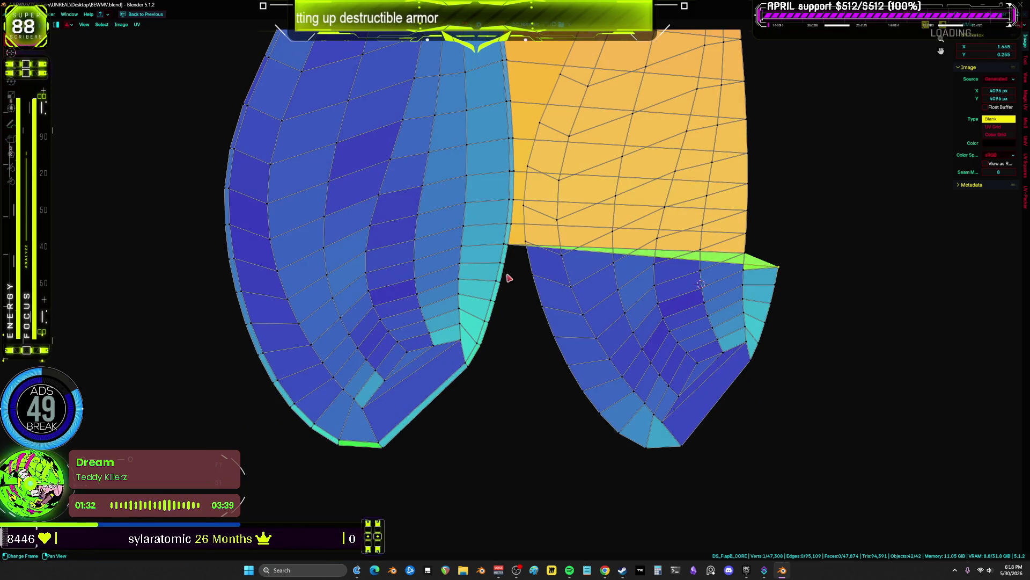
key(ctrl+z)
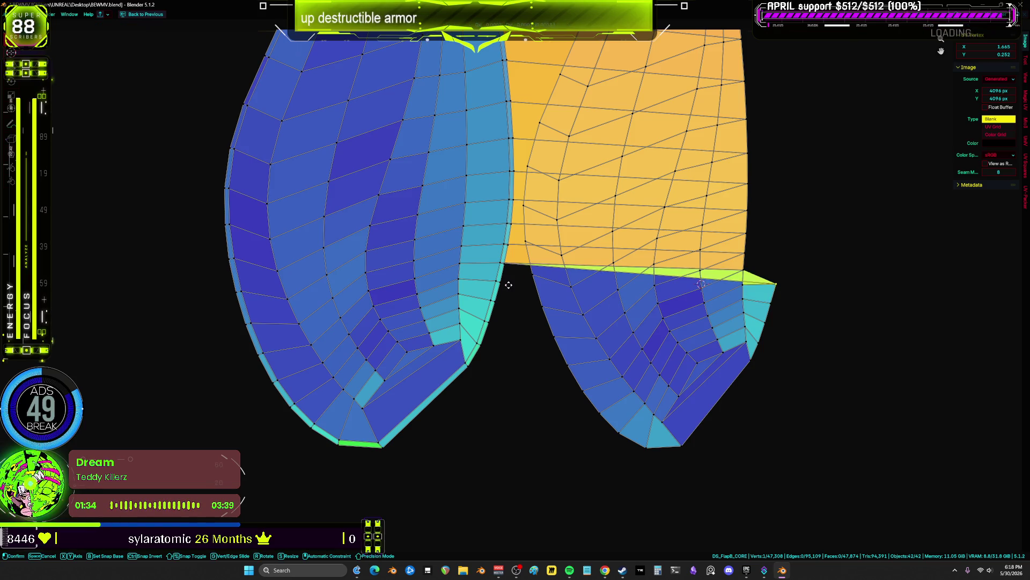
key(ctrl+z)
key(ctrl+z)
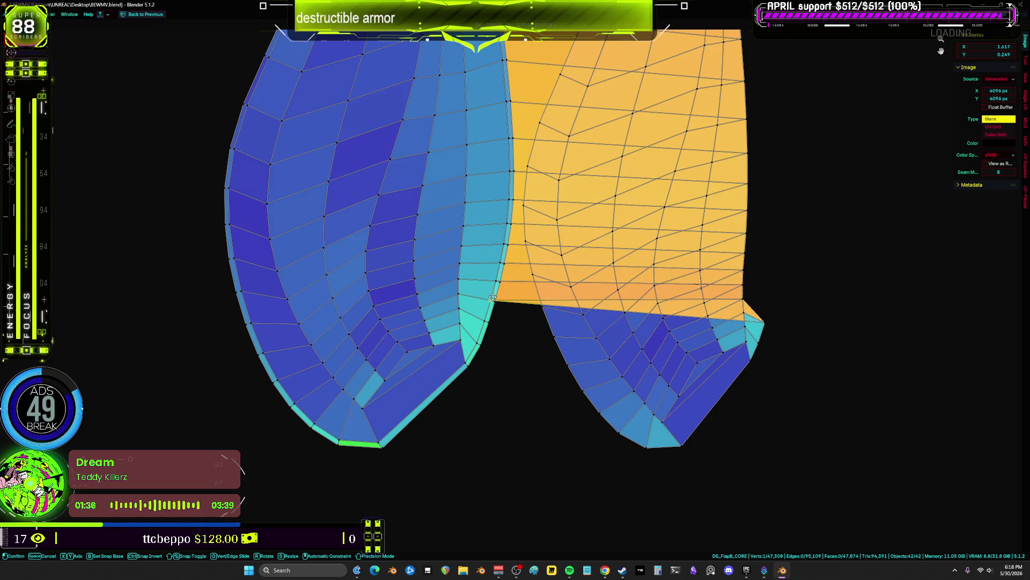
key(ctrl+z)
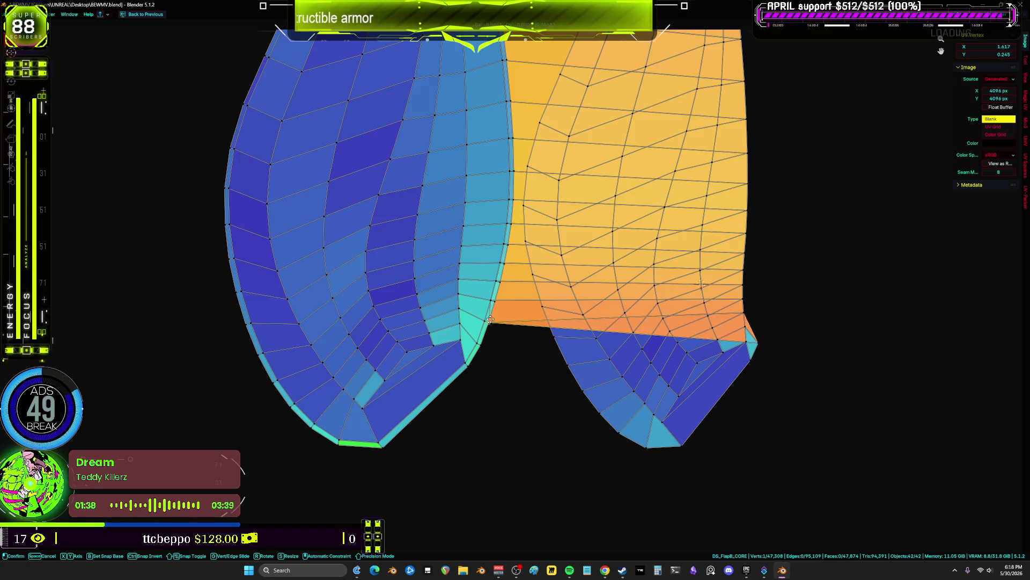
key(ctrl+z)
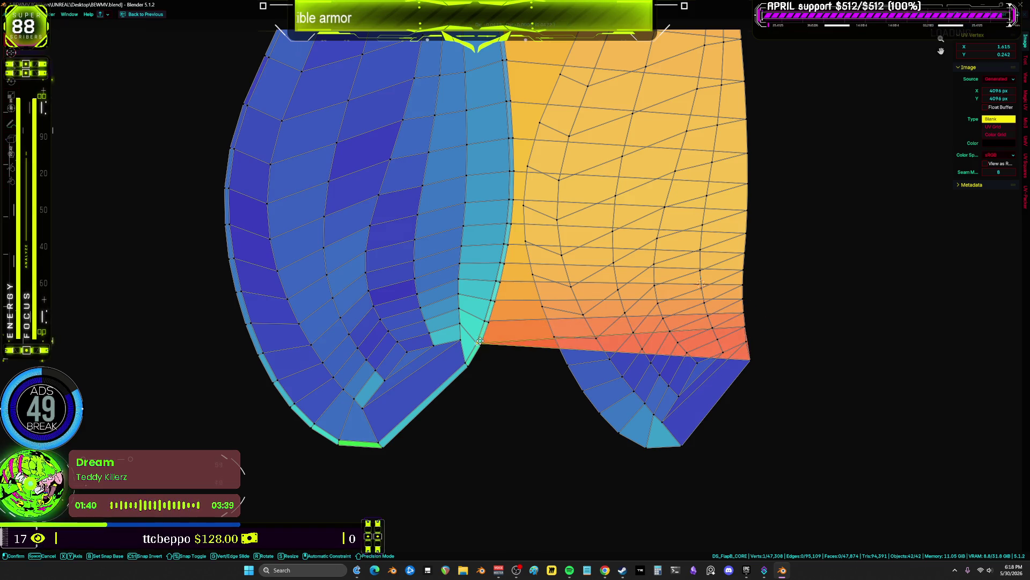
key(ctrl+z)
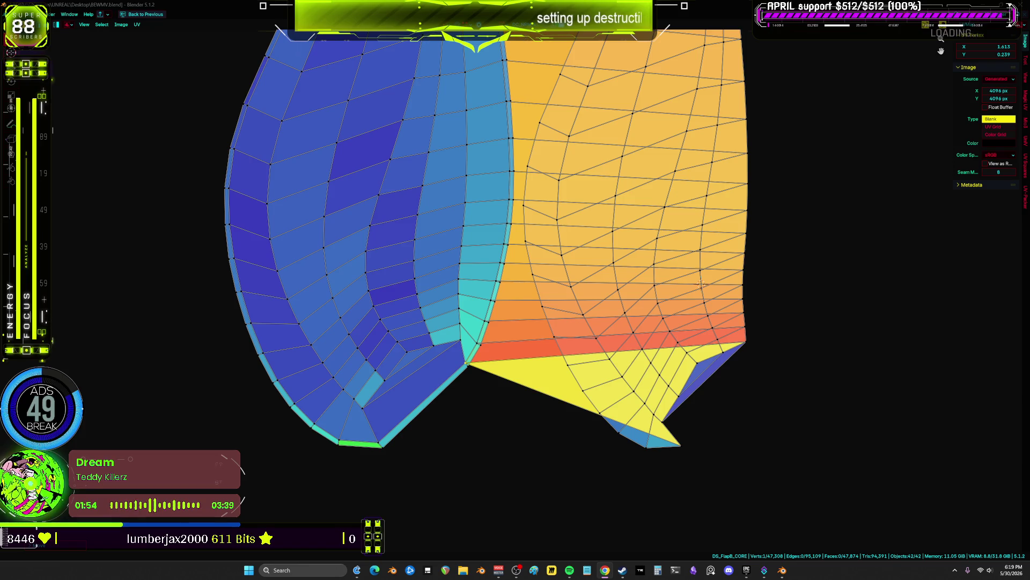
- Box-select the plate island's orange half plus one vertex and Stitch it from the UV sidebar
scroll(700, 283, down, 5)
middle_drag(810, 282, 550, 350)
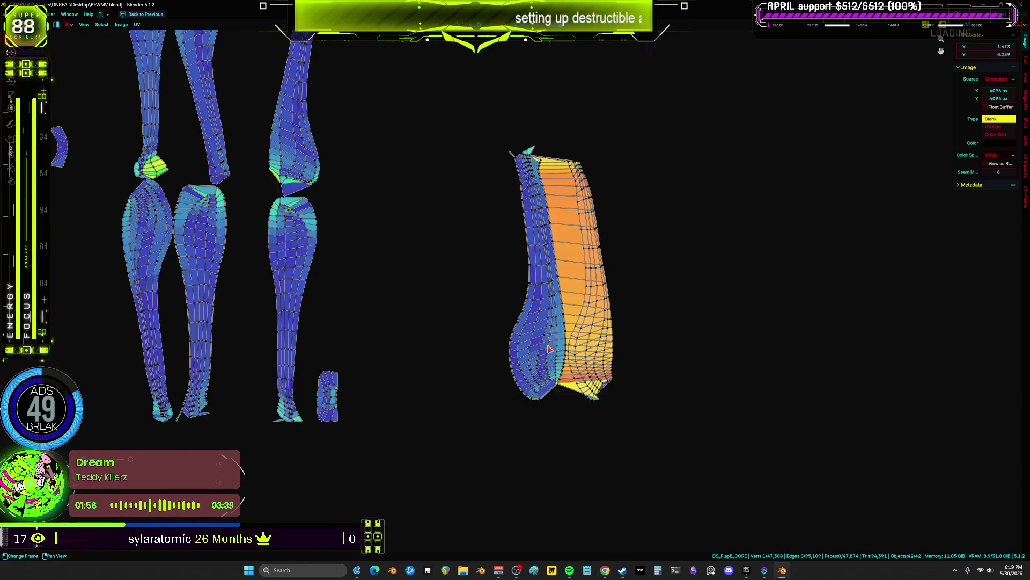
mouse_move(676, 444)
mouse_down()
mouse_move(616, 350)
mouse_move(568, 142)
mouse_up()
scroll(571, 299, up, 3)
middle_drag(602, 271, 598, 226)
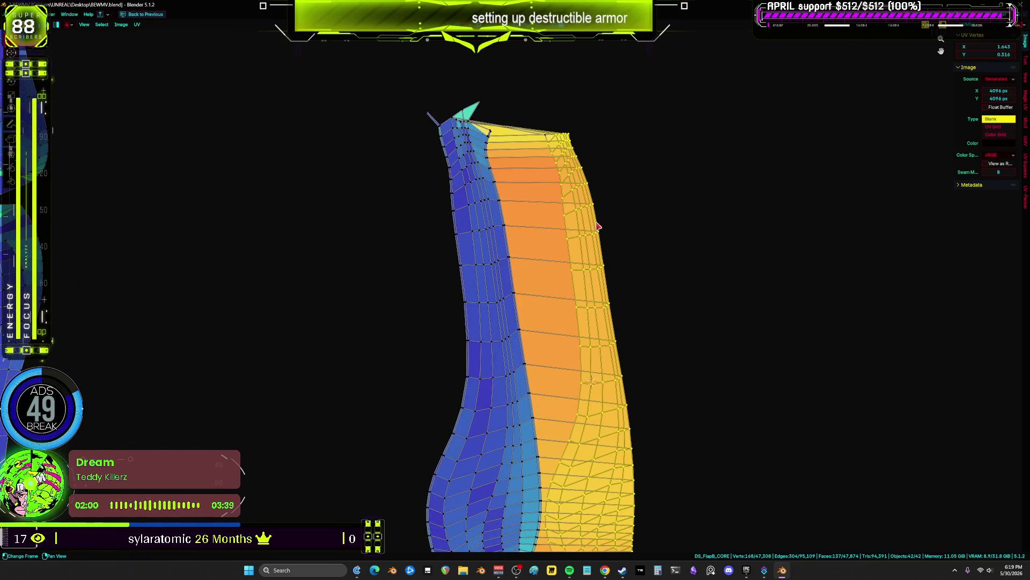
shift+click(596, 196)
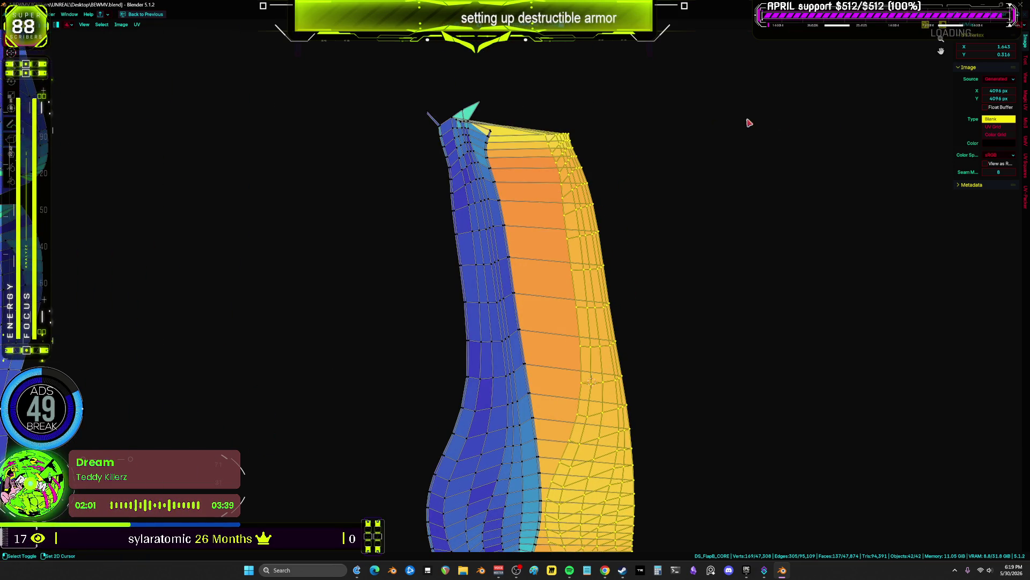
click(1026, 122)
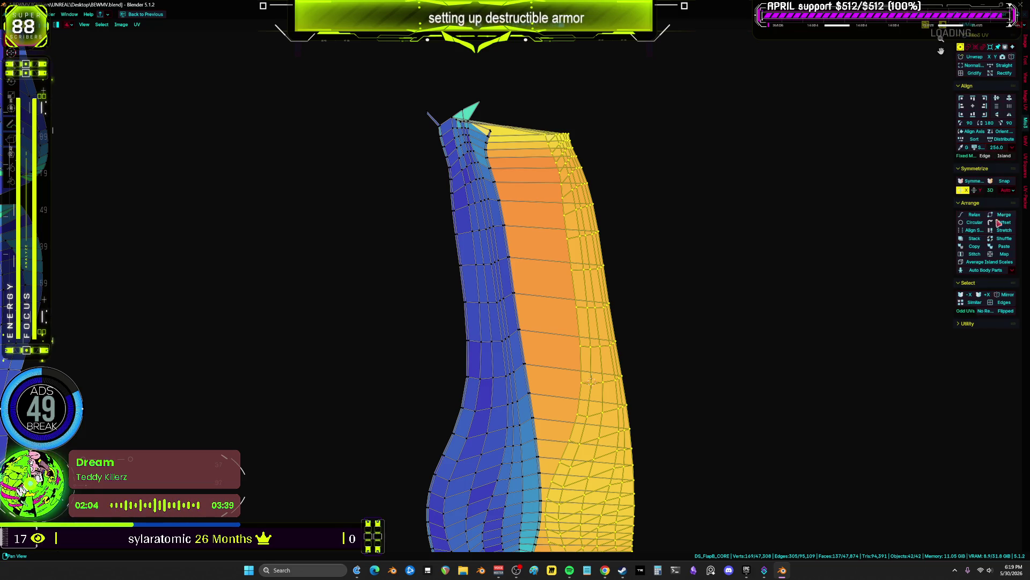
click(975, 255)
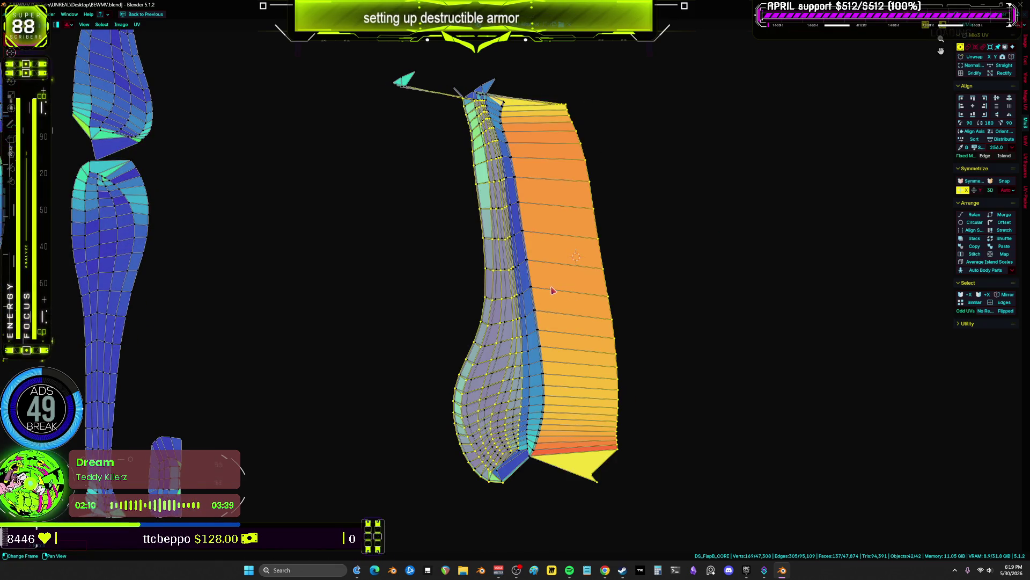
- Reposition the tall armor plate island and rotate it upright
key(g)
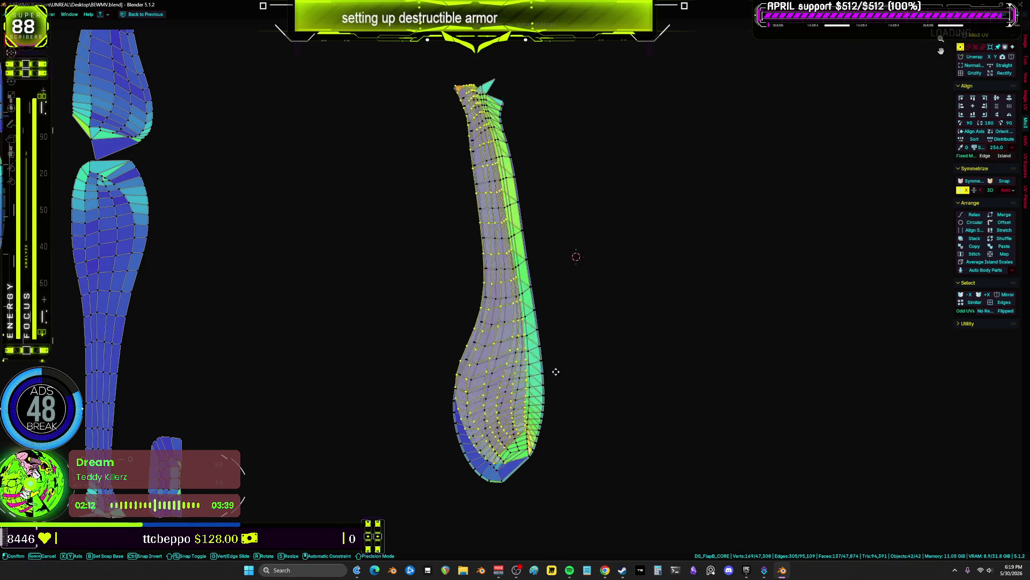
key(r)
click(648, 242)
key(r)
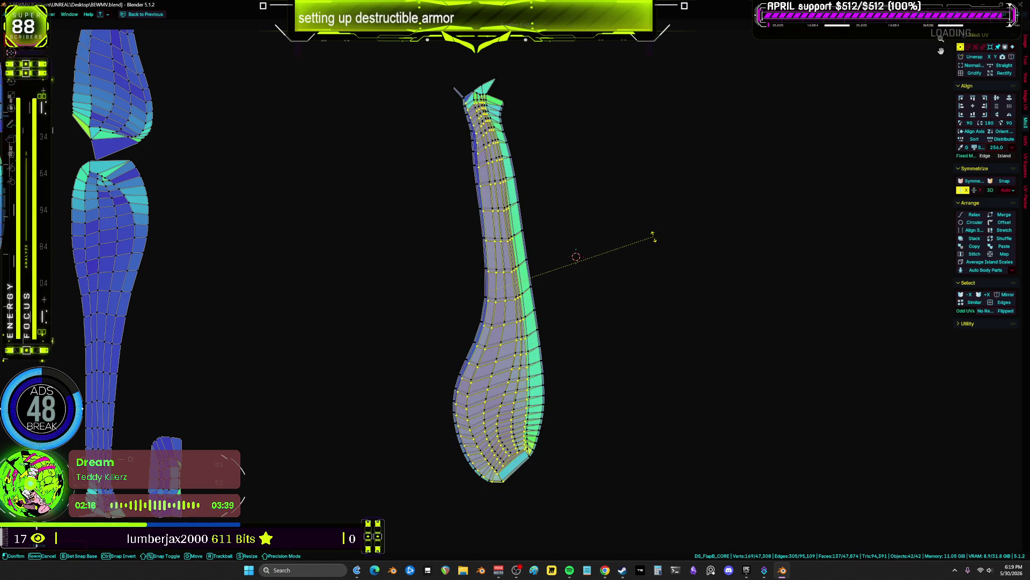
click(653, 235)
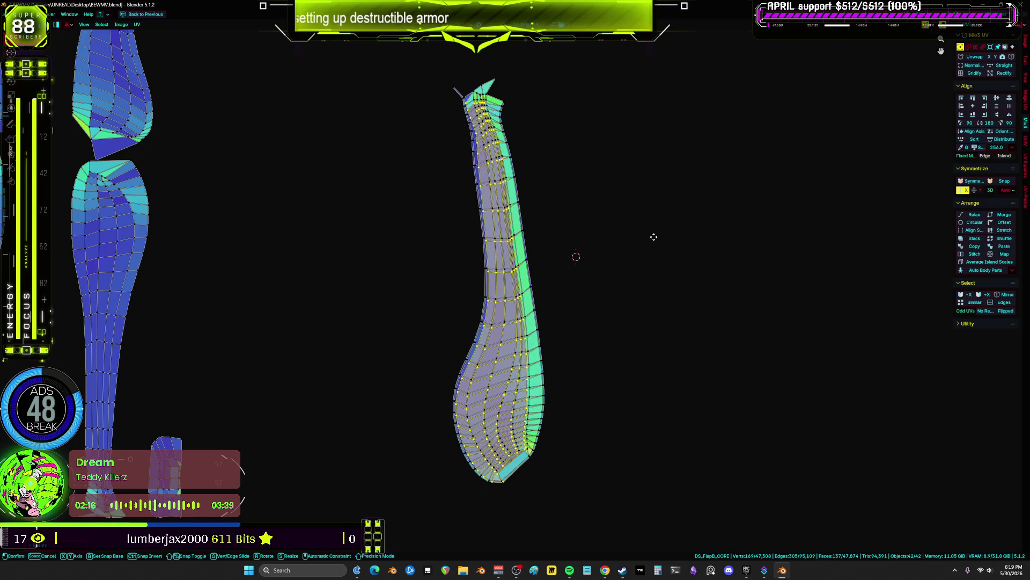
- Stitch the island's seam, then straighten it with Auto Body Parts
click(975, 254)
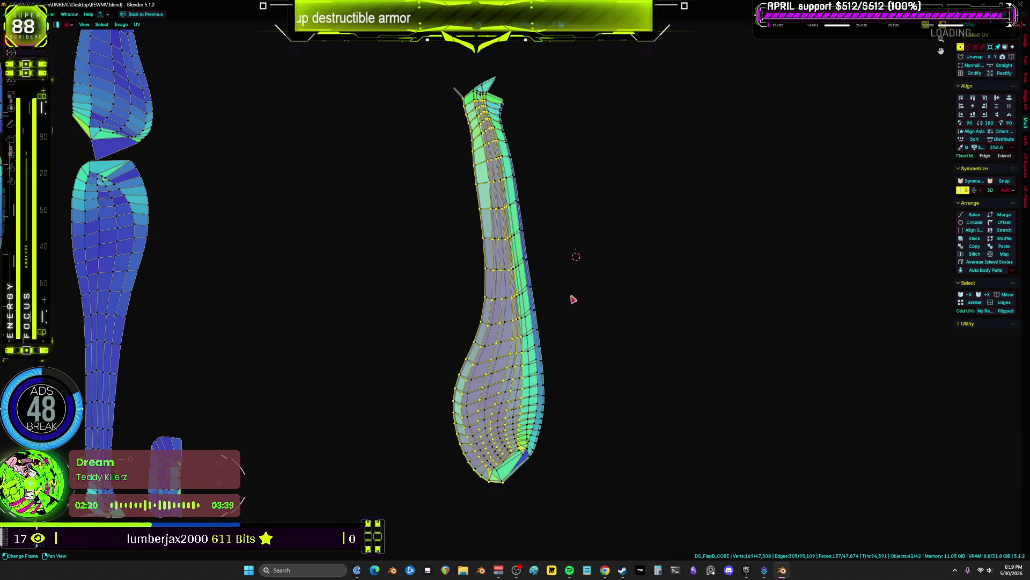
scroll(573, 299, up, 4)
scroll(539, 267, down, 1)
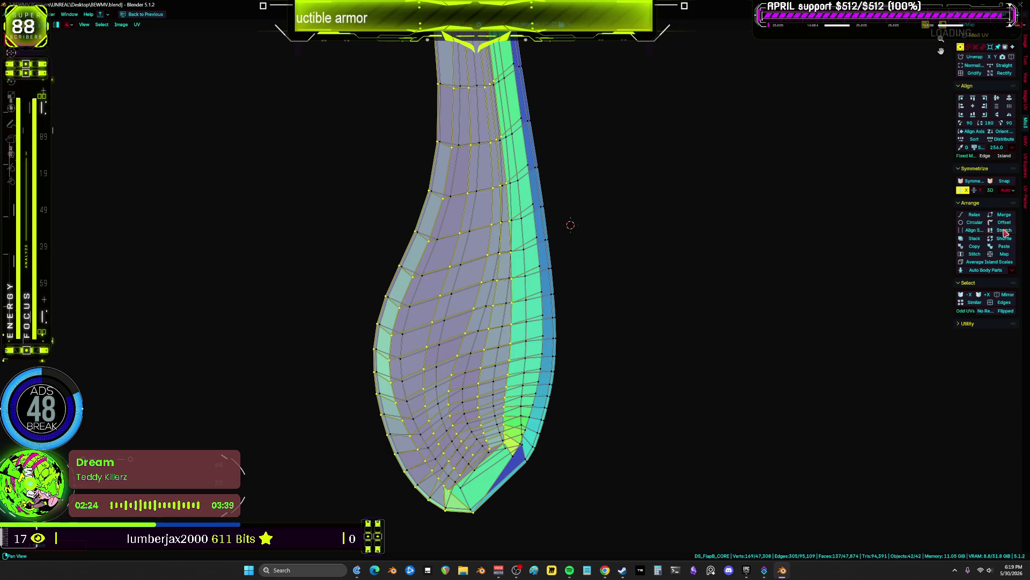
click(995, 271)
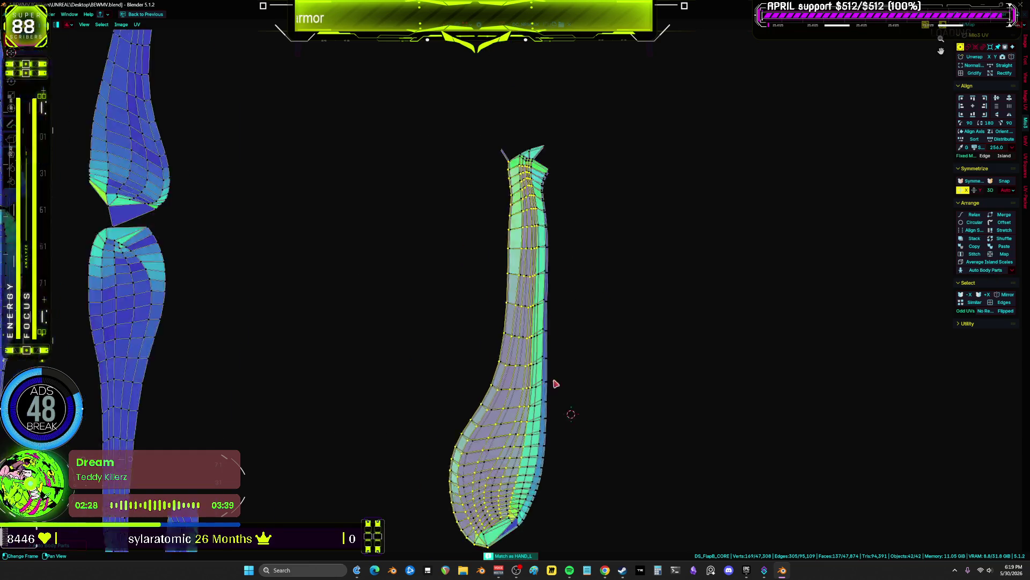
scroll(499, 244, up, 5)
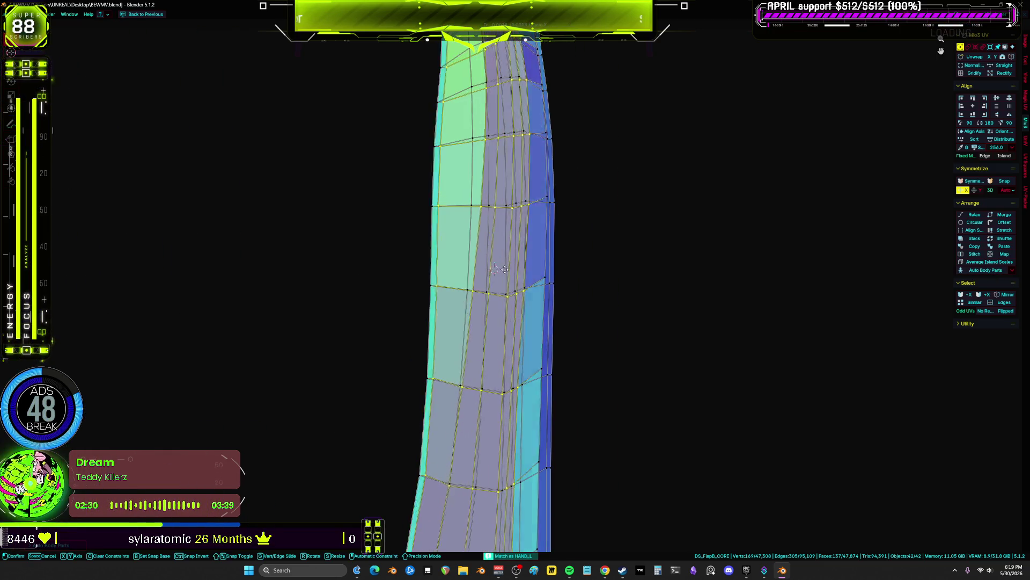
- Shift the selected vertices and grow the selection across the island
key(g)
click(484, 278)
key(ctrl+KP_Add)
key(ctrl+KP_Add)
key(ctrl+KP_Add)
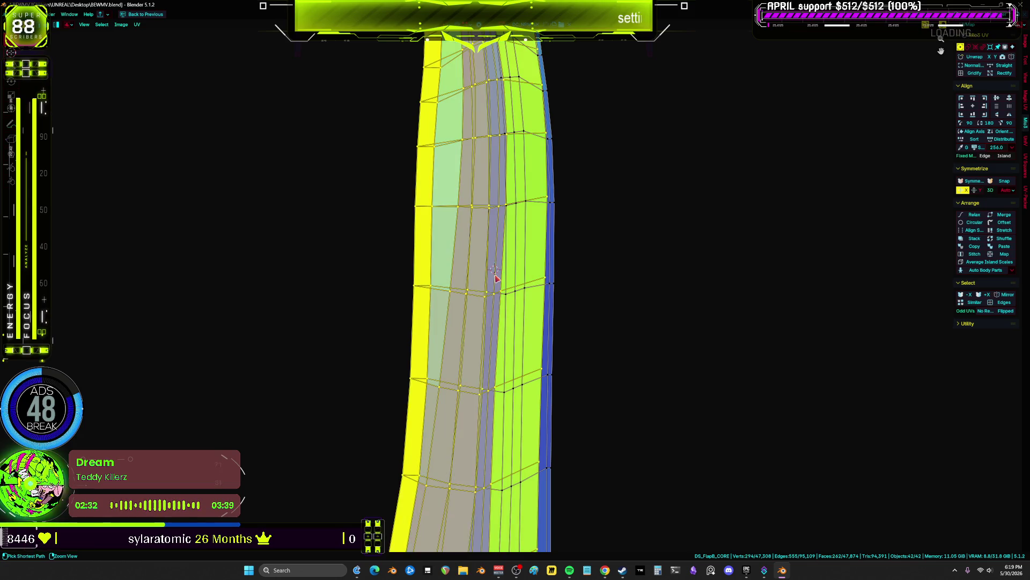
scroll(497, 278, up, 2)
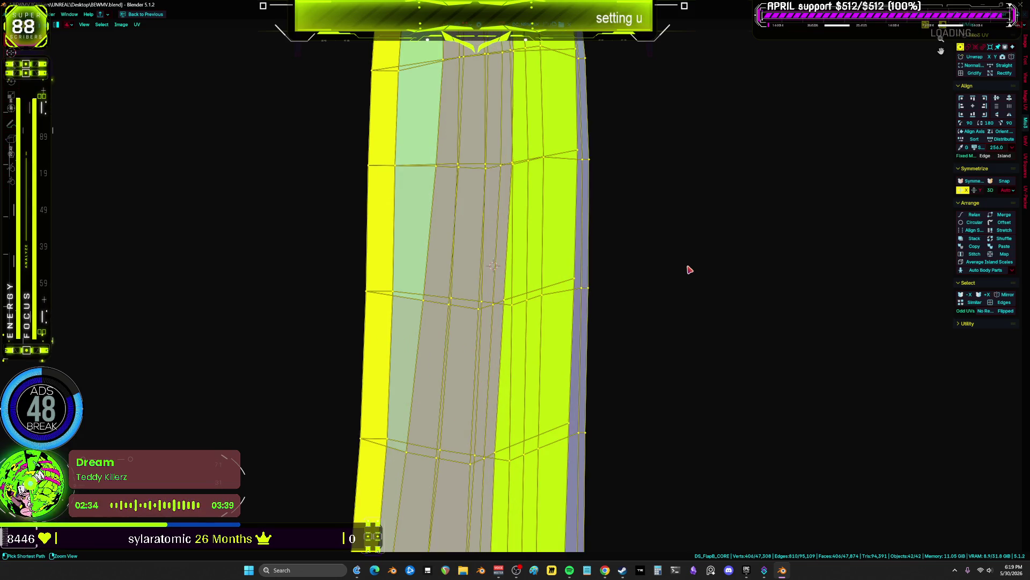
scroll(690, 270, down, 4)
- Select a face and its whole connected island, then undo back to the earlier selection
click(583, 287)
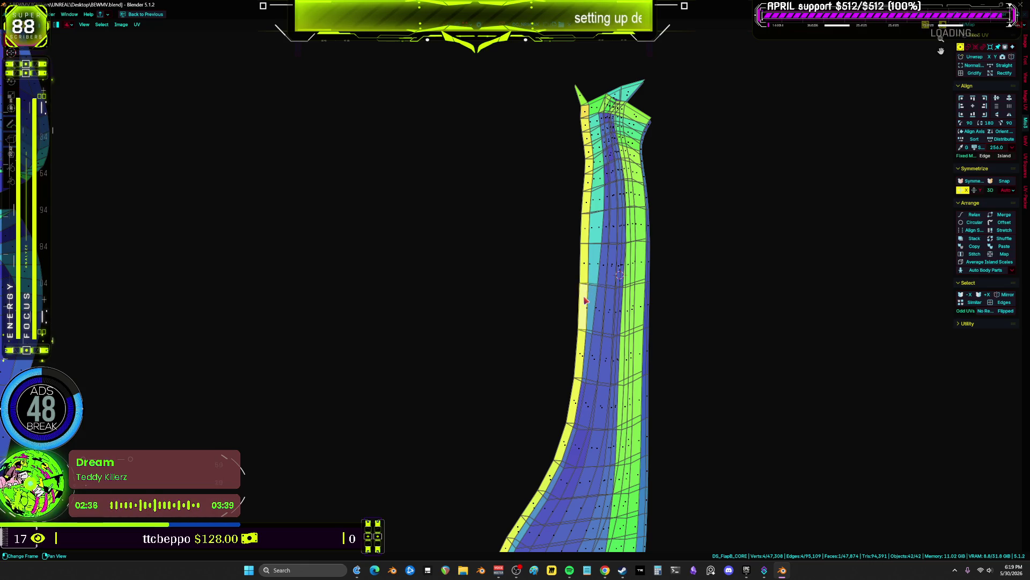
key(ctrl+l)
scroll(589, 302, down, 3)
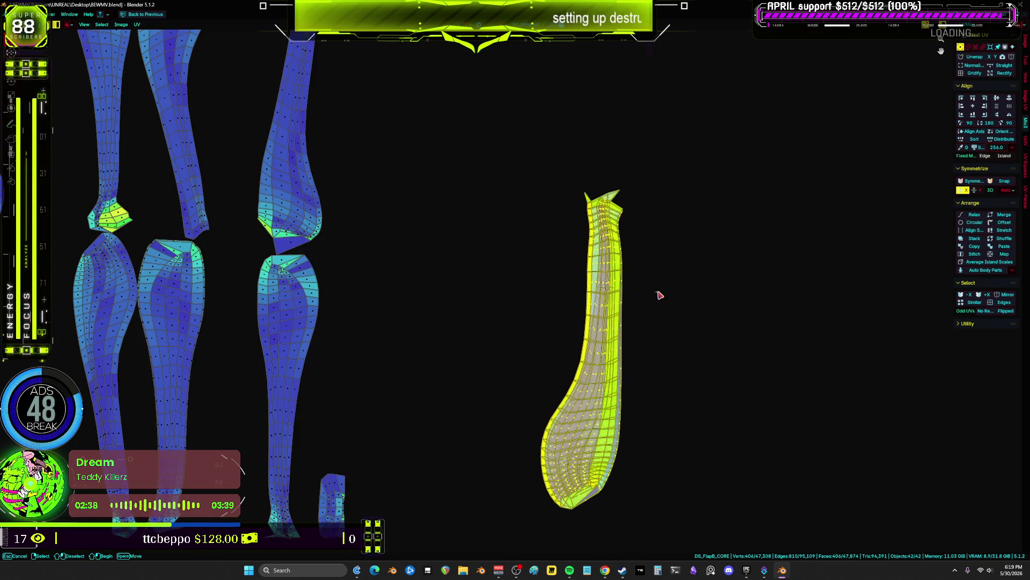
key(ctrl+z)
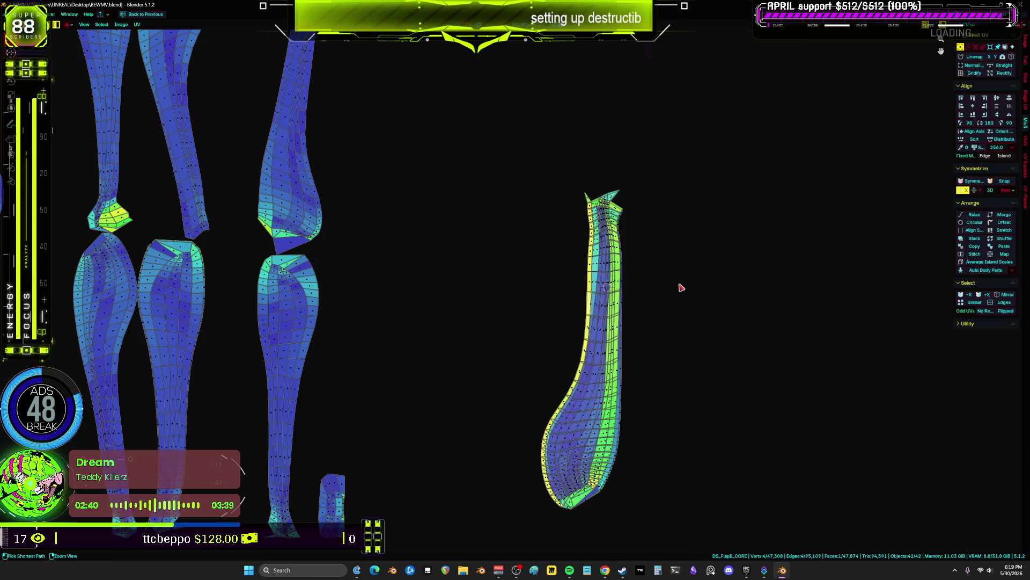
key(ctrl+shift+z)
key(ctrl+z)
key(ctrl+z)
key(ctrl+z)
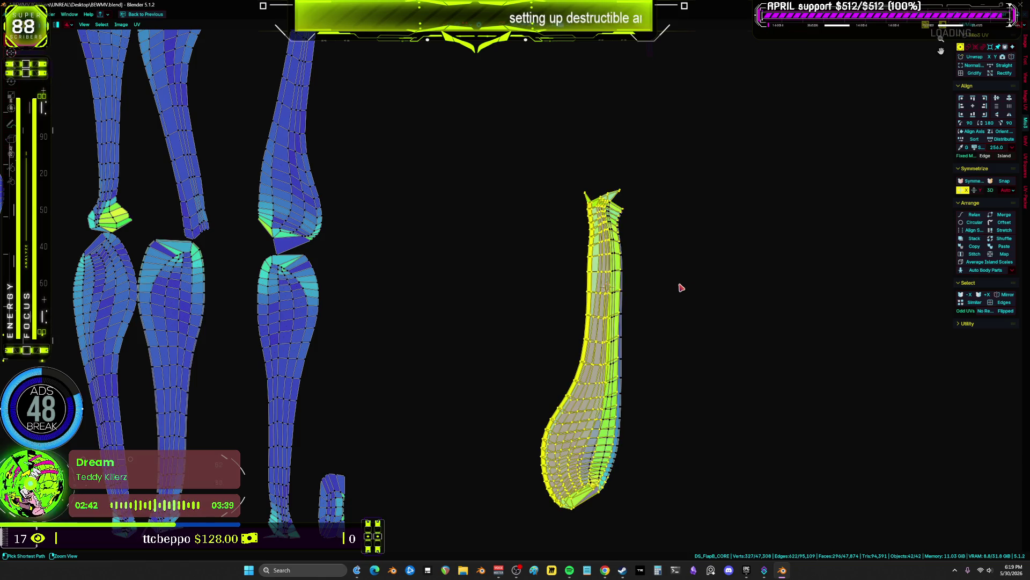
scroll(682, 288, up, 5)
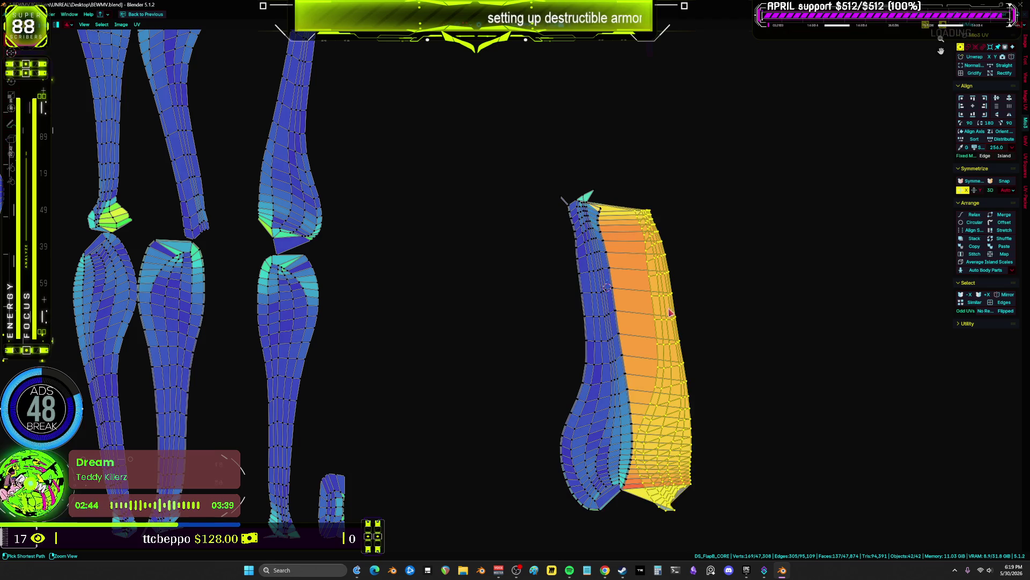
- Slide the selected vertices to the right and scale them about the pivot
key(g)
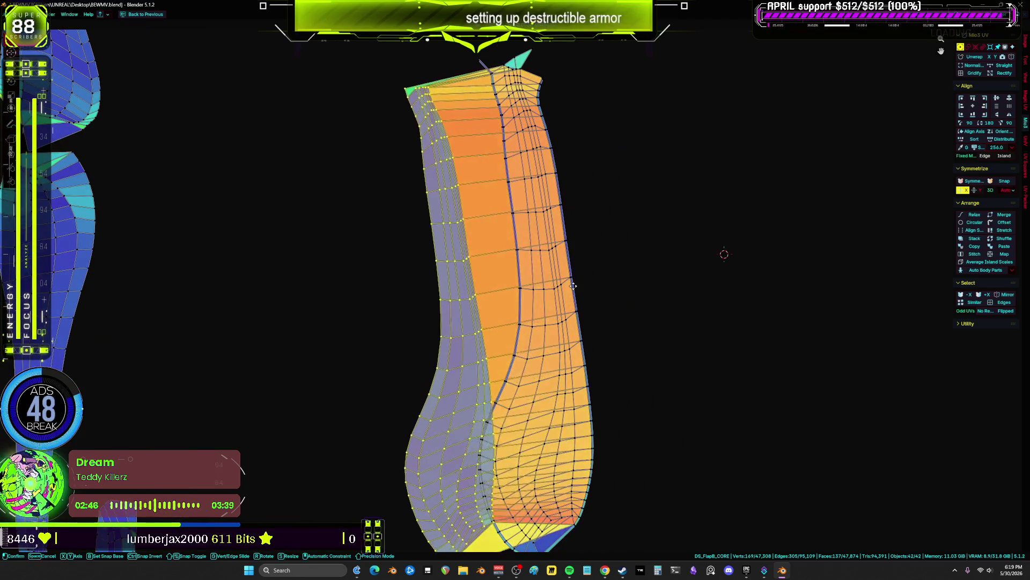
click(653, 283)
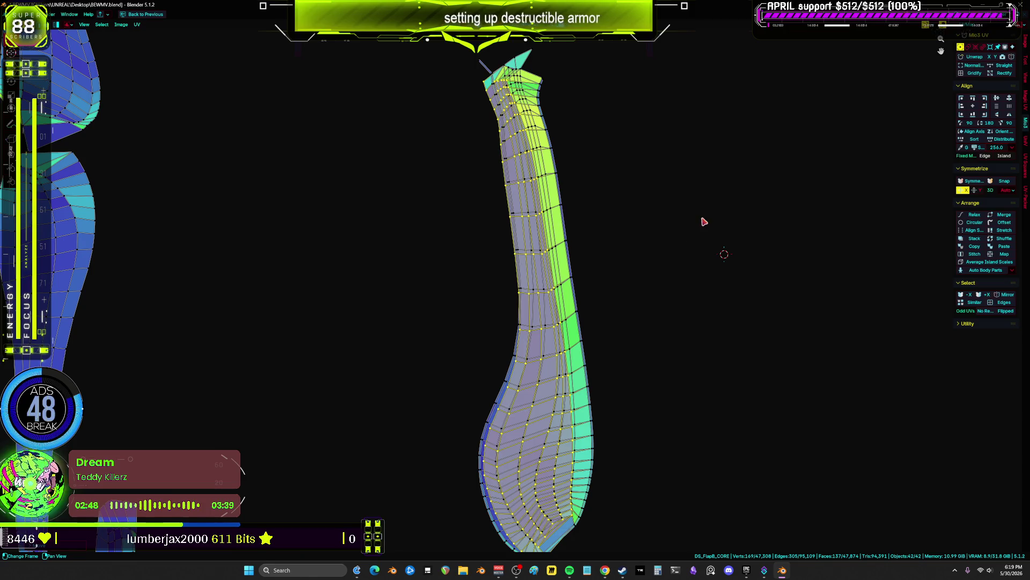
key(s)
click(735, 293)
- Move the vertices at the island's lower end and pull a corner vertex upward
middle_drag(683, 395, 626, 310)
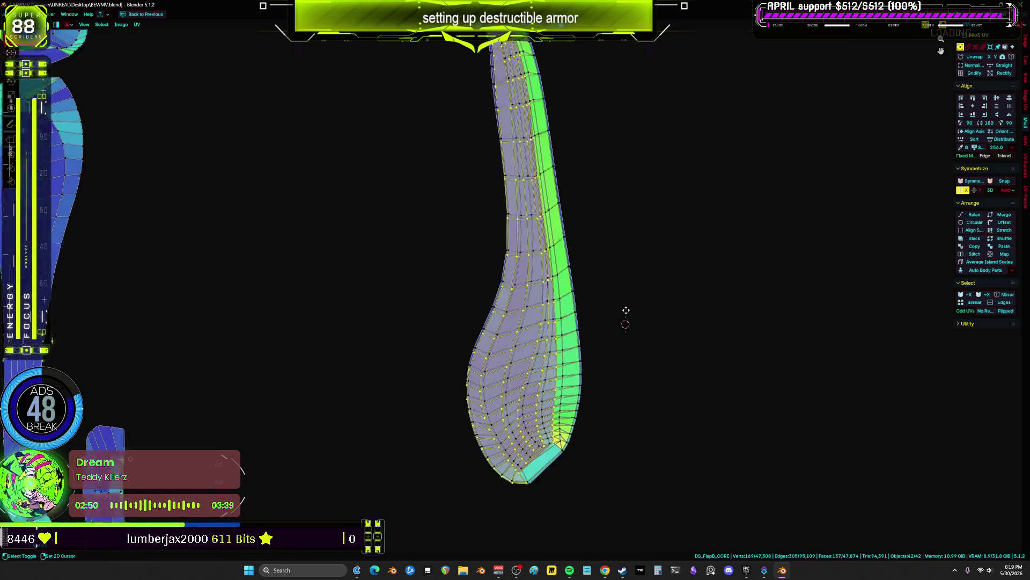
scroll(625, 301, up, 6)
key(g)
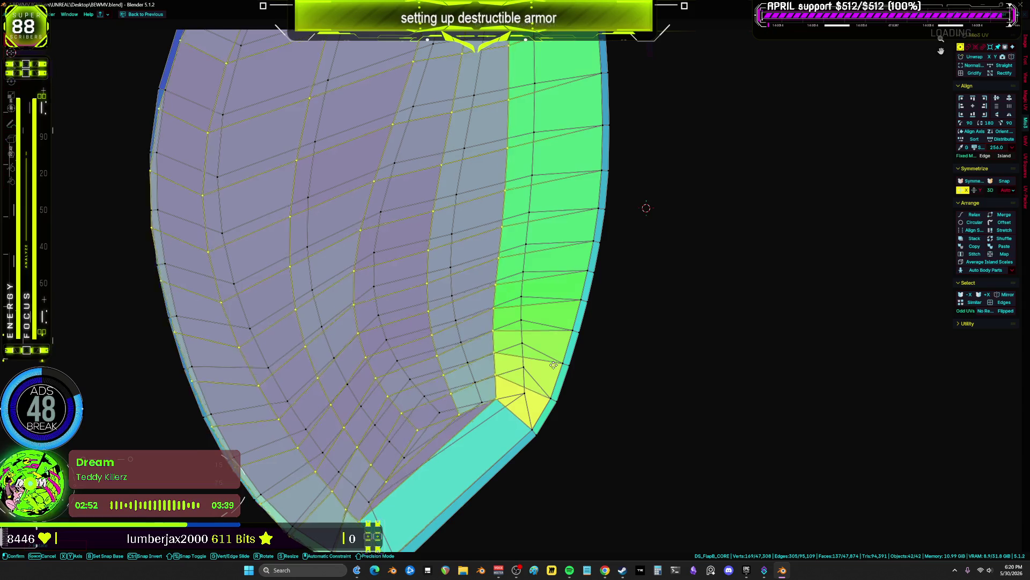
click(572, 362)
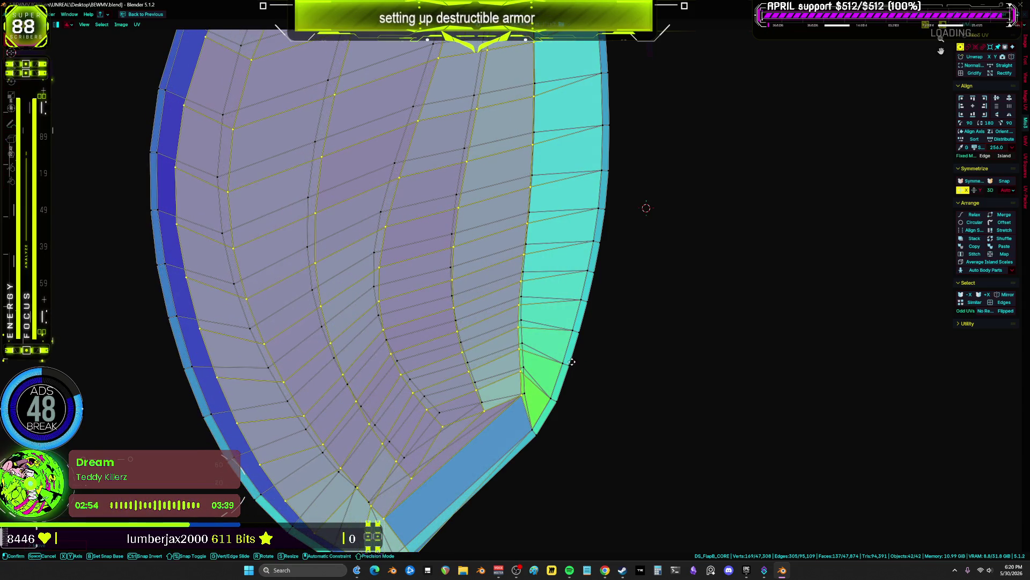
scroll(528, 344, up, 5)
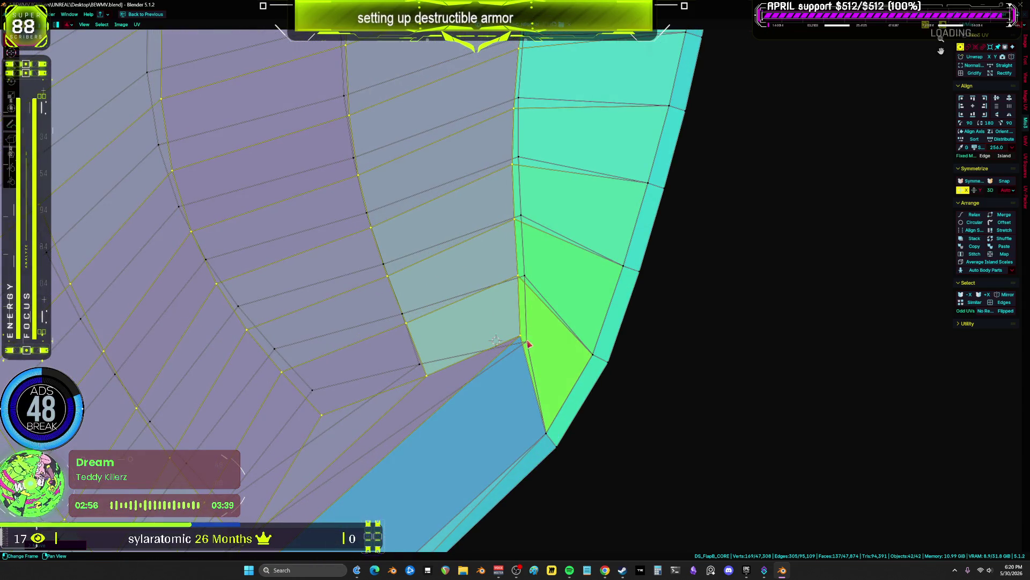
drag(529, 344, 525, 278)
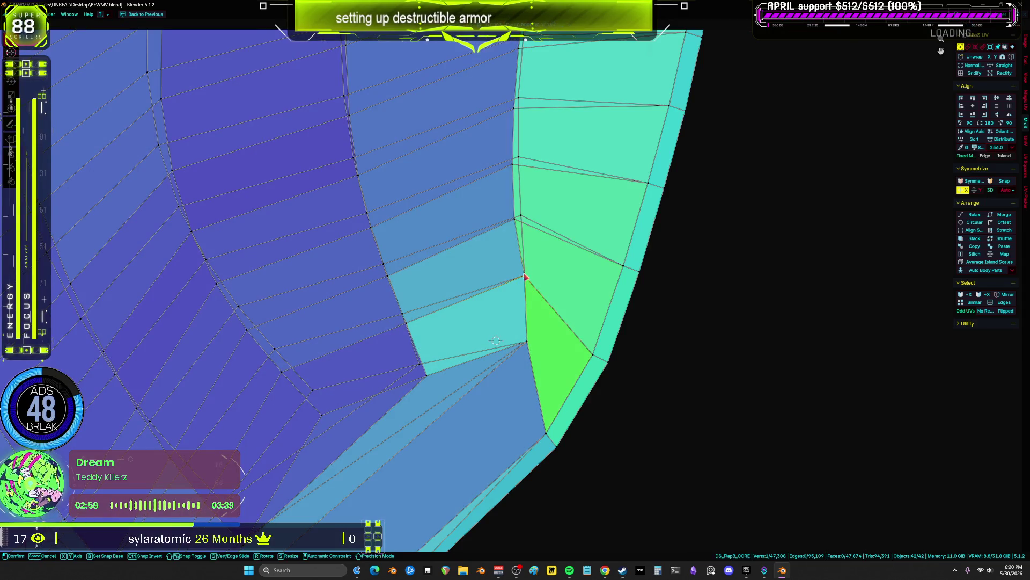
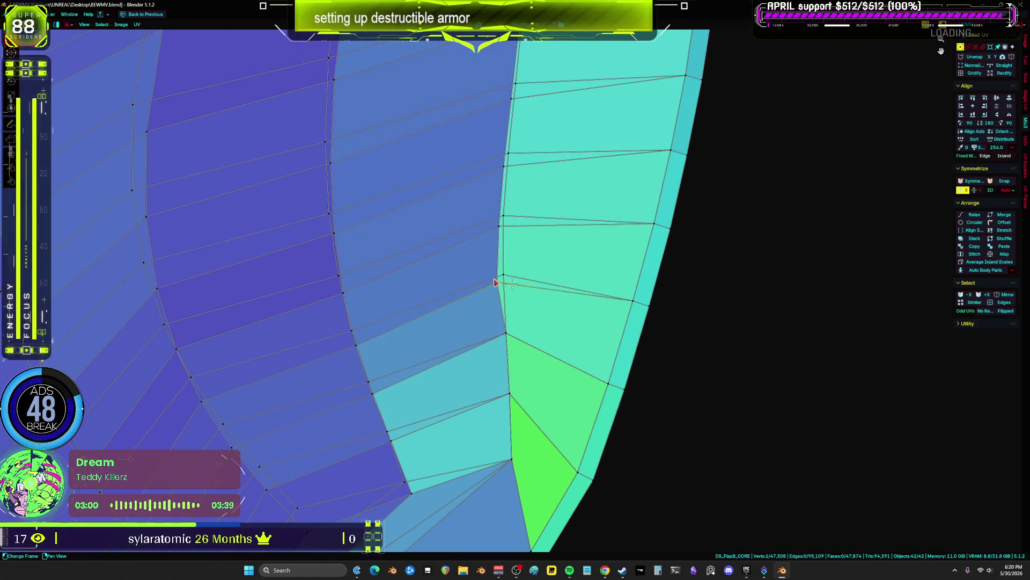
- Move the UV vertex on the cyan island's inner seam upward along the edge
drag(495, 282, 514, 152)
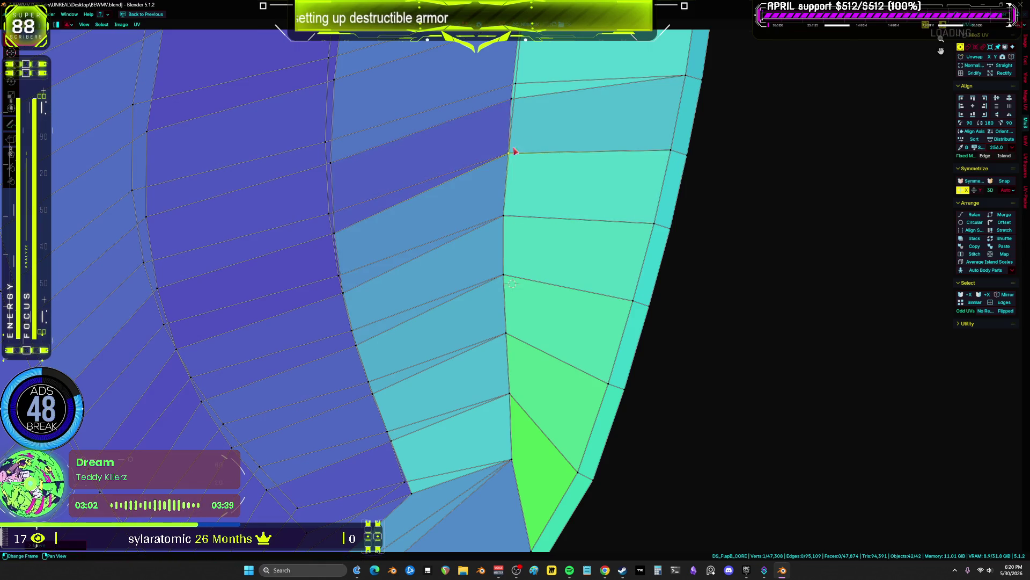
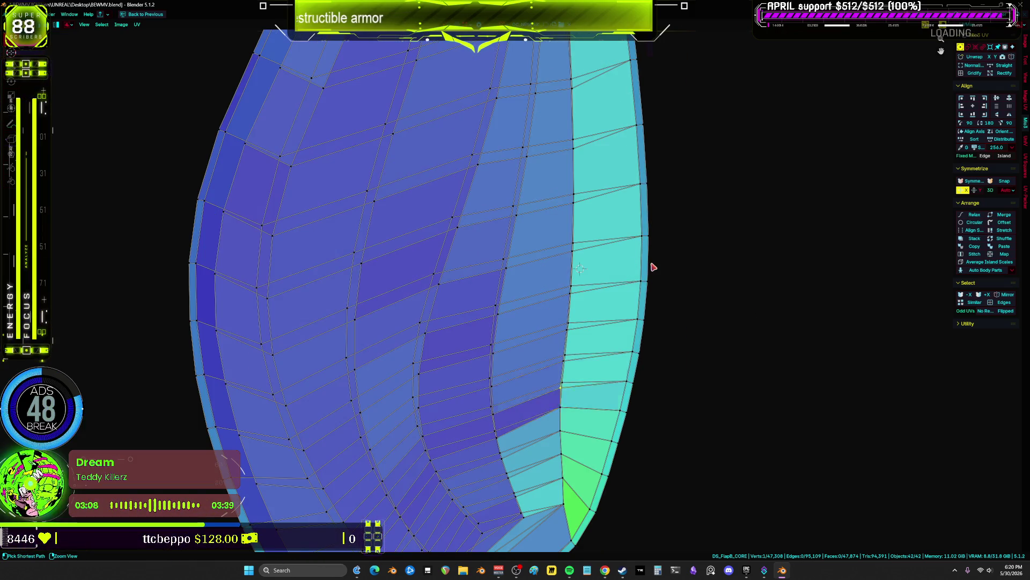
- Zoom out and back in on the stretch-coloured UV island, then bring up the UV editor's overlay settings
scroll(653, 266, down, 3)
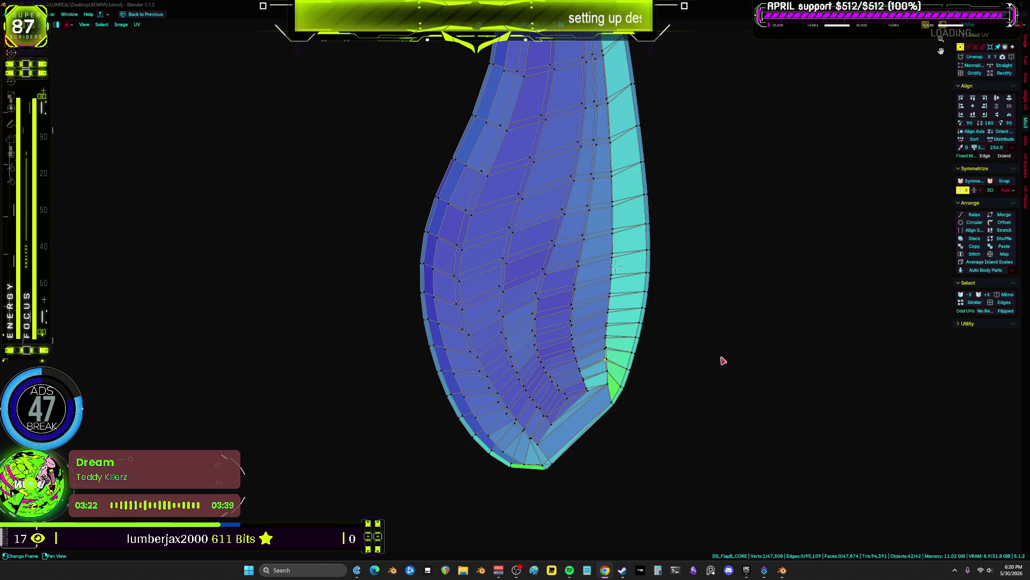
scroll(519, 371, up, 4)
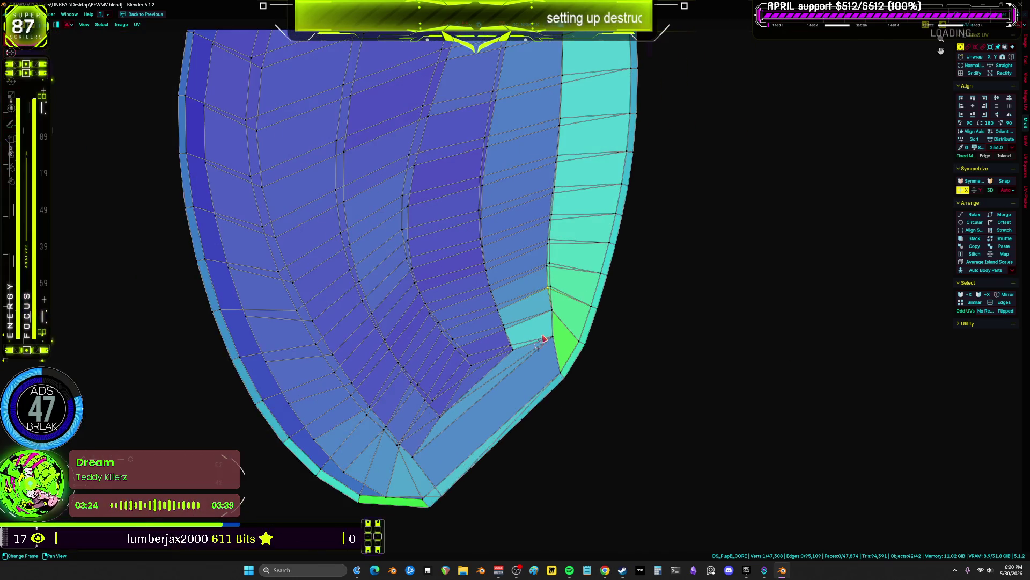
click(967, 30)
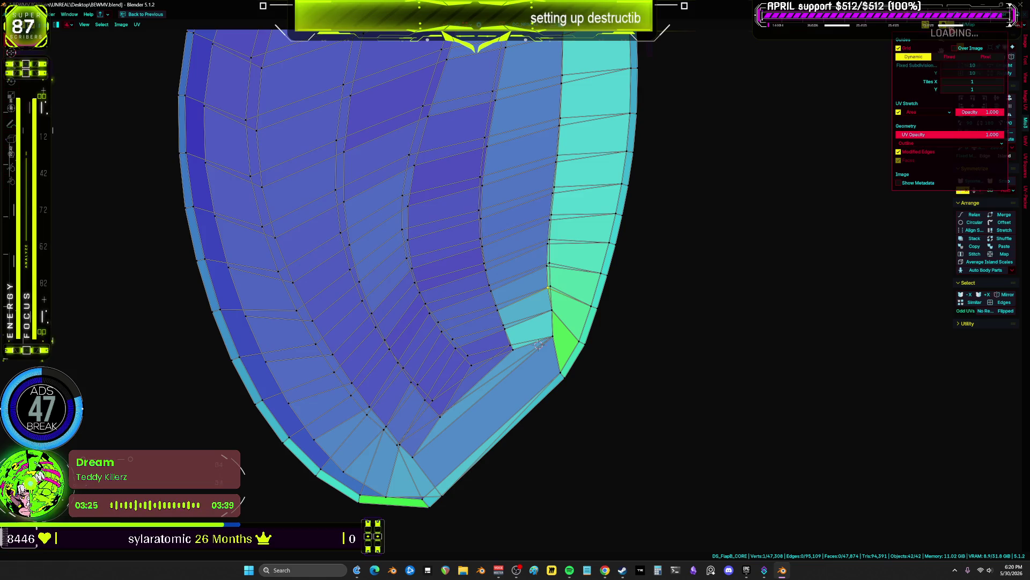
- Turn off the UV Stretch overlay and zoom in on the island's lower bend
click(899, 112)
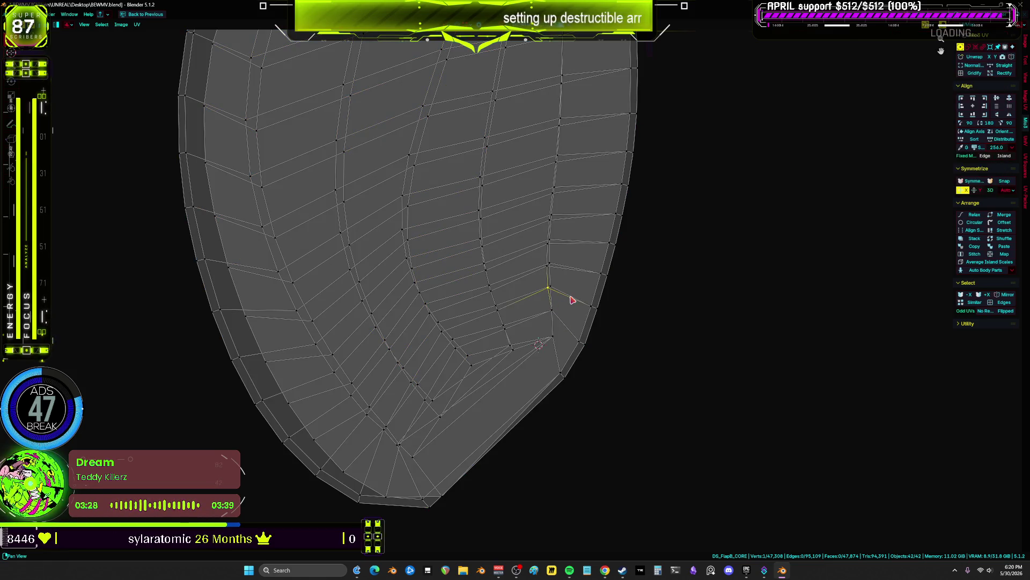
scroll(579, 308, up, 6)
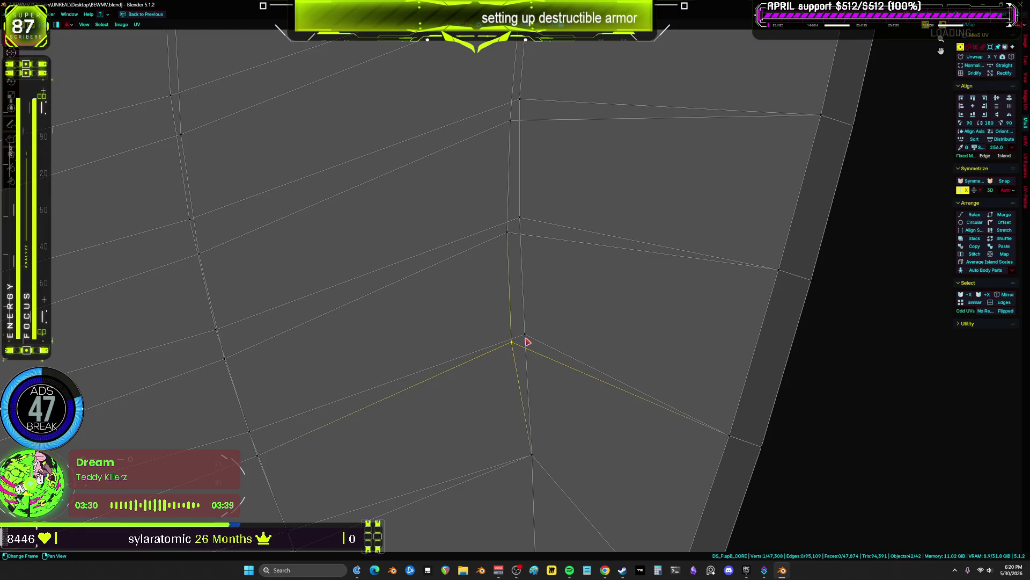
mouse_move(511, 237)
middle_down()
mouse_move(505, 119)
mouse_move(543, 365)
mouse_move(538, 419)
middle_up()
- Reposition the inner vertex at the lower bend between its neighbours to even out the spacing
click(517, 340)
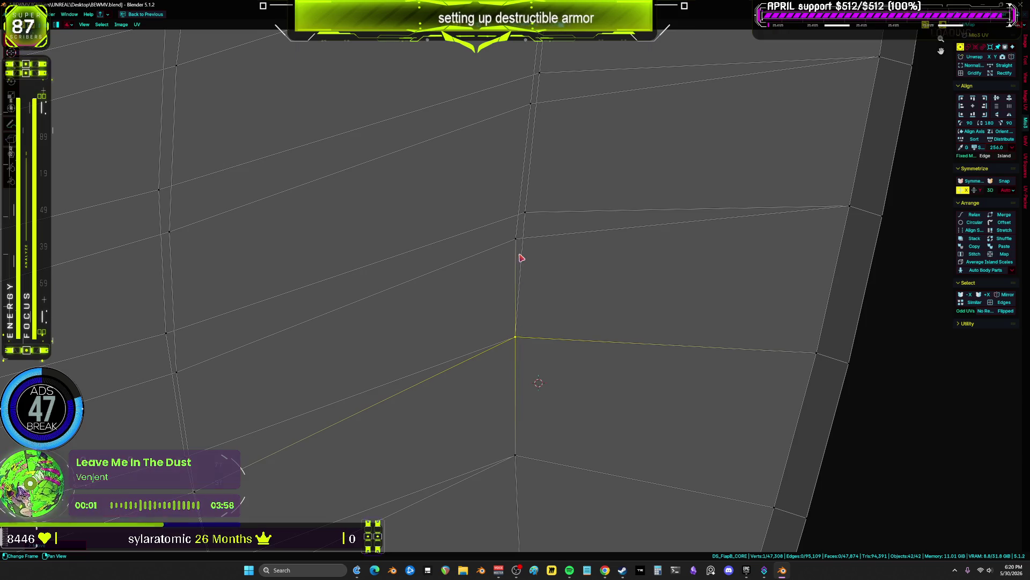
drag(521, 232, 530, 217)
drag(537, 112, 526, 213)
middle_drag(526, 213, 582, 322)
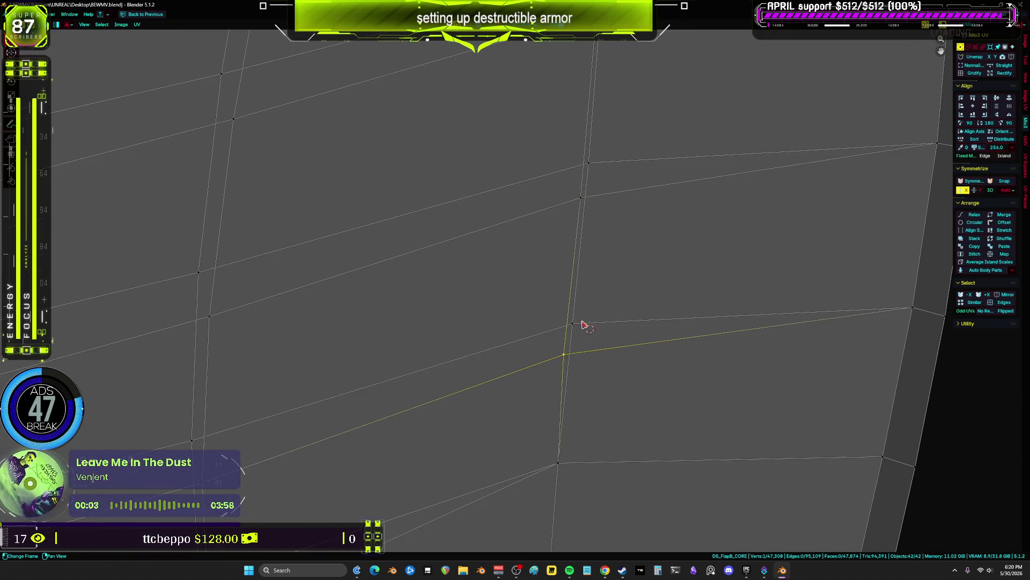
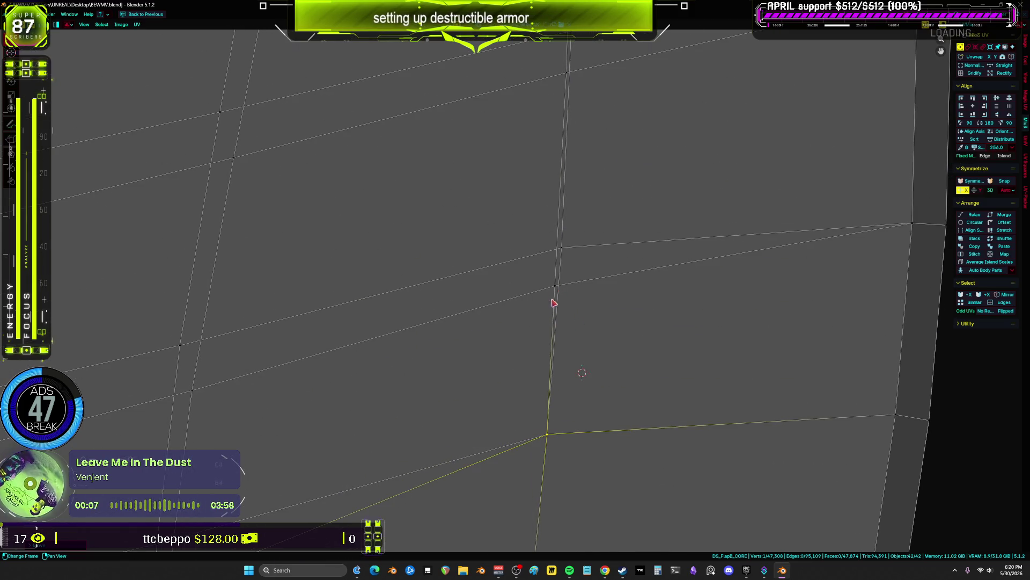
- Drag the low UV vertex up the vertical edge until it sits on the junction vertex above
drag(555, 285, 562, 249)
middle_drag(593, 110, 572, 100)
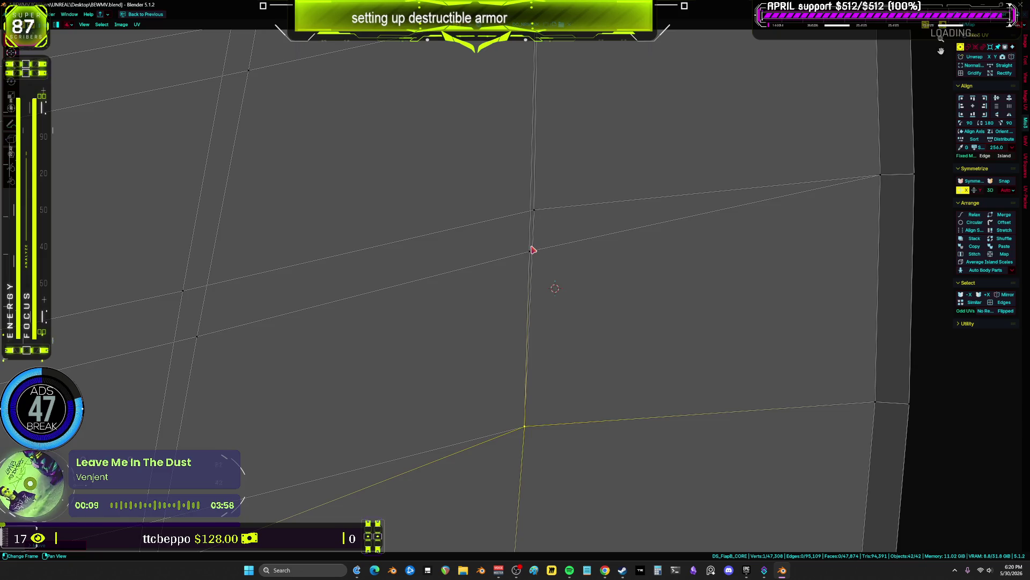
drag(534, 248, 534, 210)
shift+scroll(545, 190, up, 10)
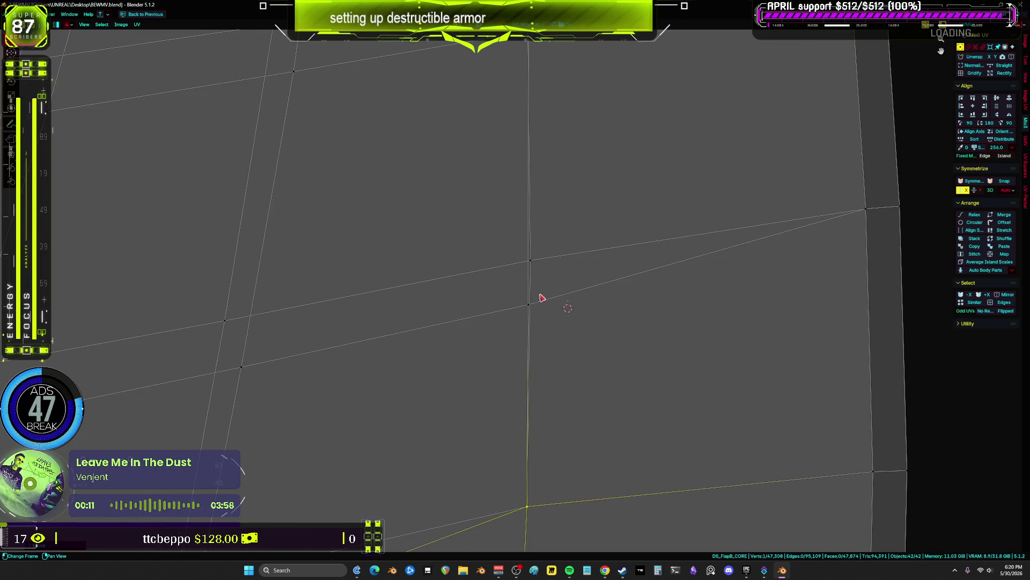
mouse_move(527, 506)
mouse_down()
mouse_move(547, 488)
mouse_move(527, 306)
mouse_move(533, 259)
mouse_up()
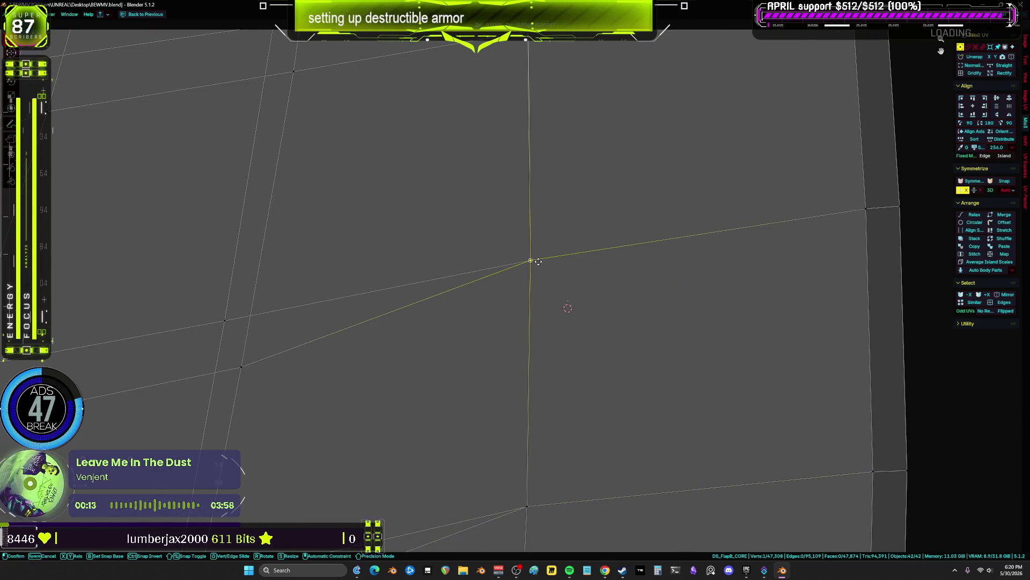
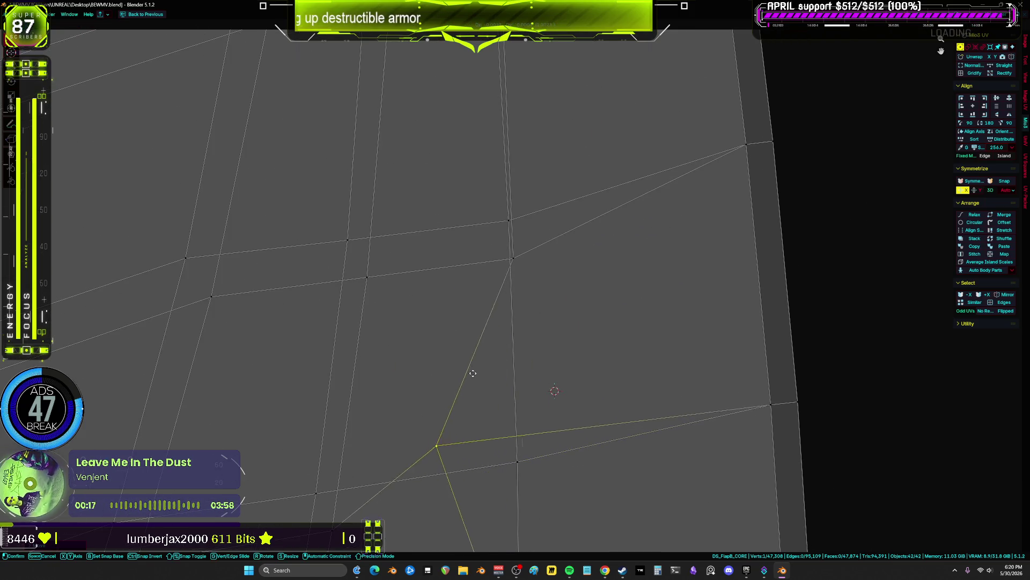
- Move the first stray vertex of the armor strip's UV layout to a new spot
scroll(558, 154, down, 5)
scroll(482, 355, up, 4)
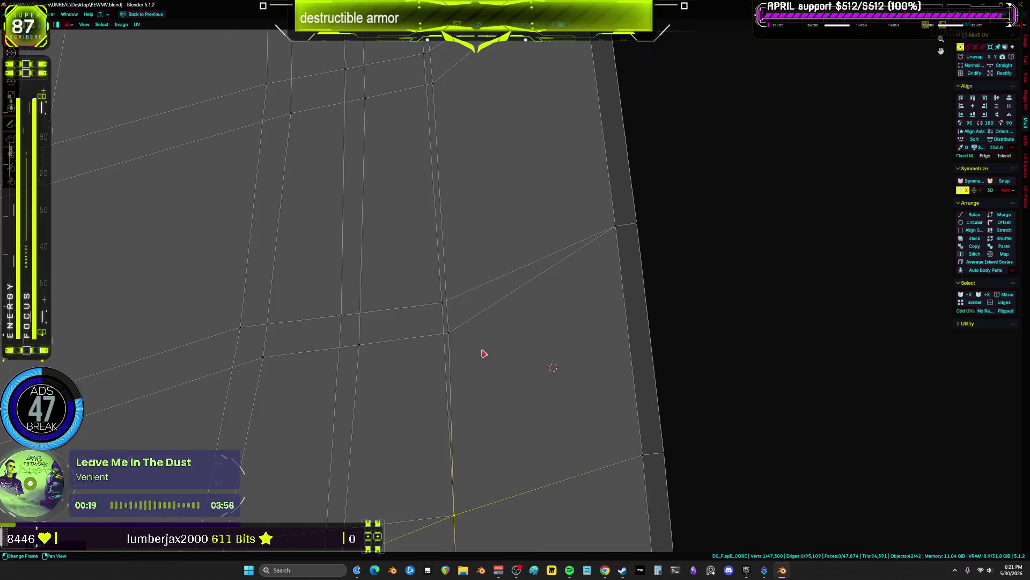
key(g)
scroll(543, 329, up, 1)
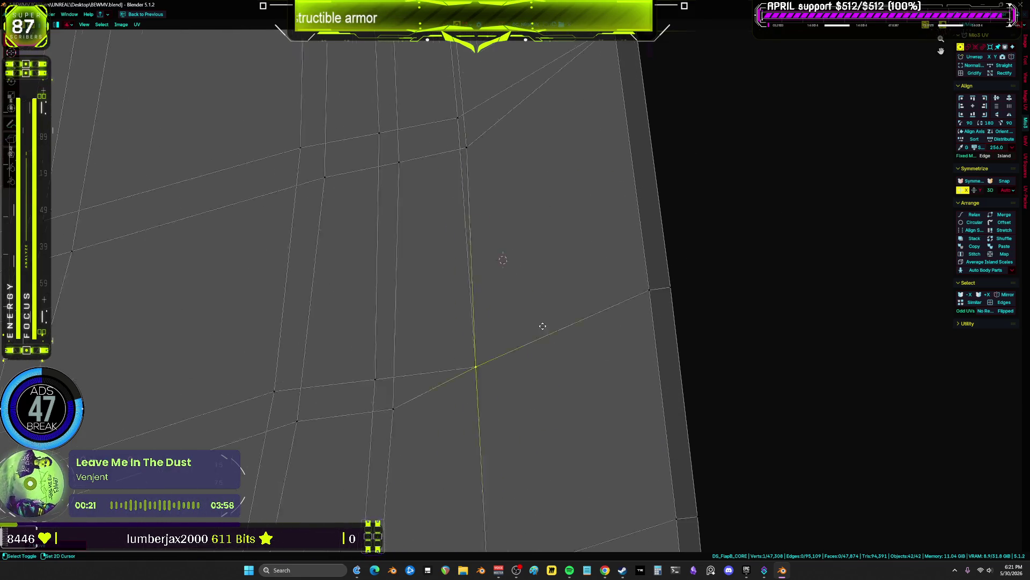
click(515, 235)
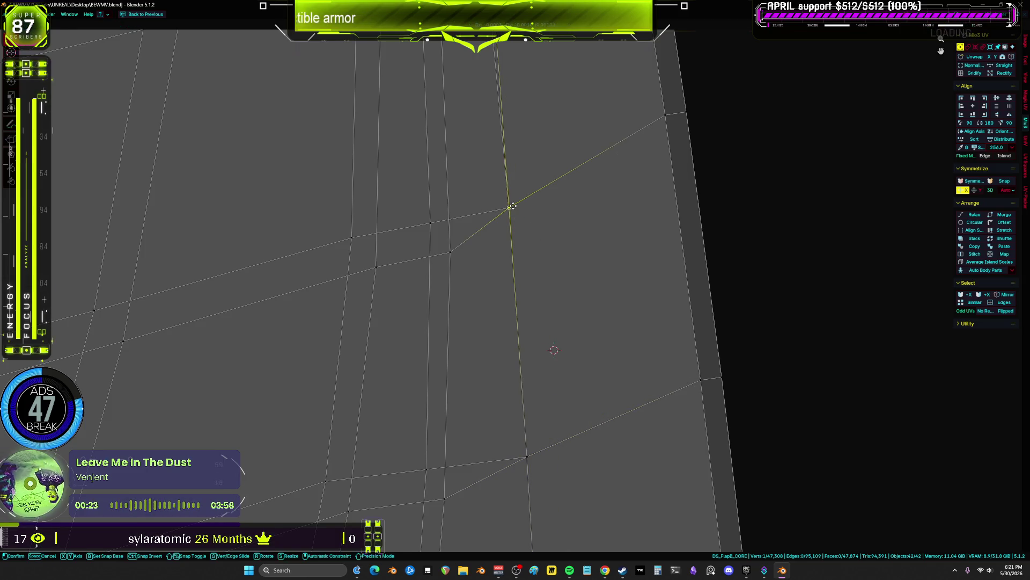
scroll(570, 226, up, 1)
- Snap a stray vertex in the upper part of the strip onto its neighbouring vertex
mouse_move(570, 226)
middle_down()
mouse_move(553, 193)
mouse_move(598, 253)
mouse_move(663, 292)
mouse_move(529, 96)
mouse_move(586, 222)
mouse_move(589, 352)
mouse_move(568, 247)
middle_up()
scroll(578, 315, down, 2)
key(g)
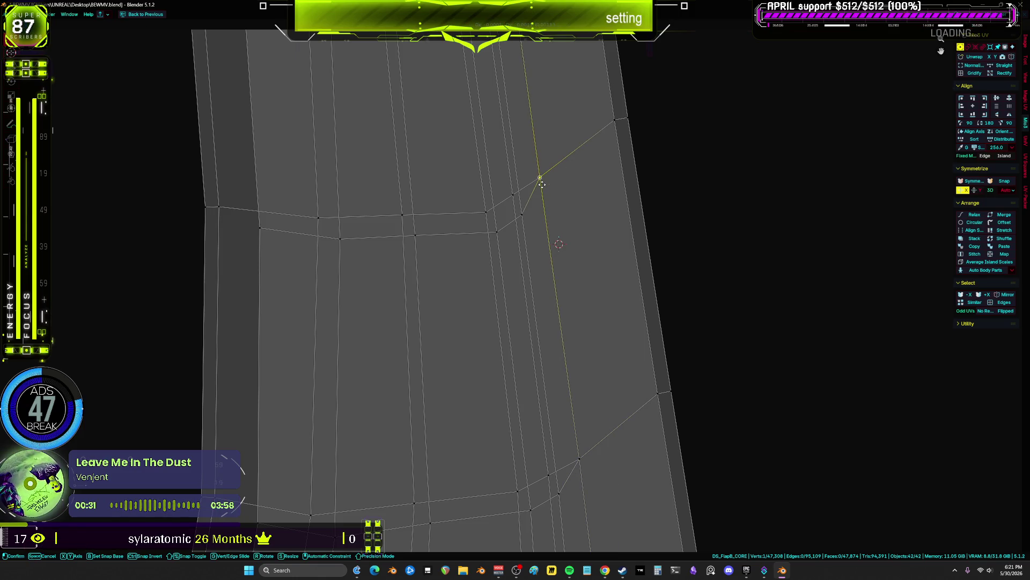
middle_drag(556, 202, 571, 341)
scroll(547, 261, up, 2)
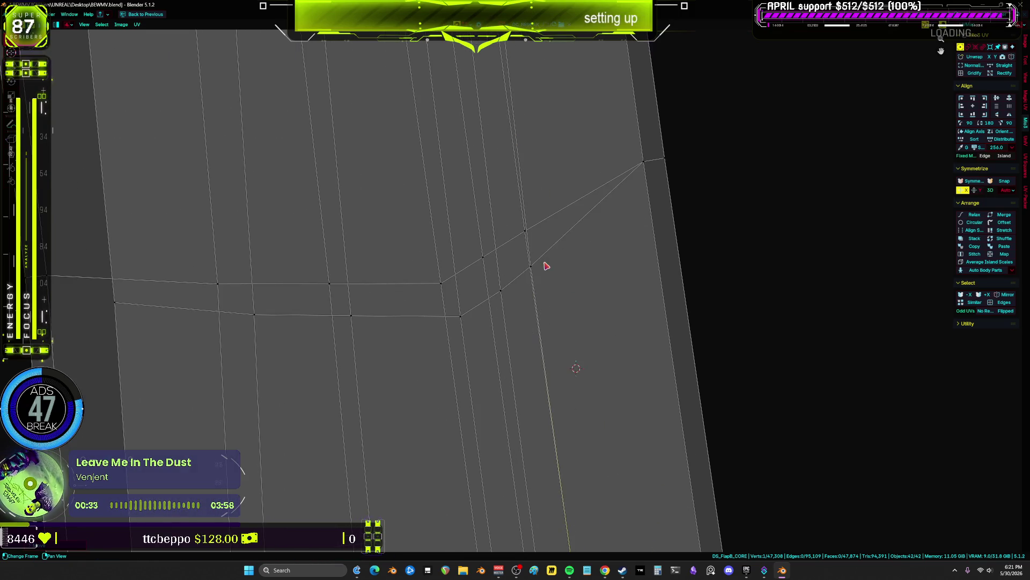
click(531, 240)
- Slide a vertex in the lower strip onto its neighbour, then select the vertex at the bend above
middle_drag(544, 147, 564, 424)
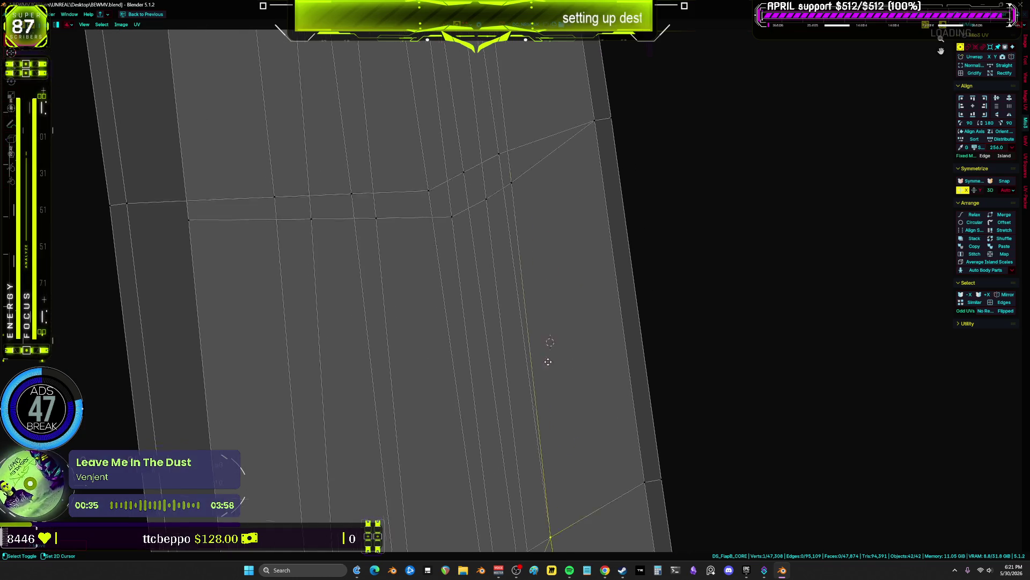
drag(511, 197, 499, 165)
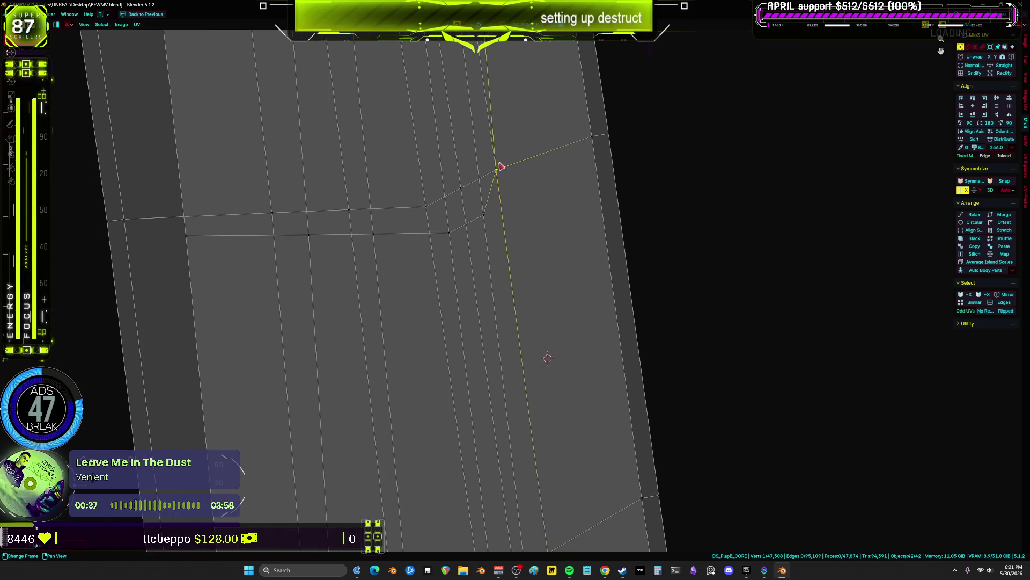
middle_drag(500, 165, 542, 231)
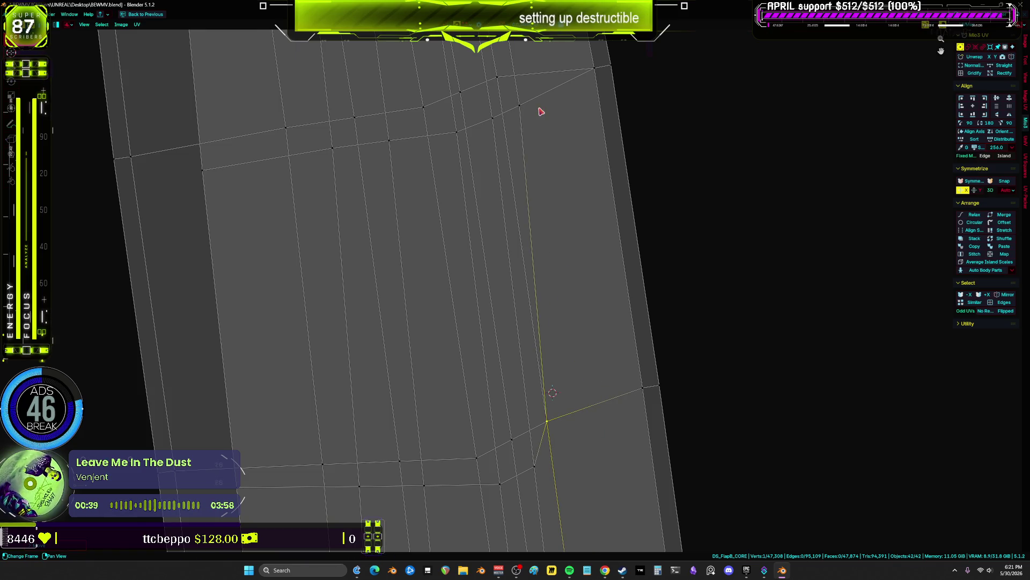
scroll(500, 77, down, 3)
scroll(557, 341, up, 4)
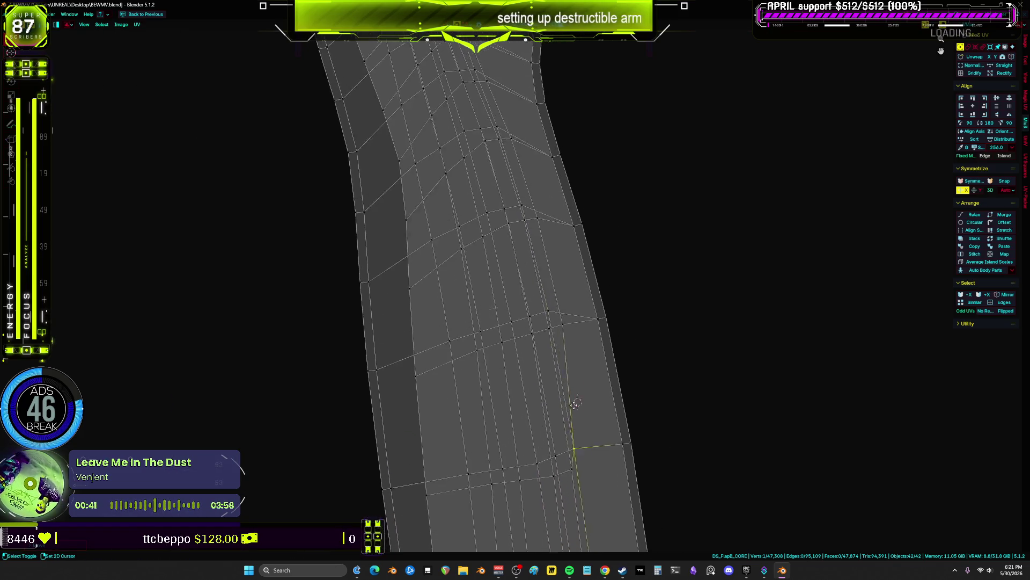
middle_drag(524, 225, 577, 354)
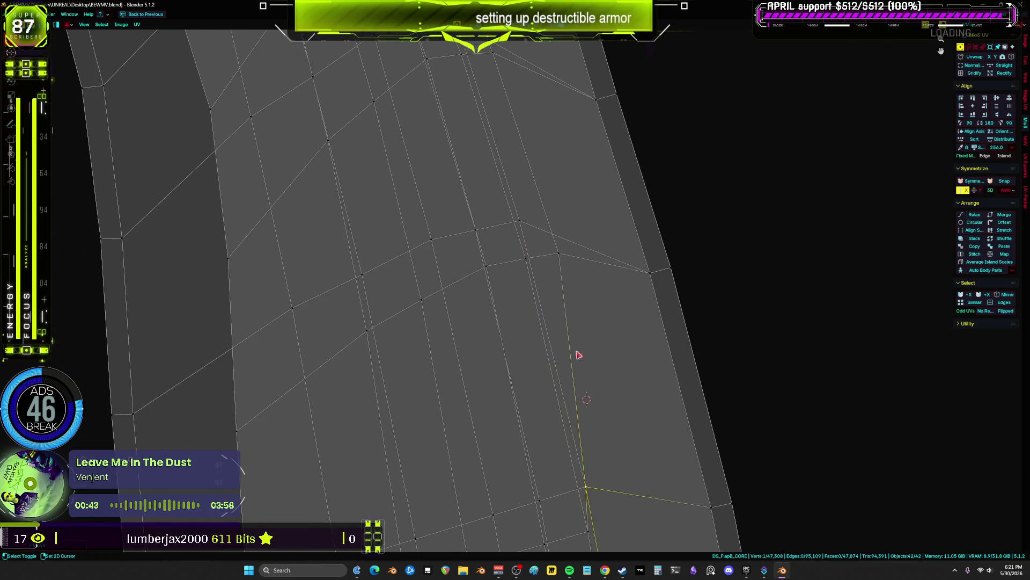
mouse_move(531, 235)
middle_down()
mouse_move(522, 150)
mouse_move(542, 209)
mouse_move(499, 166)
mouse_move(619, 398)
middle_up()
click(566, 258)
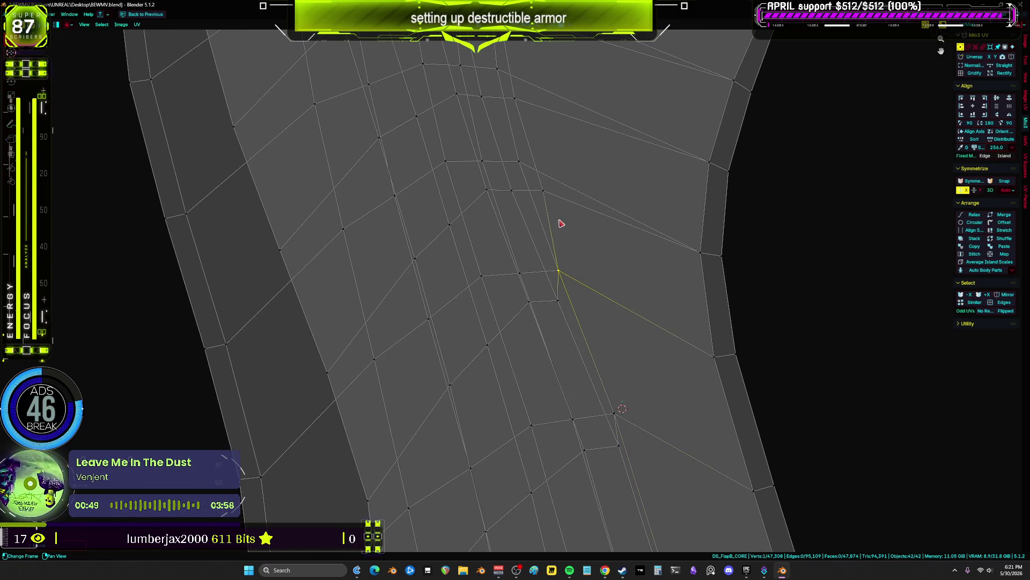
- Pull the selected vertex in the upper flared section onto the vertex above it
scroll(520, 138, up, 1)
middle_drag(520, 138, 584, 346)
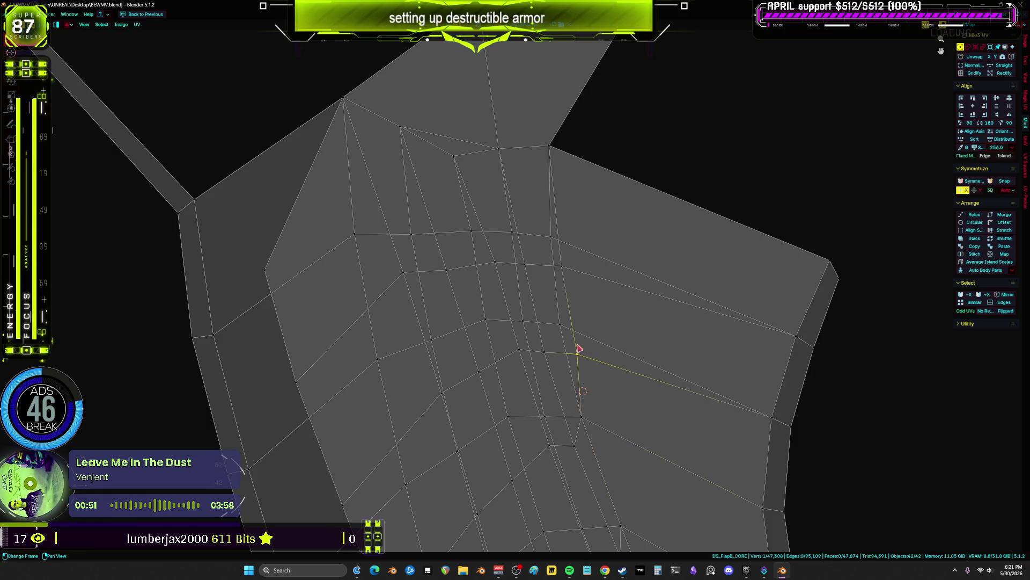
mouse_move(580, 348)
mouse_down()
mouse_move(552, 235)
mouse_move(494, 265)
mouse_move(472, 230)
mouse_move(441, 274)
mouse_move(414, 237)
mouse_move(355, 236)
mouse_up()
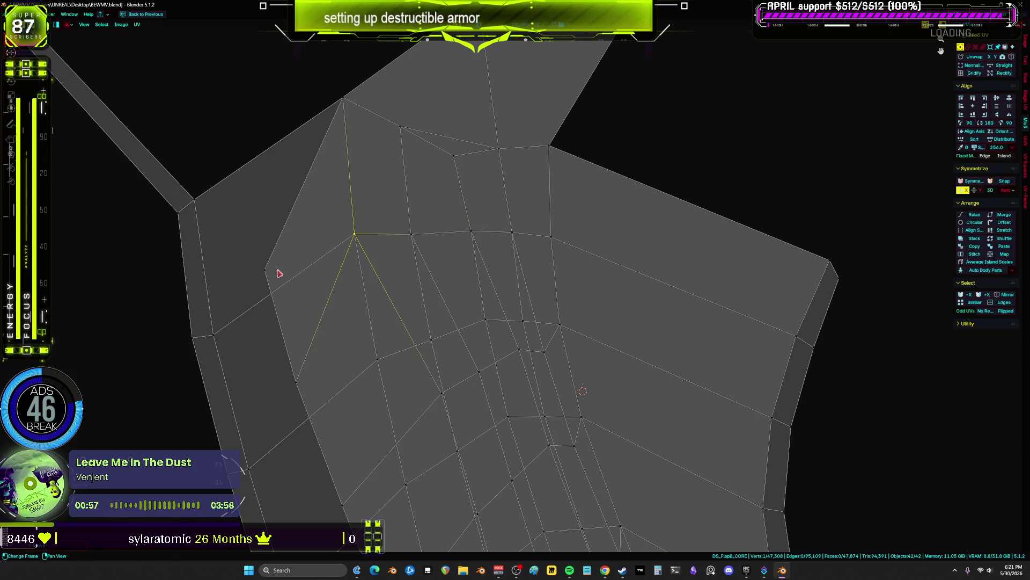
- Move the vertex where the fan's edges converge to a new position
click(269, 271)
click(213, 334)
shift+middle_drag(469, 345, 462, 236)
click(517, 213)
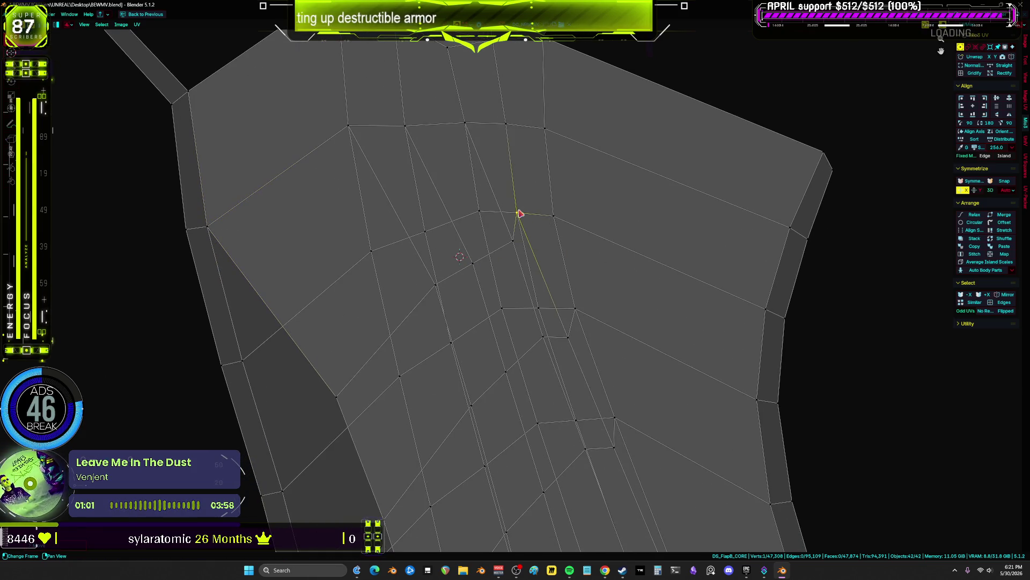
key(g)
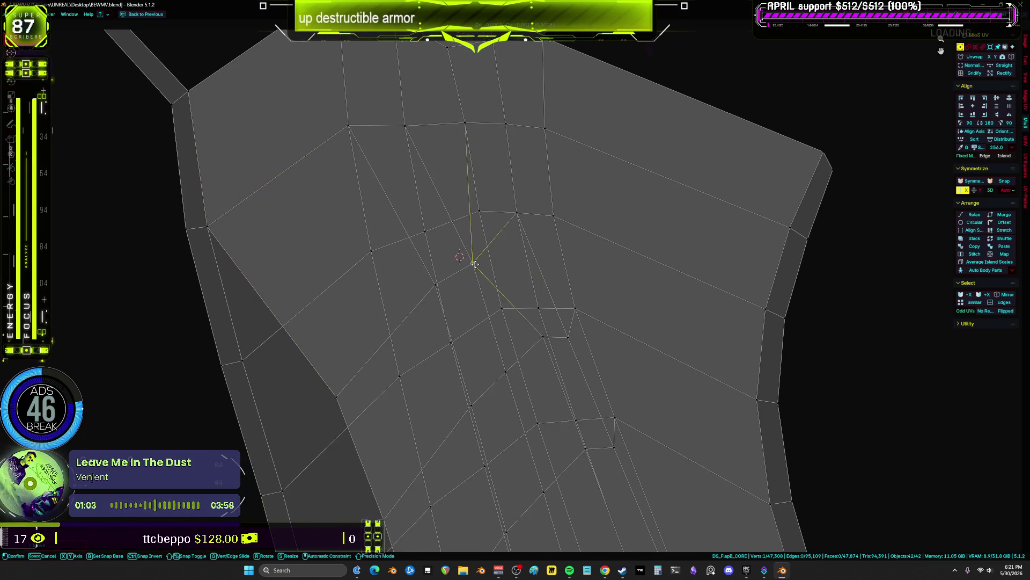
click(432, 252)
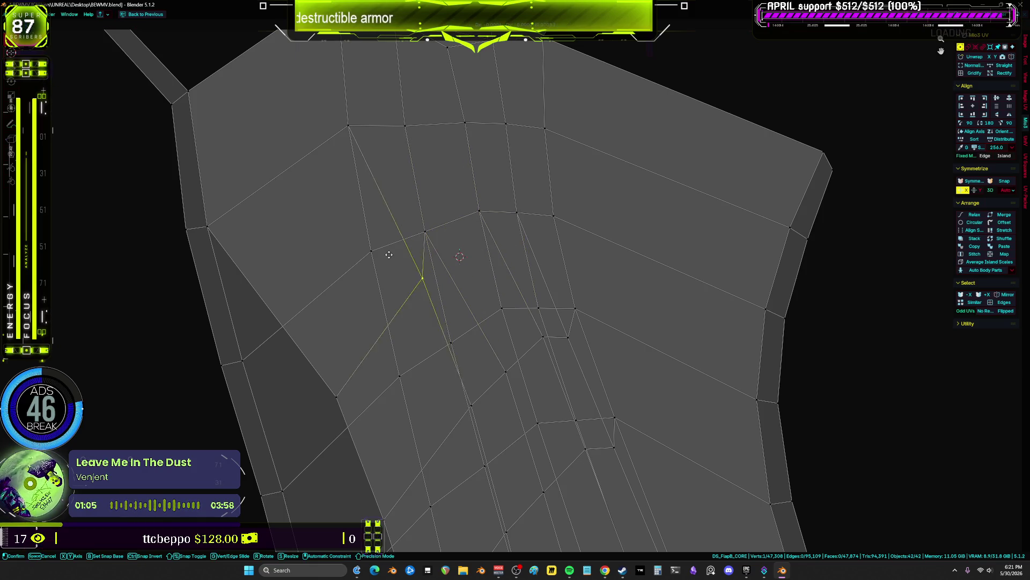
- Snap the vertex just left of the fan centre onto its neighbouring vertex
click(374, 266)
drag(321, 393, 227, 357)
middle_drag(574, 345, 560, 246)
click(487, 240)
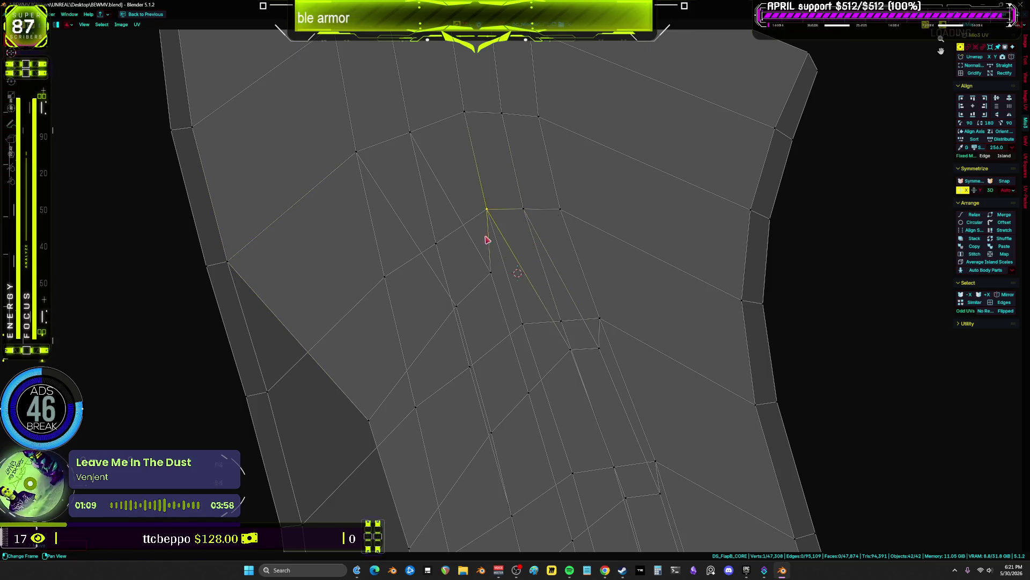
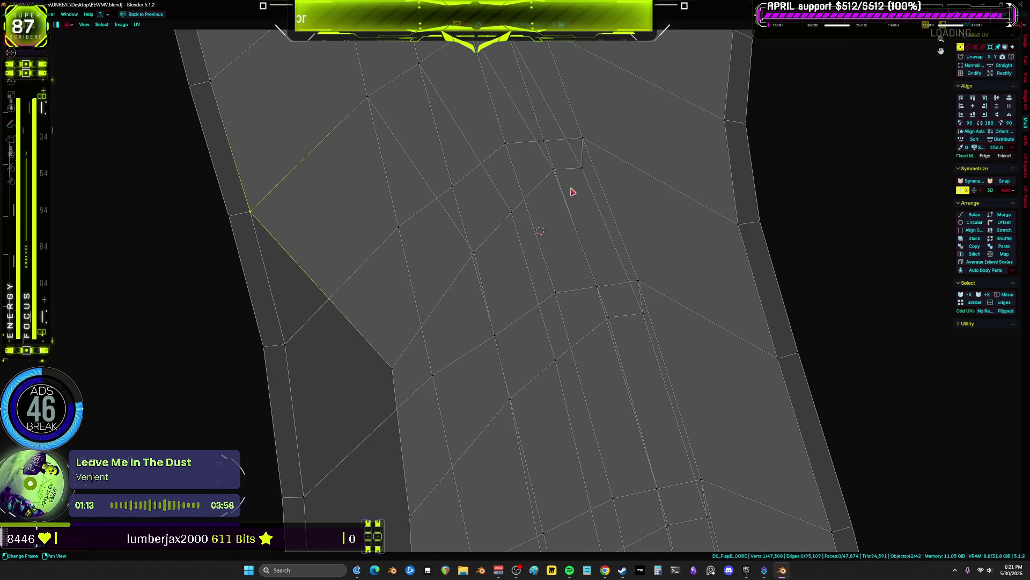
- Slide the first vertices near the top of the panel onto neighbouring vertices
key(g)
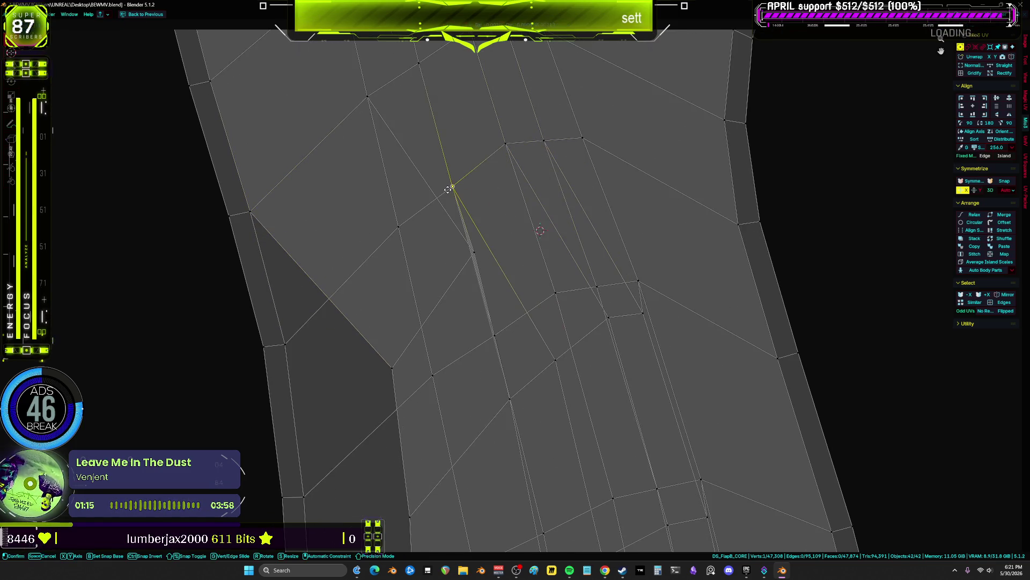
click(306, 357)
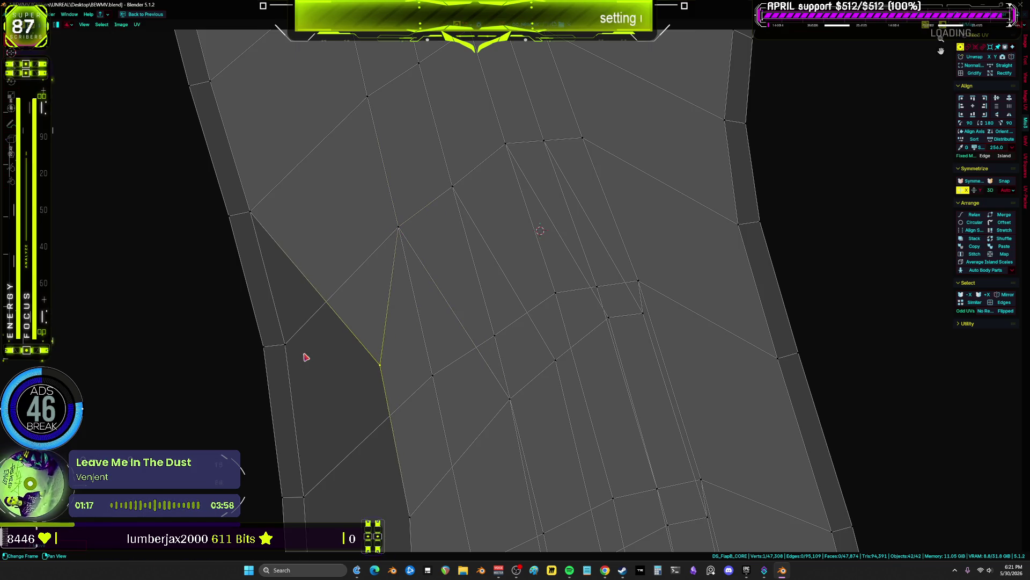
middle_drag(657, 326, 642, 192)
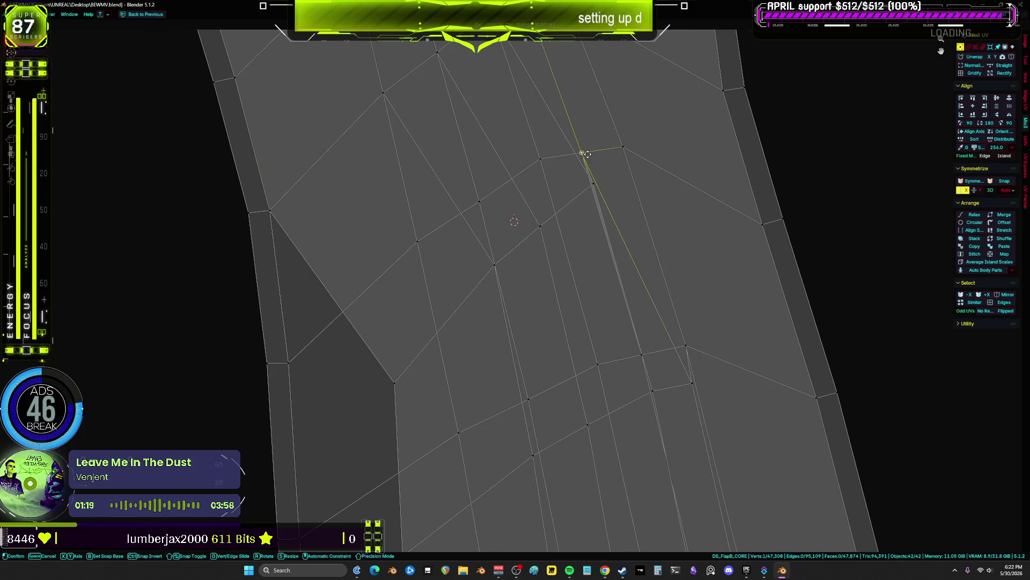
click(541, 220)
click(479, 202)
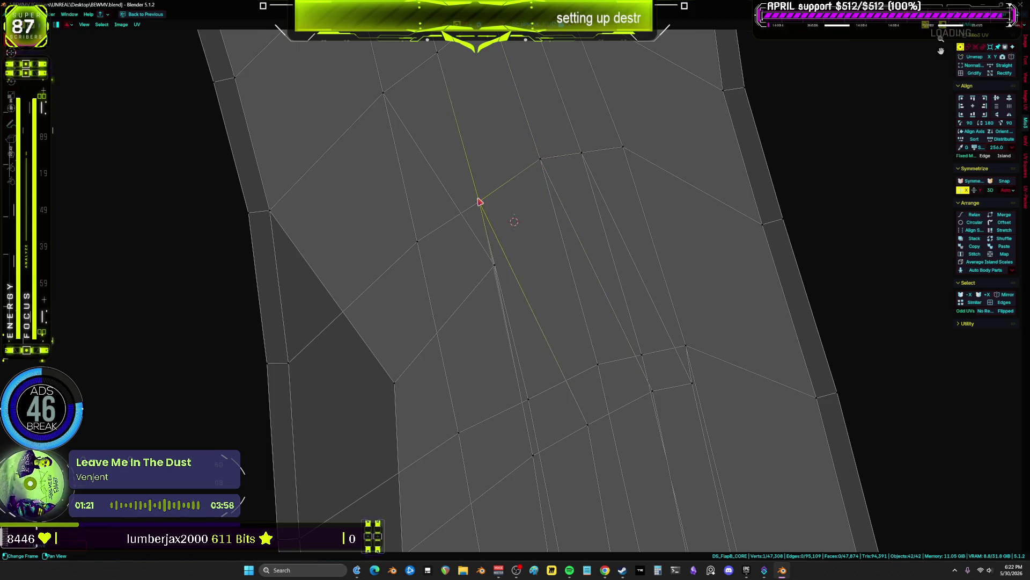
click(388, 383)
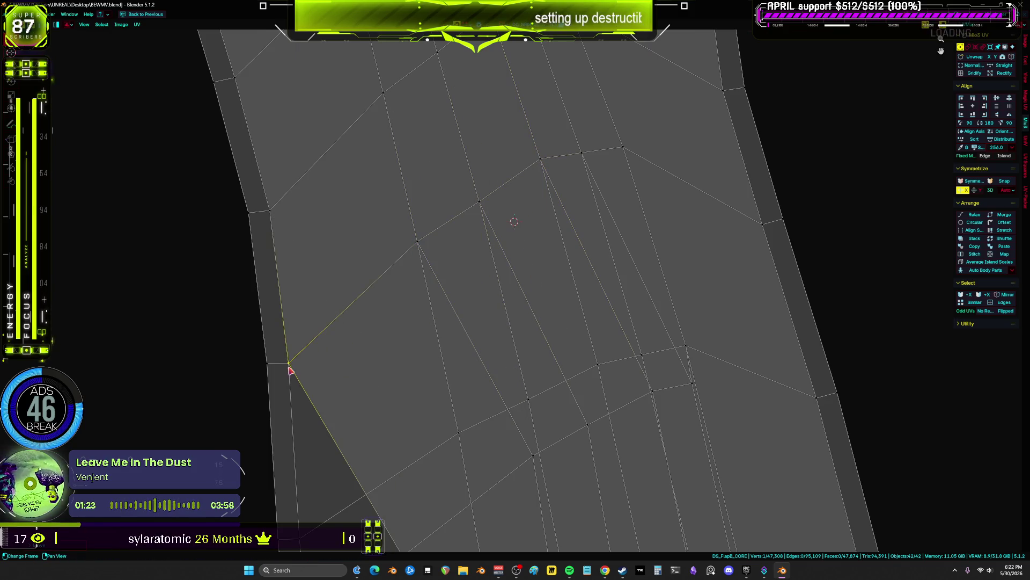
- Move the vertices on the panel's left side, redoing one move, and snap them onto their neighbours
click(589, 199)
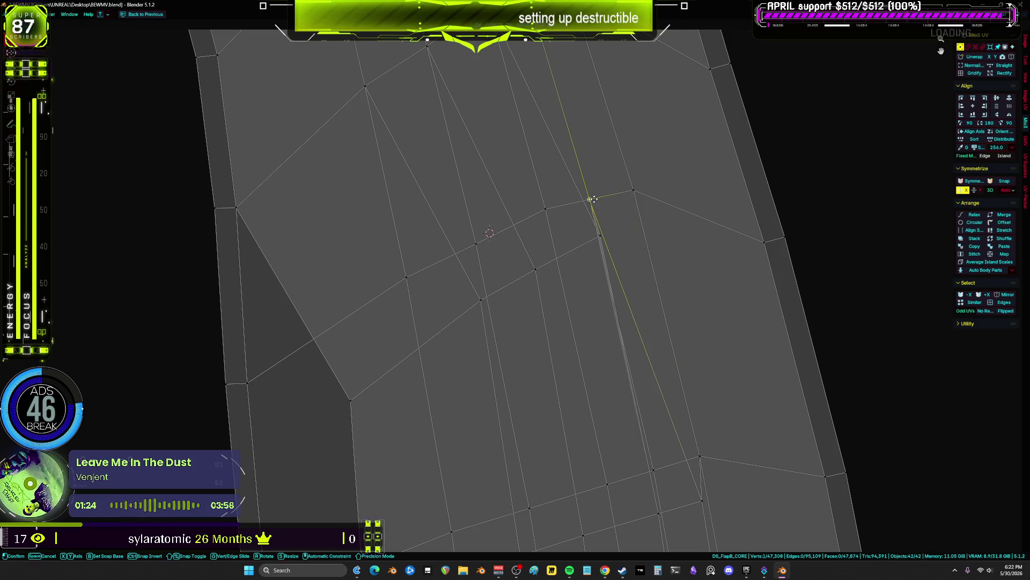
click(546, 209)
click(476, 245)
key(g)
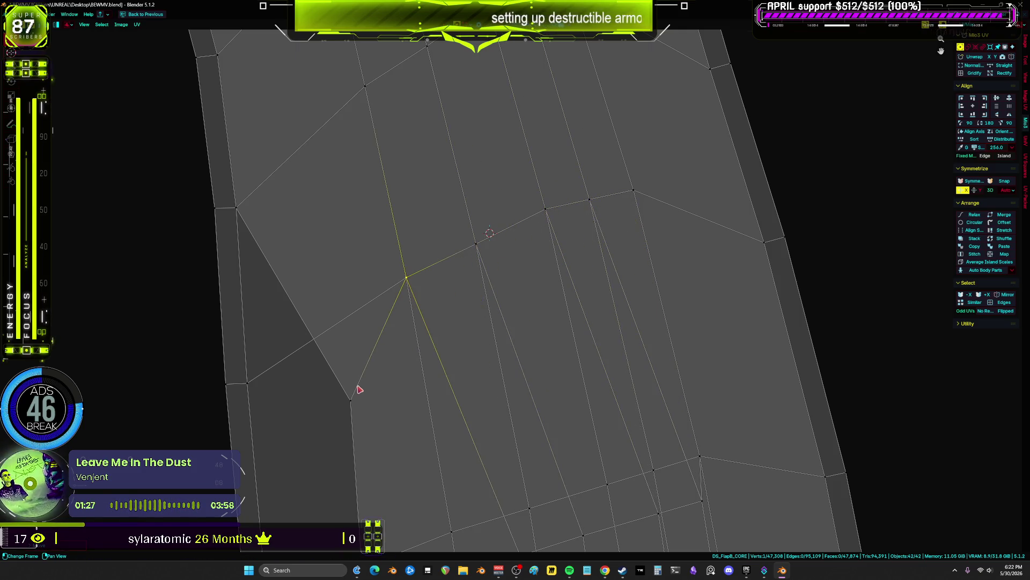
key(ctrl+z)
key(ctrl+z)
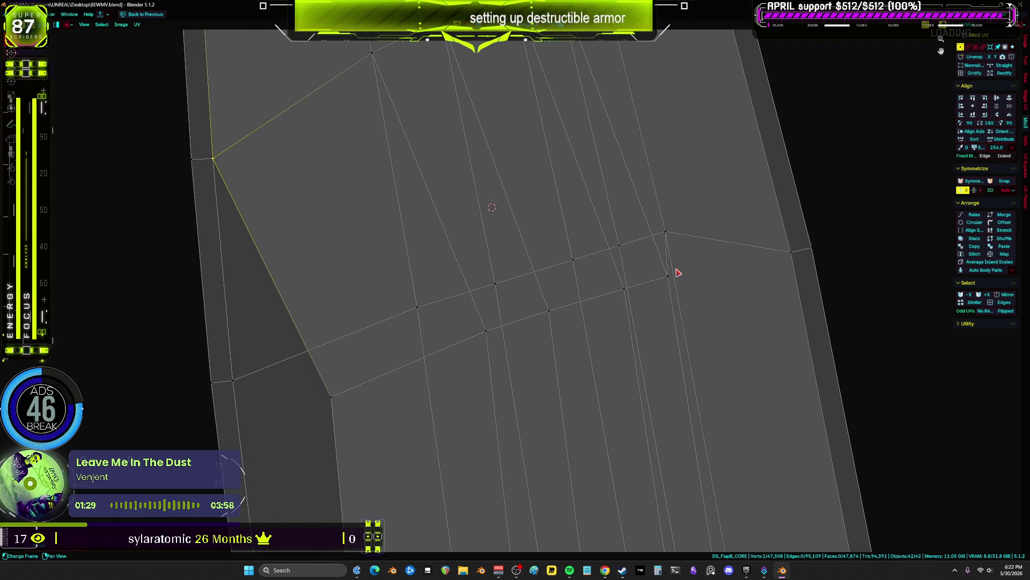
click(657, 268)
key(g)
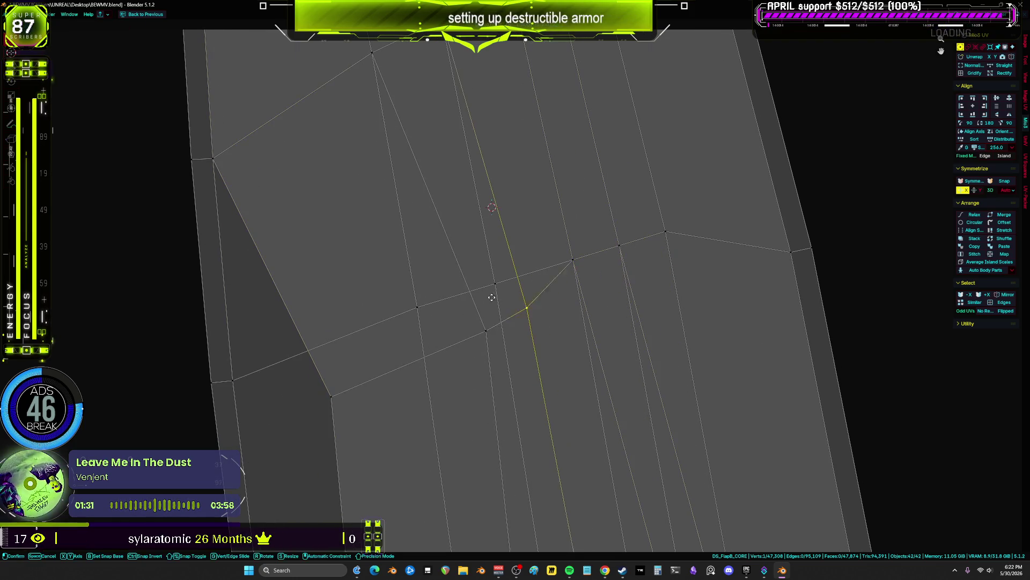
key(g)
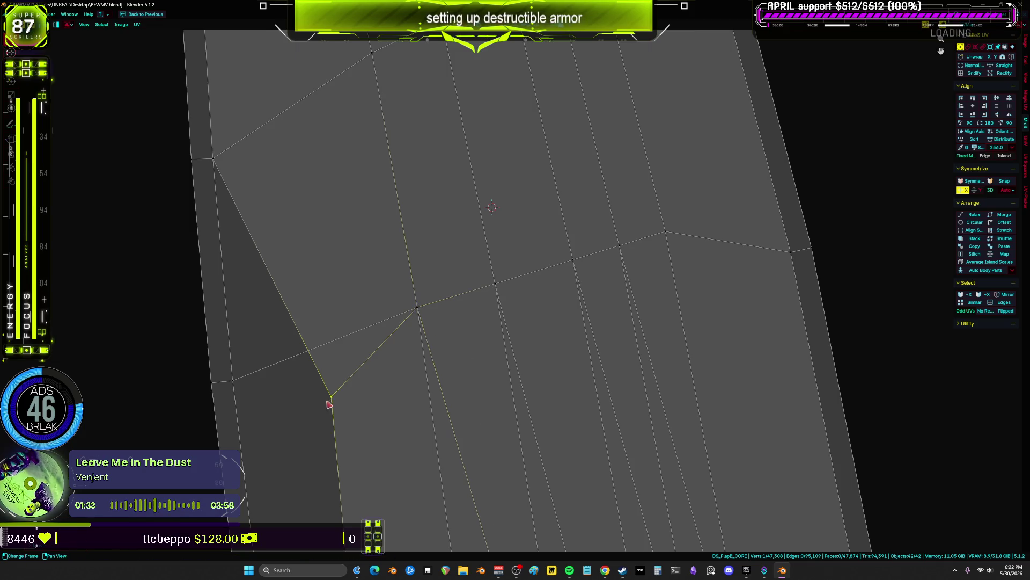
- Slide further vertices leftward to straighten the horizontal edge row
mouse_move(230, 386)
middle_down()
mouse_move(467, 175)
mouse_move(614, 208)
mouse_move(613, 270)
middle_up()
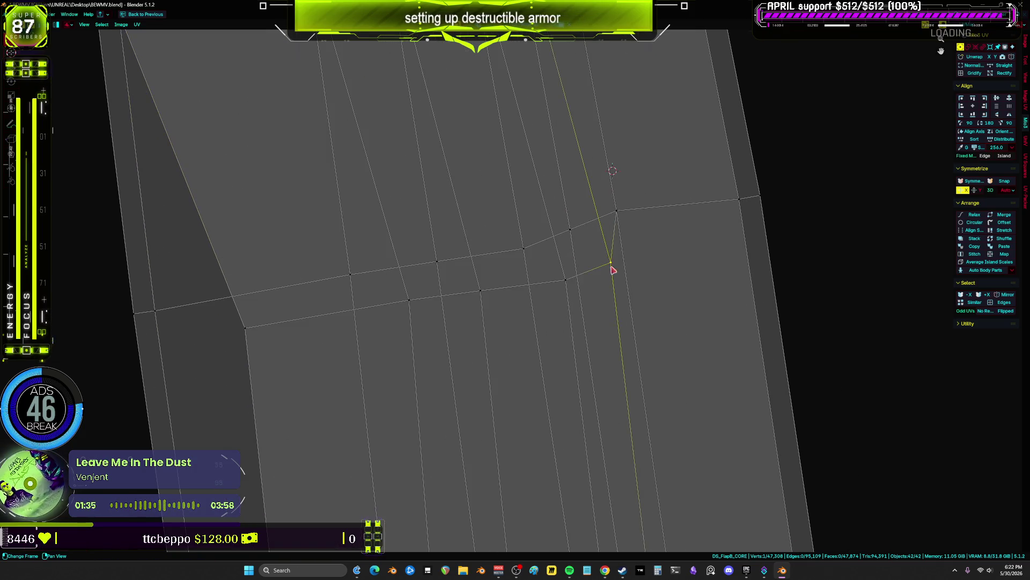
key(g)
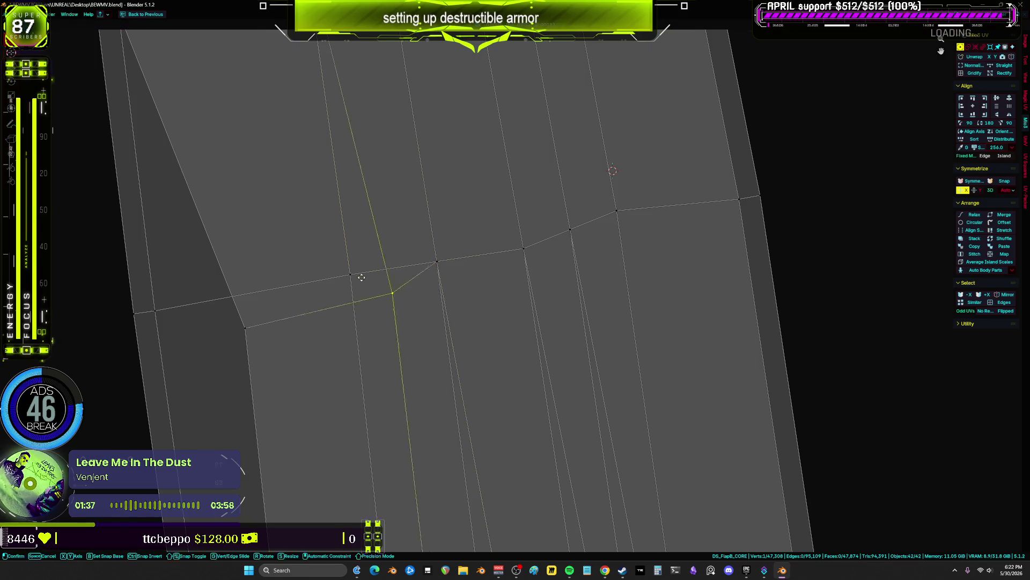
click(150, 311)
mouse_move(150, 310)
middle_down()
mouse_move(453, 364)
mouse_move(456, 325)
mouse_move(814, 239)
middle_up()
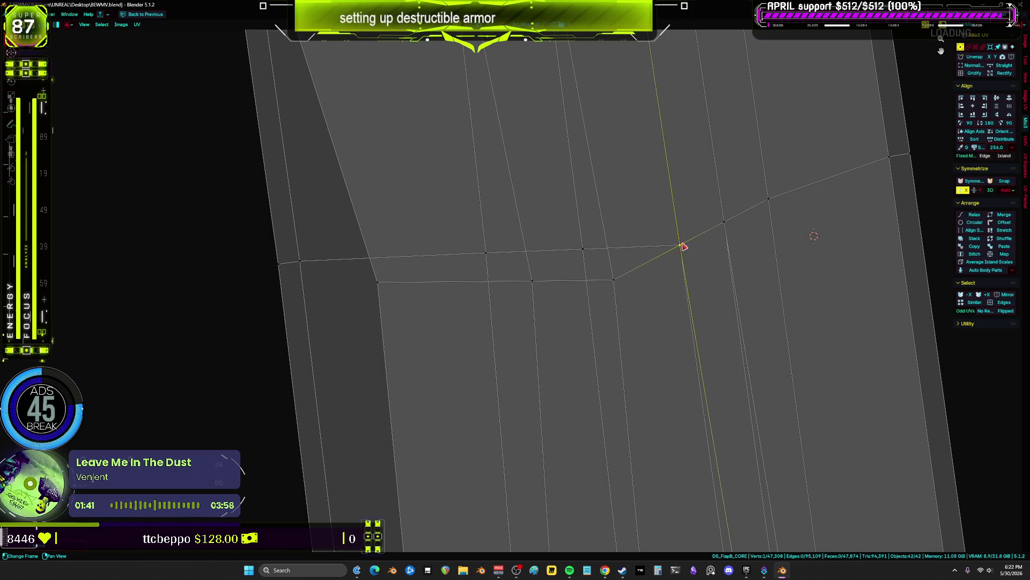
drag(592, 270, 581, 250)
- Undo the last merge and snap the first lower vertex onto the upper row
key(g)
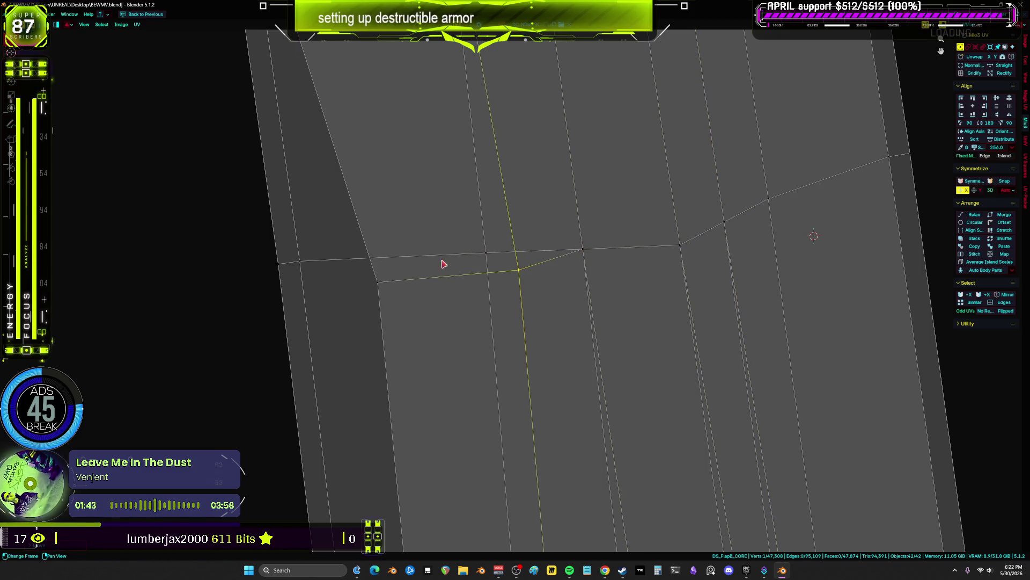
key(ctrl+z)
key(ctrl+z)
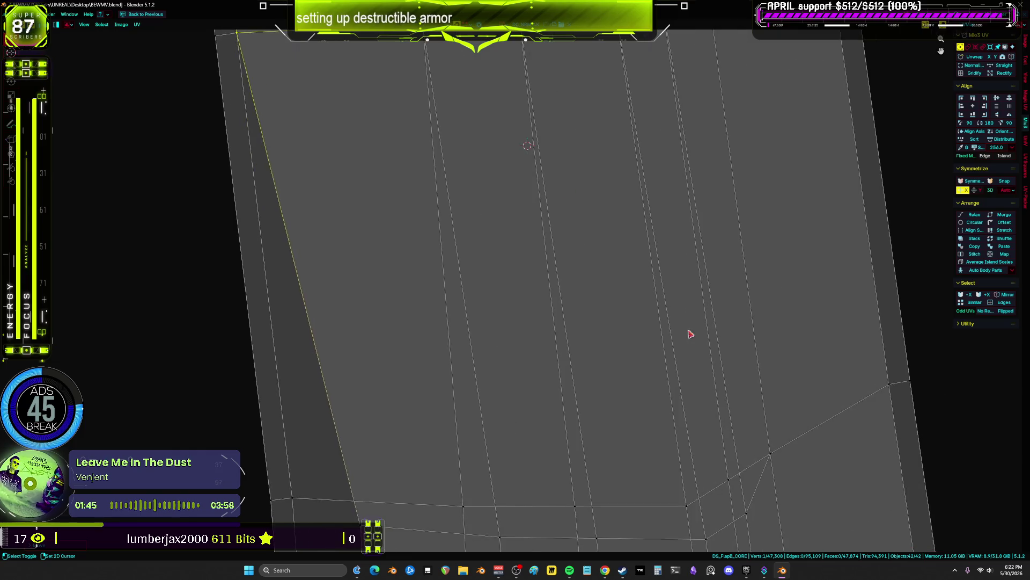
drag(736, 269, 701, 309)
key(g)
click(640, 265)
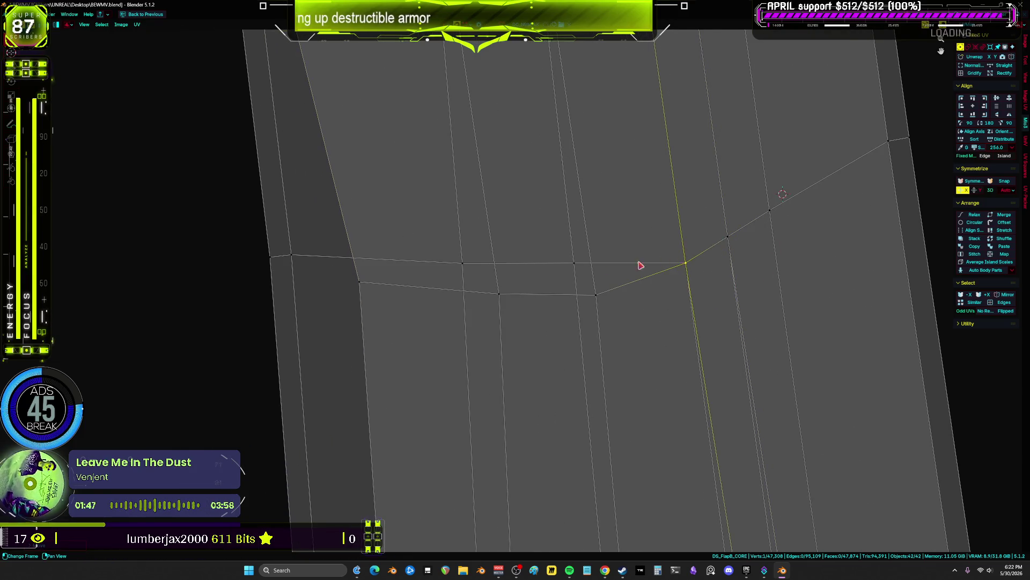
- Snap the next lower vertices, working leftward, onto the vertices of the upper row
drag(594, 281, 602, 298)
key(g)
click(573, 266)
drag(501, 312, 501, 312)
key(g)
click(463, 264)
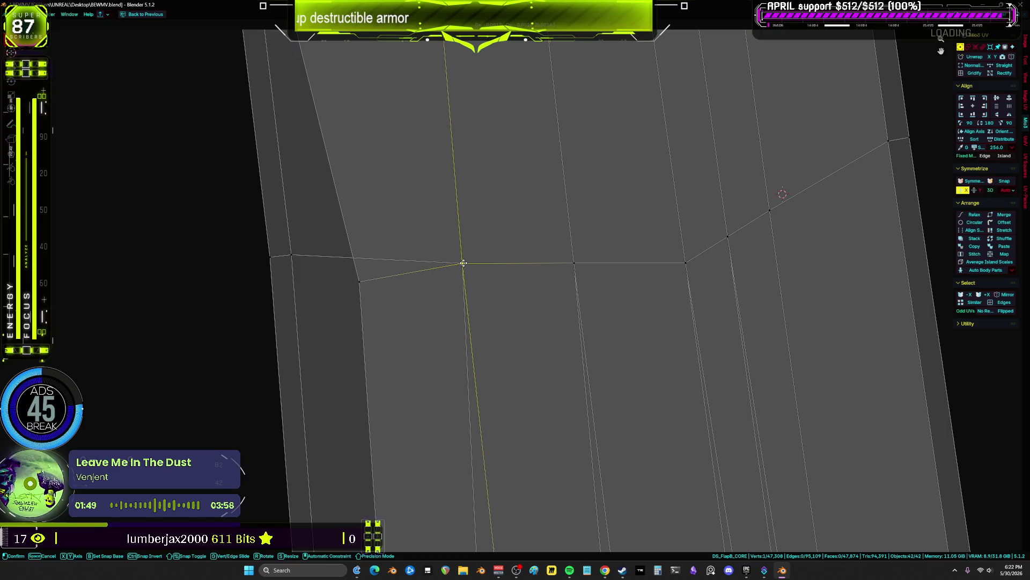
click(360, 279)
key(g)
click(292, 255)
- Snap the lower vertices in another section of the row onto the upper edge
mouse_move(367, 290)
middle_down()
mouse_move(517, 126)
mouse_move(664, 239)
middle_up()
drag(641, 297, 623, 259)
key(g)
click(608, 240)
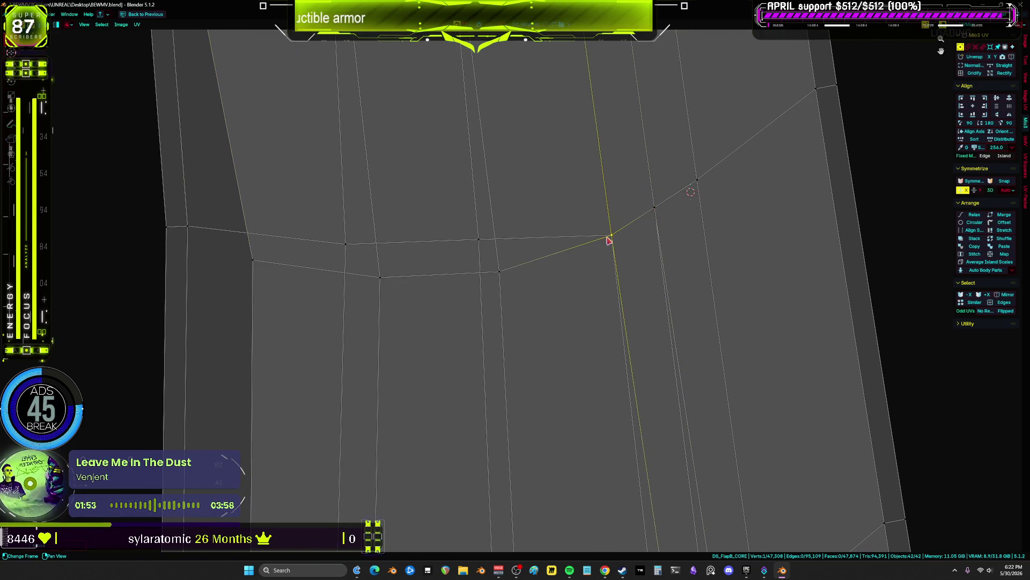
drag(496, 258, 495, 258)
key(g)
click(479, 240)
click(389, 286)
key(g)
click(343, 243)
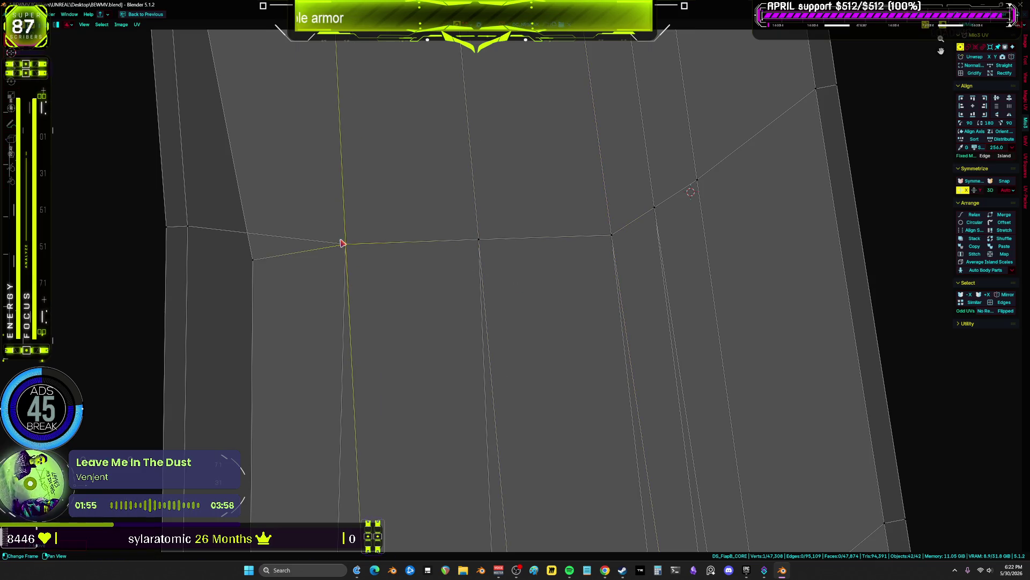
- Select the vertex at the edge row's junction to work on next
mouse_move(206, 223)
middle_down()
mouse_move(508, 317)
mouse_move(649, 213)
middle_up()
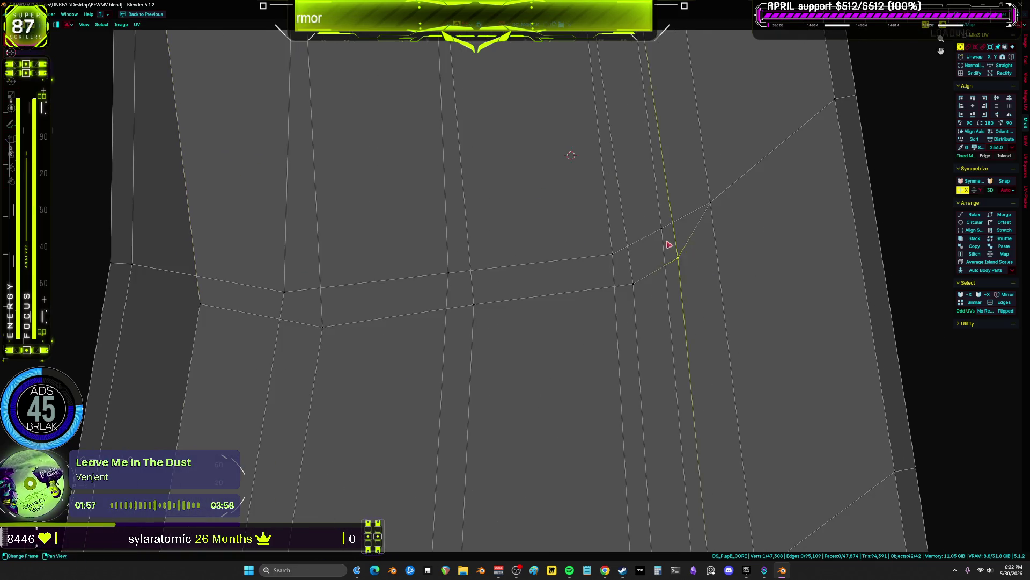
drag(642, 317, 605, 271)
click(448, 273)
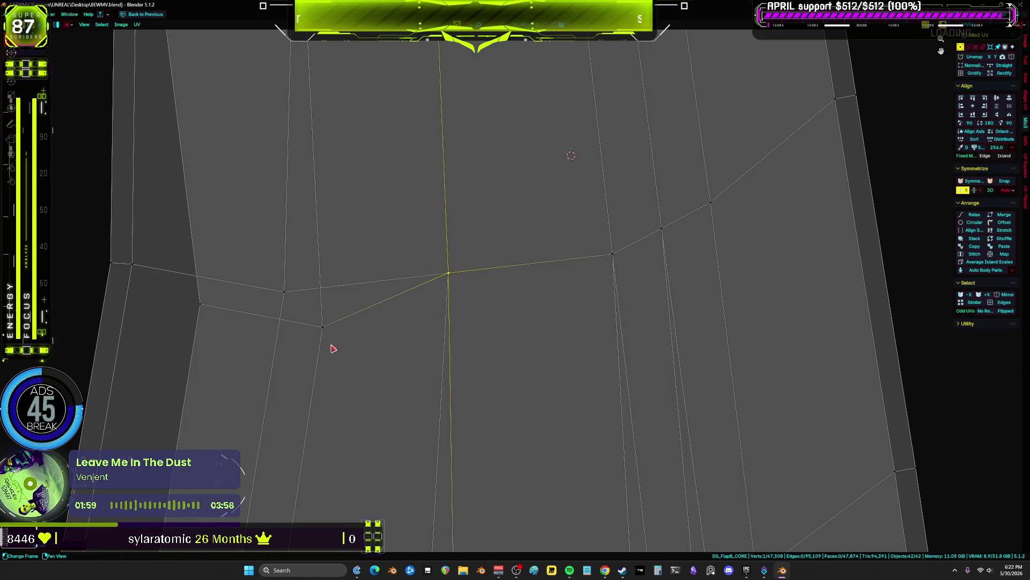
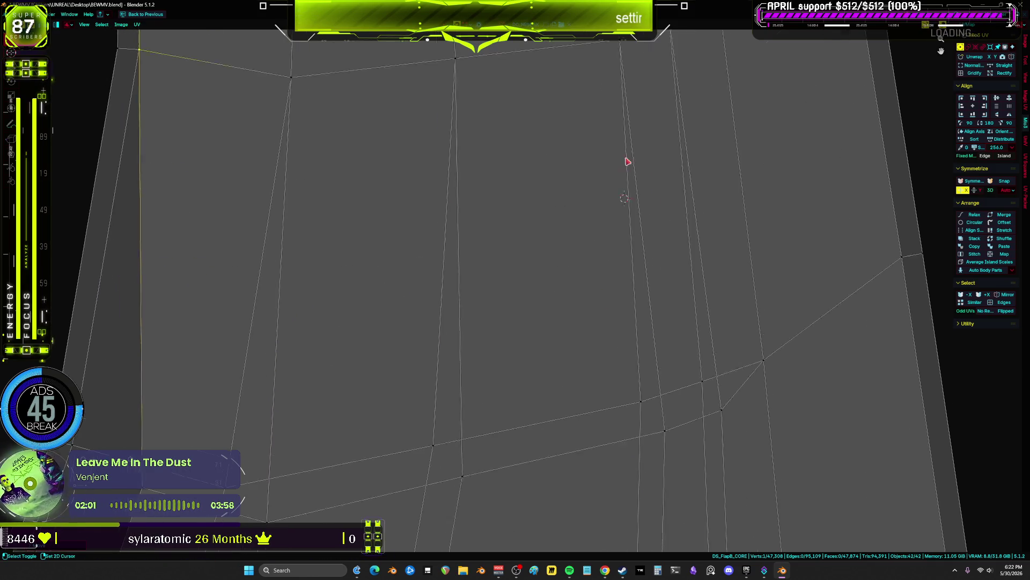
- Select single UV vertices around the seam crossing on the armor island for adjustment
middle_drag(627, 161, 791, 288)
click(738, 221)
click(677, 239)
key(b)
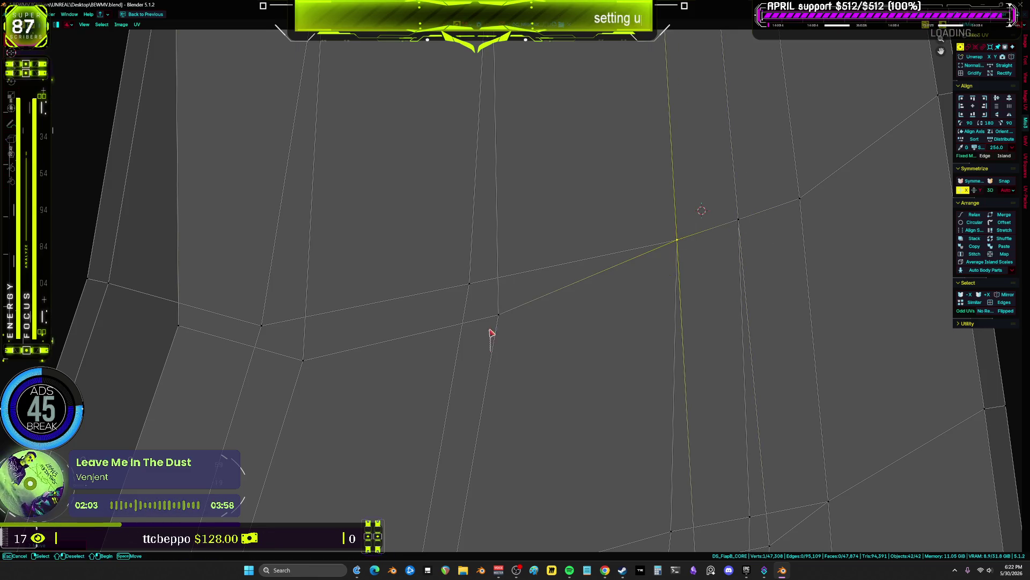
click(469, 280)
click(261, 325)
drag(216, 326, 159, 312)
- Adjust vertices along the island's upper-right boundary and the left crease
mouse_move(376, 375)
middle_down()
mouse_move(467, 368)
mouse_move(680, 306)
mouse_move(723, 233)
middle_up()
click(720, 191)
click(672, 202)
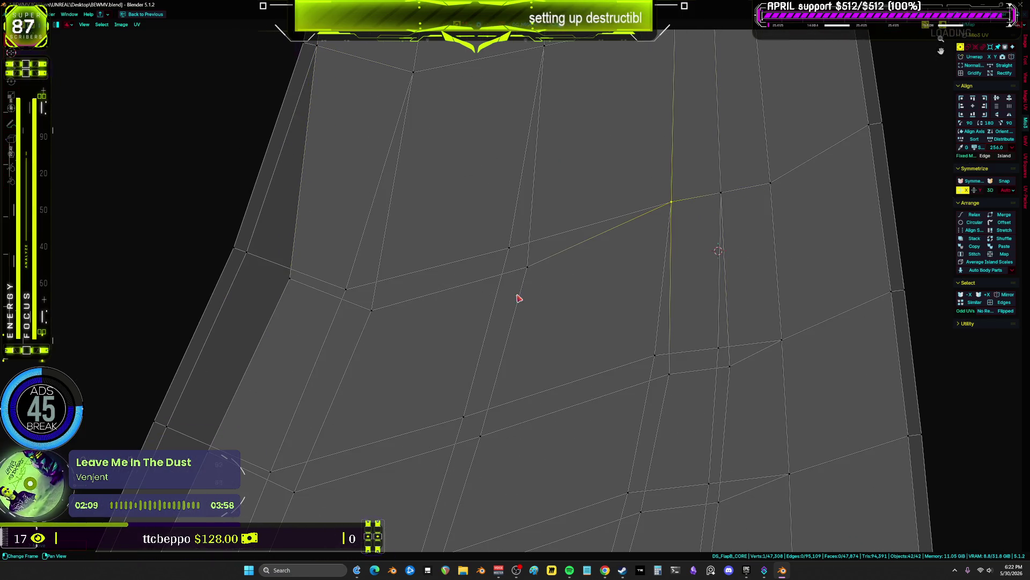
click(517, 249)
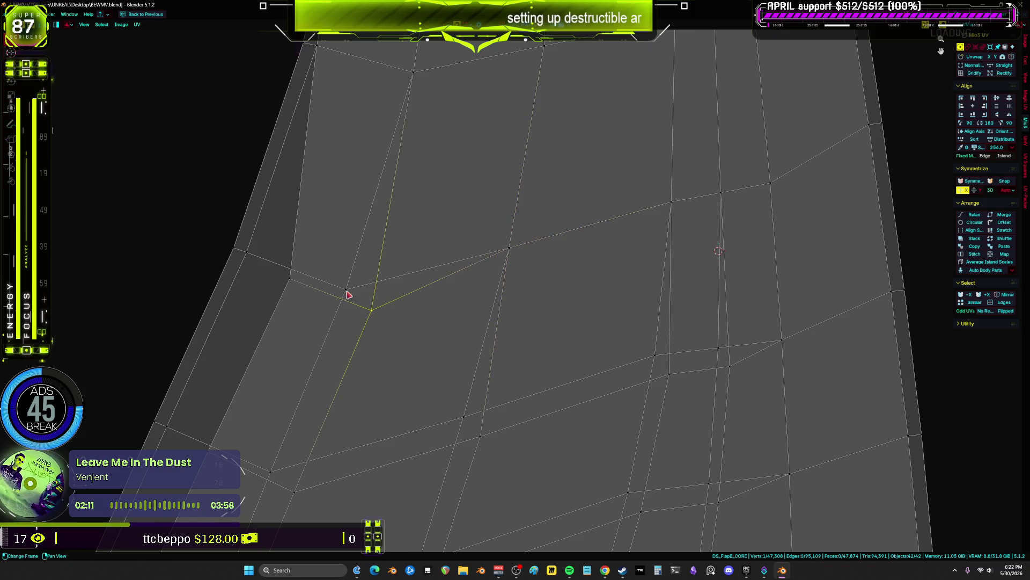
drag(320, 304, 295, 271)
click(246, 251)
- Reposition the right-hand, central and lower-left-edge vertices of the island
middle_drag(659, 396, 684, 275)
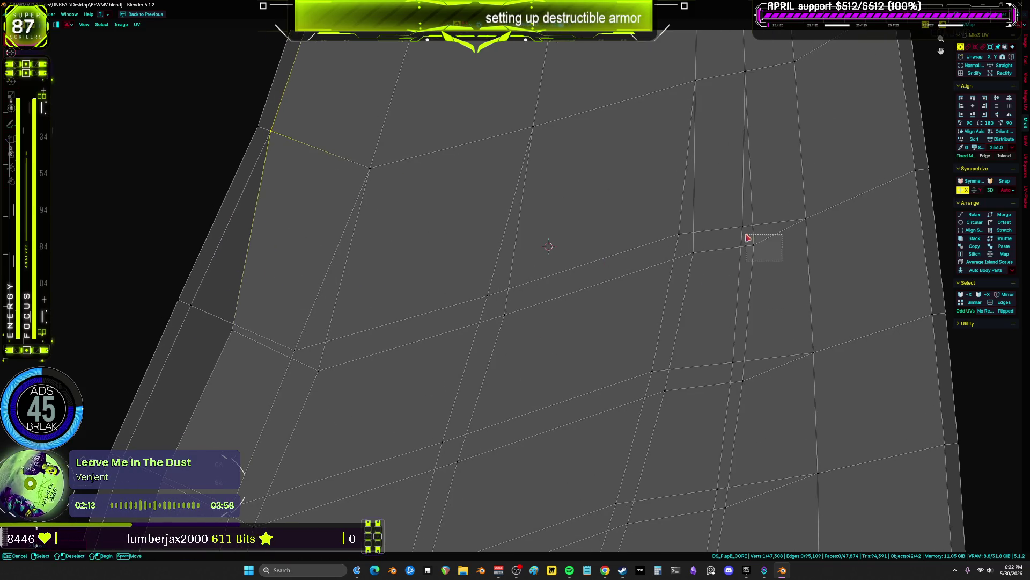
drag(747, 237, 731, 272)
click(679, 234)
drag(510, 350, 481, 290)
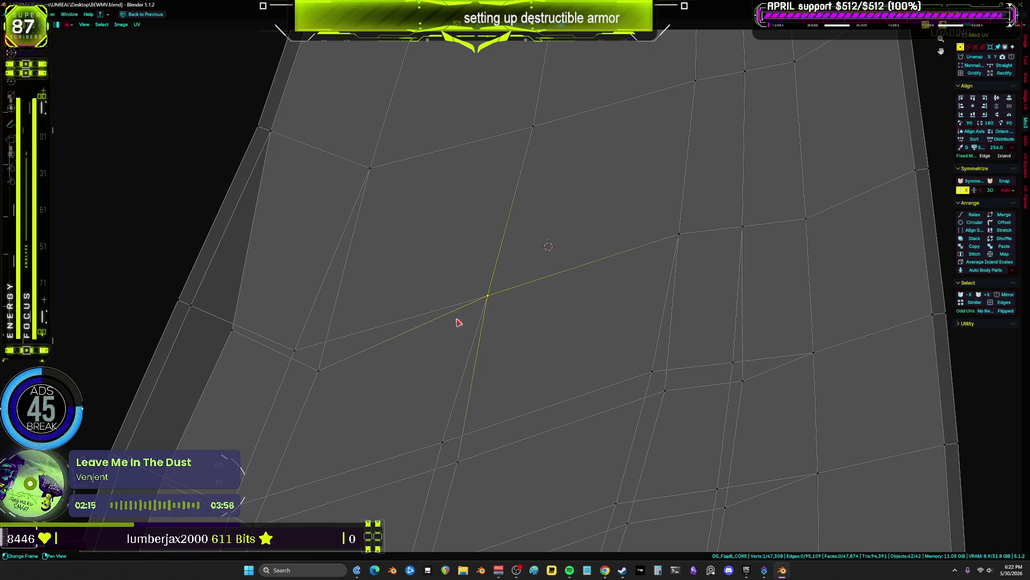
click(193, 310)
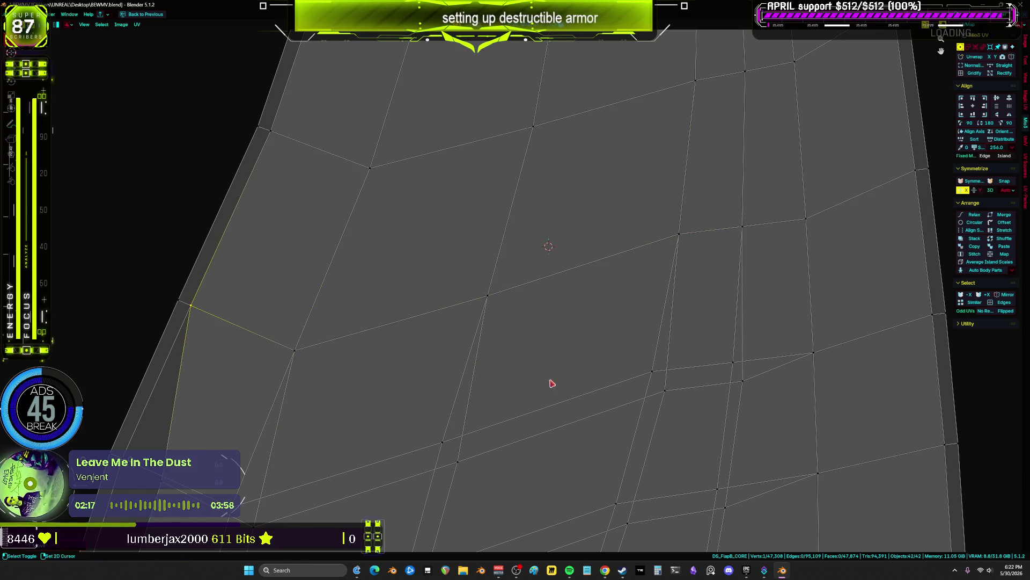
- Slide a vertex left and move the left corner vertex up-left to straighten the grid edges
middle_drag(552, 385, 570, 233)
mouse_move(754, 228)
mouse_down()
mouse_move(800, 258)
mouse_move(747, 212)
mouse_move(674, 224)
mouse_up()
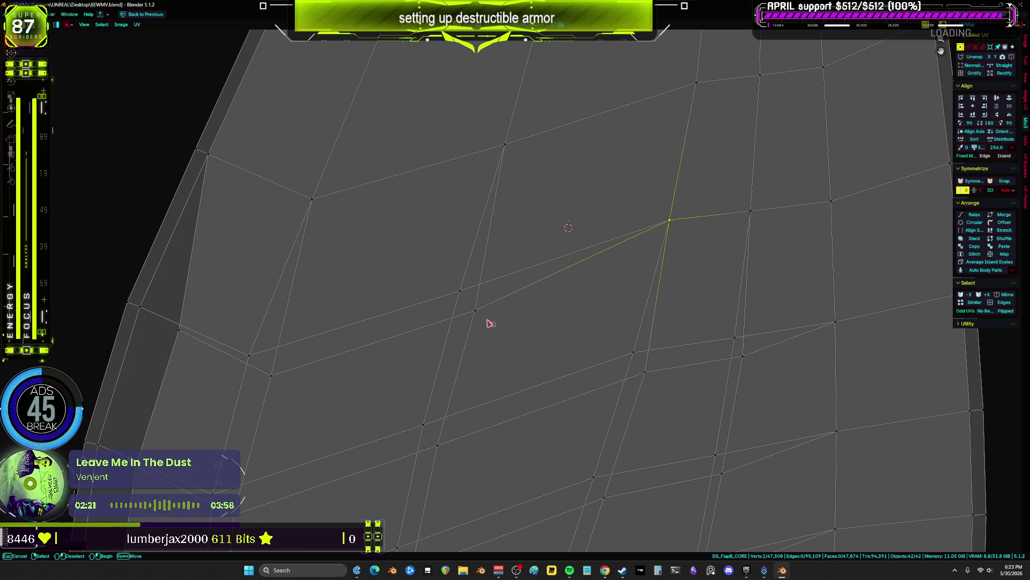
drag(489, 322, 453, 295)
drag(317, 397, 246, 352)
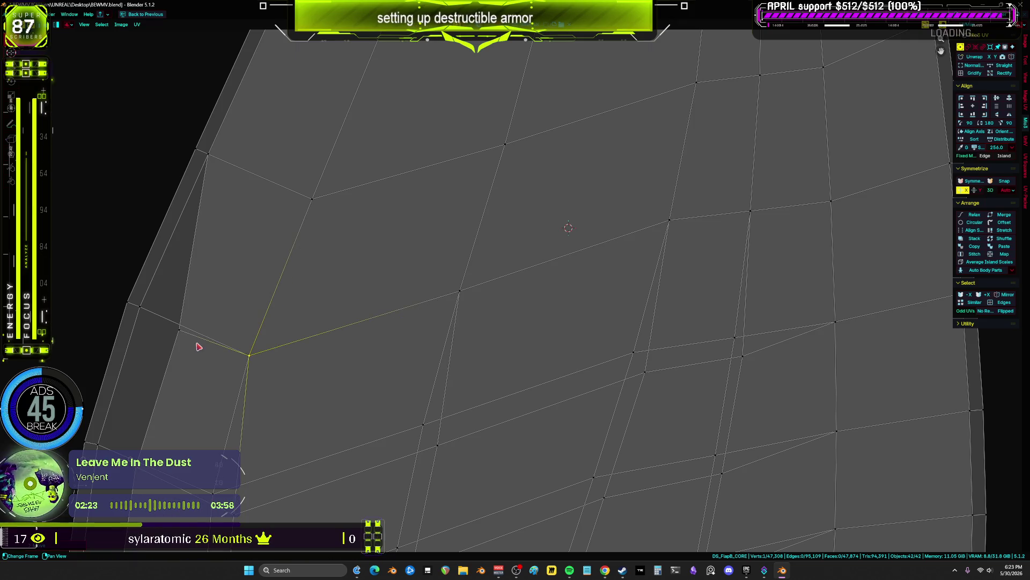
drag(137, 310, 138, 309)
scroll(436, 327, up, 2)
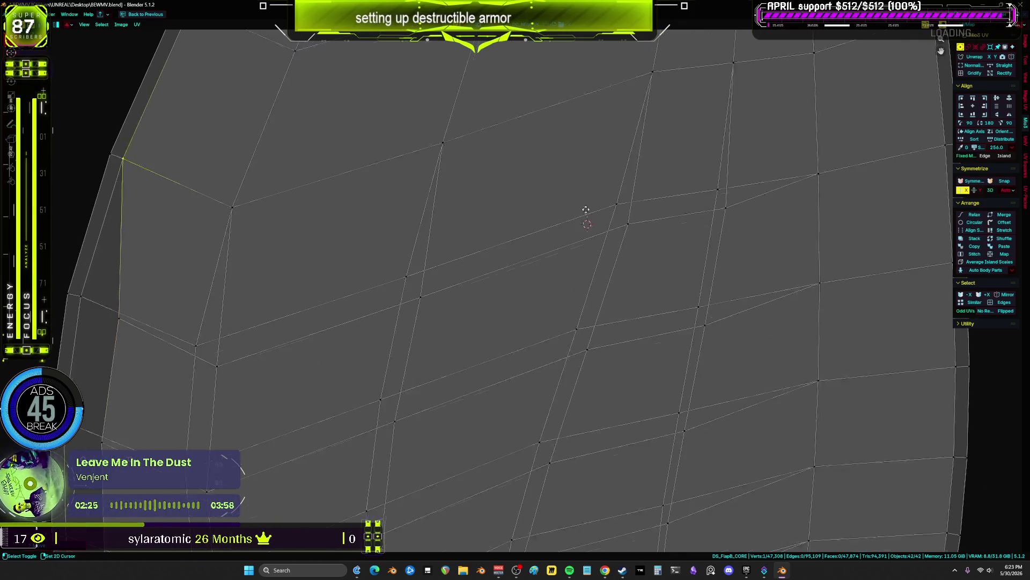
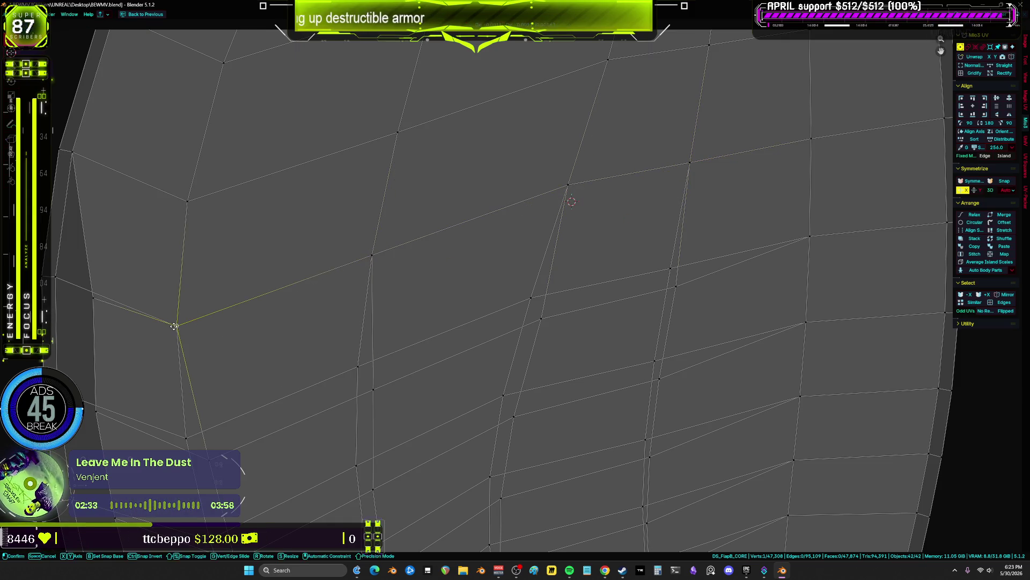
- Reposition vertices along the left edge and upper area of the armor UV island
drag(128, 325, 51, 271)
middle_drag(84, 297, 102, 159)
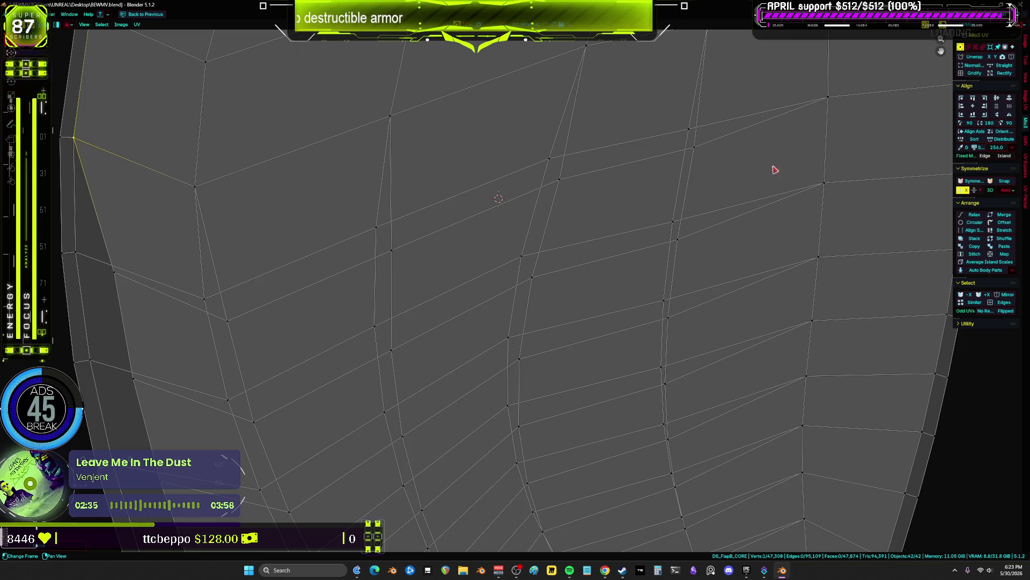
drag(603, 197, 555, 163)
drag(397, 252, 366, 230)
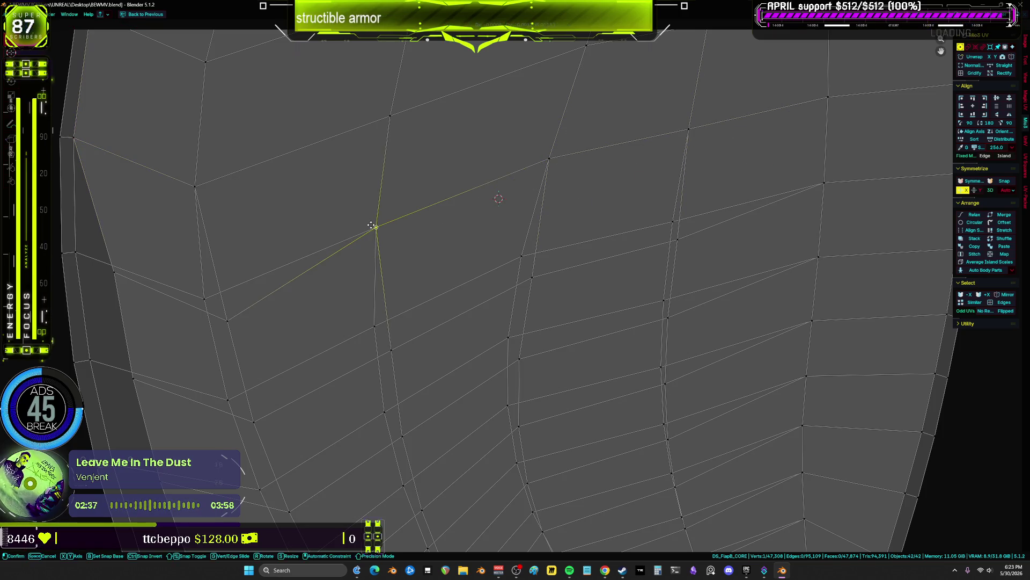
click(76, 252)
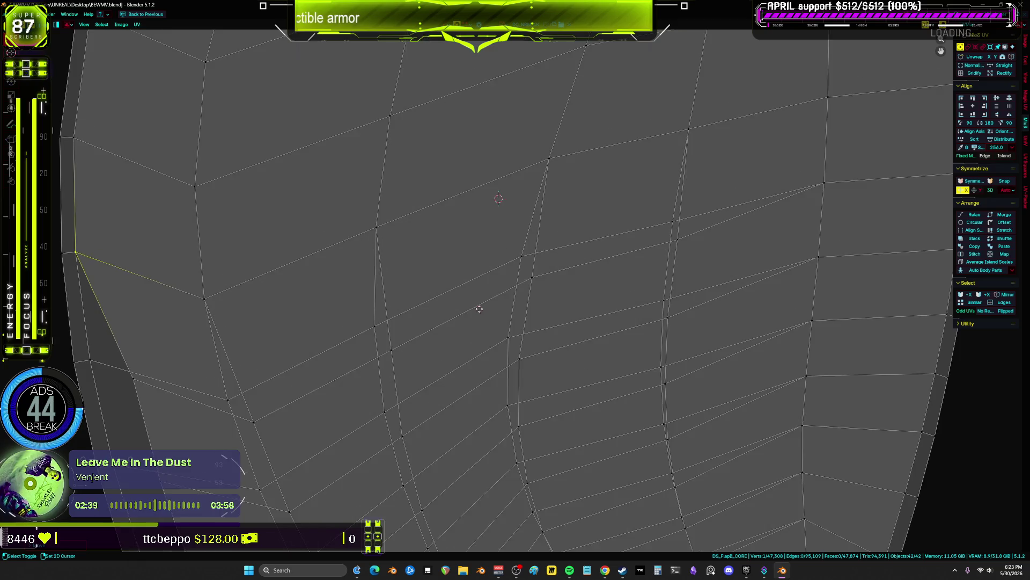
middle_drag(645, 264, 679, 191)
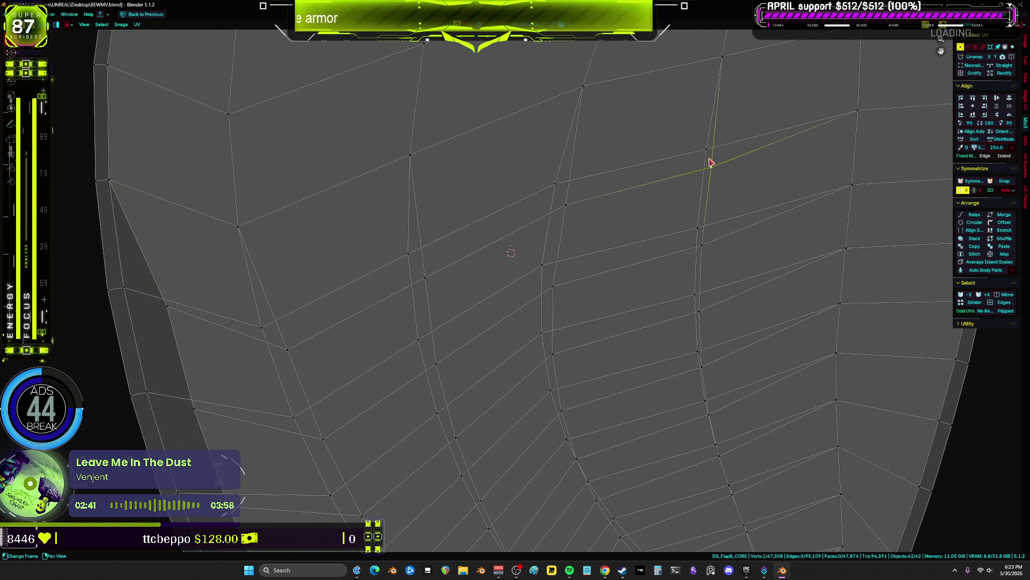
- Cancel a bad vertex move, place another vertex further left, and box-select the next vertices
click(556, 185)
key(Escape)
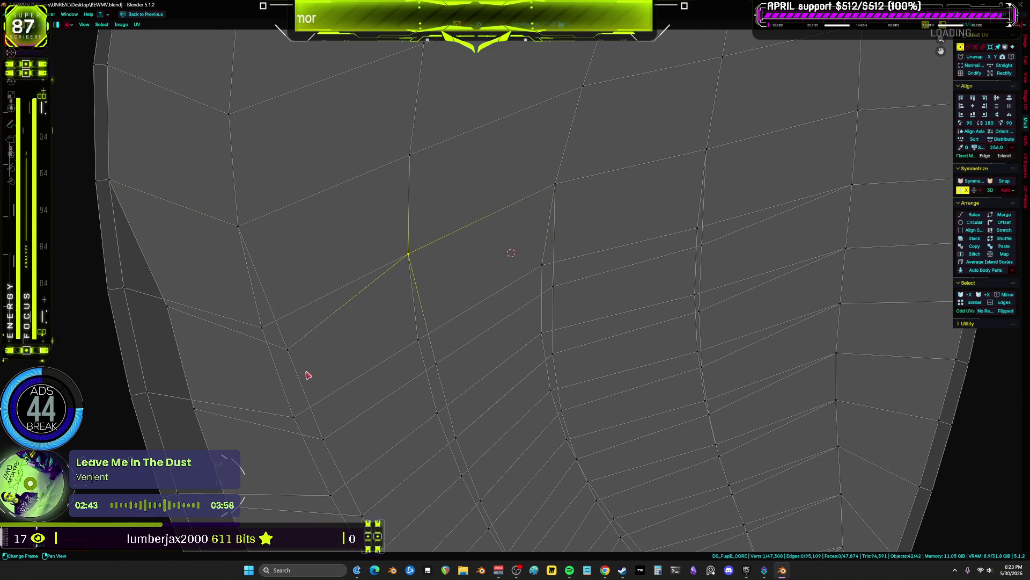
click(148, 394)
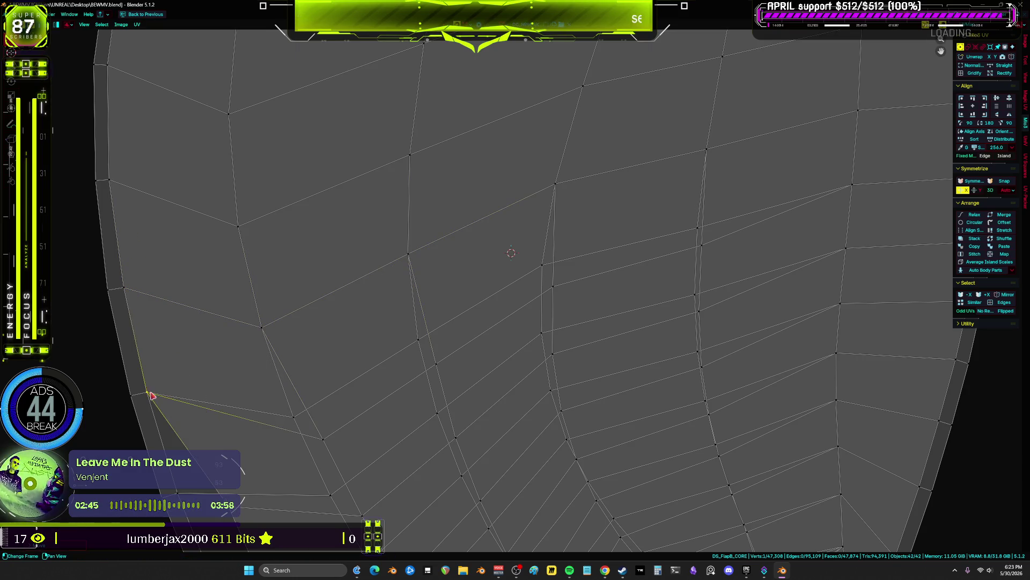
key(b)
drag(436, 361, 416, 340)
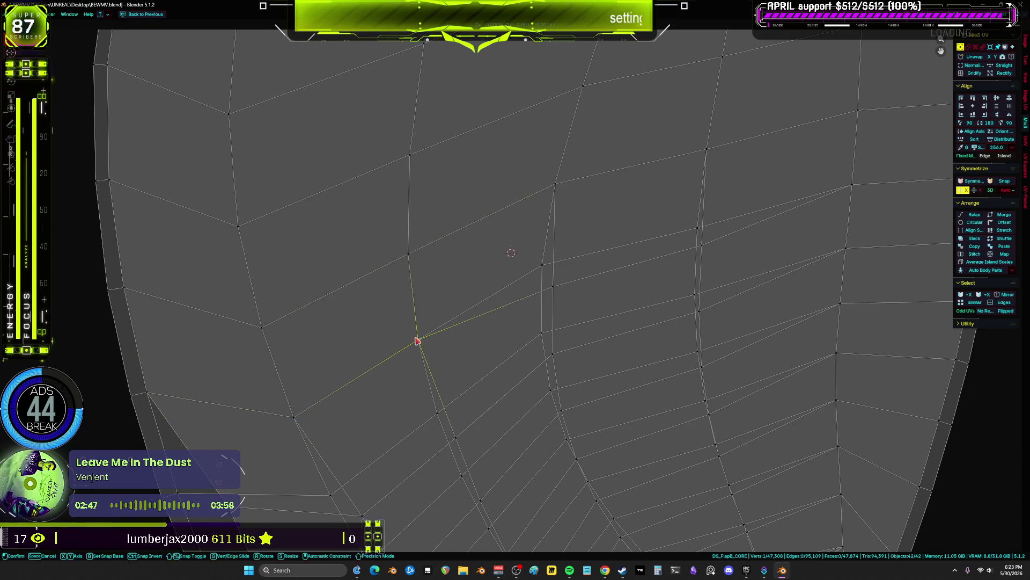
key(b)
click(542, 266)
- Undo two unwanted vertex moves and pick different UV vertices to adjust
scroll(694, 242, down, 2)
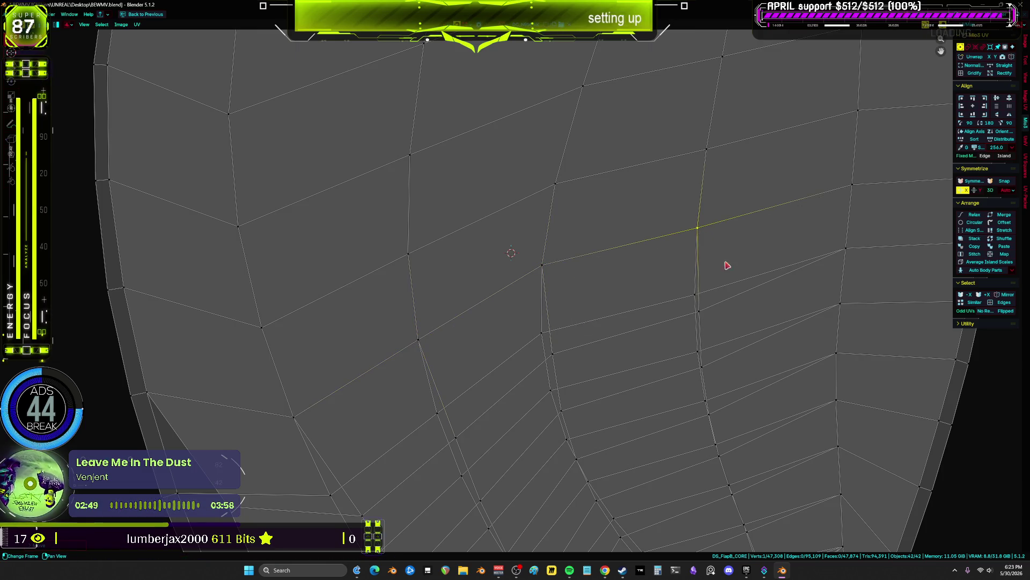
scroll(783, 180, up, 4)
key(ctrl+z)
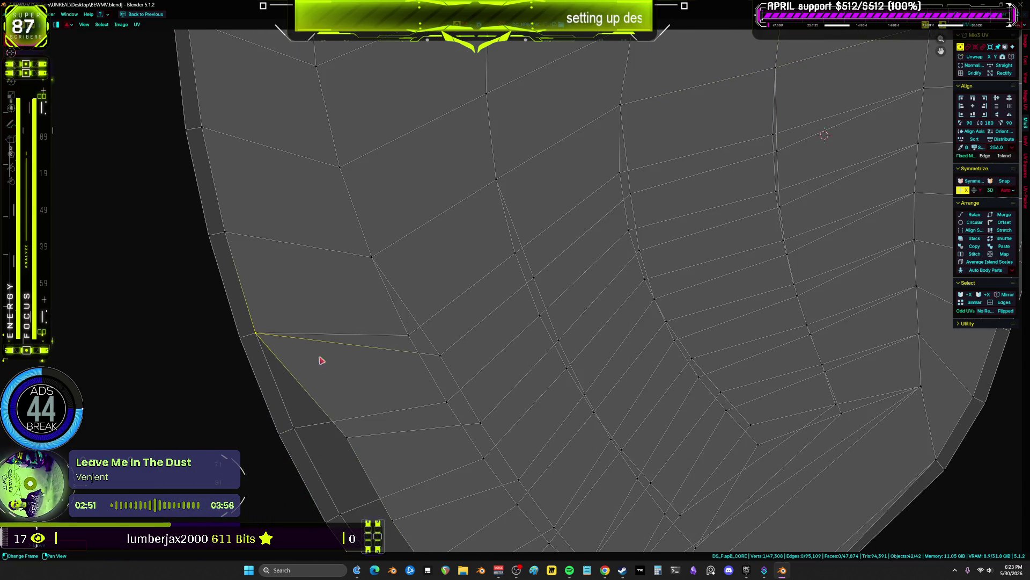
key(ctrl+z)
click(520, 258)
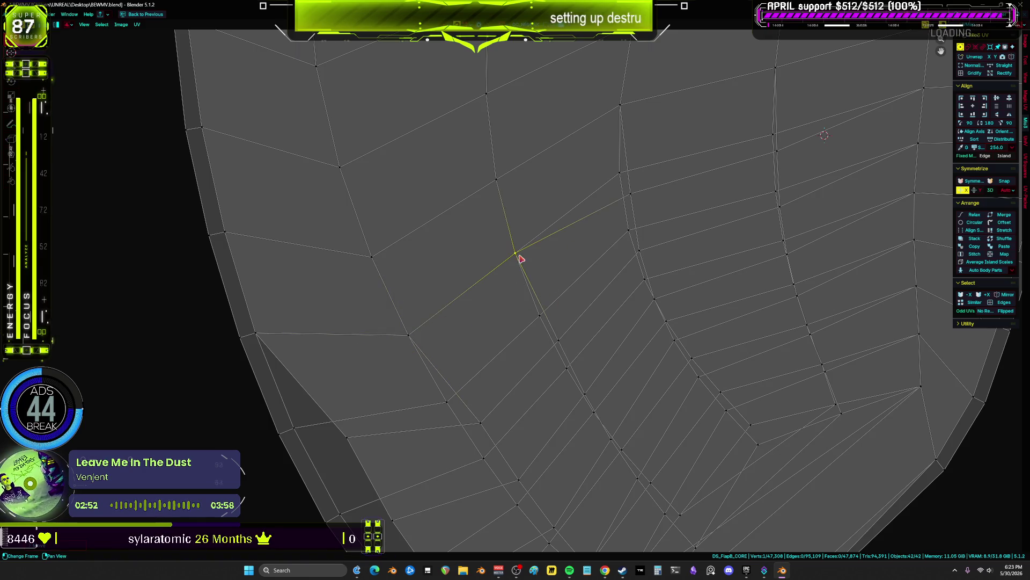
click(623, 186)
- Drag a vertex near the island's left side into a more relaxed position
scroll(778, 143, down, 5)
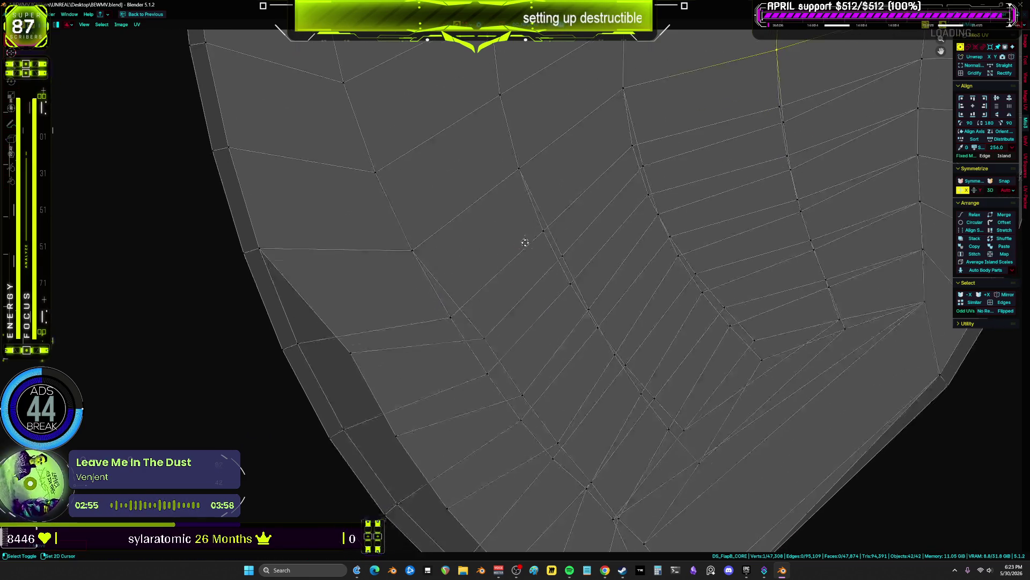
scroll(533, 243, up, 5)
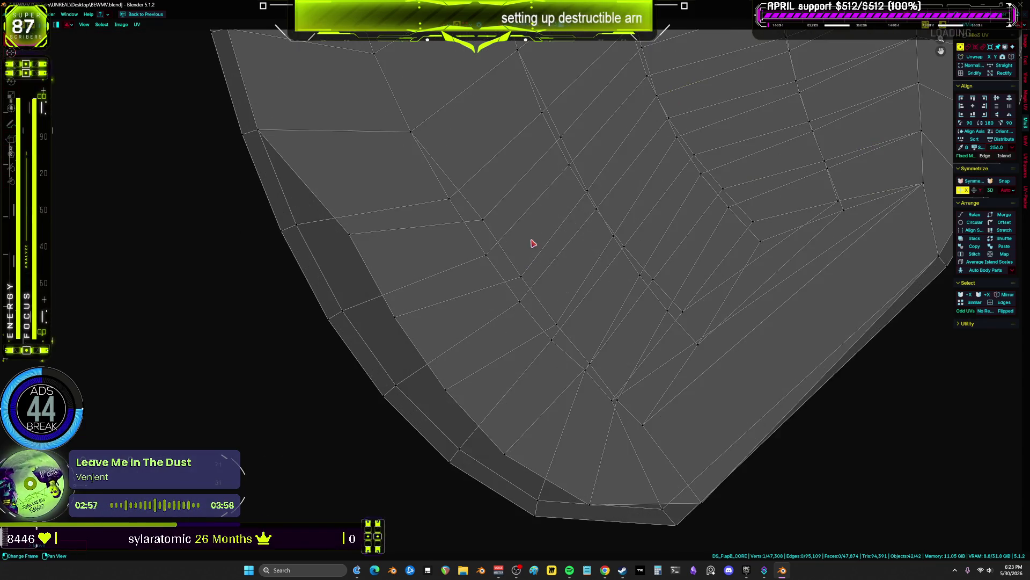
click(296, 226)
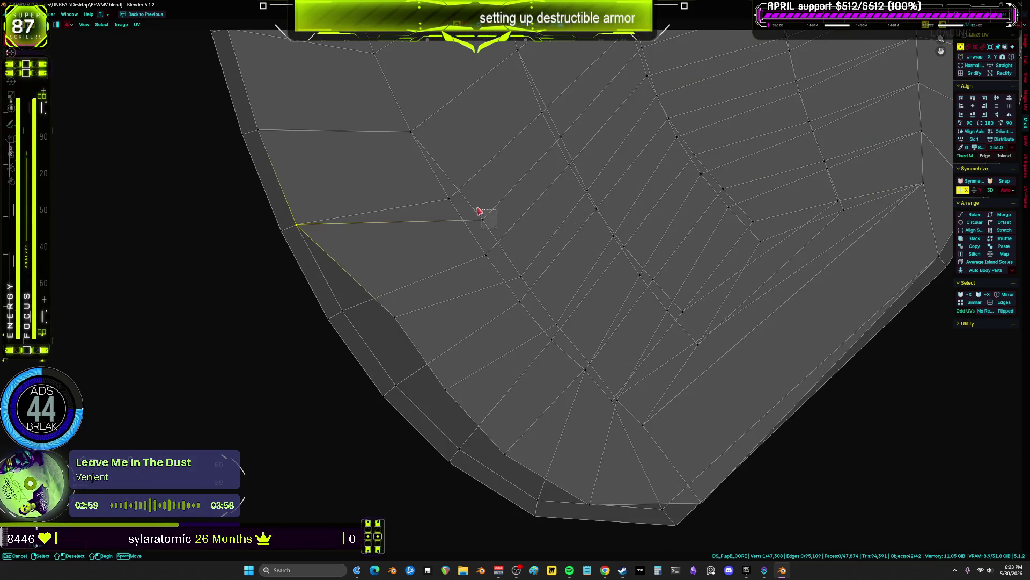
key(g)
scroll(631, 140, up, 2)
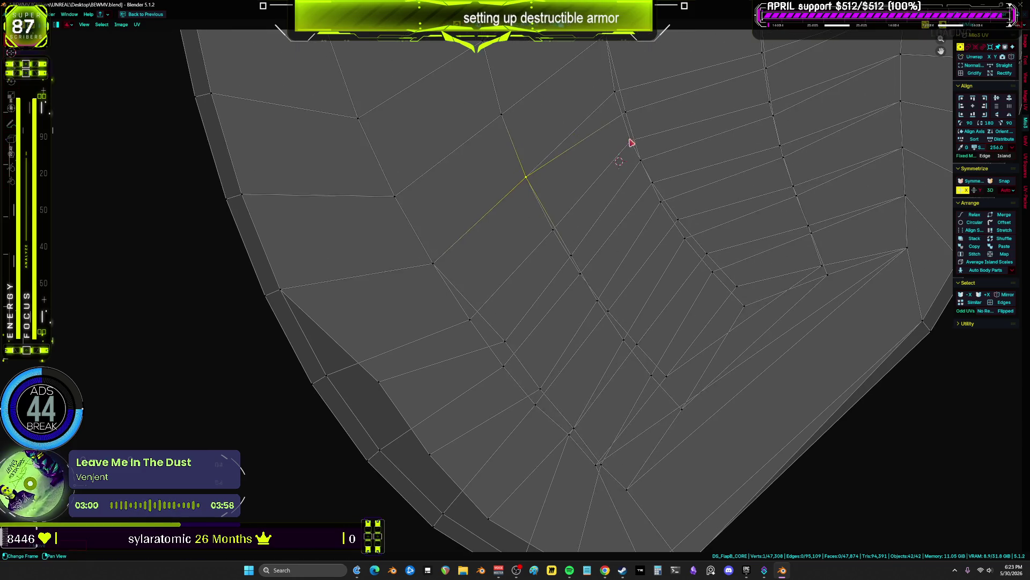
click(615, 94)
click(762, 52)
- Select further vertices in the lower-left and upper grid for repositioning
key(b)
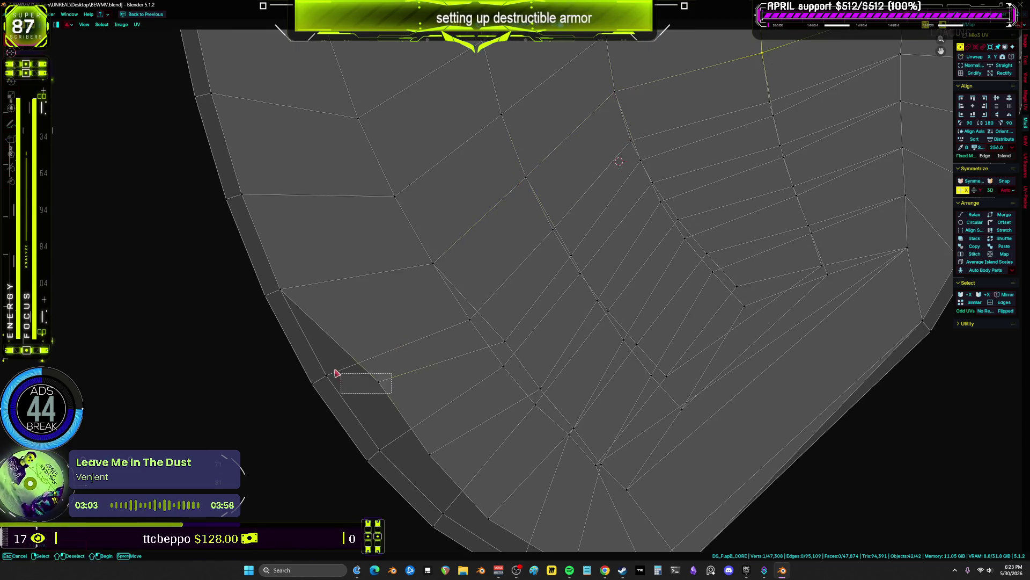
drag(337, 373, 324, 381)
click(475, 319)
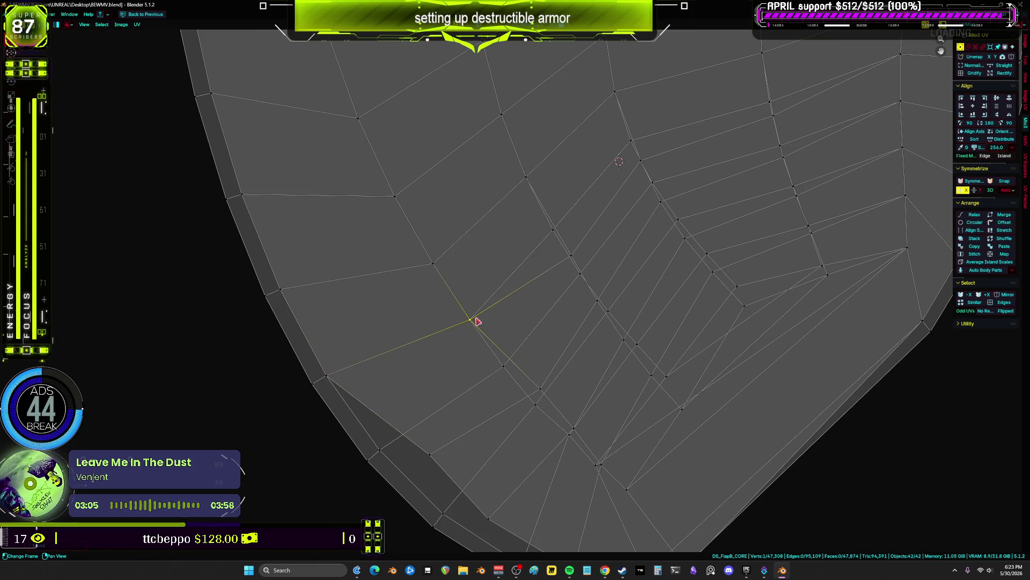
drag(547, 236, 580, 224)
click(631, 141)
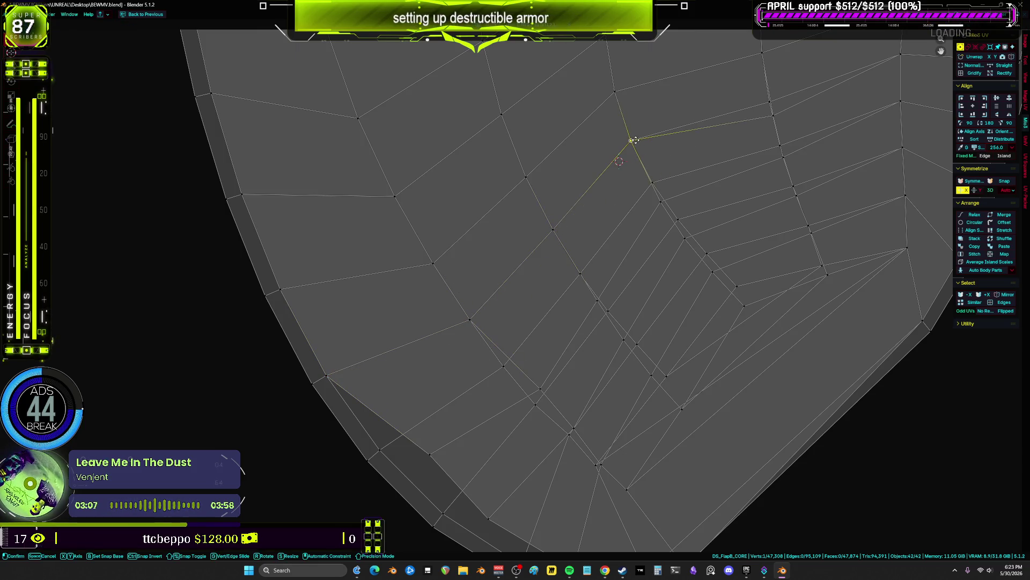
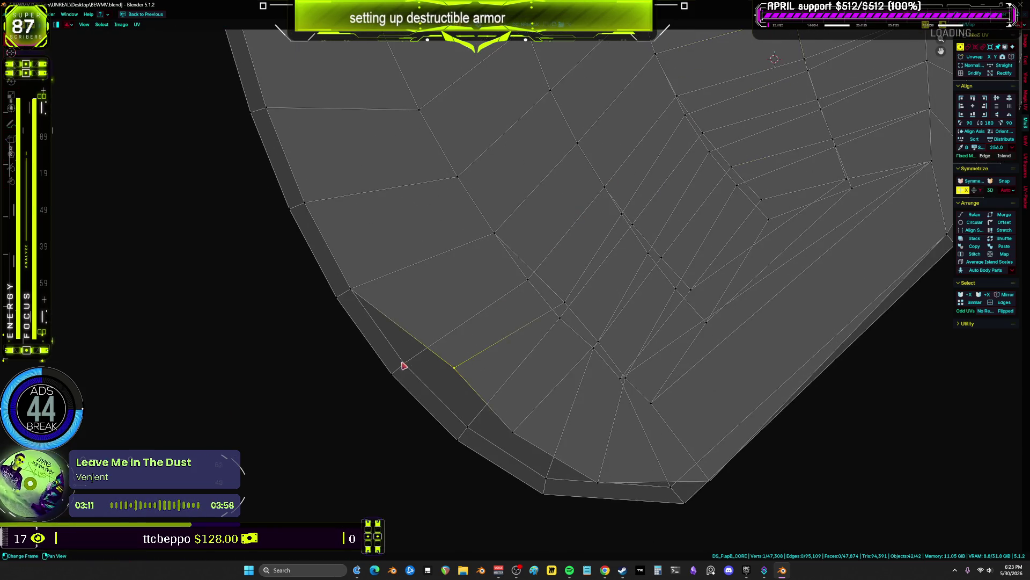
- Slide the stray UV vertices in the upper island up and left into line with the grid
mouse_move(404, 366)
mouse_down()
mouse_move(564, 299)
mouse_move(545, 275)
mouse_up()
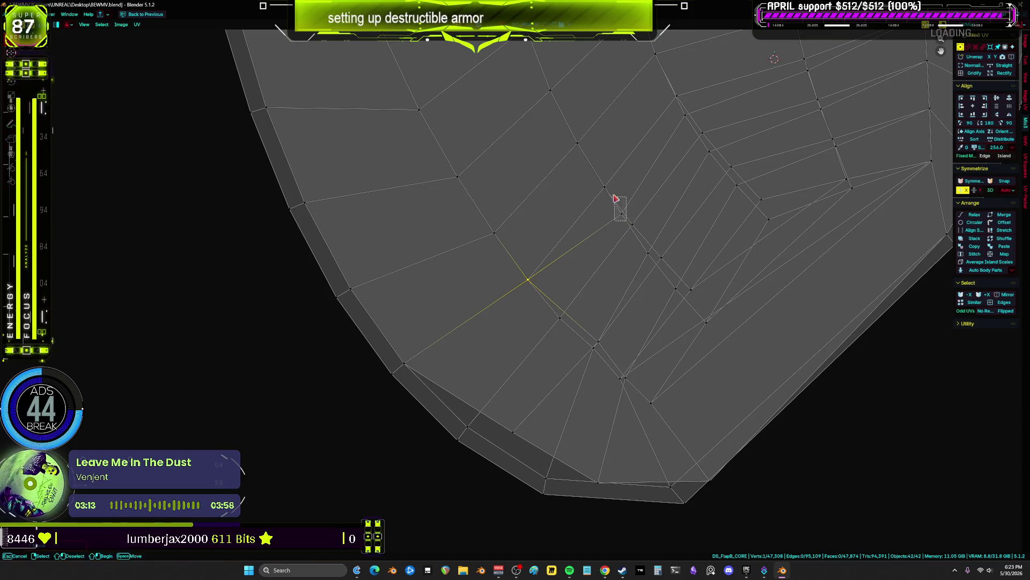
drag(615, 197, 609, 191)
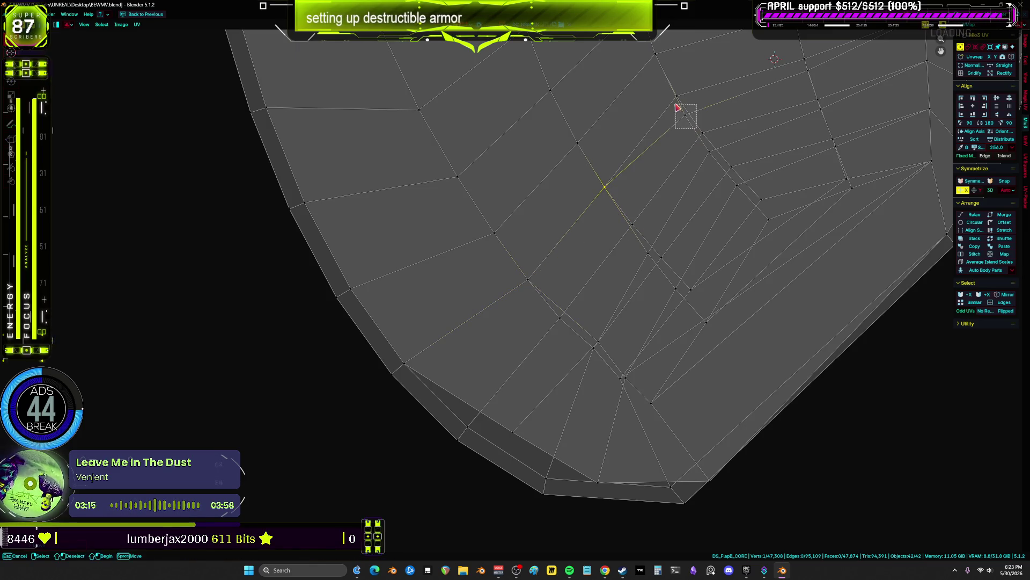
drag(678, 108, 677, 107)
middle_drag(677, 107, 626, 161)
click(754, 116)
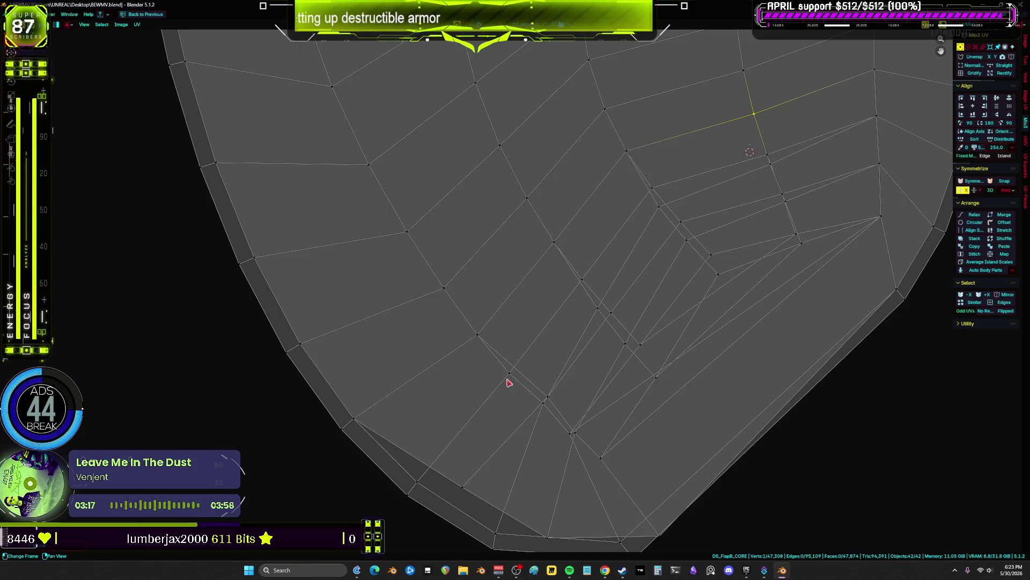
drag(450, 481, 411, 478)
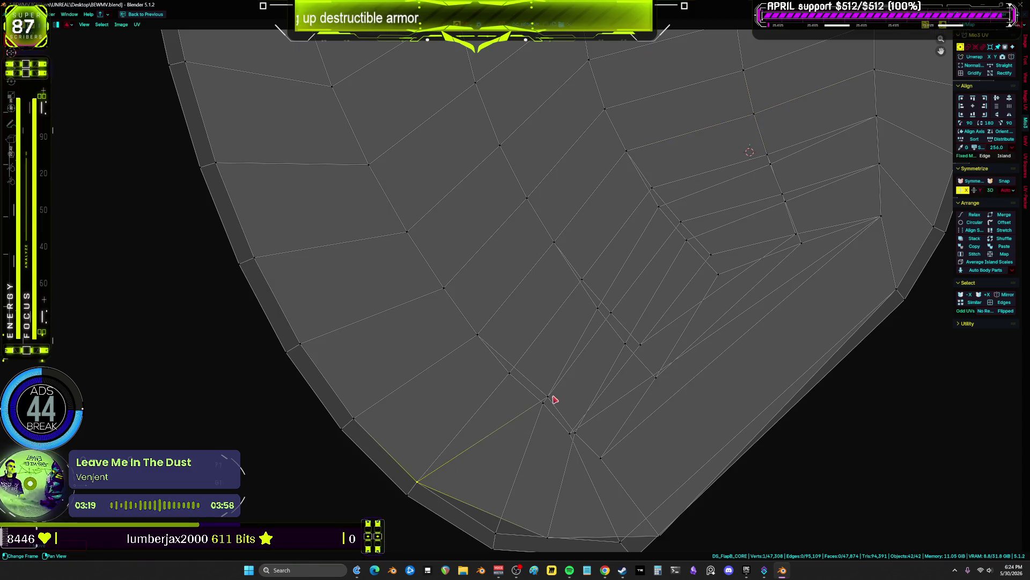
- Move the island's bottom tip vertex higher up into the grid
click(511, 373)
click(582, 280)
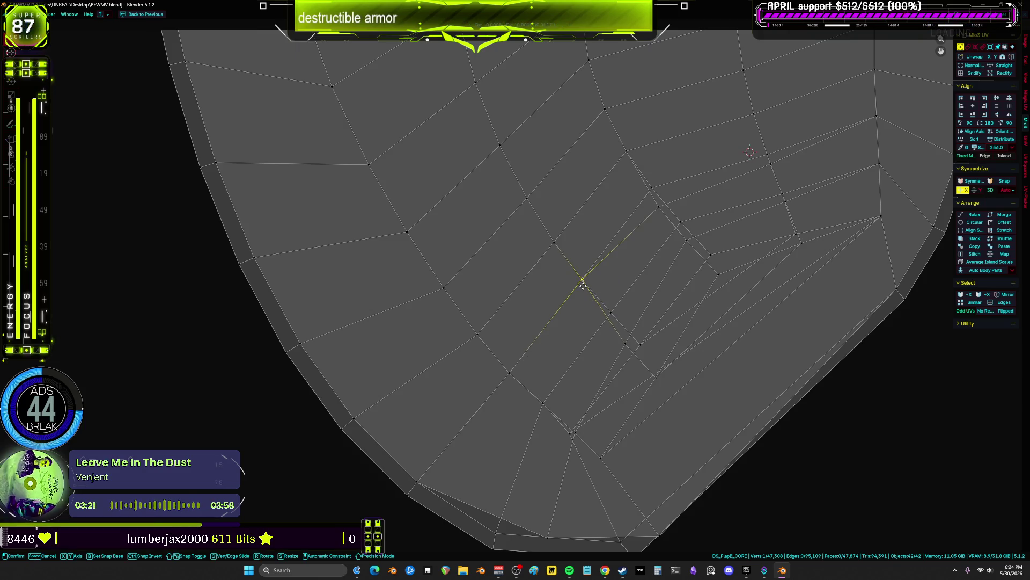
click(653, 189)
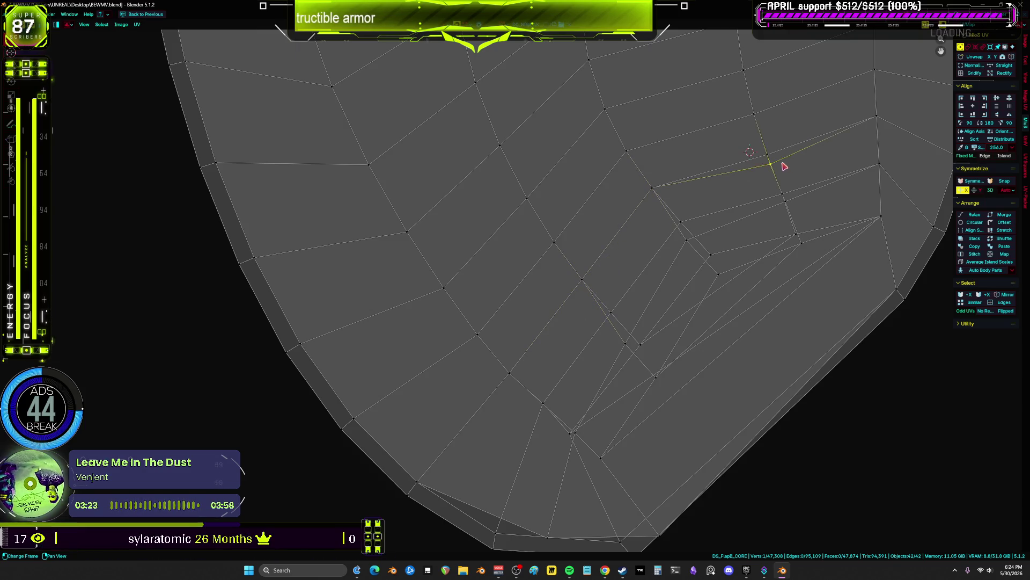
middle_drag(504, 512, 492, 396)
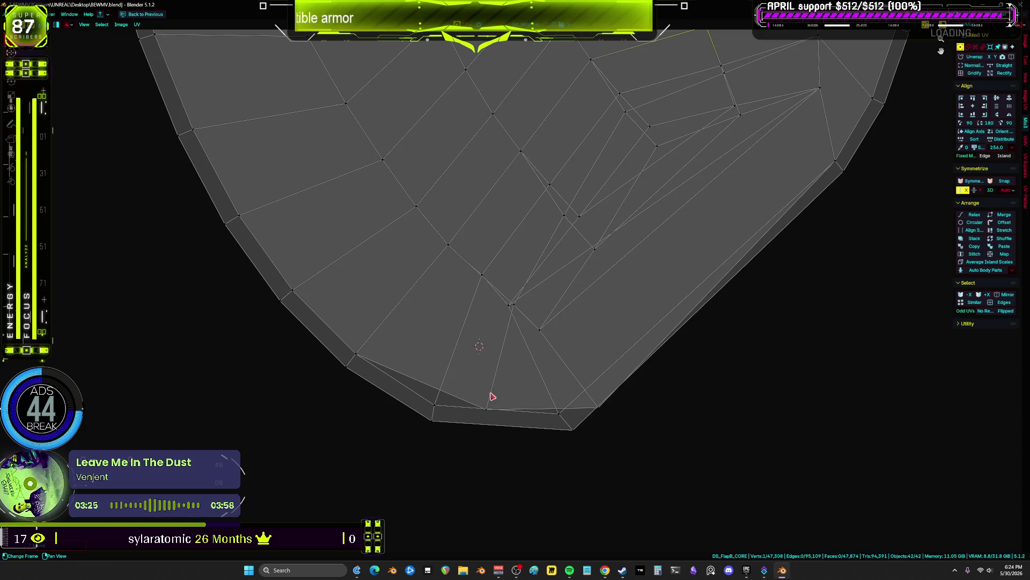
click(487, 409)
key(g)
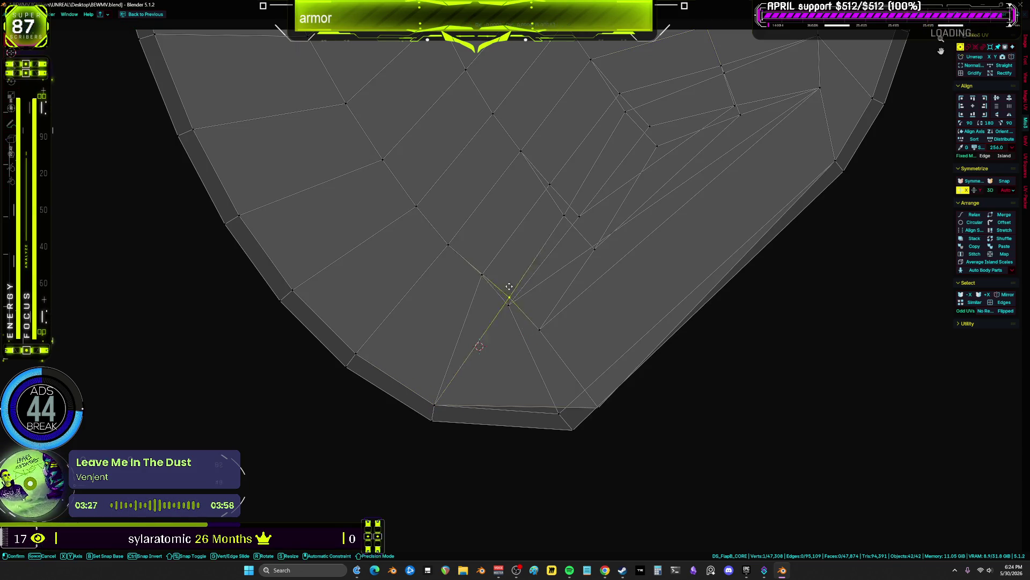
click(483, 276)
- Try snapping a vertex onto its neighbour, then undo that move
click(550, 184)
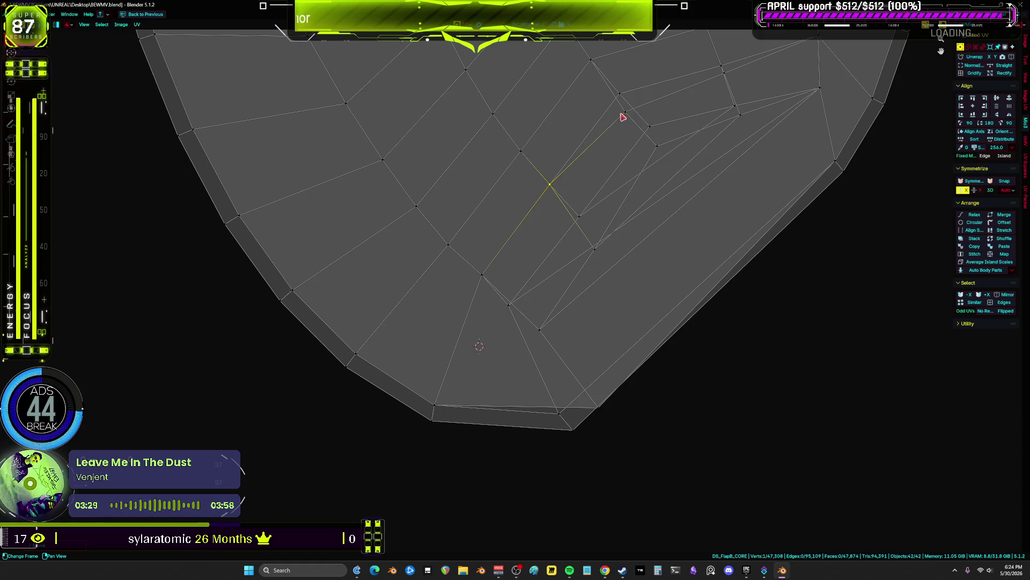
scroll(625, 99, up, 2)
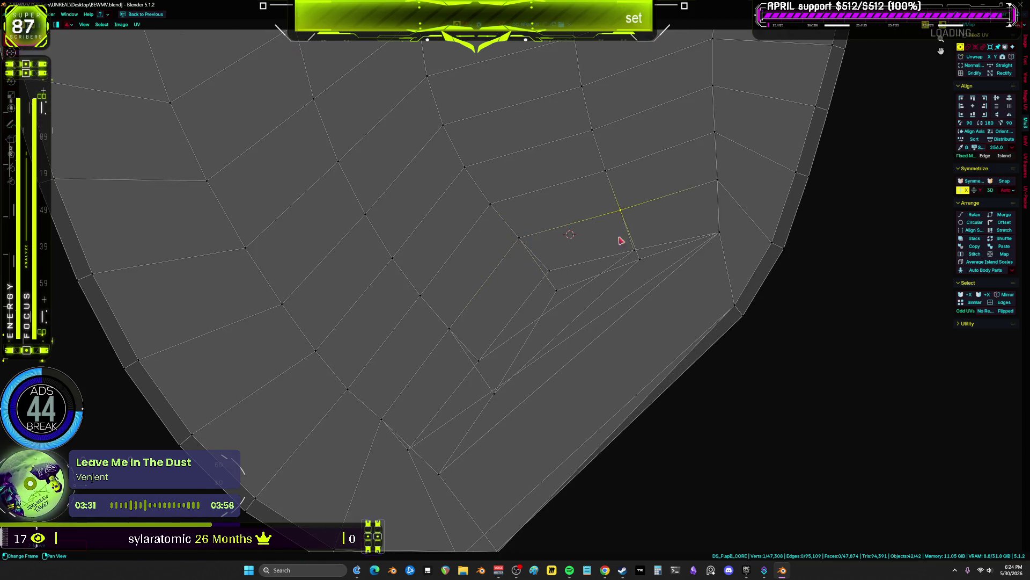
shift+scroll(618, 239, down, 3)
mouse_move(439, 349)
mouse_down()
mouse_move(485, 376)
mouse_move(463, 382)
mouse_up()
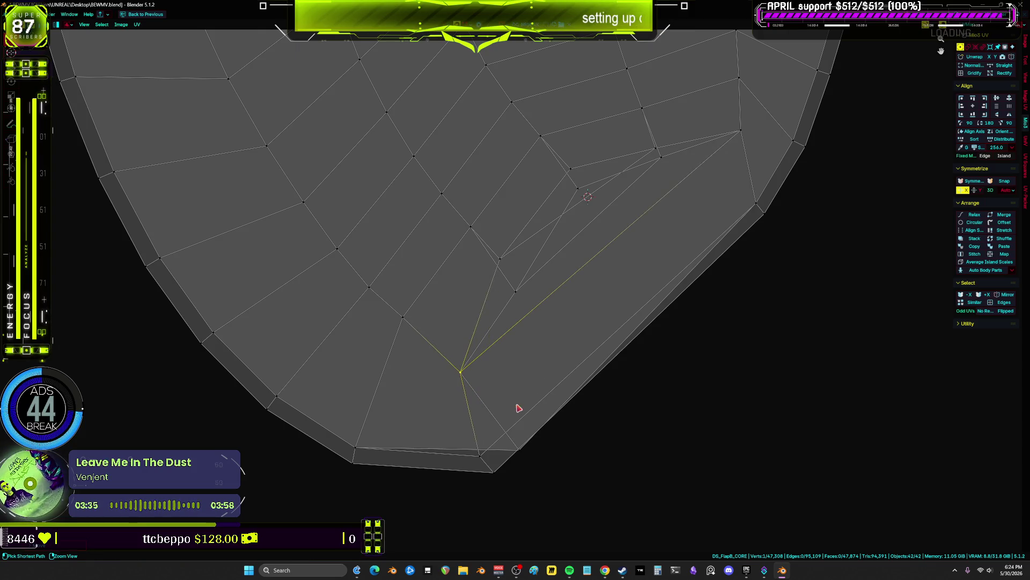
key(ctrl+z)
scroll(484, 348, down, 3)
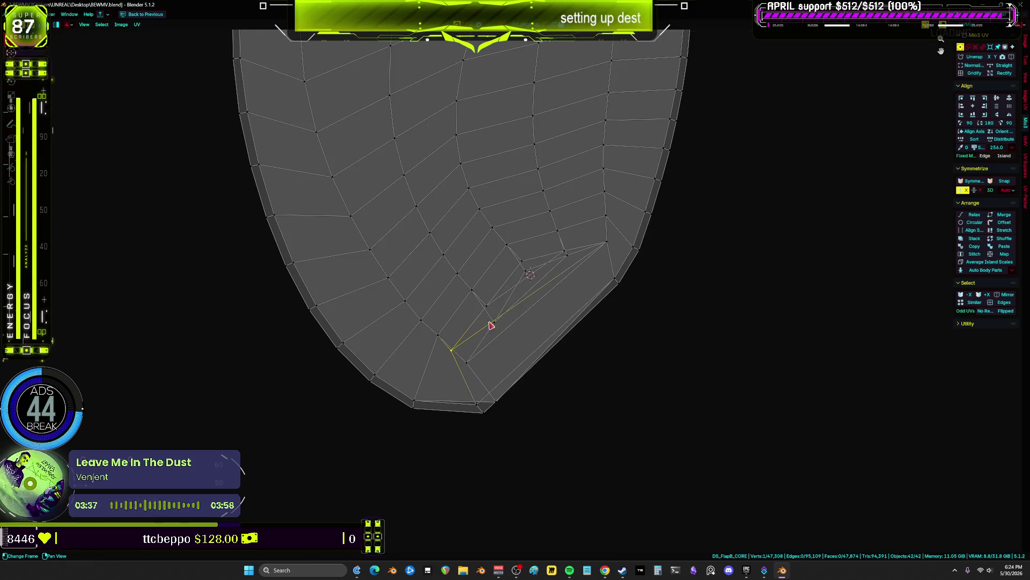
scroll(509, 284, up, 2)
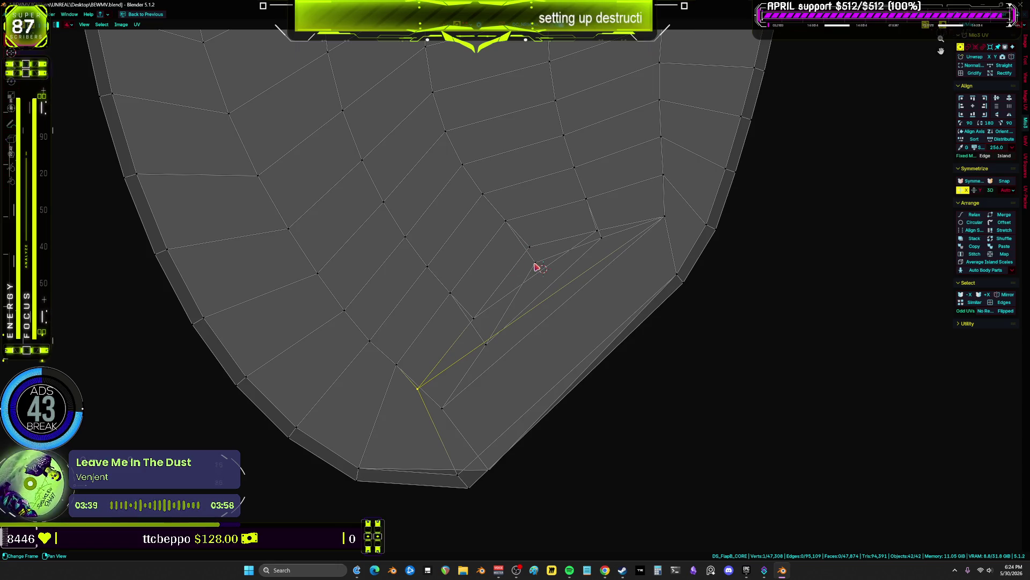
- Select the lower-left border faces and invert the selection, then slide bottom vertices into the grid
key(3)
click(314, 446)
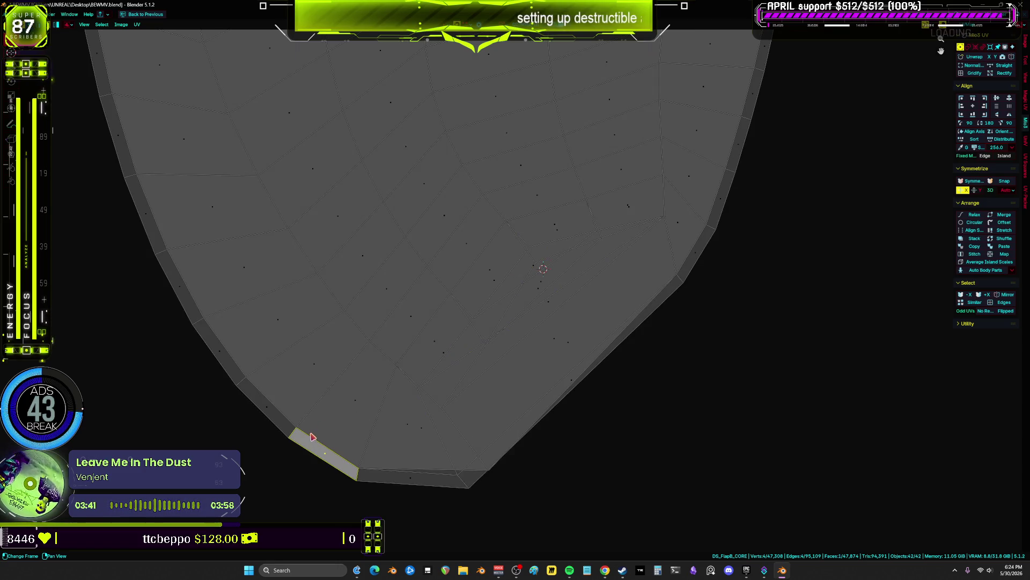
key(ctrl+i)
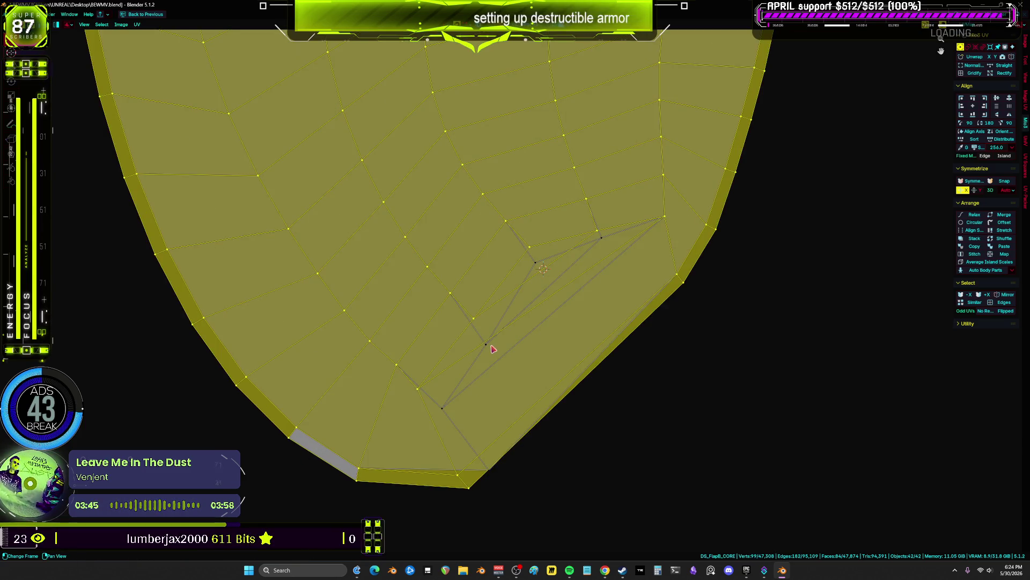
click(419, 388)
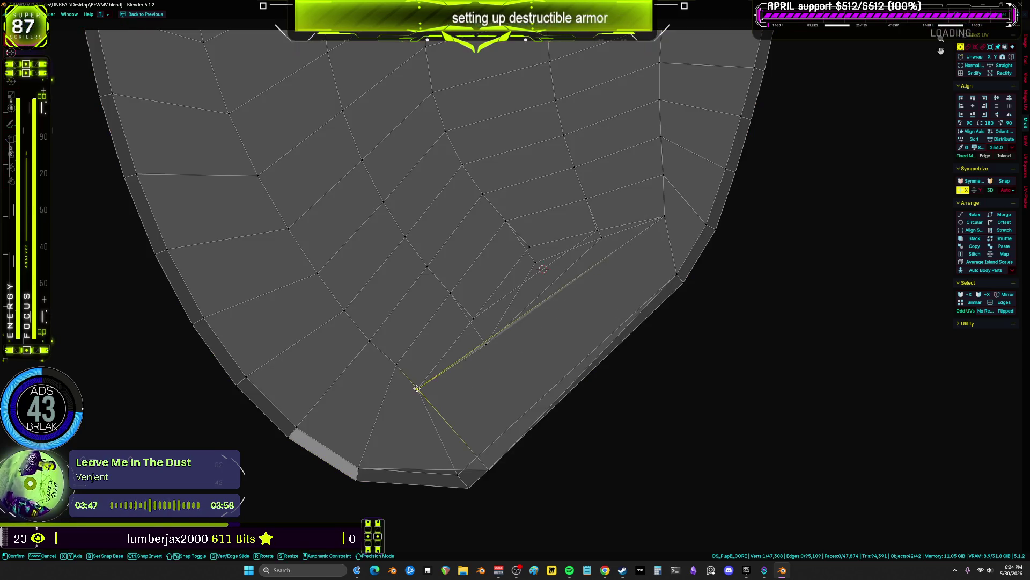
mouse_move(492, 344)
mouse_down()
mouse_move(536, 248)
mouse_move(601, 231)
mouse_up()
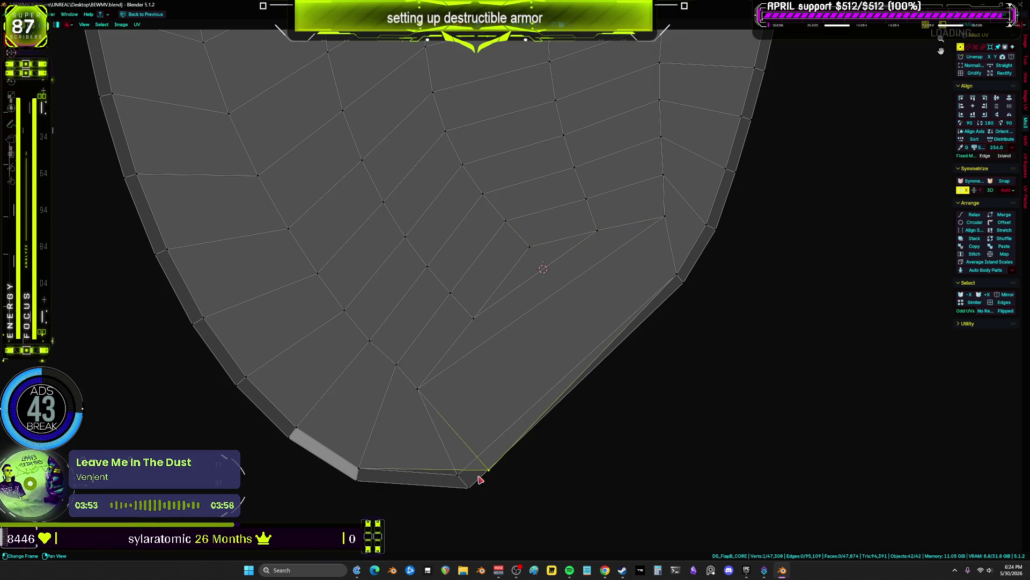
drag(480, 479, 462, 476)
scroll(655, 322, down, 3)
- Move both calf islands further to the right
scroll(667, 311, down, 2)
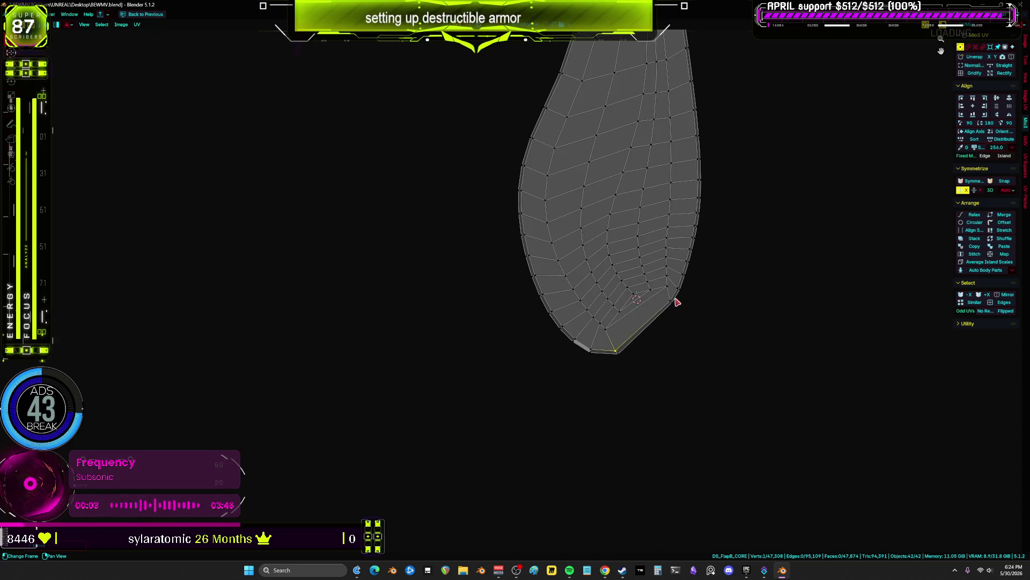
key(a)
scroll(466, 313, up, 3)
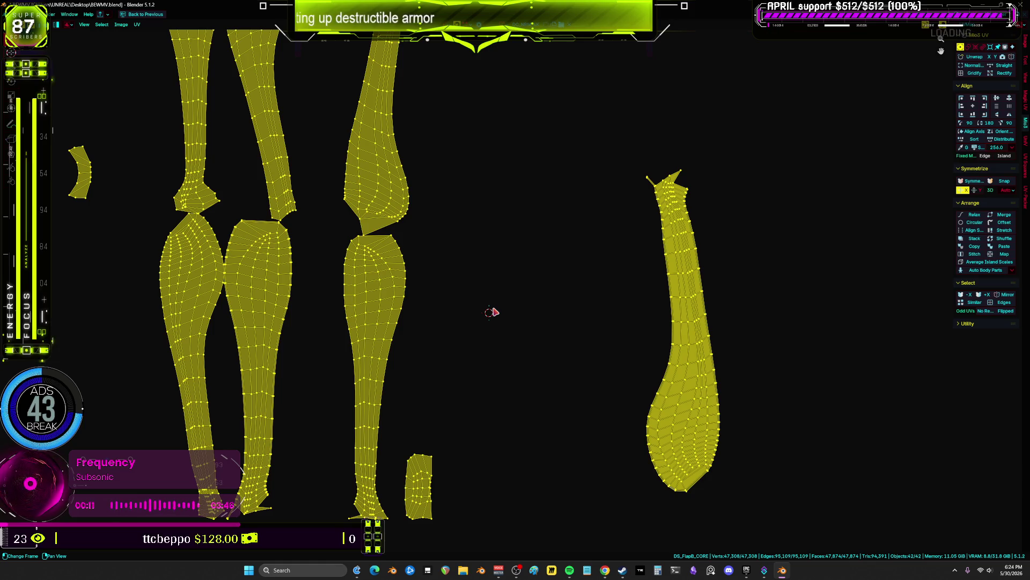
scroll(504, 307, down, 3)
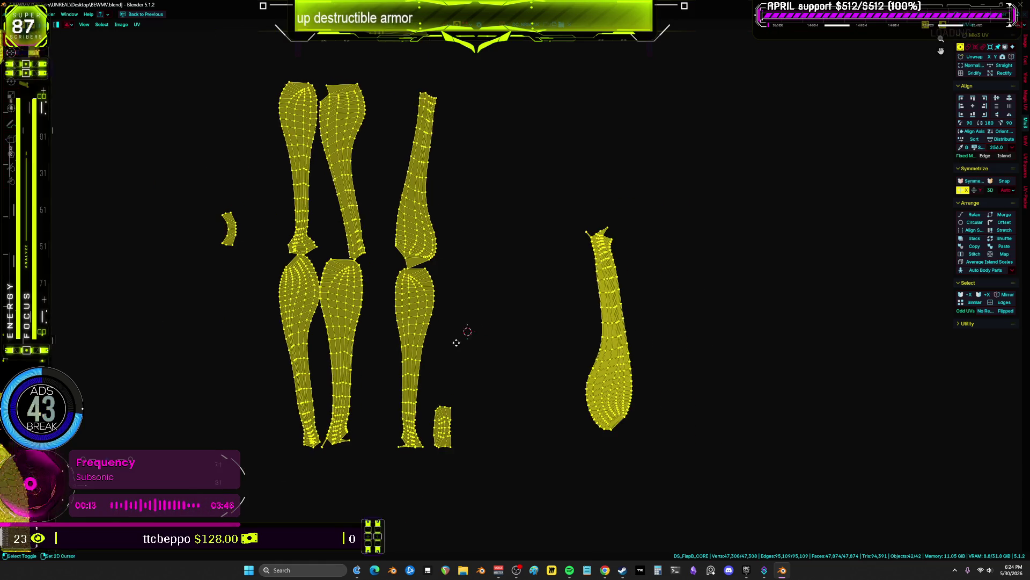
click(391, 348)
shift+click(338, 317)
key(g)
click(727, 230)
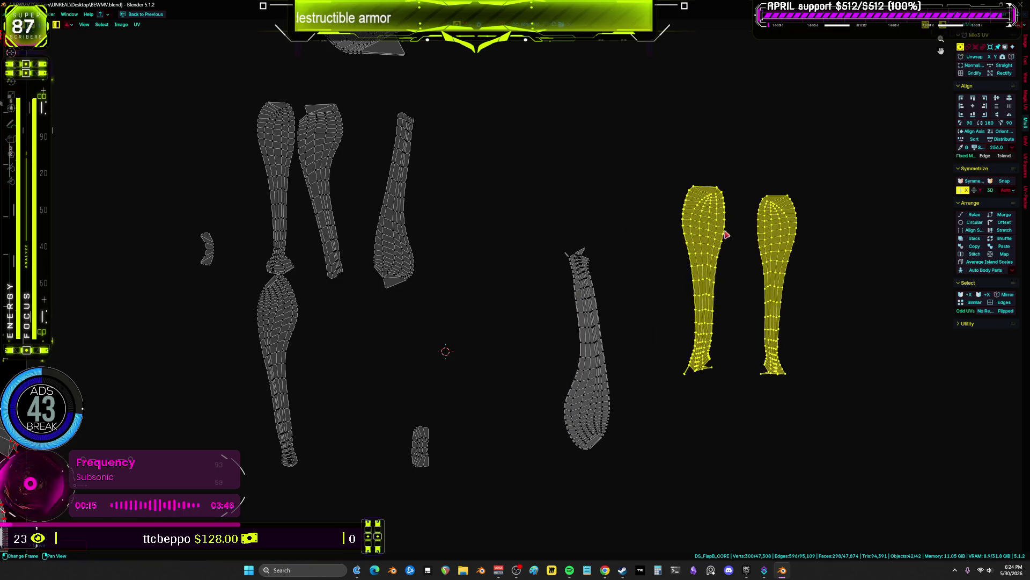
- Box-select one calf island and place it over the middle grey island
scroll(598, 280, up, 4)
mouse_move(739, 60)
mouse_down()
mouse_move(633, 281)
mouse_move(539, 527)
mouse_up()
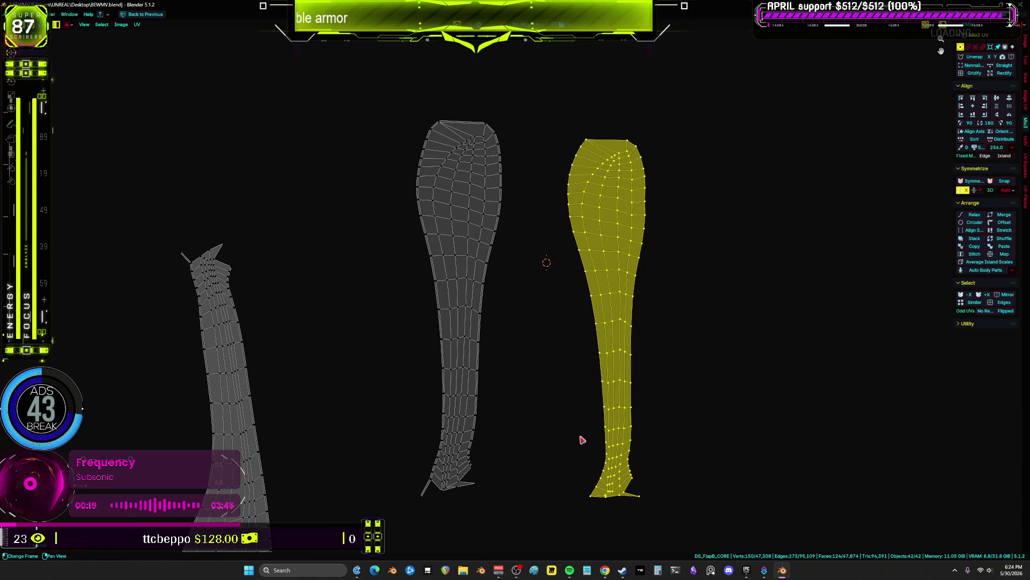
key(g)
click(432, 452)
scroll(559, 265, up, 3)
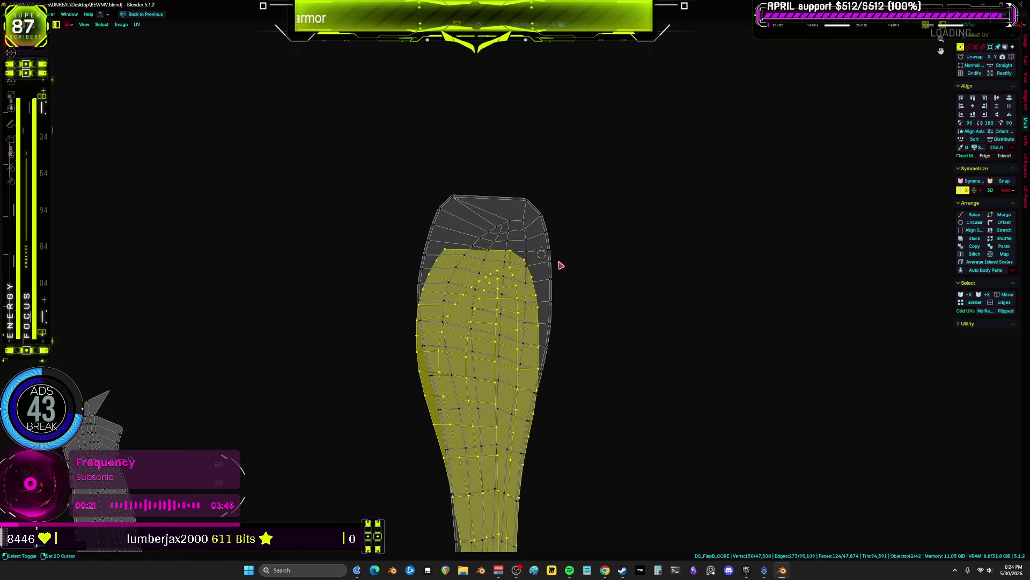
- Reposition the calf island to lie almost exactly over the grey island, discarding trial rotations
key(g)
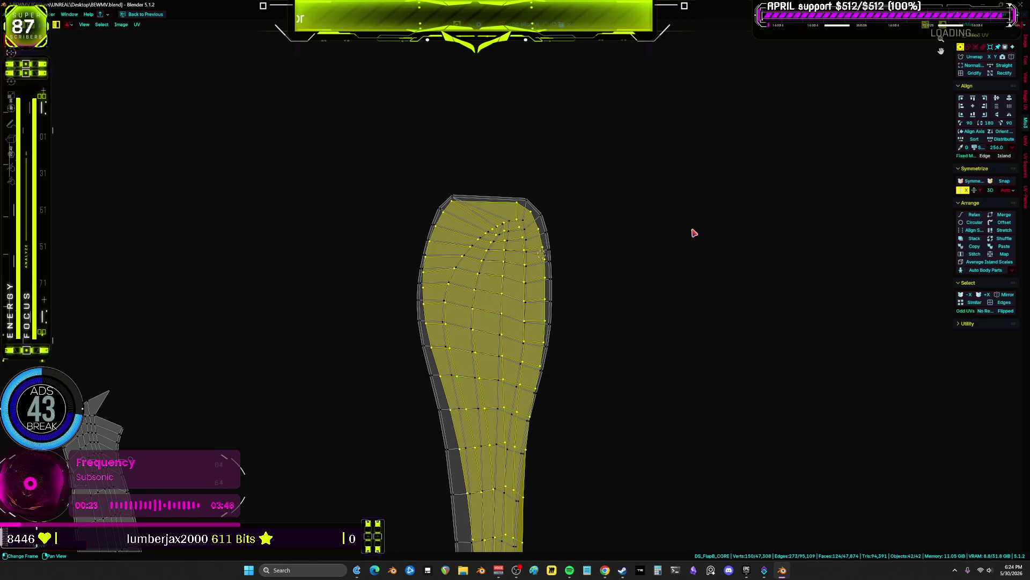
key(r)
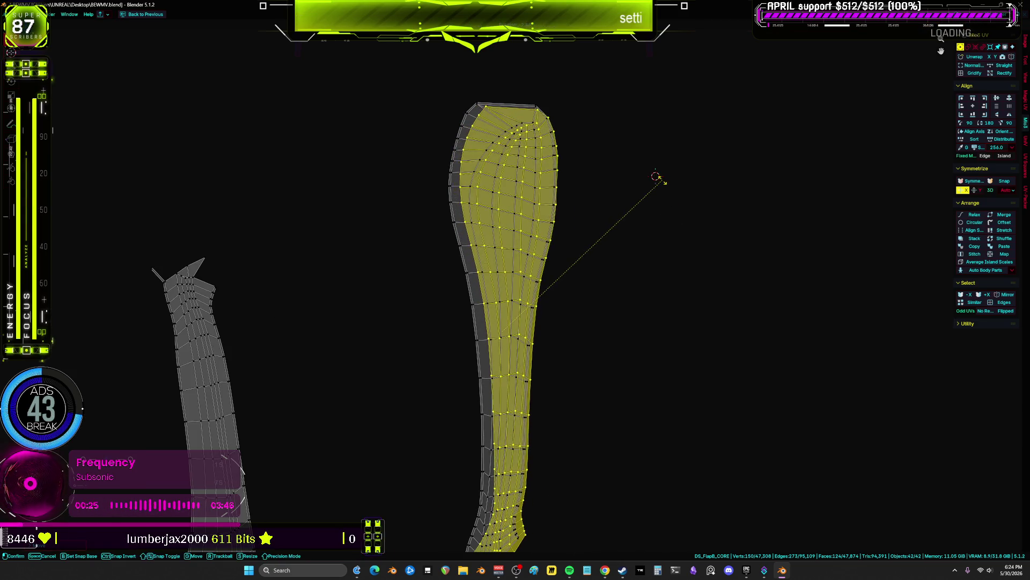
key(g)
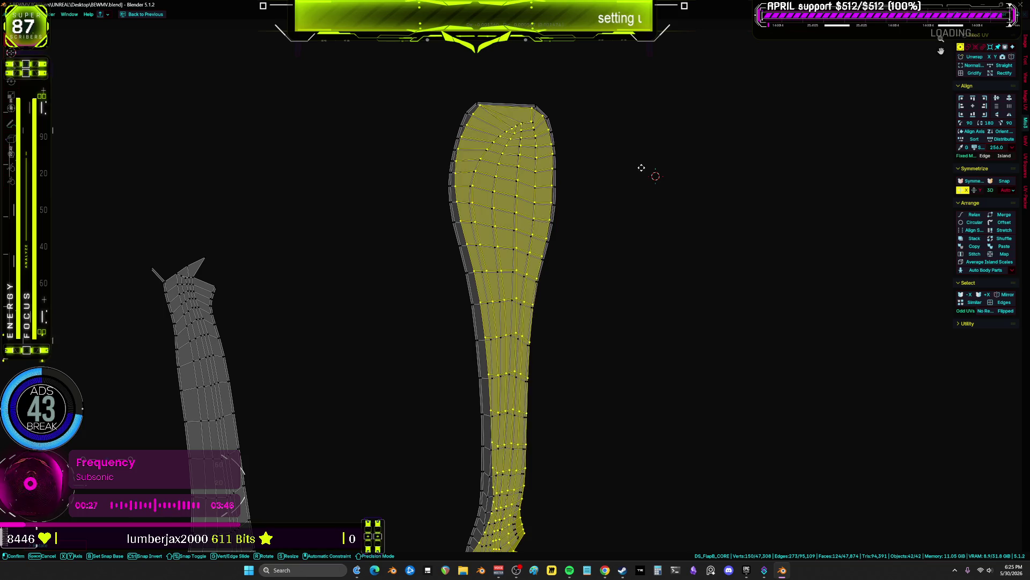
scroll(605, 156, up, 3)
key(r)
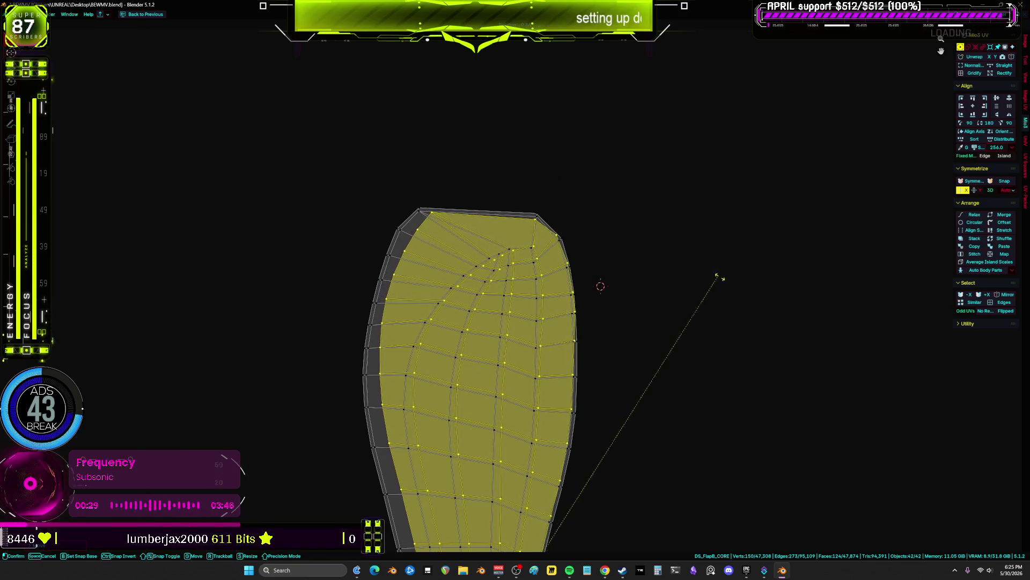
key(g)
click(689, 306)
scroll(689, 305, up, 2)
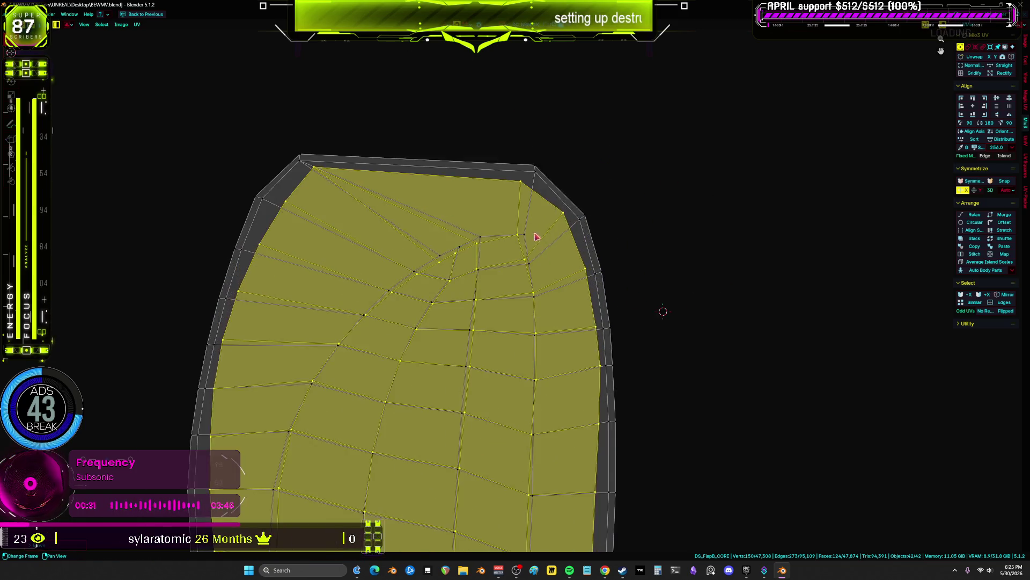
scroll(531, 244, up, 3)
- Select stray vertices near the calf island's top and nudge one slightly left
click(511, 241)
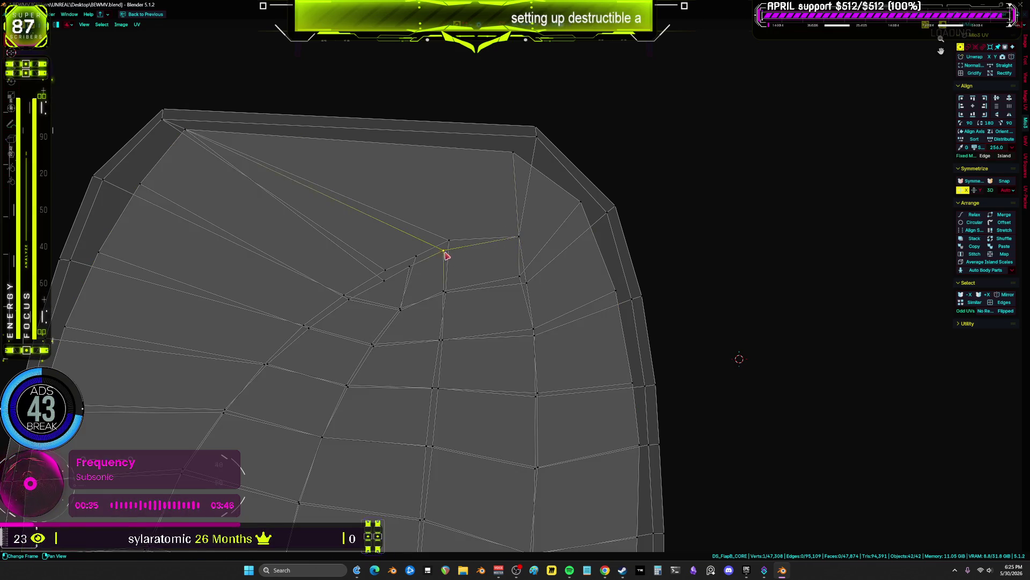
key(Escape)
click(384, 272)
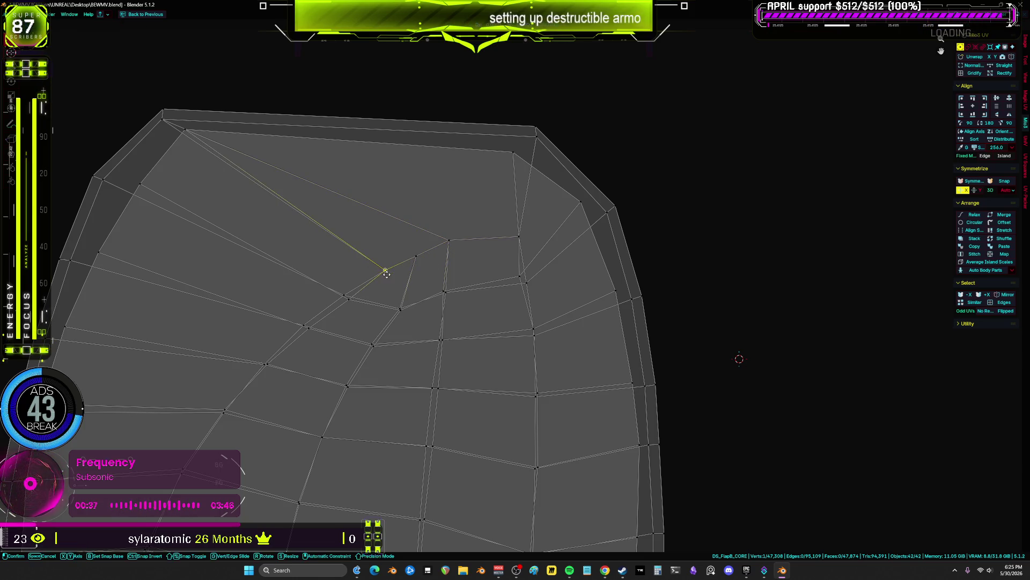
click(346, 307)
click(271, 371)
middle_drag(271, 371, 423, 257)
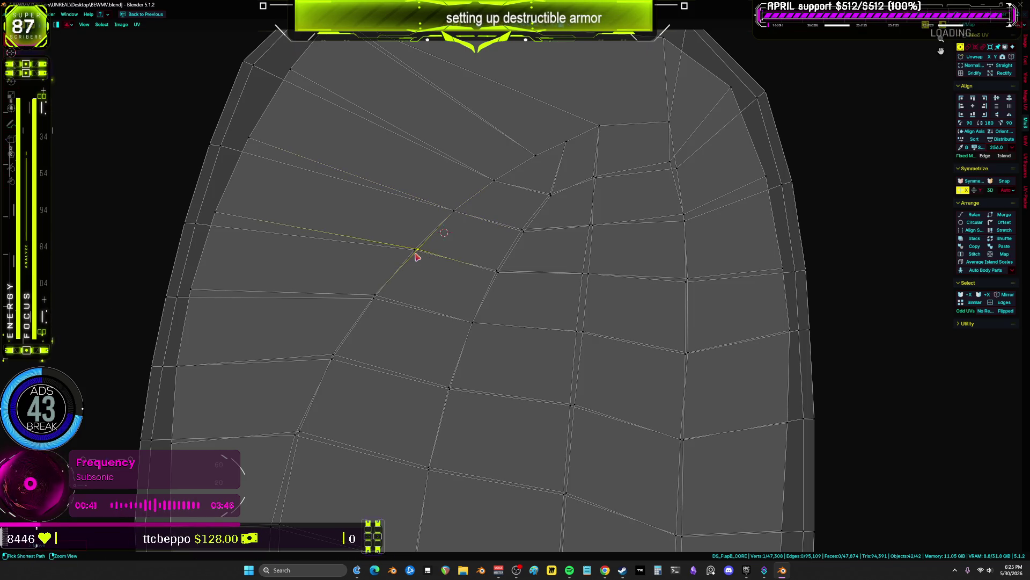
drag(437, 259, 434, 258)
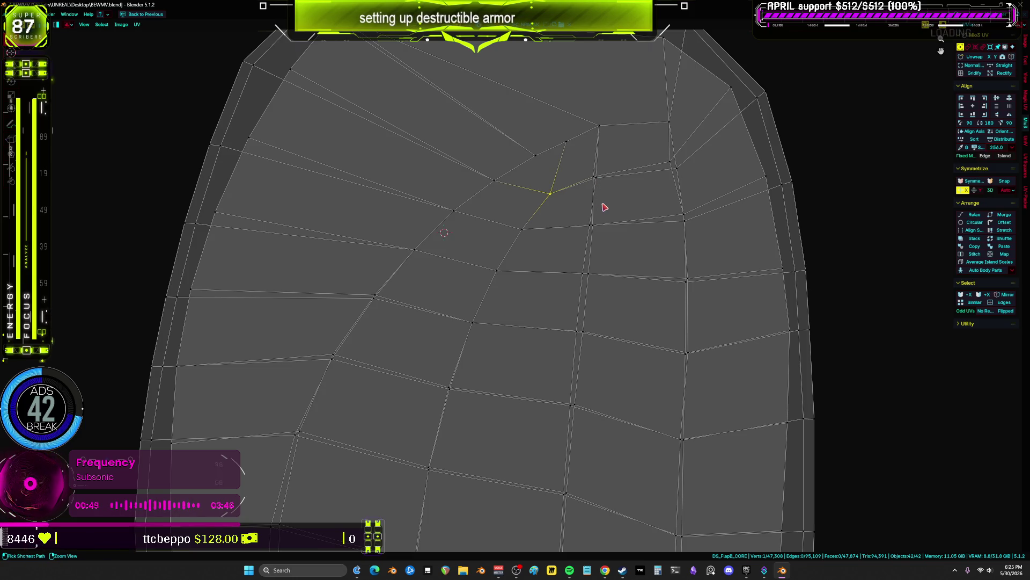
- Select the whole calf island with Ctrl+L
scroll(606, 207, up, 1)
scroll(535, 236, down, 1)
click(545, 248)
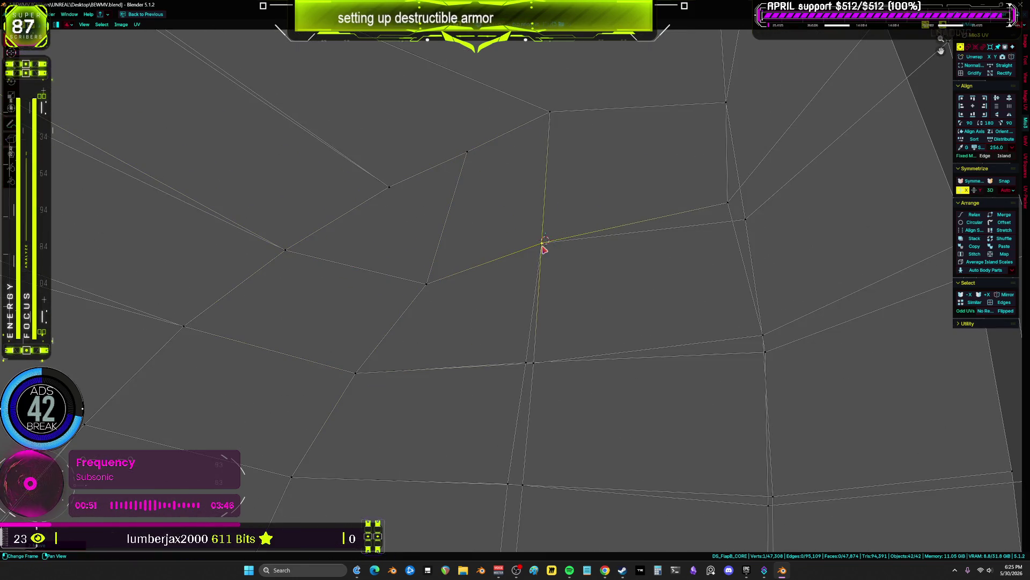
scroll(568, 219, up, 1)
scroll(567, 218, down, 3)
scroll(419, 172, up, 1)
scroll(506, 196, up, 1)
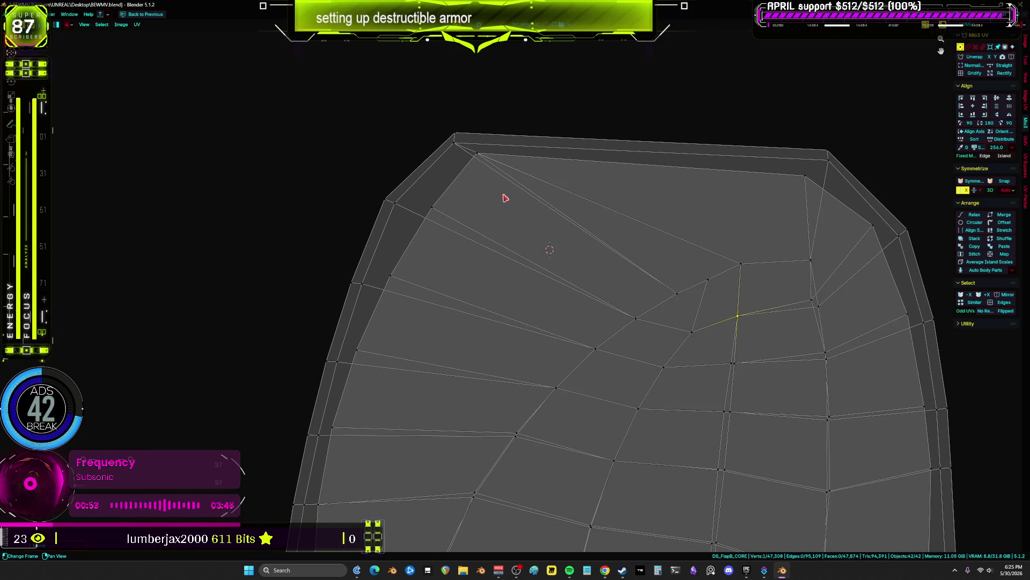
scroll(589, 218, down, 1)
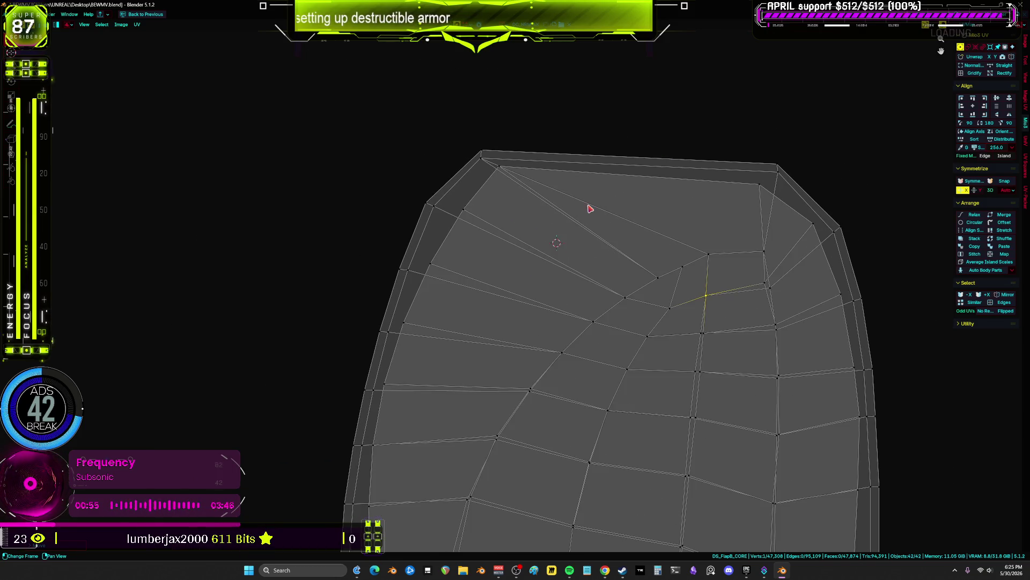
scroll(590, 208, down, 5)
key(ctrl+l)
scroll(575, 341, up, 6)
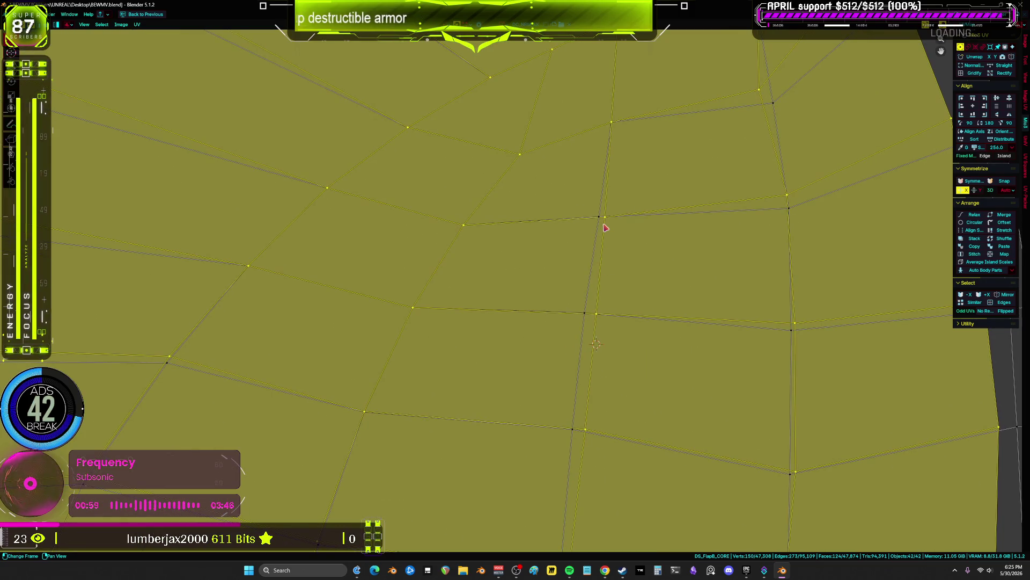
scroll(605, 228, down, 4)
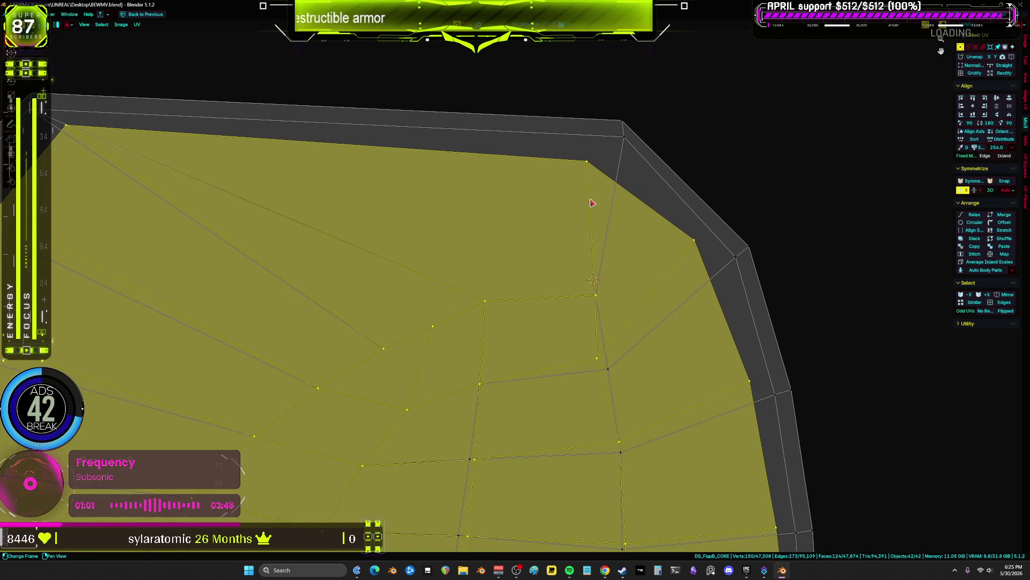
- Slide the top corner vertices up onto the island's corner
drag(587, 168, 624, 136)
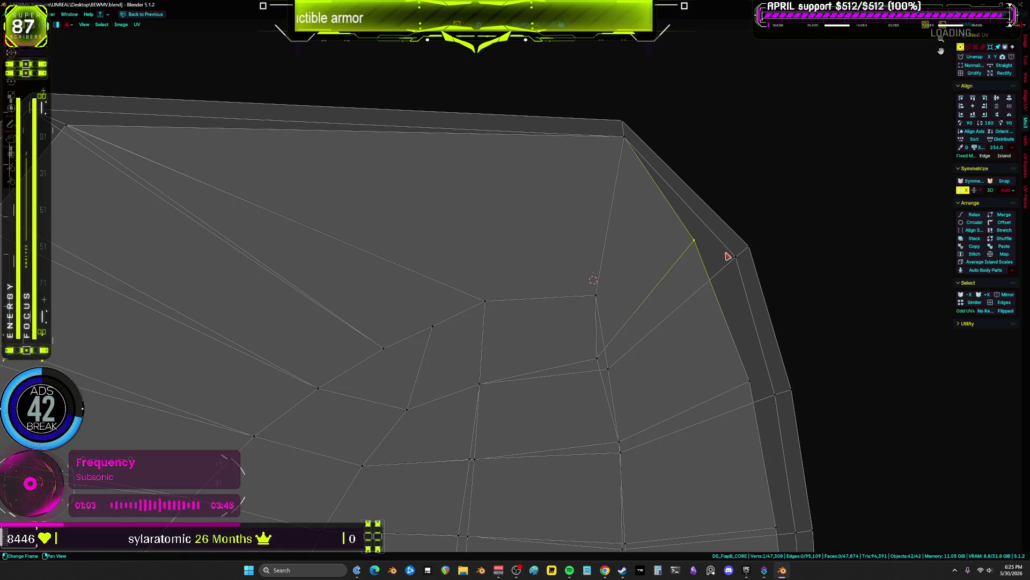
drag(694, 240, 735, 257)
click(600, 358)
scroll(667, 414, up, 2)
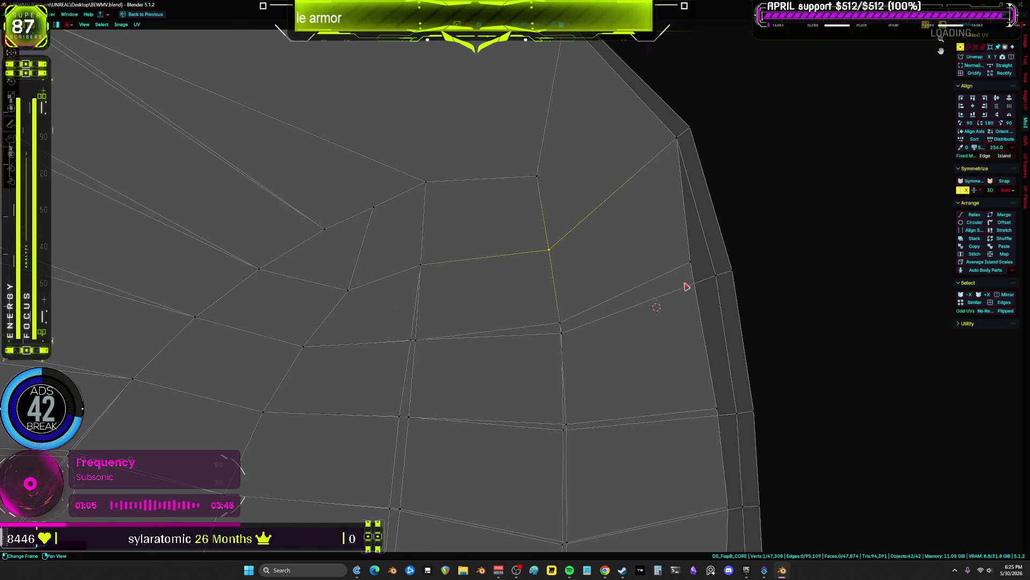
scroll(673, 226, up, 2)
- Line up the right-border vertices with their inner column
drag(655, 272, 671, 270)
middle_drag(685, 362, 614, 259)
drag(608, 237, 623, 237)
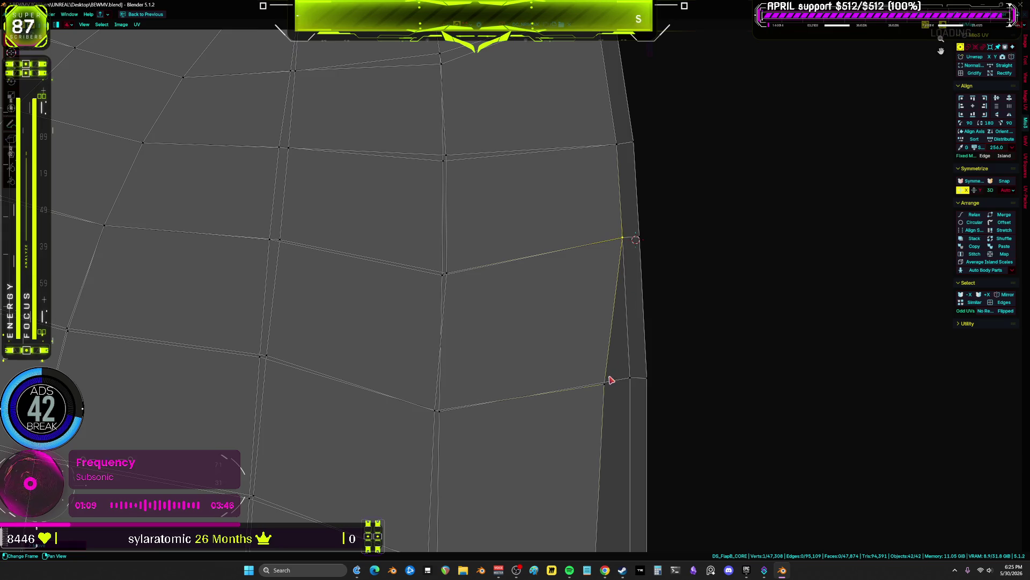
mouse_move(605, 384)
mouse_down()
mouse_move(635, 391)
mouse_move(631, 378)
mouse_up()
scroll(630, 378, down, 5)
scroll(575, 276, up, 5)
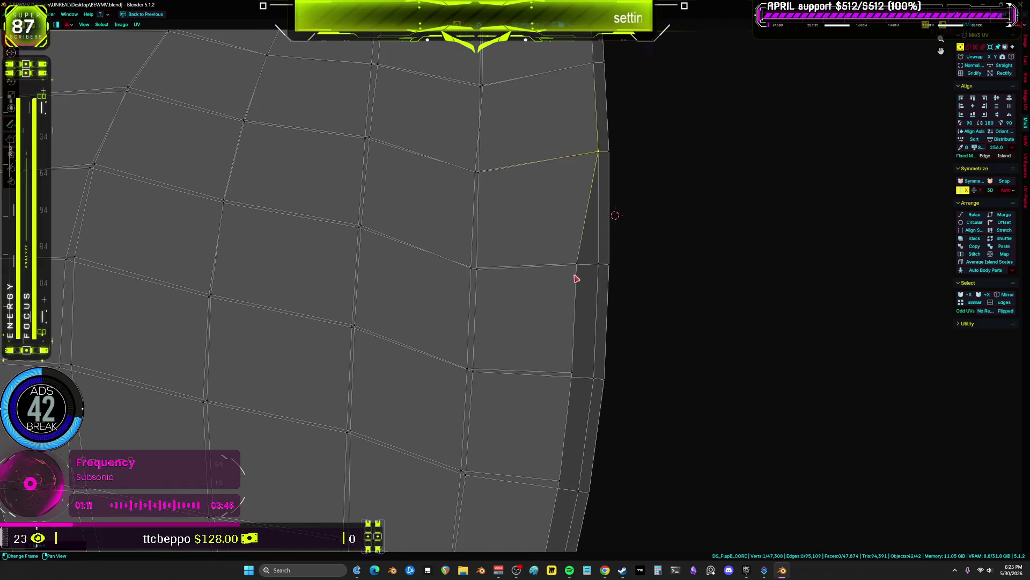
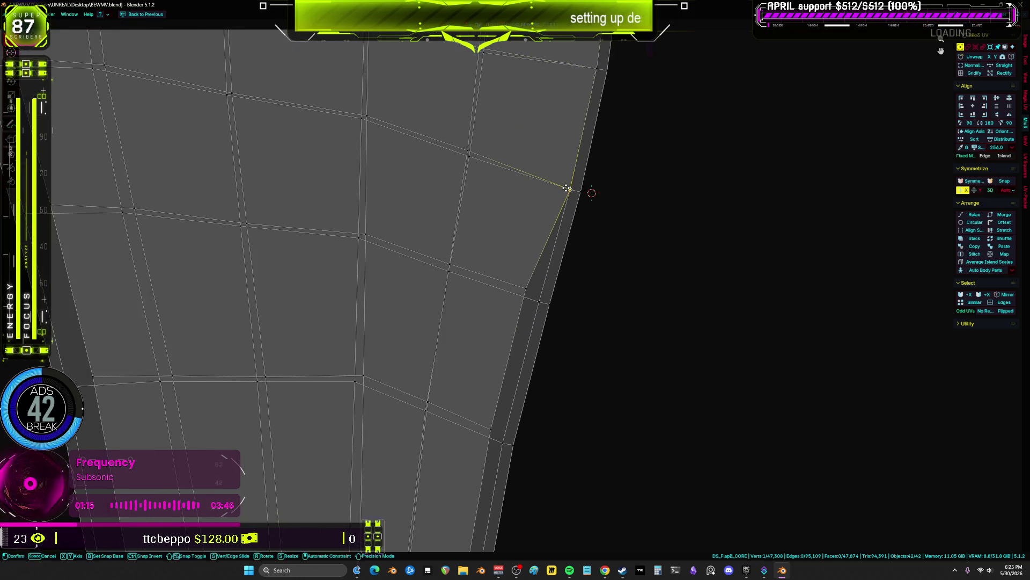
- Select the stretched right-border vertex and snap it onto its neighbouring corner
scroll(563, 368, down, 3)
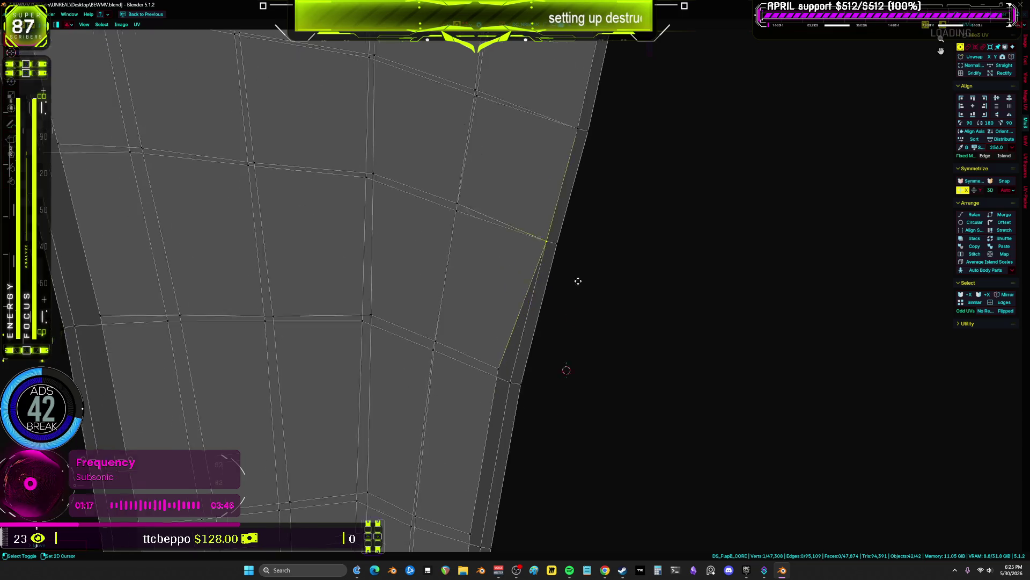
scroll(548, 290, up, 2)
click(542, 220)
scroll(522, 207, up, 1)
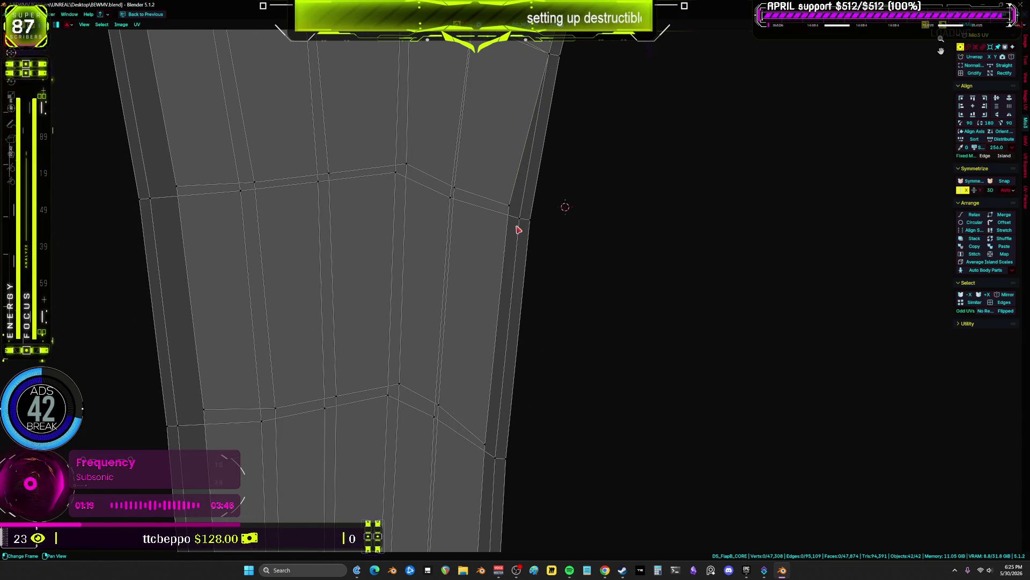
click(509, 209)
scroll(566, 175, up, 1)
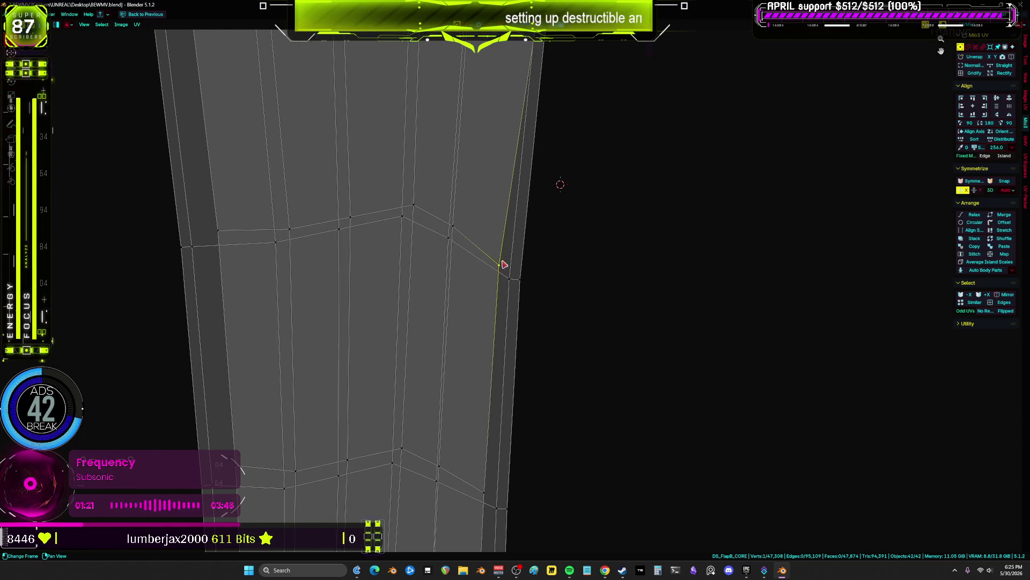
scroll(536, 327, down, 1)
middle_drag(536, 327, 516, 141)
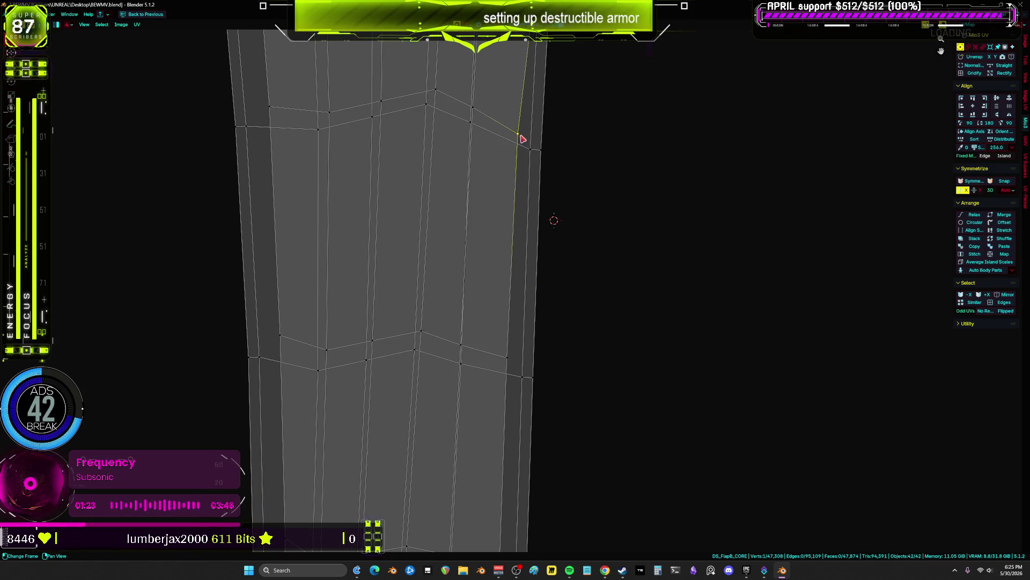
drag(521, 139, 532, 152)
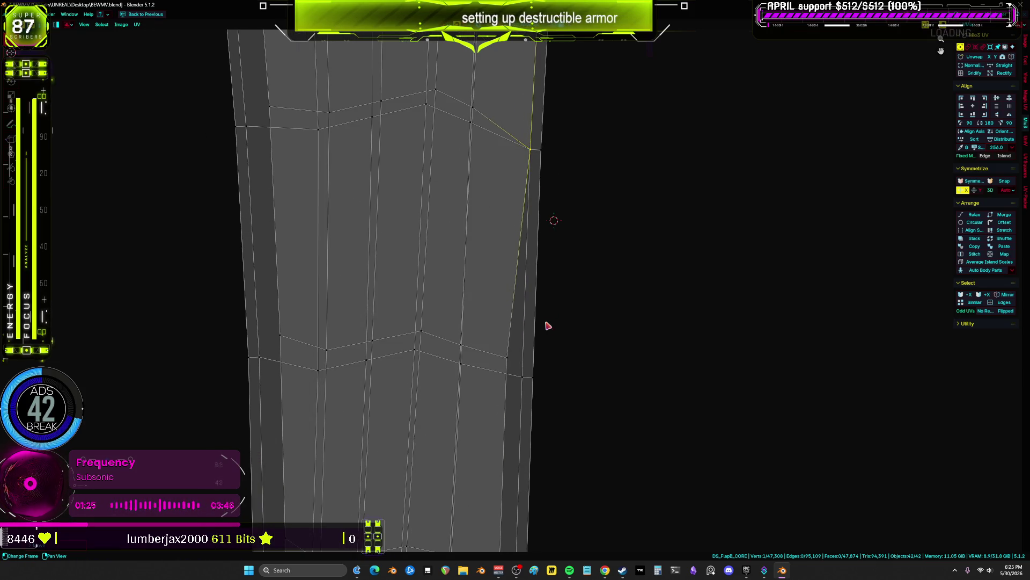
- Move the upper vertex onto the corner vertex and pull the lower border vertex into line
middle_drag(547, 325, 532, 145)
scroll(533, 145, down, 1)
drag(512, 167, 524, 184)
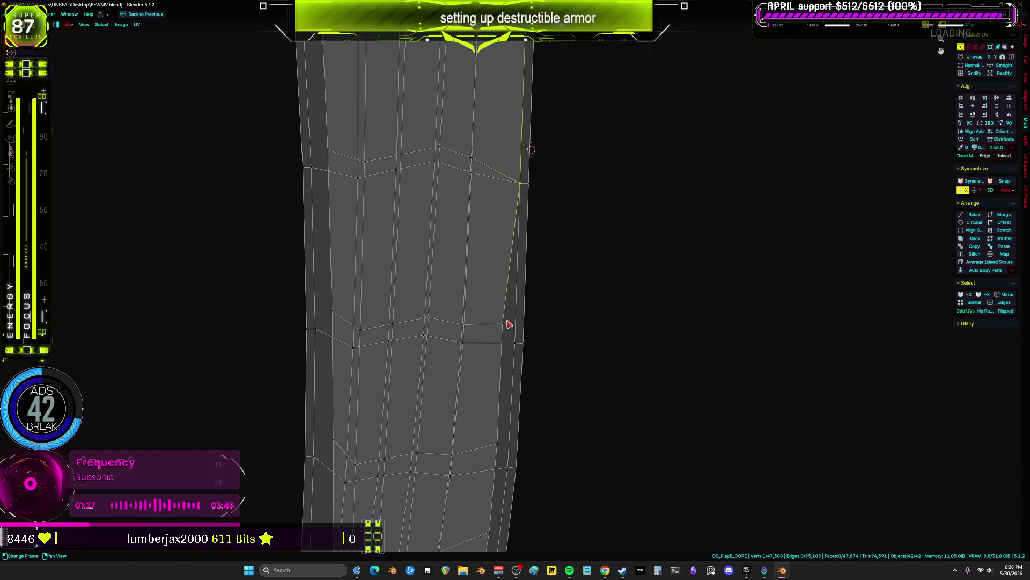
drag(507, 324, 514, 343)
scroll(521, 435, down, 2)
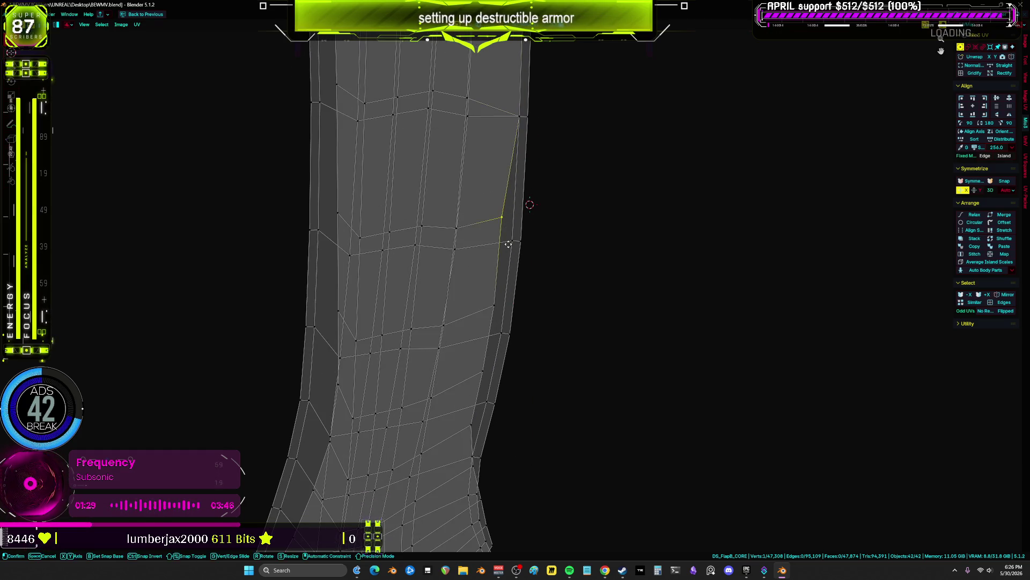
scroll(533, 179, up, 2)
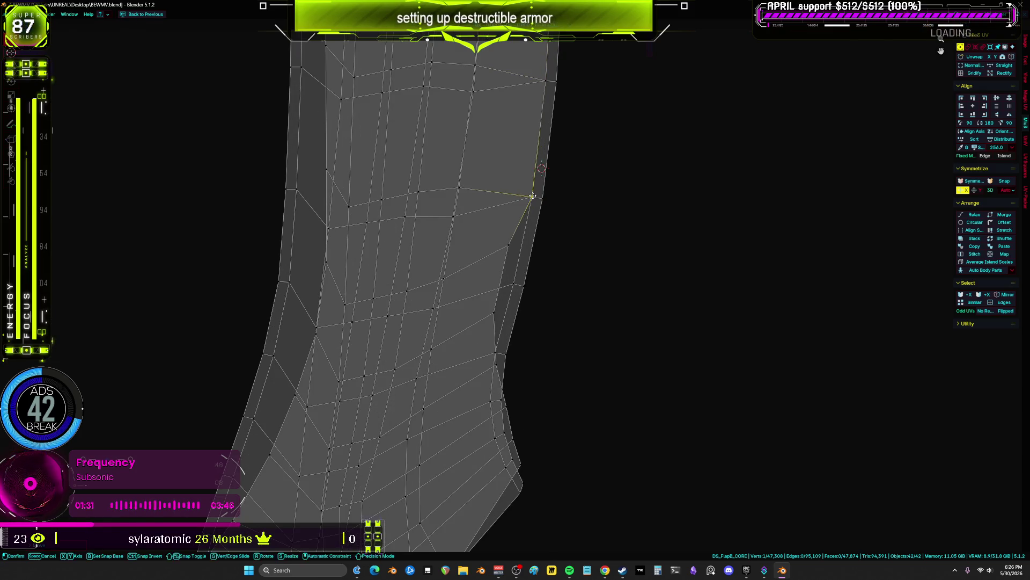
- Move the stretched boundary vertices down to straighten the island's lower edge
drag(511, 284, 497, 352)
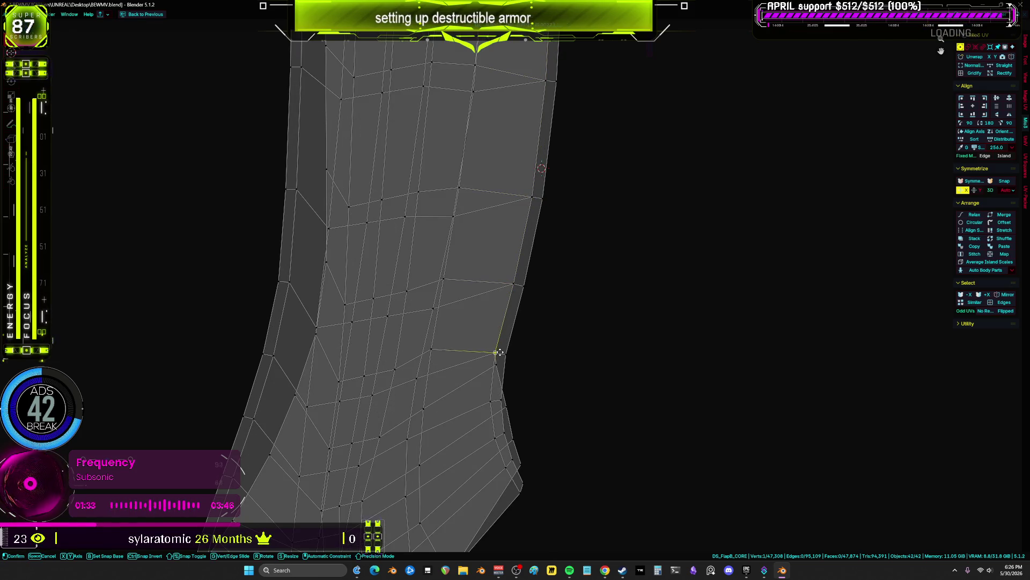
drag(491, 401, 491, 401)
scroll(534, 238, up, 2)
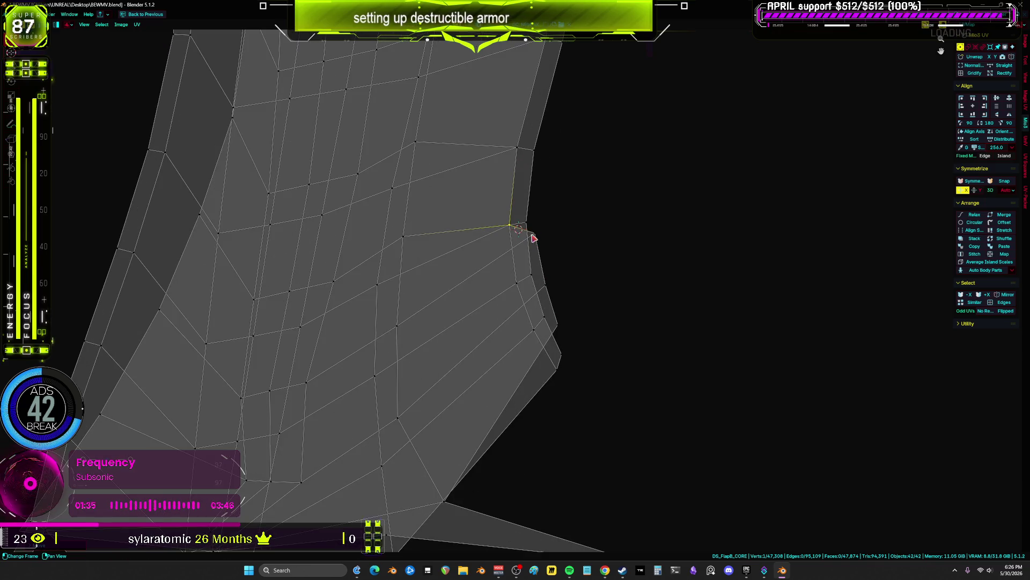
mouse_move(521, 281)
mouse_down()
mouse_move(556, 324)
mouse_move(555, 371)
mouse_up()
scroll(539, 374, down, 3)
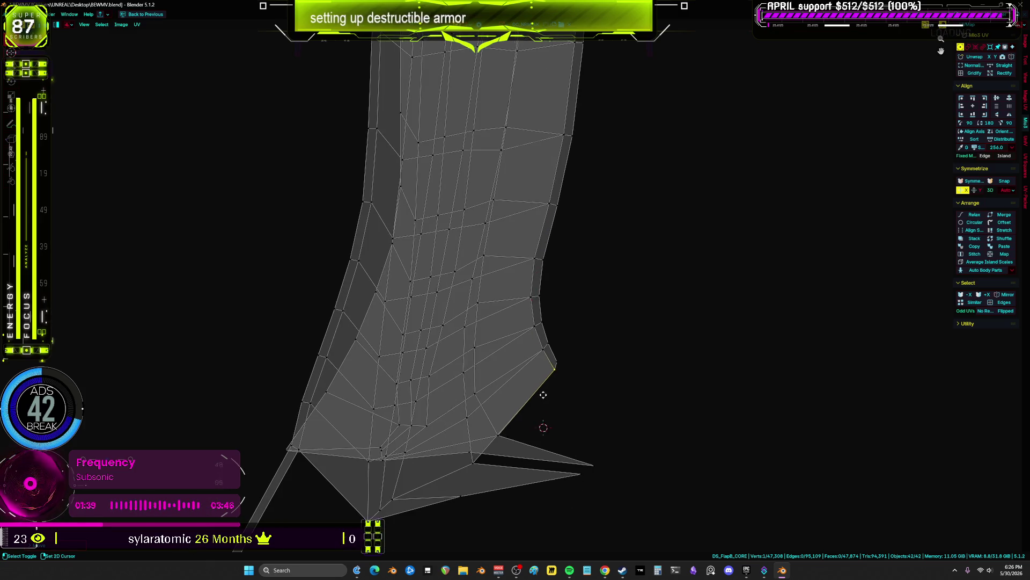
scroll(540, 426, up, 3)
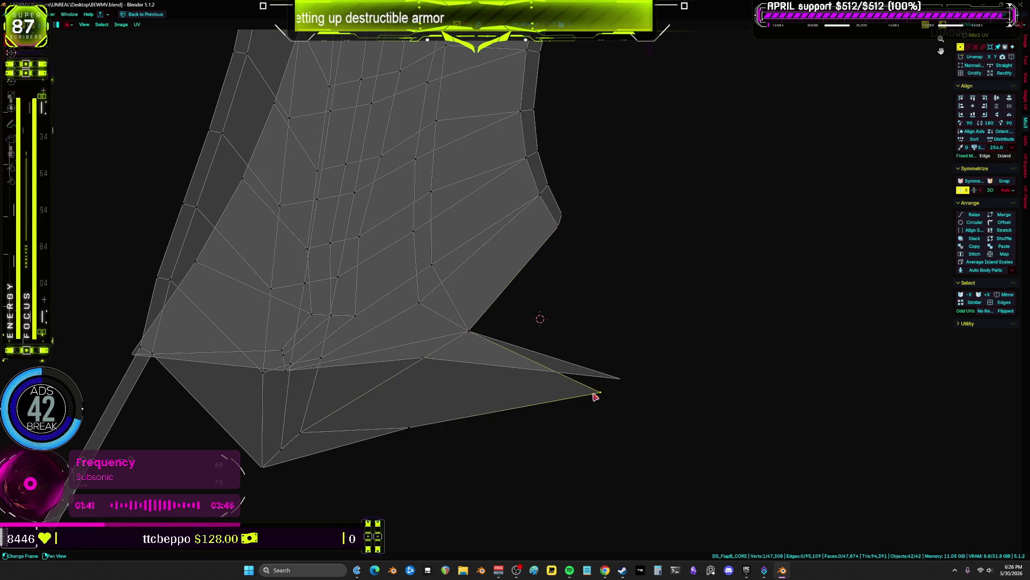
- Nudge a vertex up-right and pull the lower vertex up to unfold its faces
drag(595, 396, 609, 386)
drag(416, 433, 428, 363)
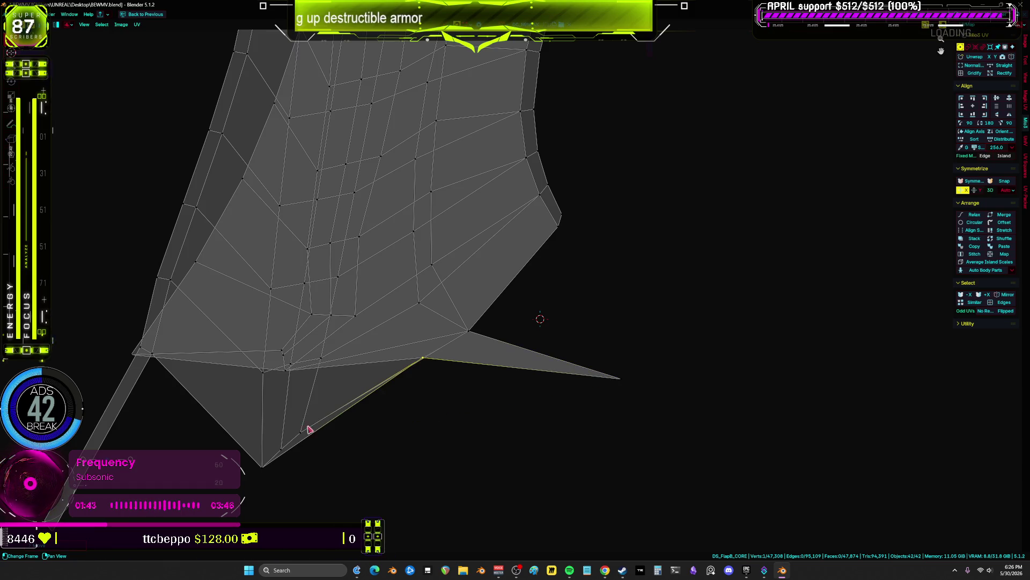
middle_drag(498, 270, 501, 405)
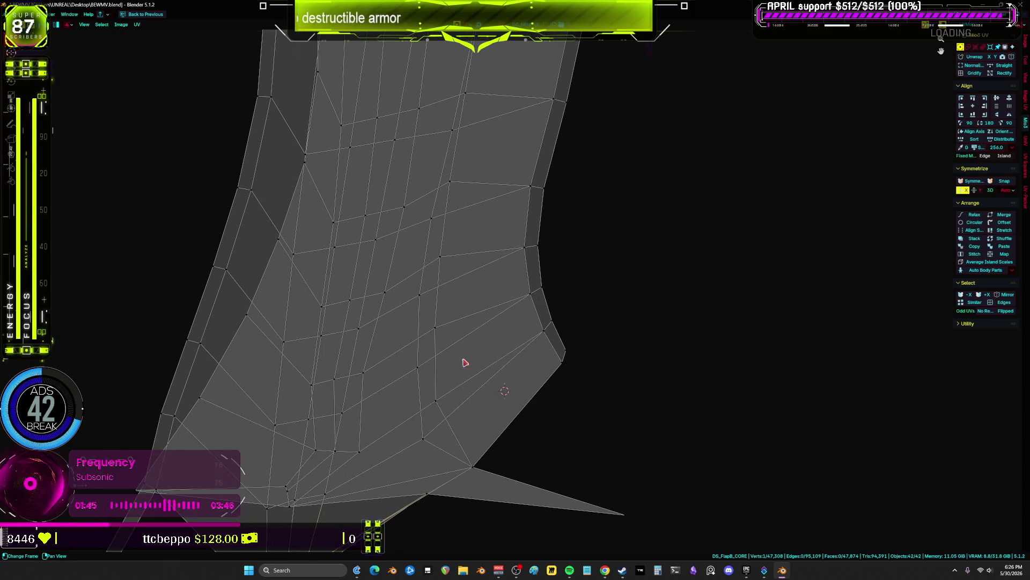
middle_drag(447, 429, 496, 388)
- Select the island and then single vertices, and undo the most recent vertex move
key(a)
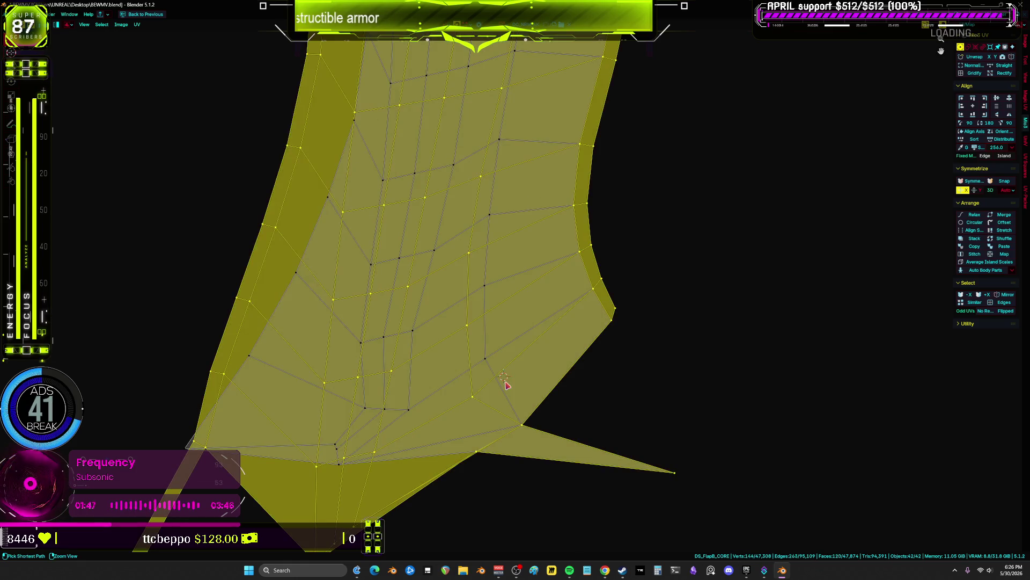
click(482, 400)
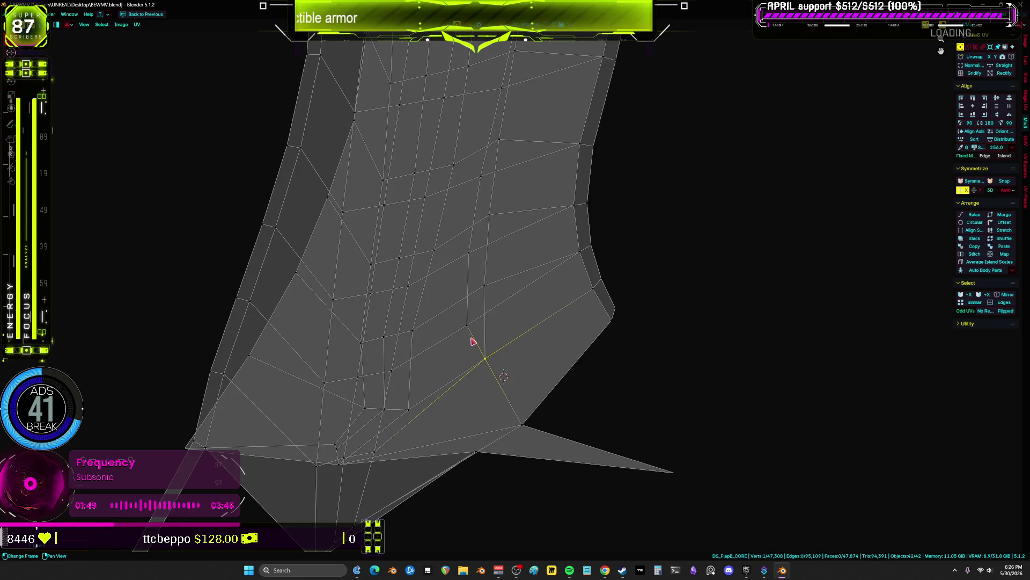
click(467, 252)
key(ctrl+z)
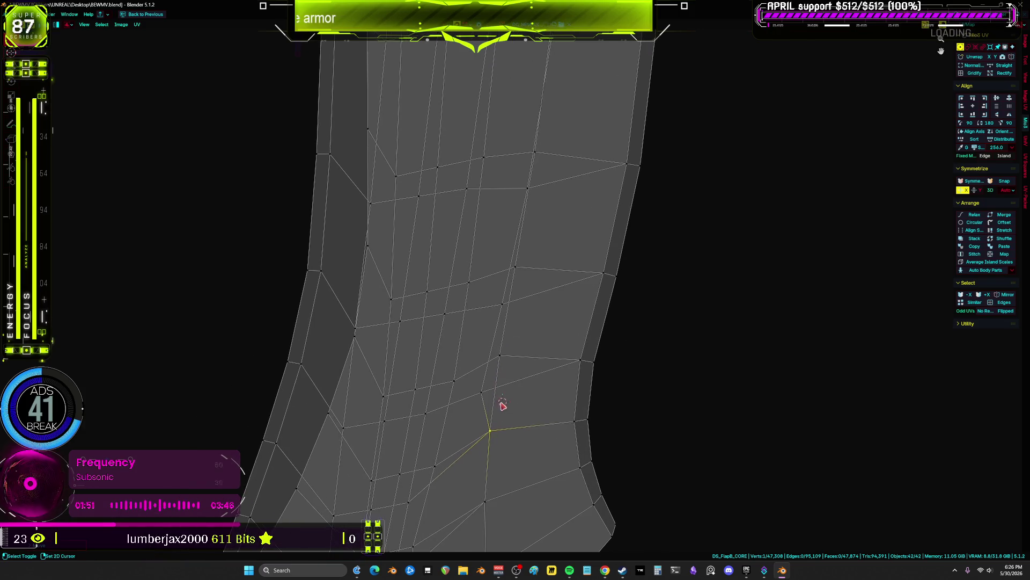
click(485, 386)
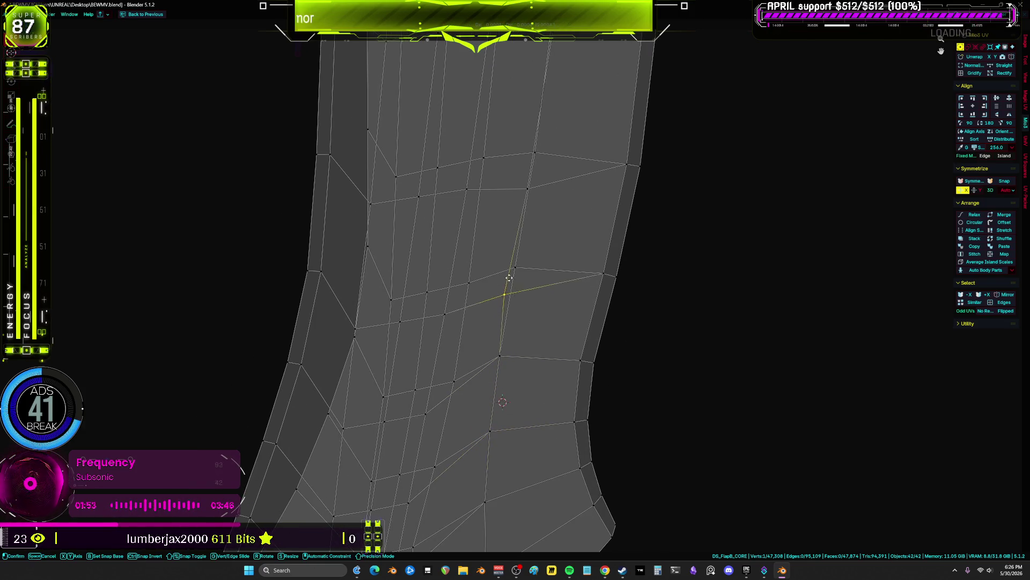
- Undo several more vertex moves on the upper edge loop and zoom out over the island strip
key(ctrl+z)
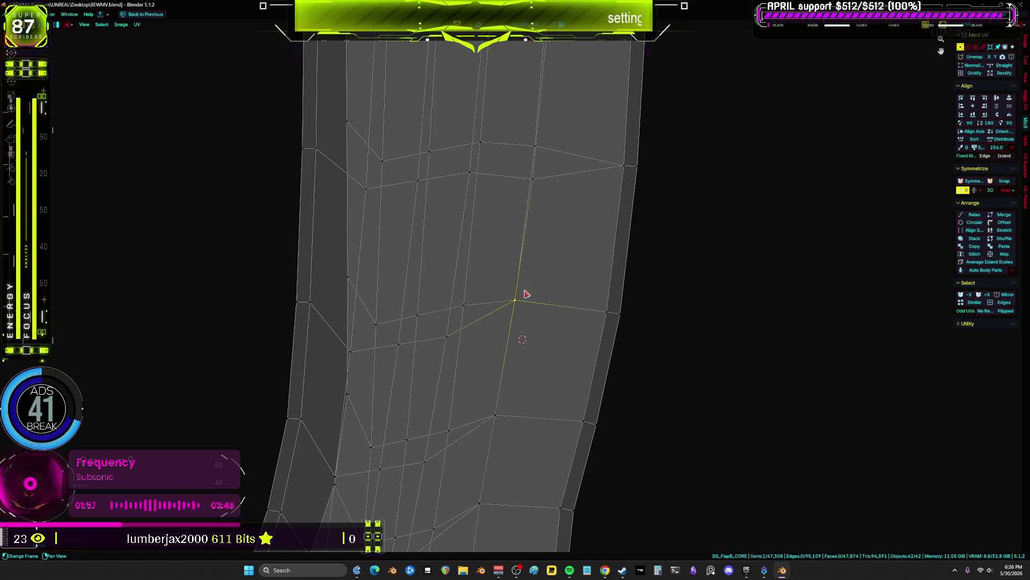
key(ctrl+z)
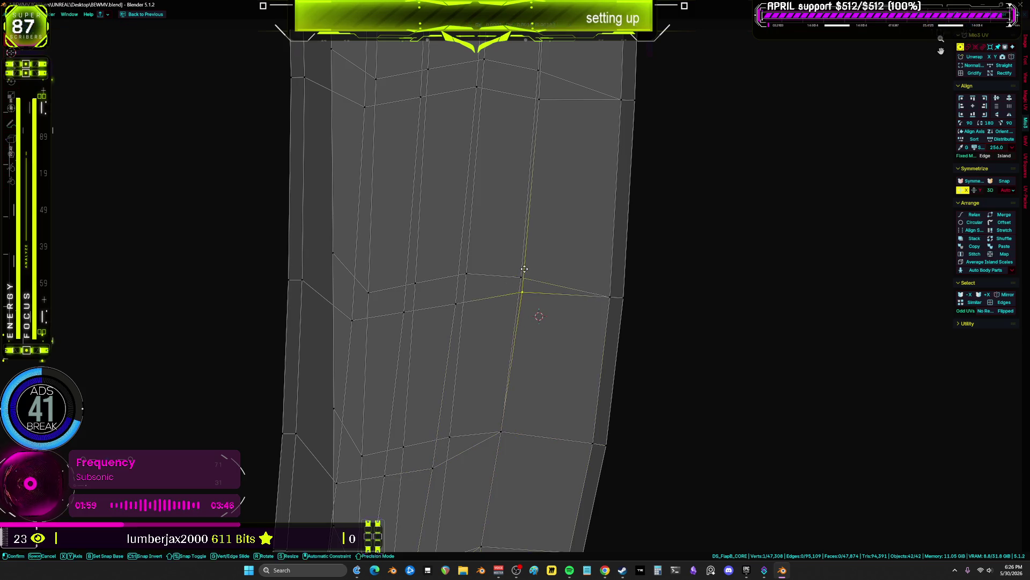
click(521, 278)
key(ctrl+z)
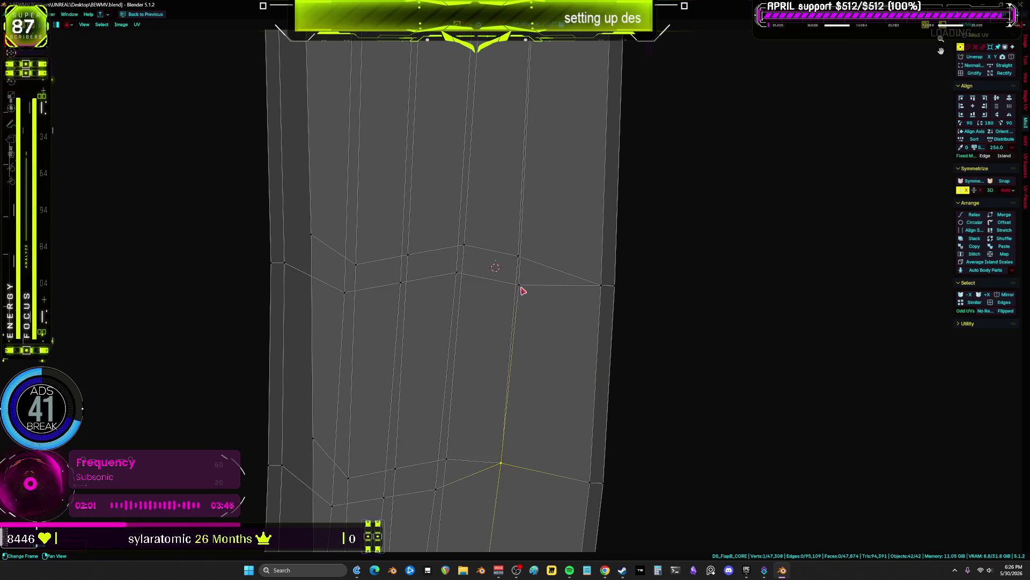
click(518, 256)
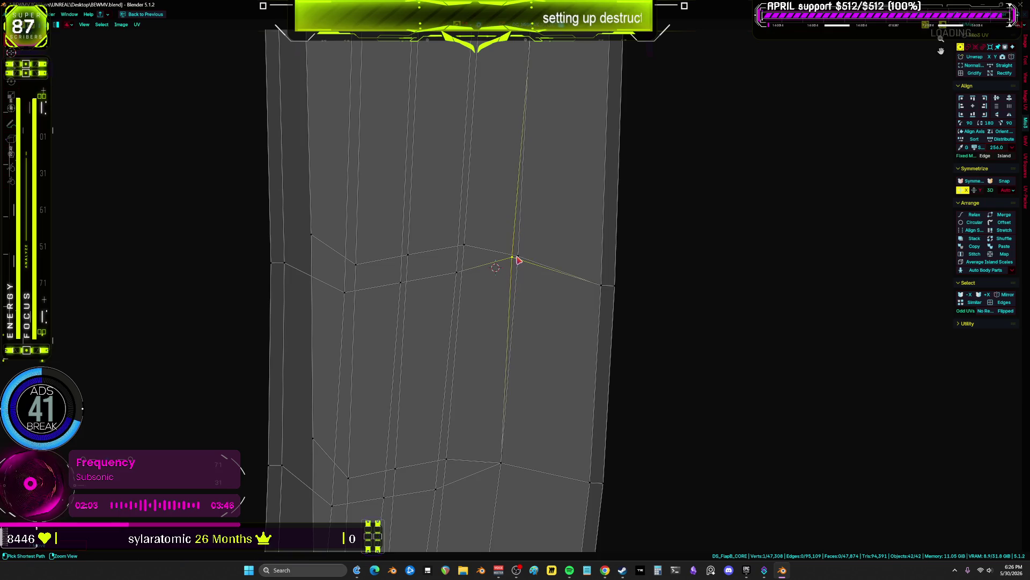
key(ctrl+z)
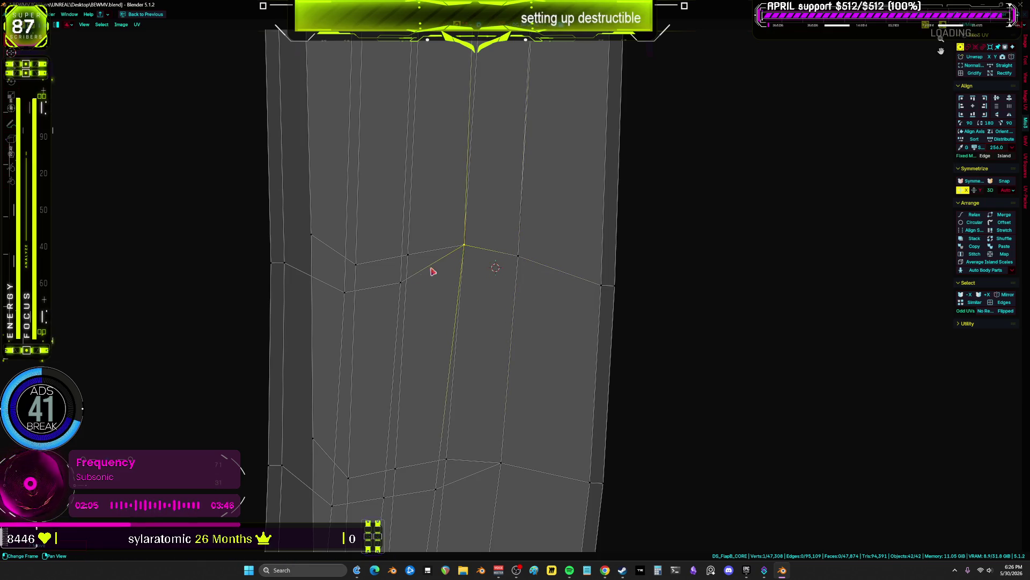
key(ctrl+z)
key(ctrl+z)
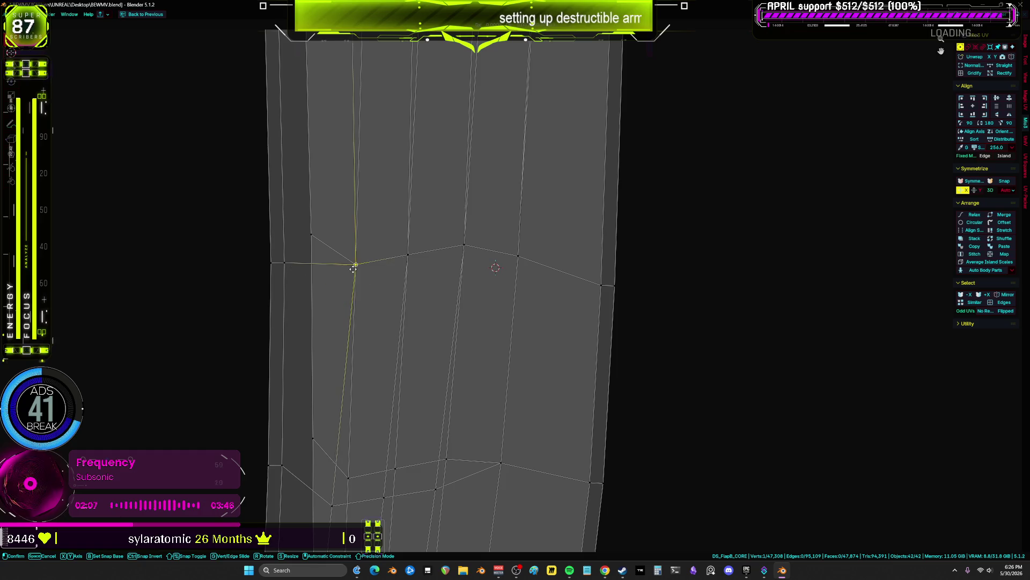
ctrl+middle_drag(306, 237, 329, 299)
key(ctrl+z)
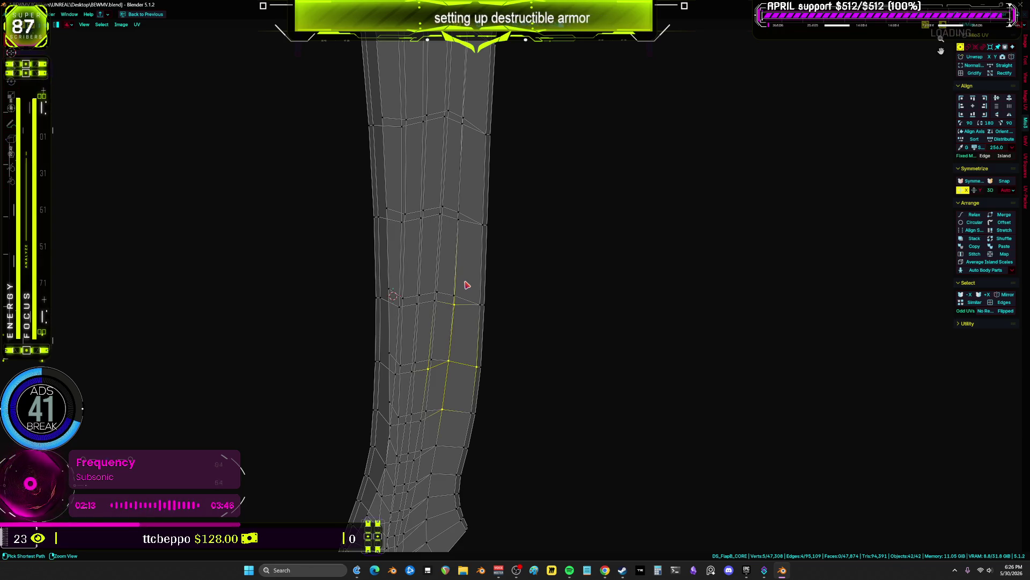
- Switch to face select mode and select the whole right UV island
scroll(466, 316, down, 3)
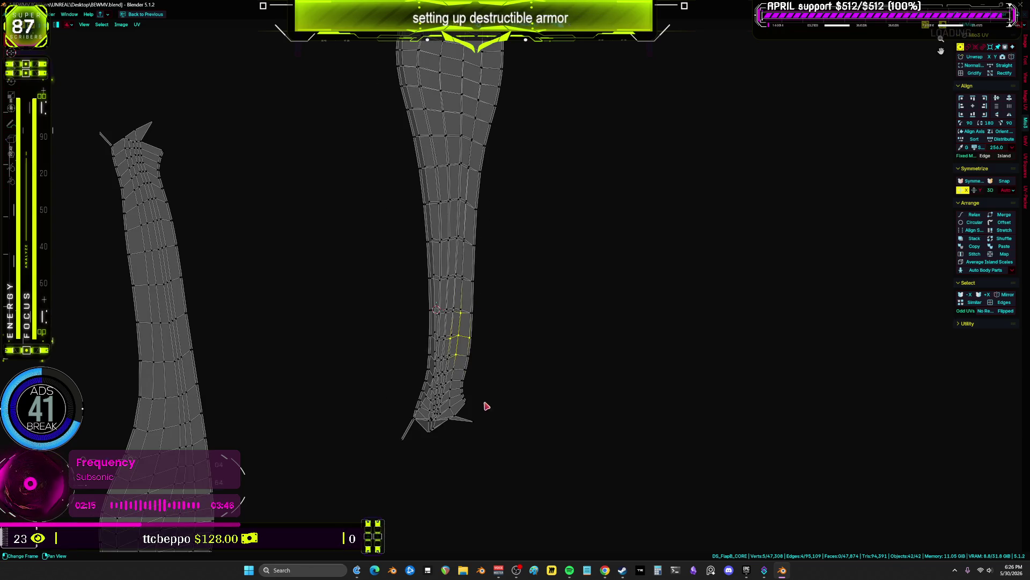
key(3)
key(ctrl+l)
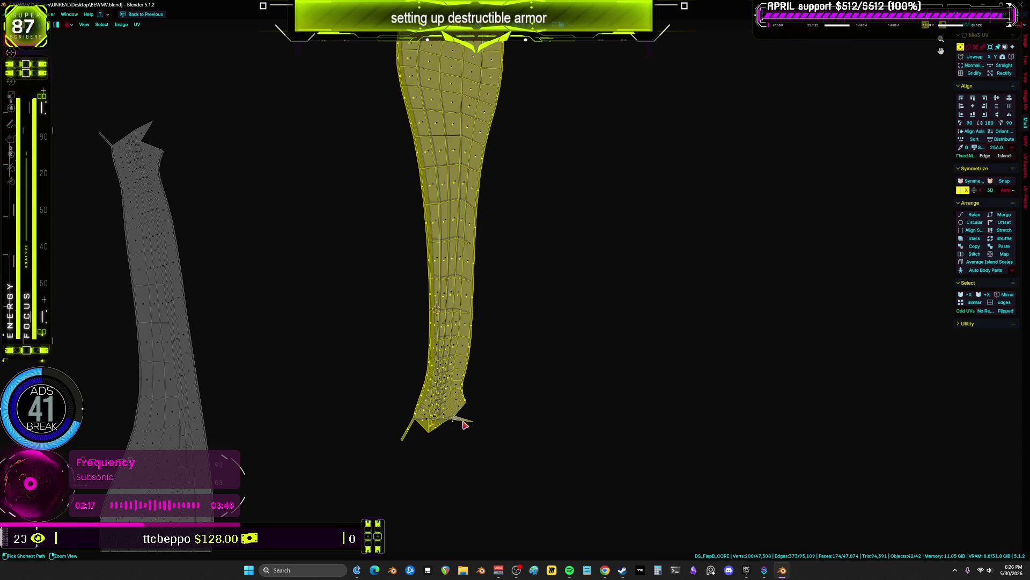
scroll(508, 299, up, 9)
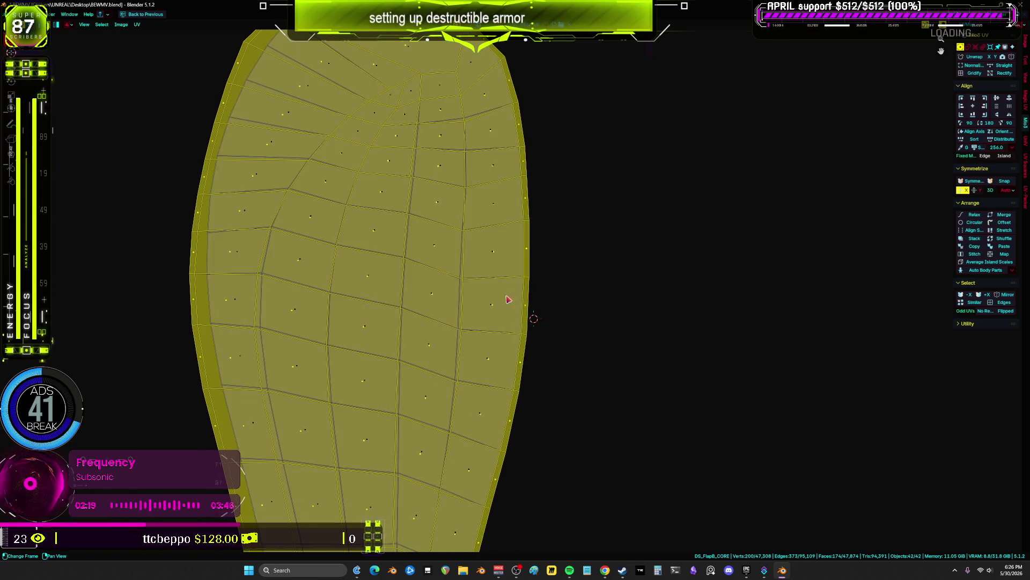
scroll(502, 238, down, 2)
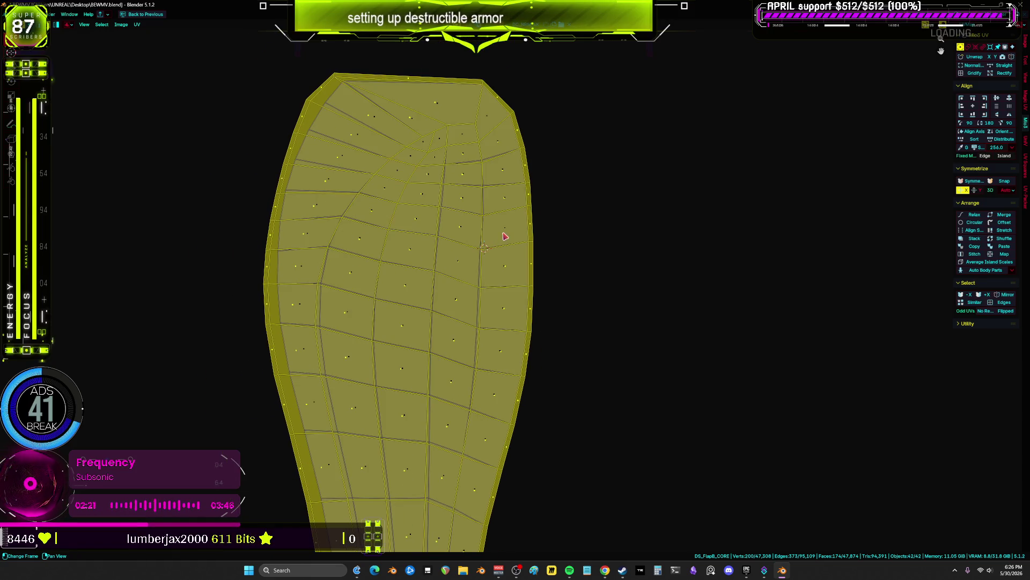
- Re-unwrap the selected island, step the selection down the mesh, then reselect the whole island
key(ctrl+z)
key(ctrl+z)
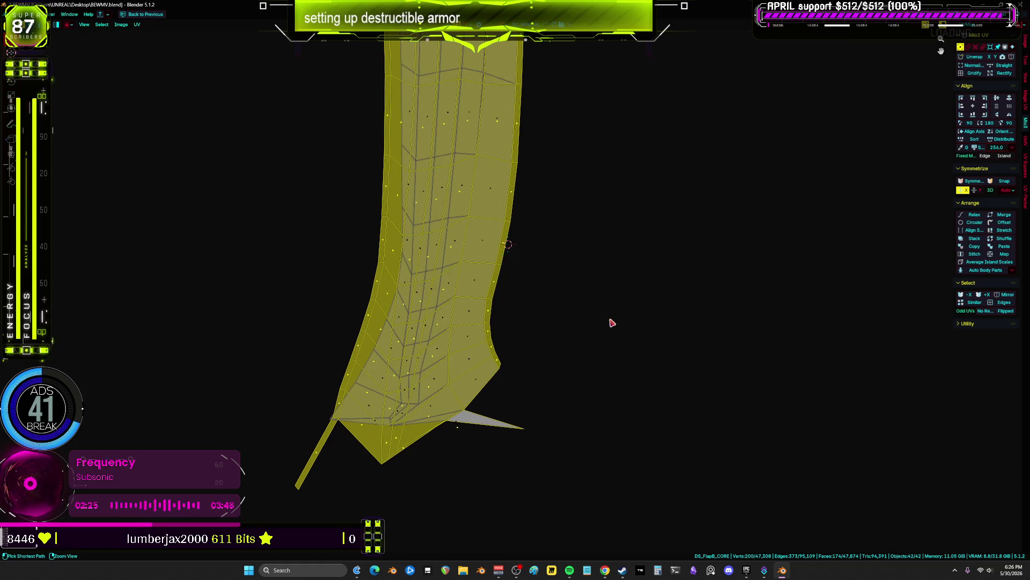
key(ctrl+z)
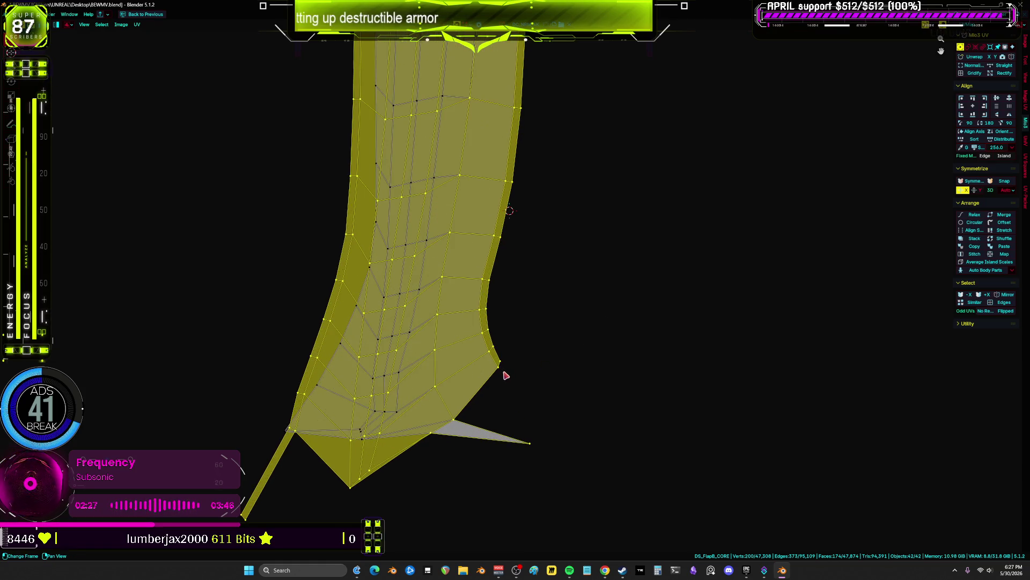
key(ctrl+z)
key(ctrl+z)
key(ctrl+z)
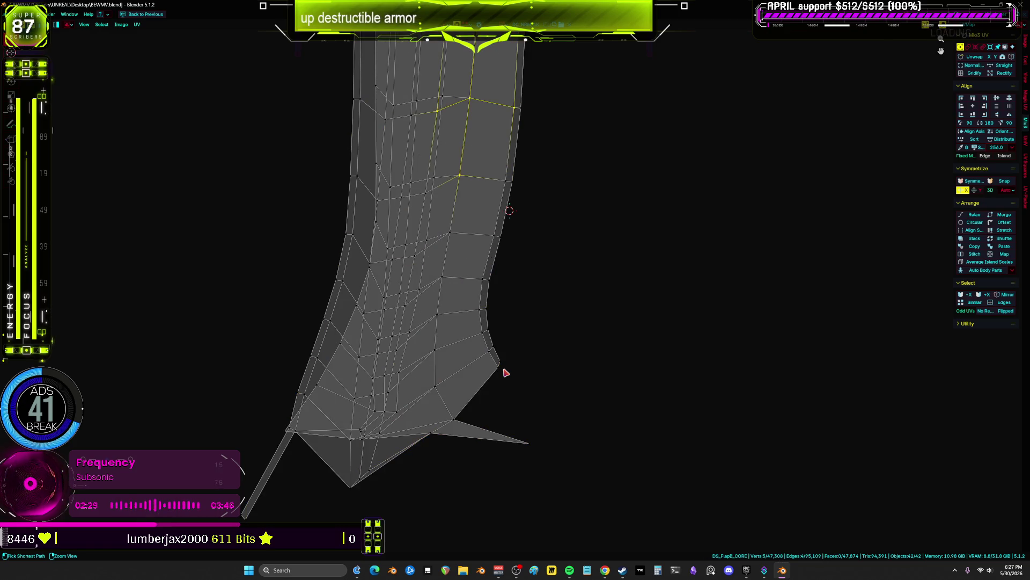
key(ctrl+z)
key(ctrl+z)
key(ctrl+z)
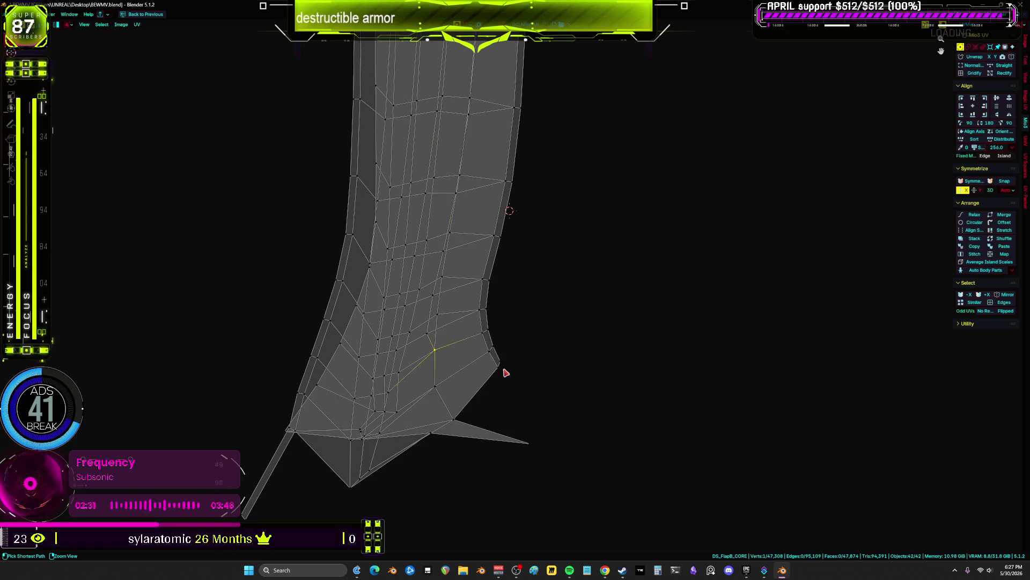
key(ctrl+z)
key(ctrl+z)
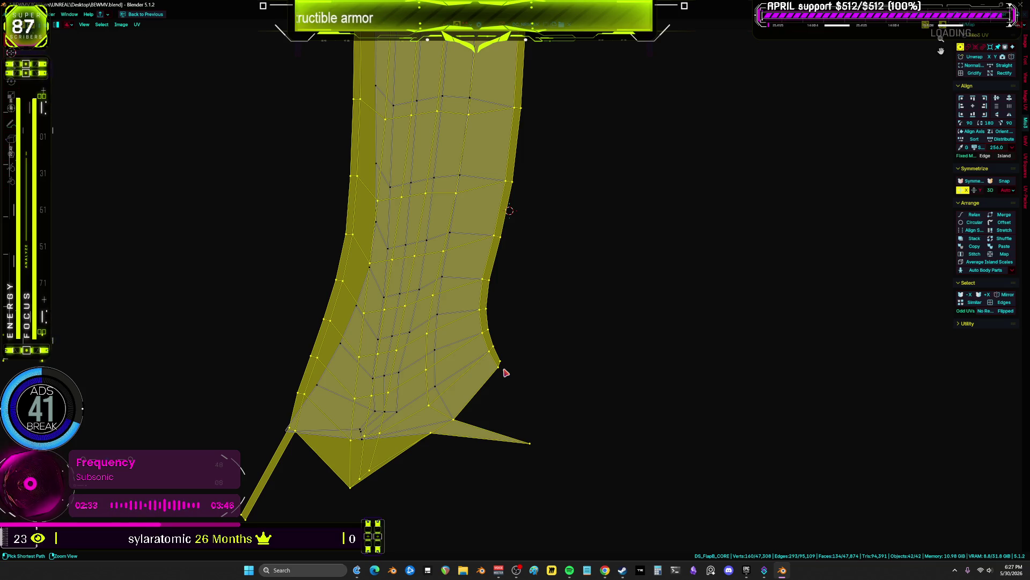
- Pull the bottom-right UV vertex slightly downward and select the island's large inner strip
scroll(504, 372, down, 4)
scroll(519, 324, up, 3)
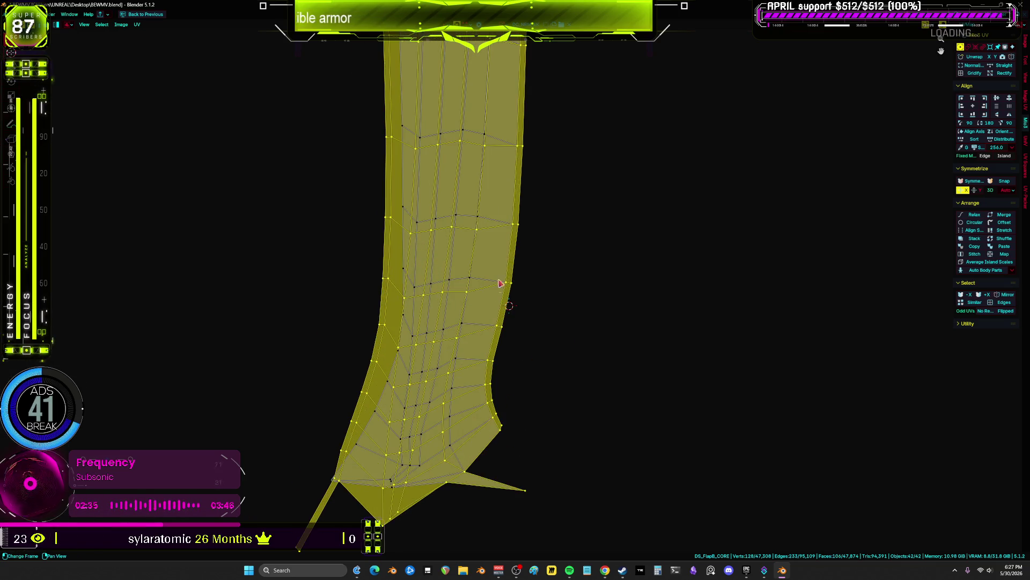
key(ctrl+z)
key(ctrl+z)
key(ctrl+z)
key(ctrl+z)
key(ctrl+z)
key(ctrl+z)
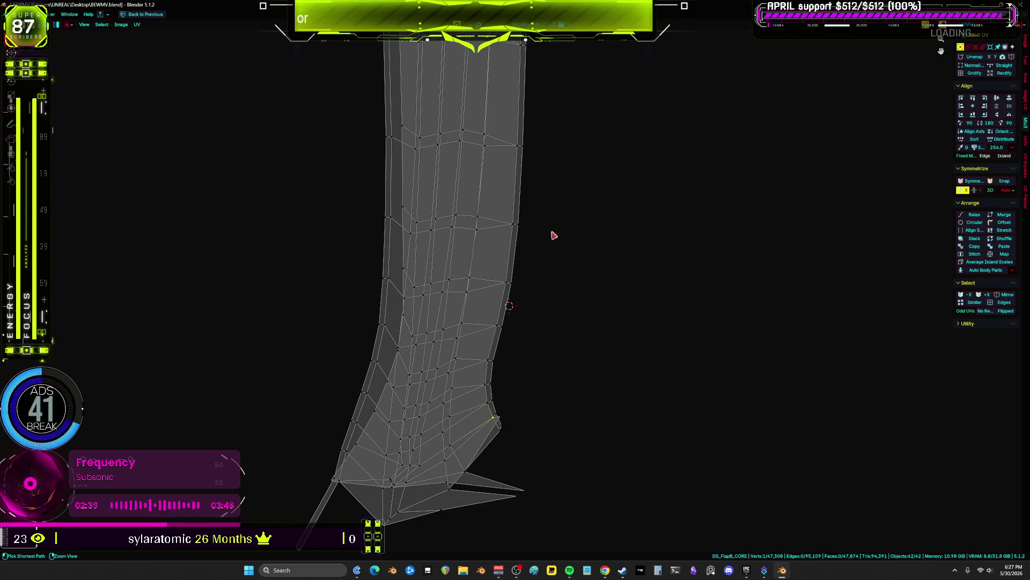
drag(494, 417, 500, 431)
key(ctrl+l)
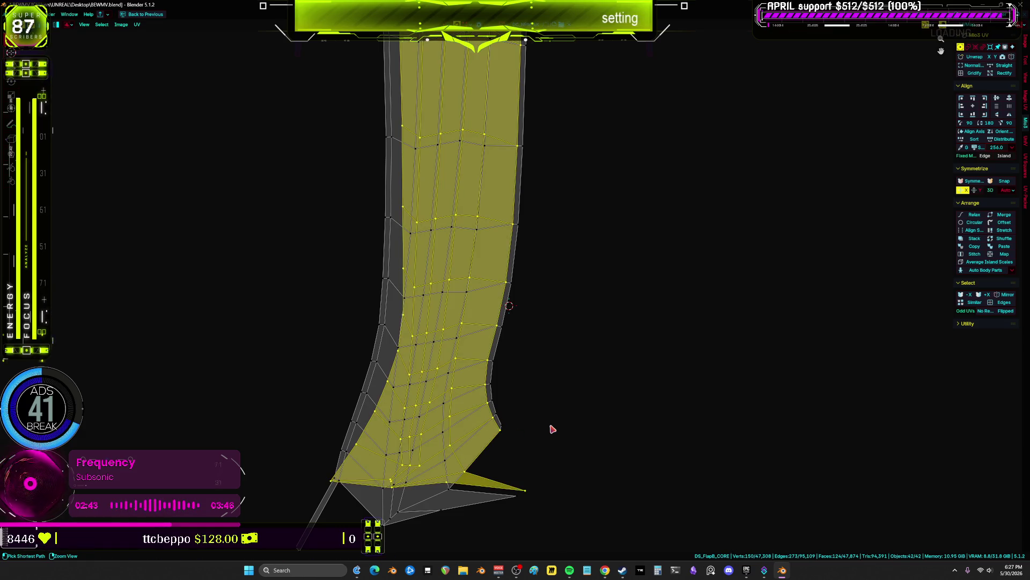
- Move the island's bottom corner vertex down-left and re-solve the island narrower and taller
scroll(547, 445, up, 5)
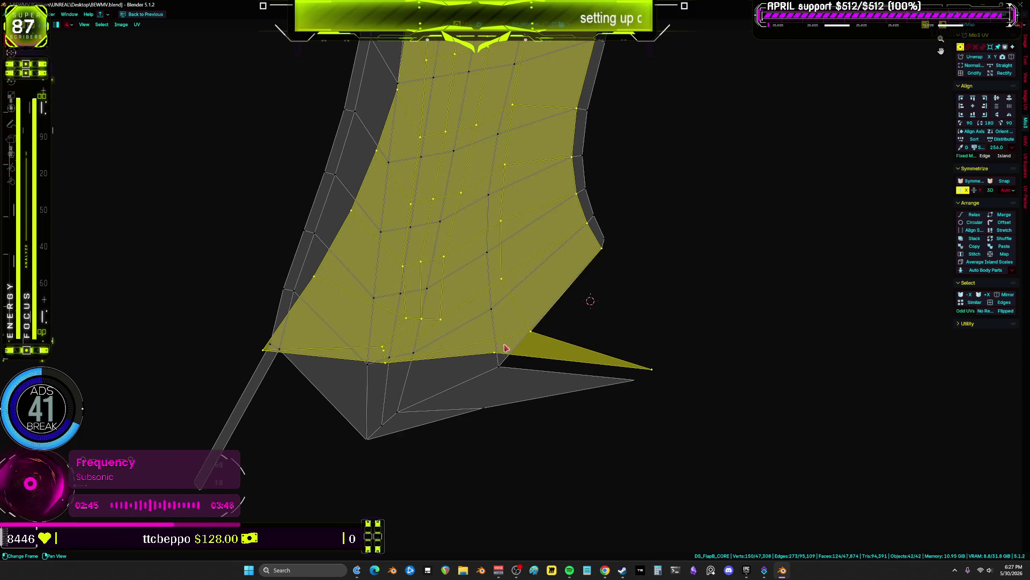
middle_drag(505, 341, 516, 312)
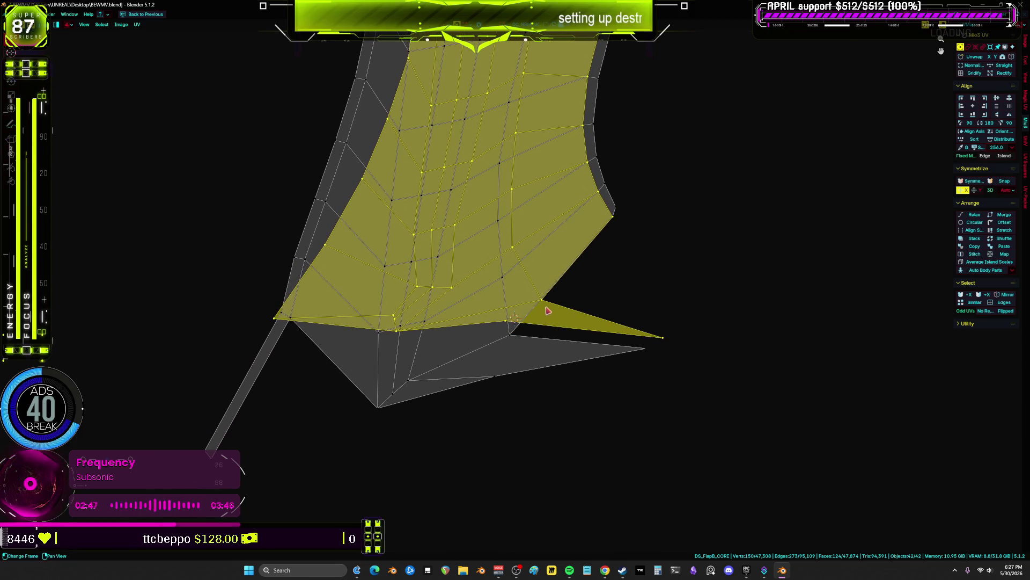
click(507, 327)
click(540, 301)
key(g)
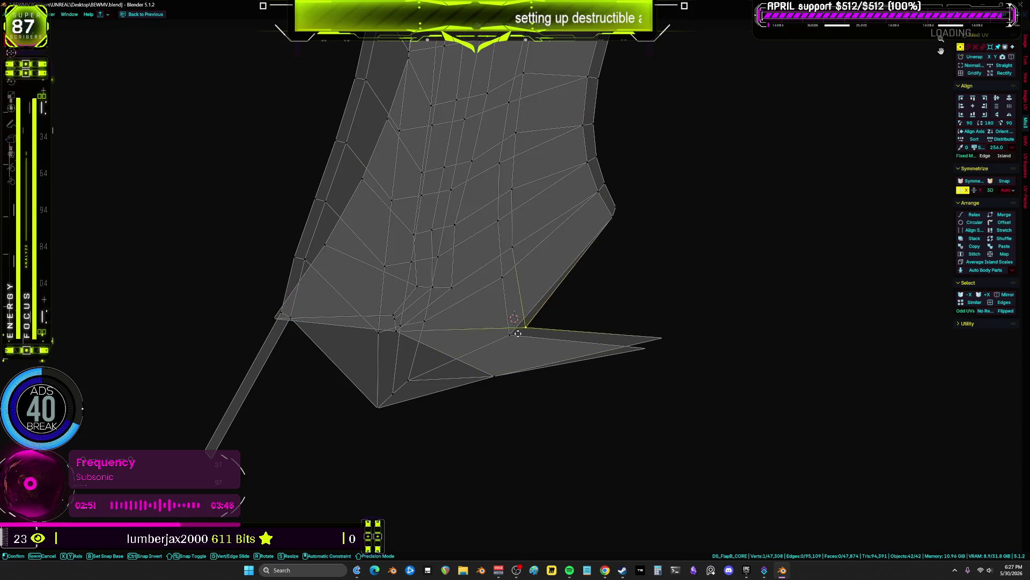
click(502, 342)
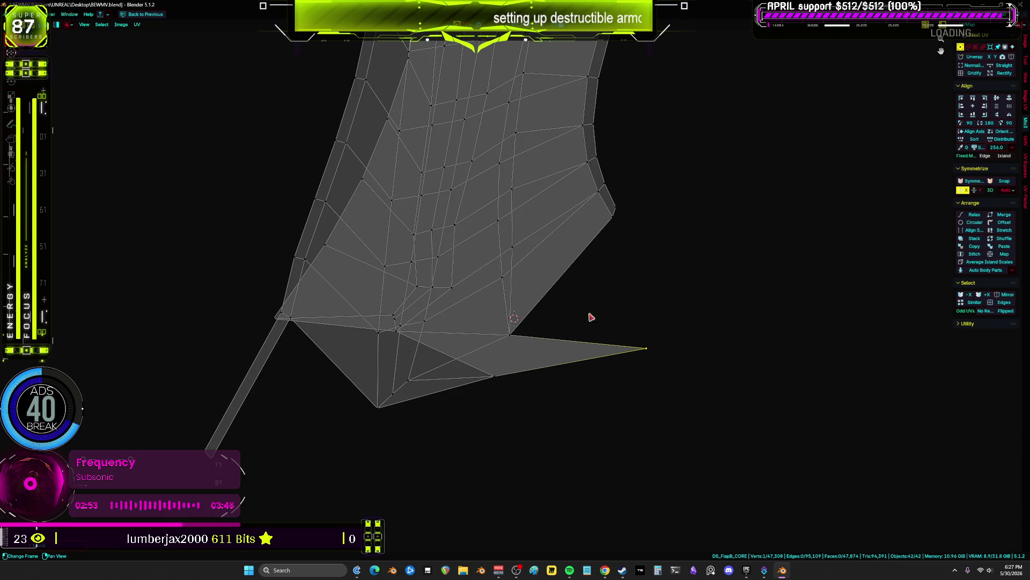
key(ctrl+z)
scroll(567, 227, up, 8)
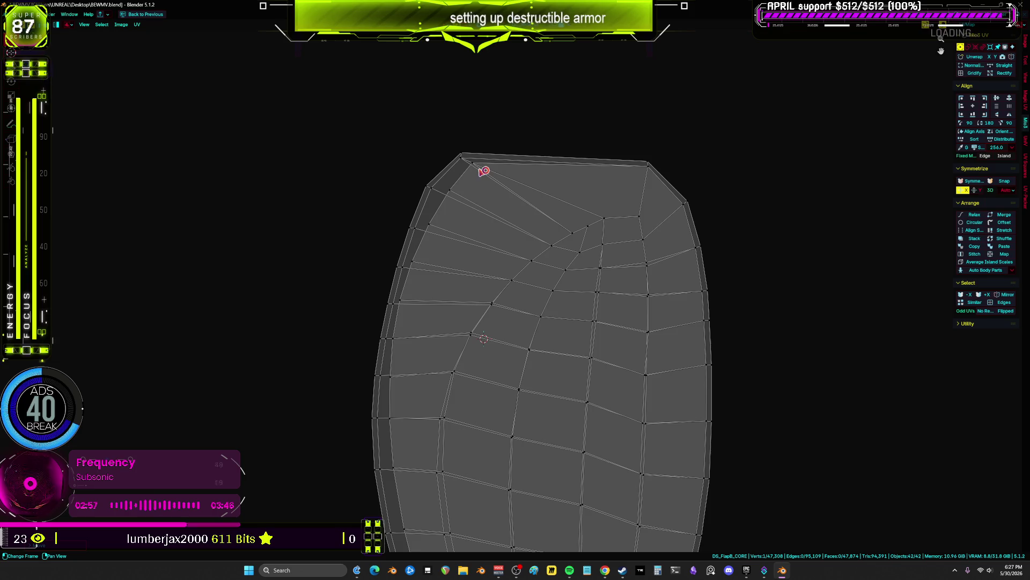
- Drop a vertex onto the top-left corner vertex and move another onto the left boundary
click(474, 167)
key(a)
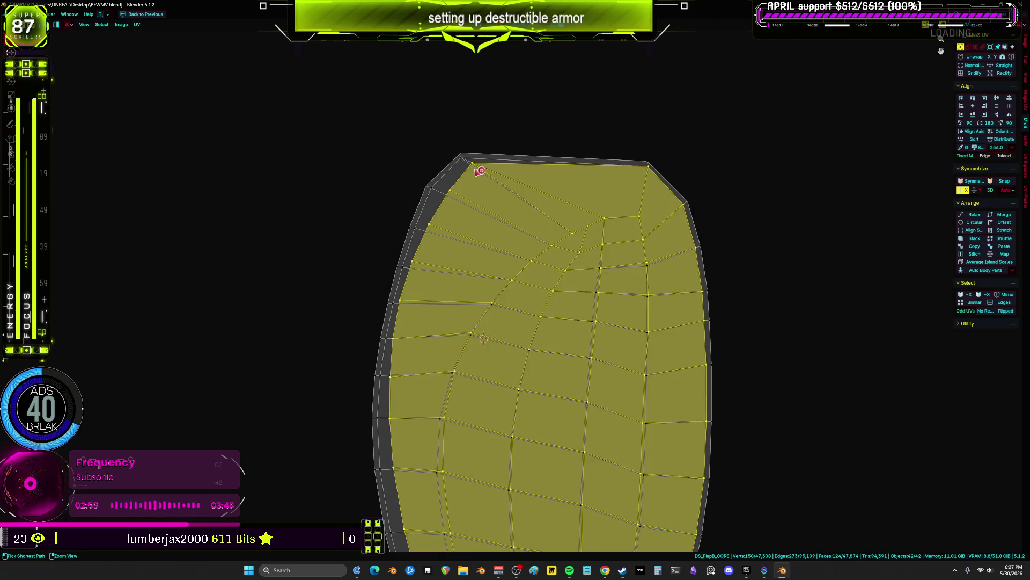
scroll(478, 168, up, 3)
click(472, 156)
key(g)
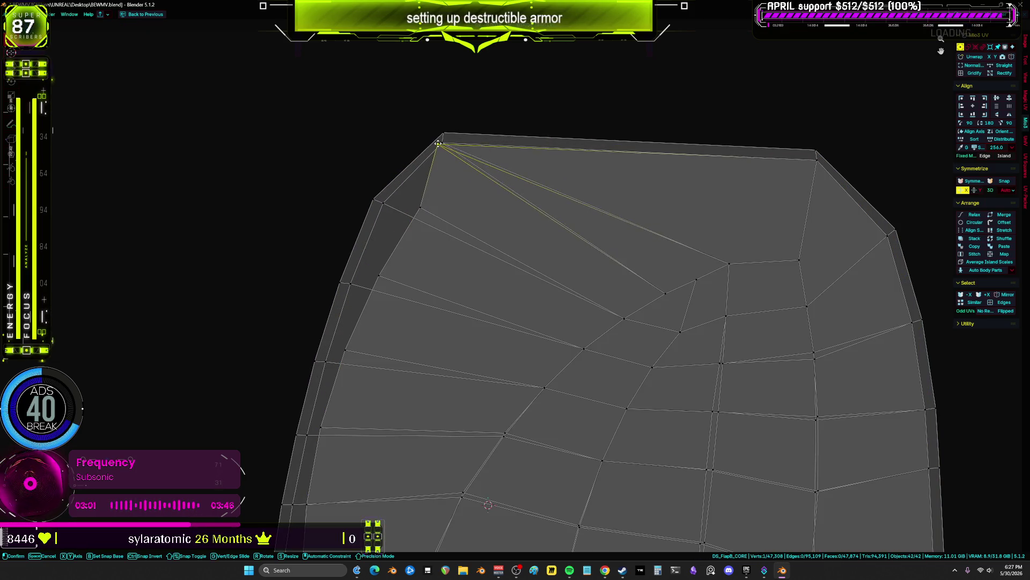
click(432, 193)
key(g)
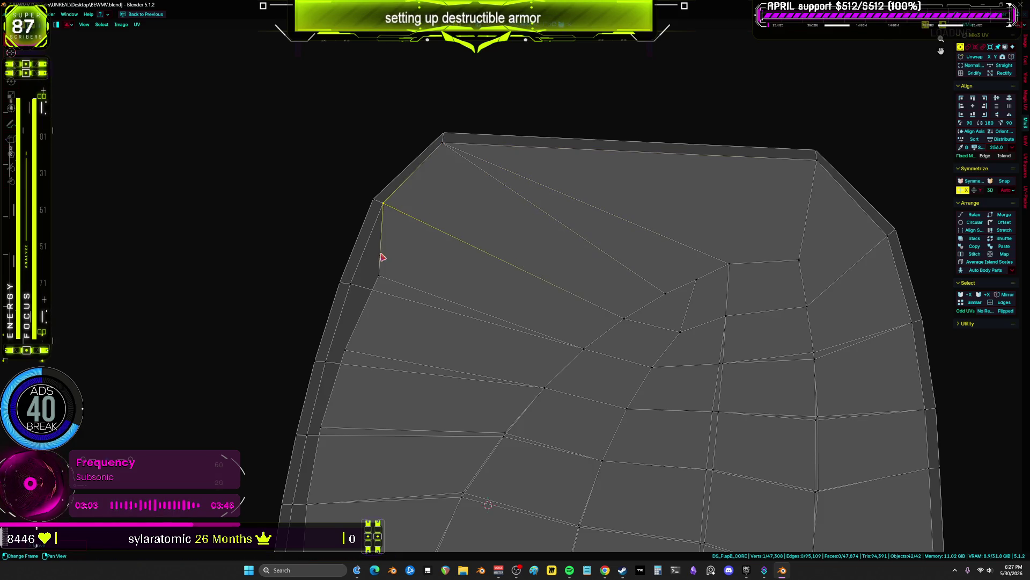
click(356, 279)
- Snap a column of inner vertices left onto the island's left boundary vertices
scroll(469, 260, up, 2)
drag(537, 193, 523, 222)
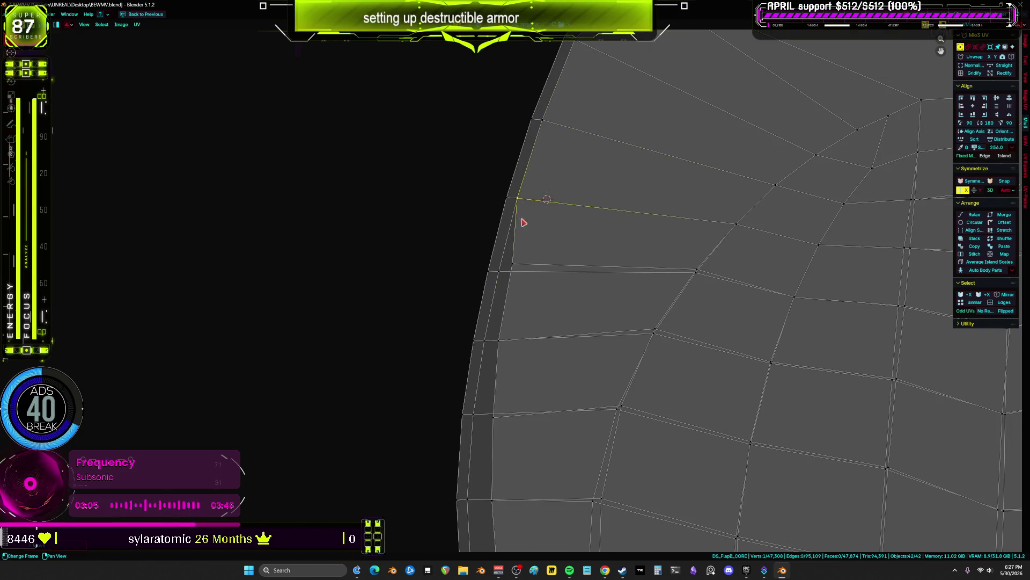
drag(511, 267, 499, 271)
drag(499, 343, 486, 342)
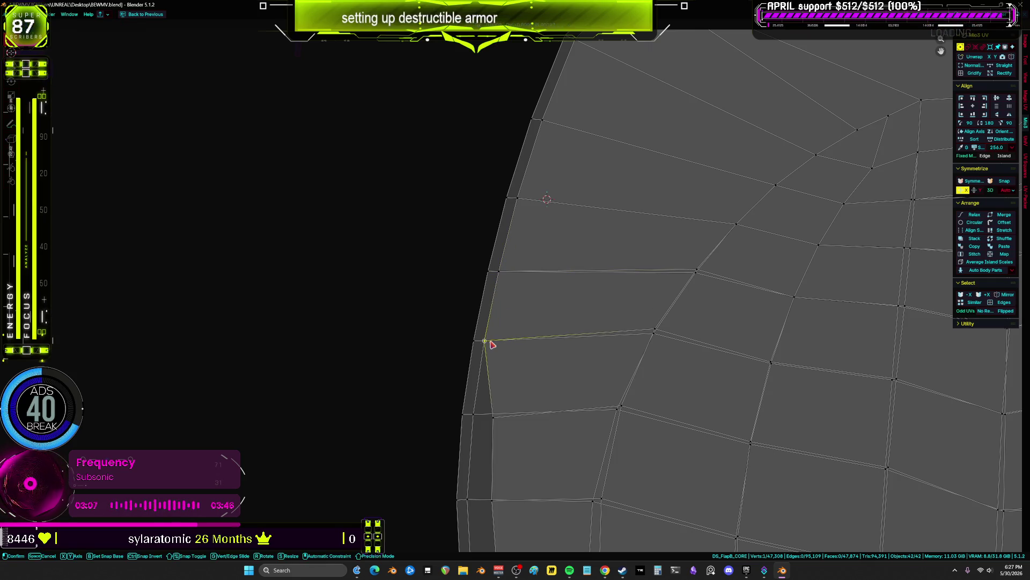
drag(494, 416, 472, 417)
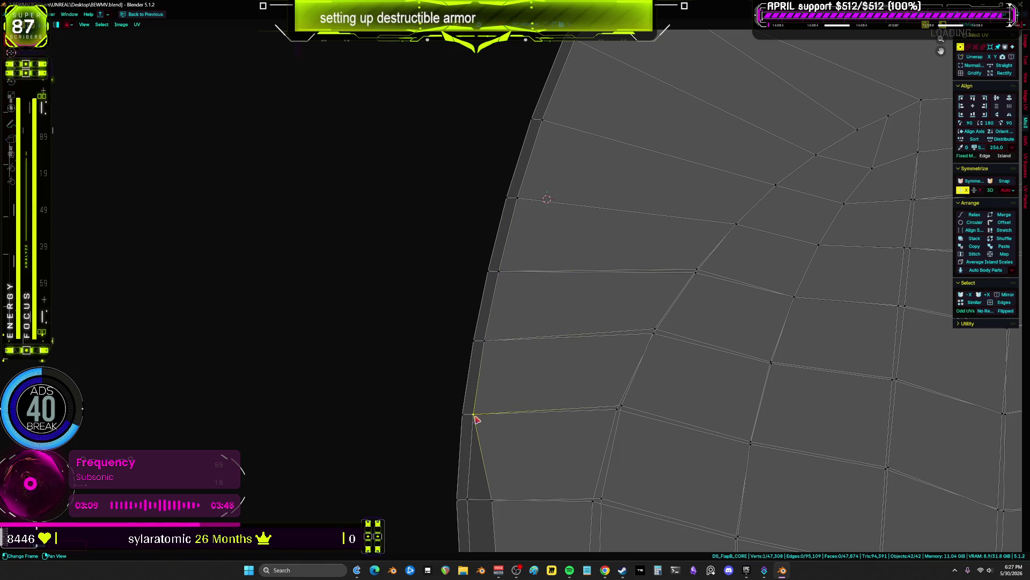
scroll(529, 264, down, 2)
scroll(530, 264, up, 2)
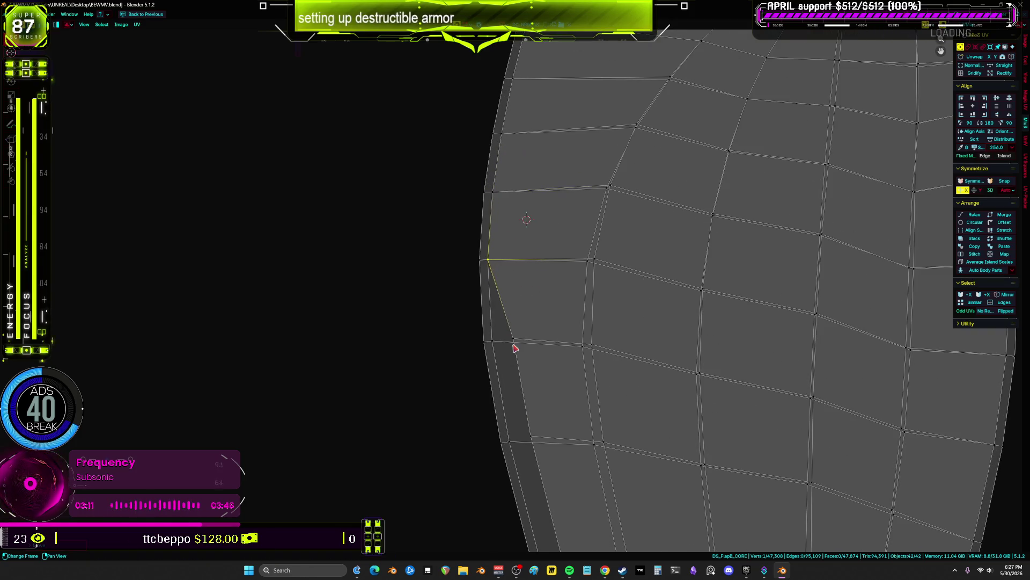
drag(515, 349, 496, 339)
- Line up the left-edge boundary vertices in the island's lower rows
mouse_move(496, 339)
middle_down()
mouse_move(462, 193)
mouse_move(464, 207)
middle_up()
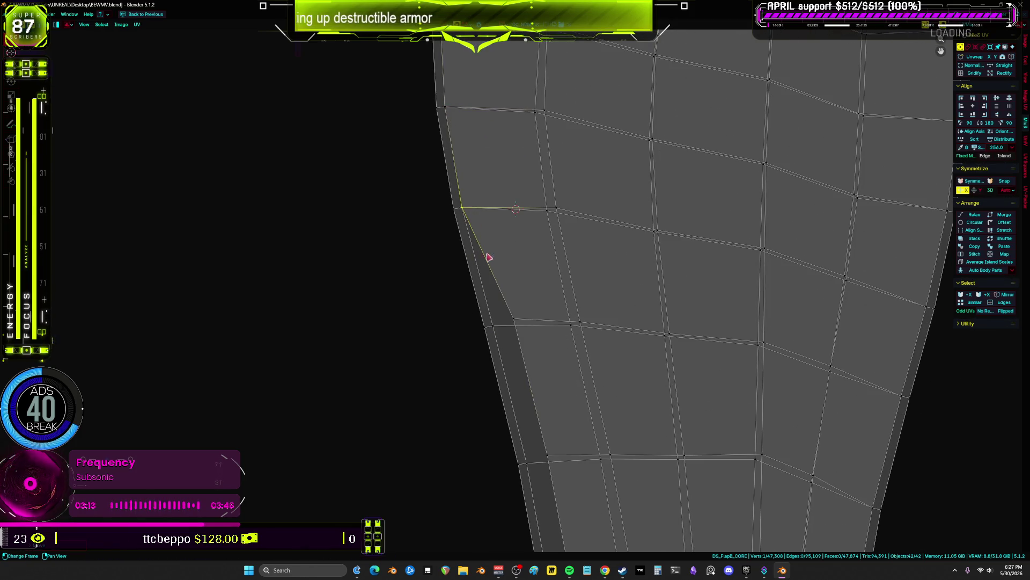
middle_drag(572, 428, 503, 214)
click(484, 199)
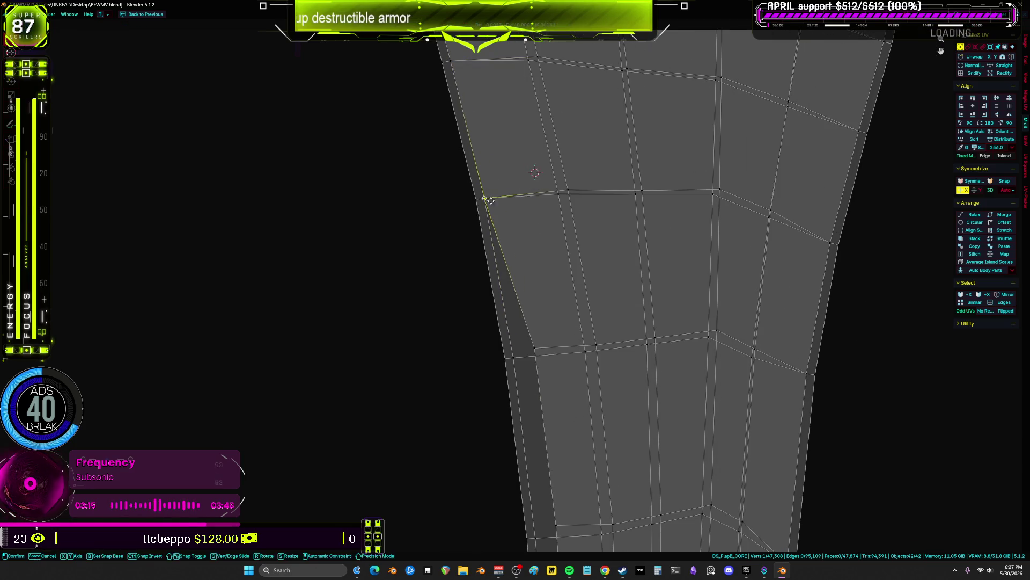
drag(535, 358, 513, 355)
middle_drag(575, 425, 556, 252)
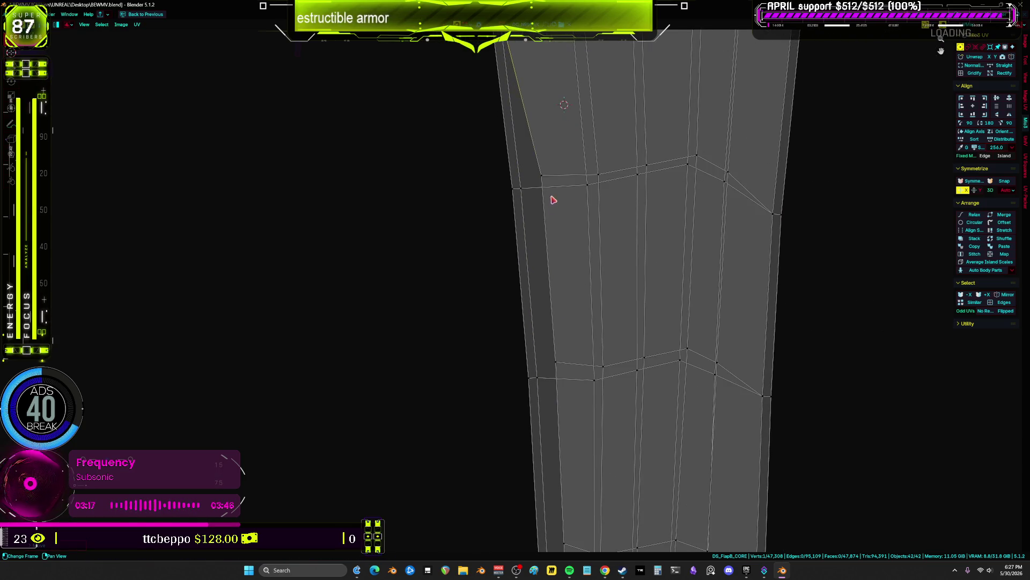
drag(551, 181, 537, 186)
click(537, 187)
- Pull the left-column vertices out to the edge and push one right to straighten it
drag(555, 361, 541, 441)
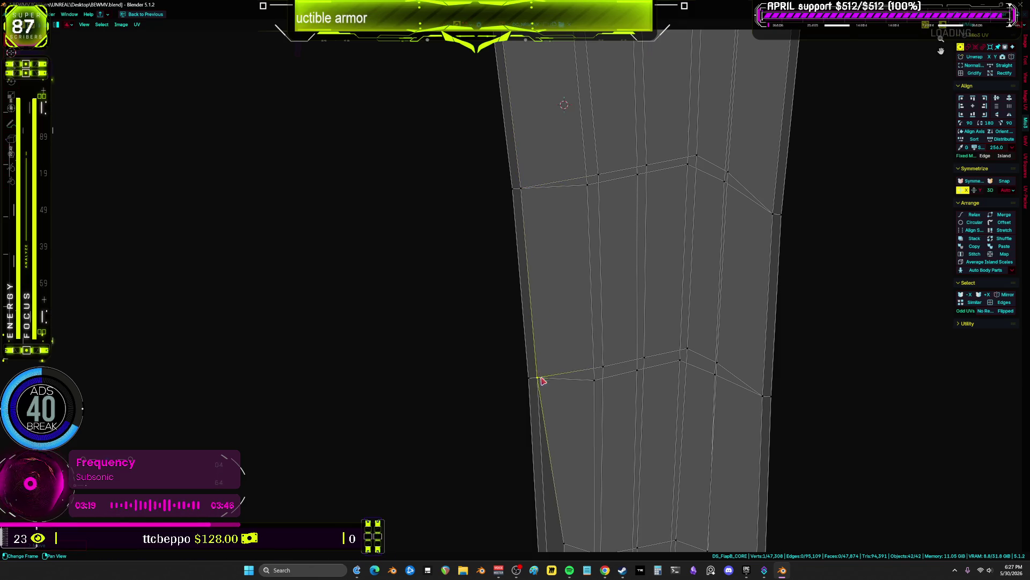
middle_drag(540, 442, 555, 230)
mouse_move(536, 241)
mouse_down()
mouse_move(525, 259)
mouse_move(611, 248)
mouse_move(661, 249)
mouse_move(678, 262)
mouse_up()
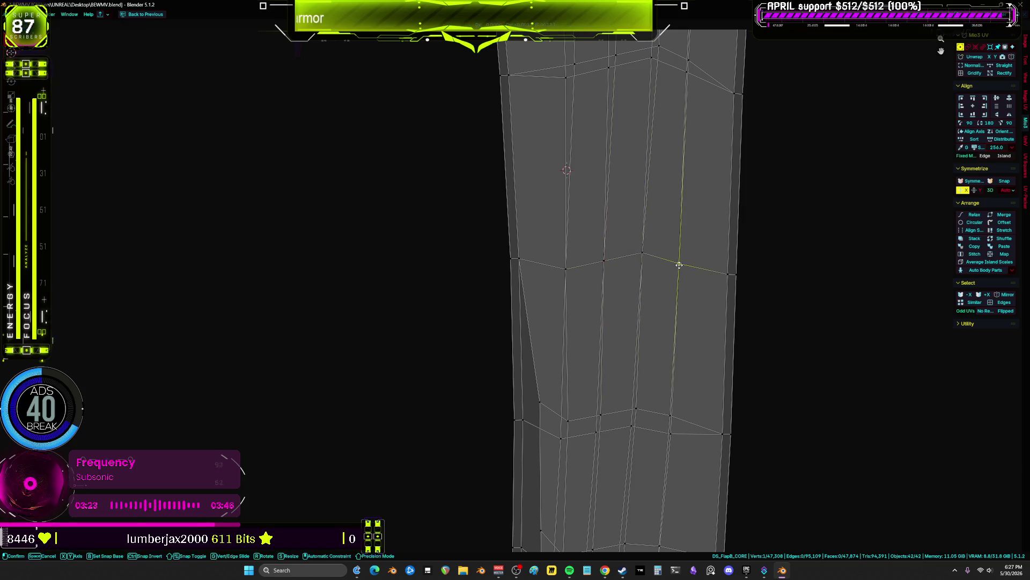
middle_drag(665, 228, 662, 273)
scroll(663, 273, up, 1)
mouse_move(536, 317)
mouse_down()
mouse_move(620, 296)
mouse_move(653, 301)
mouse_move(655, 314)
mouse_up()
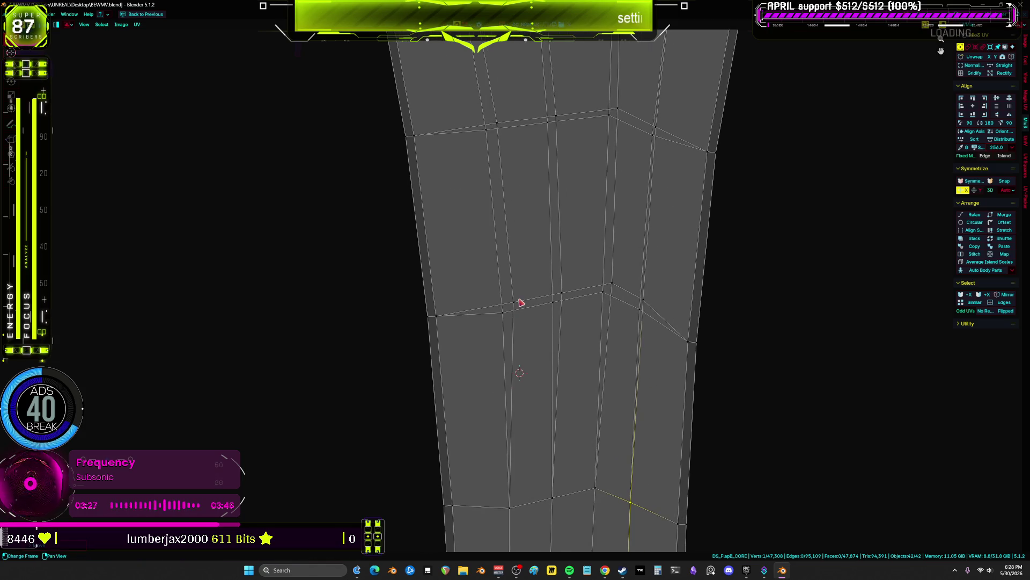
- Confirm the moved vertex and select the next vertices along the middle edge, undoing once
click(507, 310)
click(553, 300)
click(603, 292)
click(642, 298)
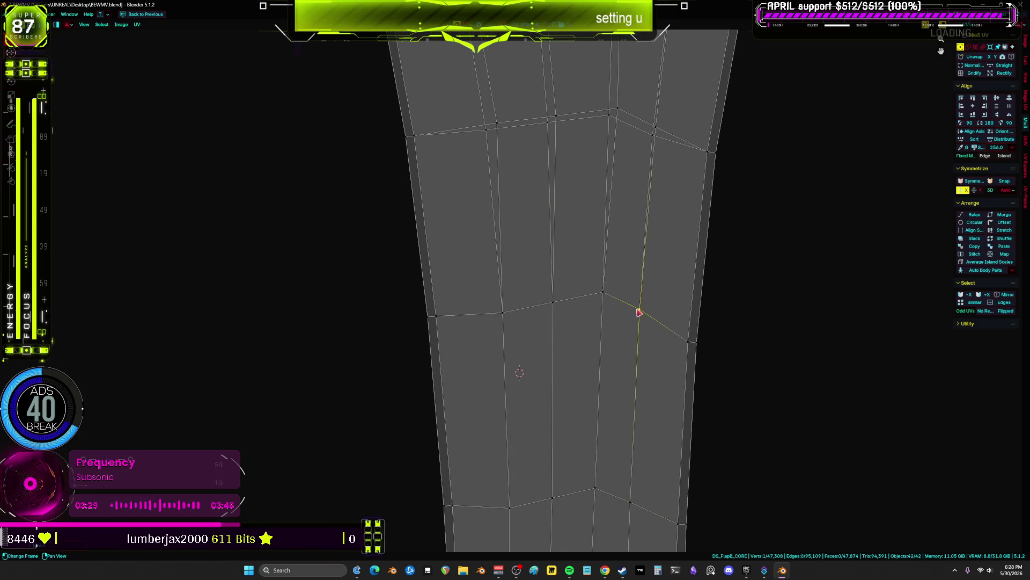
key(ctrl+z)
- Move the middle-row vertices into line, undoing the last unwanted move
click(444, 315)
click(494, 314)
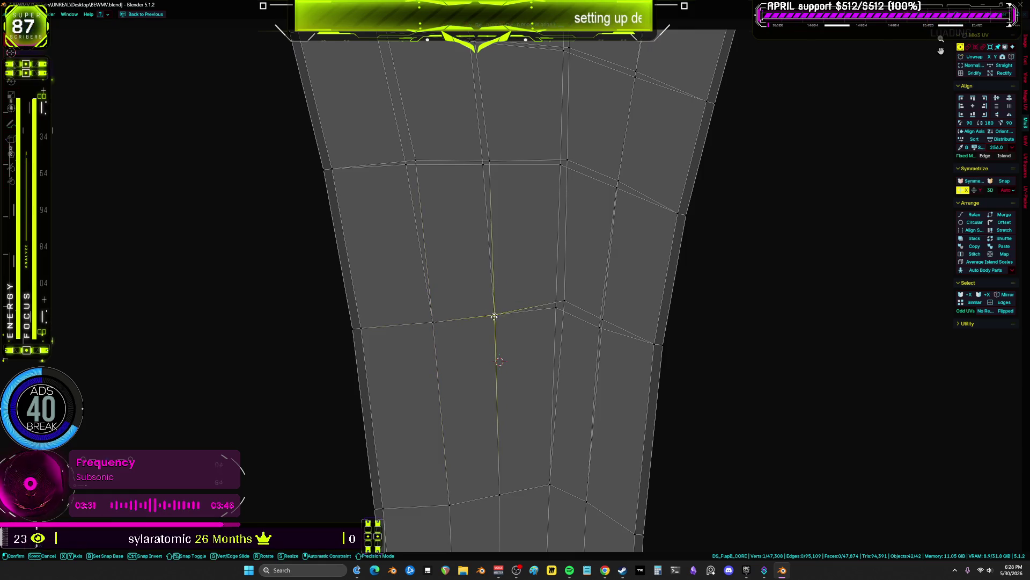
click(564, 302)
key(g)
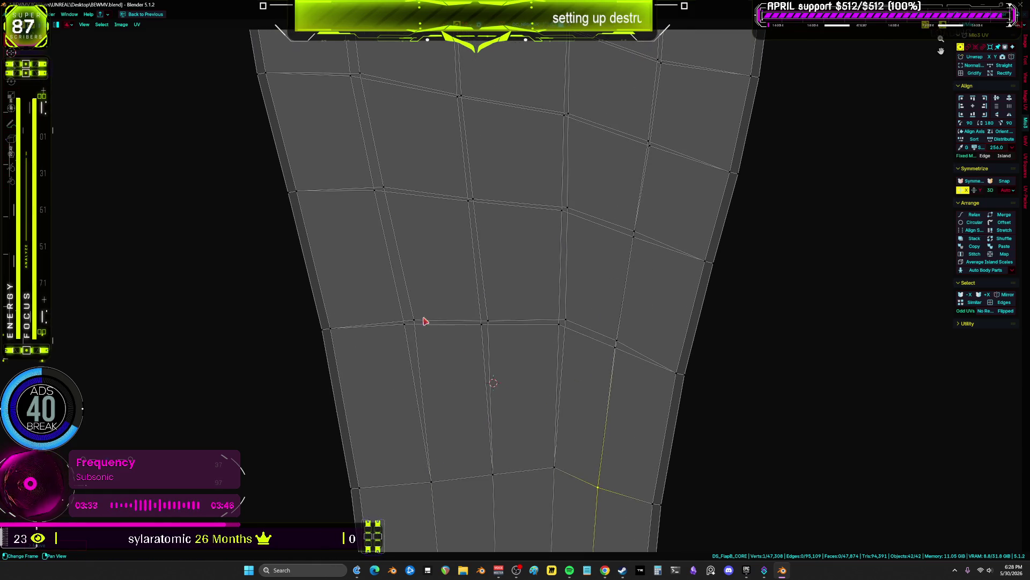
click(483, 324)
click(561, 323)
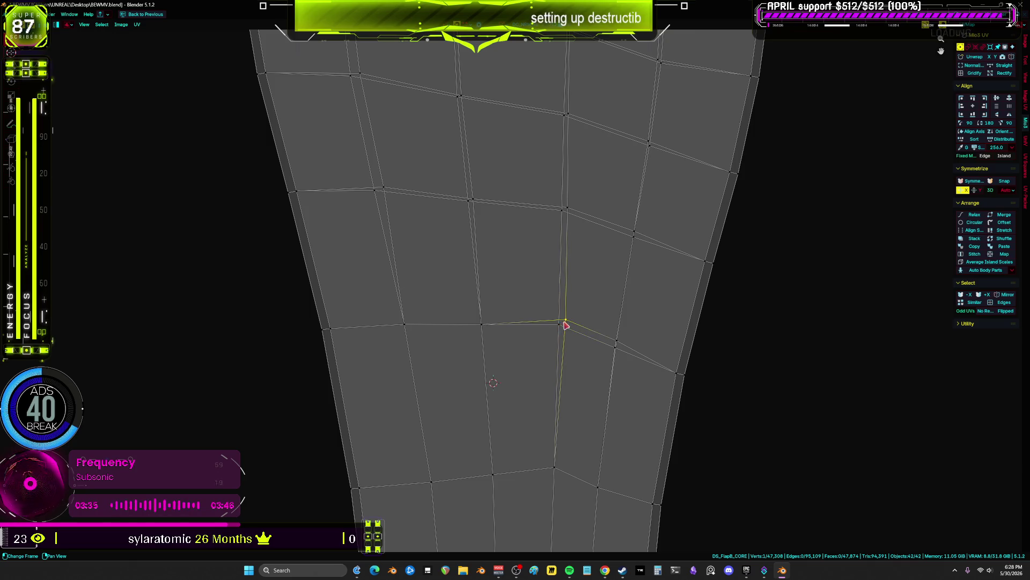
key(ctrl+z)
key(ctrl+l)
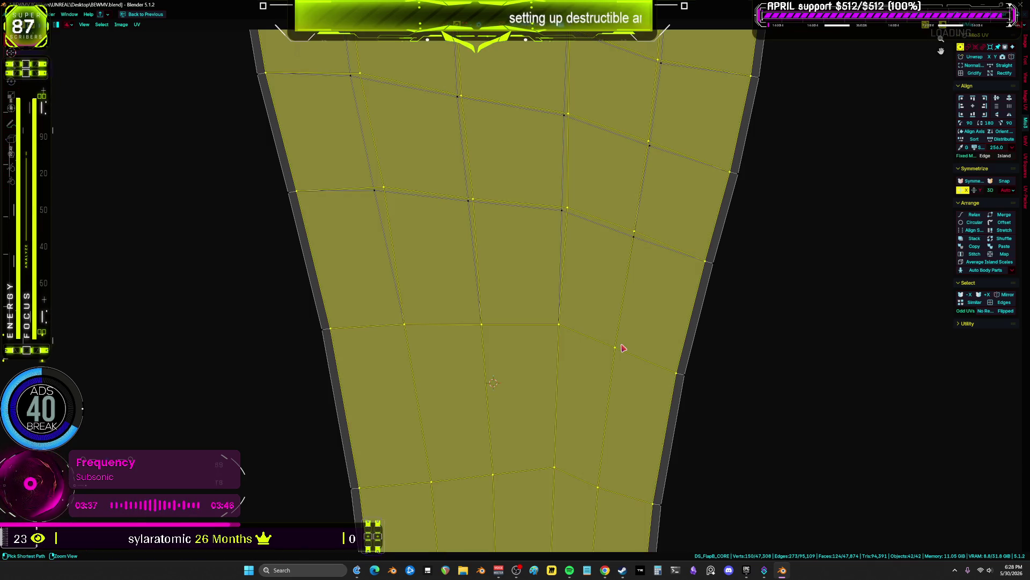
key(ctrl+z)
key(ctrl+z)
- Place the 2D cursor, select the linked island, and move a stretched edge vertex into place
shift+right_click(561, 315)
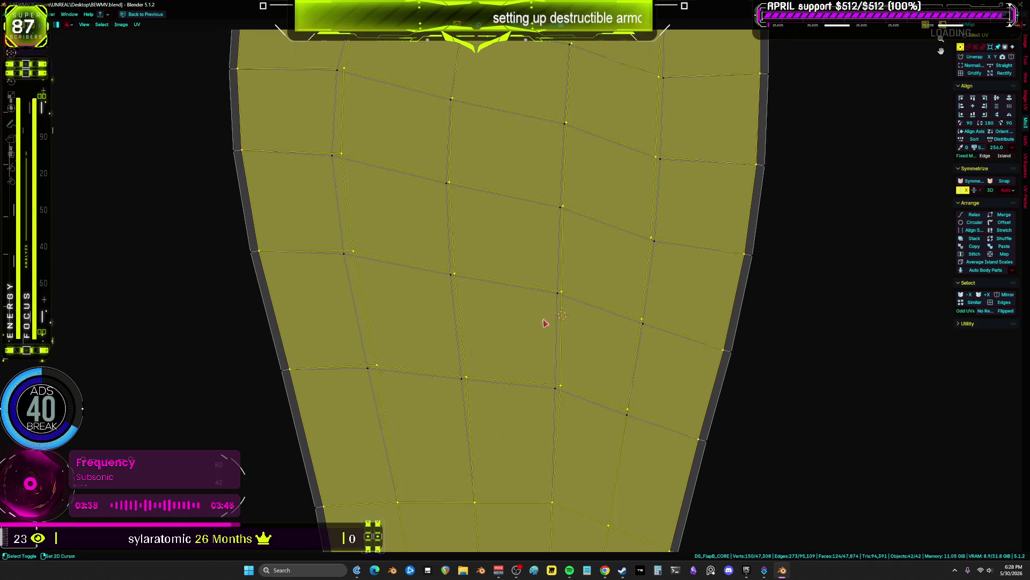
click(373, 376)
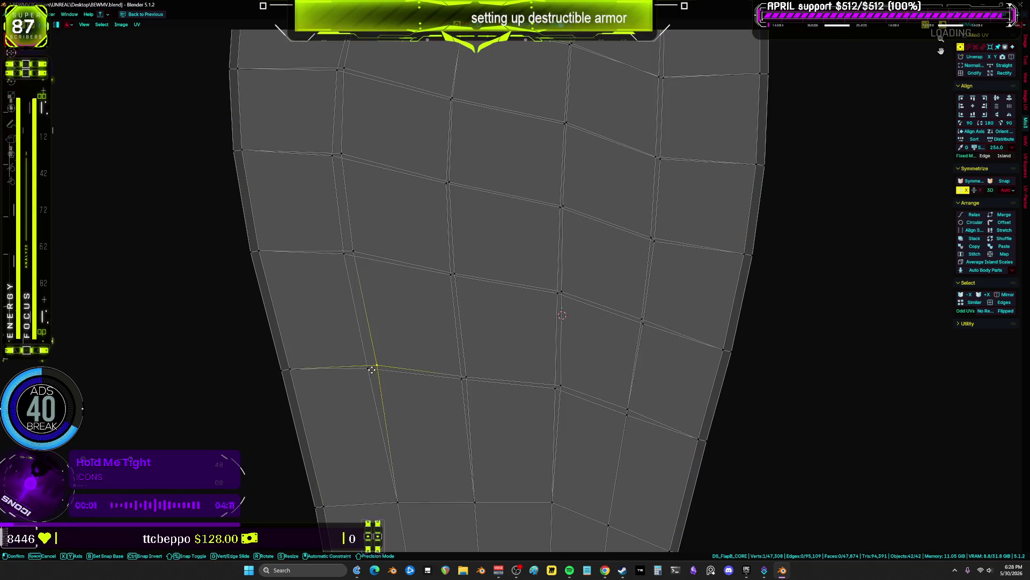
click(463, 381)
click(556, 388)
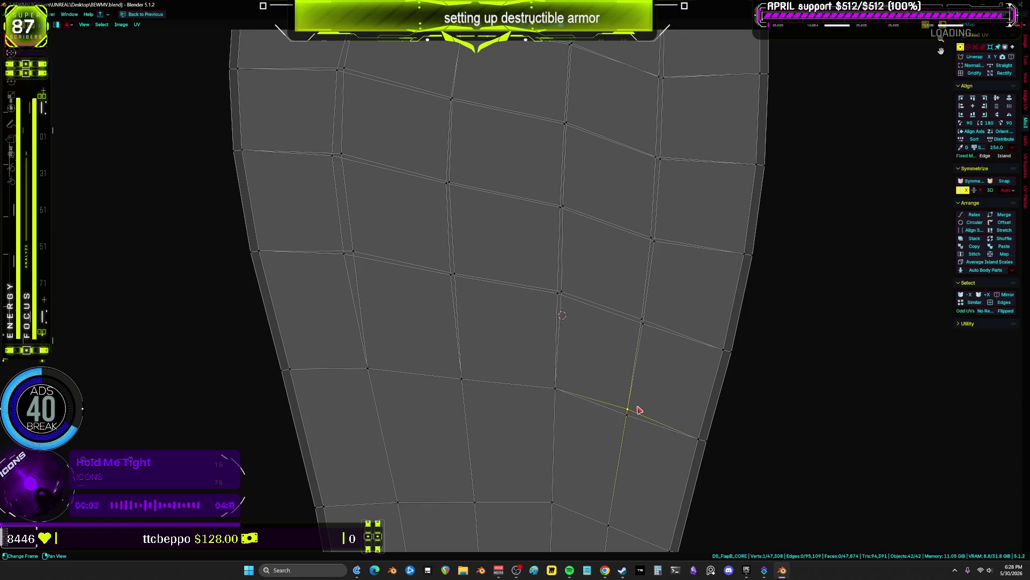
key(ctrl+l)
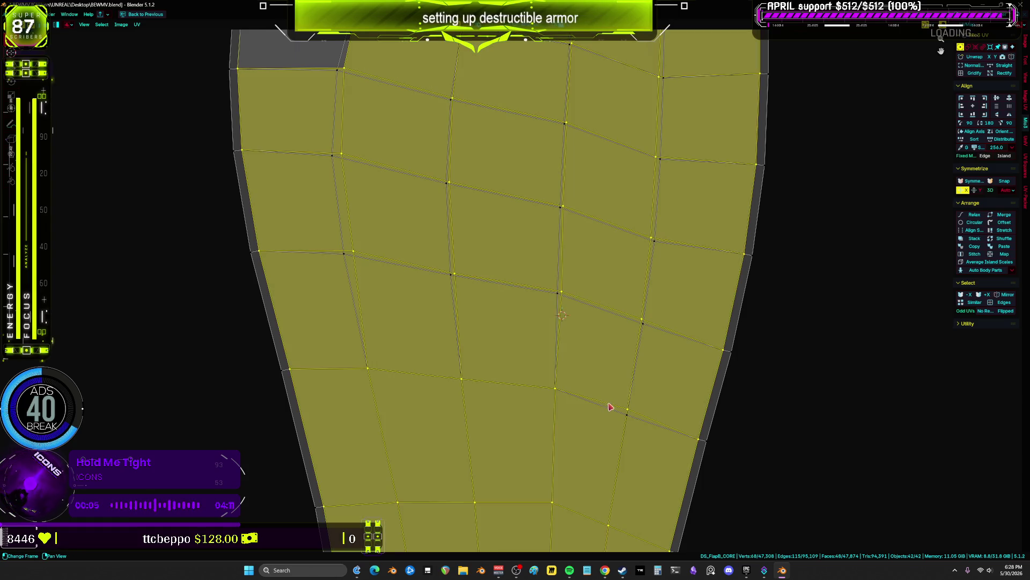
click(626, 406)
key(g)
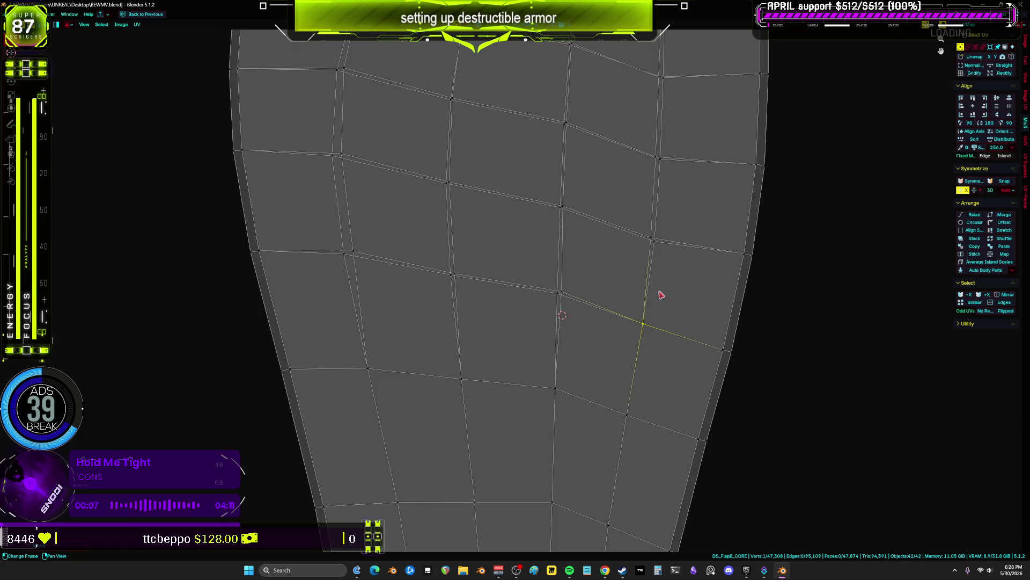
click(660, 342)
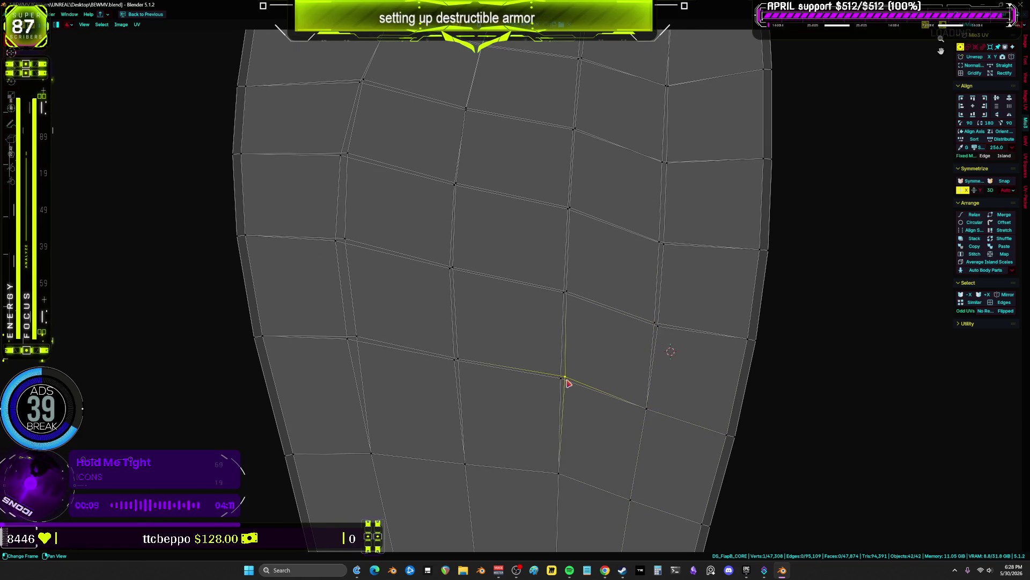
- Select vertices near the island edge and nudge one slightly to the right
ctrl+click(660, 325)
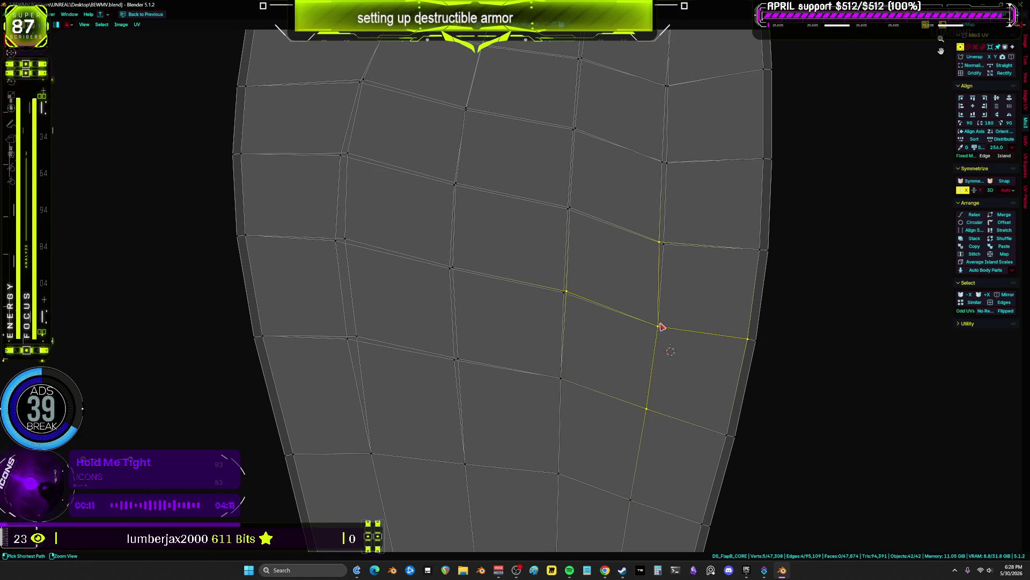
click(666, 245)
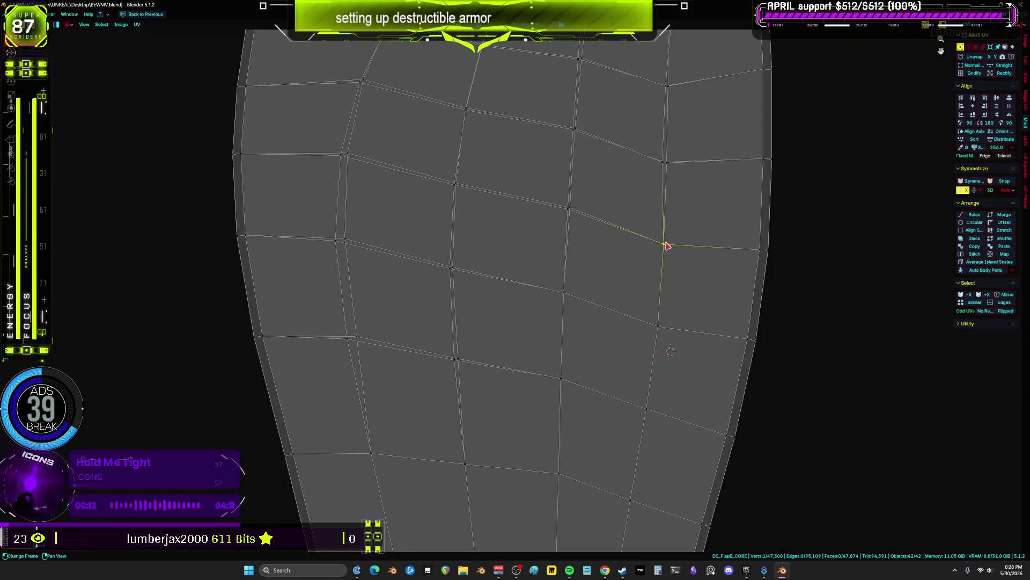
middle_drag(674, 244, 561, 306)
click(555, 316)
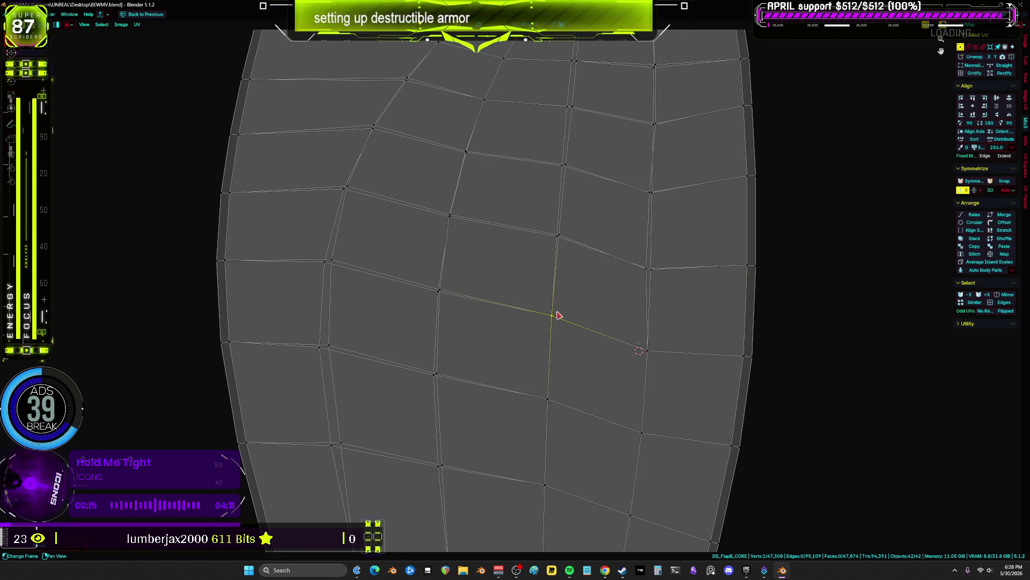
drag(651, 267, 659, 269)
scroll(591, 311, up, 3)
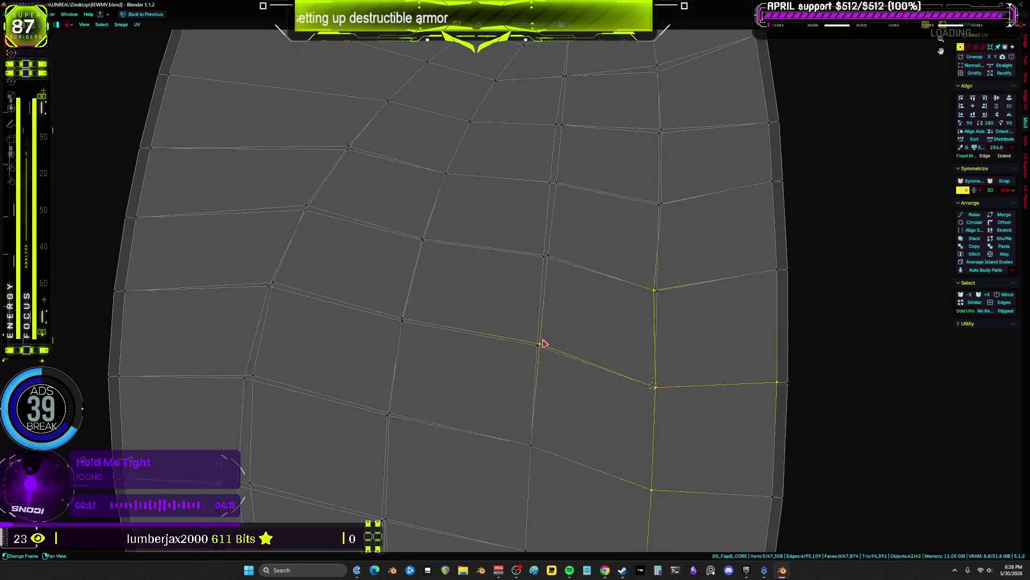
- Move the vertex at the uneven grid corner to even out its faces
click(432, 362)
drag(580, 293, 584, 296)
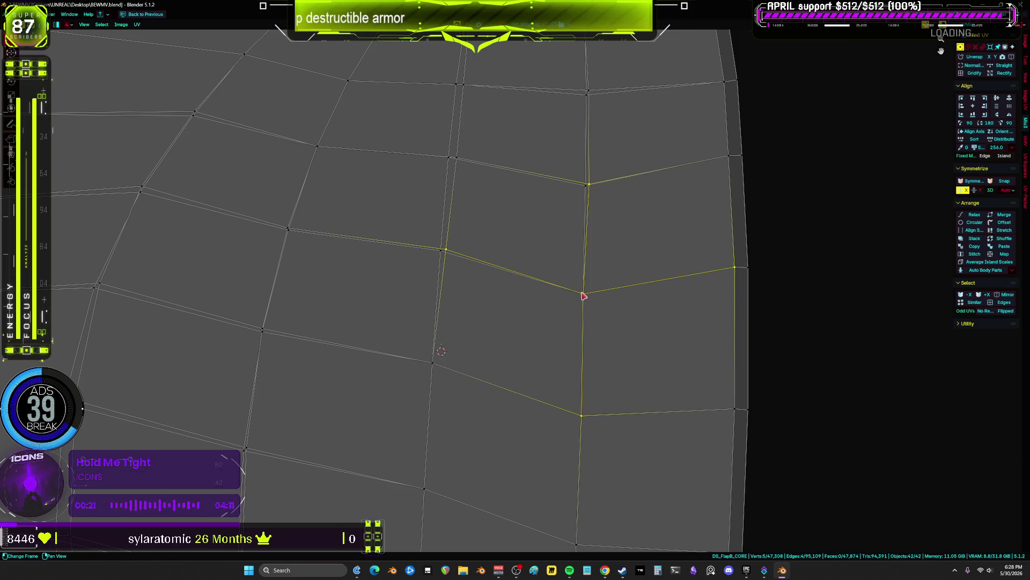
scroll(476, 366, down, 1)
click(412, 370)
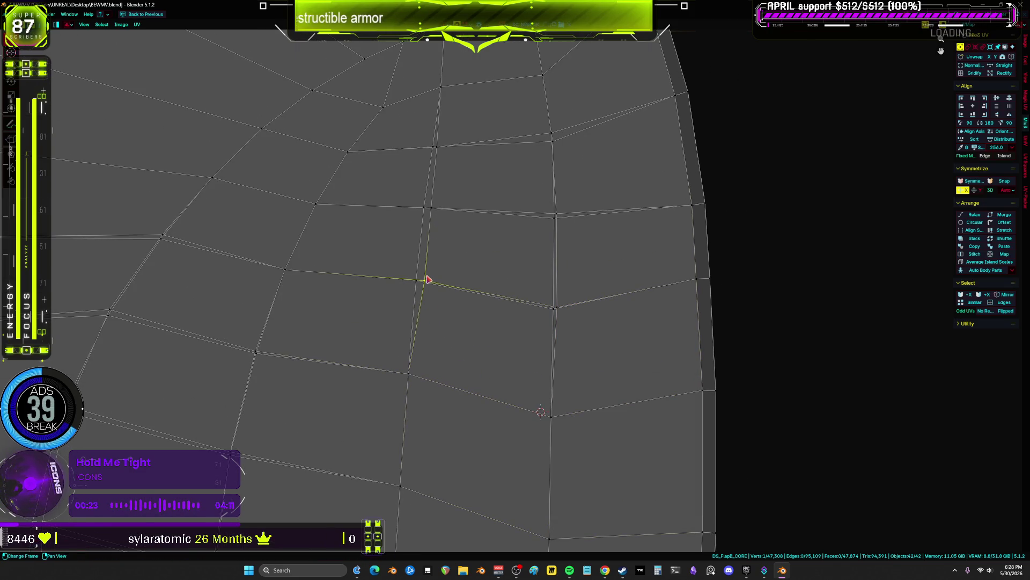
click(432, 210)
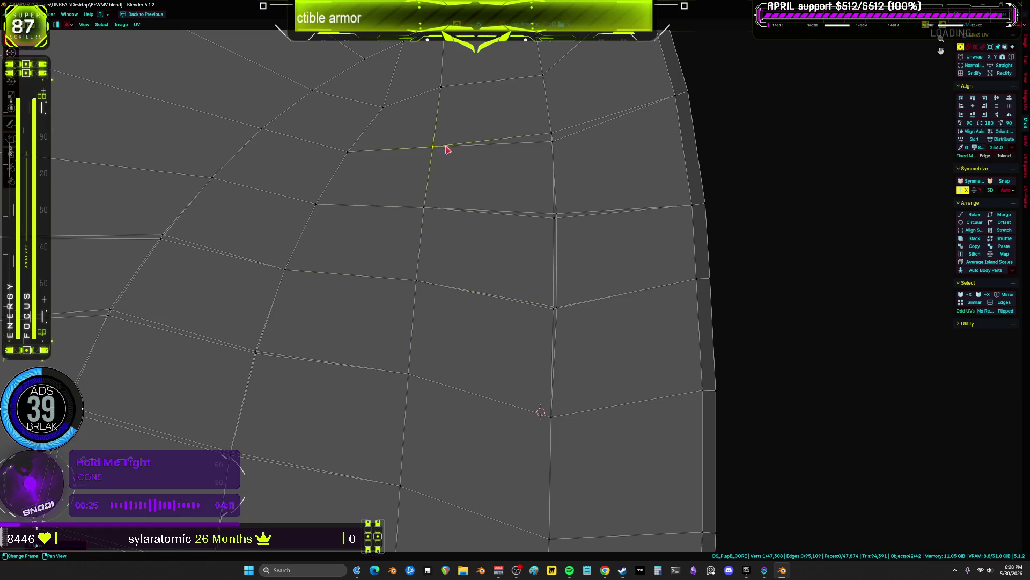
middle_drag(446, 147, 443, 240)
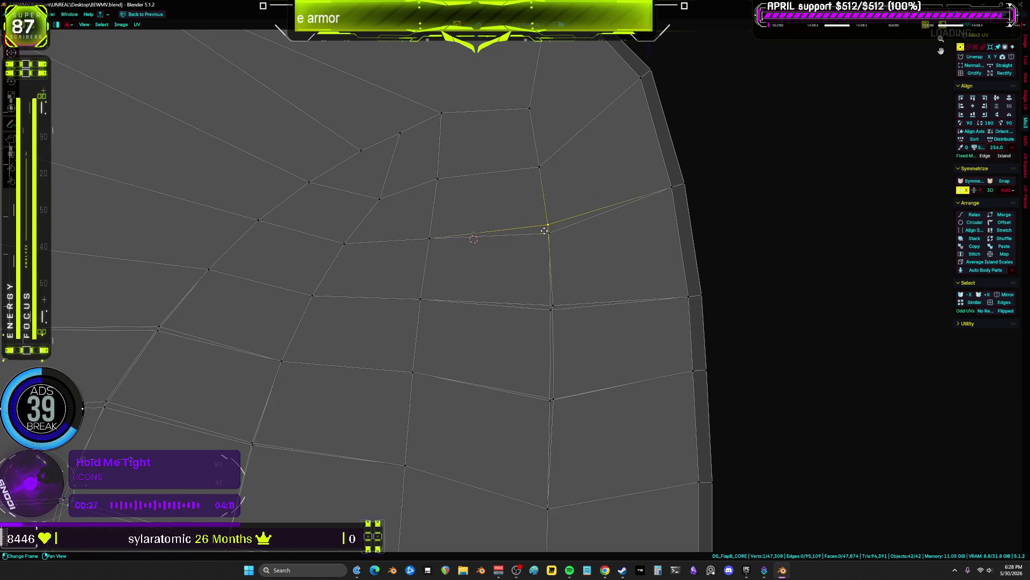
- Straighten the row, rejoin the split vertex with its partner, and select all to check
drag(544, 231, 546, 239)
drag(558, 304, 553, 310)
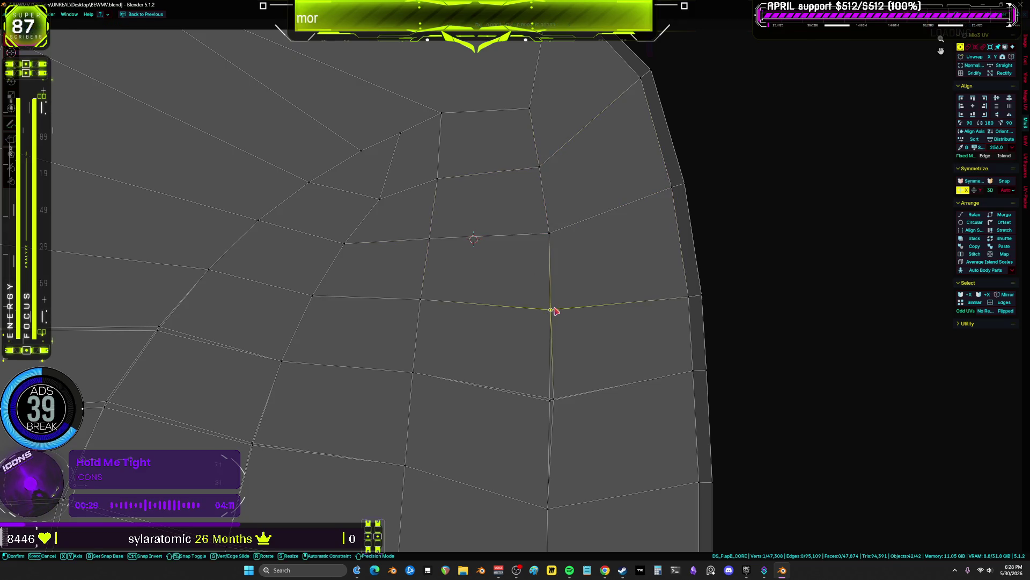
drag(557, 398, 556, 402)
scroll(556, 401, down, 5)
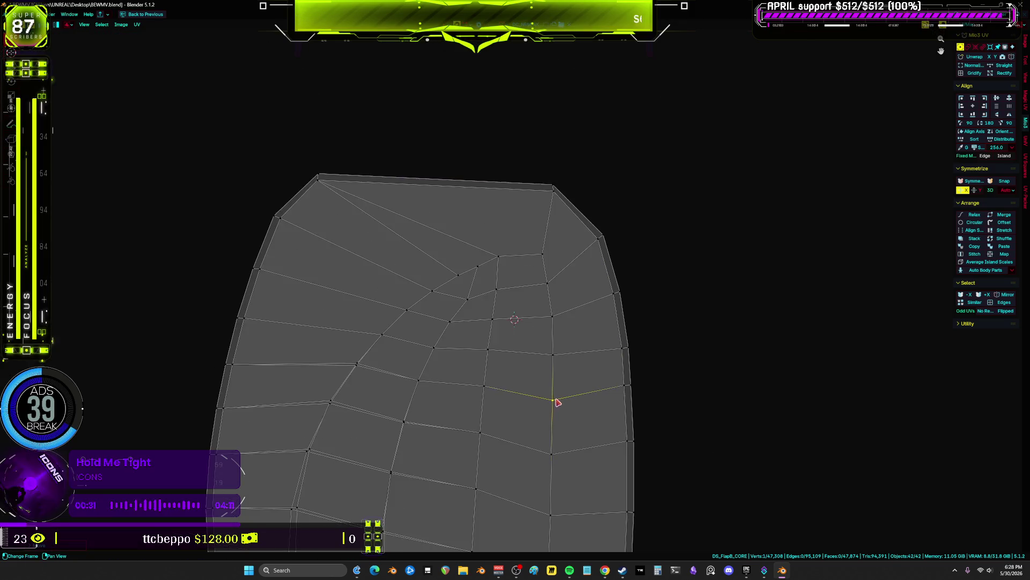
key(a)
scroll(515, 261, up, 4)
- In face mode, select the upper island's faces, ending on the island around the large grey face
key(alt+a)
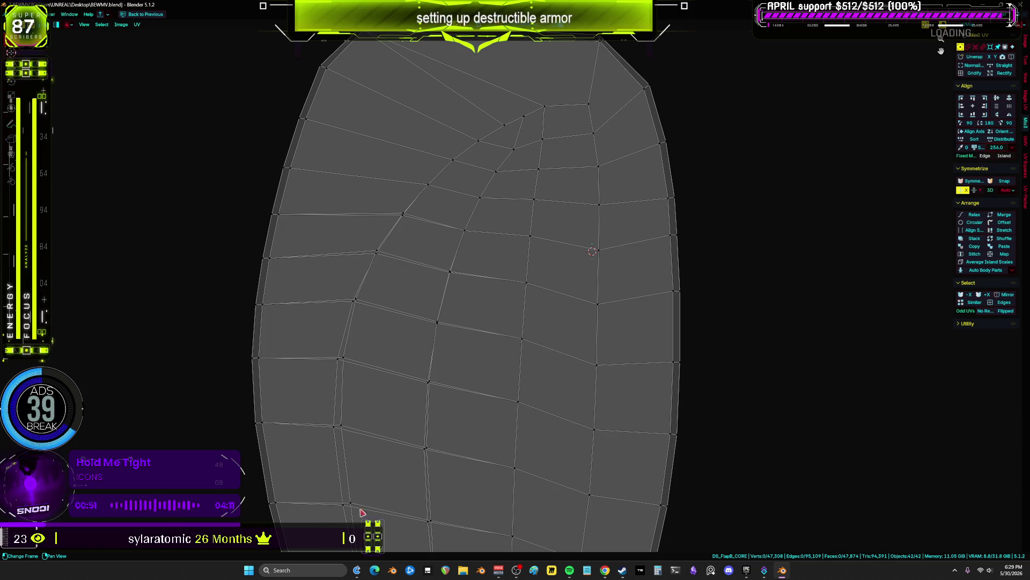
scroll(523, 296, up, 2)
middle_drag(433, 280, 527, 314)
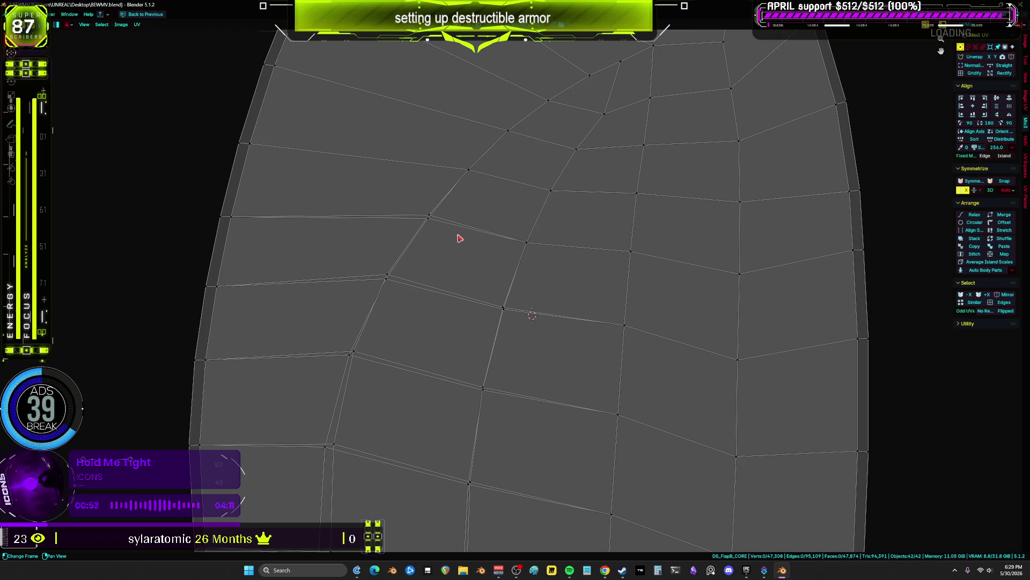
scroll(460, 238, down, 3)
key(3)
click(412, 213)
key(ctrl+l)
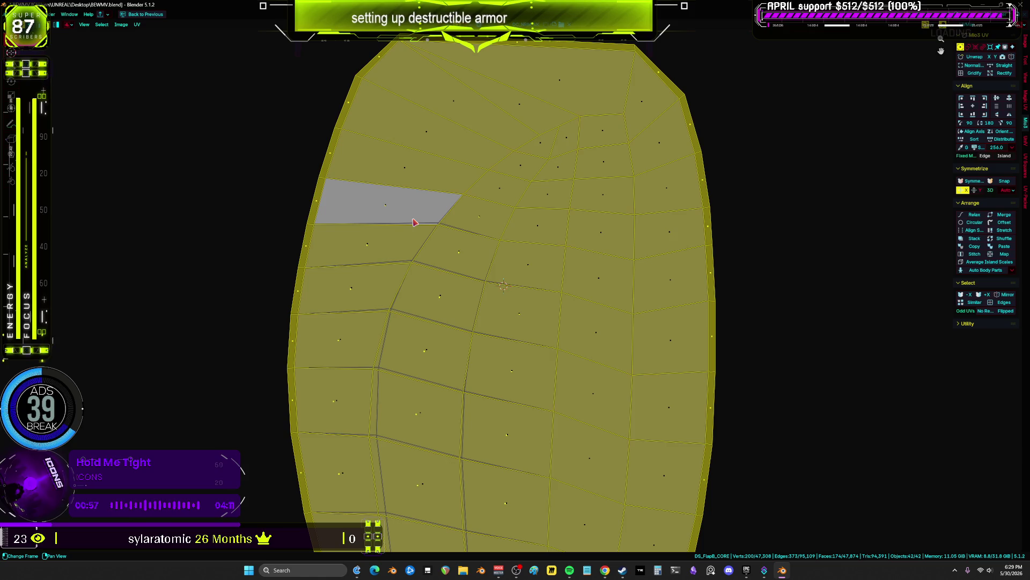
click(408, 226)
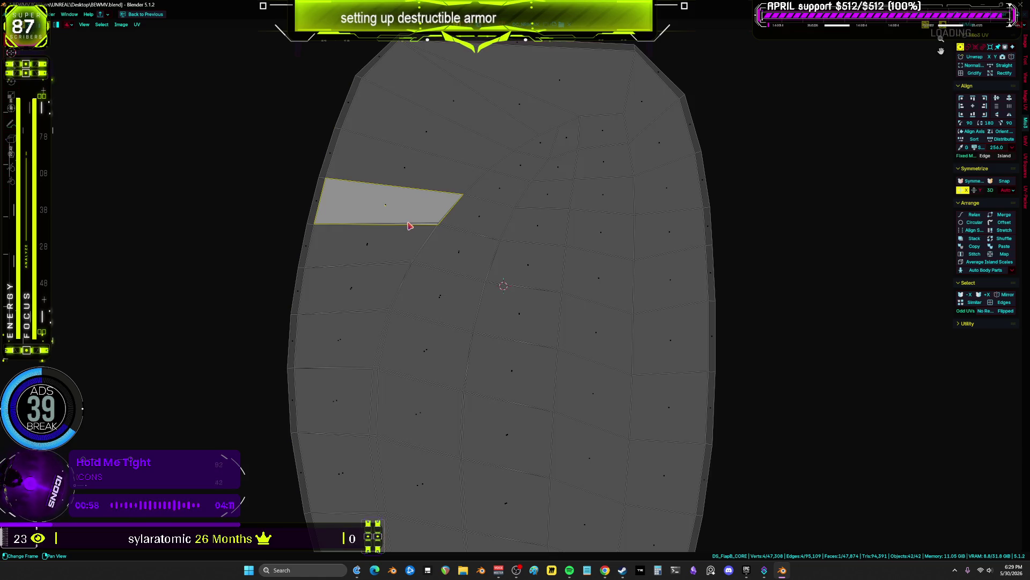
click(318, 210)
click(397, 210)
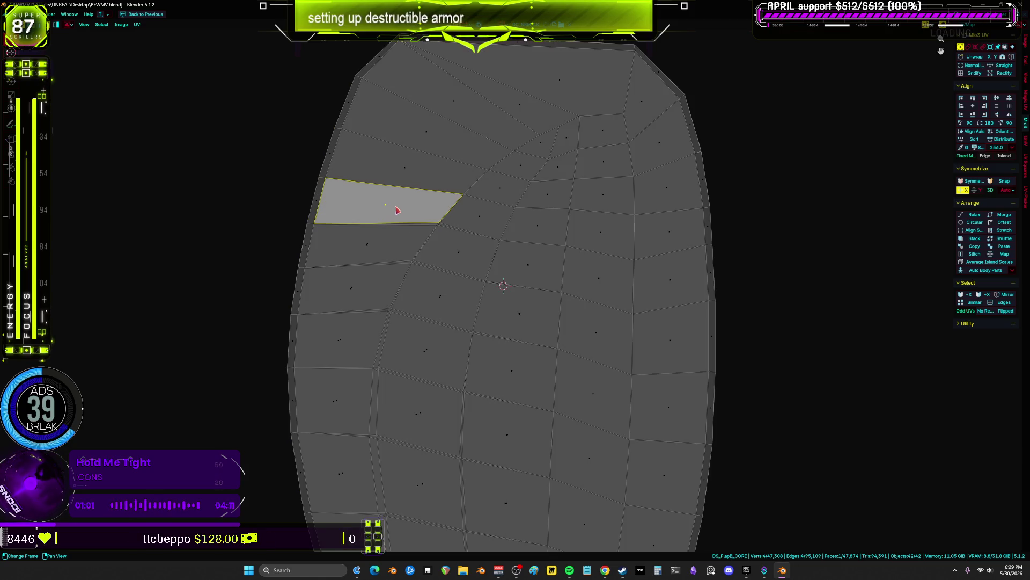
key(ctrl+l)
- Pull the corner vertex below the grey face down slightly, then reselect the whole island
scroll(388, 205, up, 5)
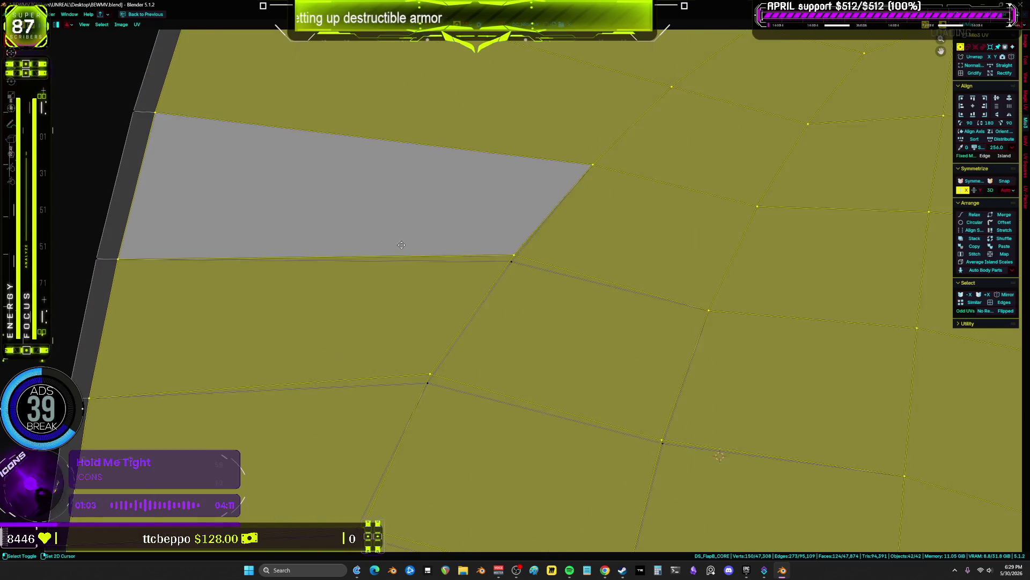
click(608, 141)
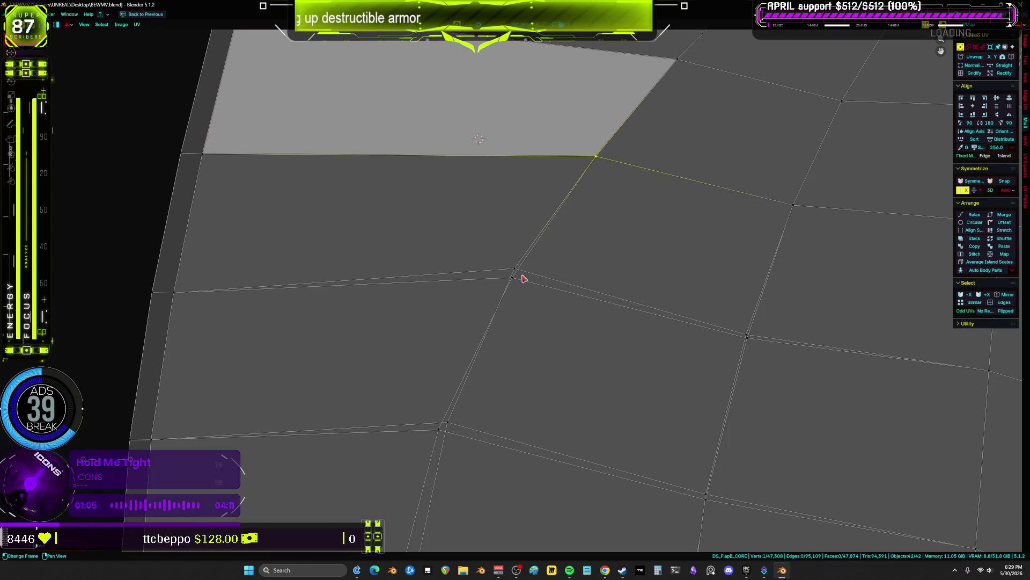
drag(517, 272, 513, 278)
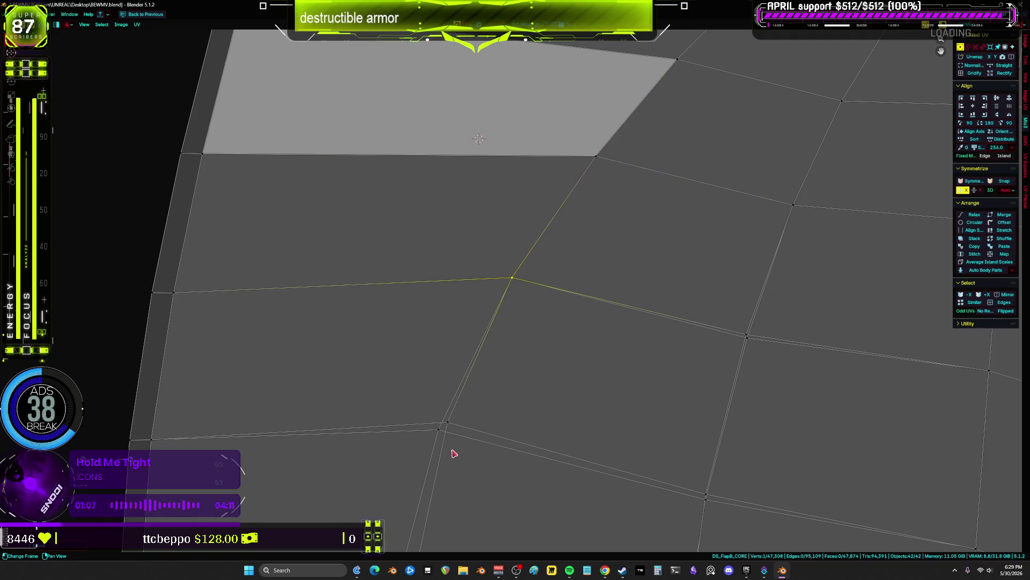
scroll(483, 288, down, 4)
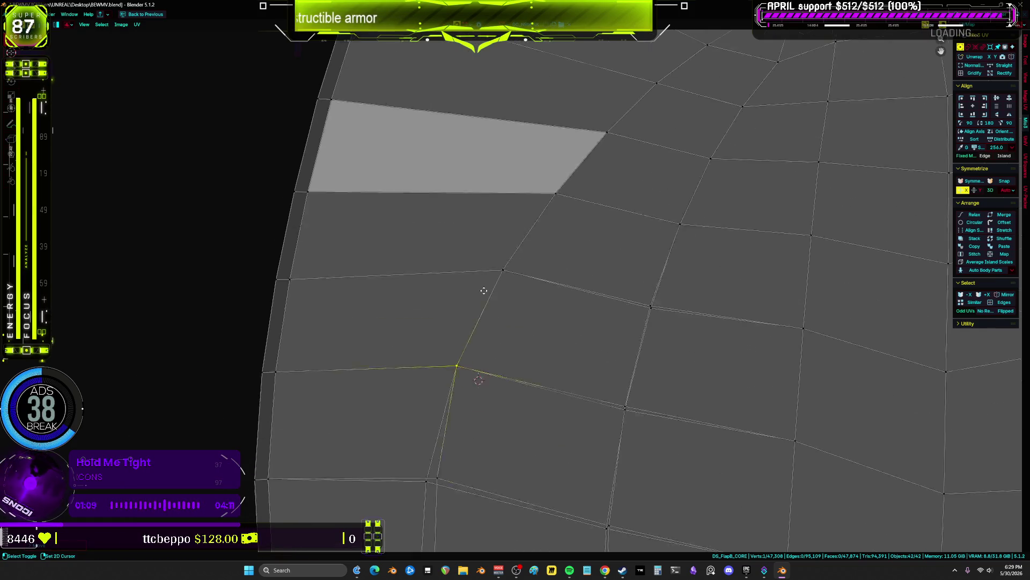
key(ctrl+l)
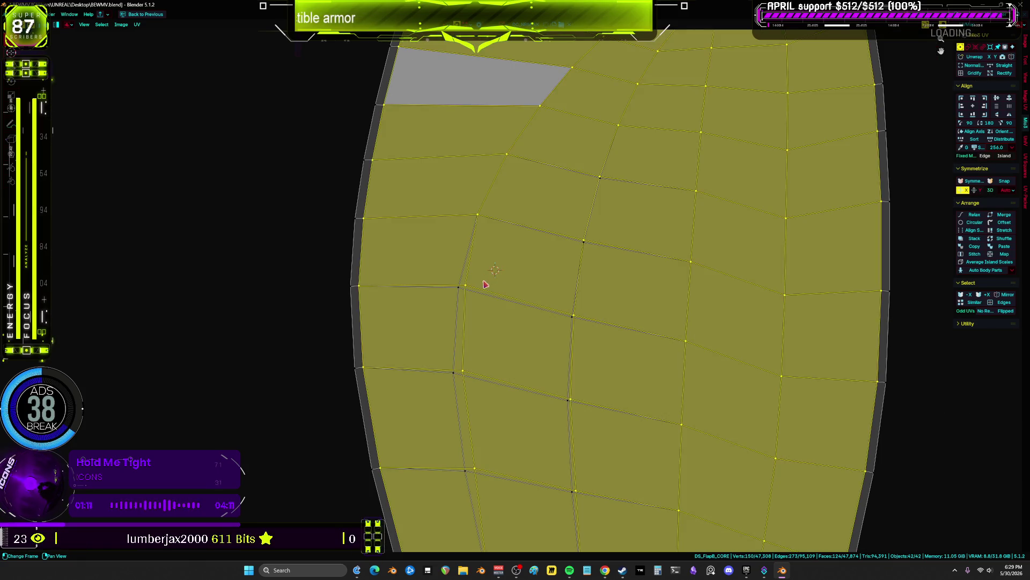
middle_drag(584, 275, 597, 207)
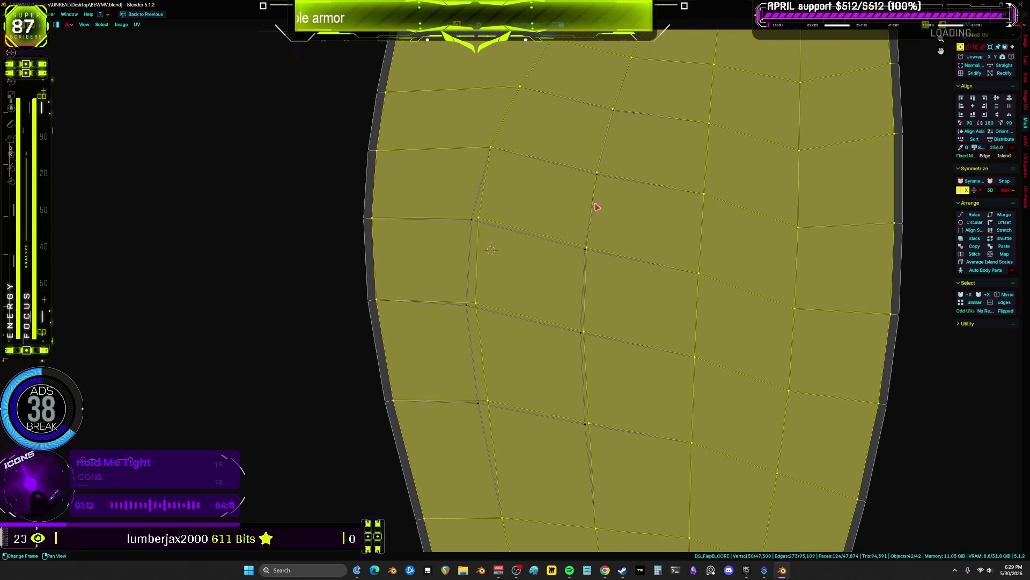
- Pick vertices down the left column and trial-move one, cancelling so it stays put
click(481, 219)
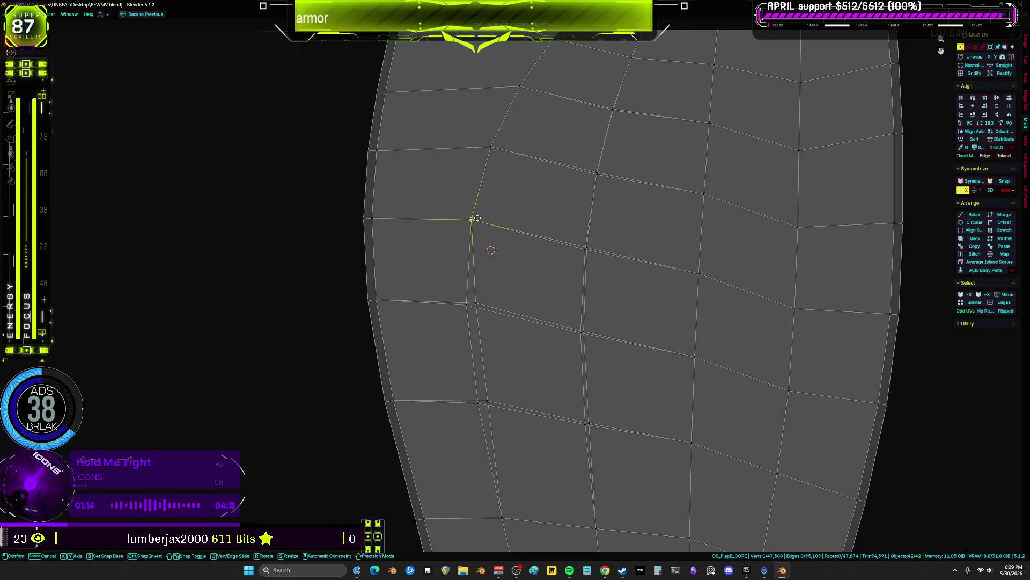
click(473, 309)
click(485, 402)
key(g)
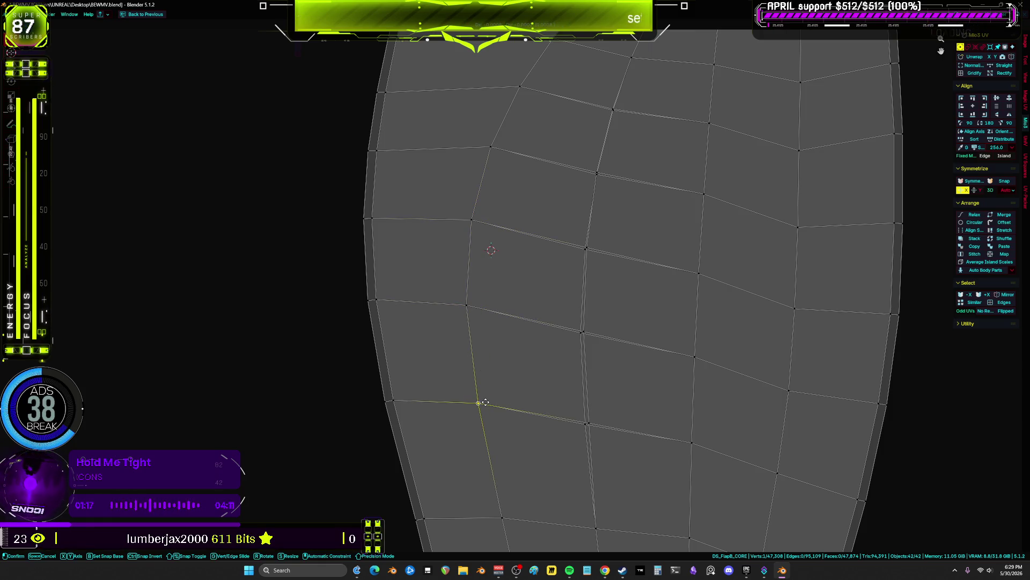
right_click(485, 401)
- Trial-move a right-side vertex twice, cancel both moves, and select a vertex in the upper grid
click(589, 423)
key(g)
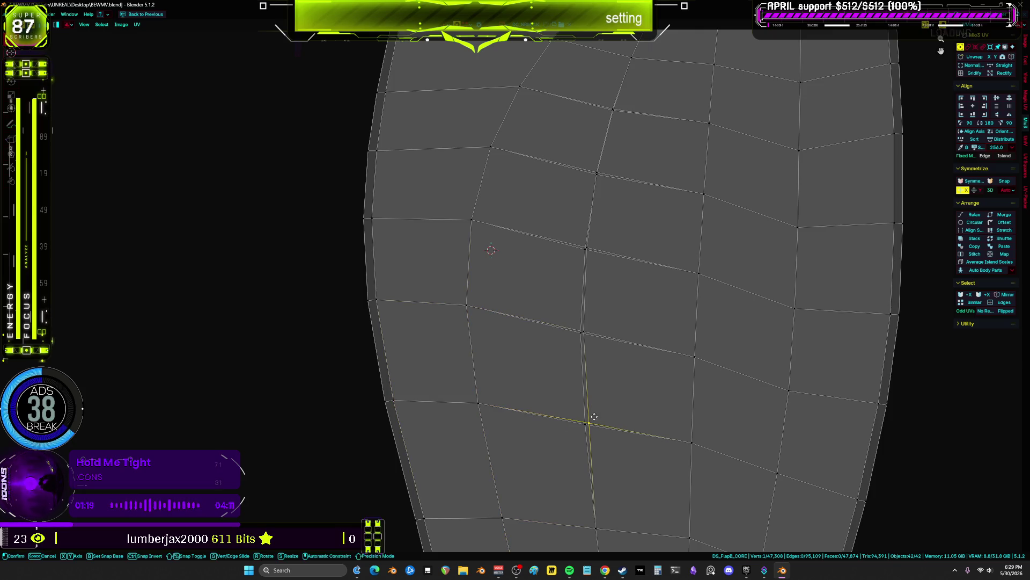
right_click(589, 419)
click(585, 333)
key(g)
right_click(585, 333)
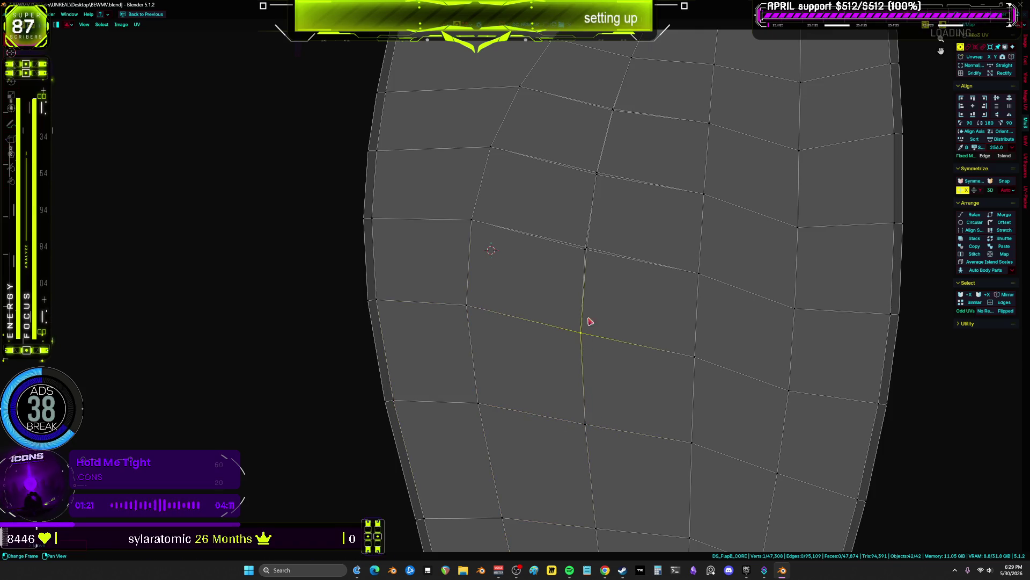
click(598, 172)
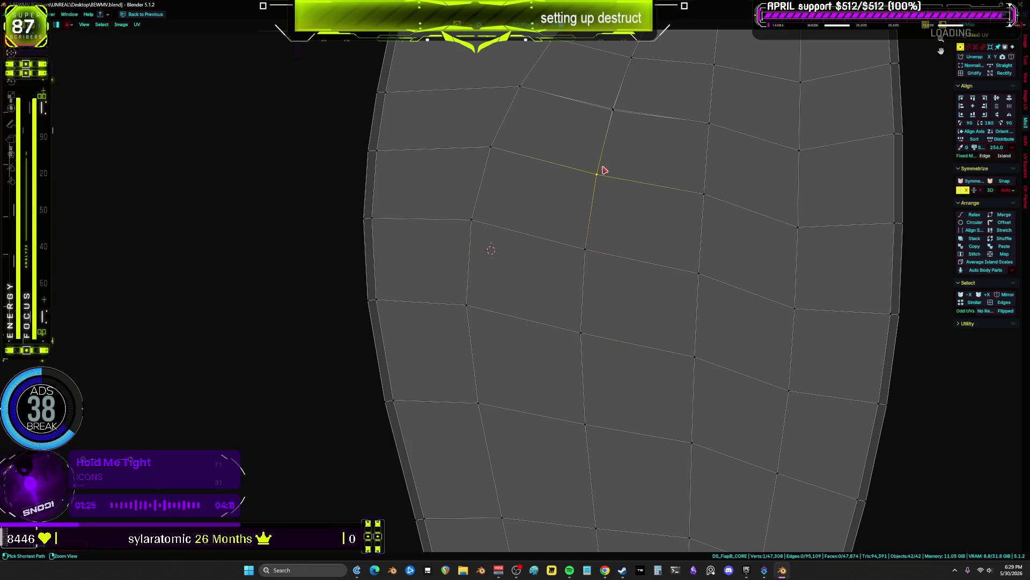
scroll(613, 172, up, 2)
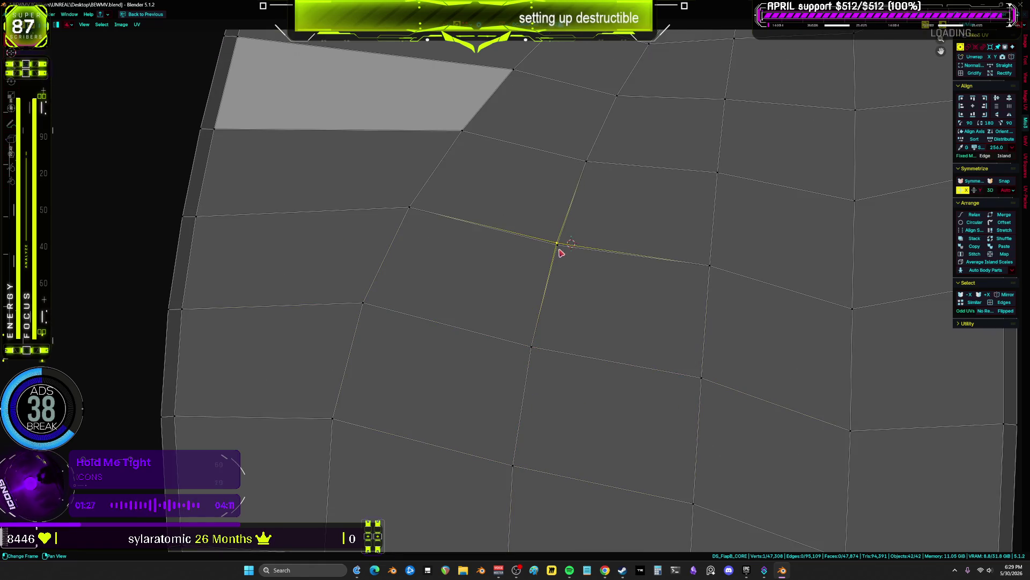
- Frame the island, move a left-edge vertex onto its lower-left neighbour, and straighten the adjacent row
key(a)
key(KP_Decimal)
key(alt+a)
scroll(614, 331, up, 4)
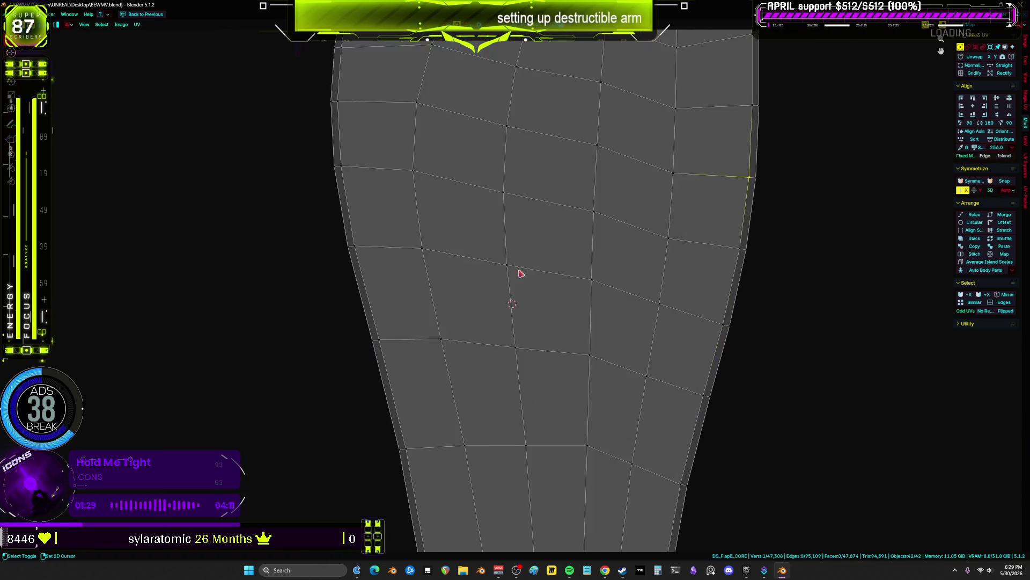
scroll(521, 273, down, 3)
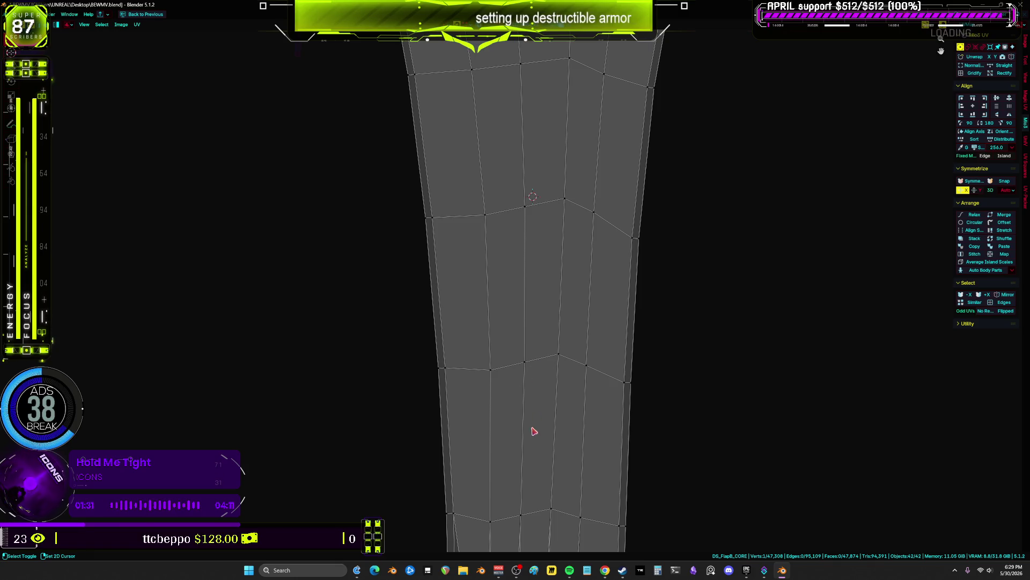
scroll(518, 403, up, 3)
click(499, 227)
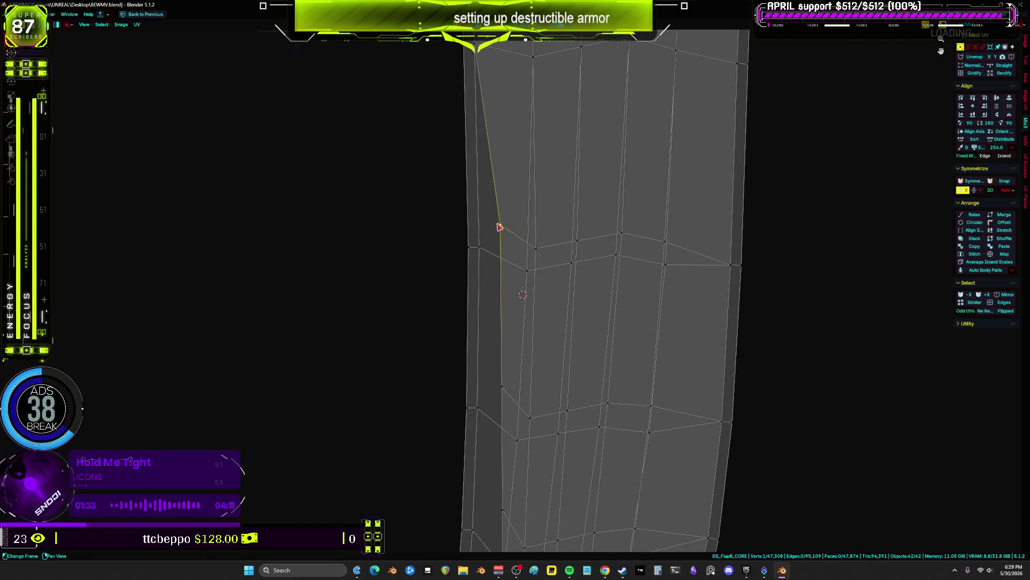
drag(499, 227, 490, 250)
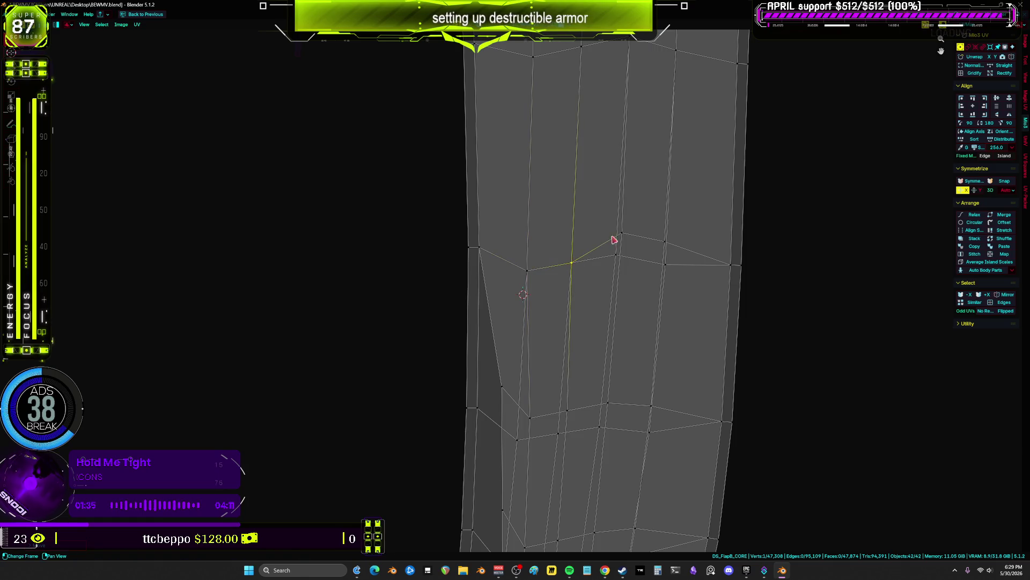
mouse_move(620, 235)
mouse_down()
mouse_move(623, 253)
mouse_move(667, 264)
mouse_move(669, 249)
mouse_up()
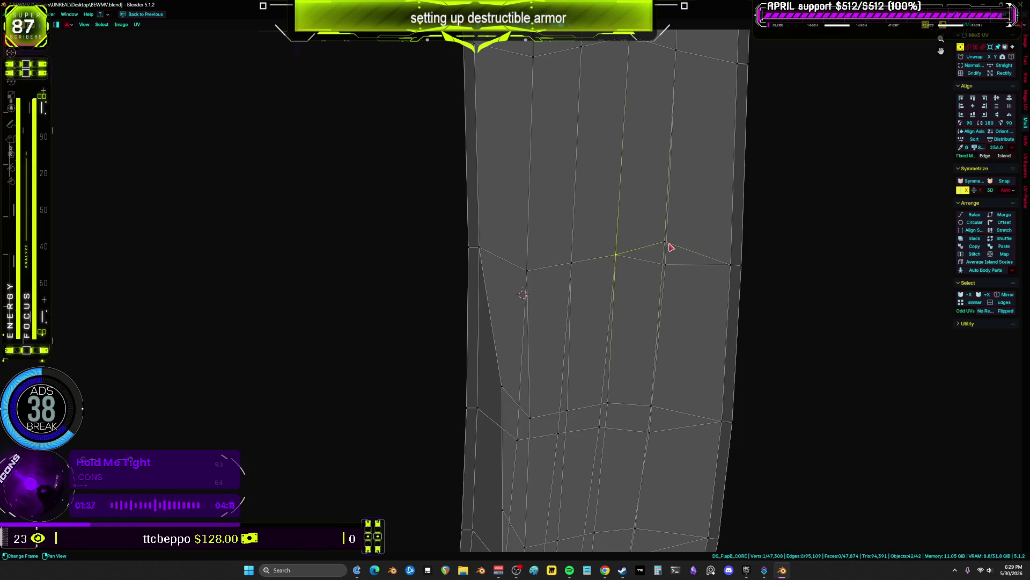
middle_drag(671, 269, 677, 188)
- Shift a vertex near the folded corner right into line with its row
click(535, 338)
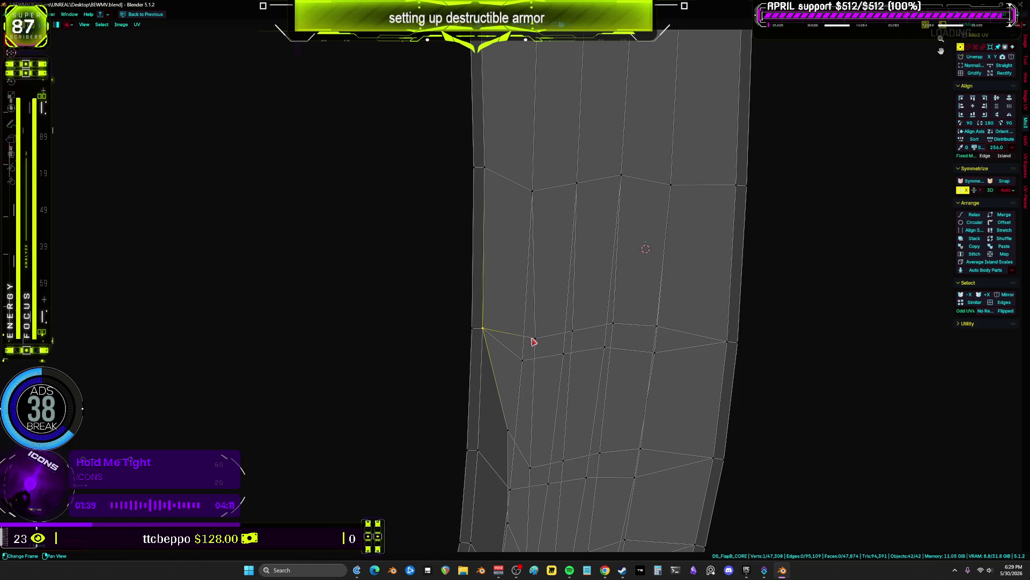
click(572, 330)
drag(605, 347, 660, 347)
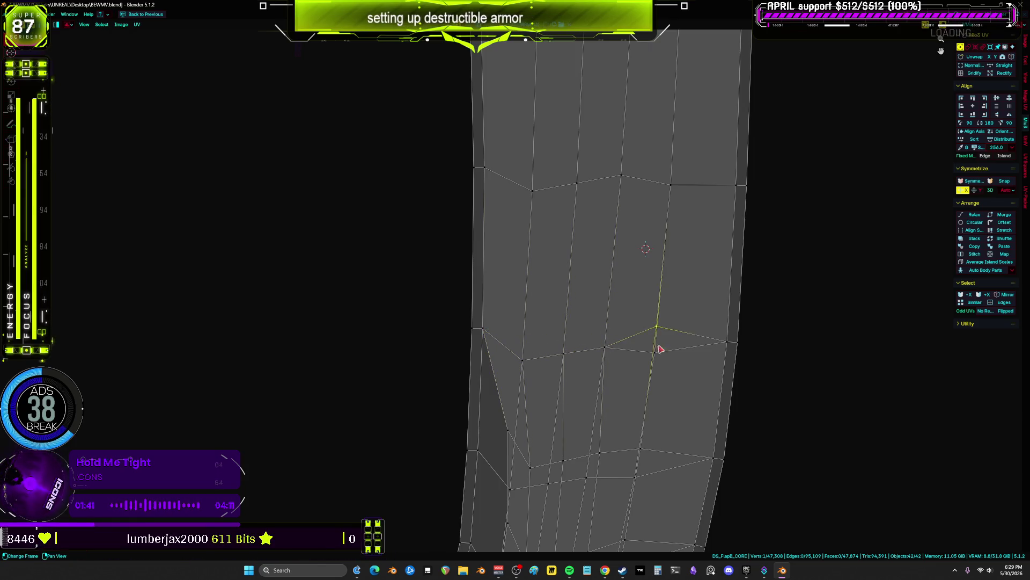
scroll(462, 299, up, 1)
mouse_move(486, 296)
mouse_down()
mouse_move(534, 317)
mouse_move(580, 311)
mouse_move(562, 333)
mouse_up()
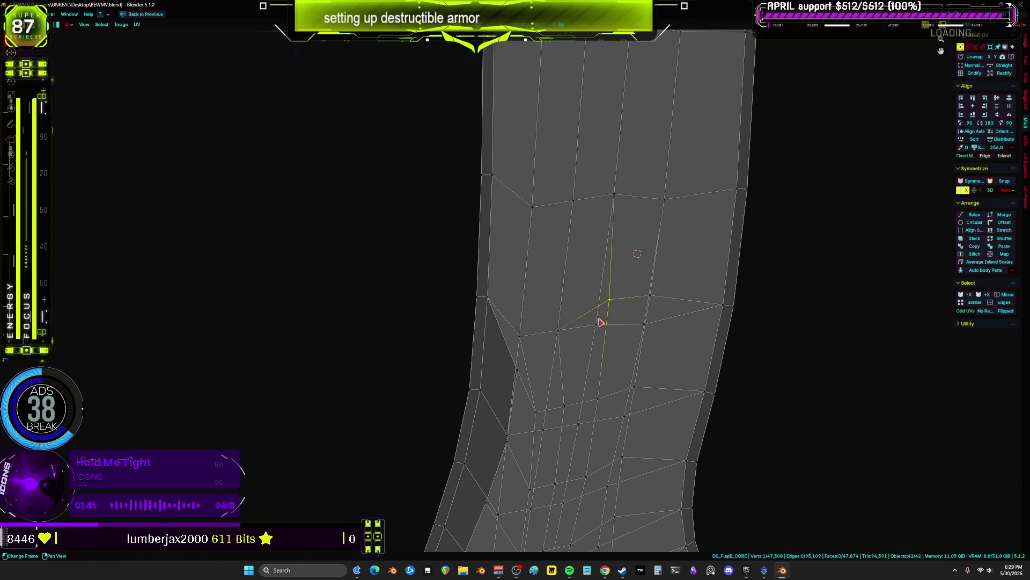
key(ctrl+z)
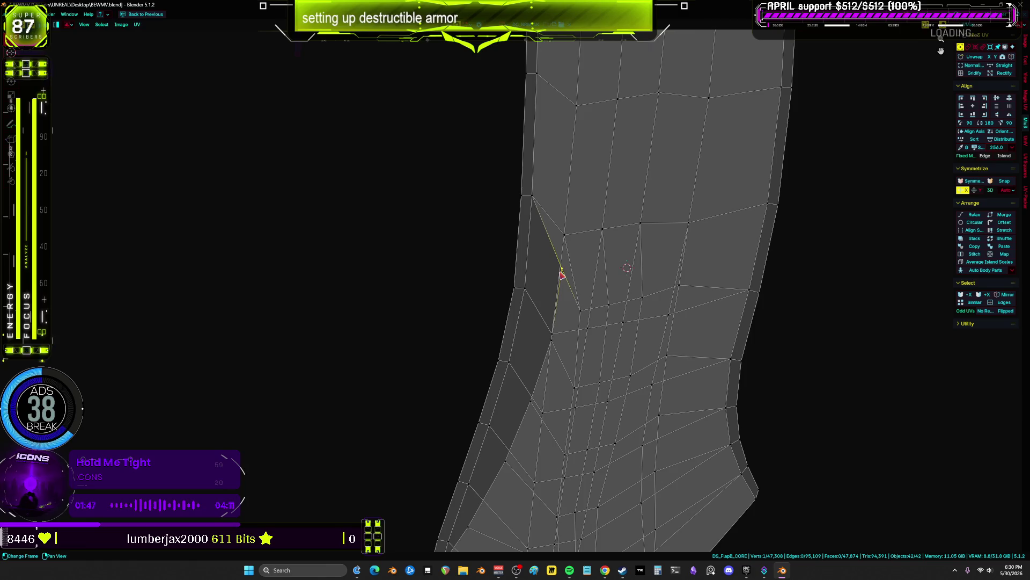
- Reposition left-edge and neighbouring vertices down-left to even out and untangle the faces
click(525, 288)
mouse_move(509, 361)
mouse_down()
mouse_move(579, 315)
mouse_move(595, 328)
mouse_move(637, 306)
mouse_move(629, 322)
mouse_up()
click(669, 313)
shift+middle_drag(656, 323, 661, 248)
drag(535, 333, 495, 350)
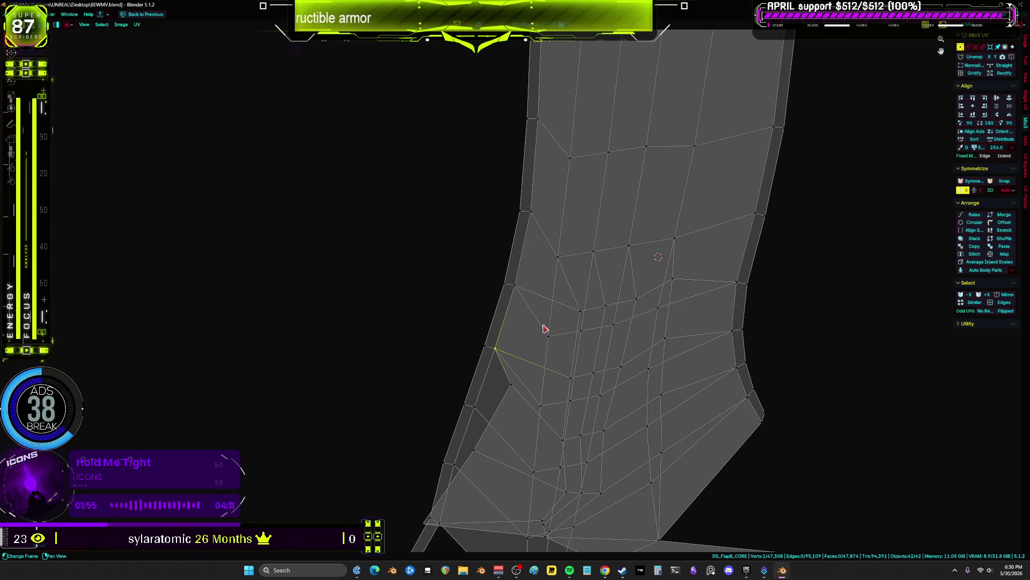
mouse_move(585, 319)
mouse_down()
mouse_move(550, 338)
mouse_move(585, 336)
mouse_up()
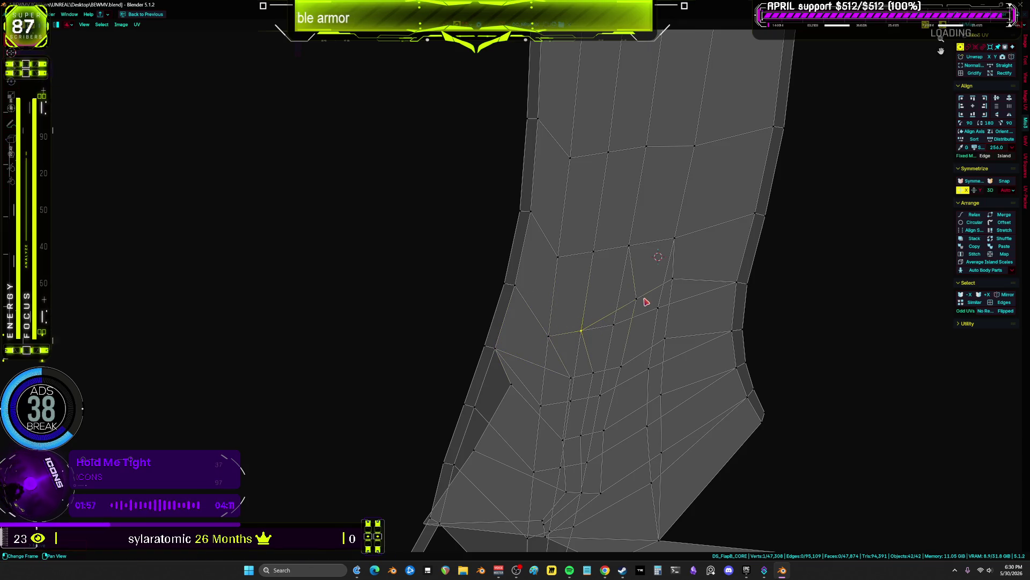
click(622, 327)
shift+right_click(655, 311)
shift+middle_drag(656, 311, 631, 262)
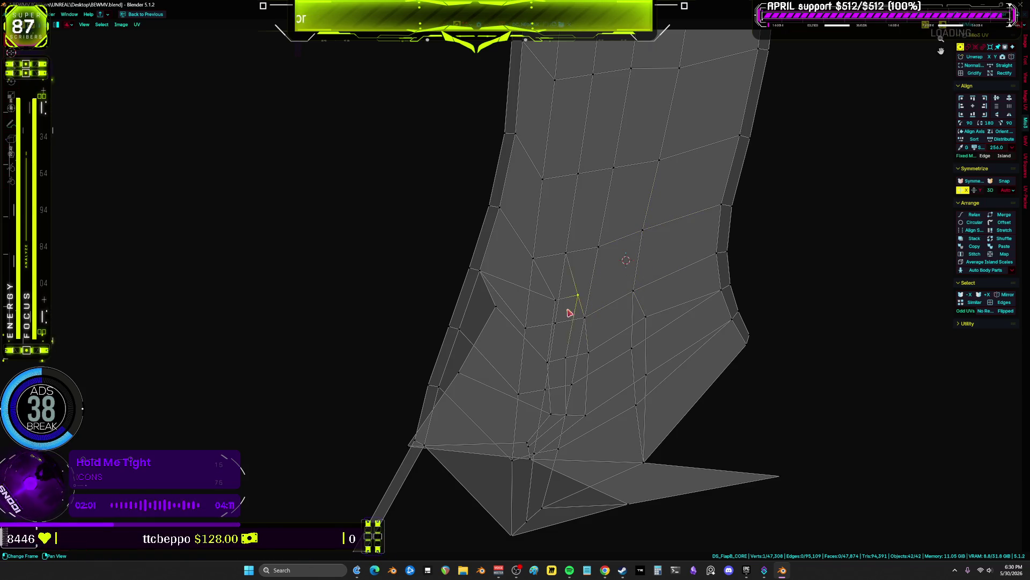
- Raise a lower-right vertex and slide the bottom-row vertices left to clear the thin sliver faces
mouse_move(568, 305)
mouse_down()
mouse_move(561, 321)
mouse_move(533, 324)
mouse_up()
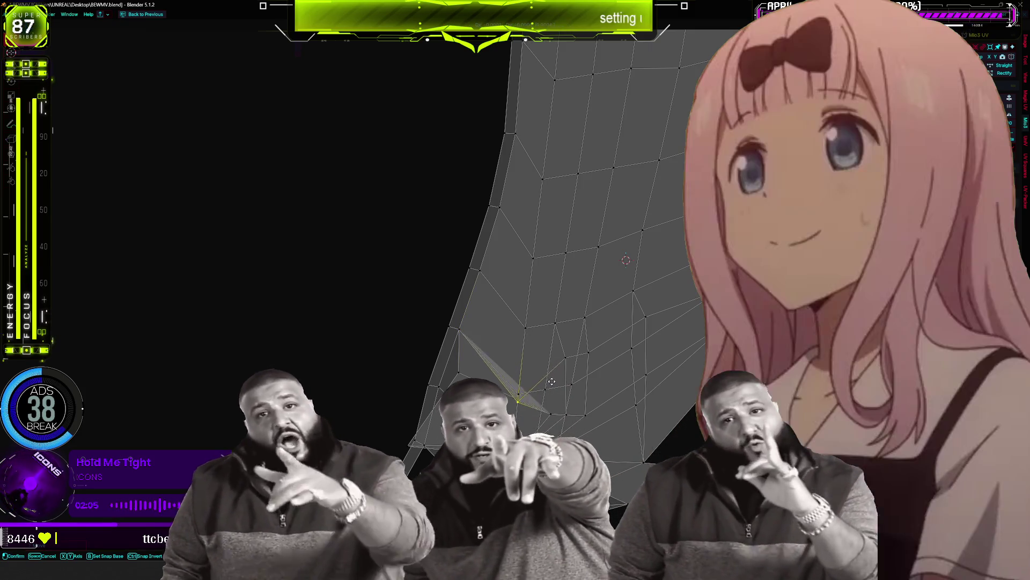
click(563, 359)
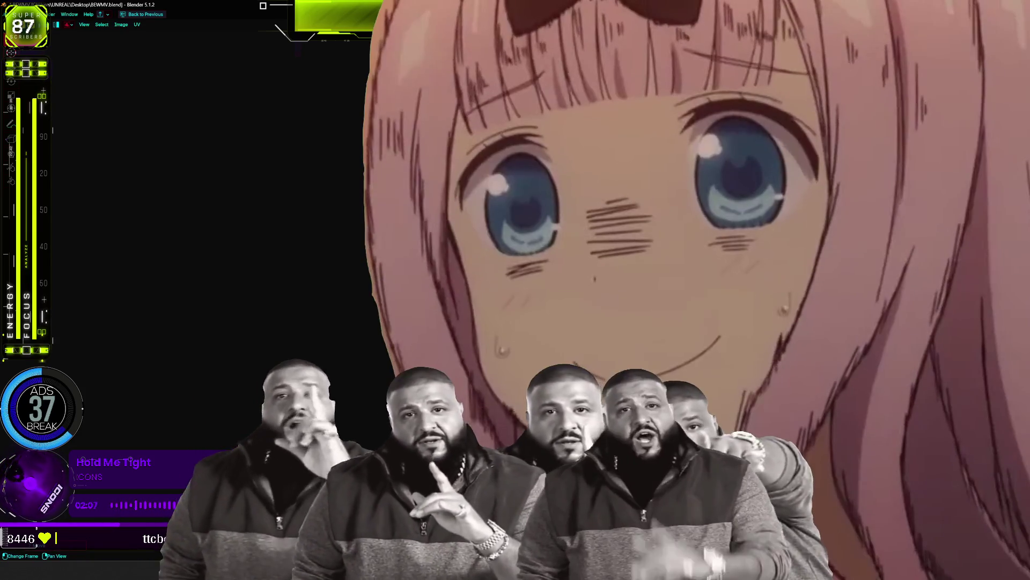
click(634, 348)
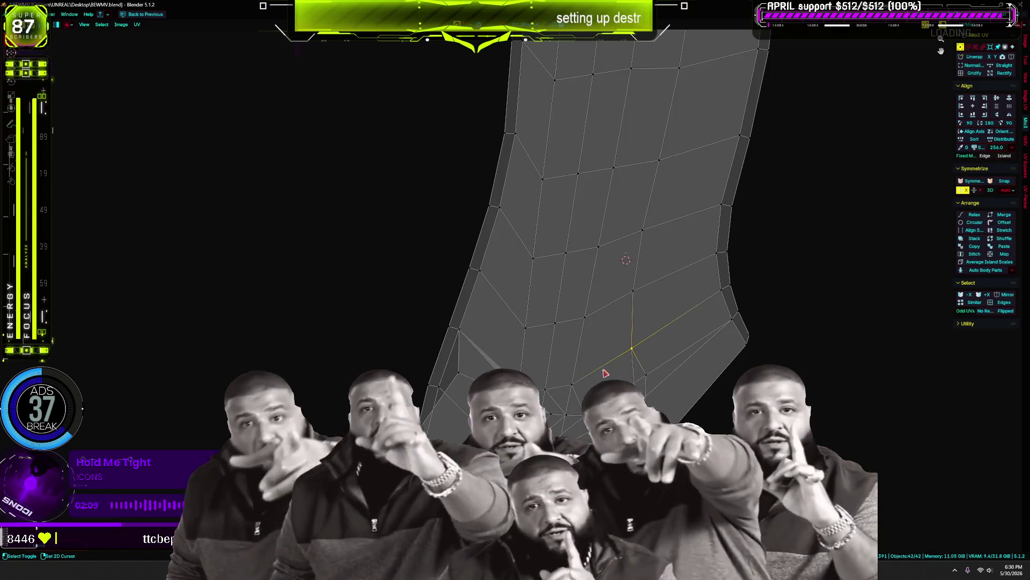
key(g)
click(638, 310)
click(586, 318)
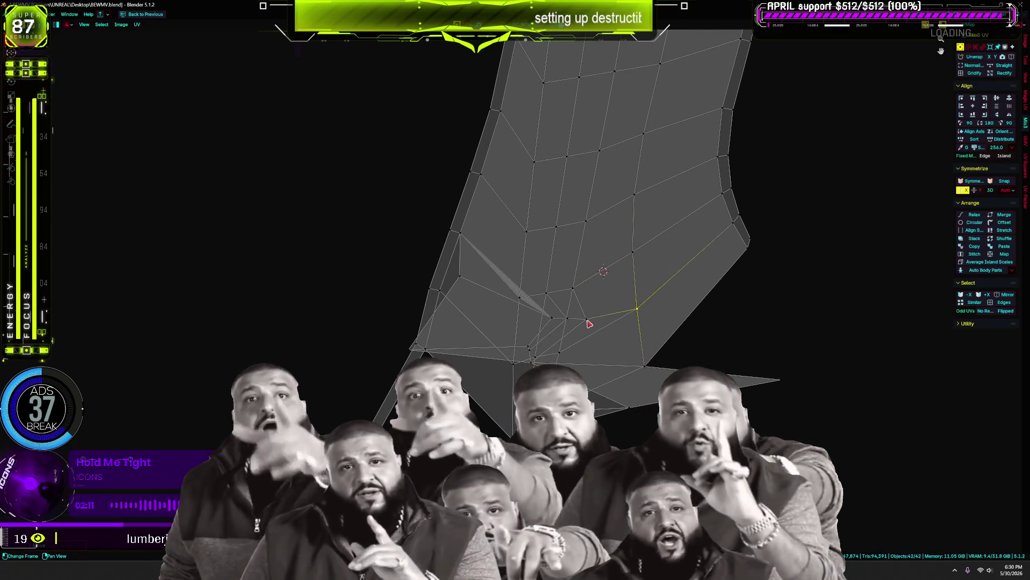
drag(552, 317, 499, 312)
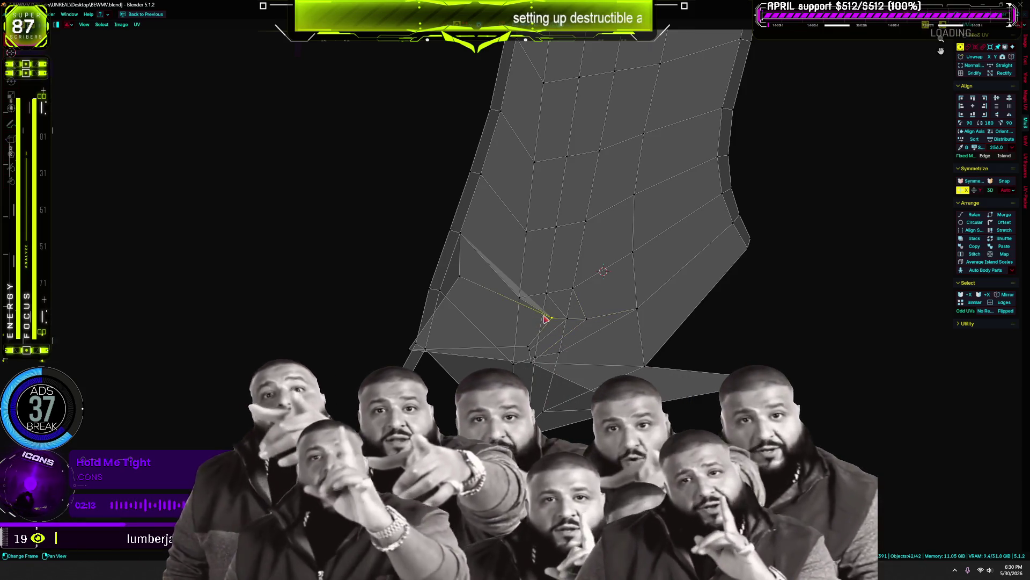
click(547, 321)
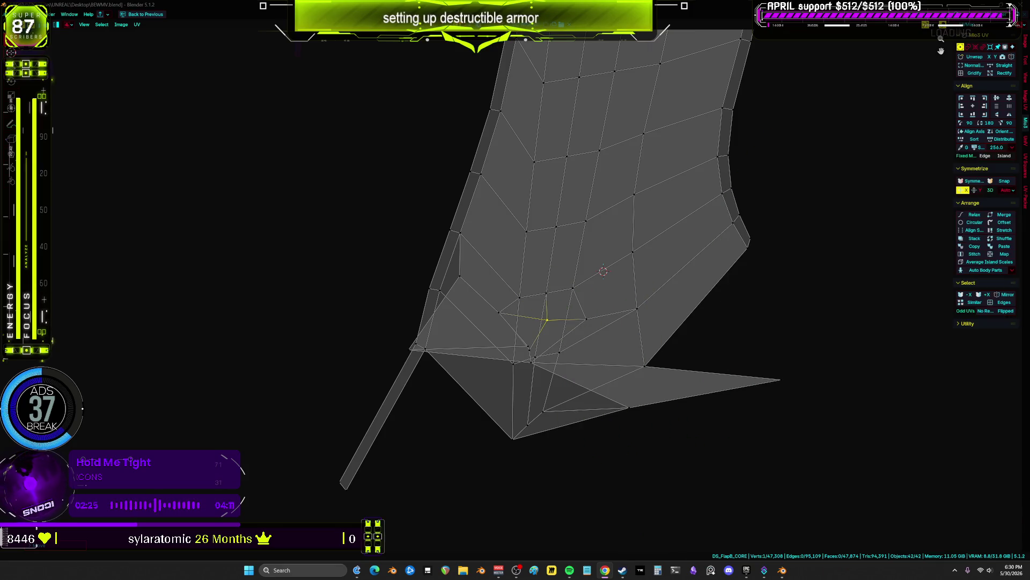
- Pull several lower vertices down-left and toward the island's bottom
scroll(590, 322, up, 3)
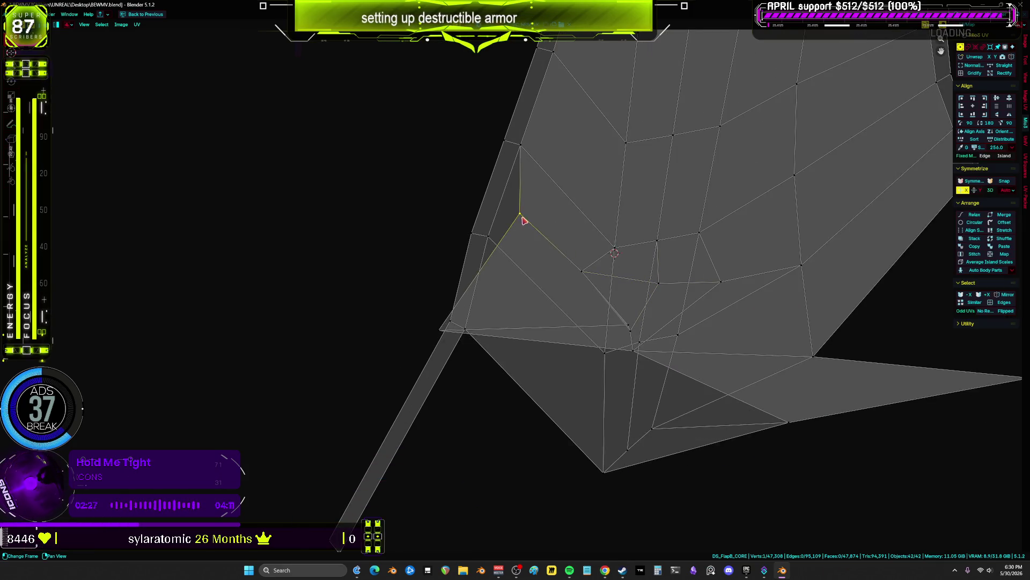
drag(524, 220, 494, 243)
drag(465, 330, 466, 331)
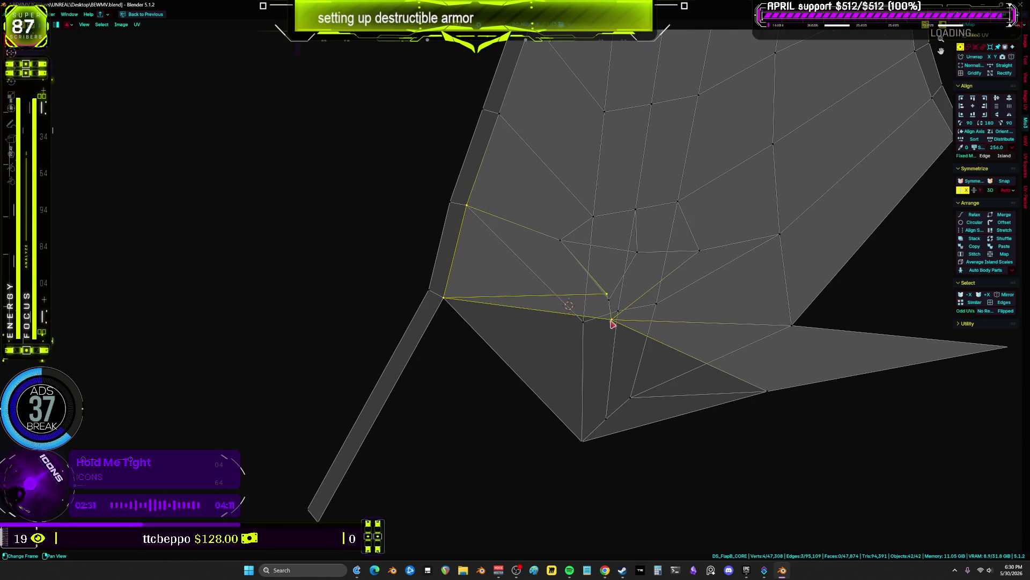
mouse_move(614, 320)
mouse_down()
mouse_move(587, 452)
mouse_move(582, 439)
mouse_up()
ctrl+click(573, 433)
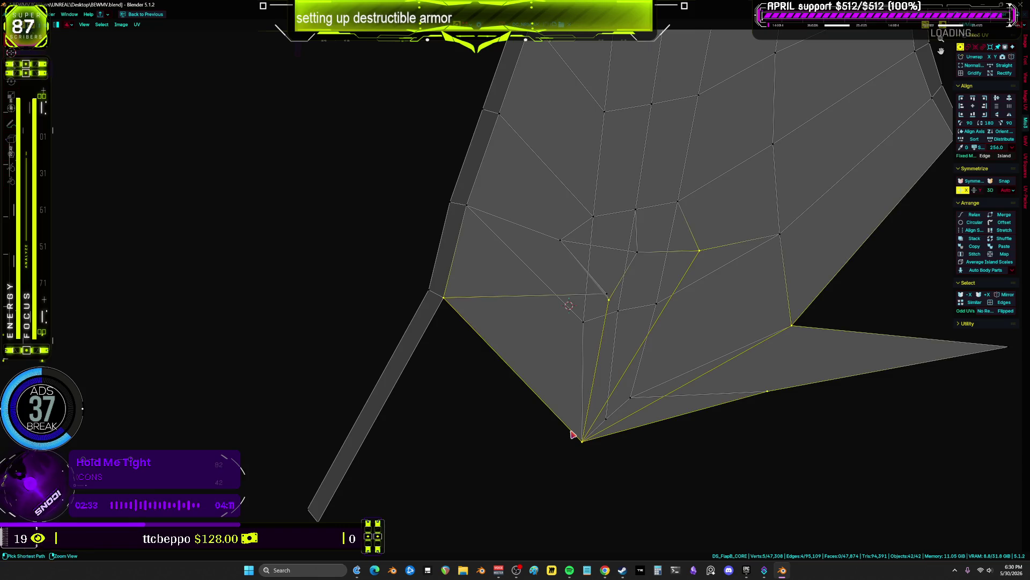
mouse_move(613, 304)
mouse_down()
mouse_move(590, 326)
mouse_move(594, 286)
mouse_up()
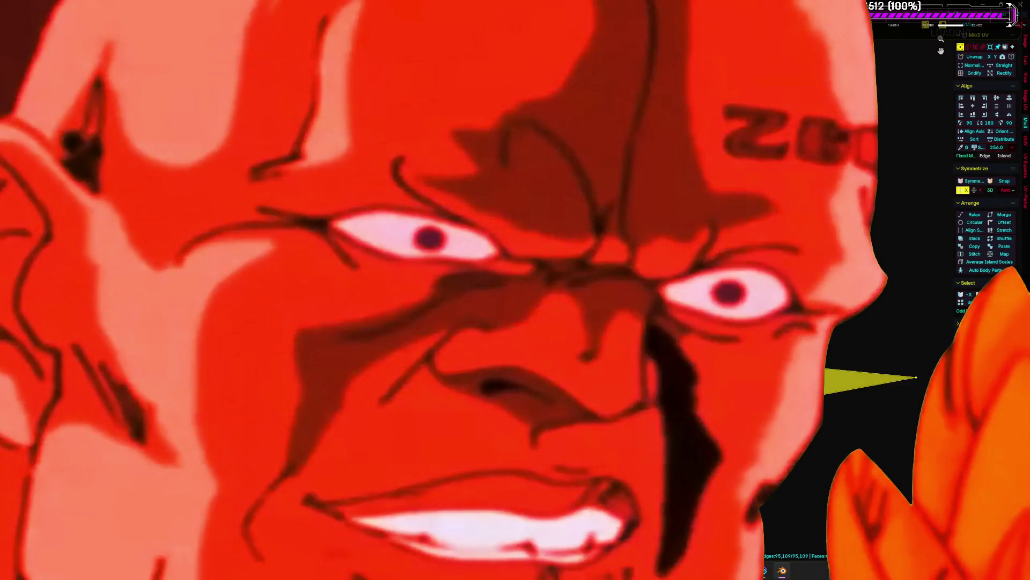
- Move a higher vertex down onto its lower neighbour at the bottom fold
key(a)
key(alt+a)
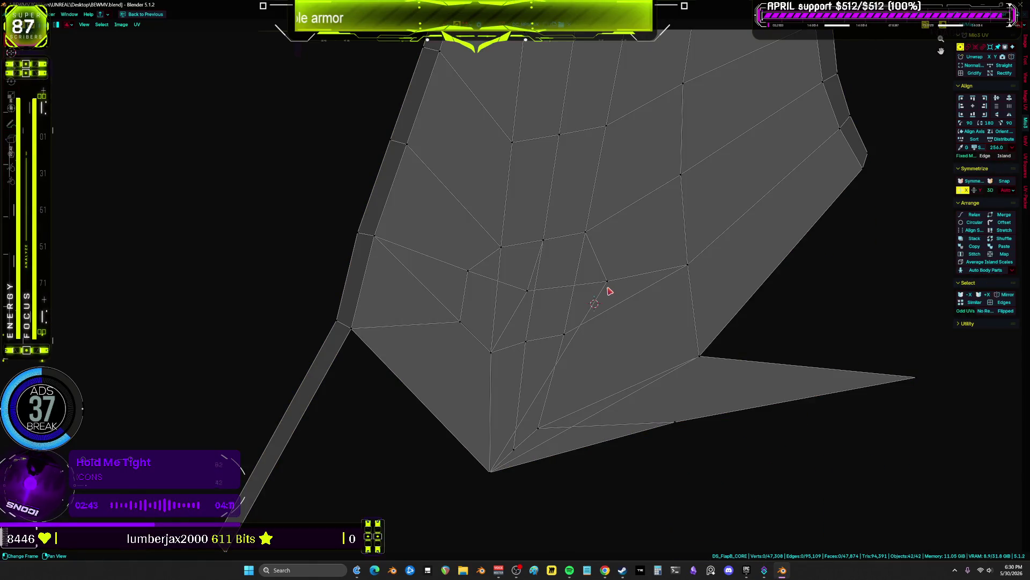
click(686, 270)
scroll(590, 320, down, 1)
click(549, 403)
key(g)
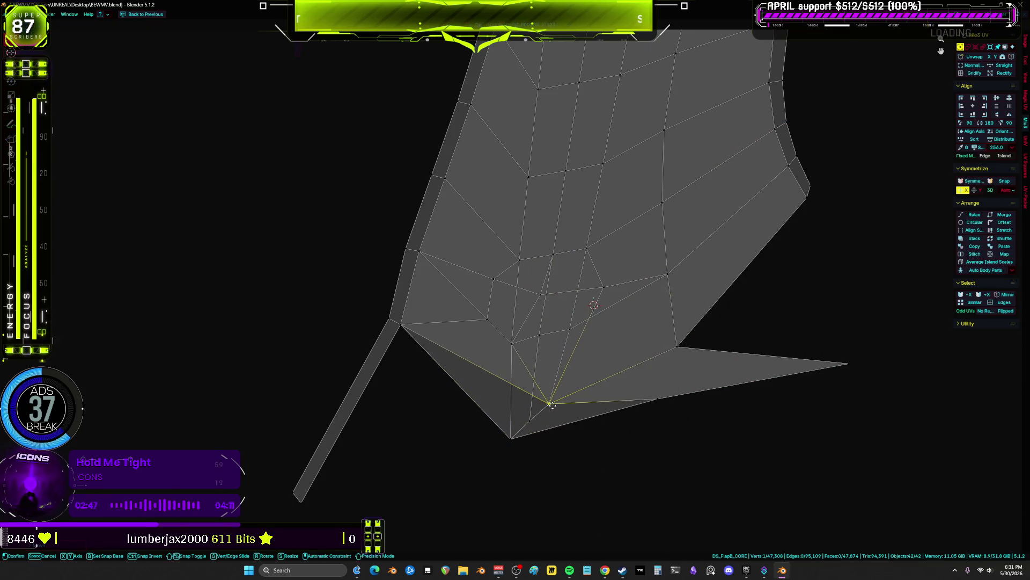
click(563, 329)
key(g)
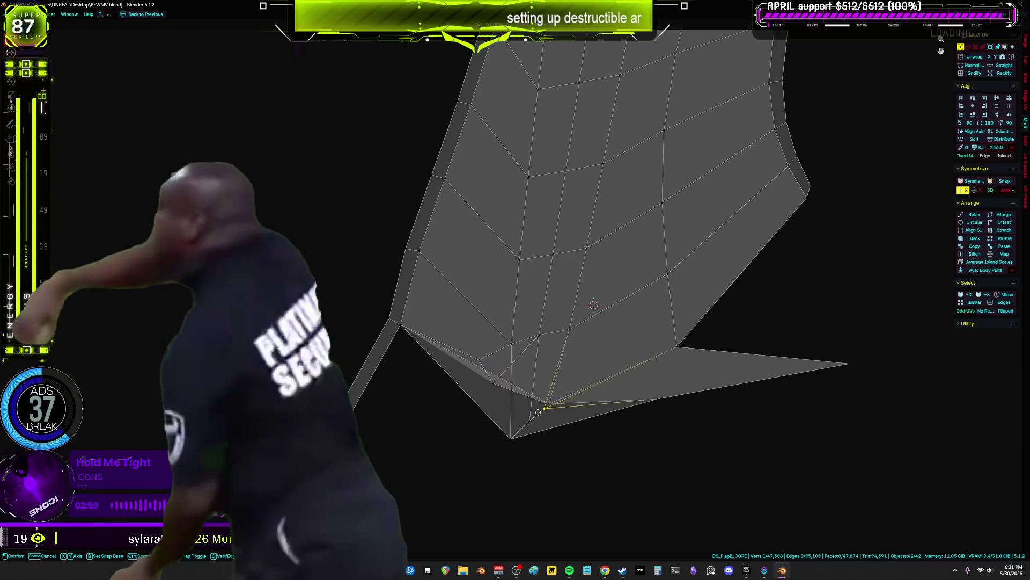
click(556, 403)
- Lift the bottom tip vertex, then drop it at the island's bottom point
click(510, 435)
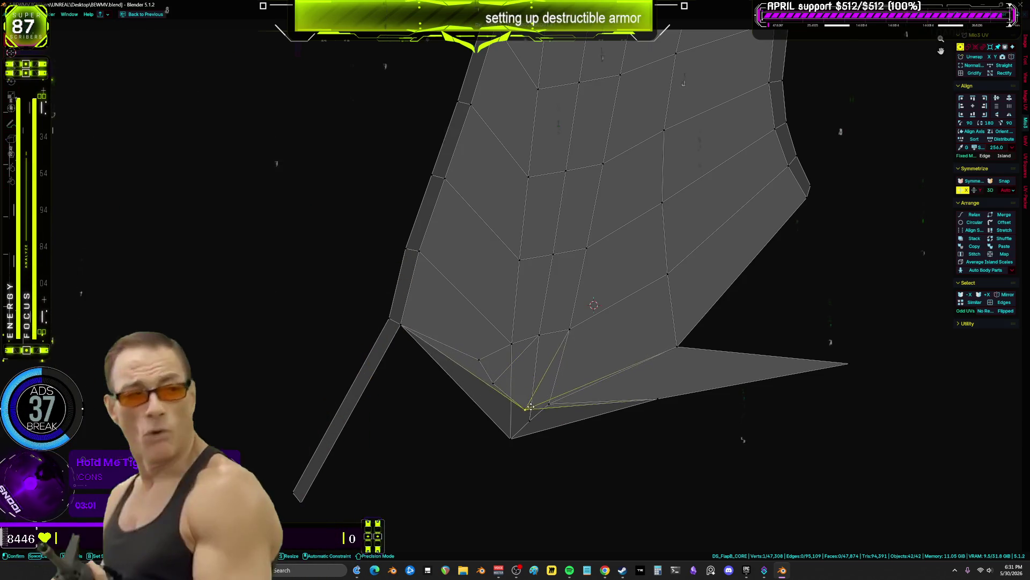
key(g)
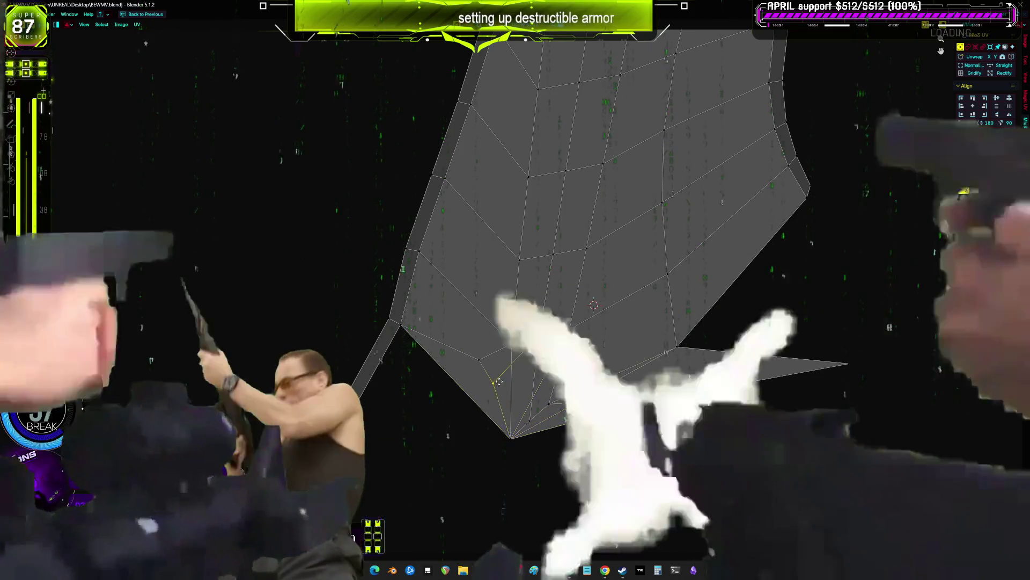
click(517, 388)
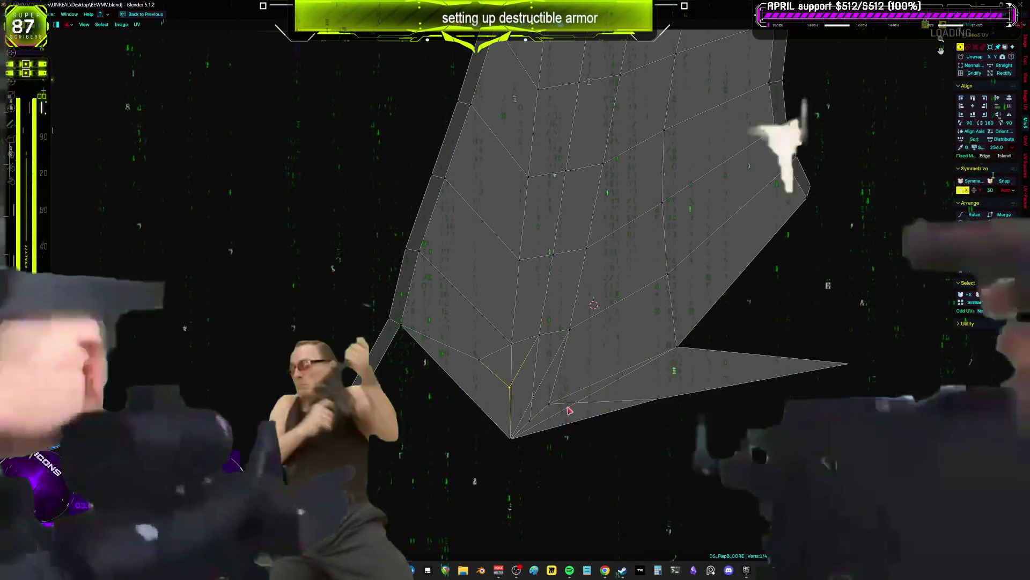
key(g)
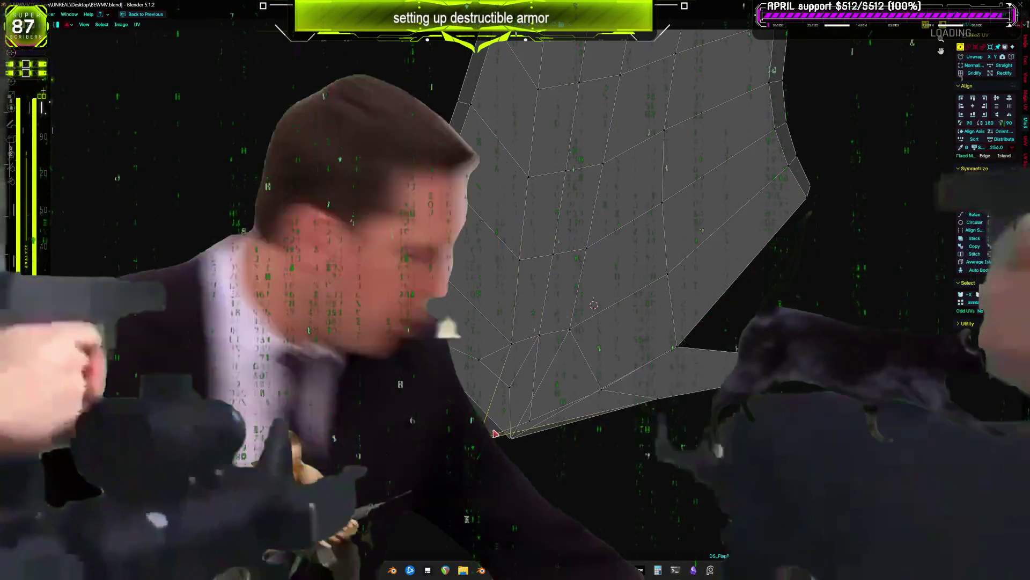
click(650, 374)
- Select the linked island by faces, then pull the tip vertex up to unfold the triangles
key(3)
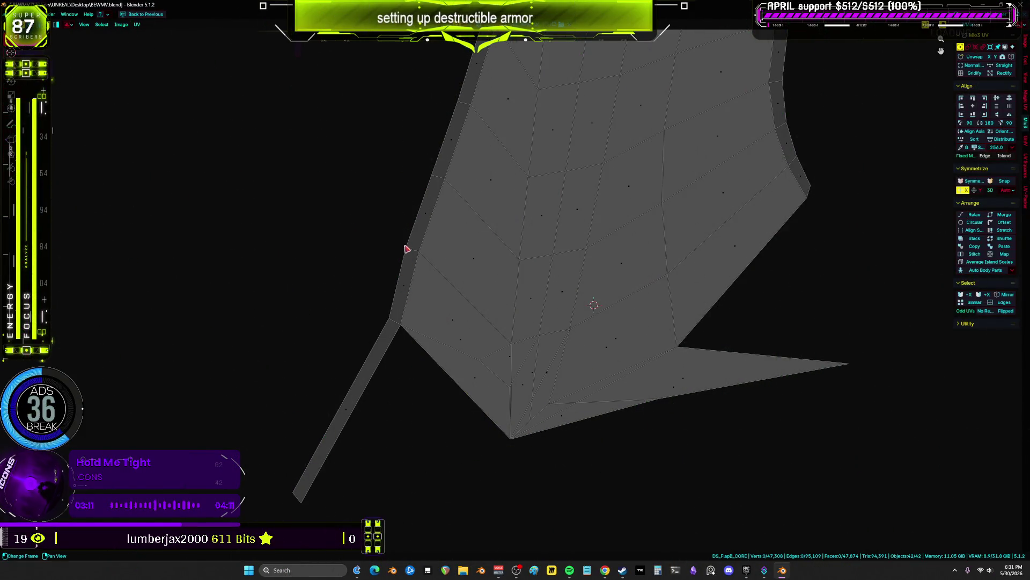
key(ctrl+l)
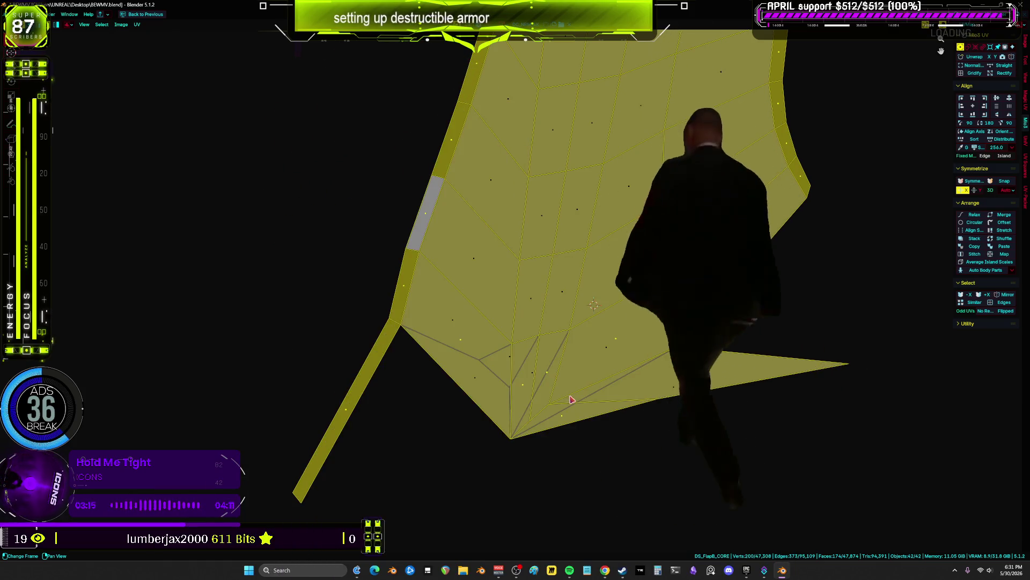
click(478, 399)
key(ctrl+l)
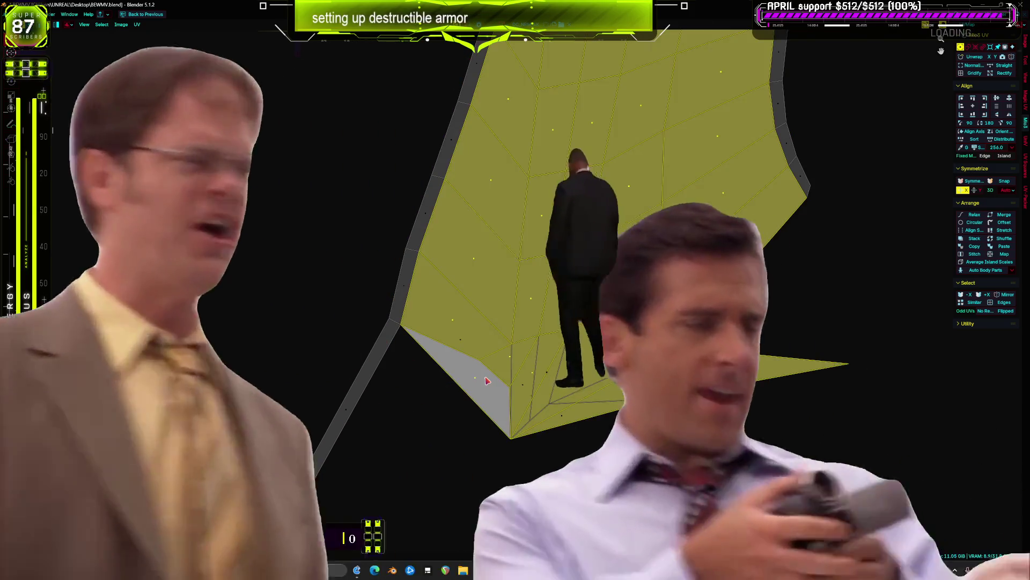
scroll(488, 380, up, 2)
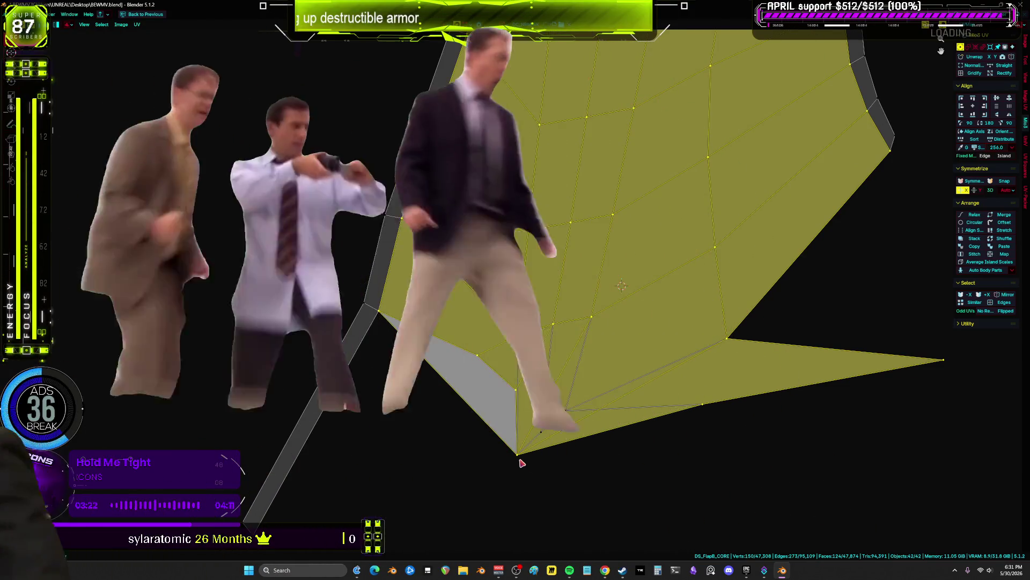
click(520, 463)
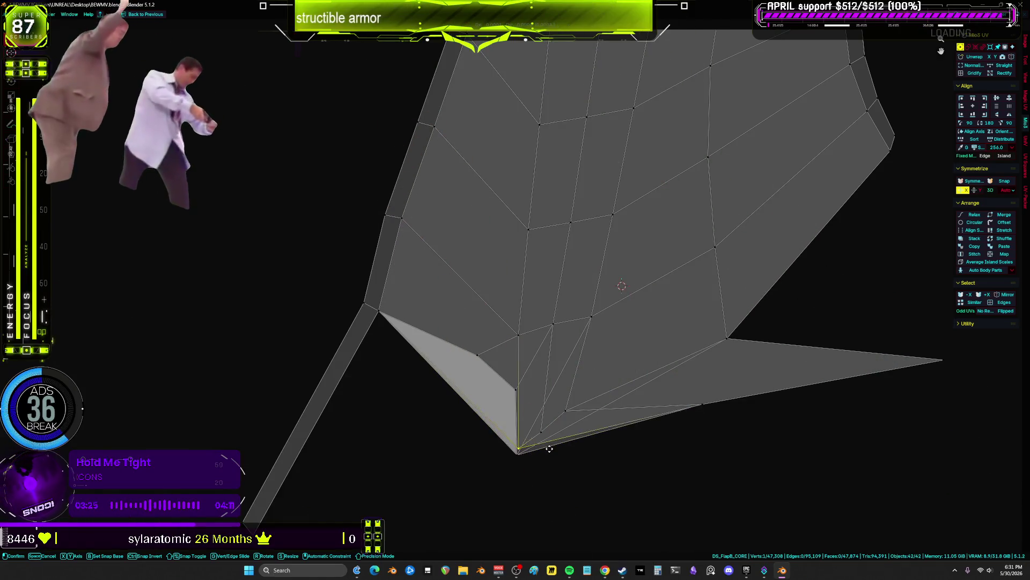
drag(543, 429, 539, 406)
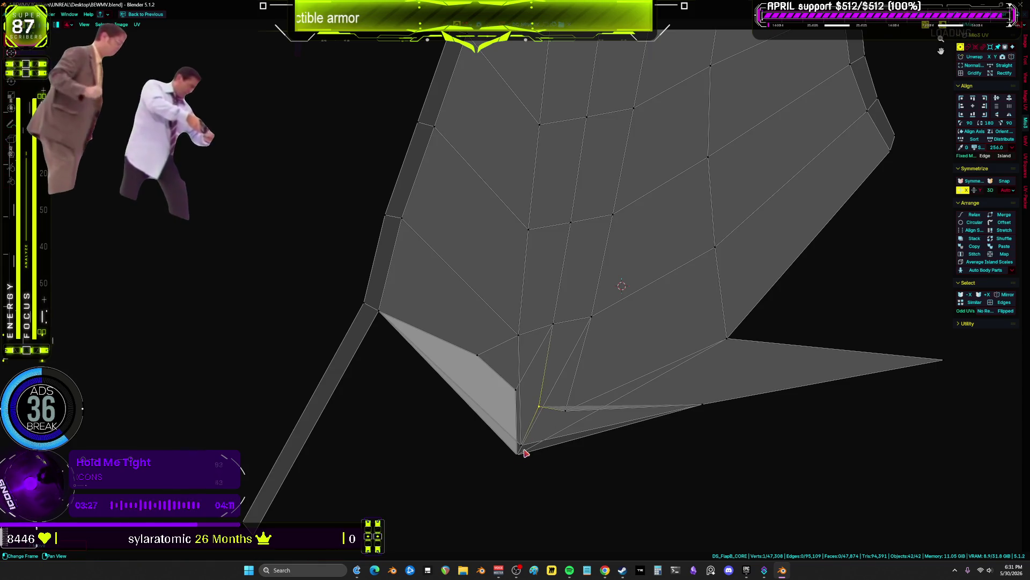
key(g)
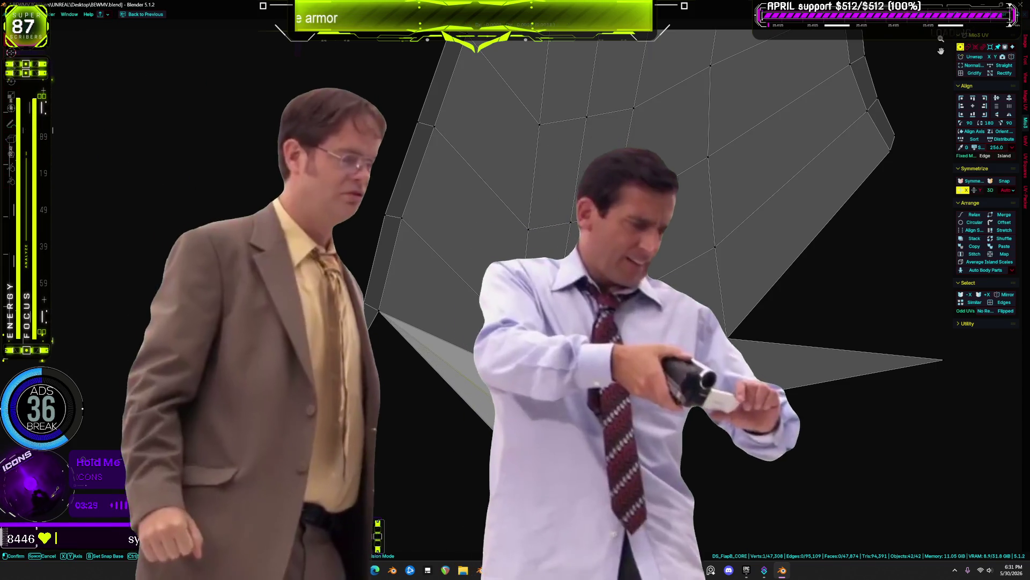
click(637, 448)
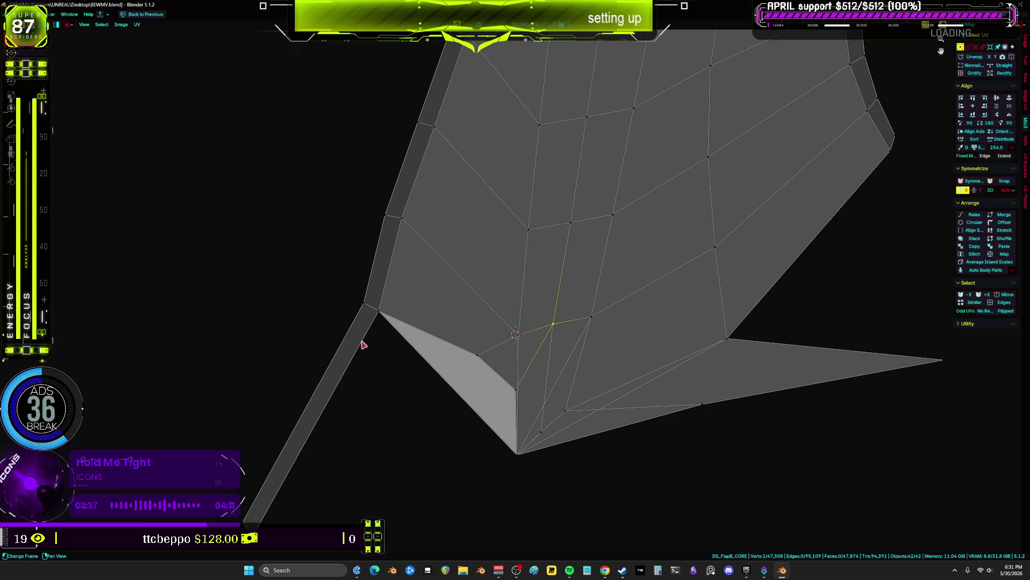
- Try straightening the linked island into a quad strip, then undo back to the fan layout
key(3)
click(378, 263)
key(ctrl+l)
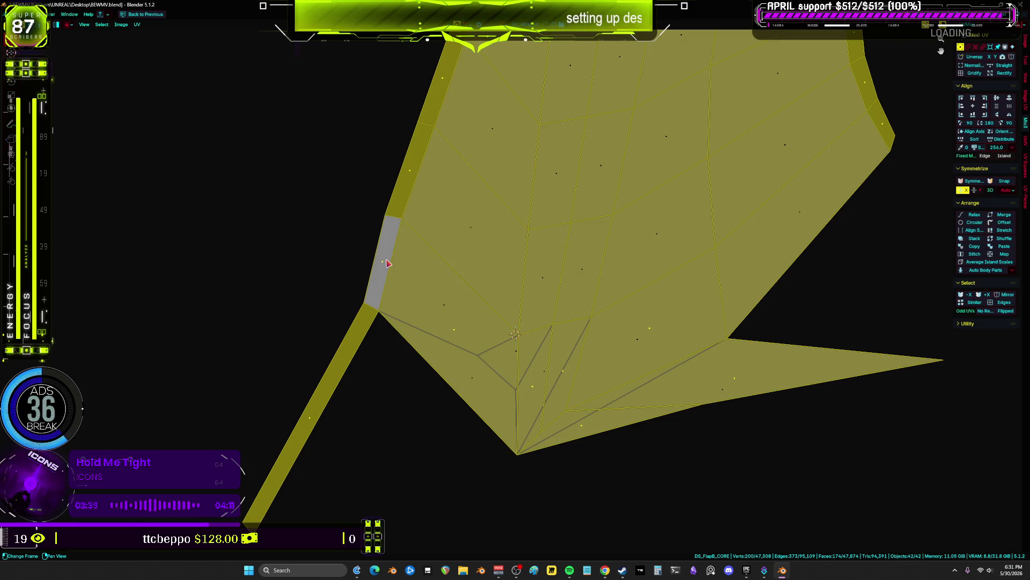
key(u)
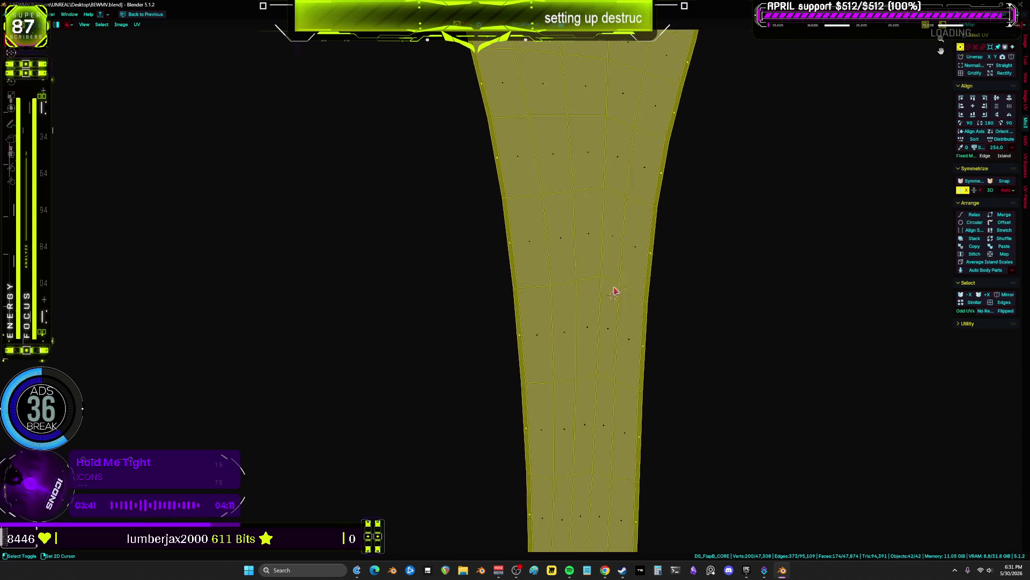
key(ctrl+z)
key(ctrl+z)
key(ctrl+z)
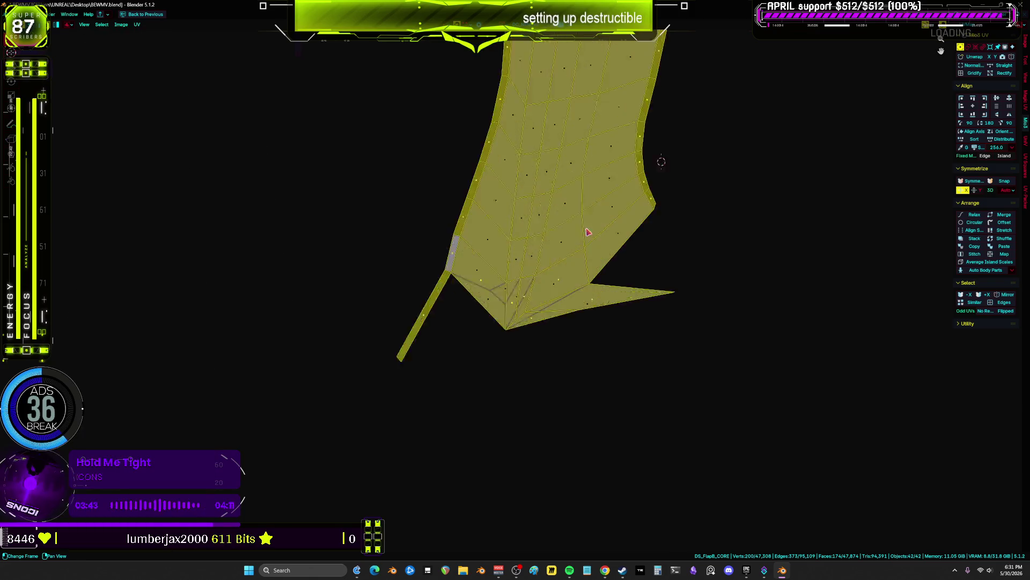
scroll(588, 232, up, 5)
scroll(593, 228, down, 3)
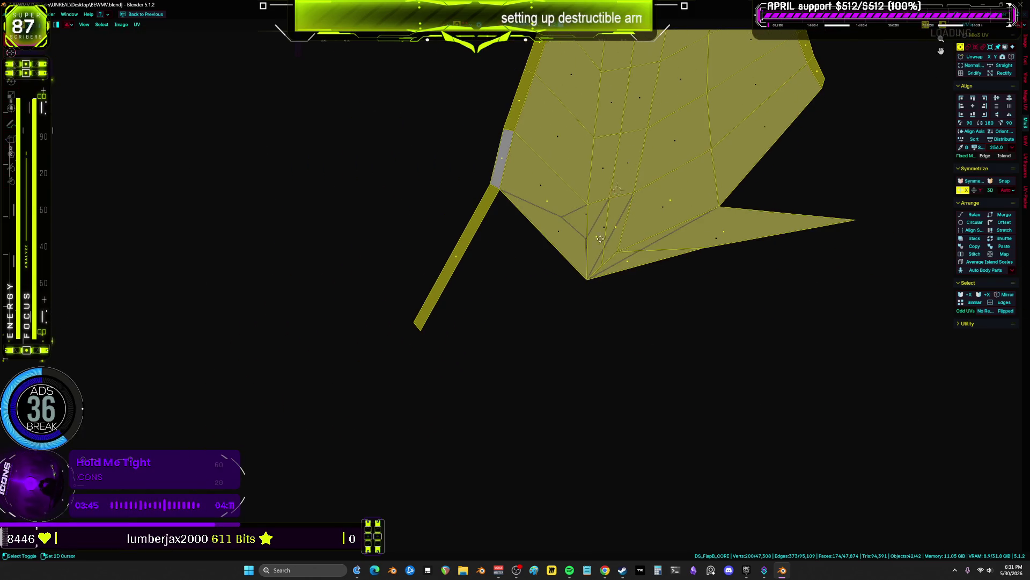
key(ctrl+z)
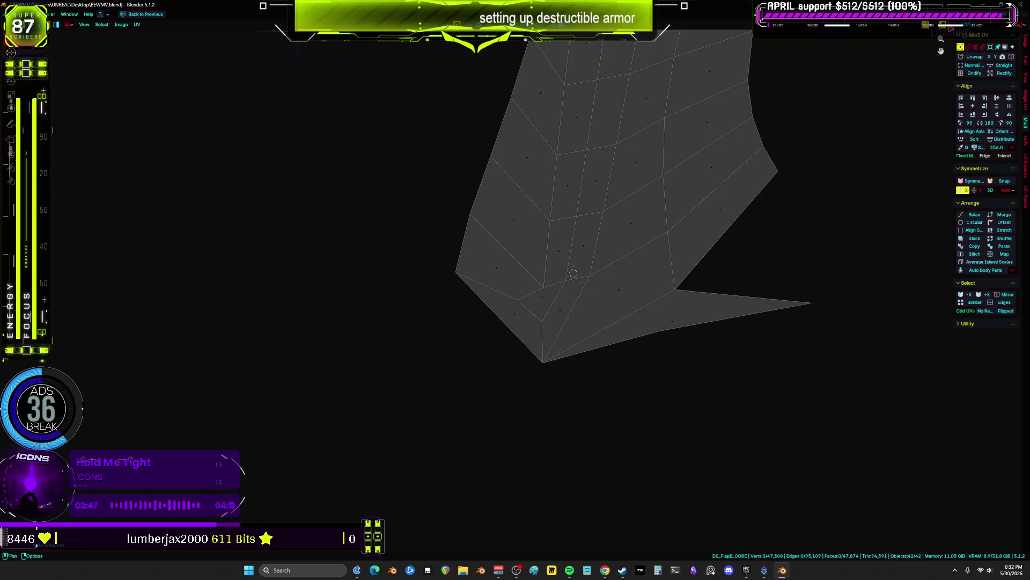
click(950, 24)
- Turn on the UV Stretch overlay with the Angle display type
click(898, 112)
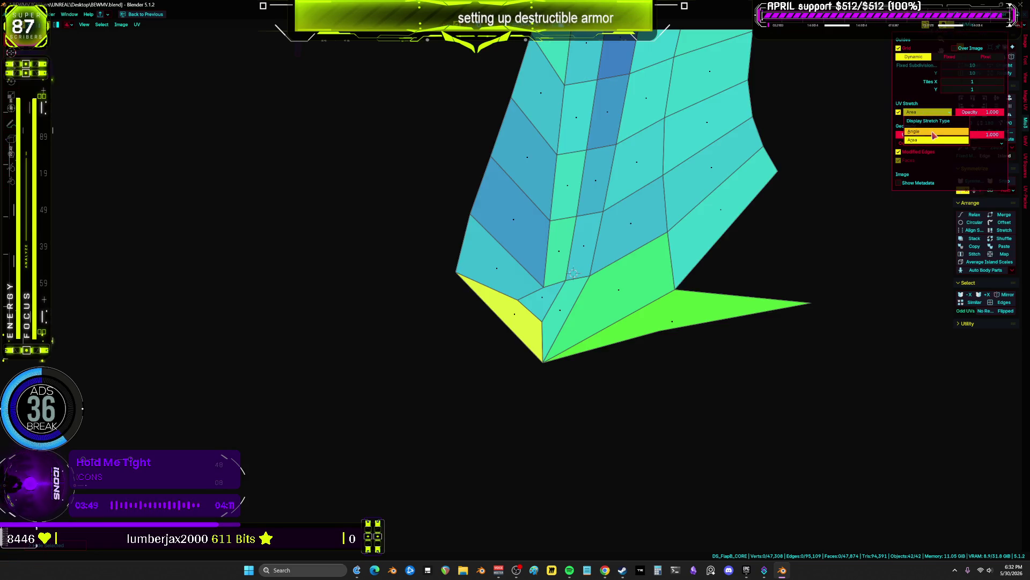
click(934, 133)
click(522, 303)
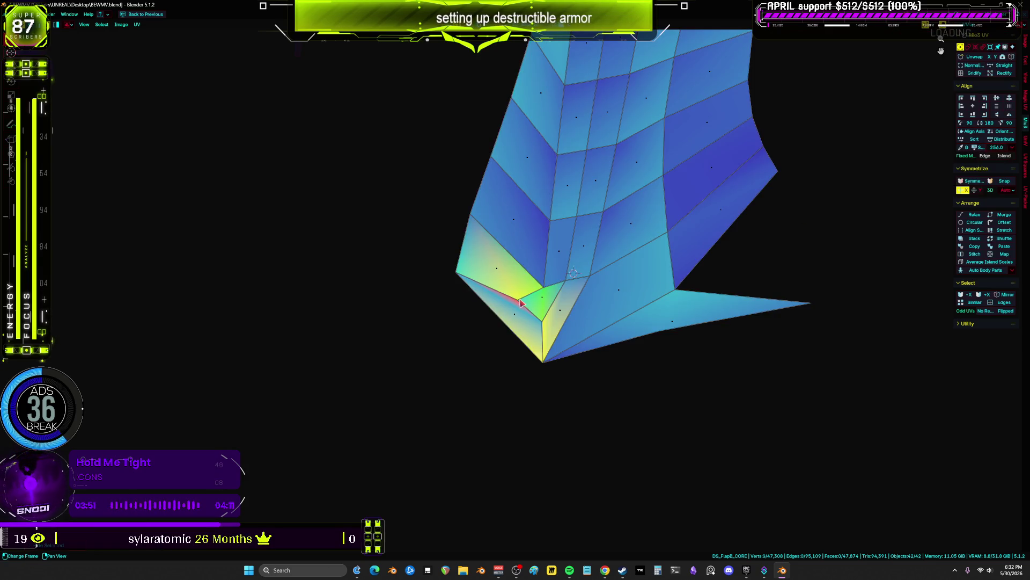
- Drag the armor island's bottom-left and bottom-edge vertices to even out the angle stretch
mouse_move(522, 304)
mouse_down()
mouse_move(540, 321)
mouse_move(538, 367)
mouse_move(526, 375)
mouse_move(546, 364)
mouse_up()
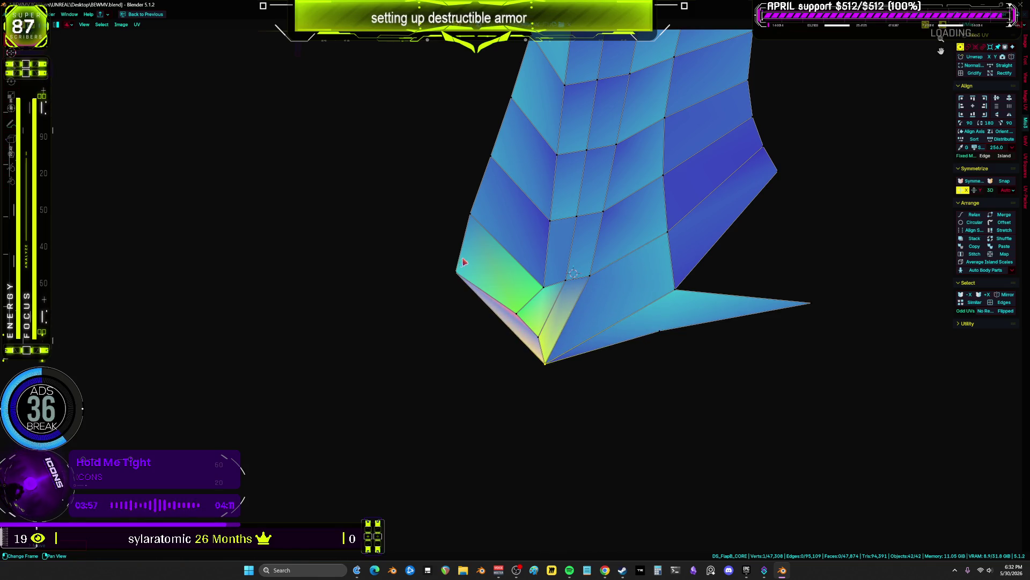
drag(456, 272, 448, 324)
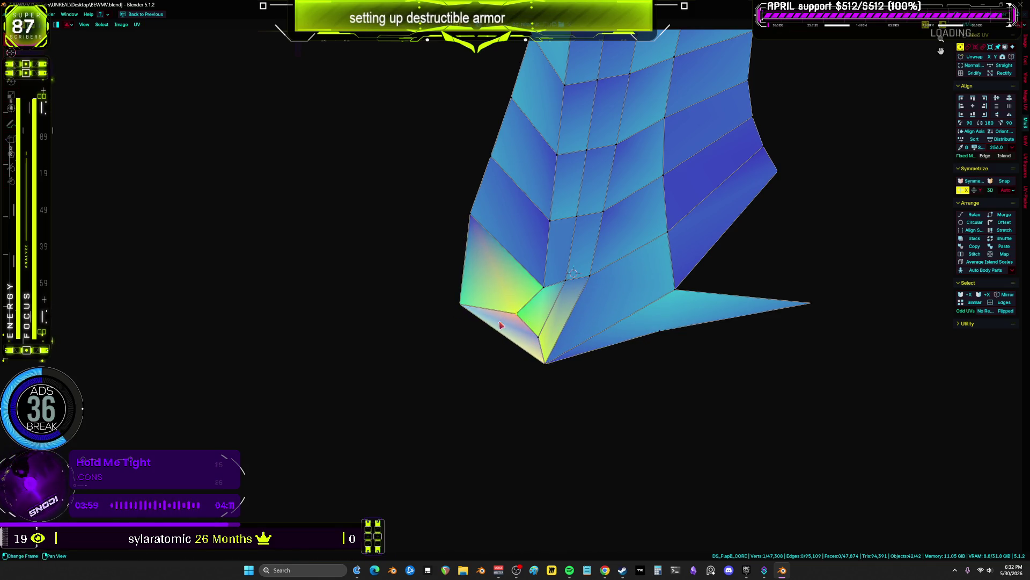
drag(541, 324, 515, 346)
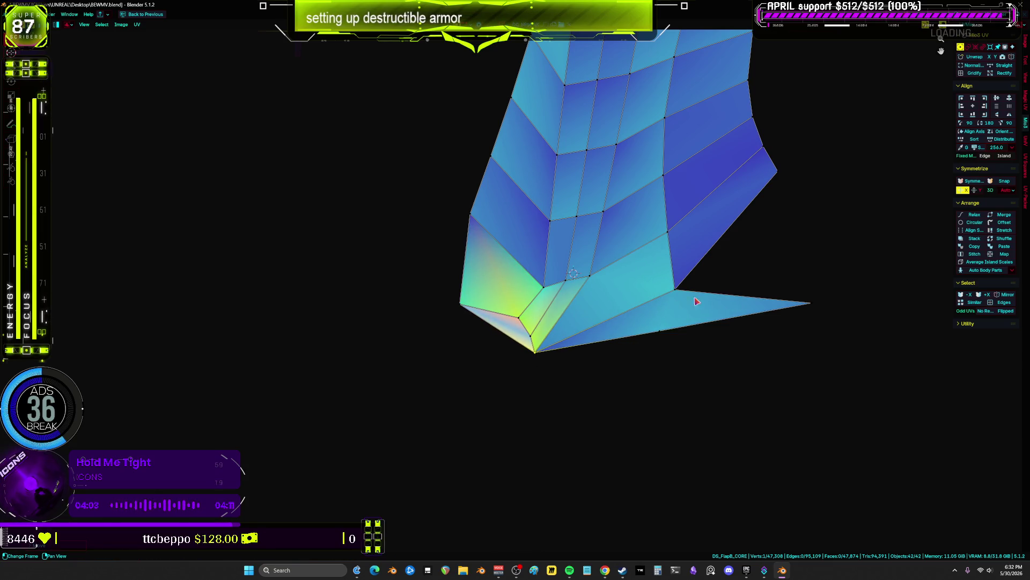
mouse_move(695, 328)
mouse_down()
mouse_move(646, 370)
mouse_move(646, 381)
mouse_move(672, 384)
mouse_move(649, 391)
mouse_move(532, 368)
mouse_move(545, 375)
mouse_up()
drag(543, 331, 533, 336)
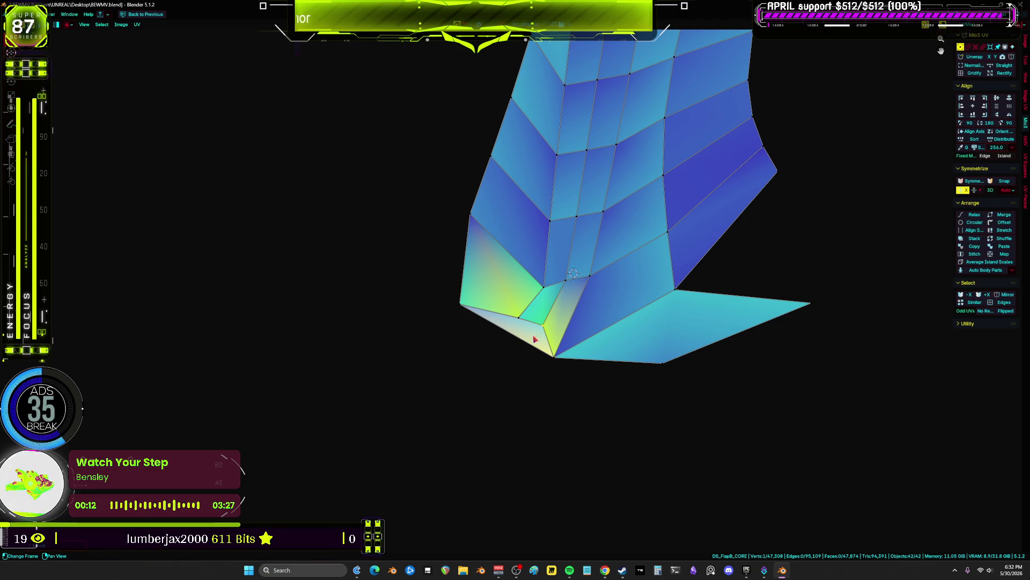
drag(457, 357, 459, 345)
scroll(664, 292, down, 6)
scroll(660, 386, down, 4)
scroll(455, 281, up, 8)
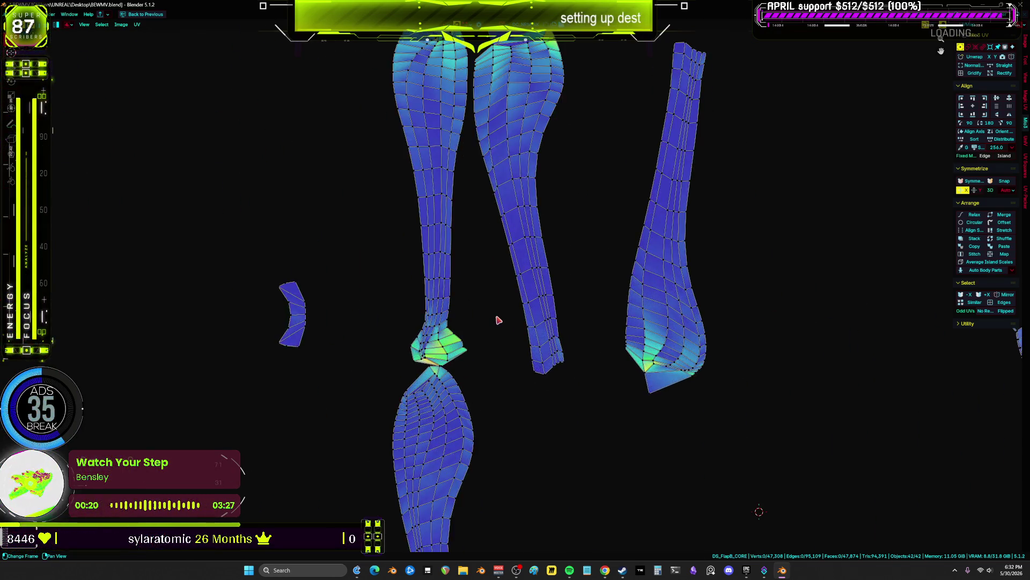
scroll(498, 320, down, 5)
- Select the four leg armour UV islands: lower leg, both upper legs and the right-hand one
key(a)
scroll(430, 306, down, 2)
middle_drag(431, 306, 577, 305)
click(577, 305)
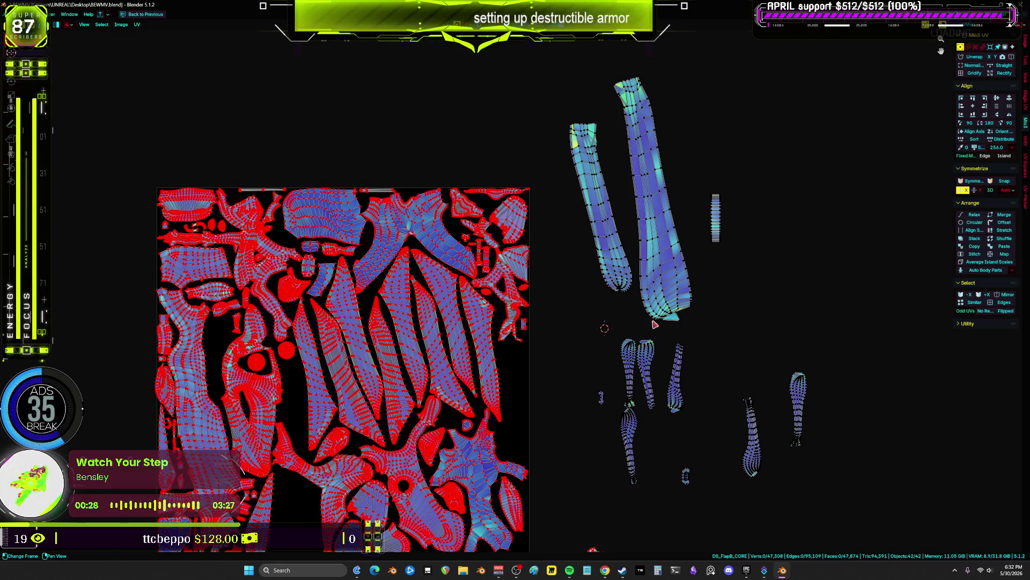
scroll(655, 325, up, 5)
middle_drag(664, 310, 634, 207)
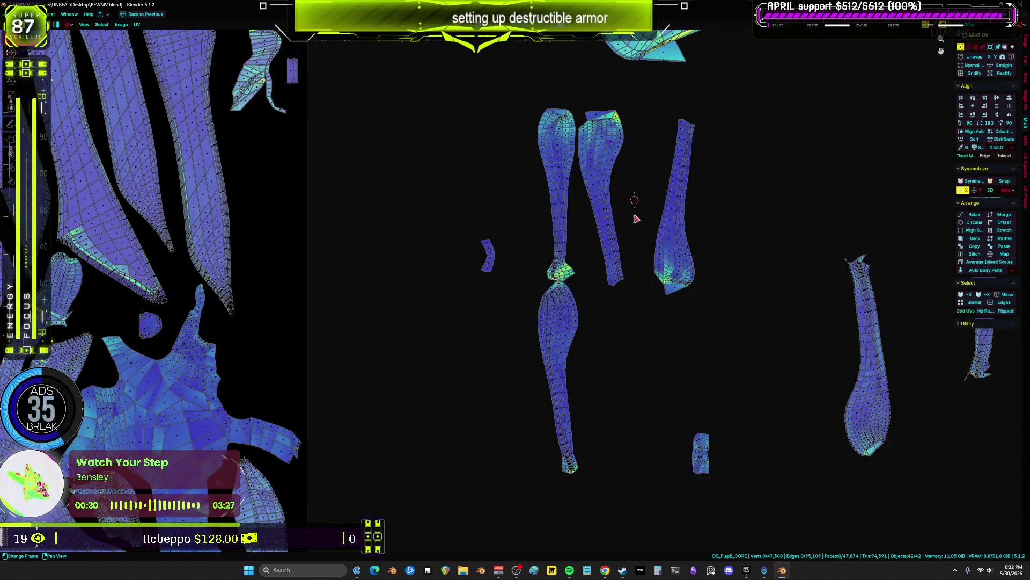
shift+click(548, 297)
shift+click(574, 221)
shift+click(603, 203)
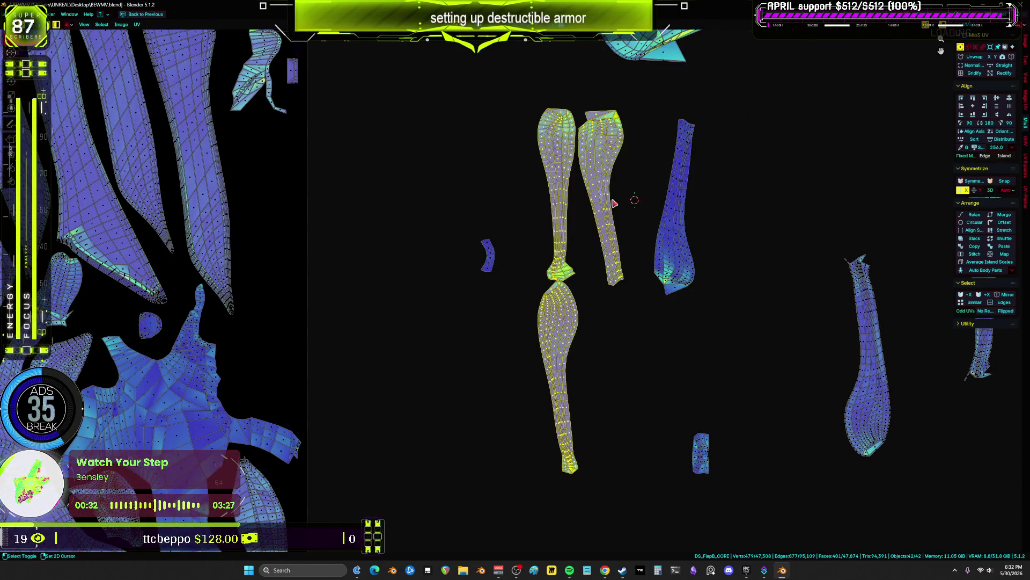
shift+click(670, 203)
- Frame the selected leg pieces in the 3D viewport, then return to the full-screen UV editor
key(ctrl+space)
key(KP_Decimal)
key(ctrl+space)
scroll(528, 336, down, 5)
mouse_move(527, 336)
middle_down()
mouse_move(510, 340)
mouse_move(533, 271)
mouse_move(675, 285)
mouse_move(634, 273)
mouse_move(550, 298)
mouse_move(539, 323)
middle_up()
key(ctrl+Page_Down)
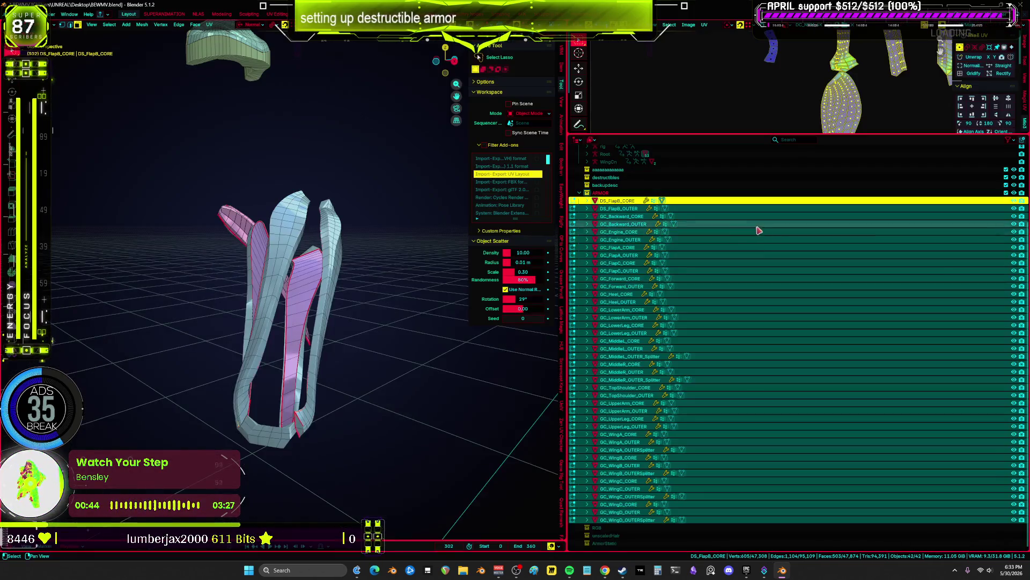
key(ctrl+Page_Down)
- Move the lower leg island further left, beside the other leg islands
key(g)
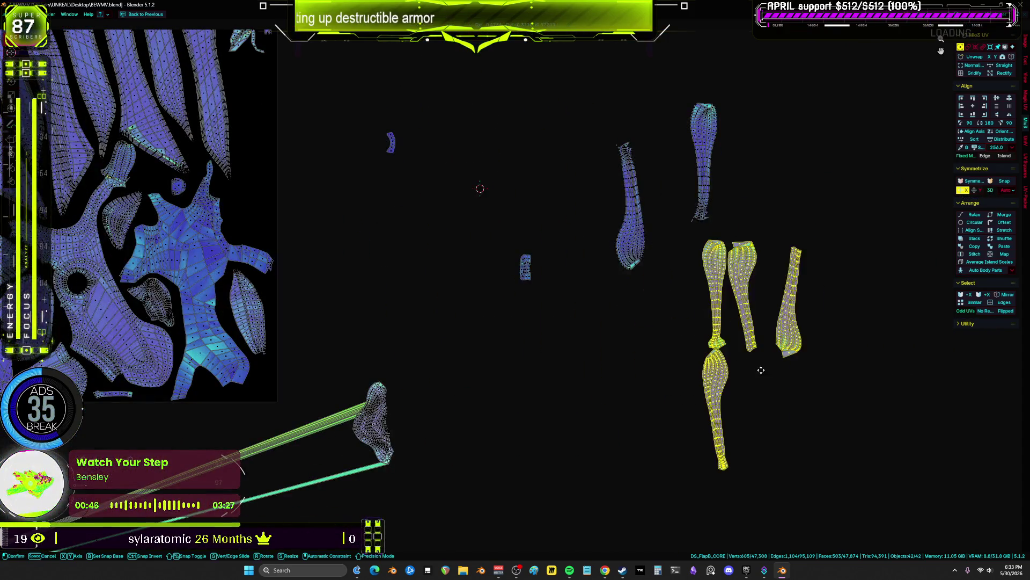
key(KP_Decimal)
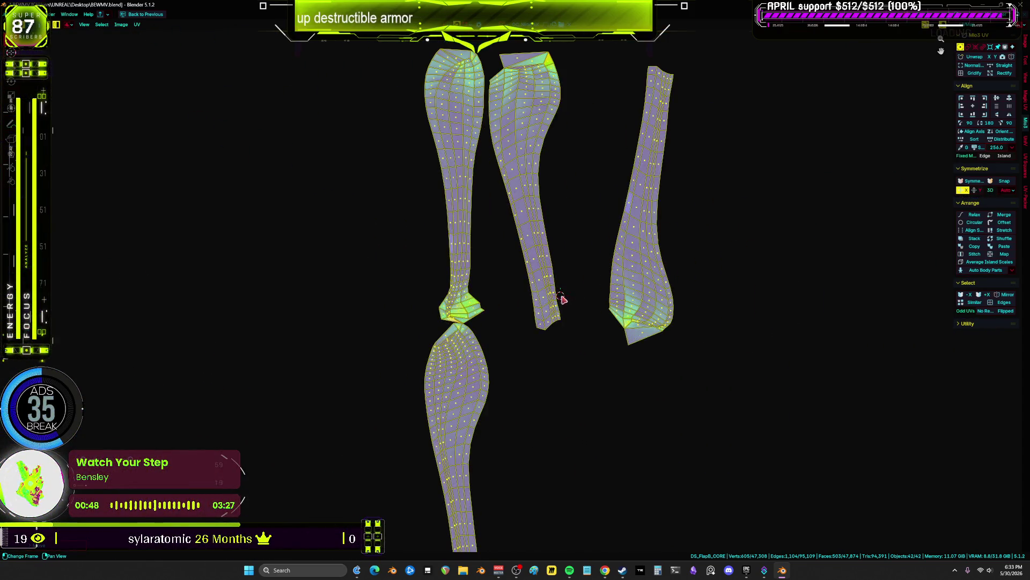
click(481, 397)
scroll(481, 397, down, 3)
key(g)
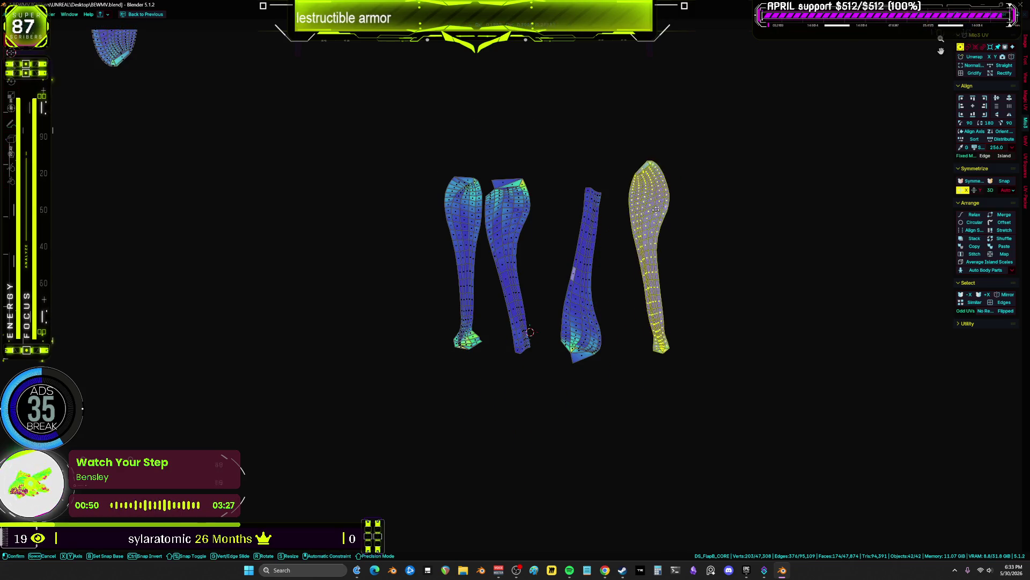
click(395, 198)
- Rotate the thin right island upright and move it to the far left
click(591, 299)
middle_drag(592, 298, 655, 345)
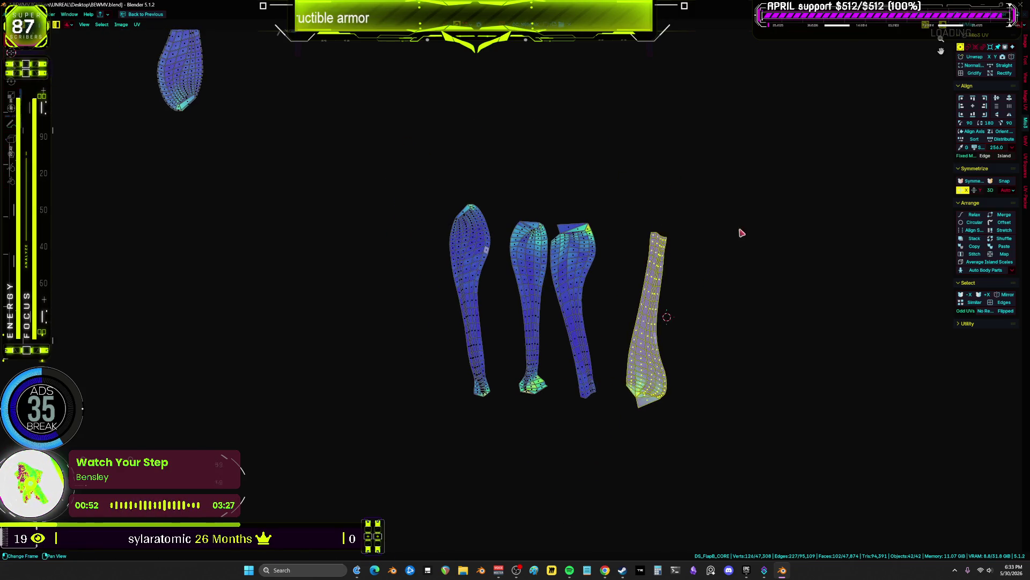
key(r)
click(638, 468)
key(g)
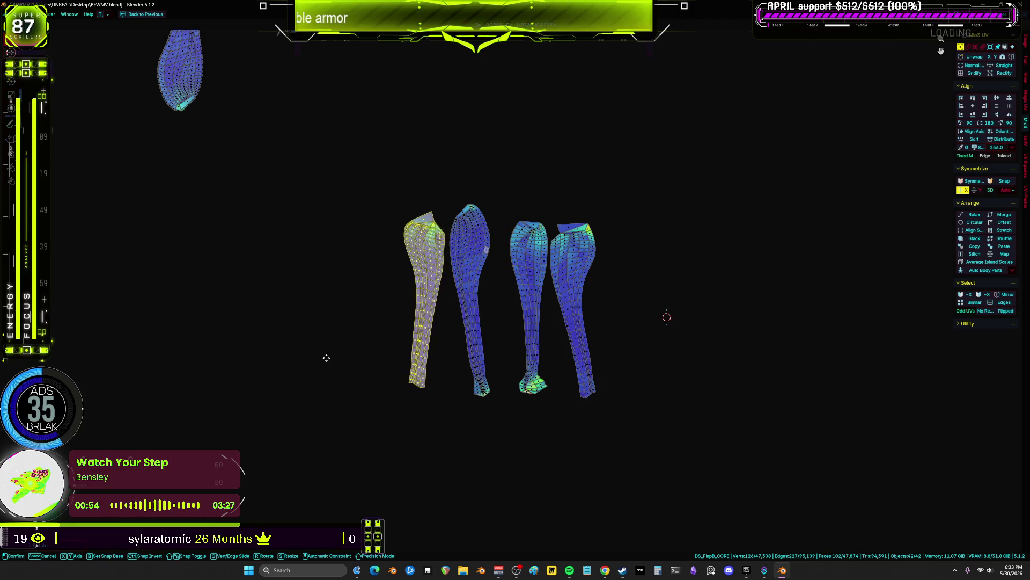
click(324, 357)
- Move the fourth leg island up and right to line up with the others, then deselect all
scroll(425, 343, up, 2)
scroll(558, 349, up, 2)
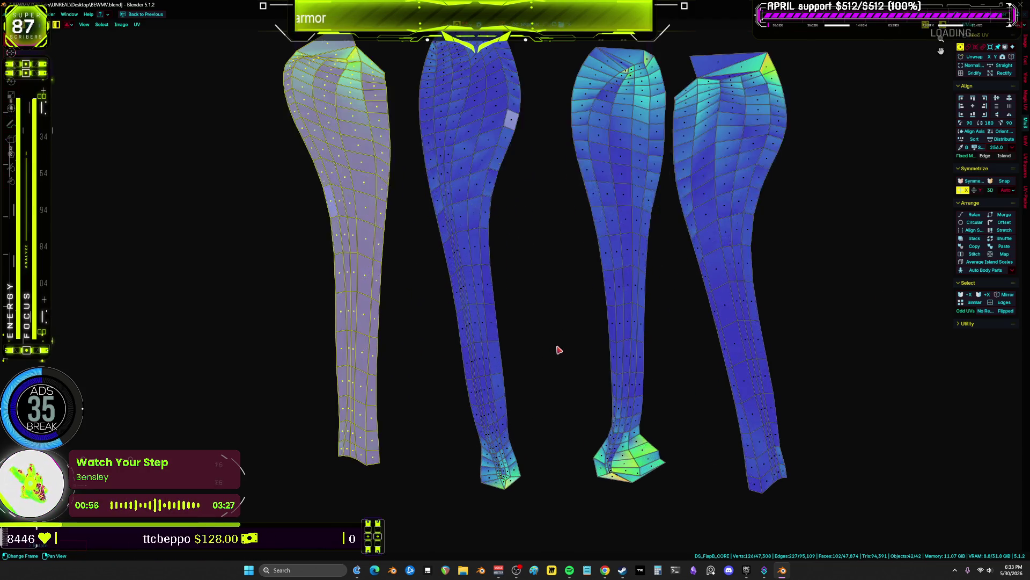
click(814, 206)
key(l)
key(g)
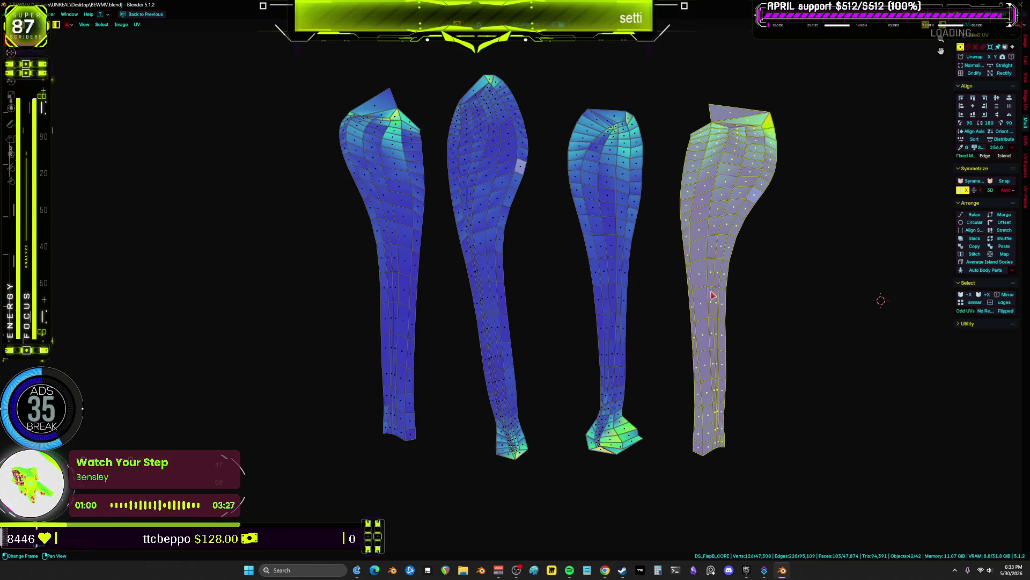
drag(782, 337, 302, 248)
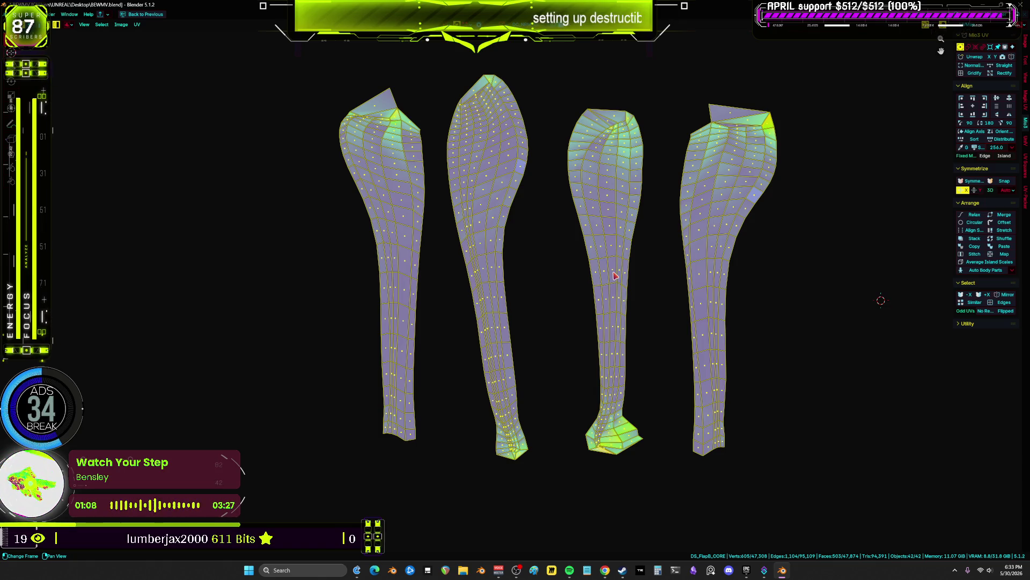
click(652, 286)
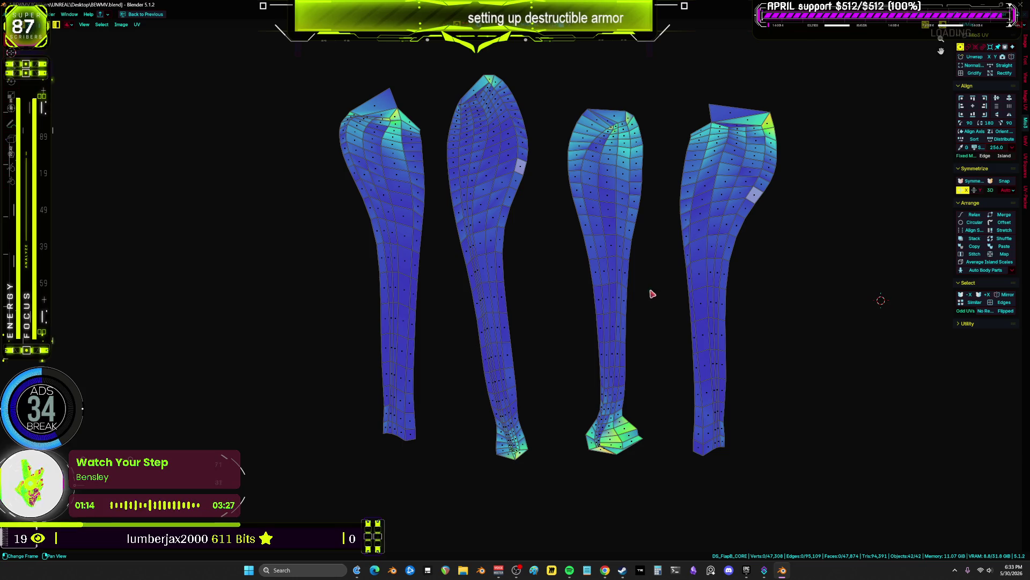
scroll(651, 288, down, 7)
- Select the two small right-hand islands and set the UV Stretch overlay to Area
key(a)
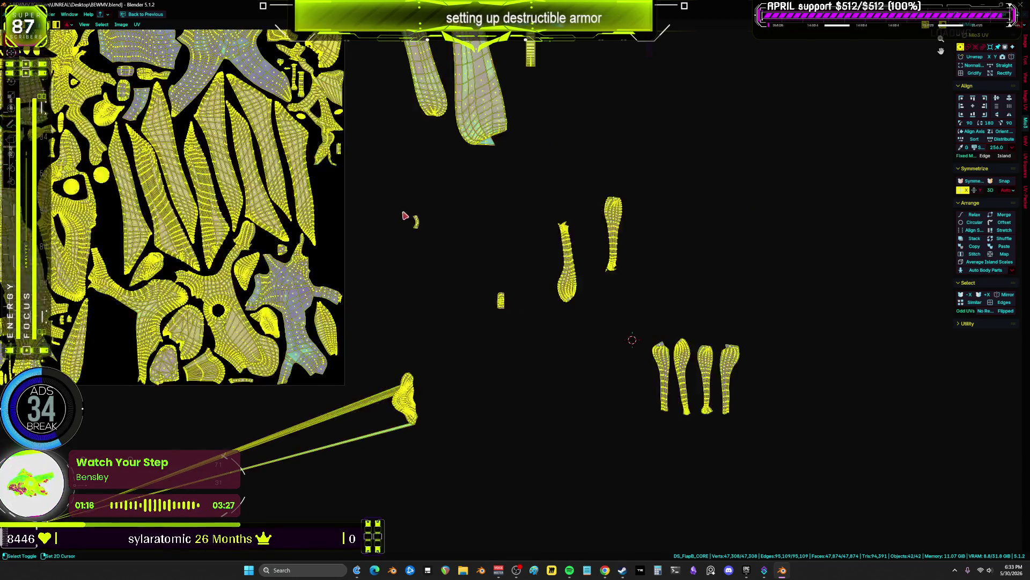
shift+right_click(402, 213)
middle_drag(402, 213, 547, 334)
click(513, 232)
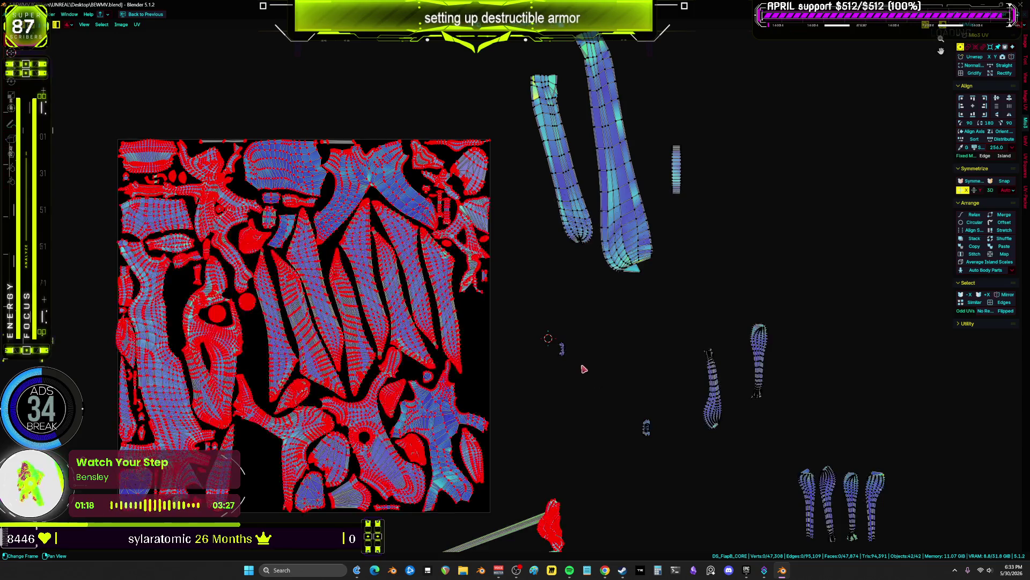
middle_drag(580, 375, 572, 337)
scroll(539, 329, down, 1)
mouse_move(849, 491)
mouse_down()
mouse_move(777, 436)
mouse_move(773, 403)
mouse_up()
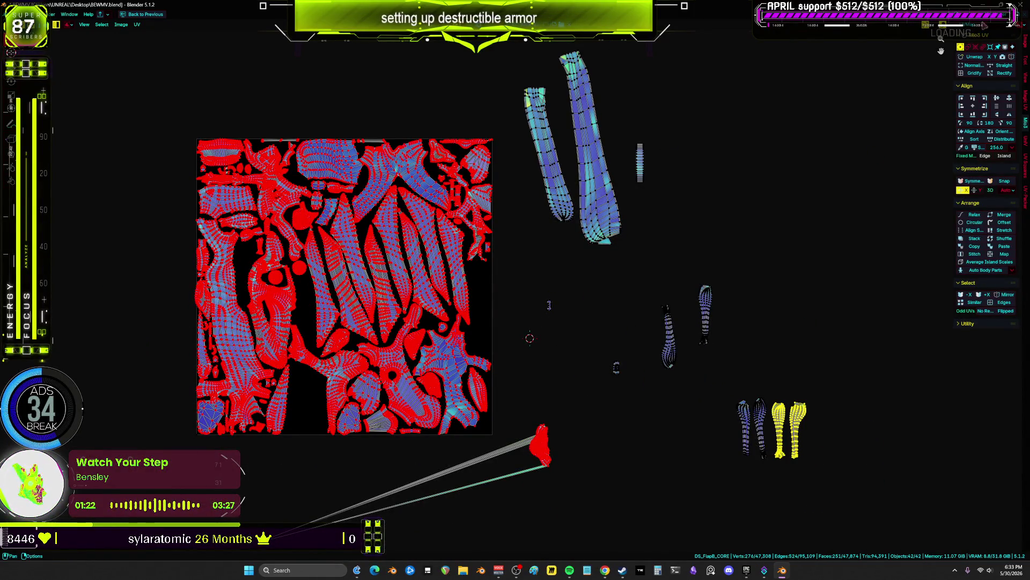
click(953, 25)
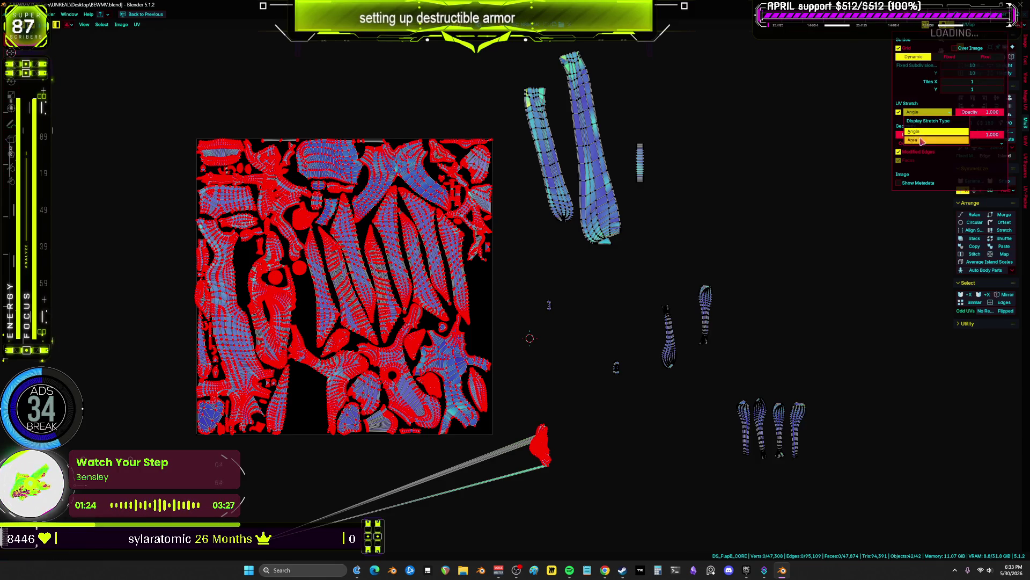
click(921, 140)
- Move the two narrow tube islands down and right, cancelling trial scale and rotation
drag(618, 234, 517, 50)
key(s)
scroll(523, 301, up, 5)
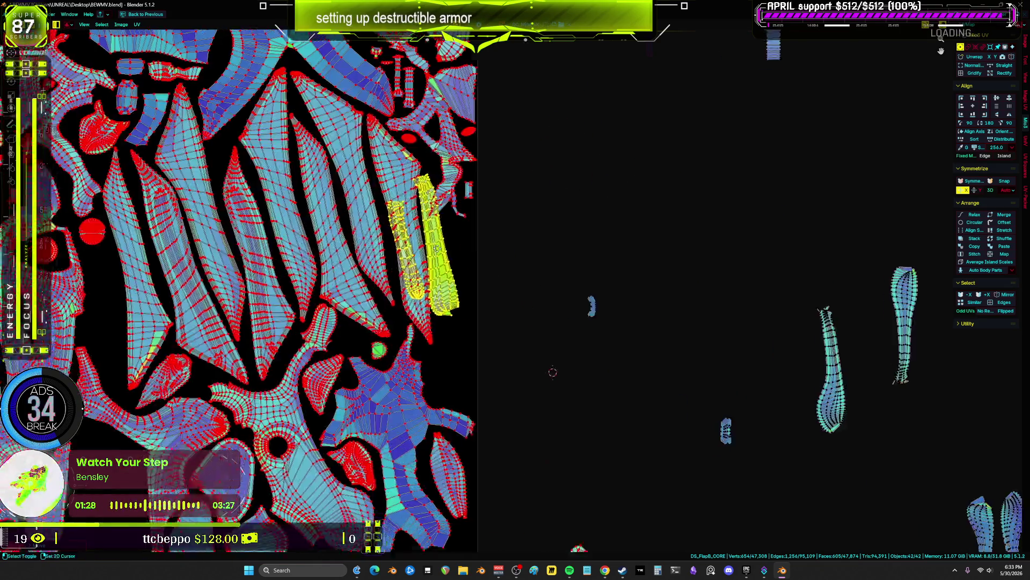
right_click(545, 196)
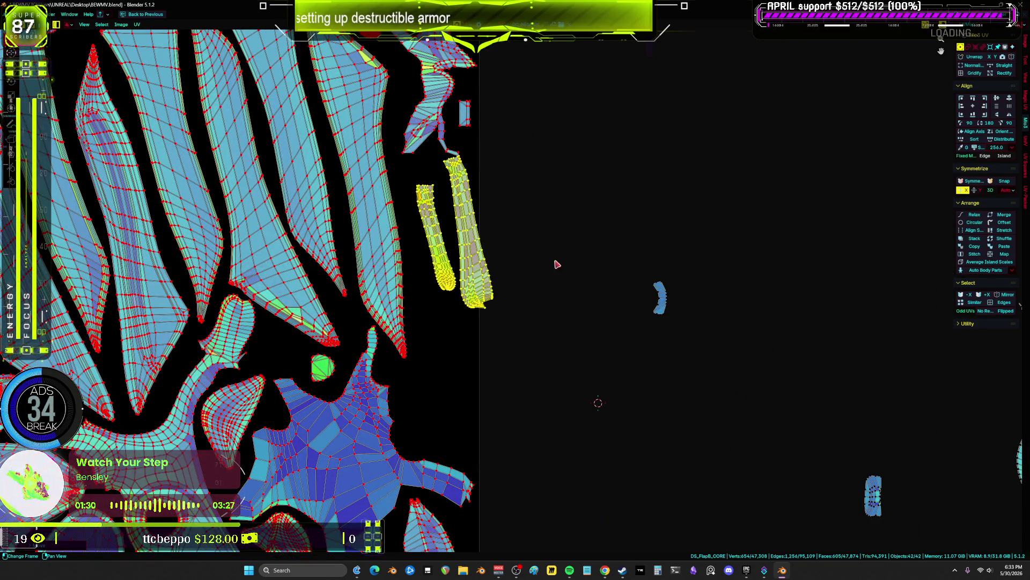
drag(541, 341, 452, 255)
key(g)
click(634, 236)
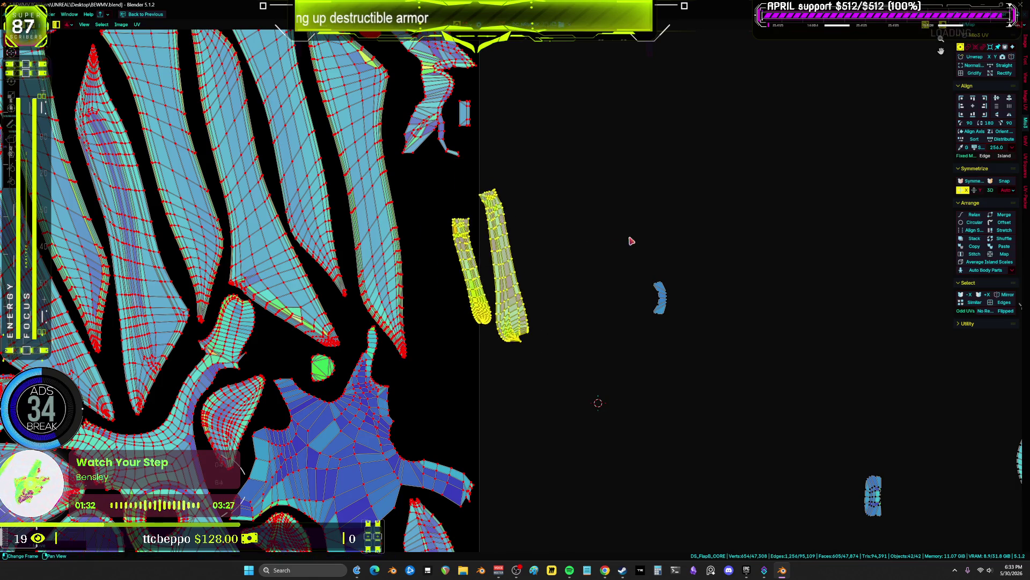
scroll(590, 248, up, 3)
key(r)
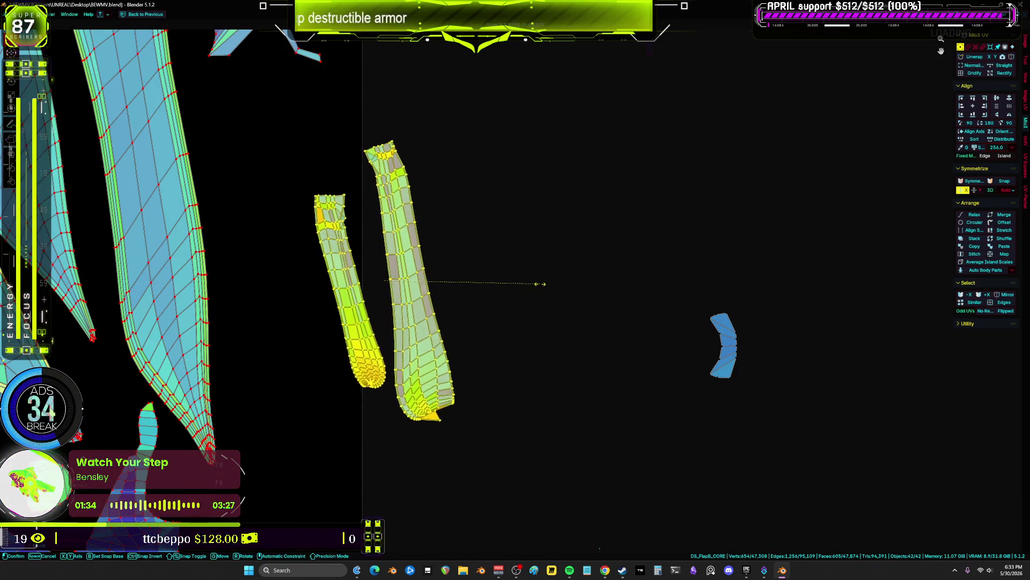
right_click(554, 290)
- Enlarge both tube islands with S and deselect them
click(561, 487)
mouse_move(591, 483)
mouse_down()
mouse_move(333, 256)
mouse_move(280, 113)
mouse_up()
key(s)
click(588, 256)
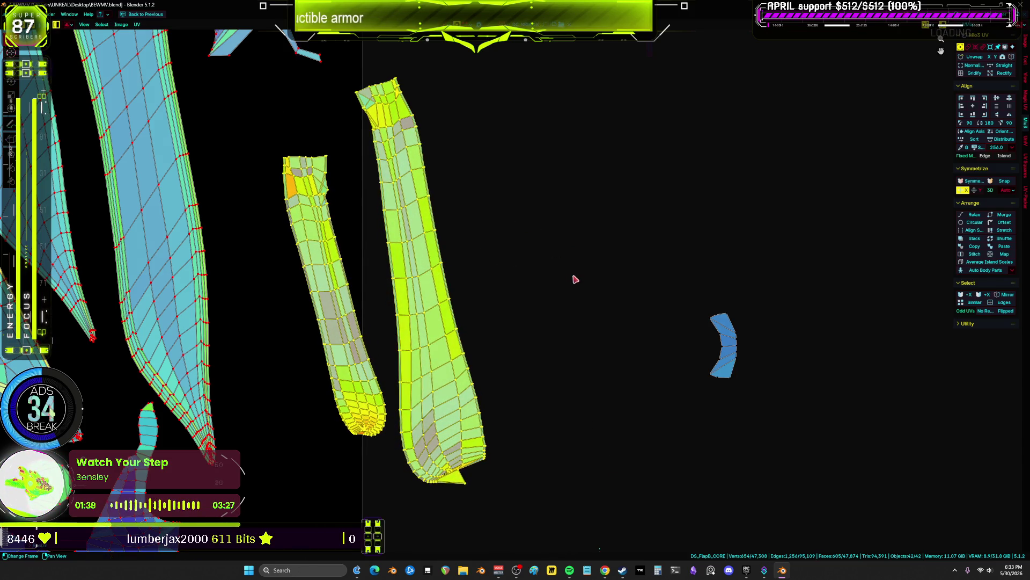
click(575, 281)
- Move the four leg islands up and left, next to the UV square
scroll(558, 409, down, 5)
scroll(672, 326, down, 3)
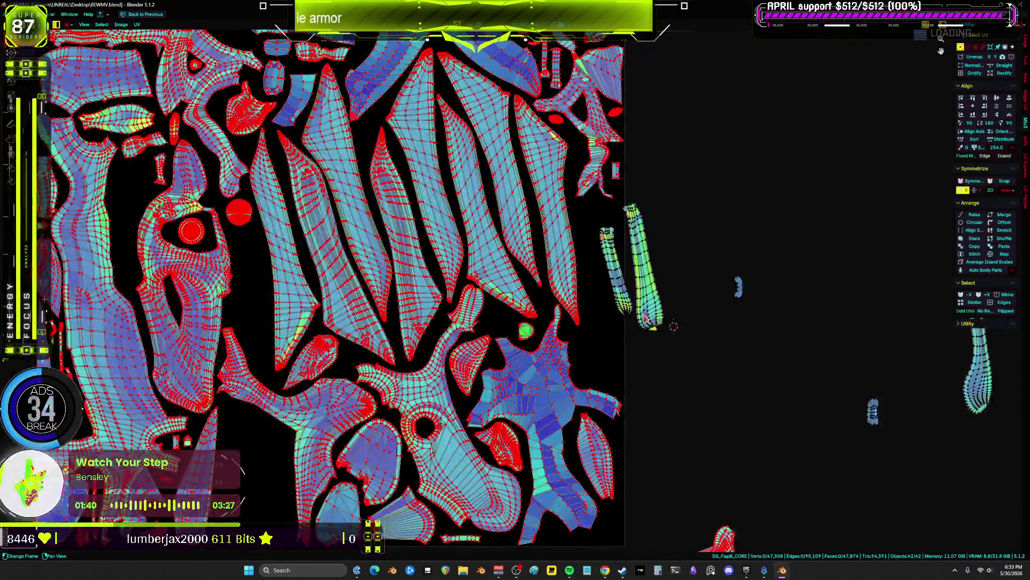
mouse_move(648, 321)
middle_down()
mouse_move(573, 314)
mouse_move(401, 245)
middle_up()
drag(924, 493, 741, 355)
key(g)
click(433, 143)
scroll(597, 232, up, 3)
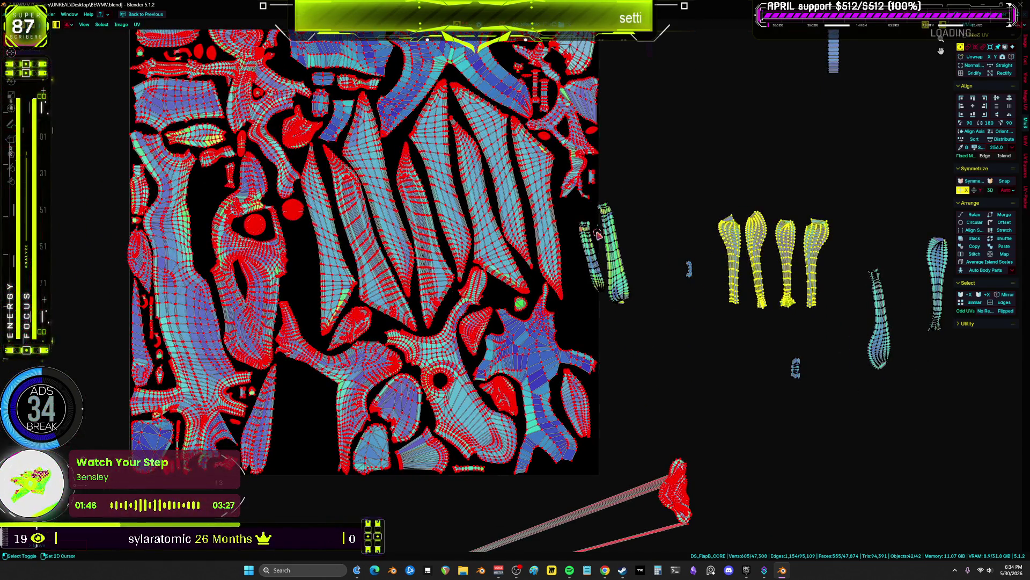
middle_drag(769, 271, 660, 269)
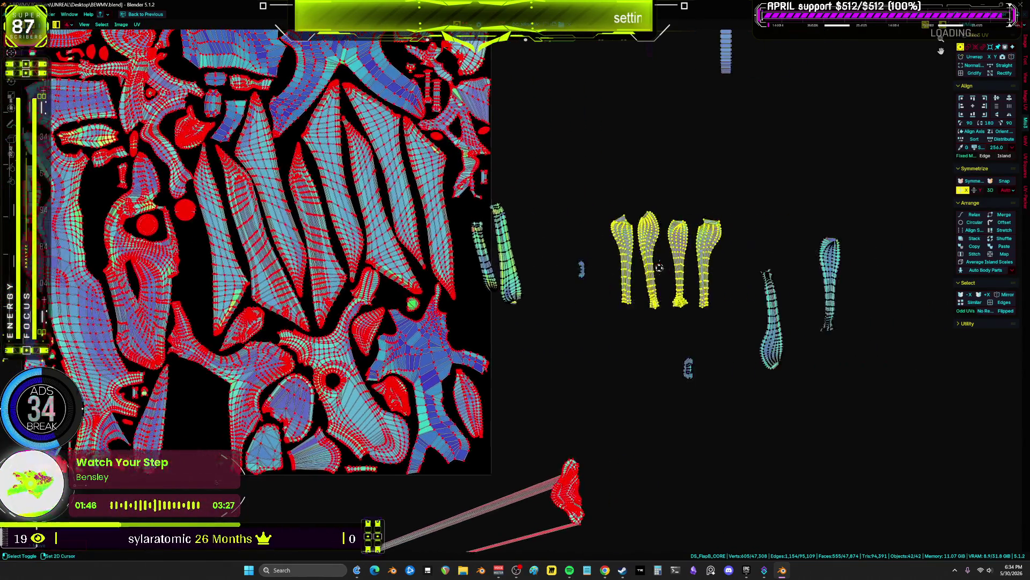
scroll(660, 268, down, 1)
scroll(657, 304, up, 7)
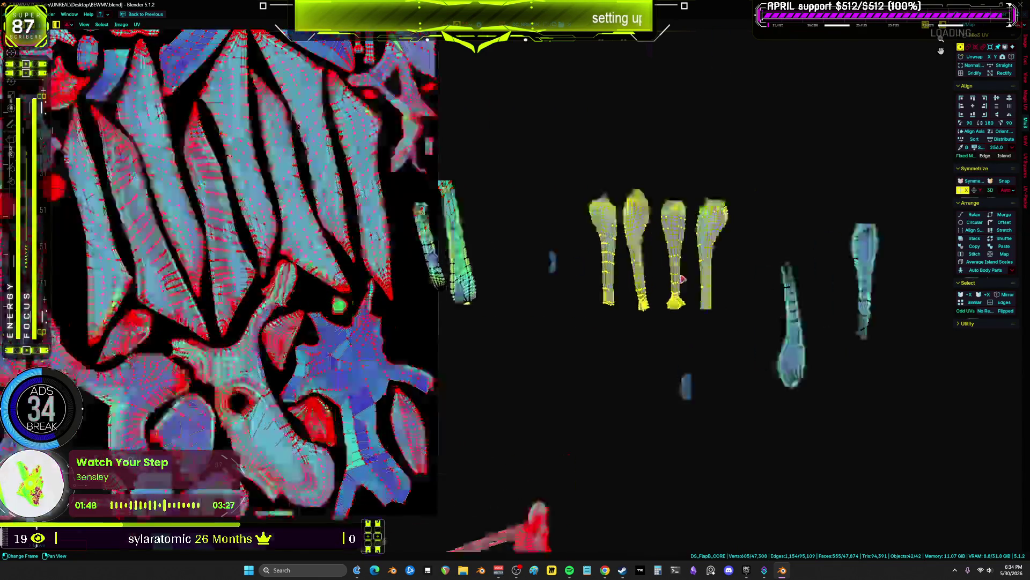
- Re-unwrap all four leg islands with Angle Based unwrapping
click(579, 207)
click(567, 302)
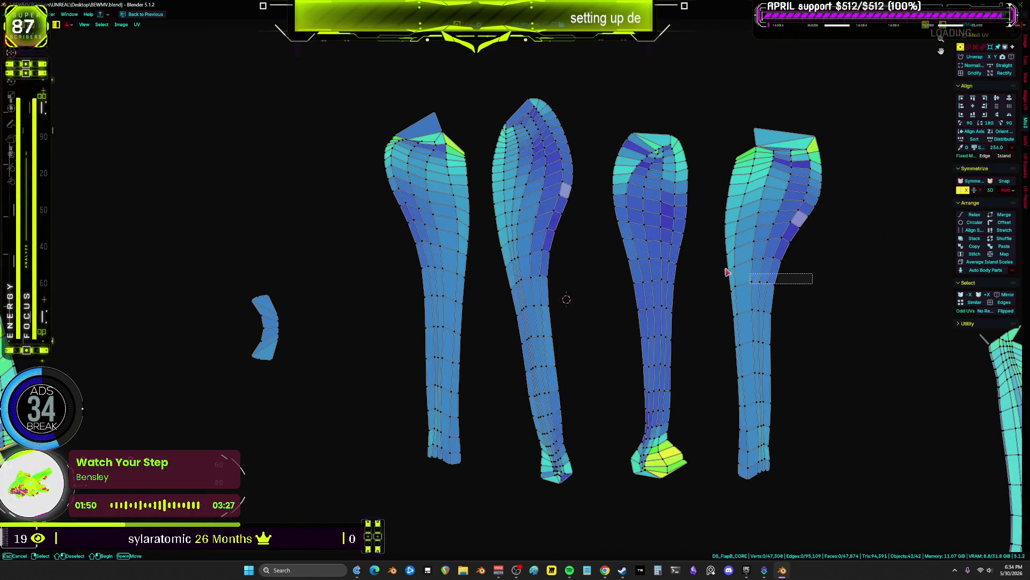
key(a)
key(u)
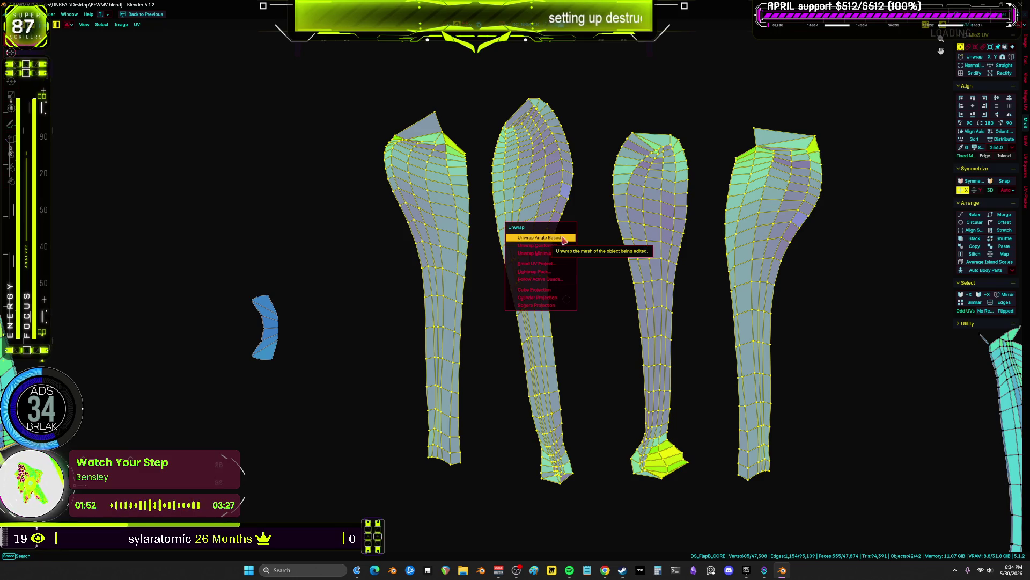
click(564, 240)
scroll(556, 248, down, 3)
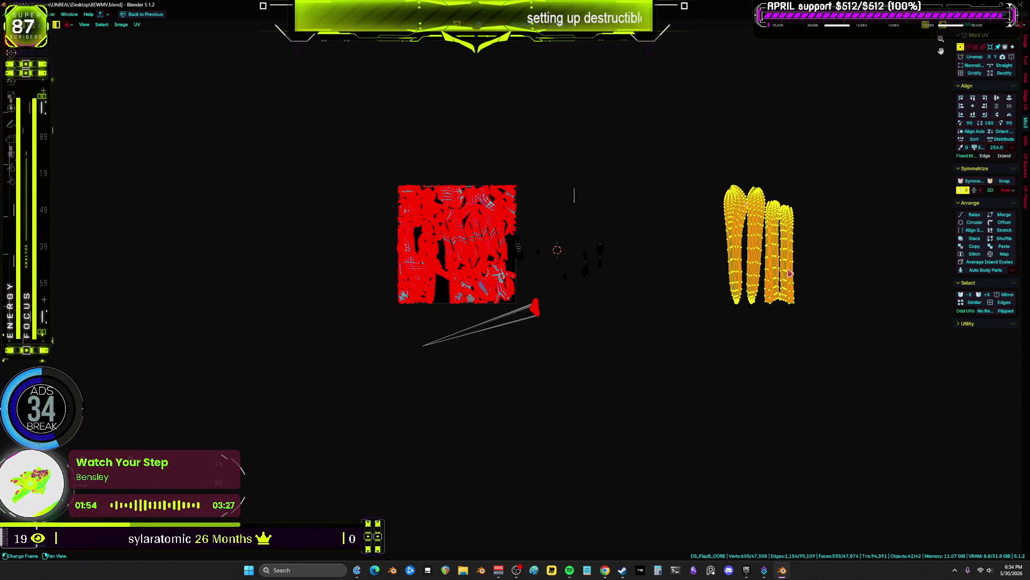
scroll(789, 274, up, 5)
scroll(731, 264, down, 1)
- Undo the unwrap, mirror-scale the second island along X, and place it beside the red island
key(ctrl+z)
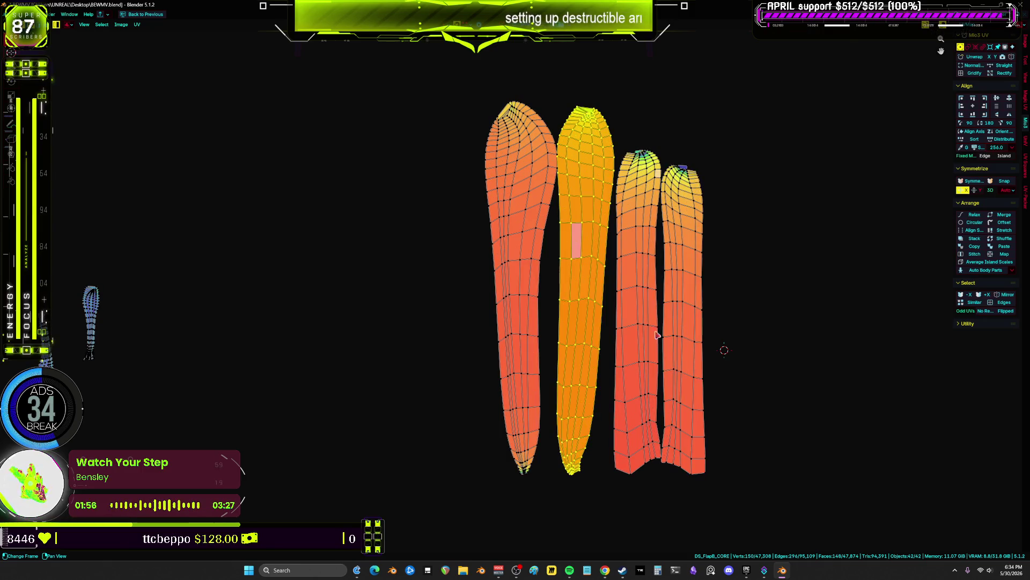
scroll(576, 311, up, 1)
drag(576, 311, 417, 325)
key(s)
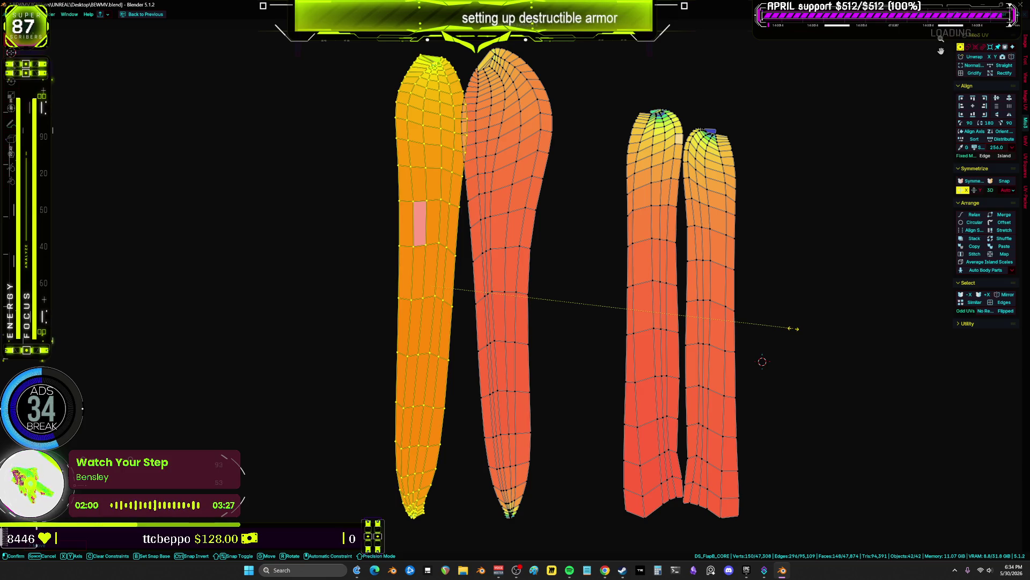
key(x)
click(793, 328)
key(g)
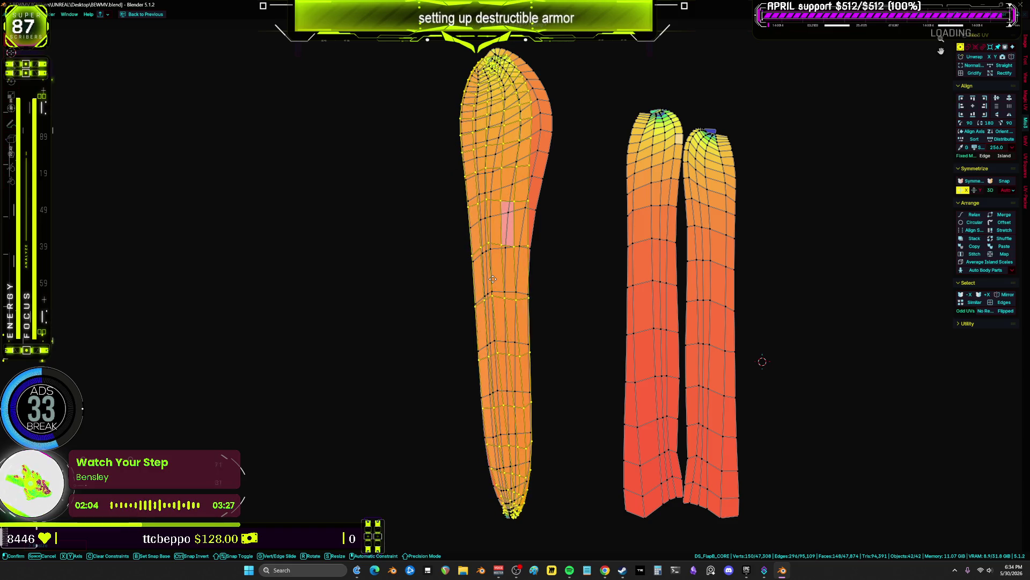
click(418, 279)
- Box-select successive horizontal edge loops down both left islands
drag(572, 336, 369, 290)
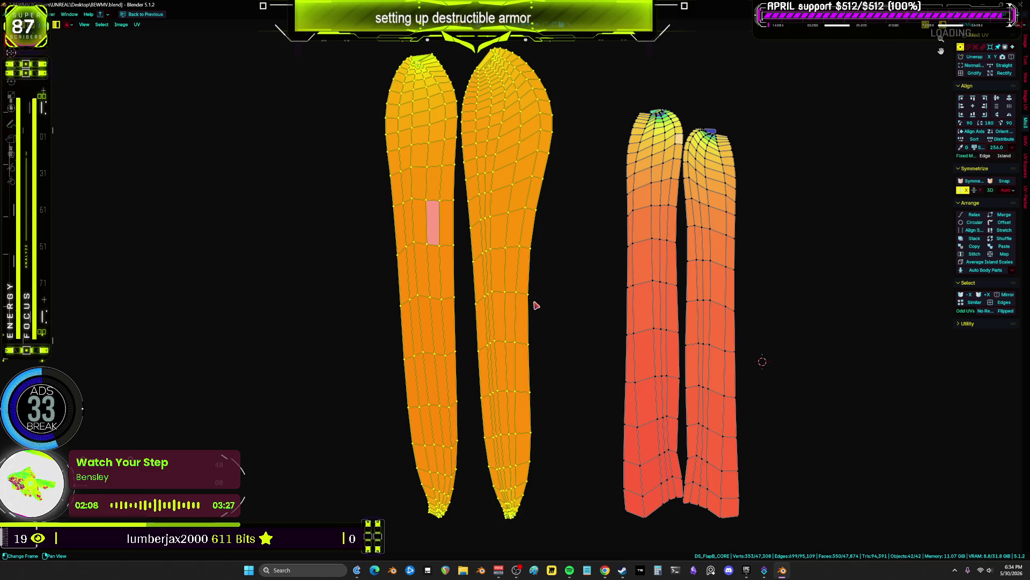
click(557, 313)
drag(557, 313, 356, 287)
drag(577, 280, 363, 242)
mouse_move(541, 238)
middle_down()
mouse_move(561, 293)
mouse_move(550, 280)
middle_up()
drag(569, 314, 413, 280)
drag(601, 364, 372, 324)
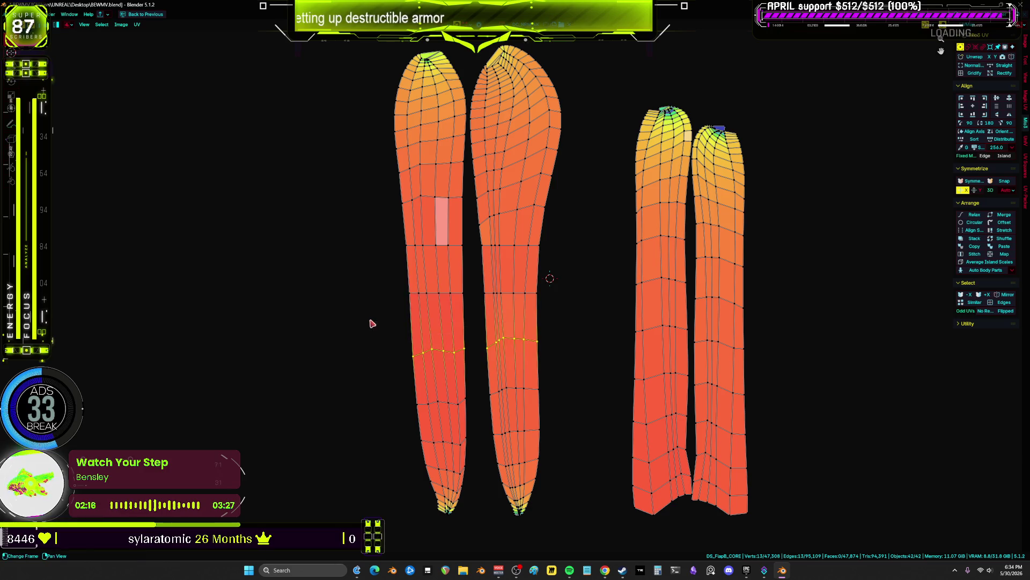
drag(583, 408, 394, 383)
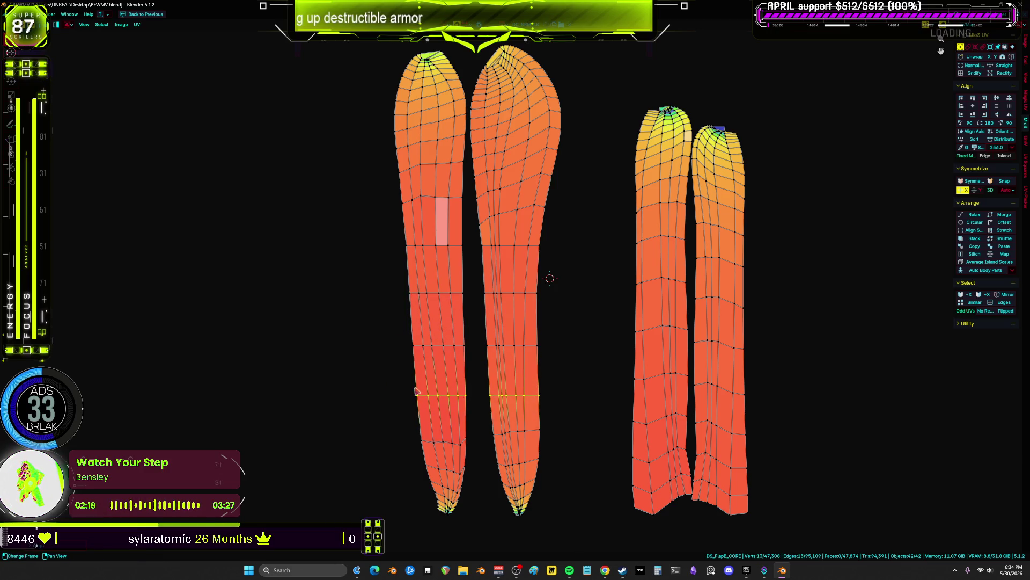
drag(565, 455, 397, 422)
scroll(513, 497, up, 2)
mouse_move(587, 463)
mouse_down()
mouse_move(383, 436)
mouse_move(348, 422)
mouse_up()
scroll(488, 432, down, 3)
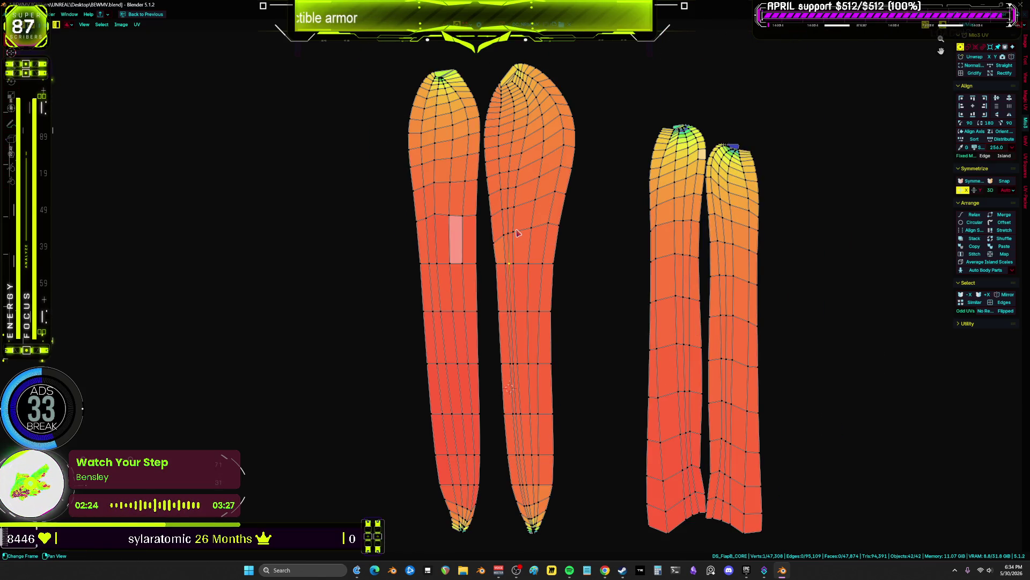
- Try moving and rescaling the middle island onto the first, then undo the rescale
key(l)
key(g)
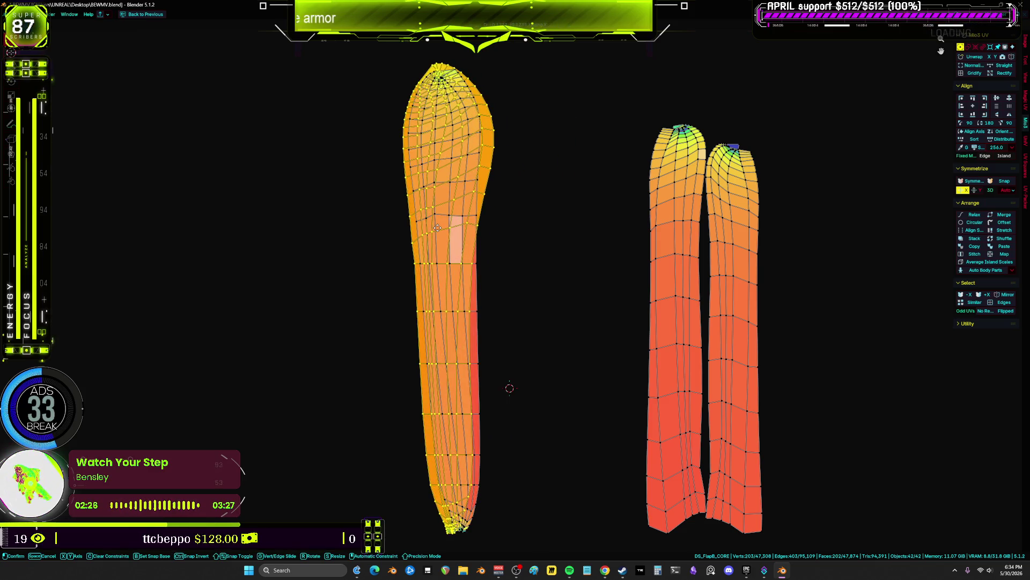
key(s)
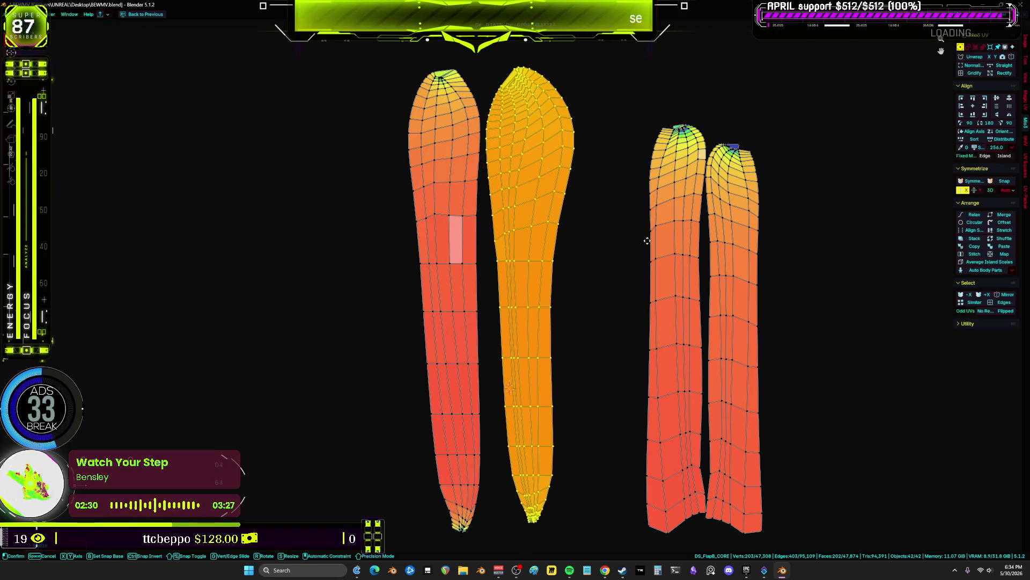
click(648, 244)
key(ctrl+z)
key(ctrl+z)
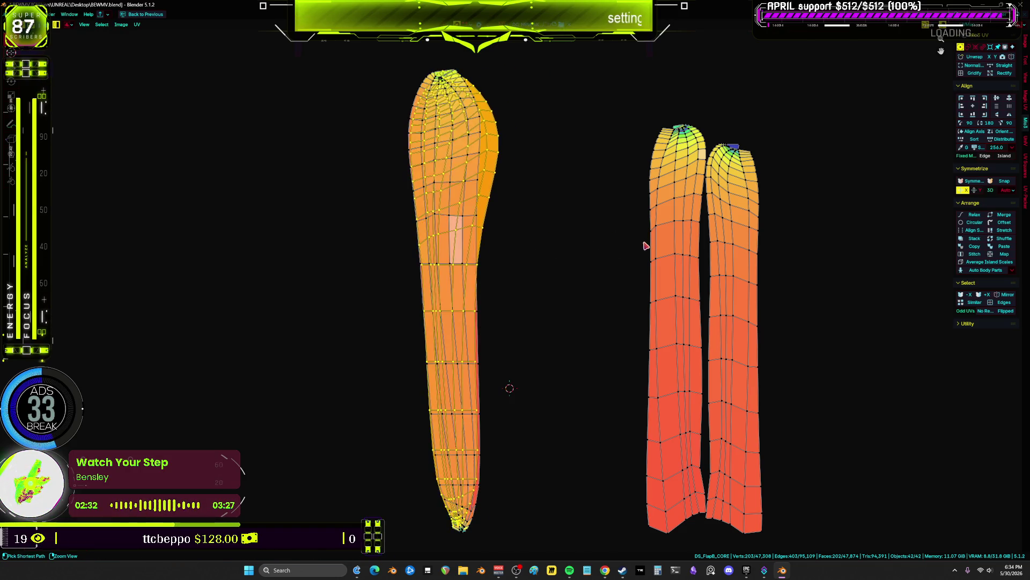
- Select the left islands linked with Ctrl+L, then box-select the bottom face rows of both right islands
key(ctrl+l)
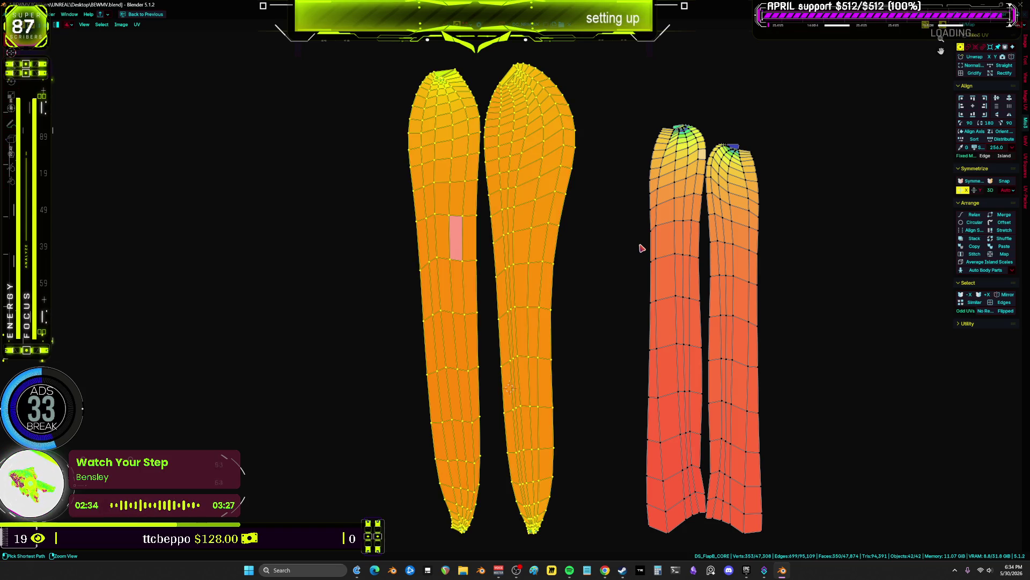
scroll(568, 272, down, 2)
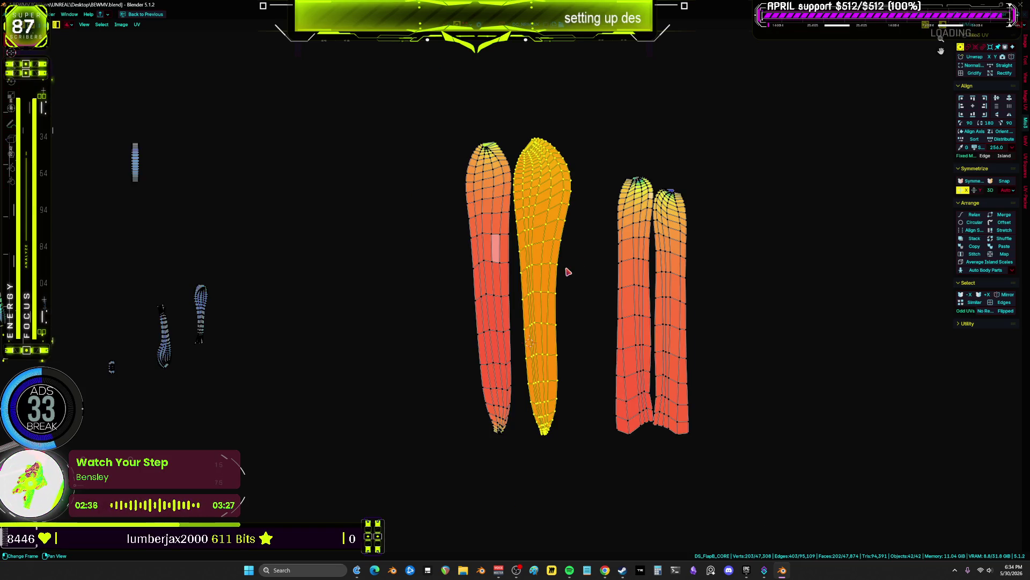
scroll(610, 250, up, 3)
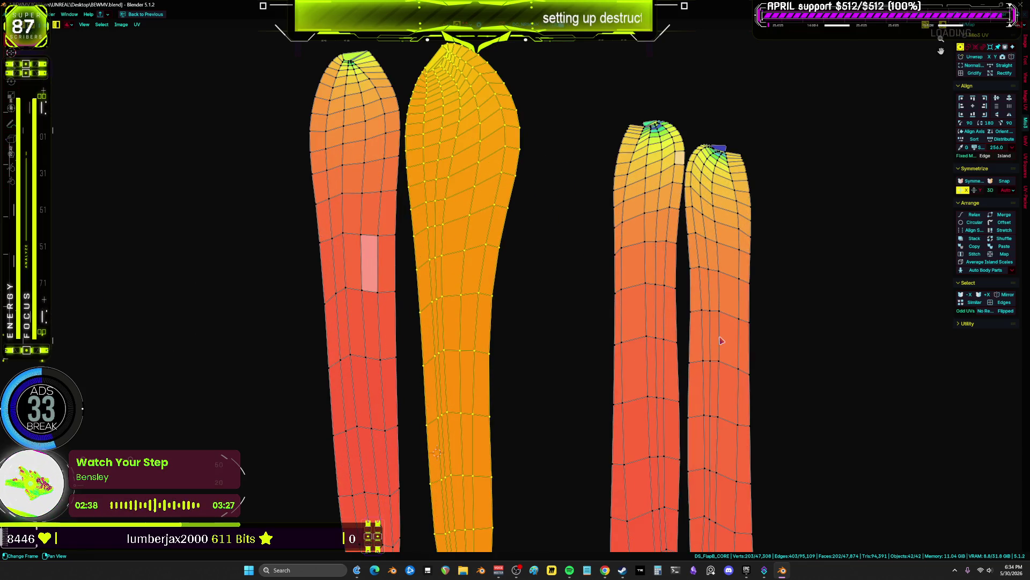
middle_drag(736, 342, 685, 143)
alt+click(693, 406)
alt+shift+click(595, 399)
scroll(690, 292, down, 2)
- Grow the selection up the right islands and turn off the UV Stretch overlay
key(ctrl+KP_Add)
key(ctrl+KP_Add)
key(ctrl+KP_Add)
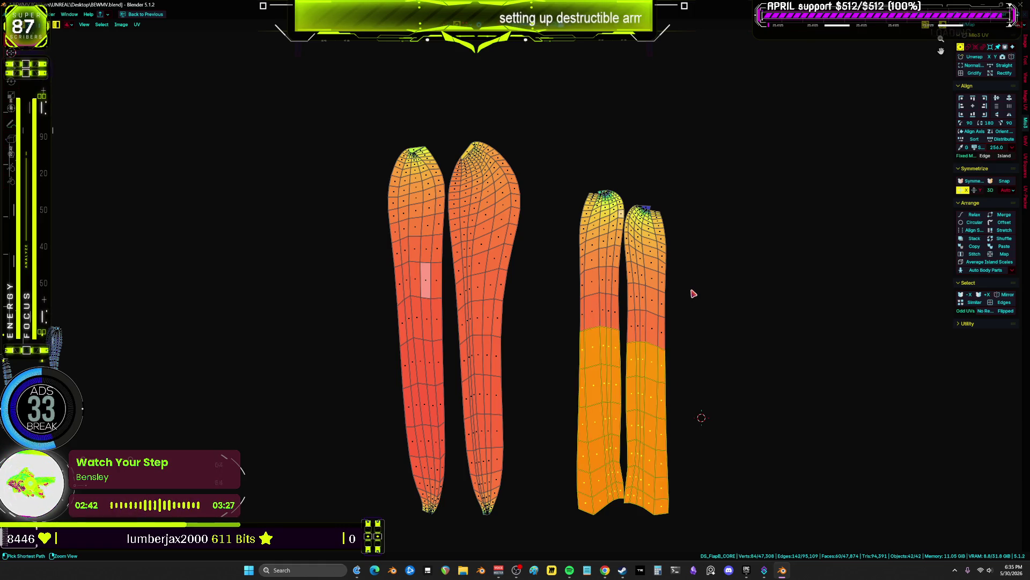
scroll(548, 188, up, 5)
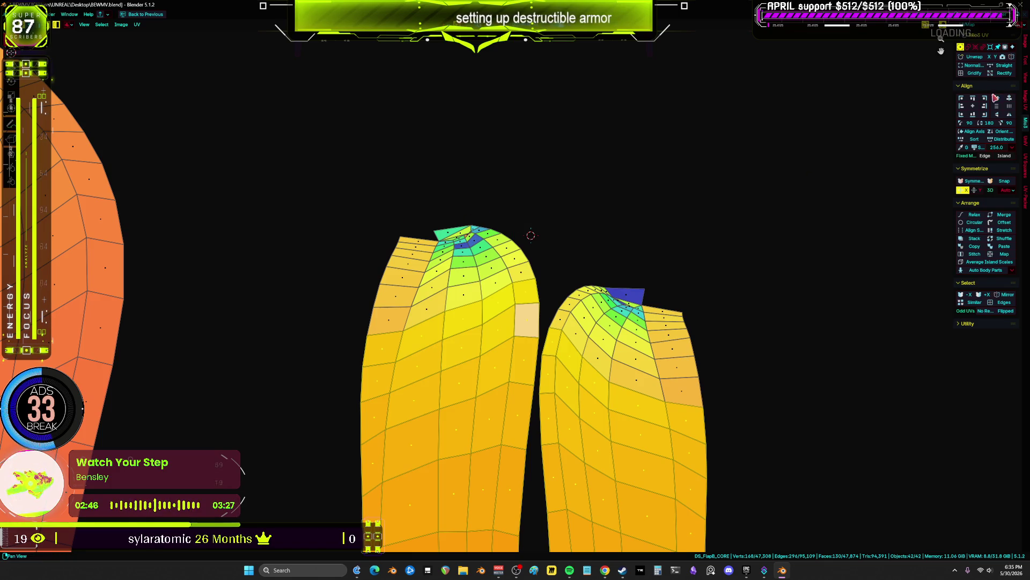
click(951, 25)
click(899, 113)
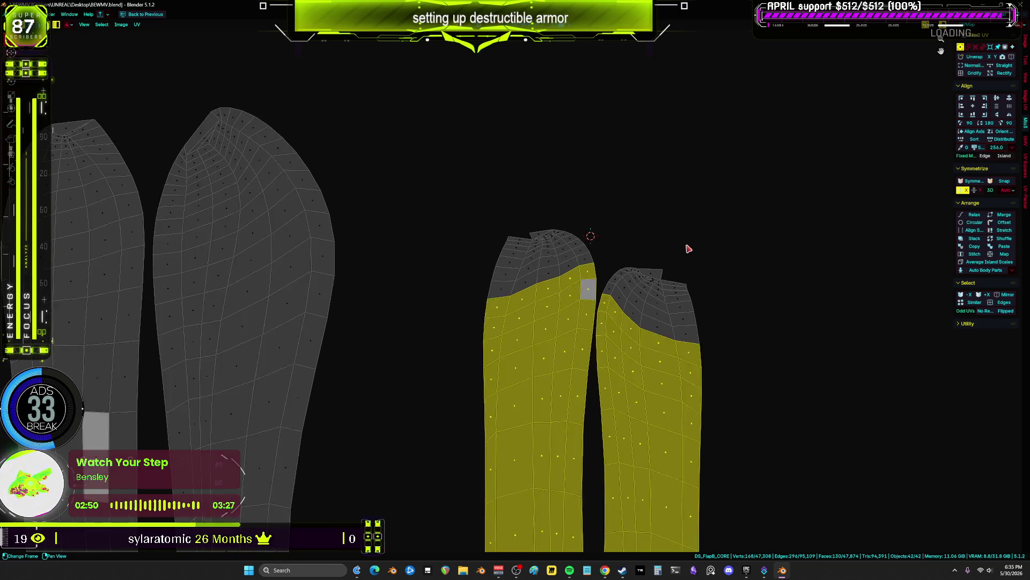
scroll(685, 246, down, 1)
scroll(685, 246, up, 1)
key(ctrl+KP_Add)
key(ctrl+KP_Add)
key(ctrl+KP_Add)
key(ctrl+KP_Add)
key(ctrl+KP_Add)
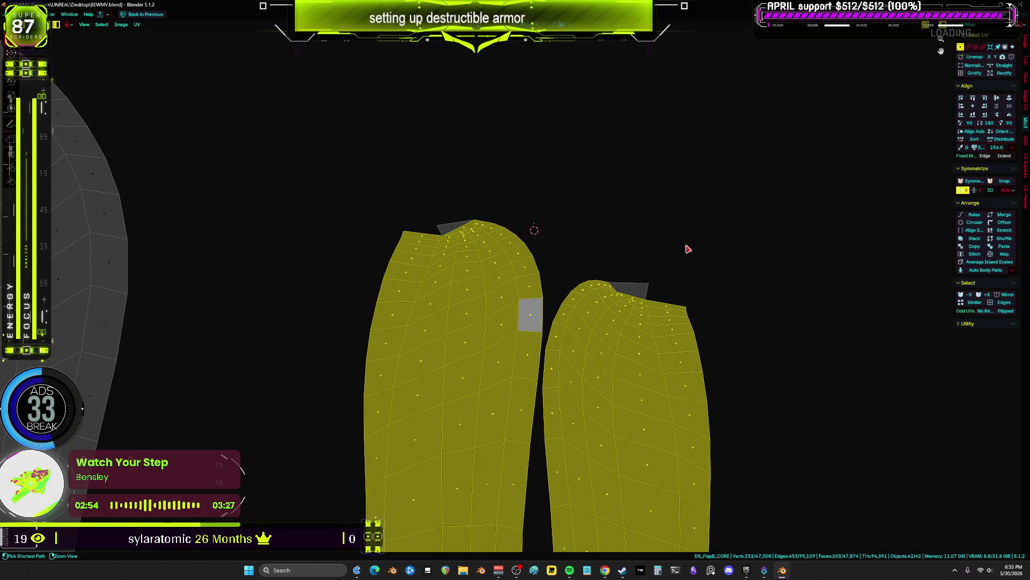
- Rescale the inner right leg island alone, then switch to vertex select mode and deselect
click(681, 251)
scroll(680, 251, down, 3)
click(551, 298)
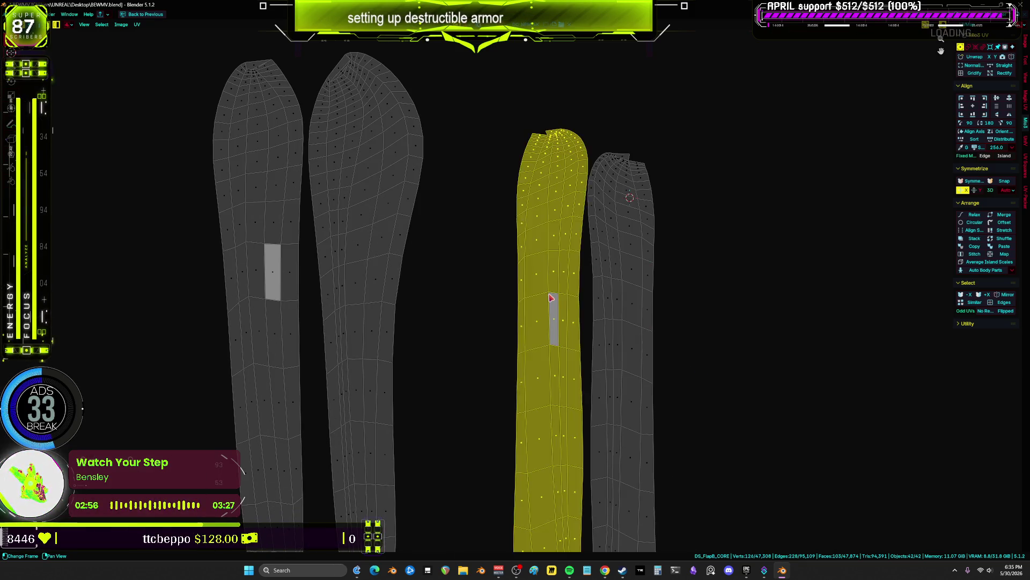
scroll(551, 298, down, 3)
scroll(651, 338, up, 2)
key(s)
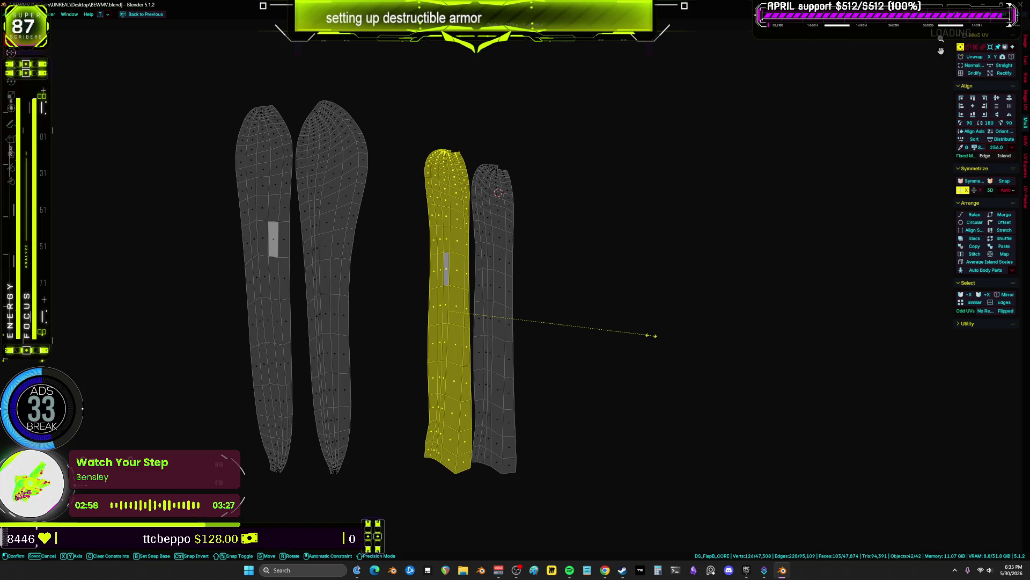
click(652, 338)
key(1)
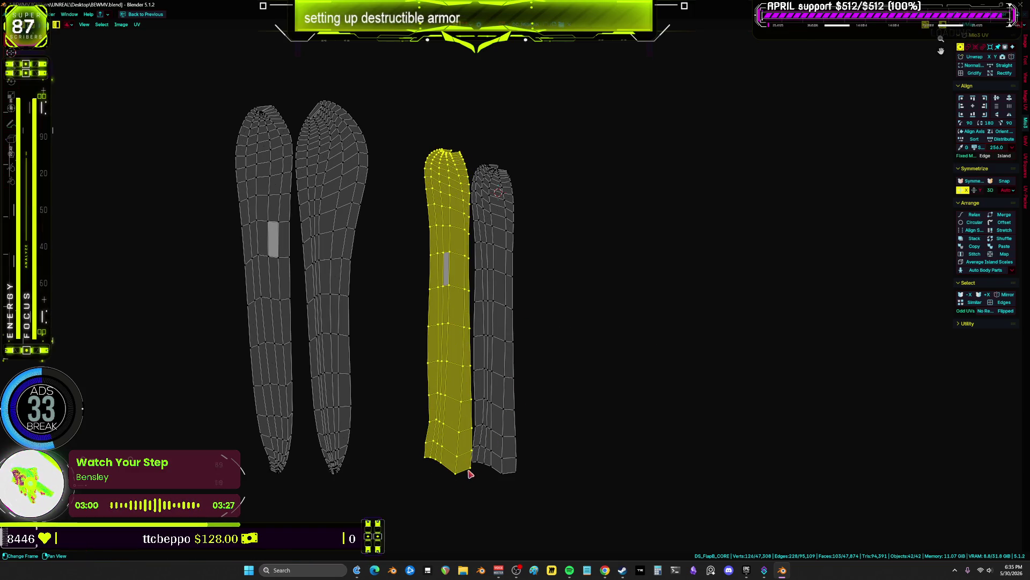
scroll(471, 475, up, 4)
click(471, 468)
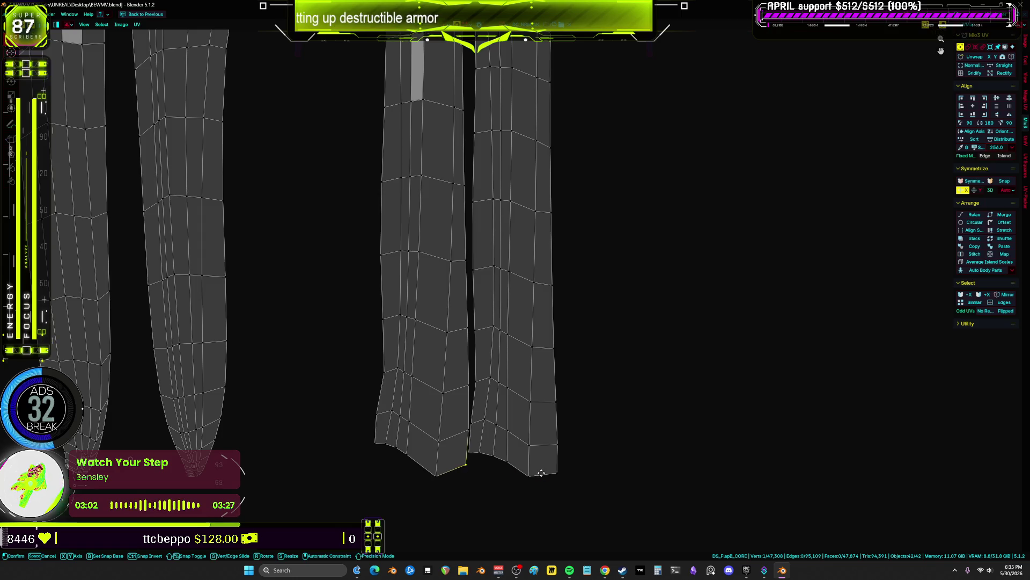
- Put the right island's bottom-right corner vertex back on its lower edge
click(555, 475)
right_click(437, 476)
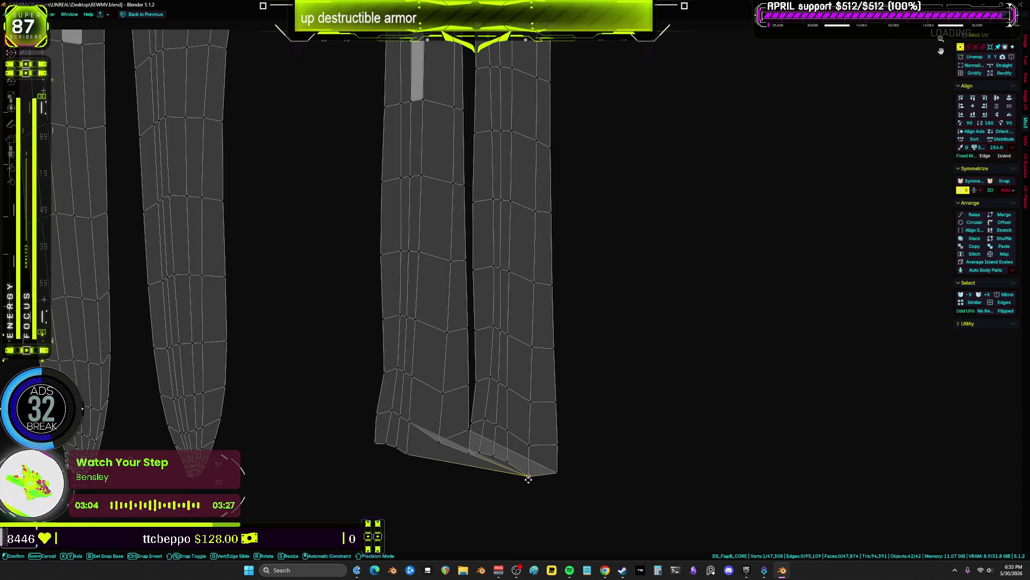
right_click(516, 476)
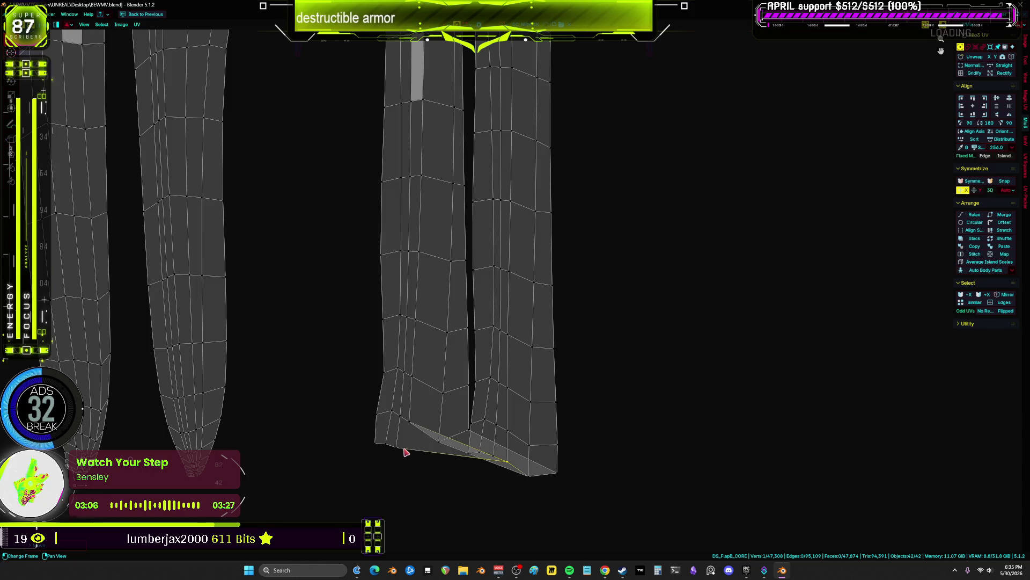
key(g)
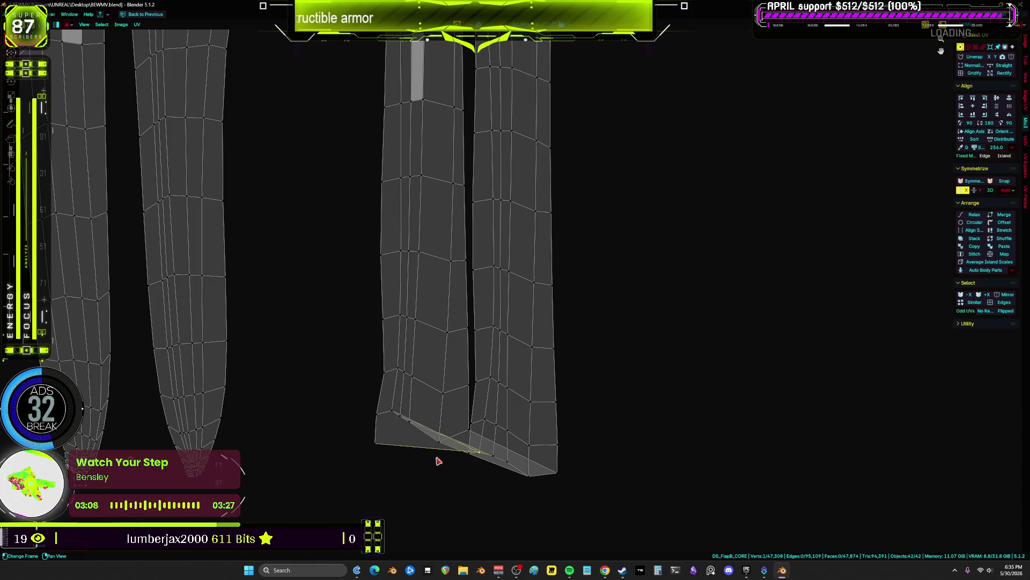
right_click(455, 456)
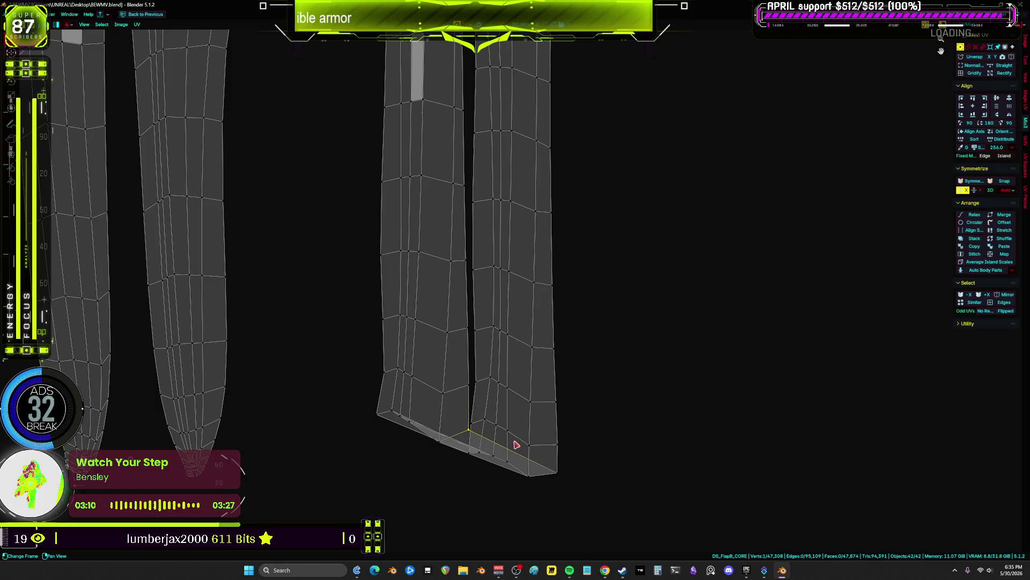
key(g)
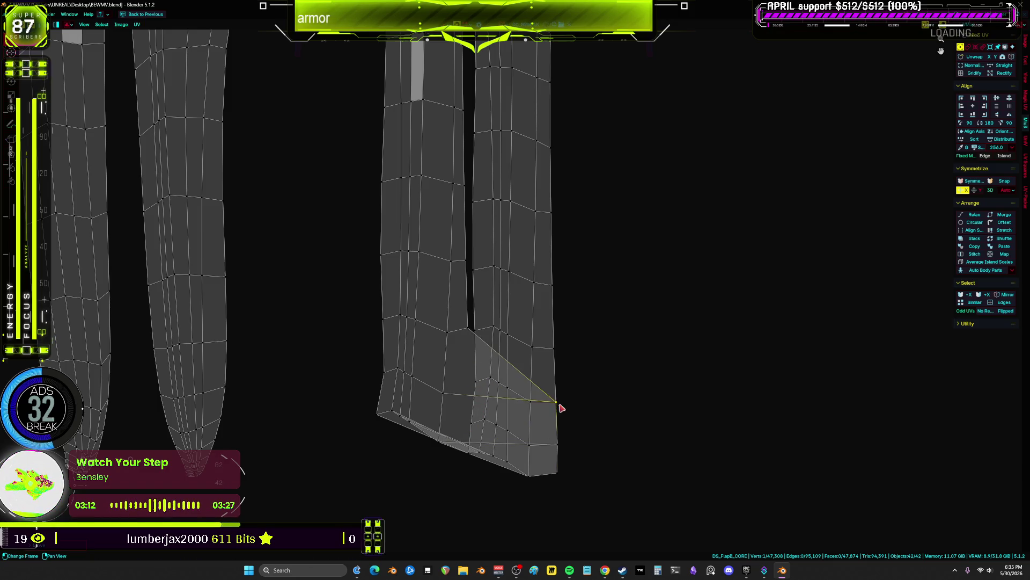
key(g)
middle_drag(490, 335, 433, 421)
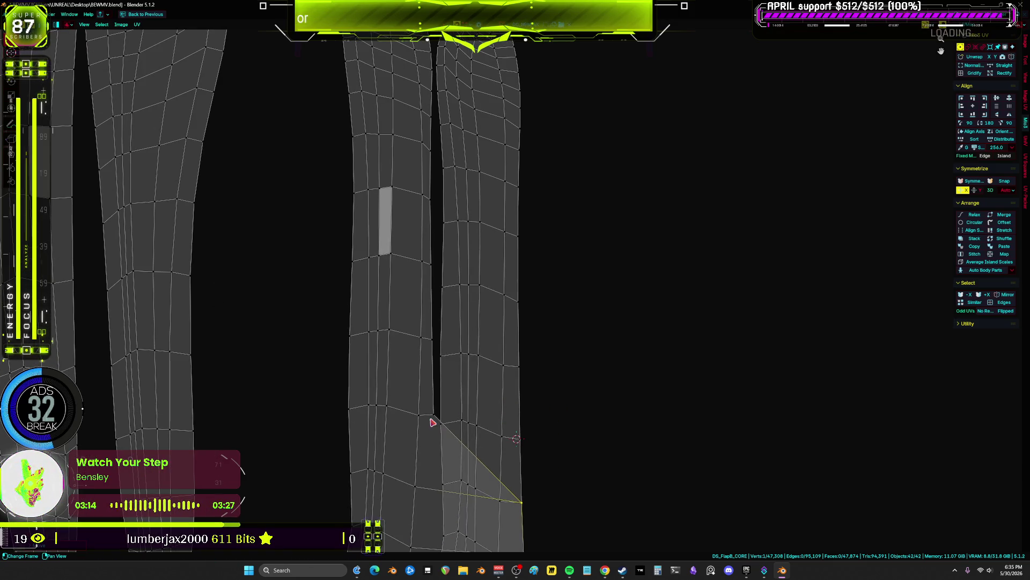
click(517, 438)
- Snap the stretched vertex onto its neighbour, then slide it up the island edge
key(g)
click(518, 366)
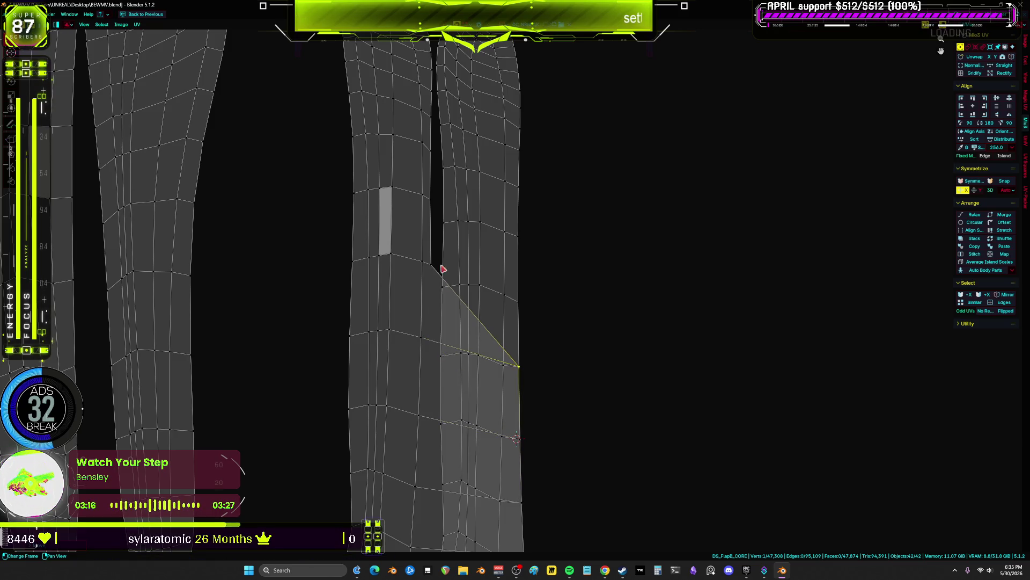
key(g)
click(449, 236)
key(g)
click(515, 236)
middle_drag(515, 236, 476, 435)
- Pull the stretched vertex up the seam toward the island top in several moves
key(g)
click(450, 308)
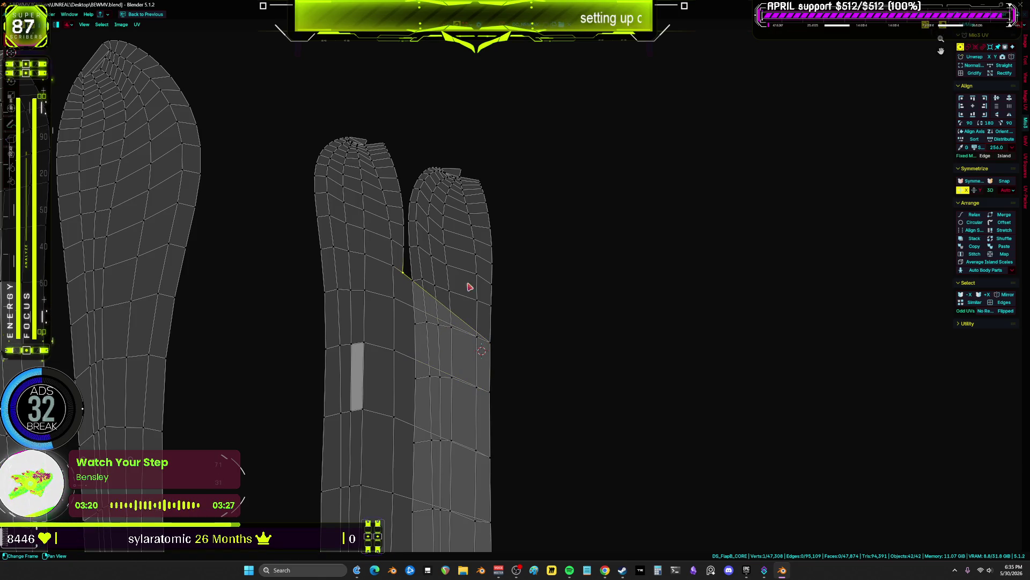
key(g)
click(405, 247)
key(g)
click(460, 271)
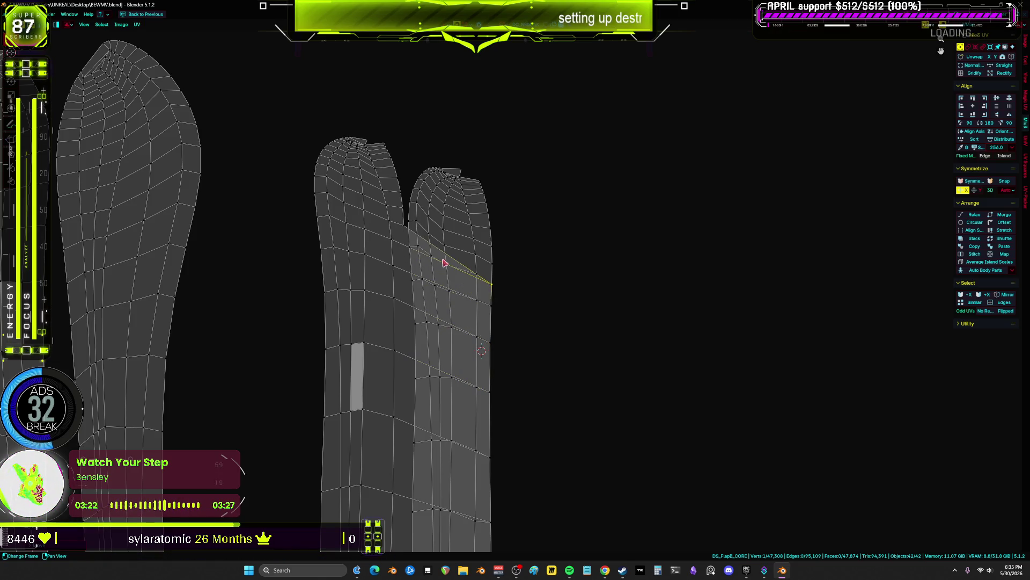
key(g)
click(490, 270)
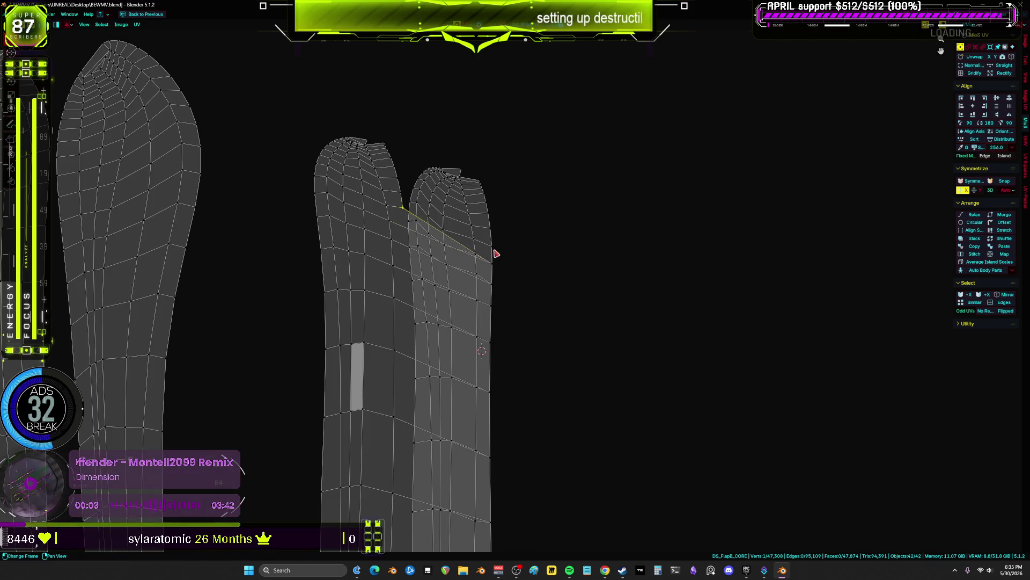
key(g)
click(490, 244)
scroll(491, 246, up, 2)
scroll(465, 304, up, 1)
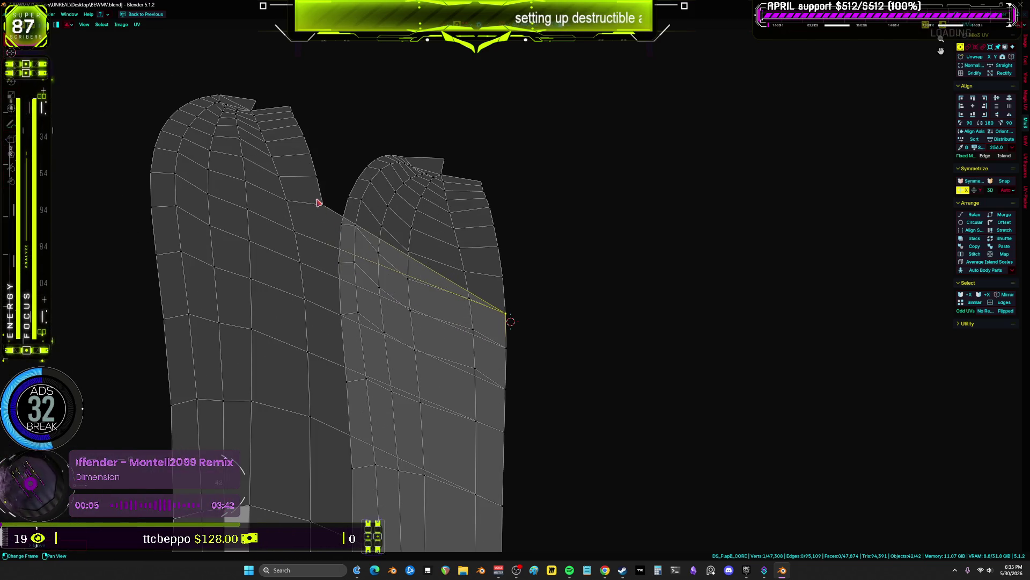
- Undo the misplaced vertex moves and place the vertex at the island tip instead
key(ctrl+z)
key(Escape)
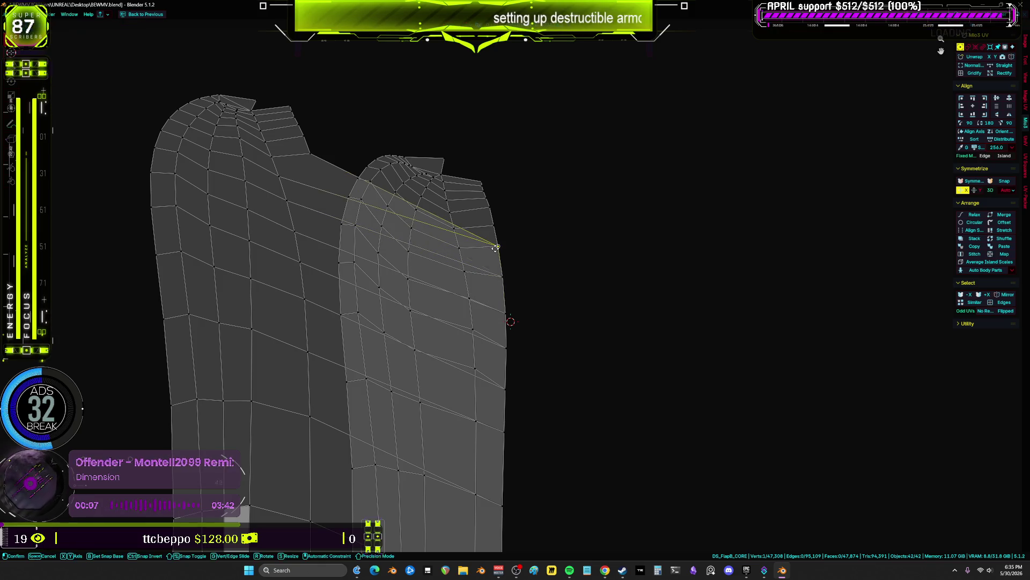
key(ctrl+z)
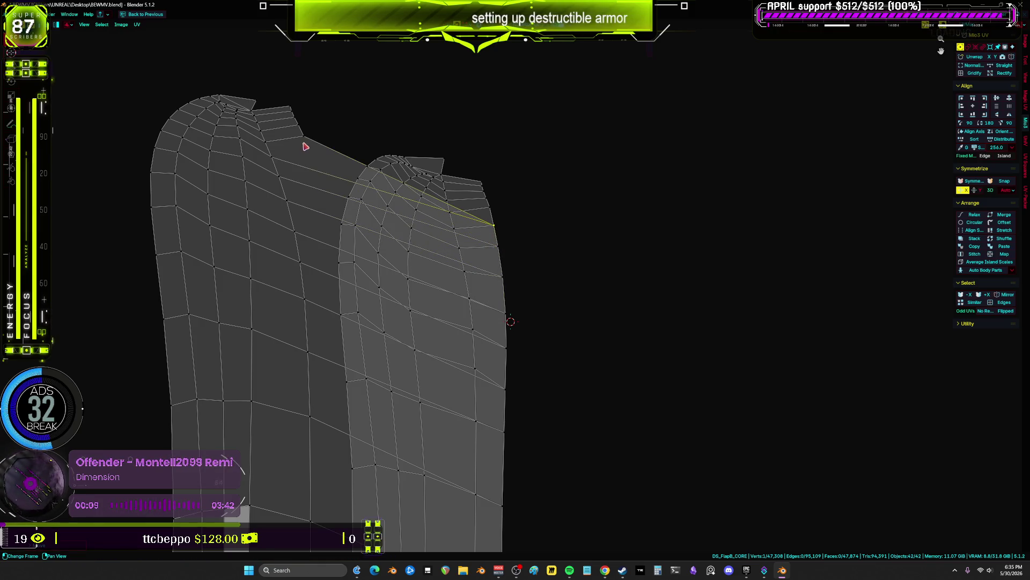
key(ctrl+z)
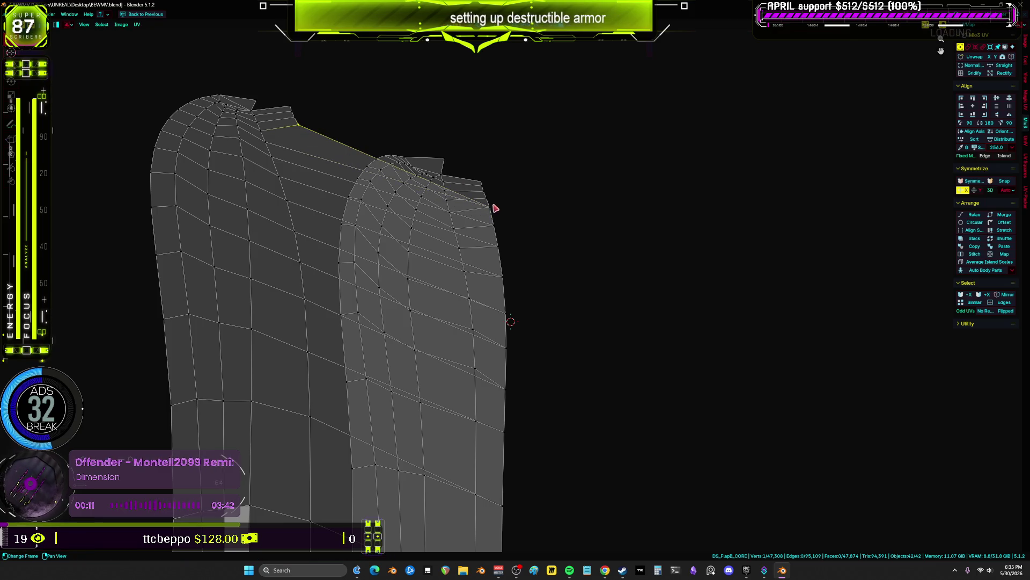
key(ctrl+z)
key(g)
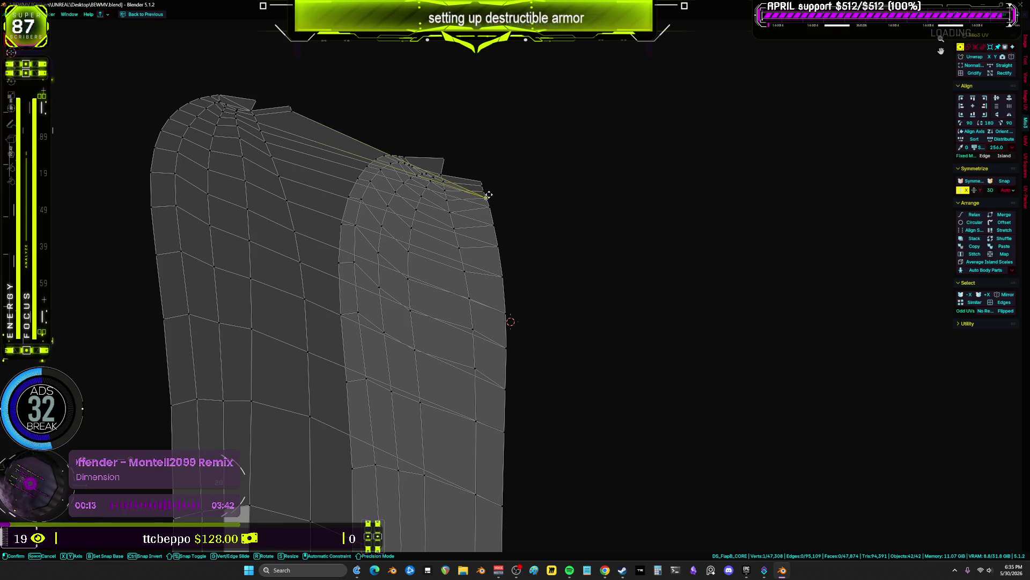
click(487, 192)
key(g)
click(483, 188)
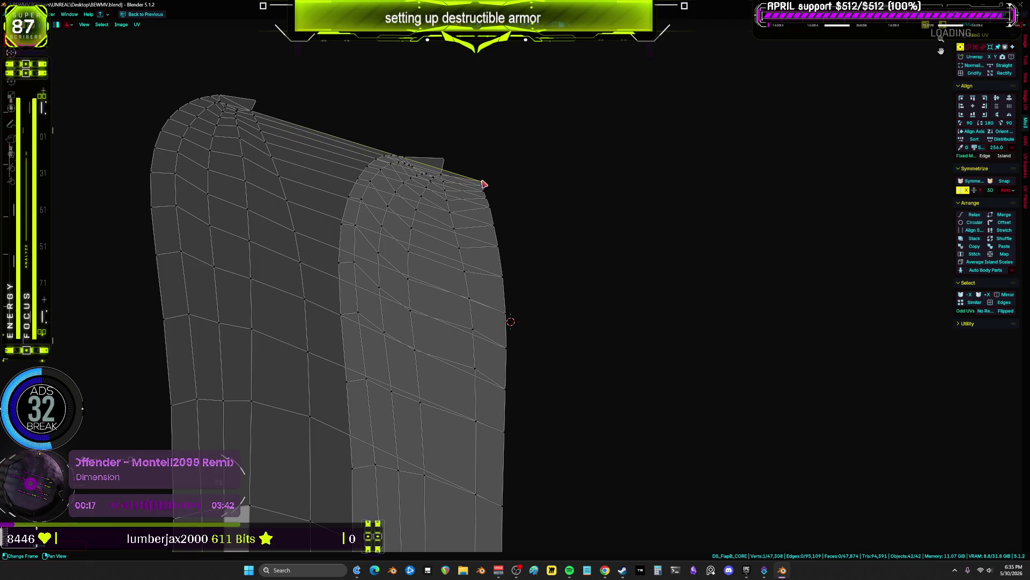
scroll(443, 183, down, 4)
scroll(396, 261, up, 5)
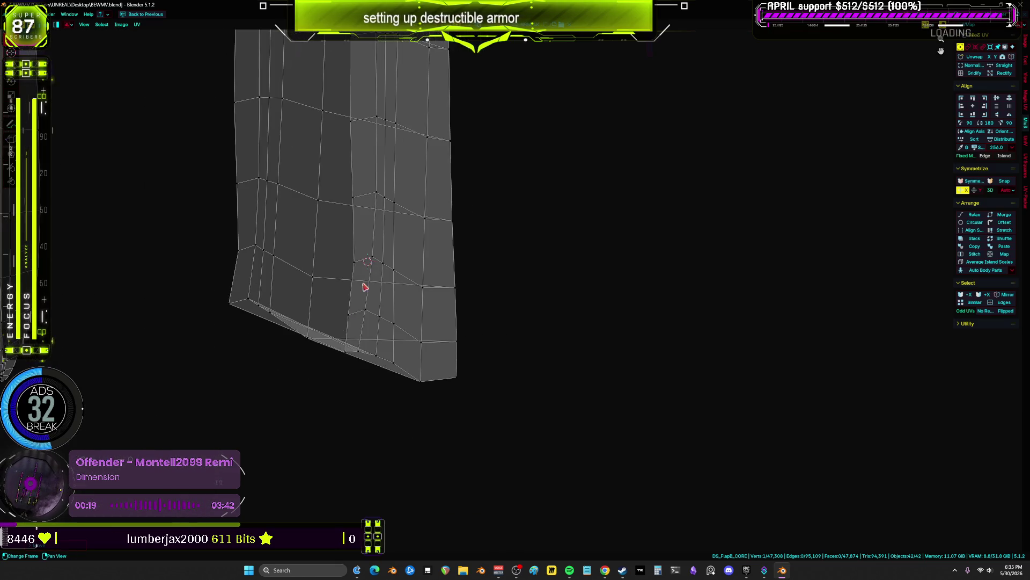
scroll(325, 374, down, 3)
scroll(333, 343, up, 3)
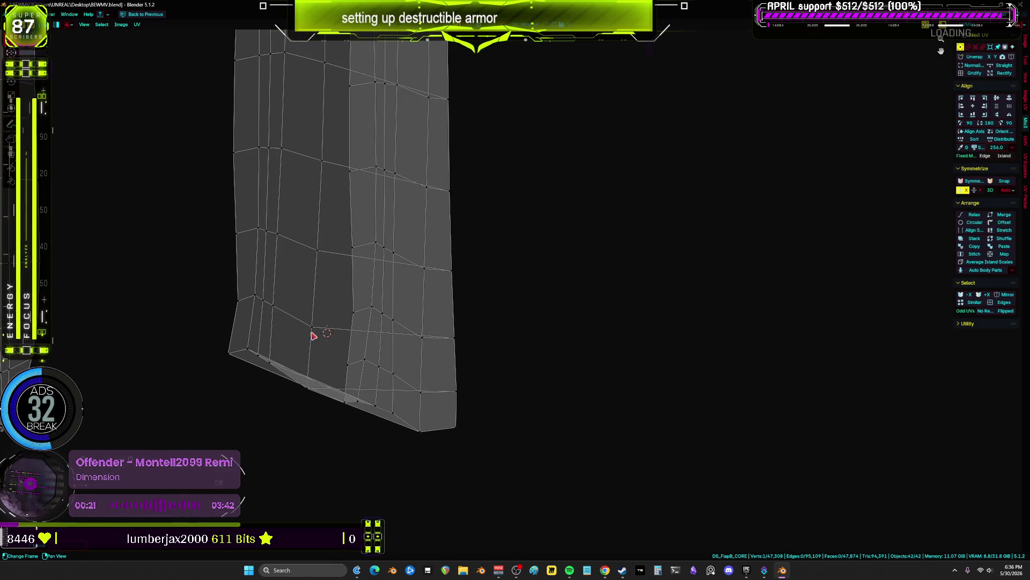
- Move two more stray stretched vertices back onto the island edge
key(g)
click(425, 339)
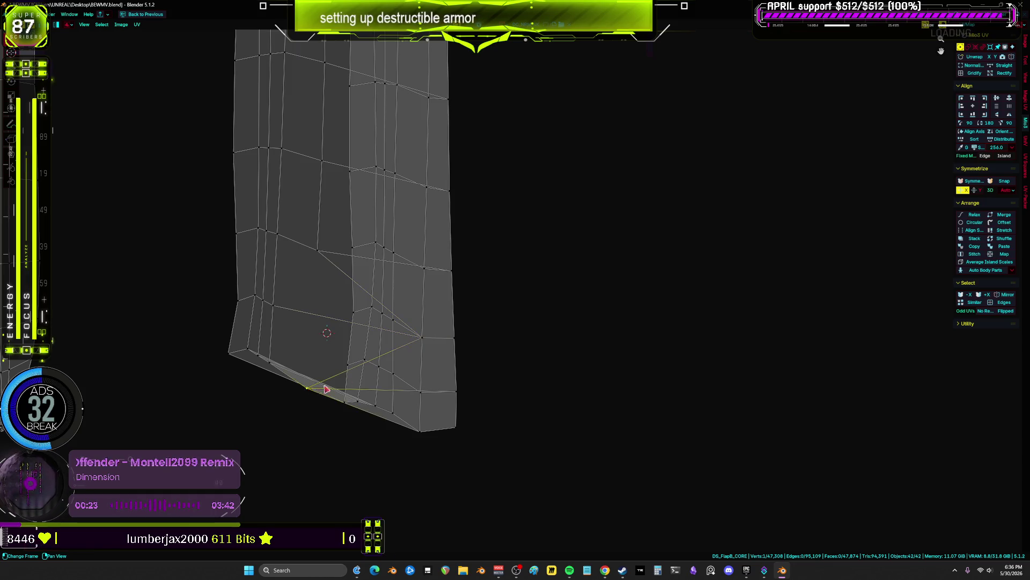
click(424, 268)
middle_drag(420, 269, 345, 346)
click(346, 234)
key(g)
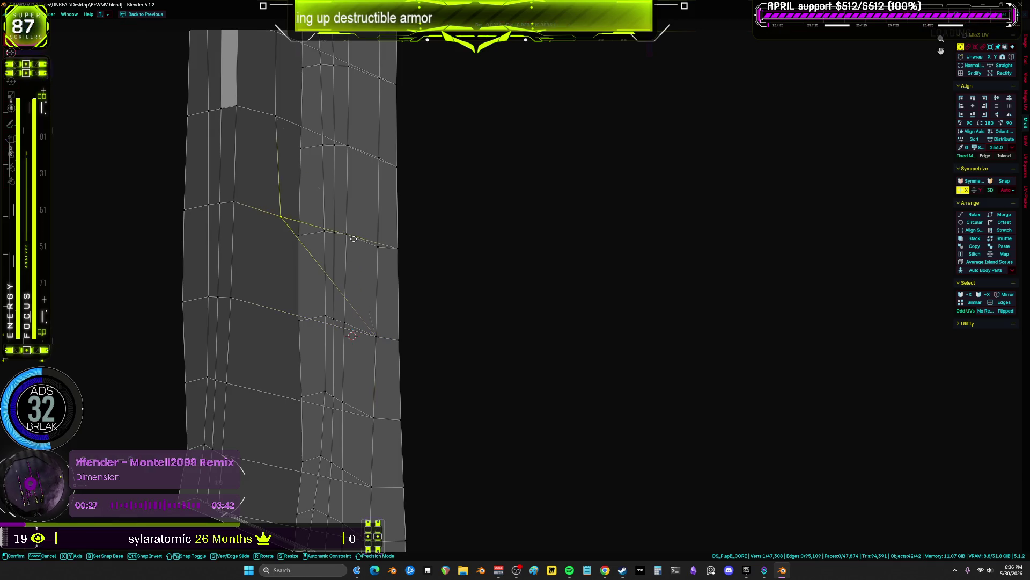
click(375, 249)
middle_drag(374, 249, 357, 301)
- Drop a stretched vertex onto its neighbour and pull top-edge vertices back toward the island
click(258, 175)
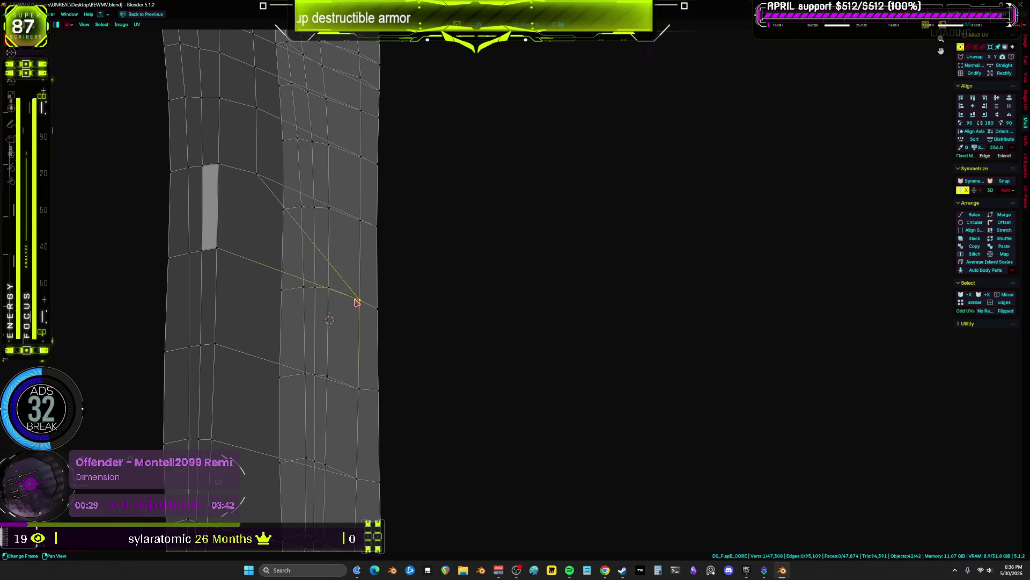
click(358, 220)
click(276, 122)
click(361, 157)
middle_drag(353, 116, 338, 330)
click(342, 318)
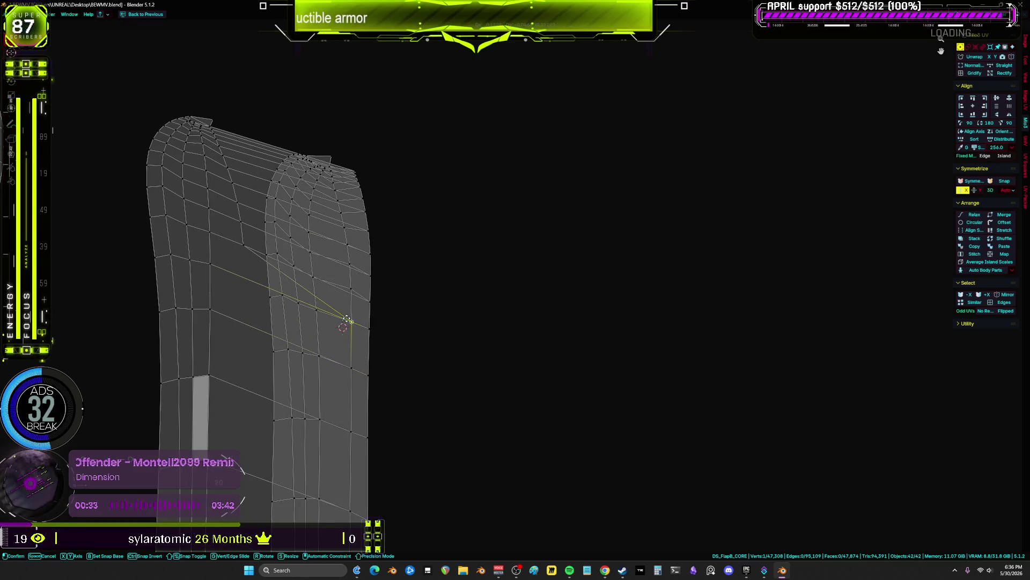
mouse_move(343, 297)
mouse_down()
mouse_move(329, 277)
mouse_move(351, 269)
mouse_up()
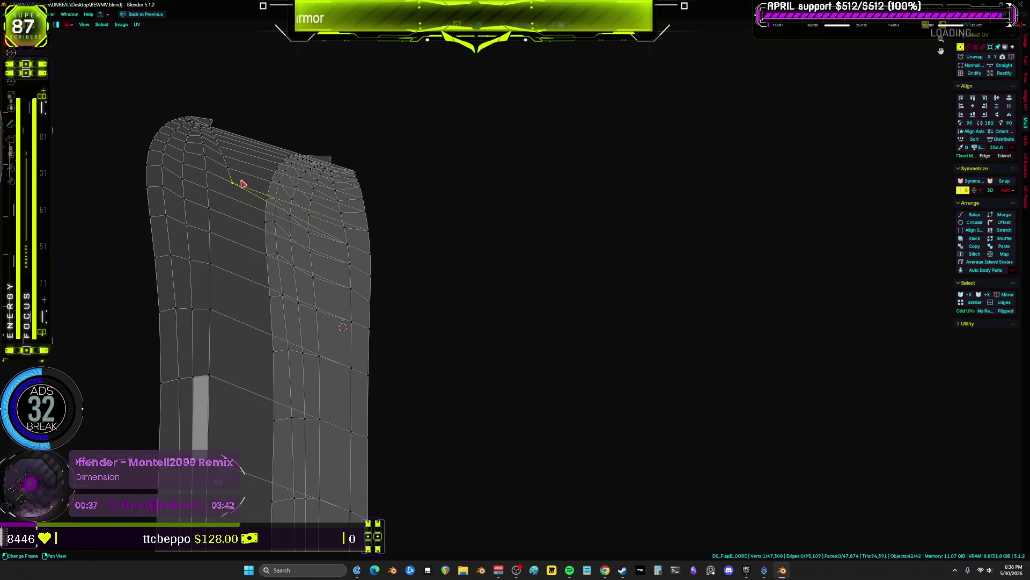
drag(240, 183, 348, 234)
drag(240, 177, 340, 214)
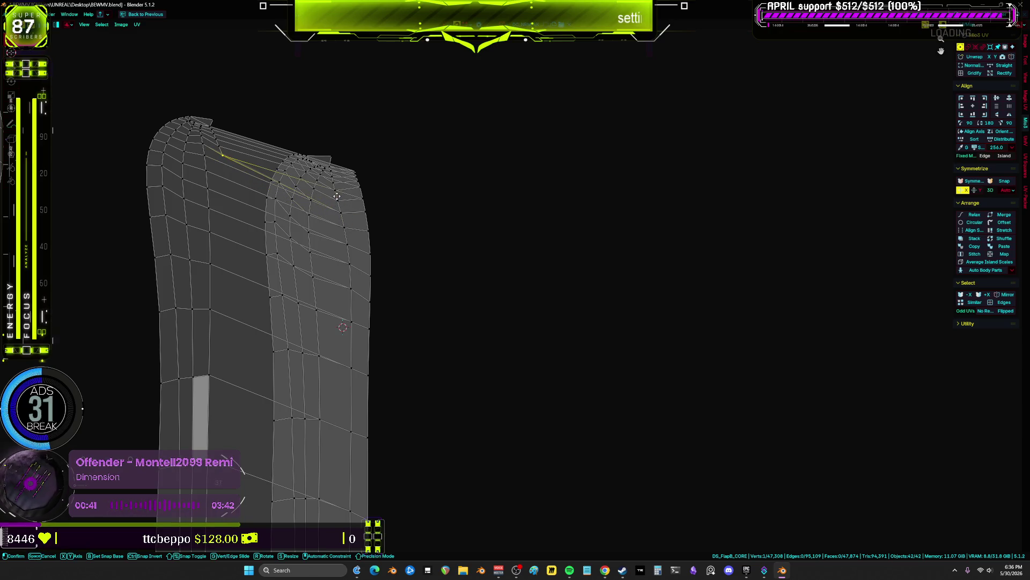
scroll(101, 261, up, 4)
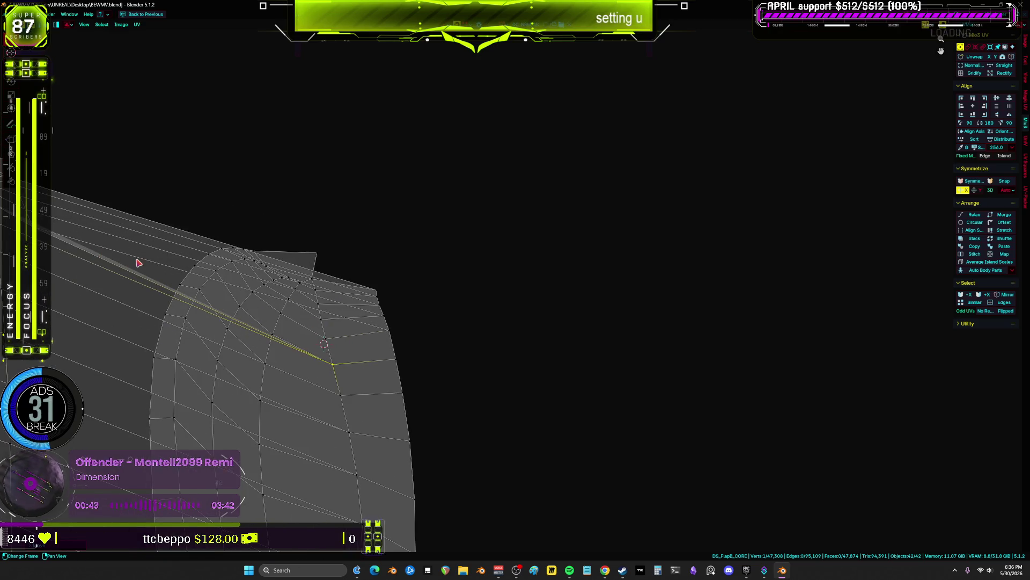
- Line up the single vertices at the top corner along the upper edge
mouse_move(129, 258)
mouse_down()
mouse_move(54, 193)
mouse_move(56, 156)
mouse_up()
key(g)
right_click(311, 218)
scroll(327, 228, up, 2)
click(355, 262)
key(g)
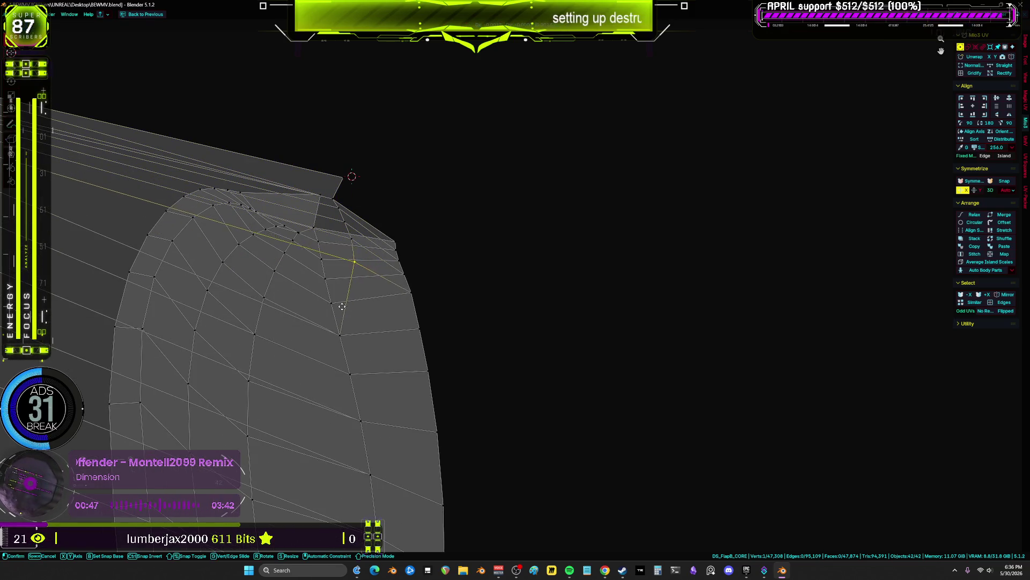
click(330, 278)
click(332, 262)
key(g)
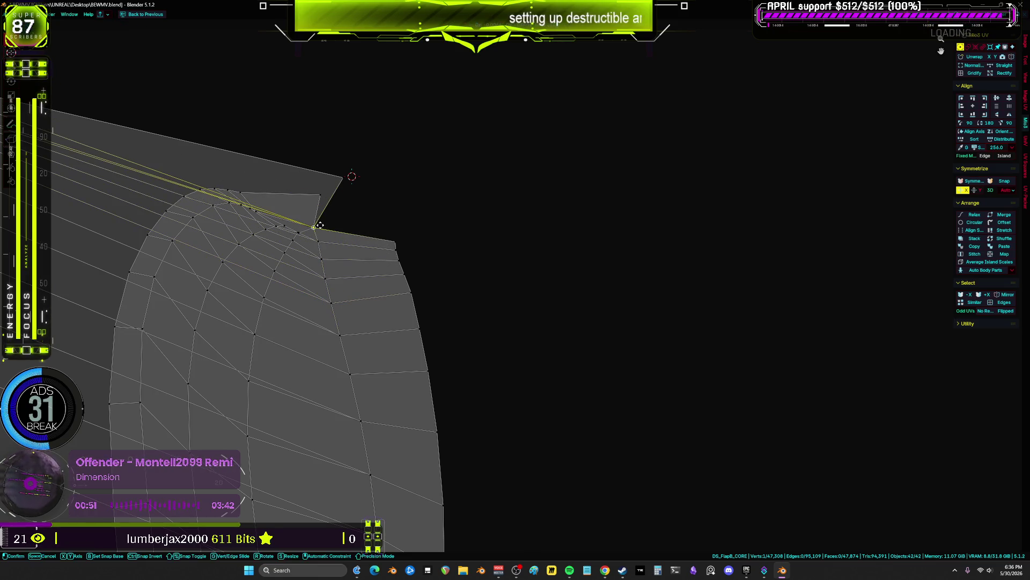
click(322, 205)
scroll(319, 203, down, 3)
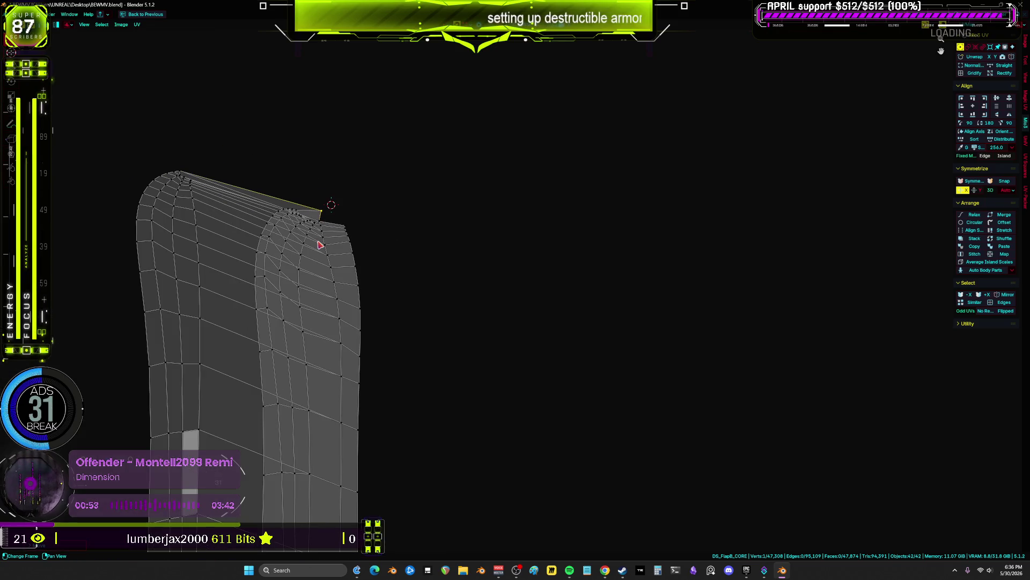
scroll(320, 245, down, 3)
- Box-select the vertex row at the inner corner and move it up-left toward the edge
mouse_move(235, 464)
middle_down()
mouse_move(338, 384)
mouse_move(373, 253)
mouse_move(368, 376)
middle_up()
scroll(368, 377, up, 3)
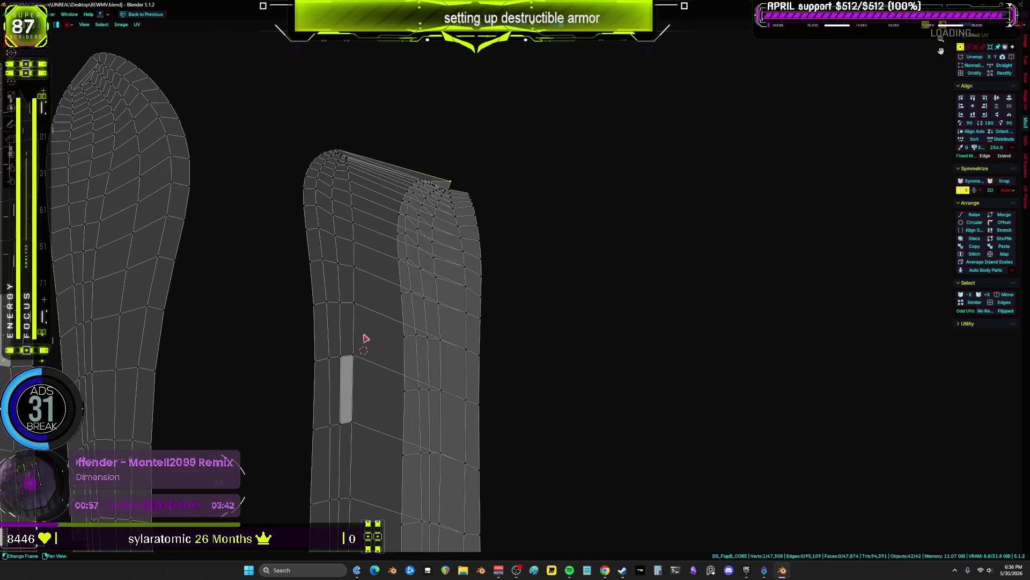
scroll(364, 330, up, 1)
drag(387, 327, 272, 279)
key(g)
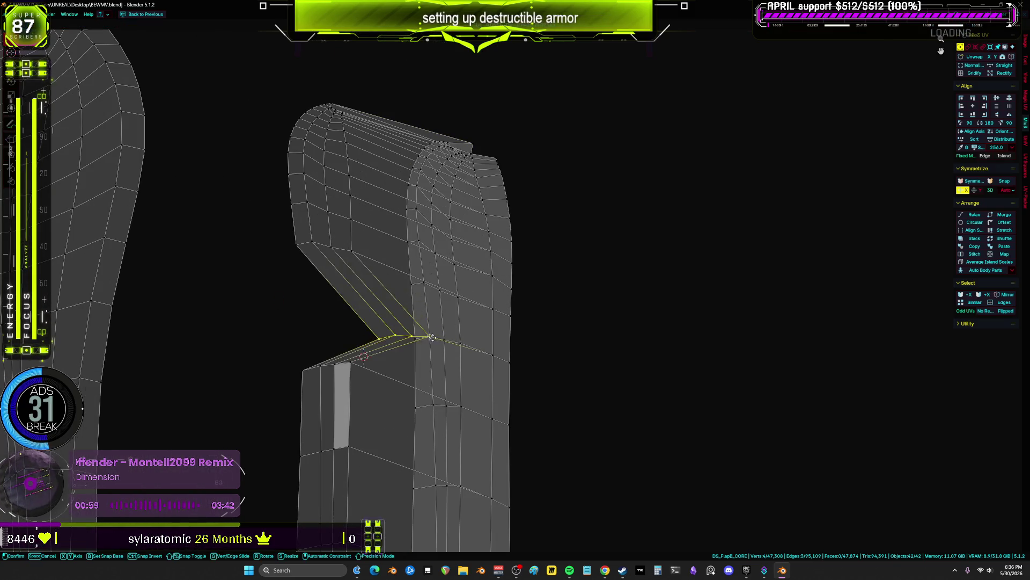
scroll(444, 340, up, 3)
click(452, 338)
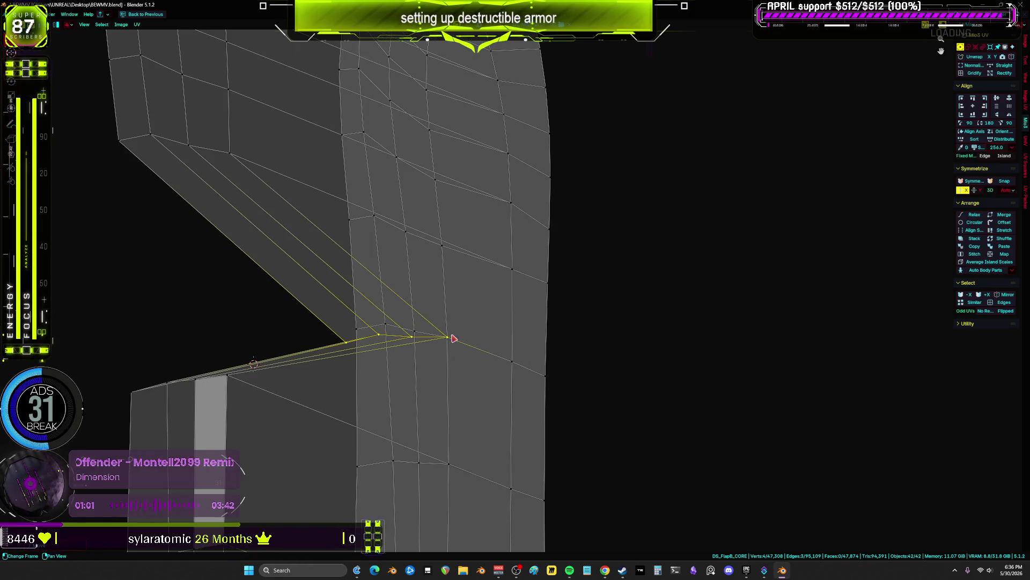
click(388, 332)
key(g)
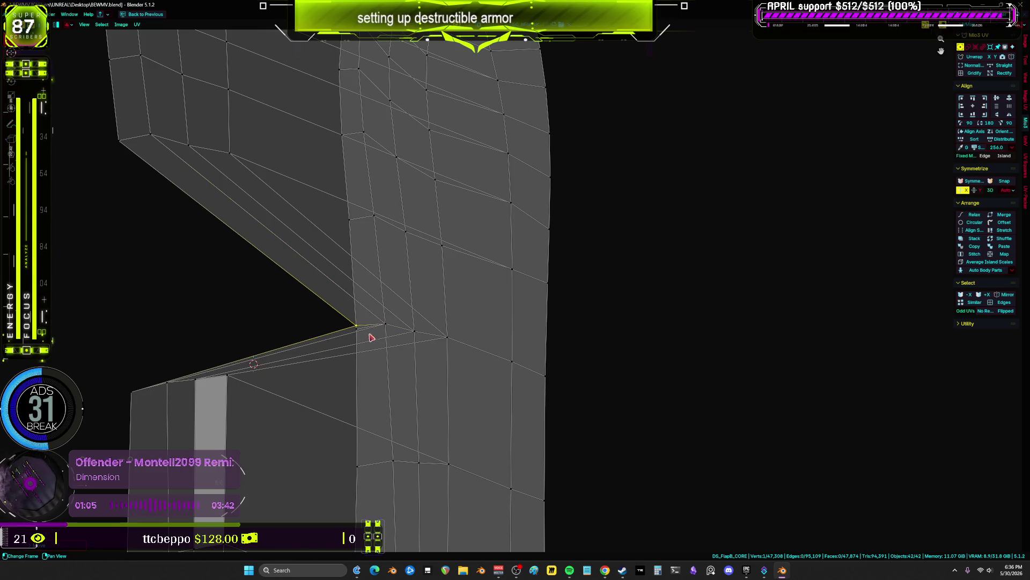
click(357, 328)
- Move the edge vertex row, then box-select the corner boundary vertices and shift them
alt+click(133, 128)
key(g)
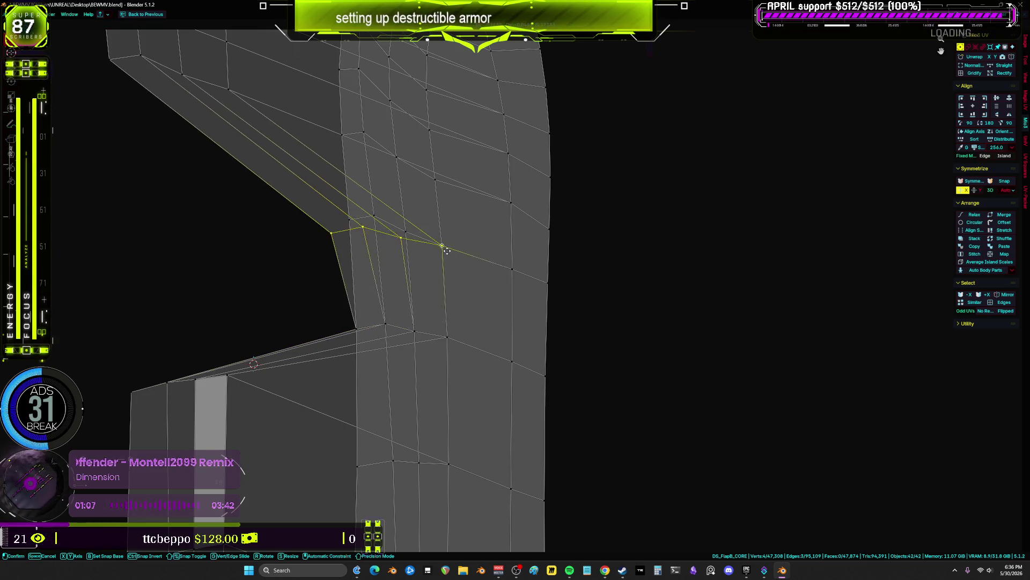
click(403, 226)
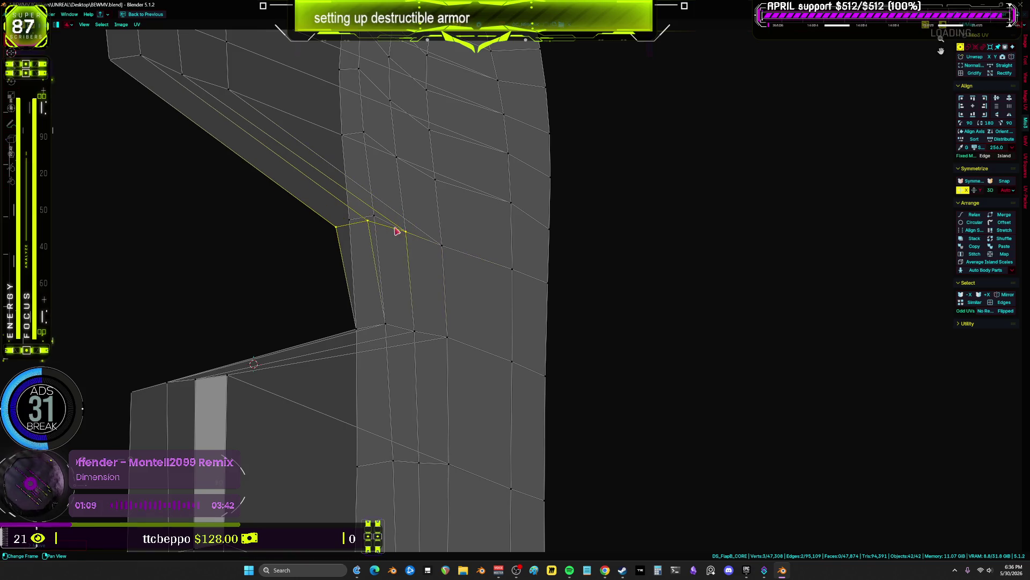
click(398, 251)
alt+click(349, 219)
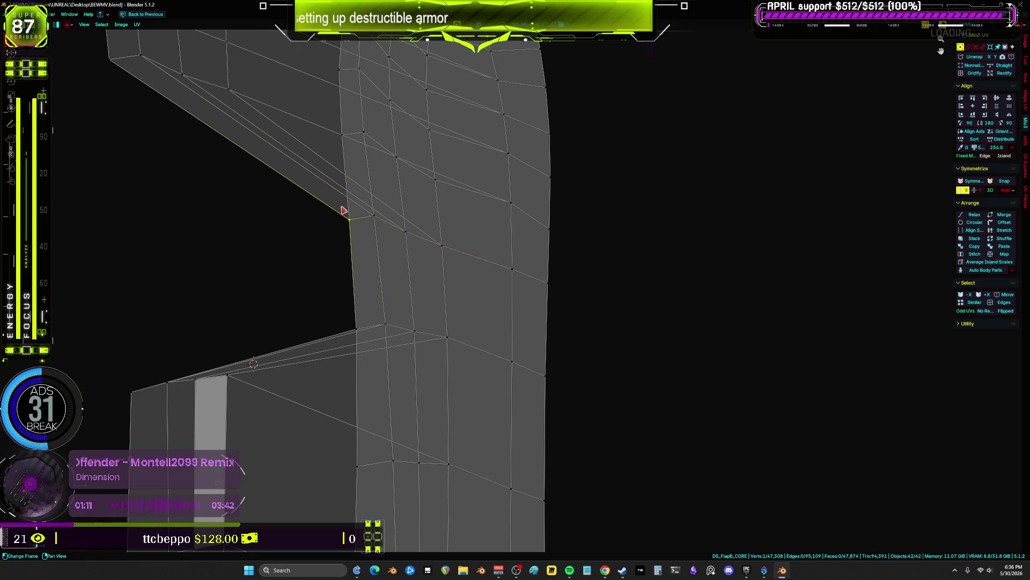
middle_drag(348, 220, 348, 257)
drag(333, 239, 191, 188)
scroll(304, 227, up, 2)
key(g)
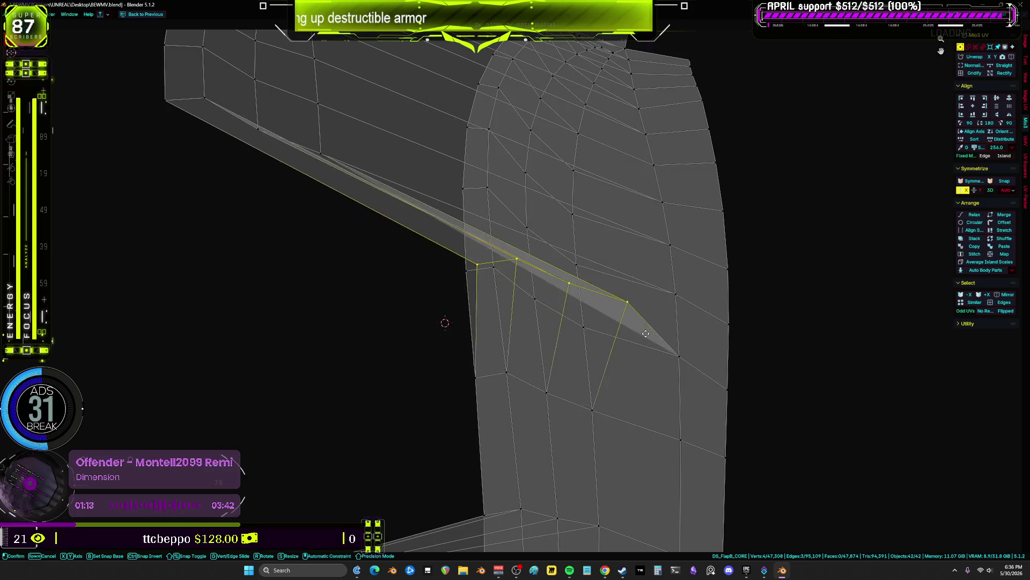
click(586, 329)
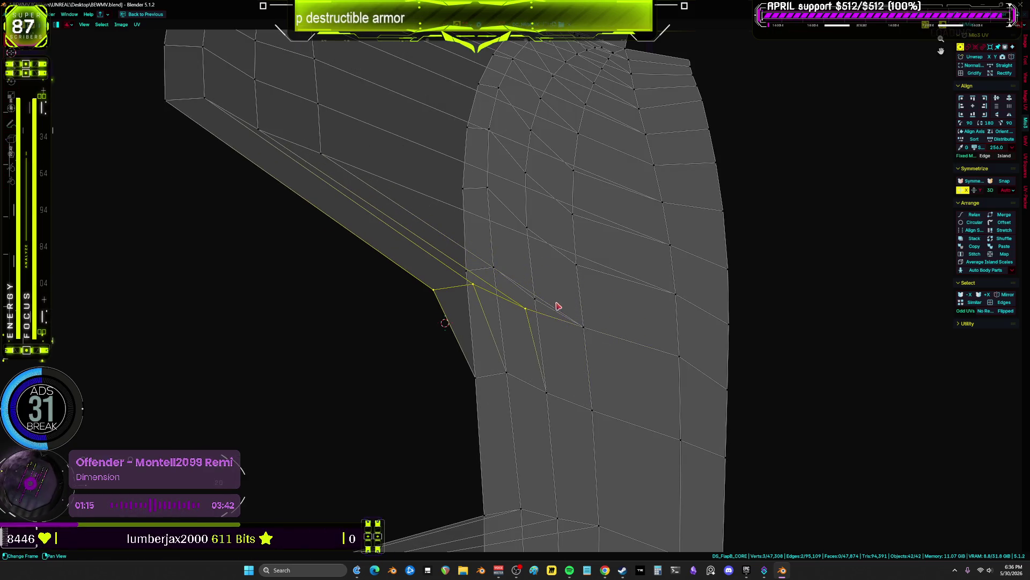
- Undo the corner boundary move and reselect the five corner vertices
key(ctrl+z)
key(ctrl+z)
key(ctrl+z)
key(ctrl+z)
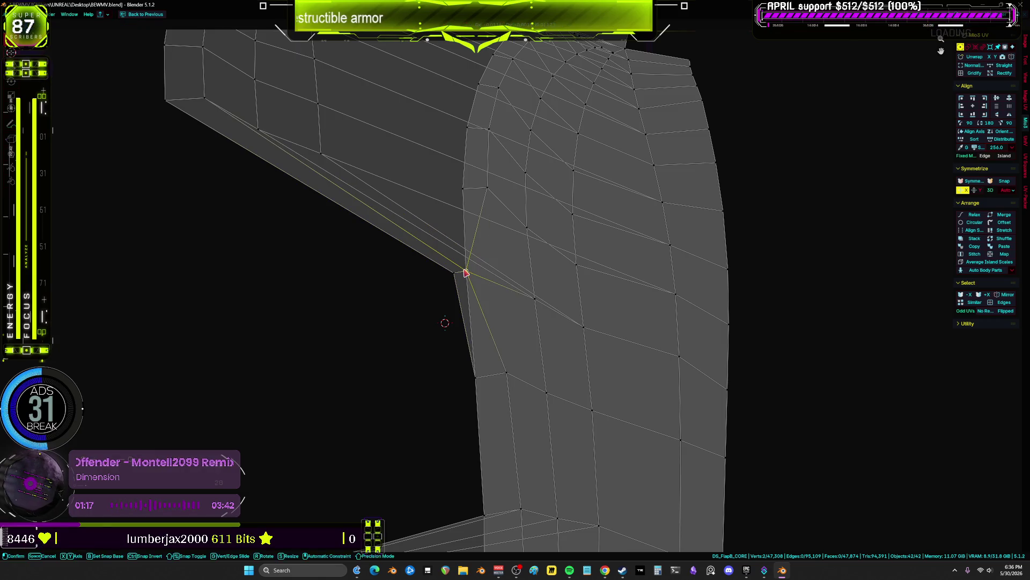
drag(511, 283, 474, 252)
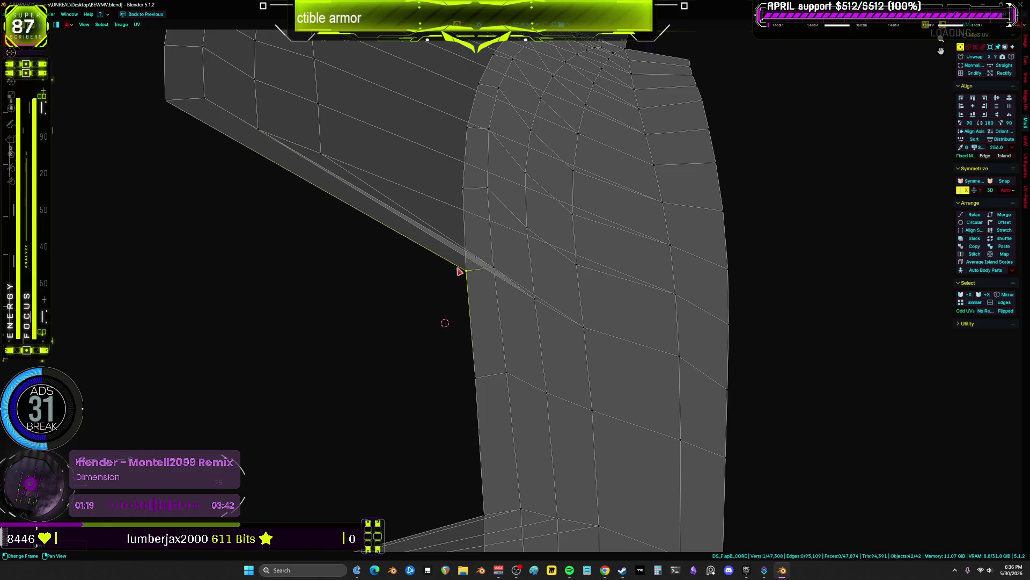
key(ctrl+z)
drag(387, 271, 166, 168)
key(g)
key(Escape)
- Nudge the five corner vertices against the wider leg island in small adjustments
drag(380, 196, 293, 152)
key(g)
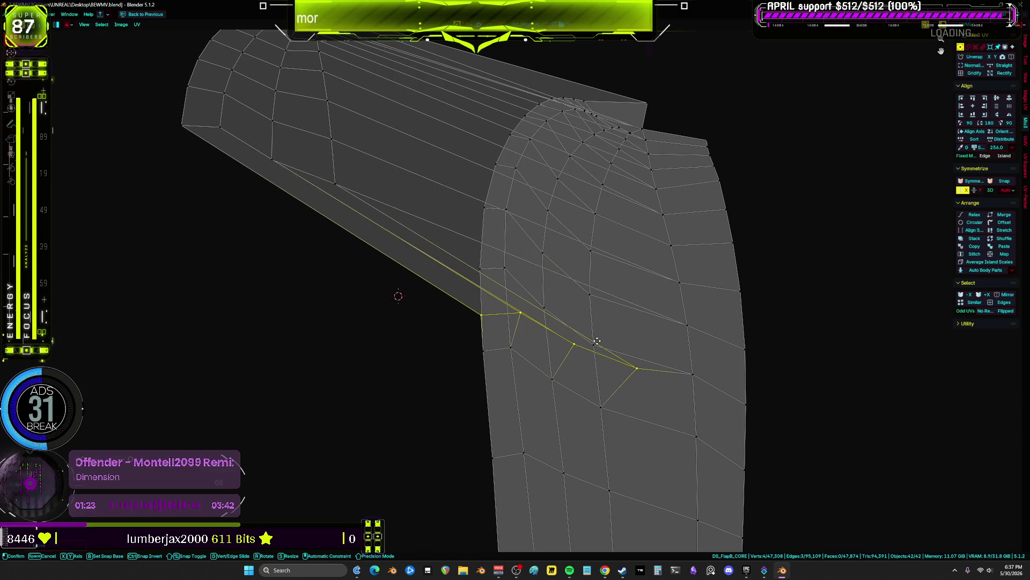
click(584, 343)
key(g)
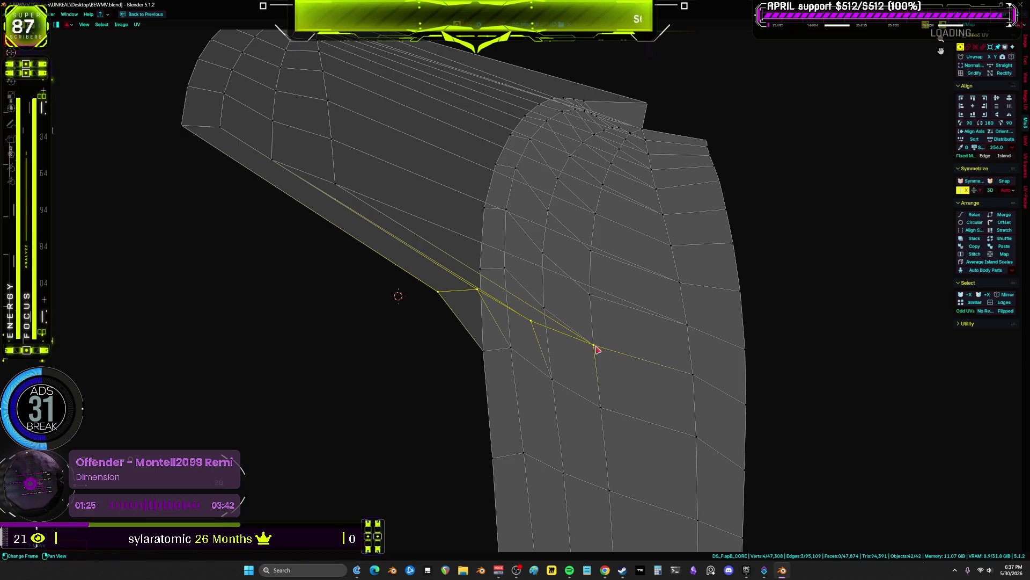
click(556, 325)
key(g)
click(500, 267)
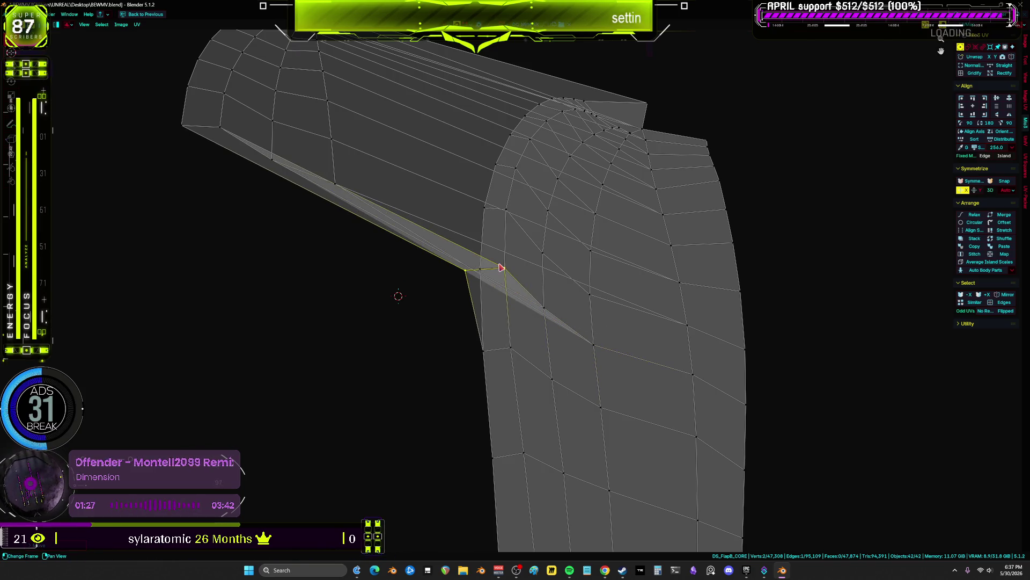
scroll(479, 280, down, 4)
drag(402, 299, 201, 115)
- Reposition the top cap selection up-right, constraining its move to one axis
key(g)
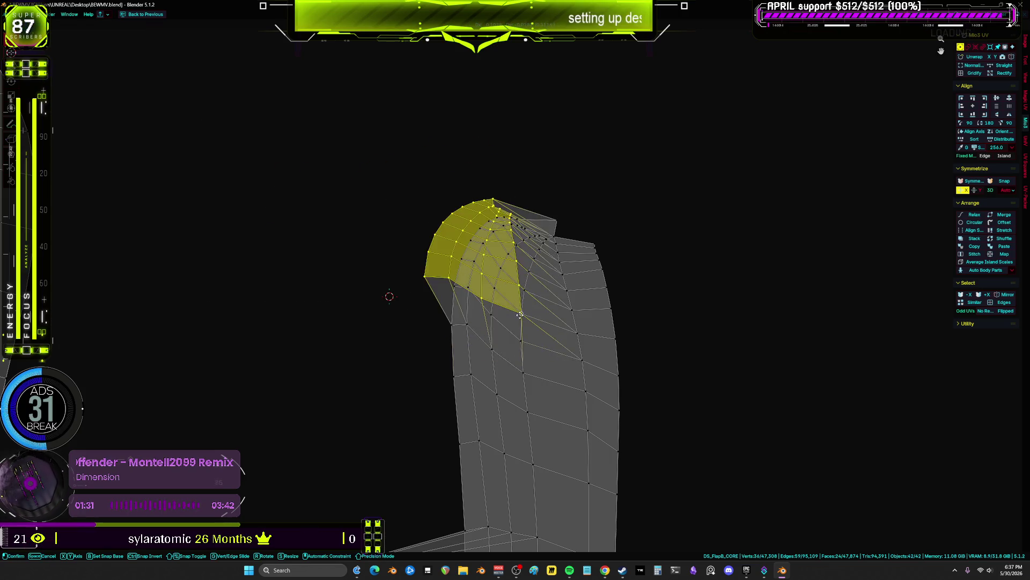
scroll(520, 338, up, 2)
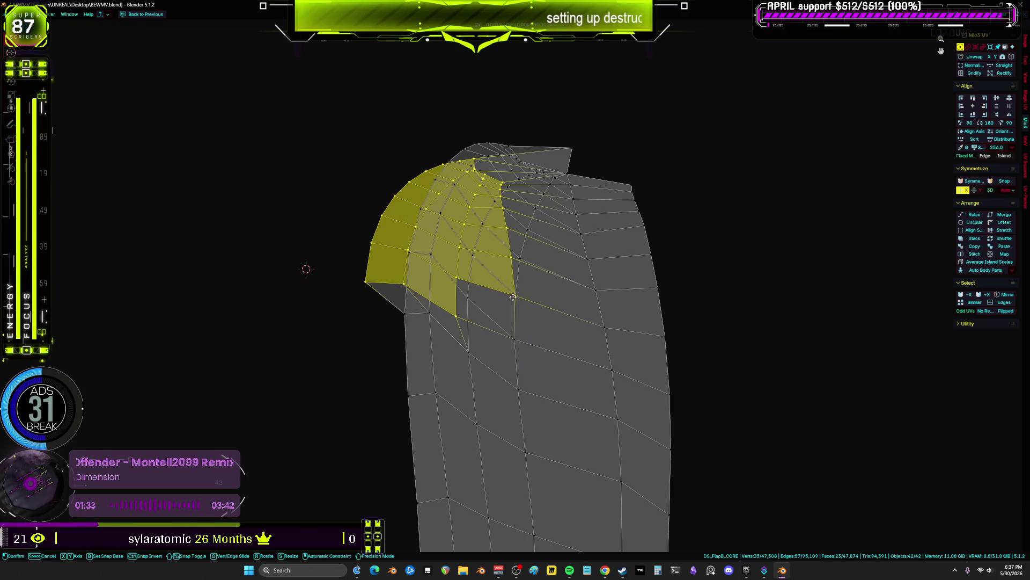
key(g)
key(g)
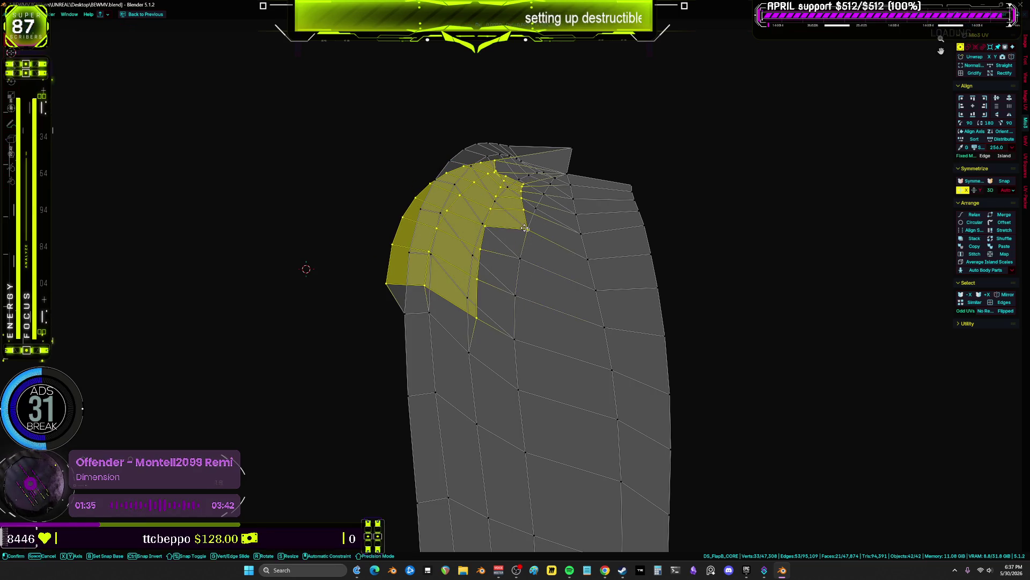
key(g)
click(534, 215)
key(g)
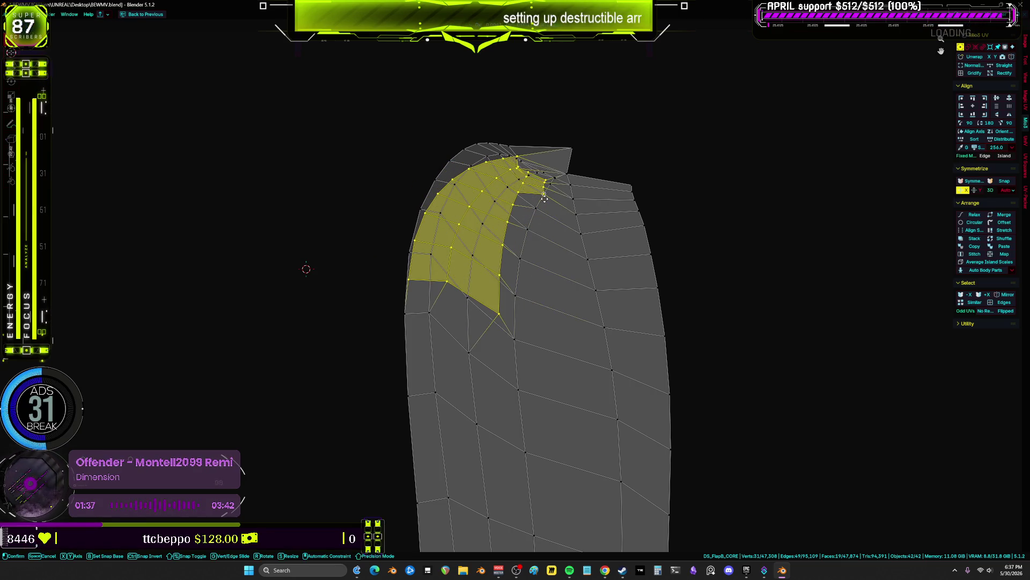
key(g)
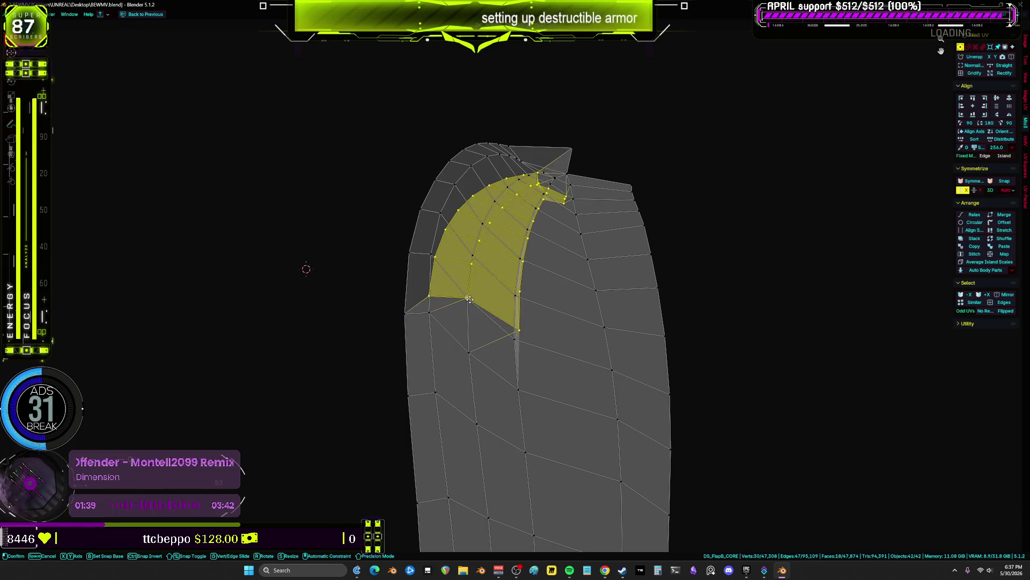
middle_click(466, 294)
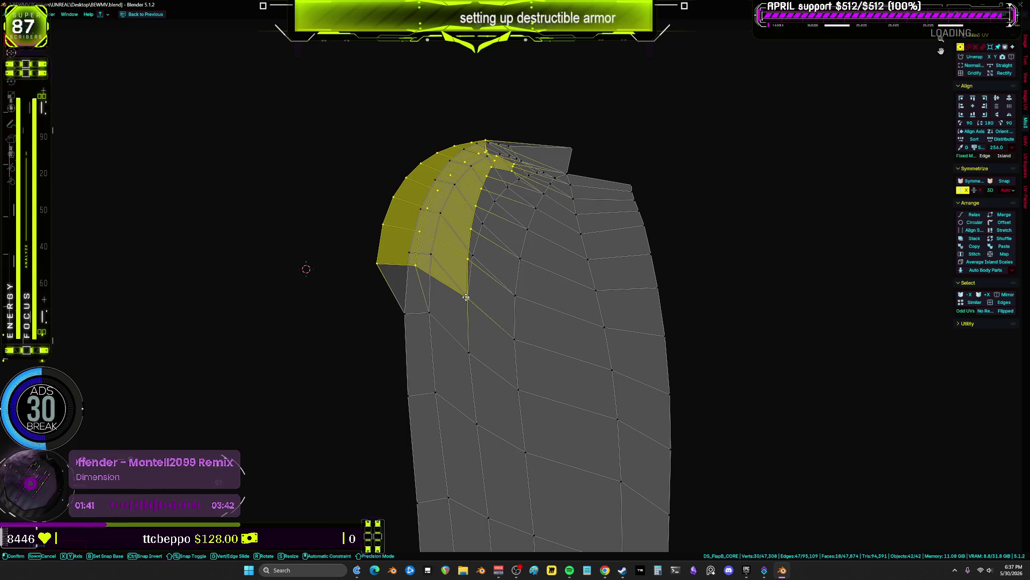
middle_drag(458, 284, 459, 285)
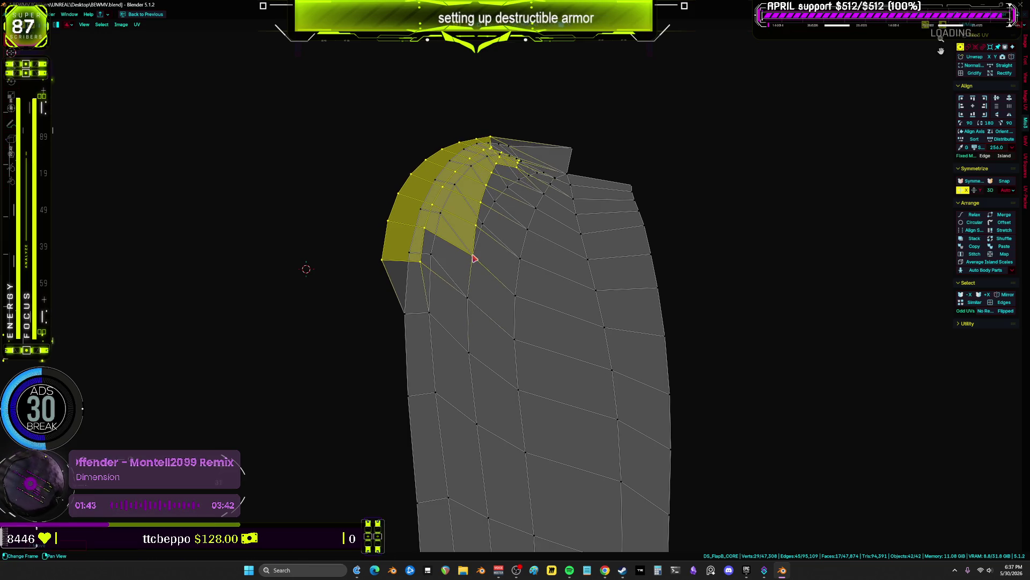
- Select the linked island strip from one vertex and move it down-right
middle_drag(491, 251, 491, 325)
scroll(491, 326, up, 4)
key(g)
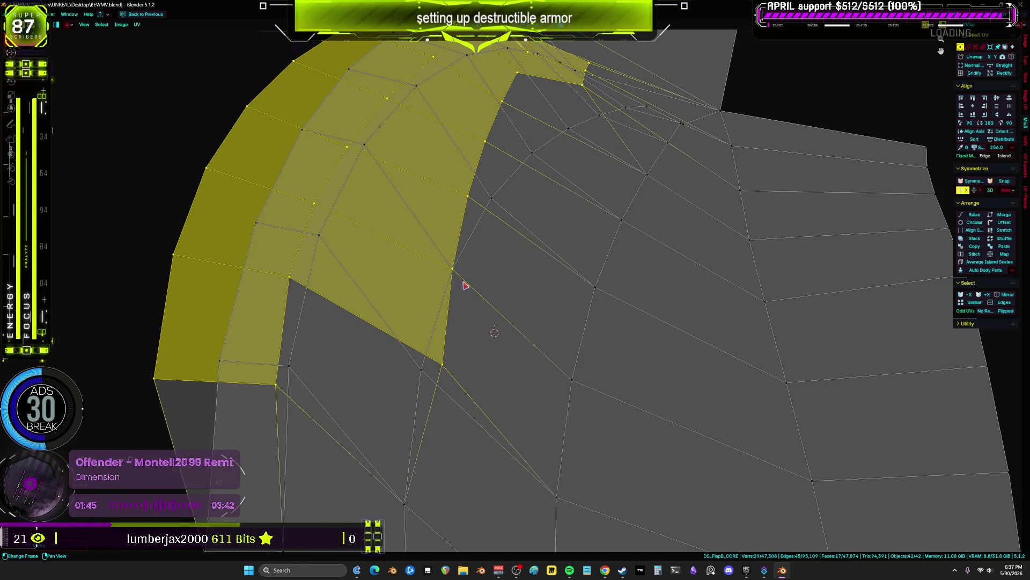
ctrl+drag(453, 344, 370, 401)
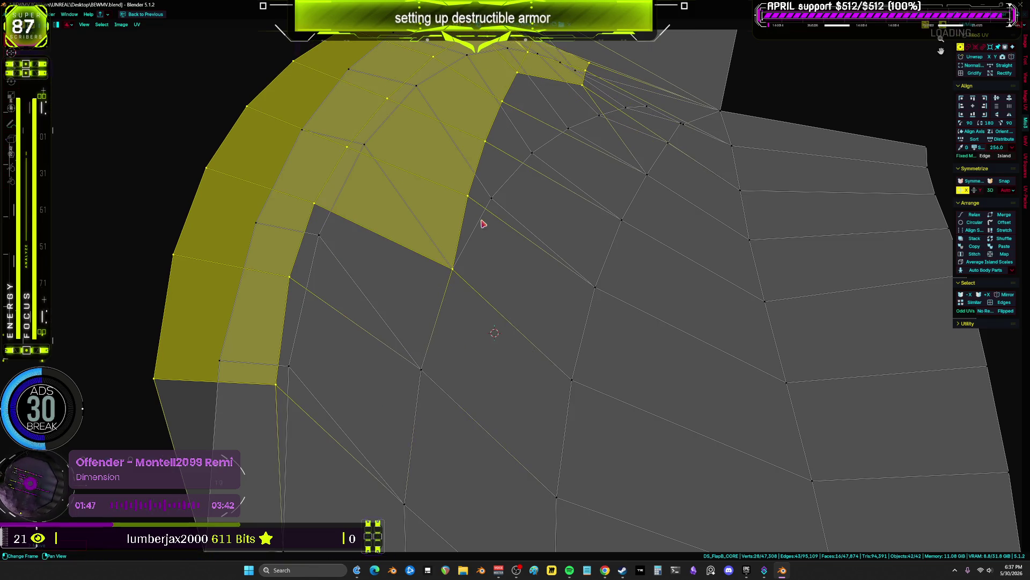
mouse_move(484, 240)
ctrl+middle_down()
mouse_move(478, 182)
mouse_move(487, 322)
ctrl+middle_up()
click(480, 182)
key(ctrl+l)
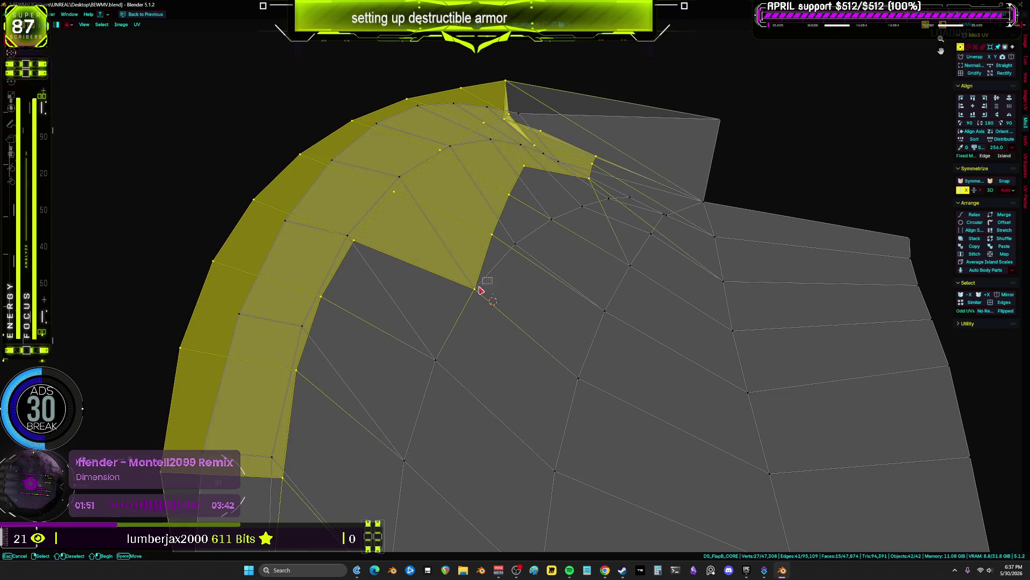
key(g)
shift+drag(494, 235, 496, 235)
key(g)
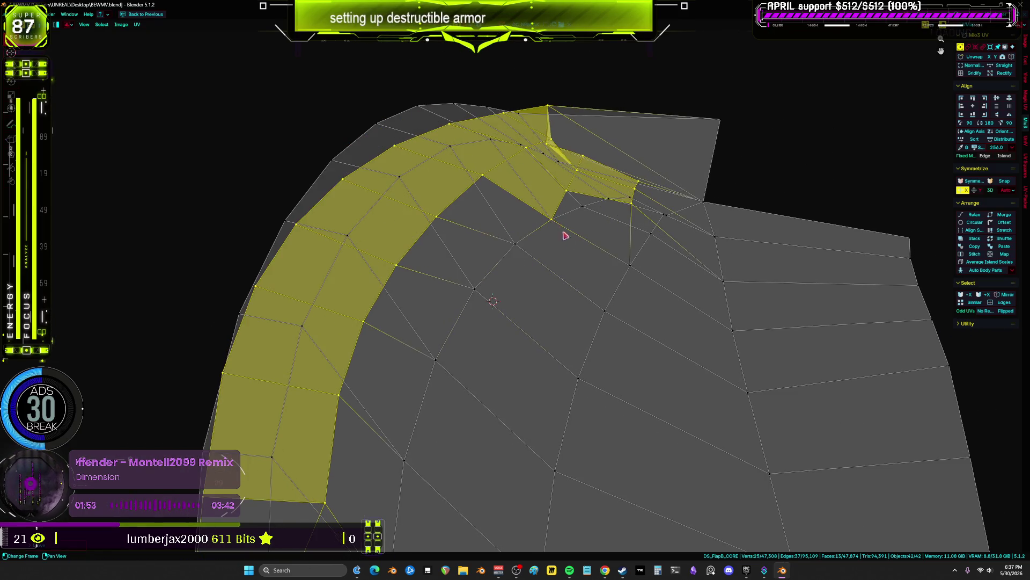
click(584, 214)
- Try shifting the strip right, undoing and redoing the strip adjustments
scroll(483, 284, down, 2)
scroll(472, 271, up, 4)
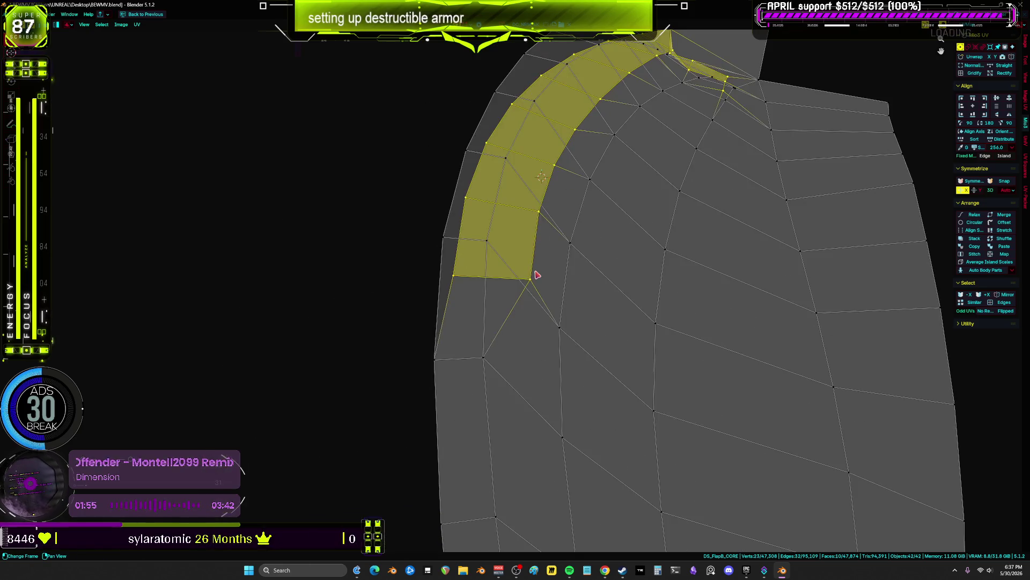
key(ctrl+z)
key(ctrl+z)
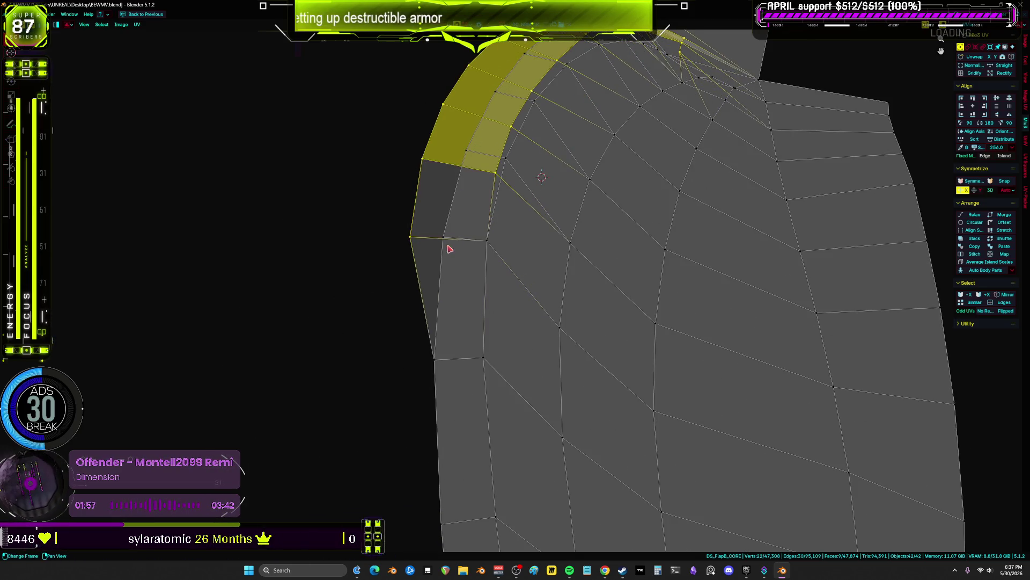
key(g)
middle_drag(484, 203, 567, 348)
key(ctrl+z)
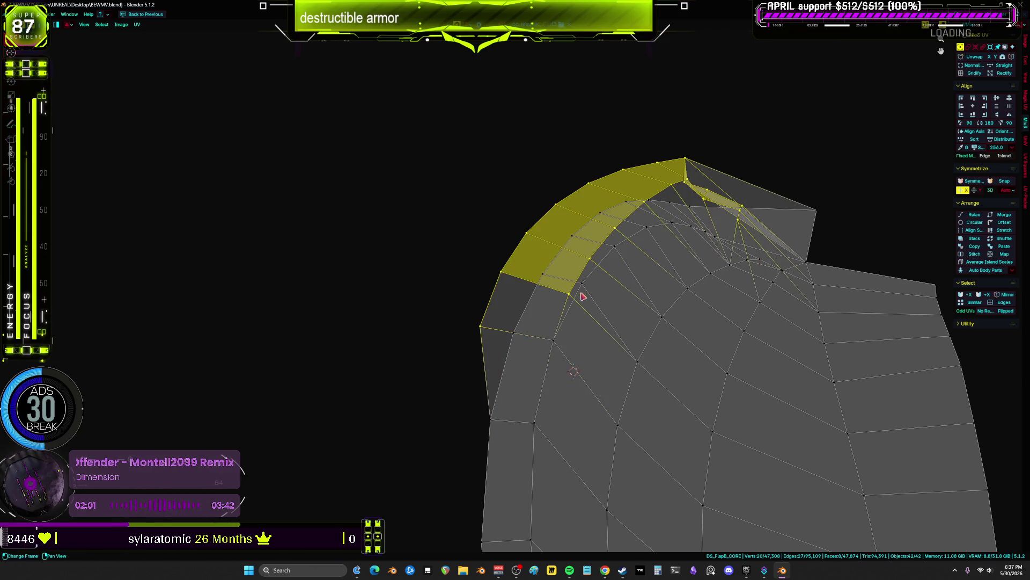
key(ctrl+z)
key(ctrl+z)
key(ctrl+z)
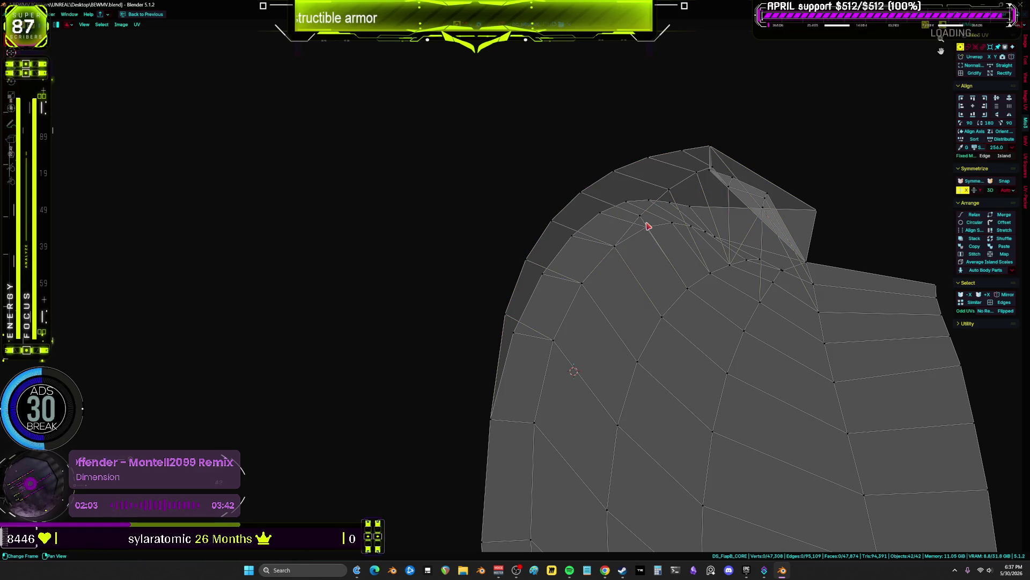
key(ctrl+shift+z)
key(ctrl+shift+z)
key(ctrl+shift+z)
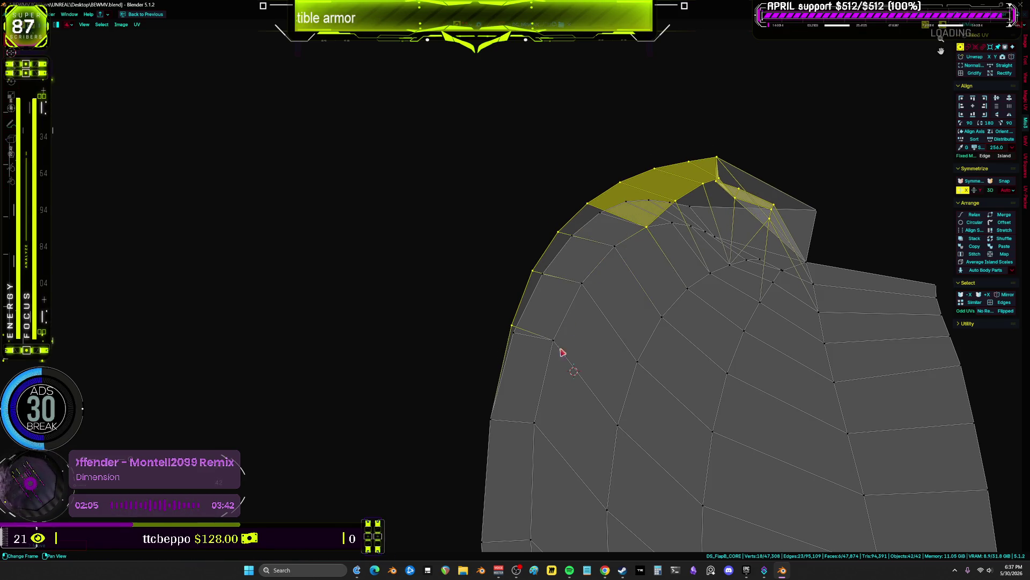
- Select the vertices at the strip's left tip and test moving them, undoing the stray move
drag(651, 220, 651, 220)
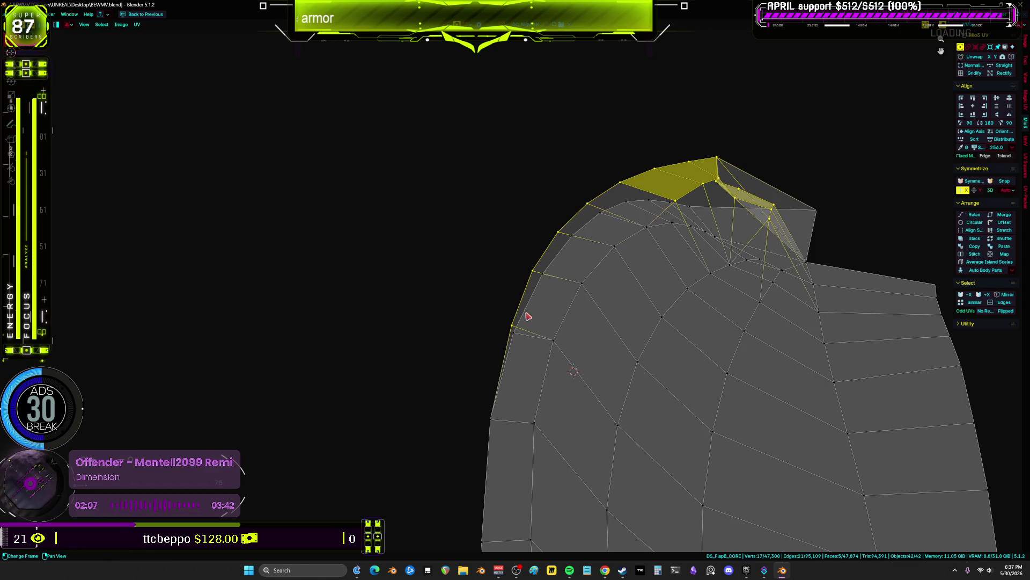
key(g)
drag(548, 313, 490, 359)
drag(545, 300, 522, 317)
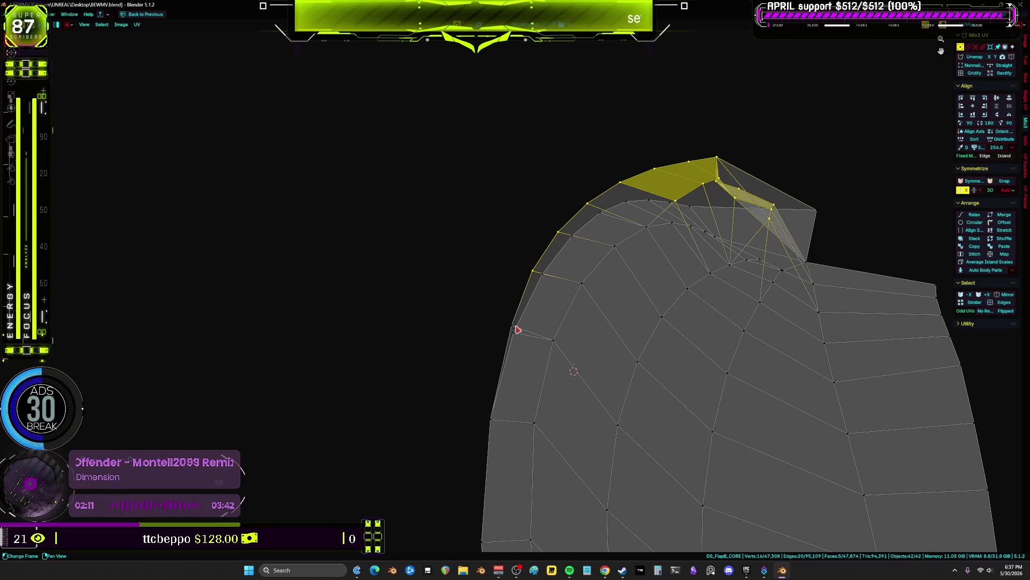
click(514, 327)
key(g)
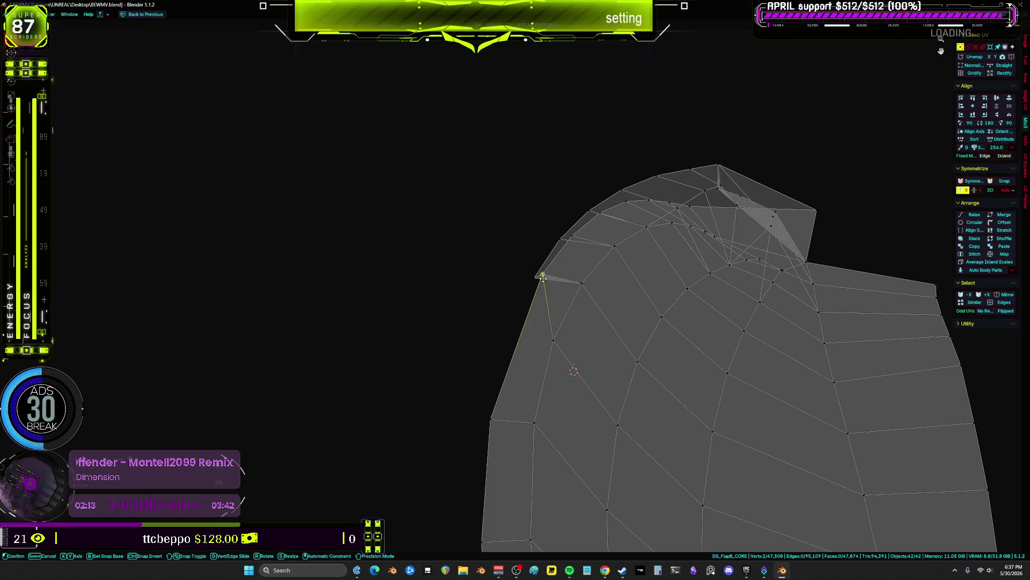
key(ctrl+z)
- Reselect the strip's top faces and shift them up and down into place
drag(546, 304, 483, 345)
drag(568, 248, 512, 295)
key(g)
key(g)
click(599, 215)
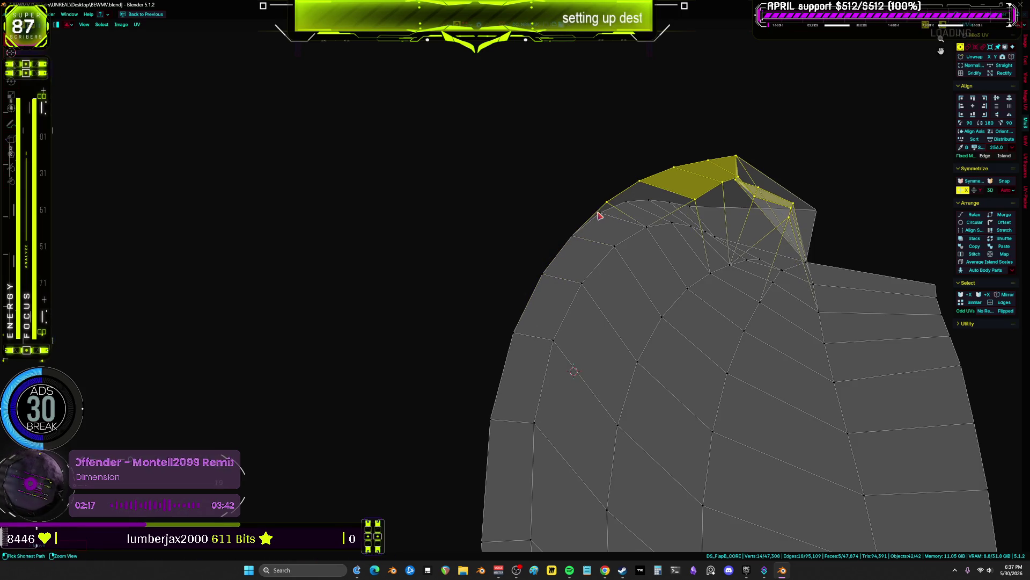
right_click(603, 214)
scroll(494, 270, up, 3)
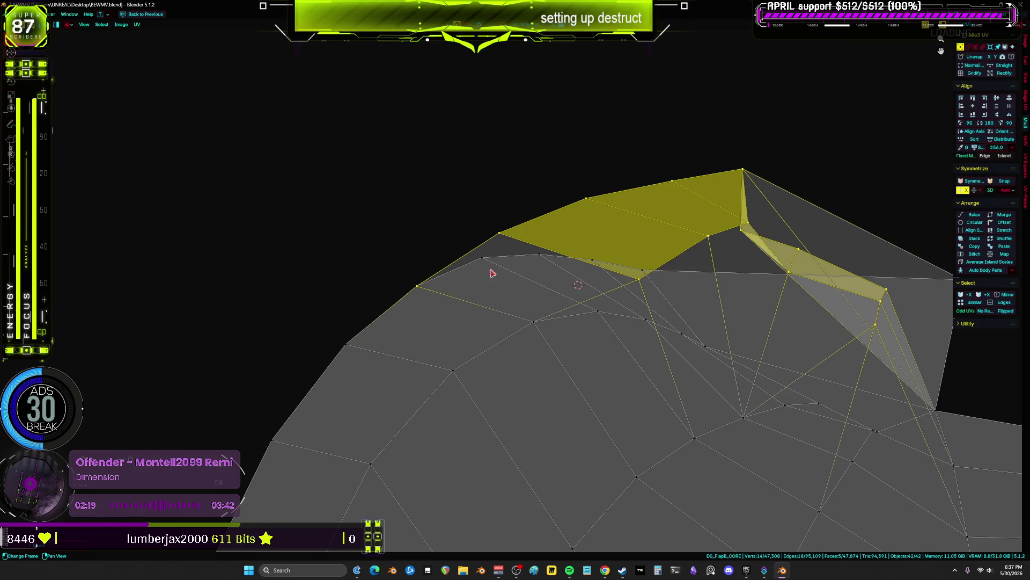
key(g)
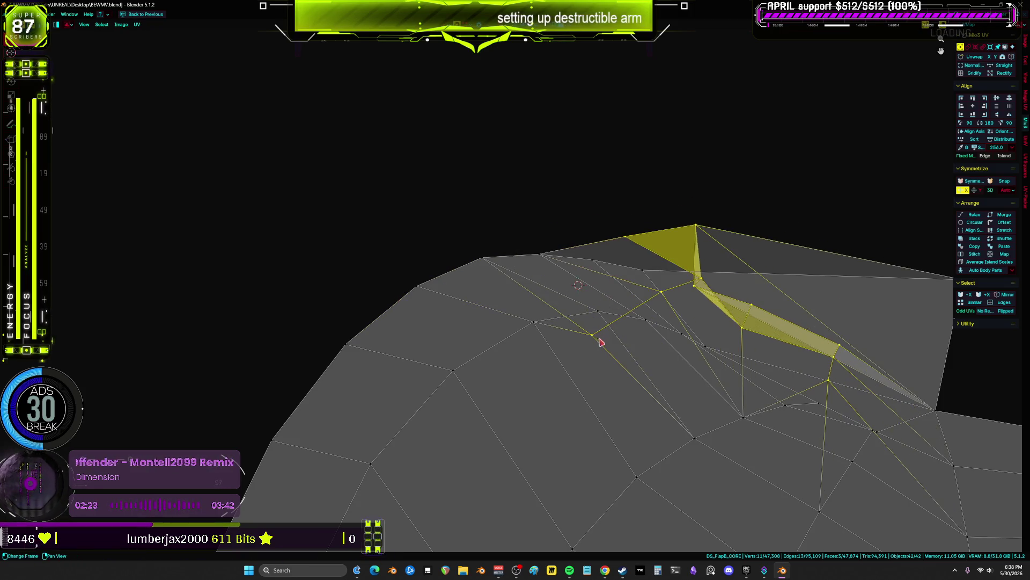
key(g)
scroll(574, 272, down, 3)
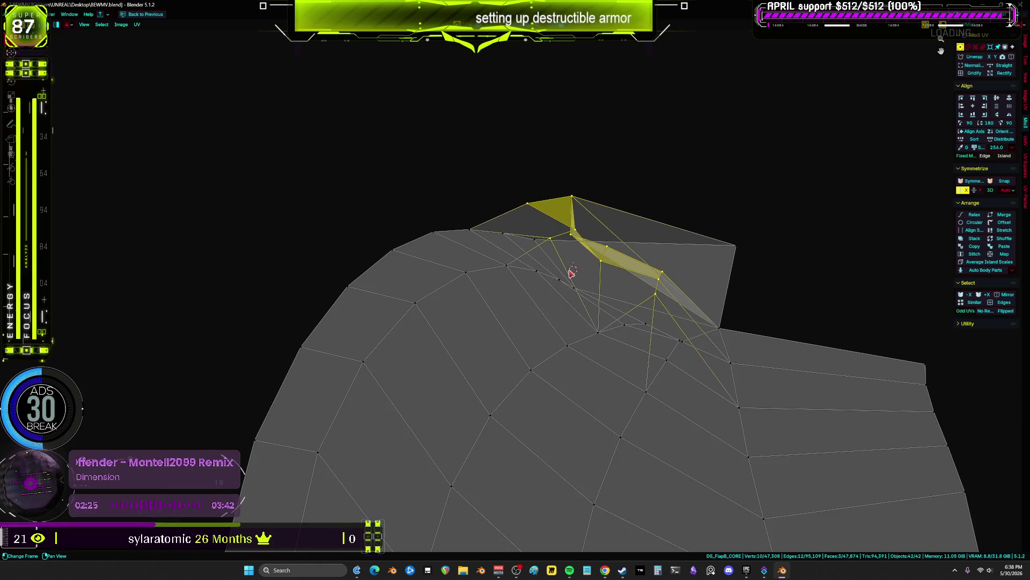
key(g)
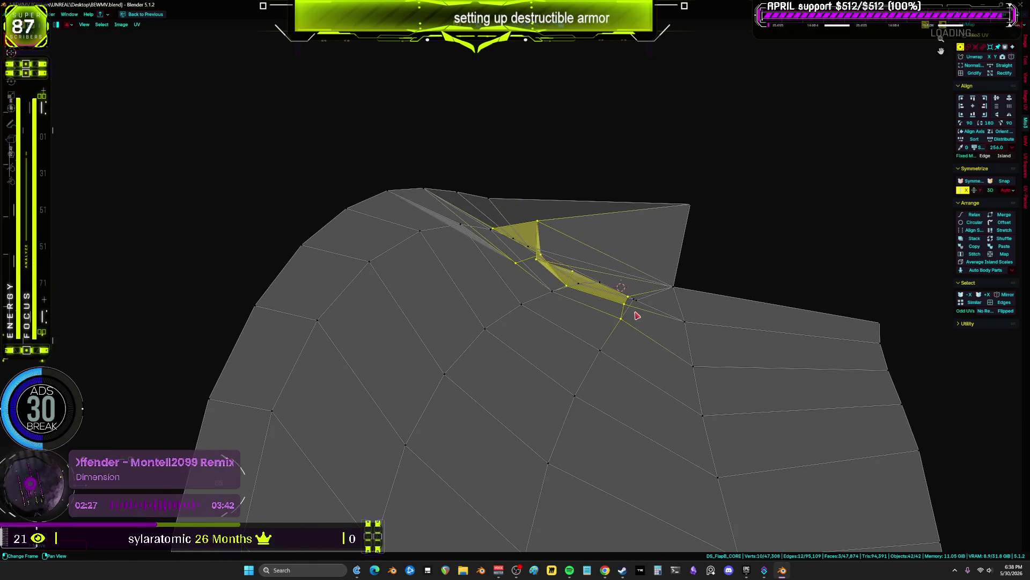
scroll(637, 316, up, 1)
- Select the narrow folded faces along the seam and snap their tip onto the neighbouring vertex
drag(621, 333, 593, 306)
middle_drag(583, 295, 675, 379)
key(g)
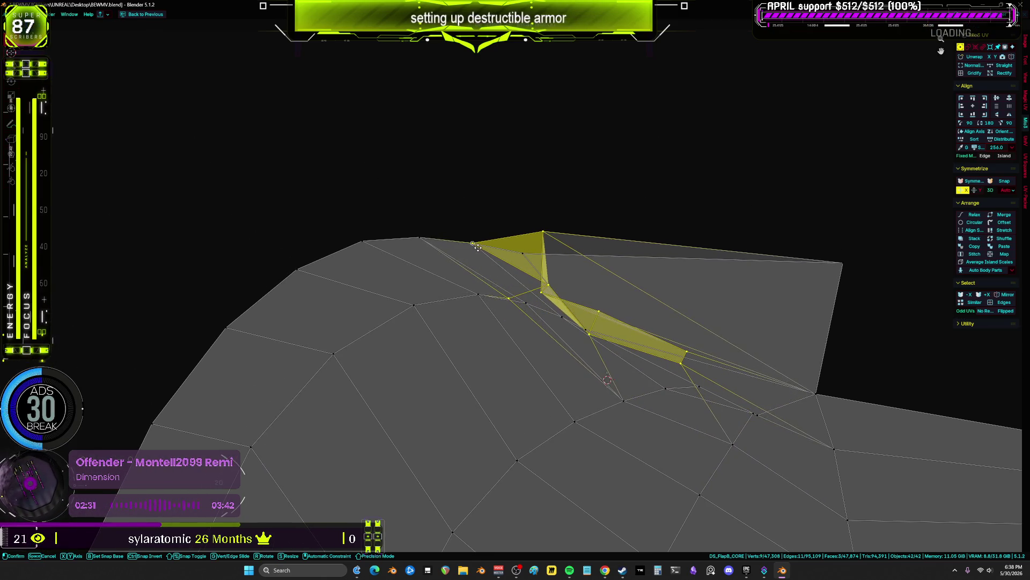
click(524, 253)
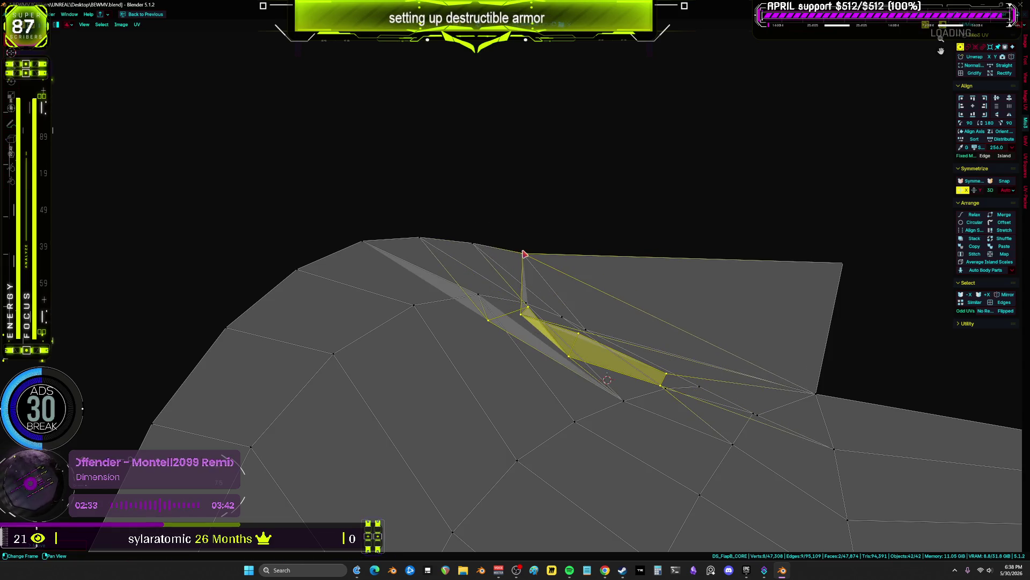
key(g)
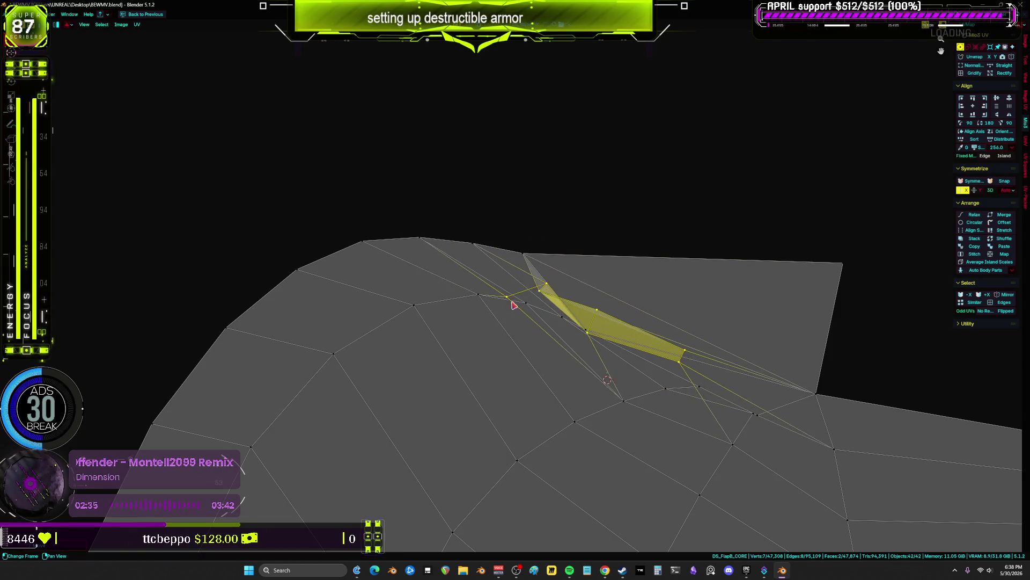
key(g)
key(g)
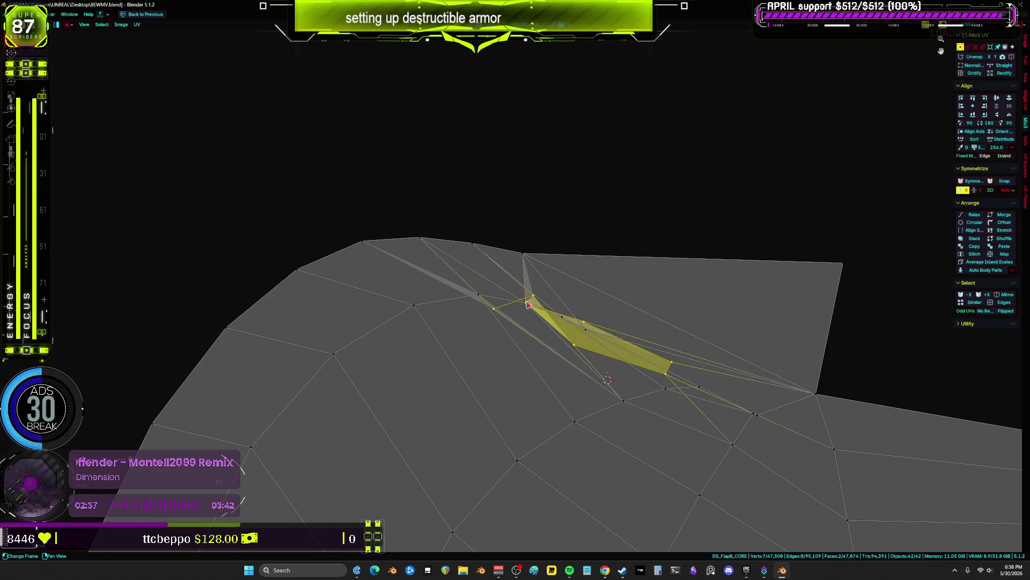
key(g)
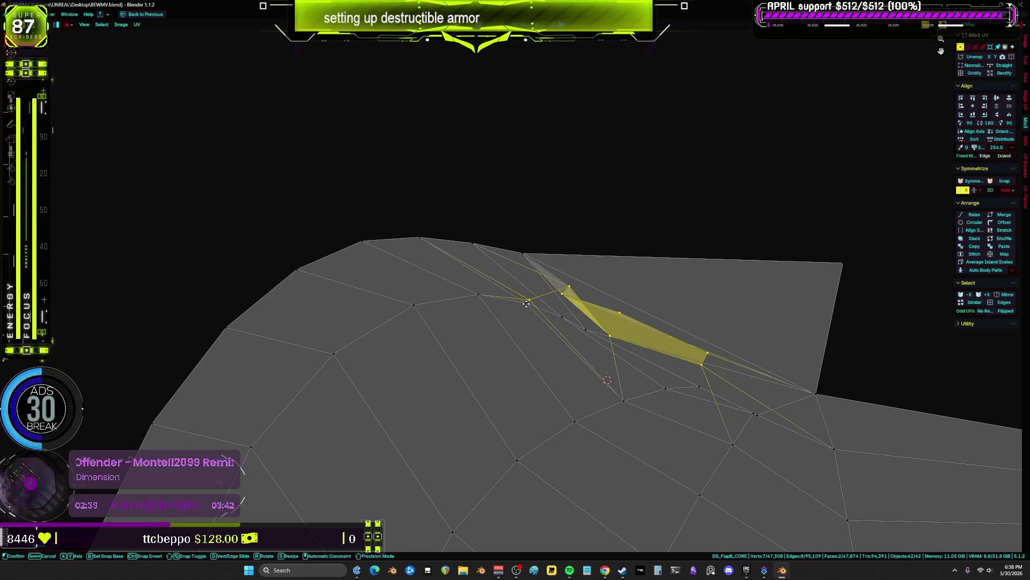
scroll(537, 300, up, 2)
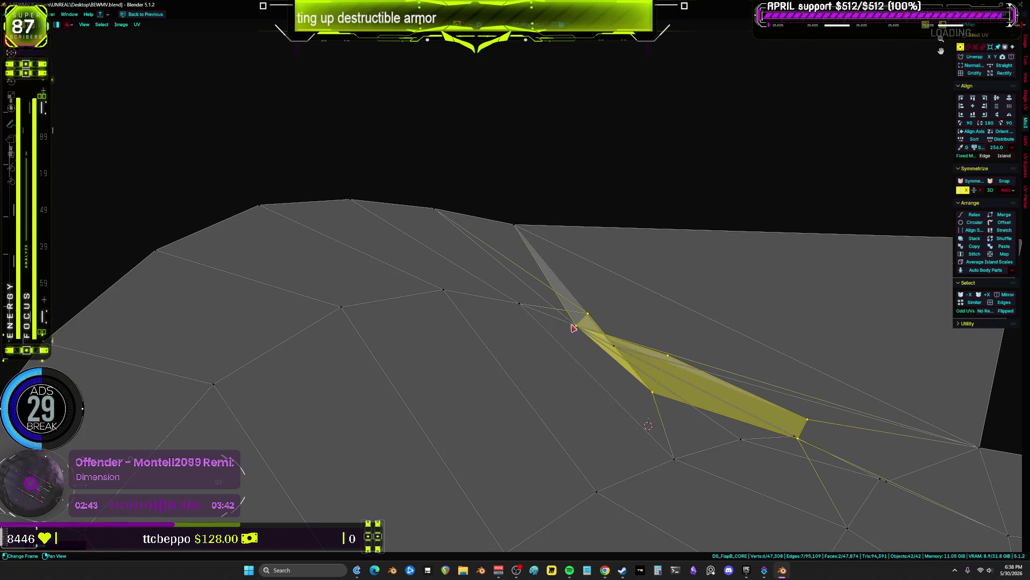
key(g)
click(580, 330)
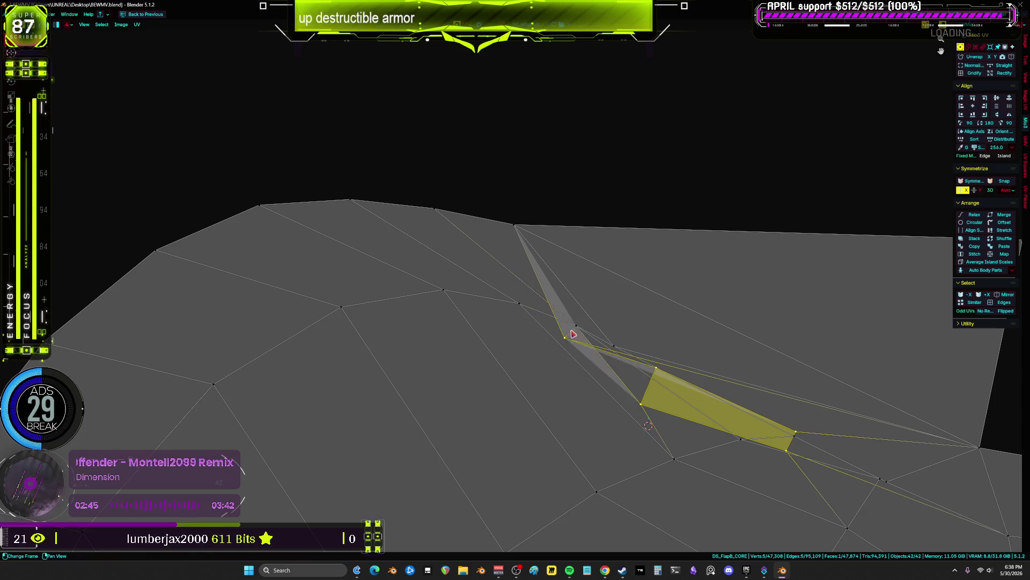
- Settle the folded faces down-right to unfold the overlap and pull the stretched vertex back
key(g)
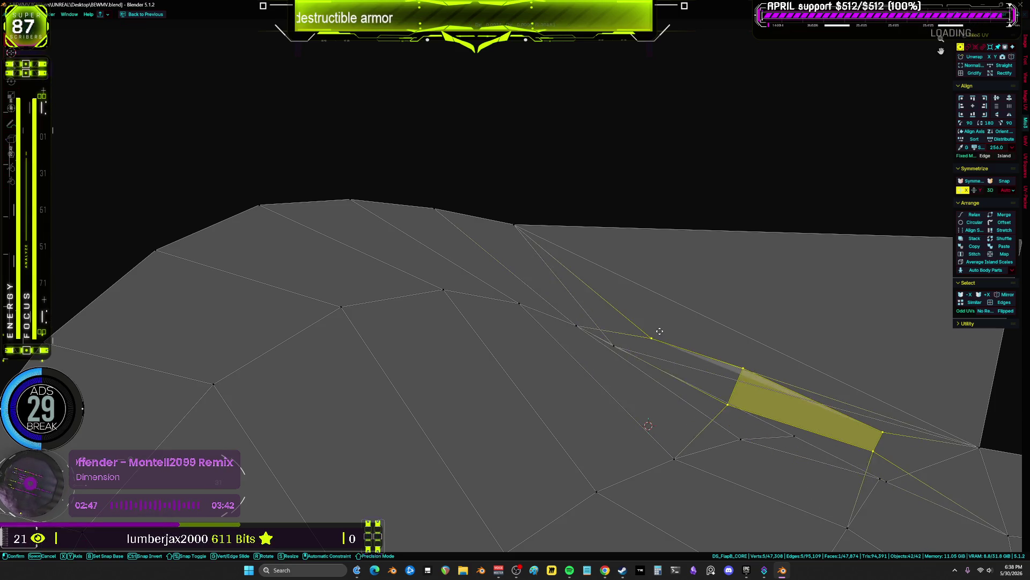
click(621, 350)
middle_drag(595, 365, 540, 349)
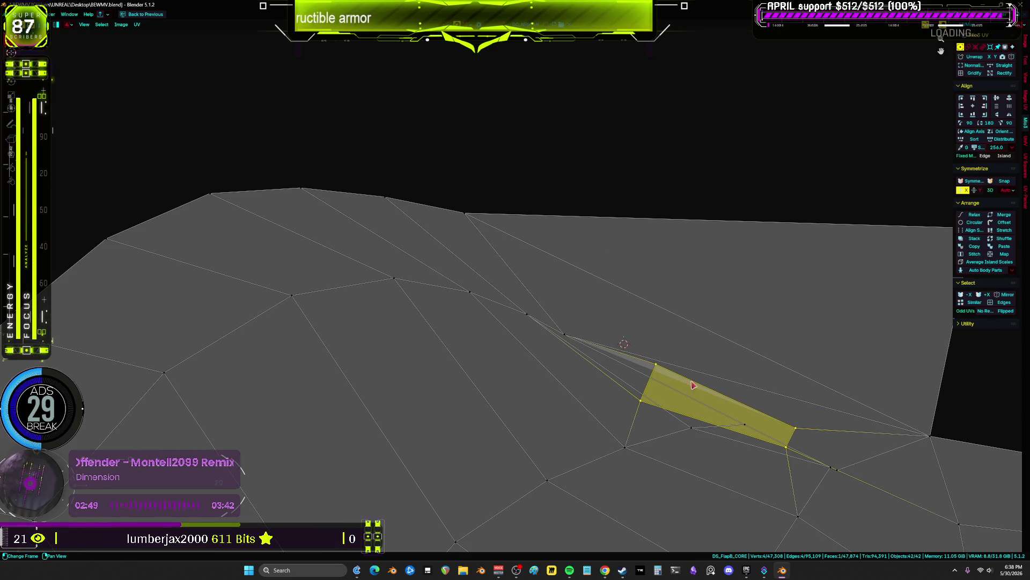
middle_drag(638, 422, 558, 384)
key(g)
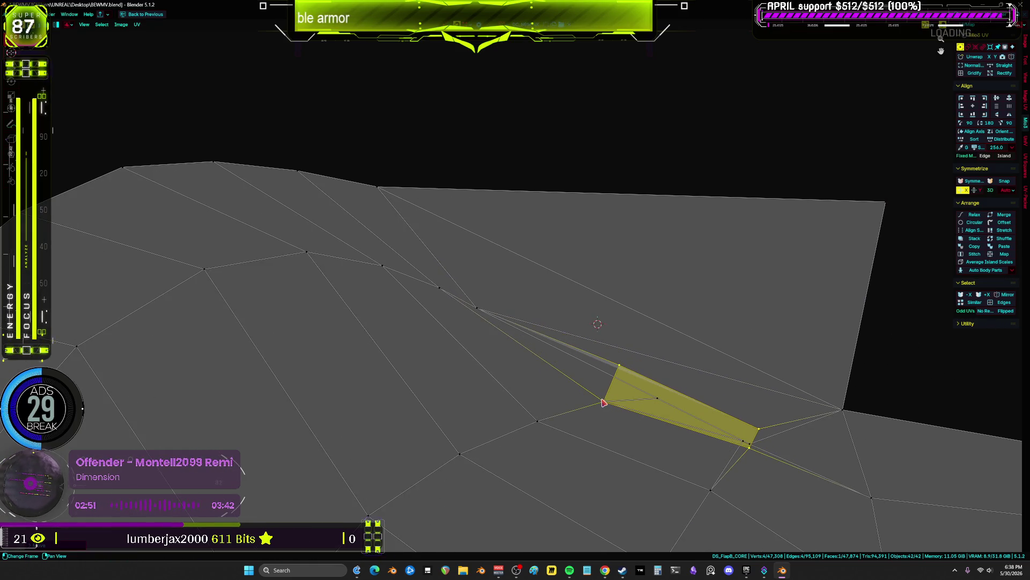
click(659, 401)
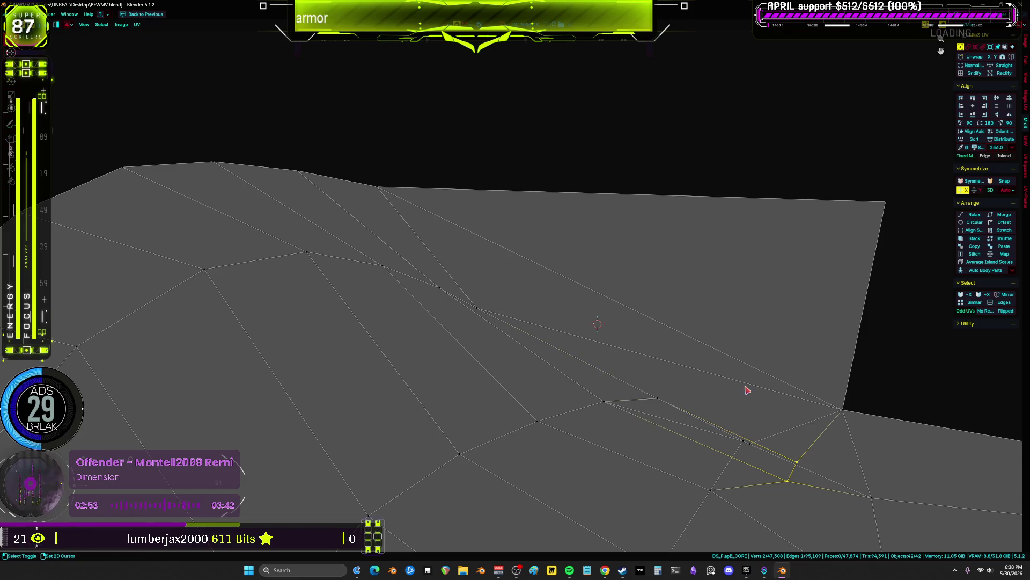
middle_drag(783, 482, 678, 409)
key(g)
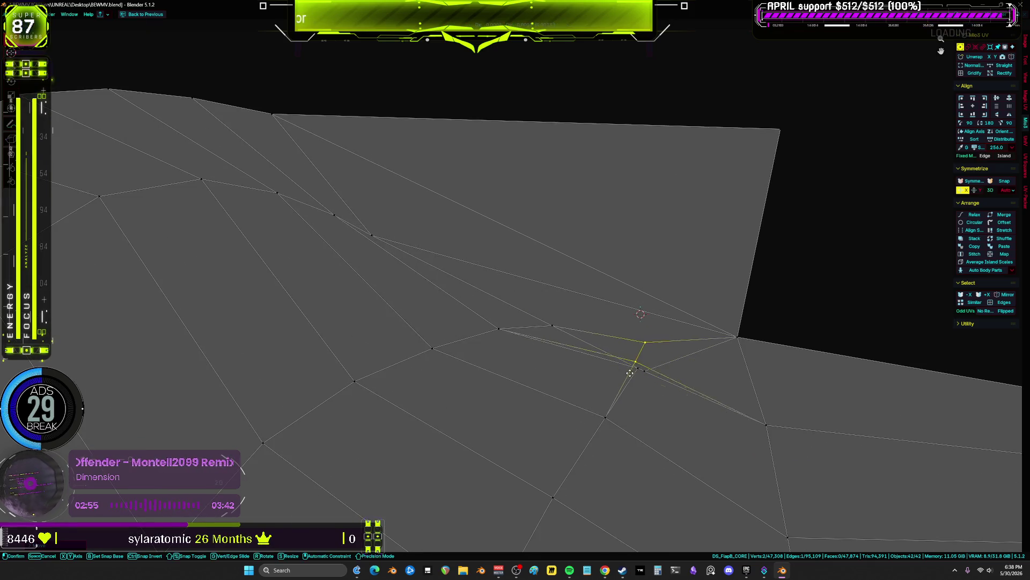
drag(647, 349, 651, 357)
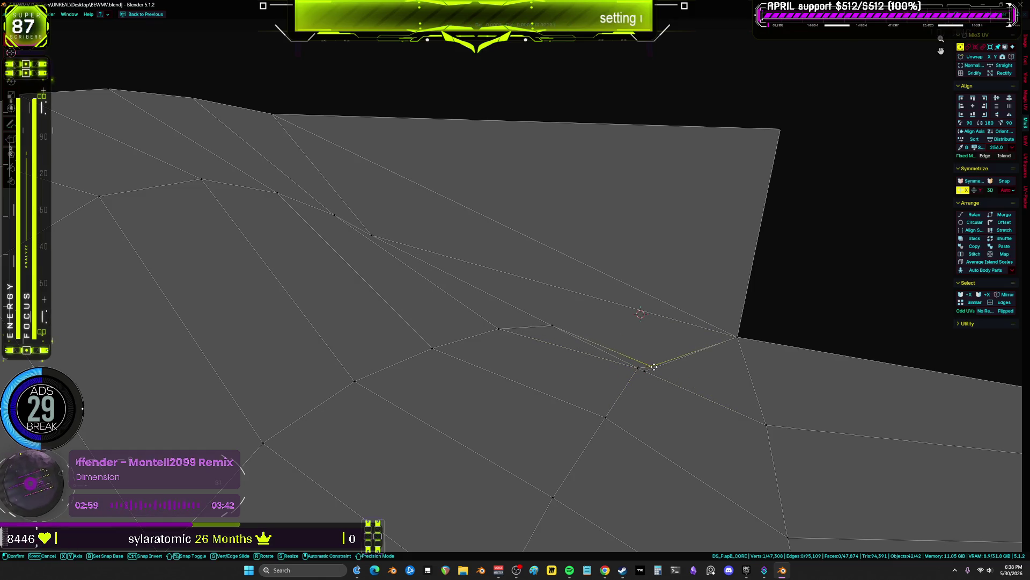
click(621, 391)
scroll(625, 391, down, 6)
- Confirm the pending vertex move, clear the selection, and frame the rightmost leg island
key(a)
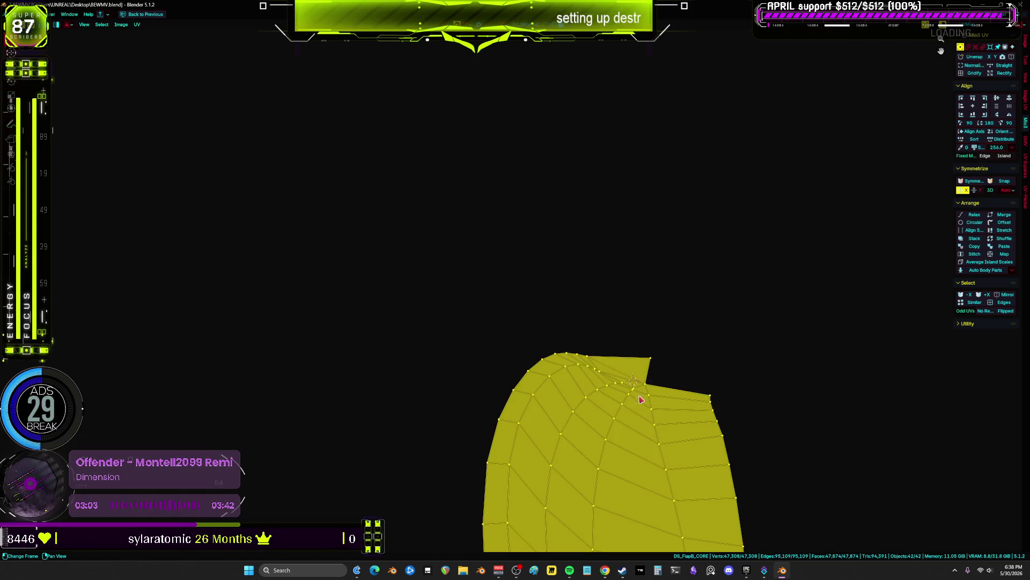
scroll(630, 428, up, 3)
key(alt+a)
scroll(620, 424, down, 3)
scroll(586, 354, up, 4)
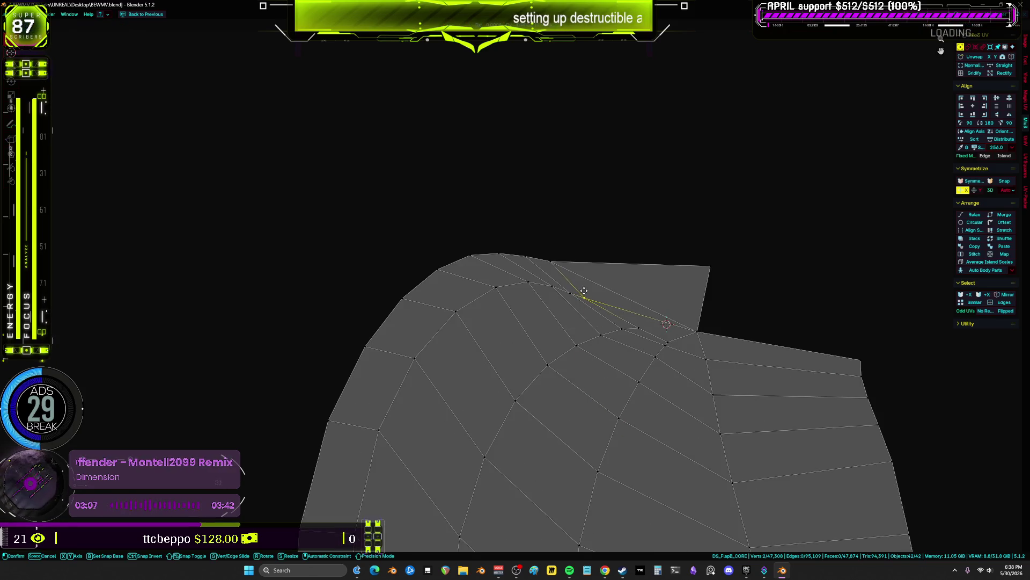
click(583, 290)
scroll(605, 417, down, 5)
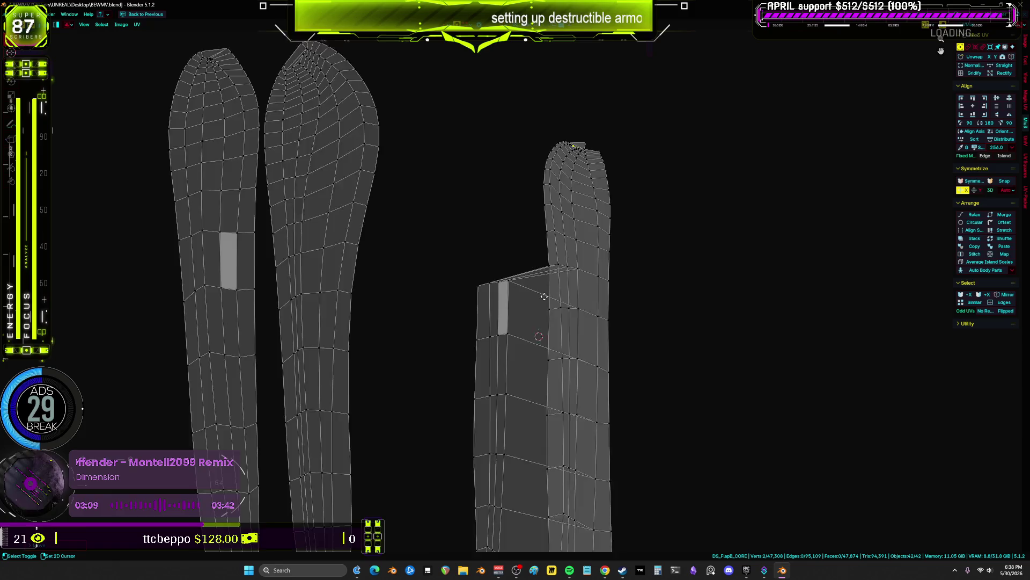
middle_drag(541, 312, 558, 202)
- Select the folded strip's vertices and slide two of them right along the edge
drag(518, 192, 519, 193)
scroll(518, 214, up, 4)
key(g)
middle_drag(572, 252, 584, 267)
key(g)
shift+click(559, 261)
key(g)
key(g)
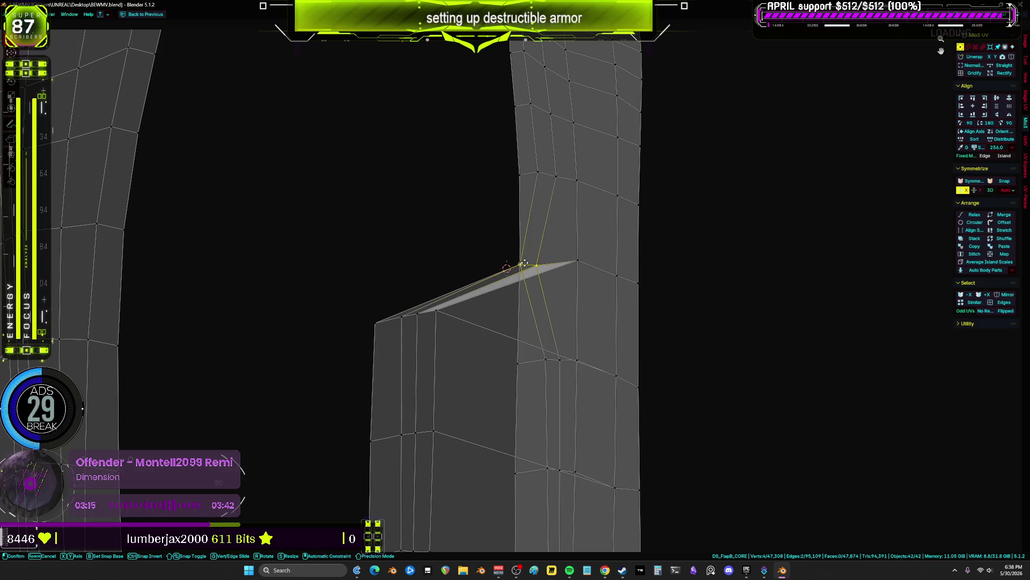
click(555, 270)
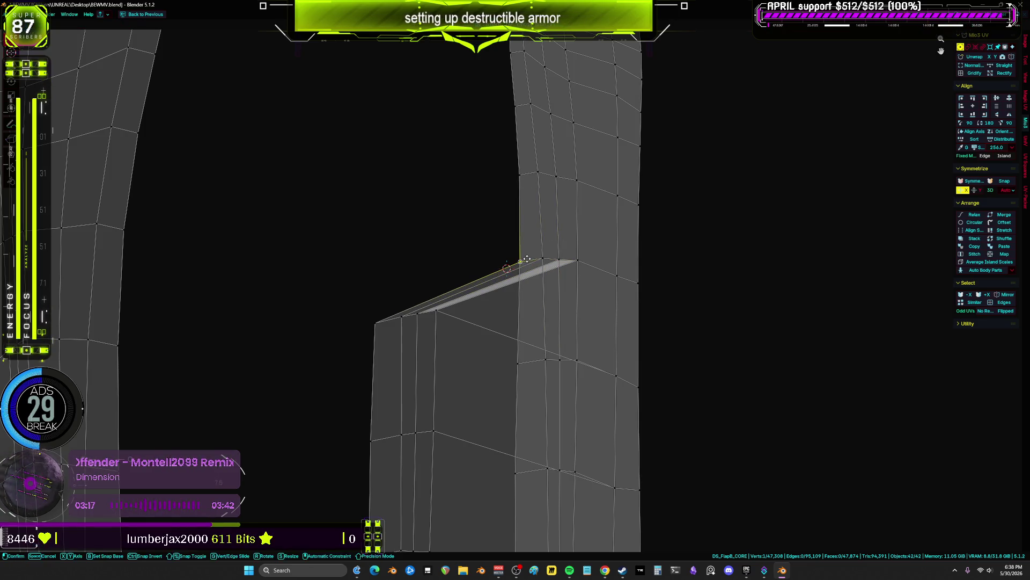
- Try moving the top-left vertices and left faces, then undo back to a clear selection
drag(410, 326, 373, 307)
key(g)
key(g)
drag(559, 356, 556, 358)
key(g)
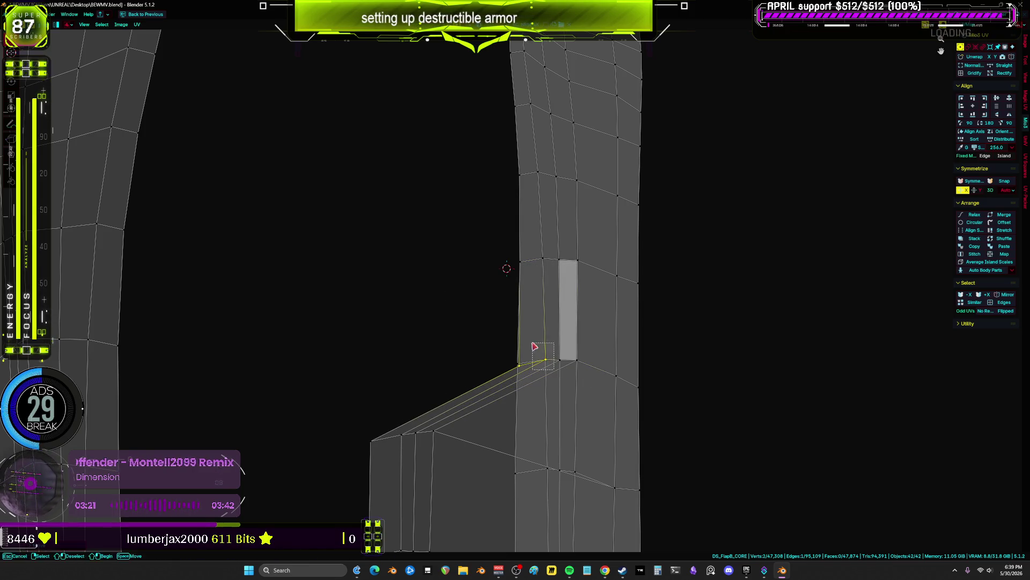
mouse_move(522, 365)
middle_down()
mouse_move(518, 252)
mouse_move(311, 260)
middle_up()
drag(311, 260, 428, 361)
key(g)
scroll(567, 277, up, 4)
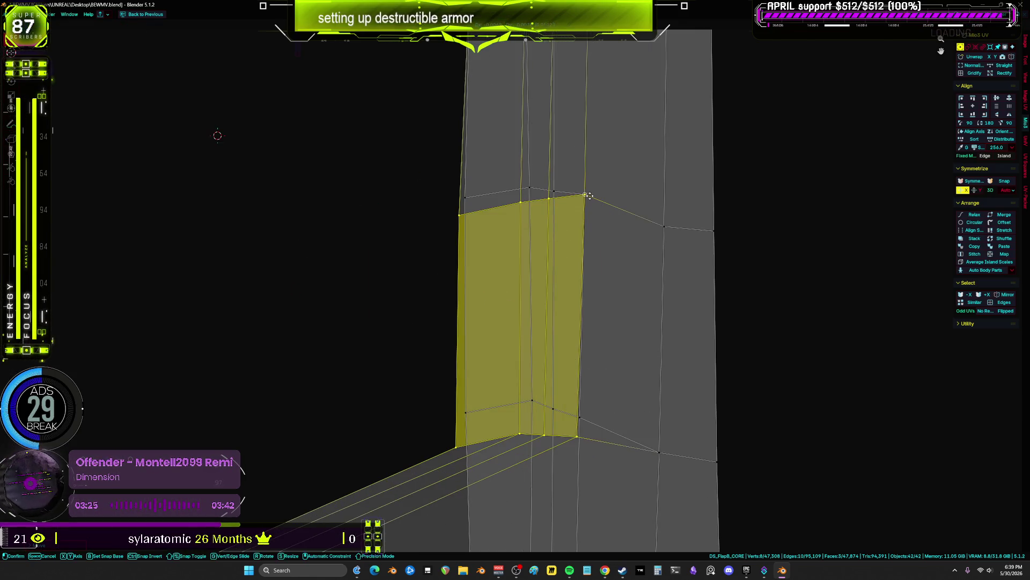
key(ctrl+z)
key(ctrl+z)
key(ctrl+z)
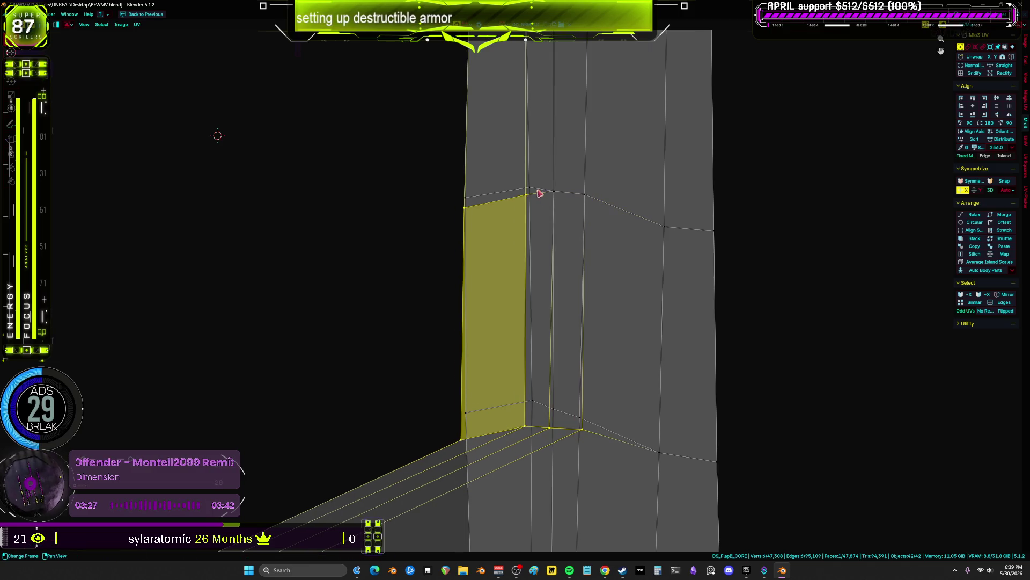
key(ctrl+z)
- Move the corner vertex up-left onto the edge, then undo to restore the vertex chain
middle_drag(590, 320, 578, 275)
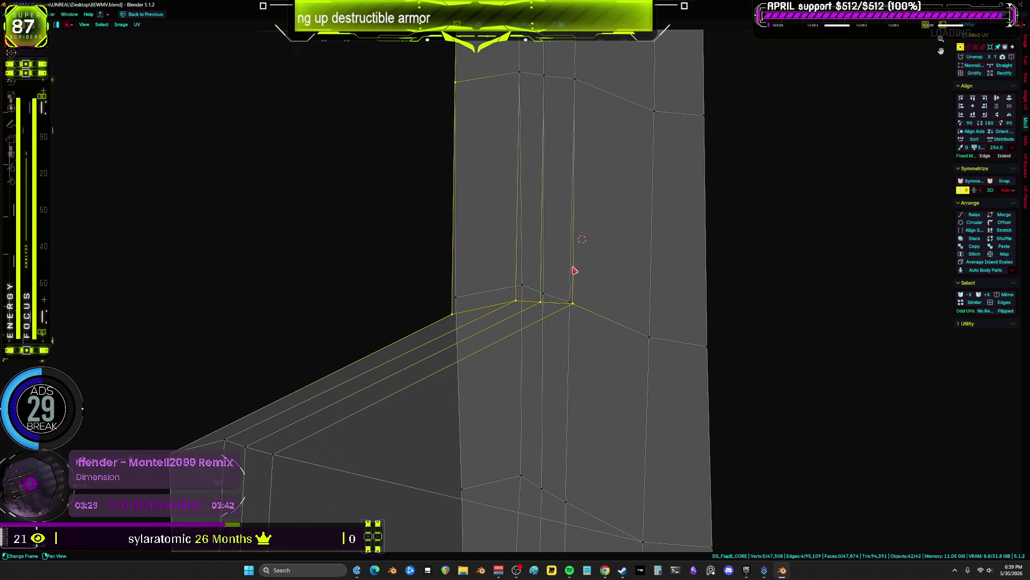
click(573, 302)
key(g)
click(563, 313)
key(ctrl+z)
key(ctrl+z)
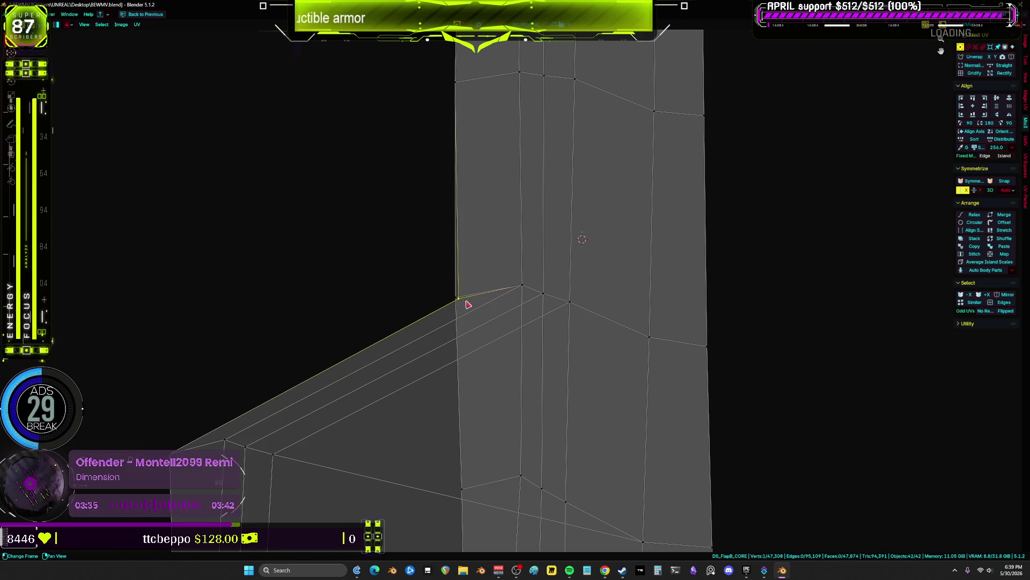
- Straighten the angled strip's left-end faces vertically inside the column
scroll(472, 327, down, 3)
drag(450, 514, 380, 414)
drag(435, 386, 614, 362)
scroll(539, 342, up, 2)
scroll(540, 342, up, 2)
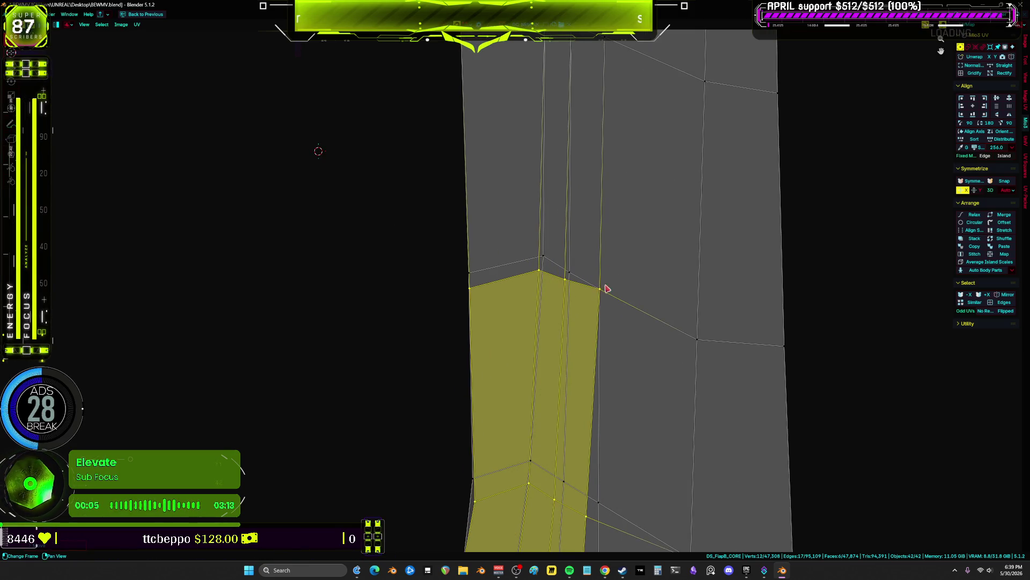
click(603, 290)
mouse_move(581, 259)
mouse_down()
mouse_move(570, 278)
mouse_move(528, 273)
mouse_up()
key(ctrl+z)
key(g)
key(g)
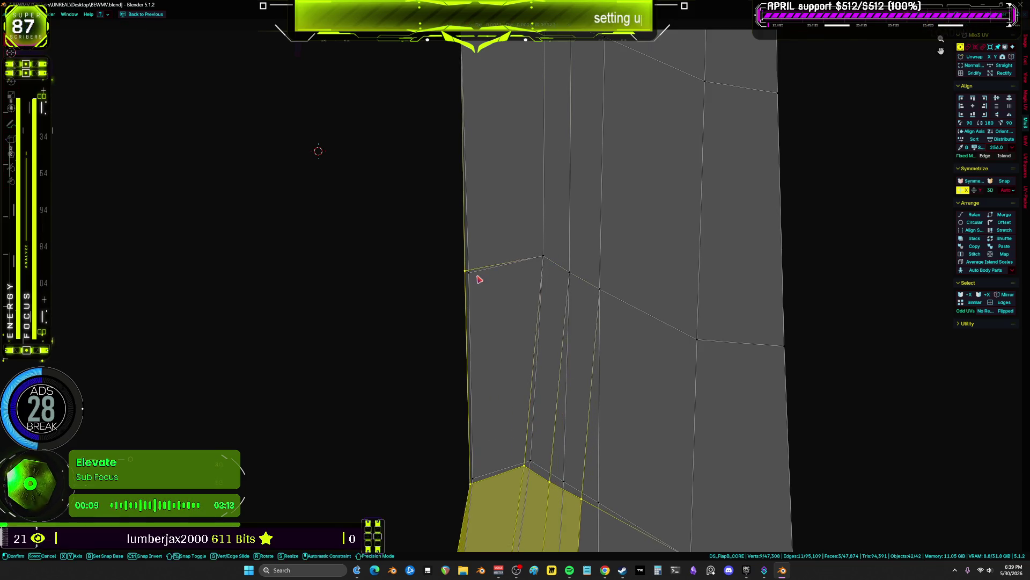
click(472, 273)
middle_drag(610, 421, 593, 172)
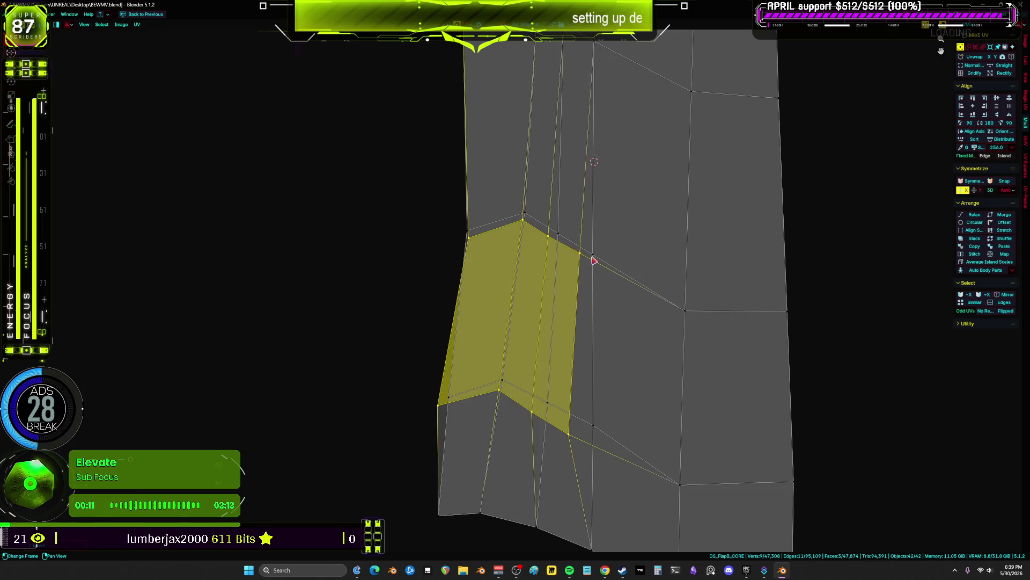
- Weld the remaining face corners with V and snap the last stray vertex onto its neighbour
ctrl+click(580, 279)
ctrl+click(552, 248)
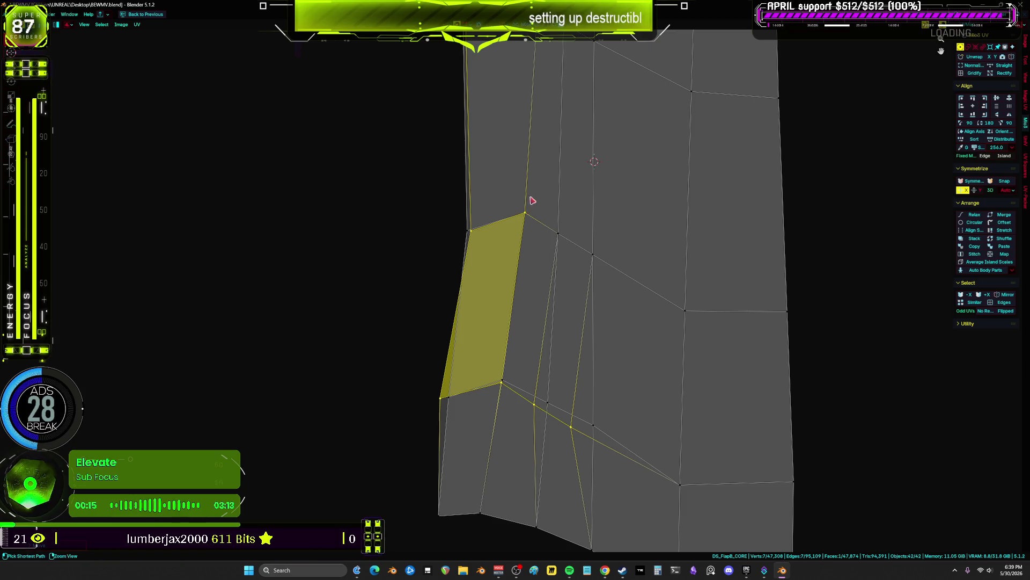
key(v)
scroll(547, 327, up, 3)
key(g)
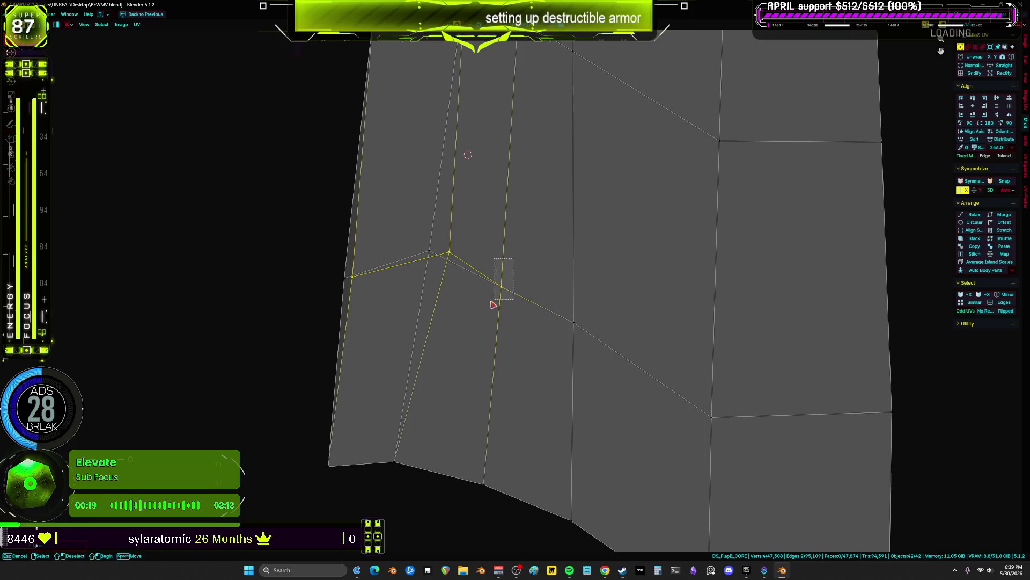
click(427, 249)
scroll(401, 290, down, 1)
scroll(461, 306, down, 10)
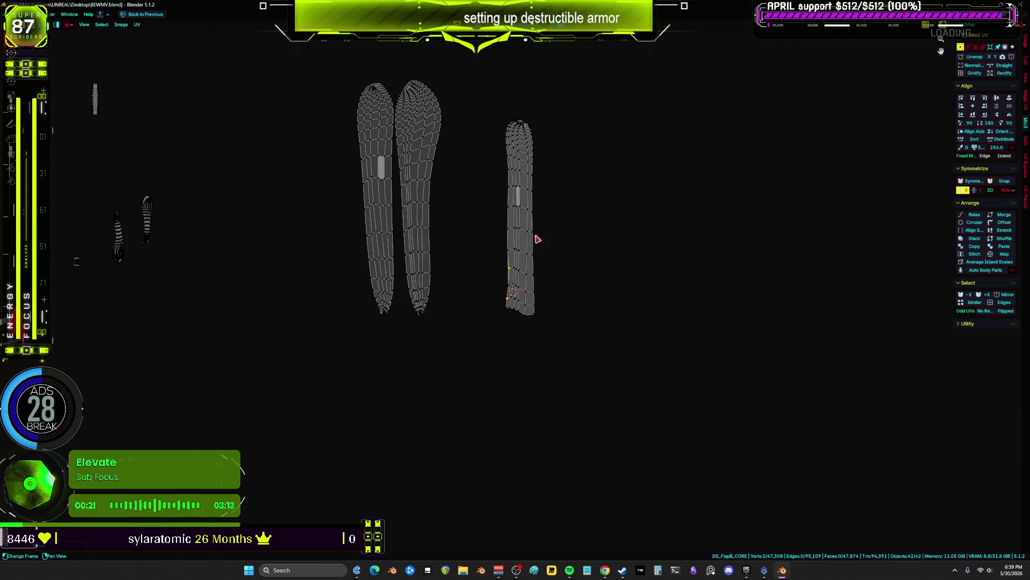
mouse_move(581, 291)
middle_down()
mouse_move(526, 335)
mouse_move(453, 300)
mouse_move(584, 338)
mouse_move(498, 300)
mouse_move(602, 338)
mouse_move(515, 312)
mouse_move(551, 325)
mouse_move(588, 308)
mouse_move(490, 325)
mouse_move(549, 317)
mouse_move(536, 342)
mouse_move(511, 228)
mouse_move(551, 188)
mouse_move(621, 193)
mouse_move(599, 332)
mouse_move(583, 296)
mouse_move(697, 252)
mouse_move(706, 199)
mouse_move(656, 183)
mouse_move(668, 290)
mouse_move(606, 279)
mouse_move(575, 314)
mouse_move(585, 341)
mouse_move(703, 300)
mouse_move(704, 367)
mouse_move(703, 345)
mouse_move(617, 329)
mouse_move(746, 363)
mouse_move(745, 268)
mouse_move(703, 228)
mouse_move(618, 280)
mouse_move(703, 235)
mouse_move(693, 194)
mouse_move(661, 177)
mouse_move(615, 205)
mouse_move(575, 342)
mouse_move(643, 288)
mouse_move(583, 332)
mouse_move(614, 304)
mouse_move(675, 343)
middle_up()
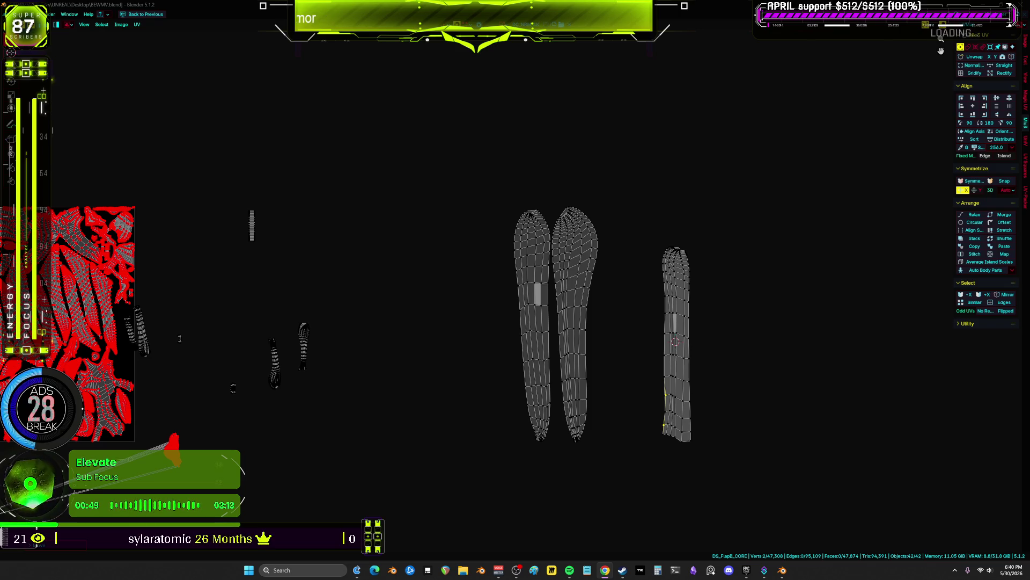
scroll(575, 312, up, 5)
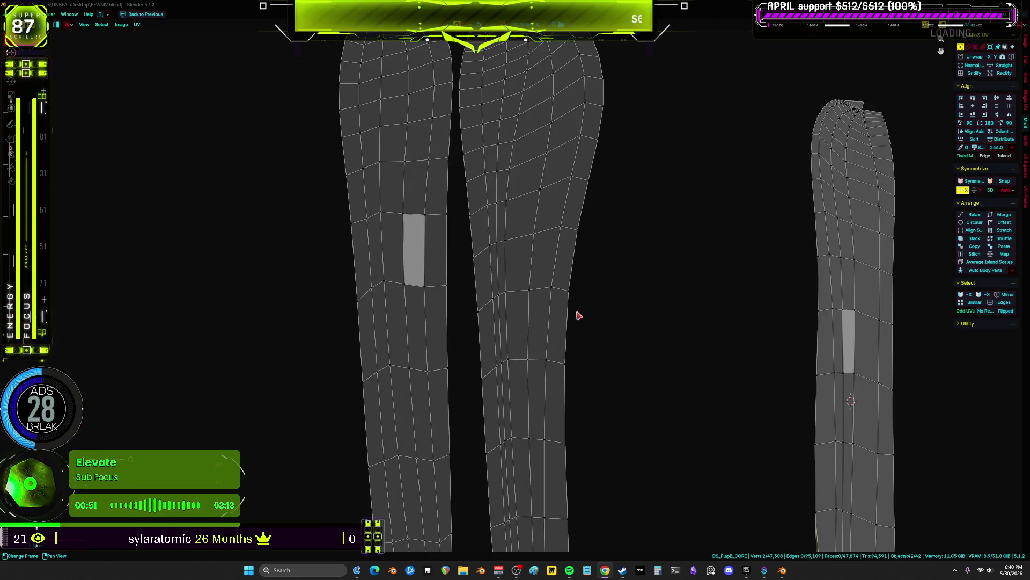
- Nudge the left leg island slightly beside its neighbour, then deselect it
scroll(622, 316, down, 4)
key(l)
key(g)
click(631, 270)
scroll(646, 297, up, 6)
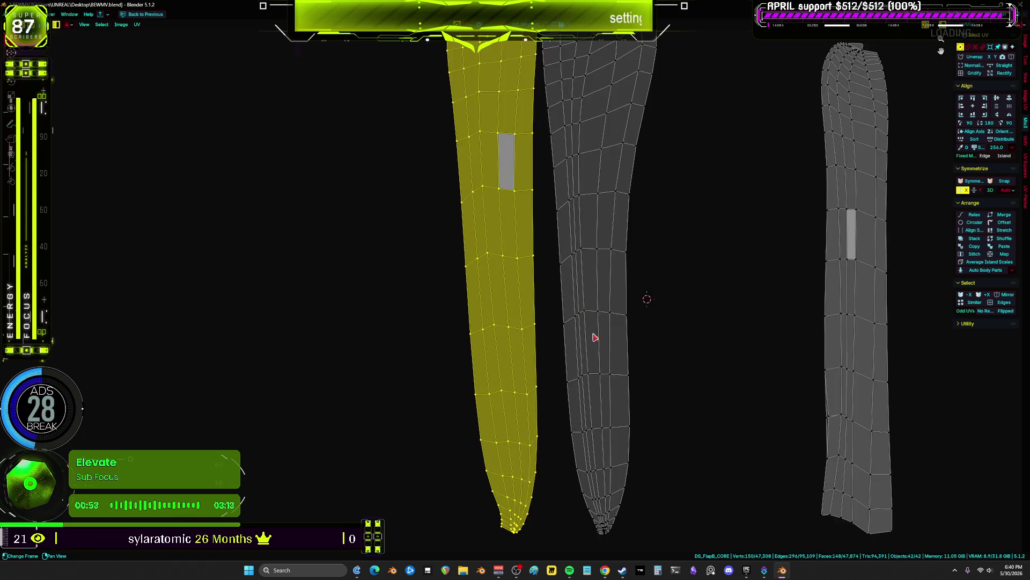
key(alt+a)
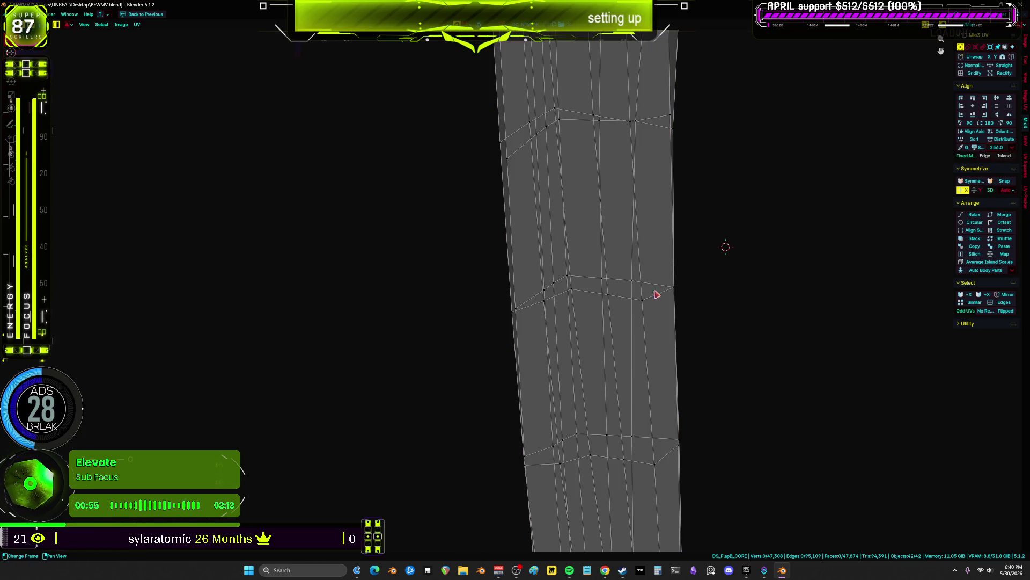
key(l)
key(alt+a)
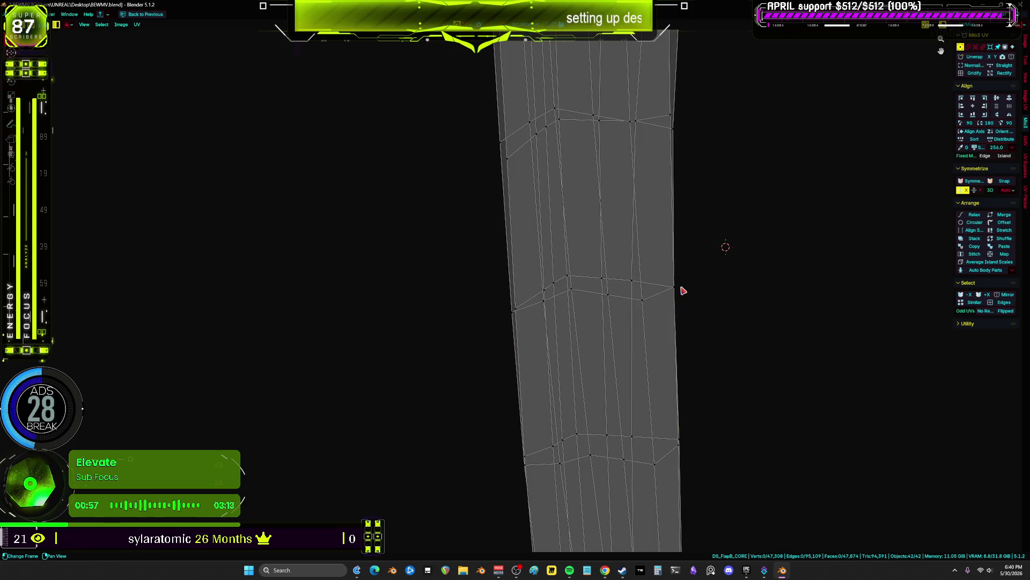
key(l)
key(alt+a)
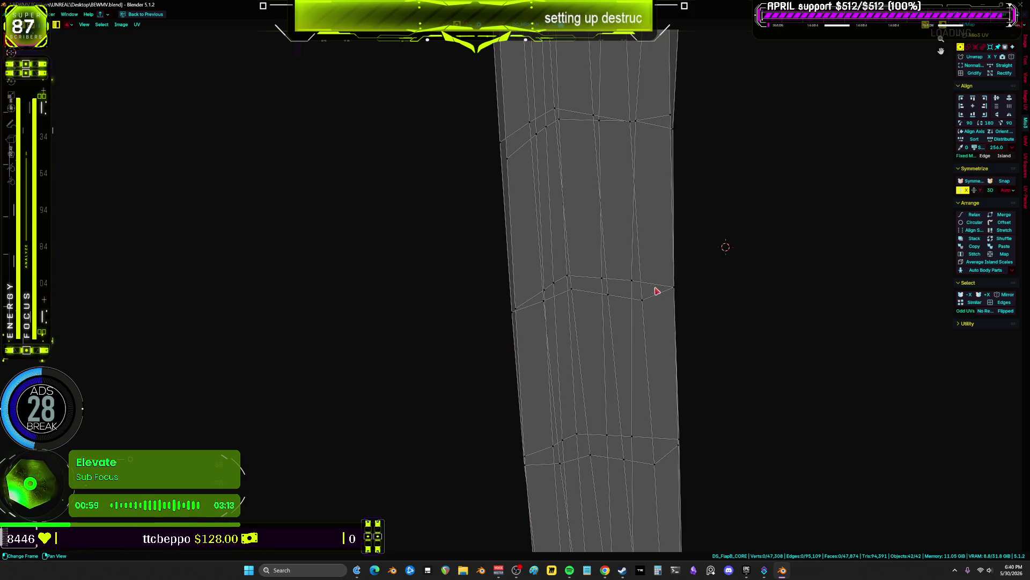
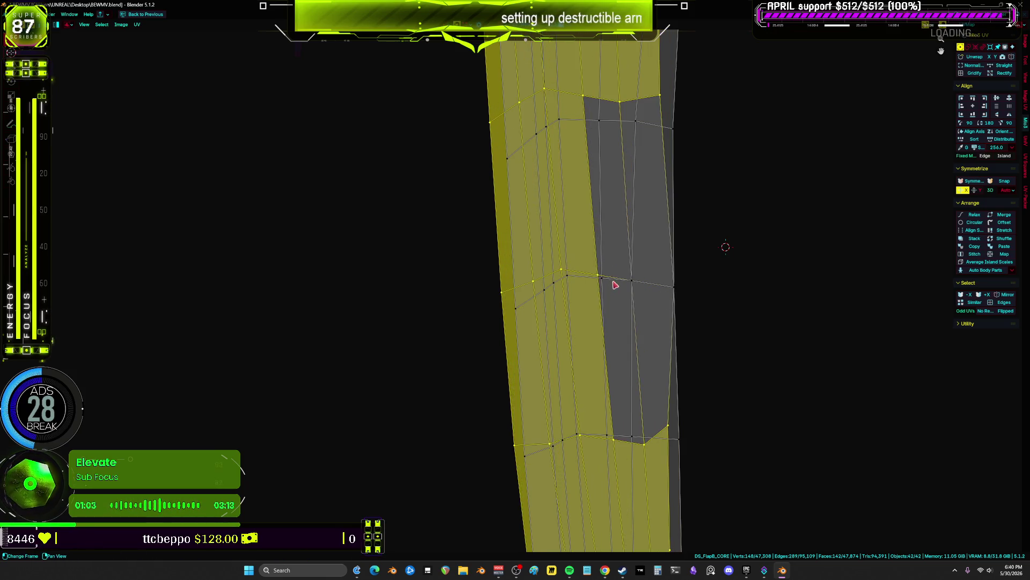
- Nudge the left arm island slightly right and down, and deselect its middle face strip
key(ctrl+z)
ctrl+drag(592, 293, 549, 294)
middle_drag(671, 318, 542, 322)
scroll(546, 325, down, 2)
scroll(546, 326, down, 1)
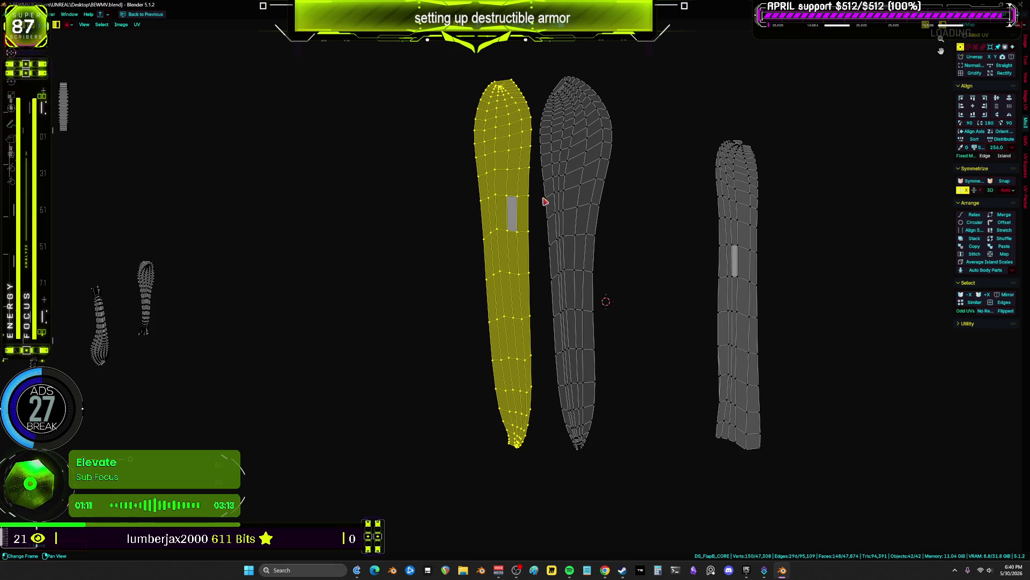
- Pan and zoom across the tips and rounded tops of the three limb islands
scroll(545, 188, up, 4)
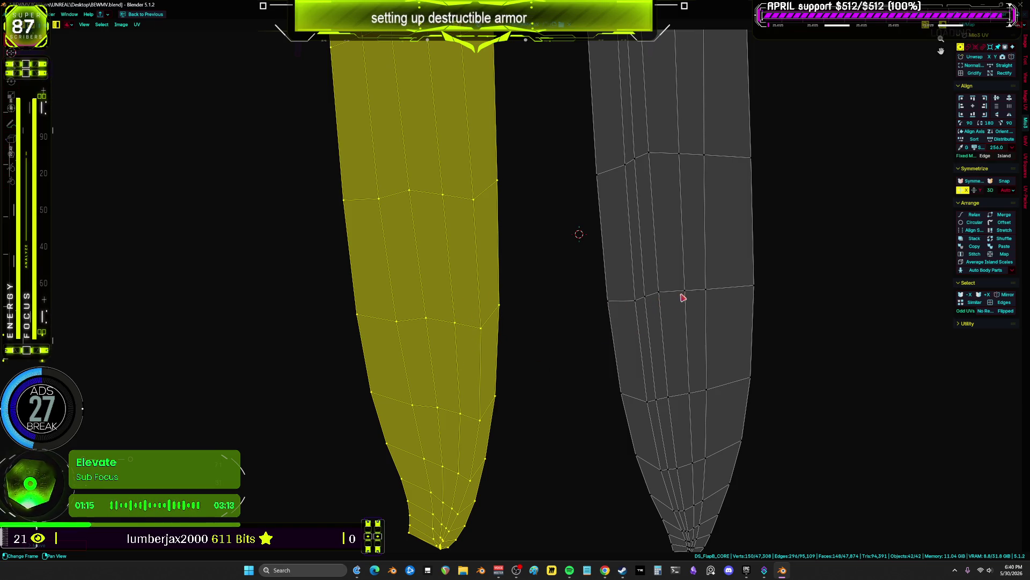
scroll(600, 343, down, 2)
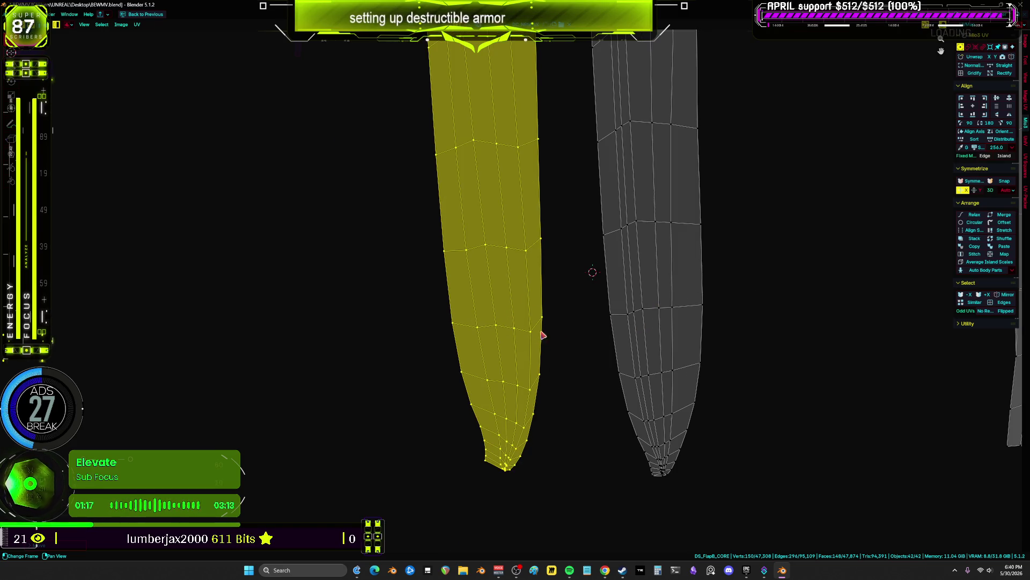
mouse_move(685, 306)
middle_down()
mouse_move(593, 332)
mouse_move(713, 316)
mouse_move(674, 337)
mouse_move(759, 308)
mouse_move(591, 311)
mouse_move(654, 306)
mouse_move(726, 322)
mouse_move(662, 273)
mouse_move(685, 285)
mouse_move(721, 263)
mouse_move(581, 243)
mouse_move(593, 188)
mouse_move(662, 196)
mouse_move(704, 271)
mouse_move(700, 382)
mouse_move(604, 287)
mouse_move(599, 221)
mouse_move(659, 335)
middle_up()
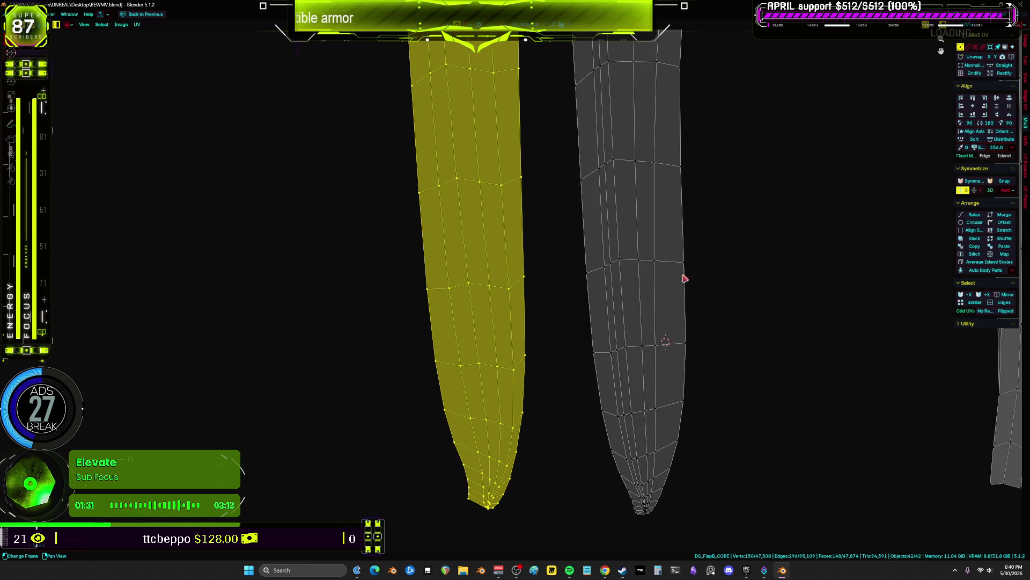
scroll(681, 282, down, 3)
middle_drag(633, 113, 603, 213)
middle_drag(586, 250, 595, 149)
- In face mode, pick faces on both arm islands, then grow and shrink the selection
key(3)
click(556, 366)
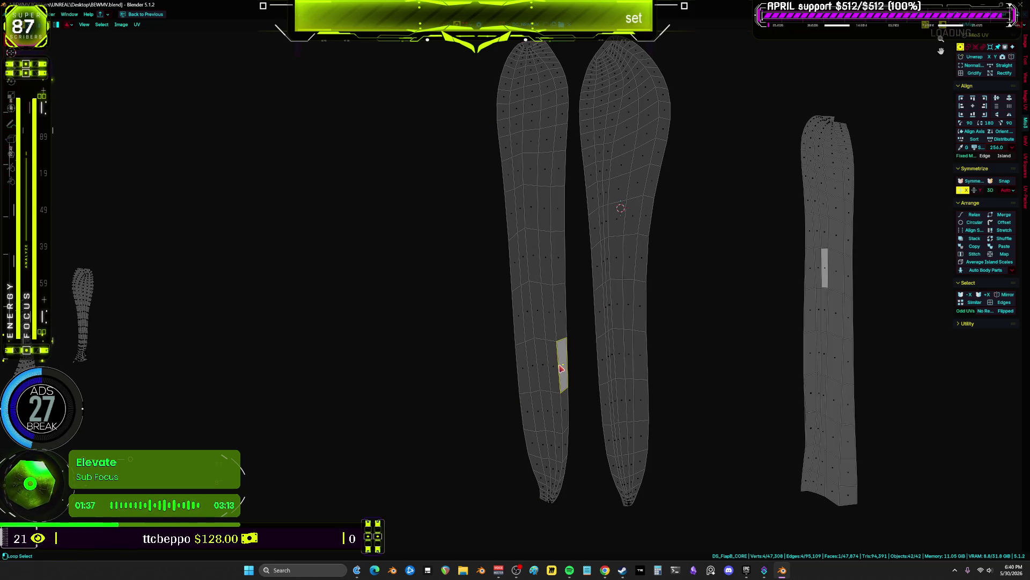
alt+shift+click(609, 366)
key(ctrl+KP_Add)
key(ctrl+KP_Add)
key(ctrl+KP_Add)
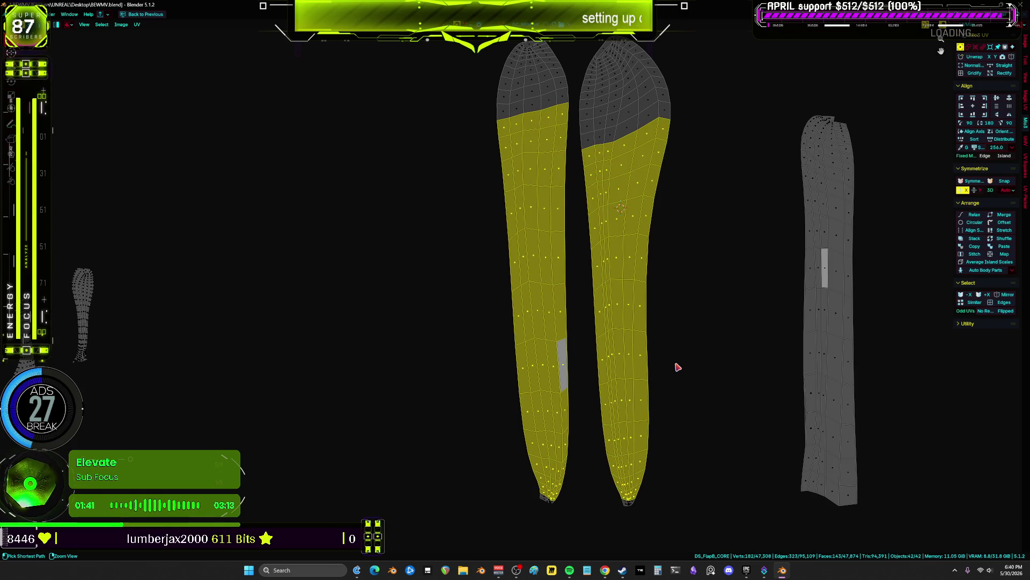
key(ctrl+KP_Subtract)
scroll(605, 208, up, 6)
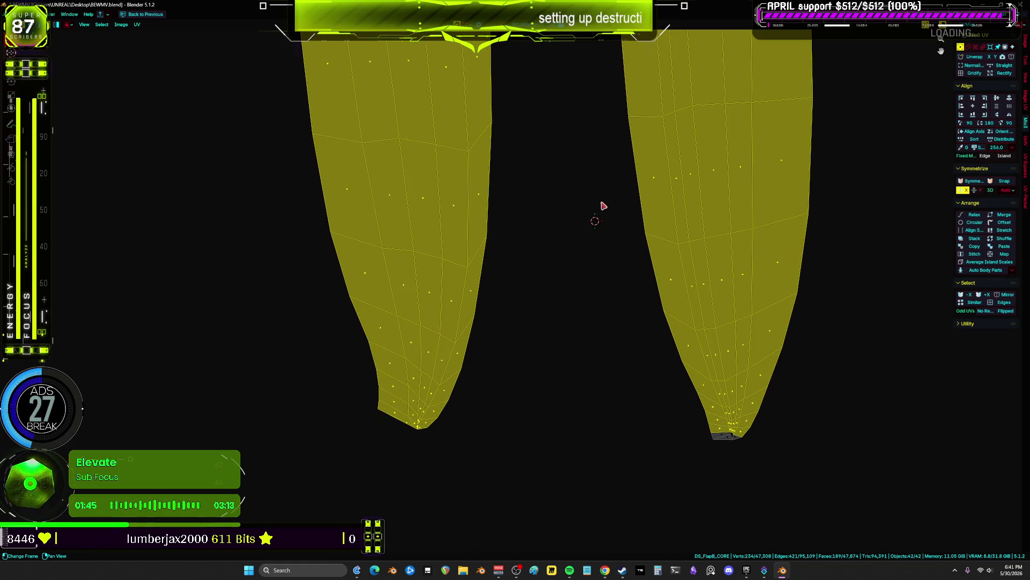
scroll(559, 218, down, 8)
scroll(570, 323, up, 1)
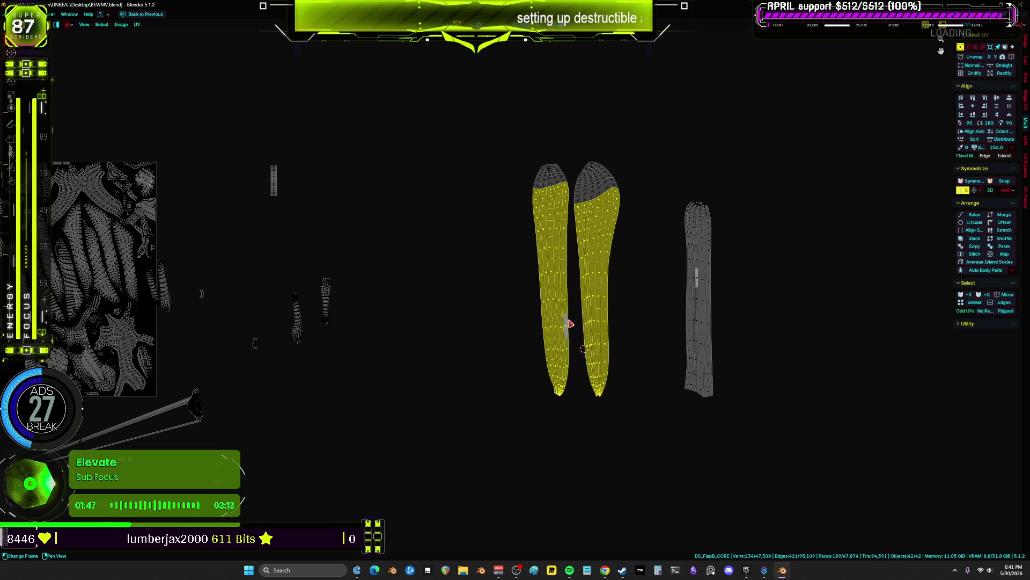
- Box-select only the two left arm islands and check them on the armor in 3D
key(a)
key(alt+a)
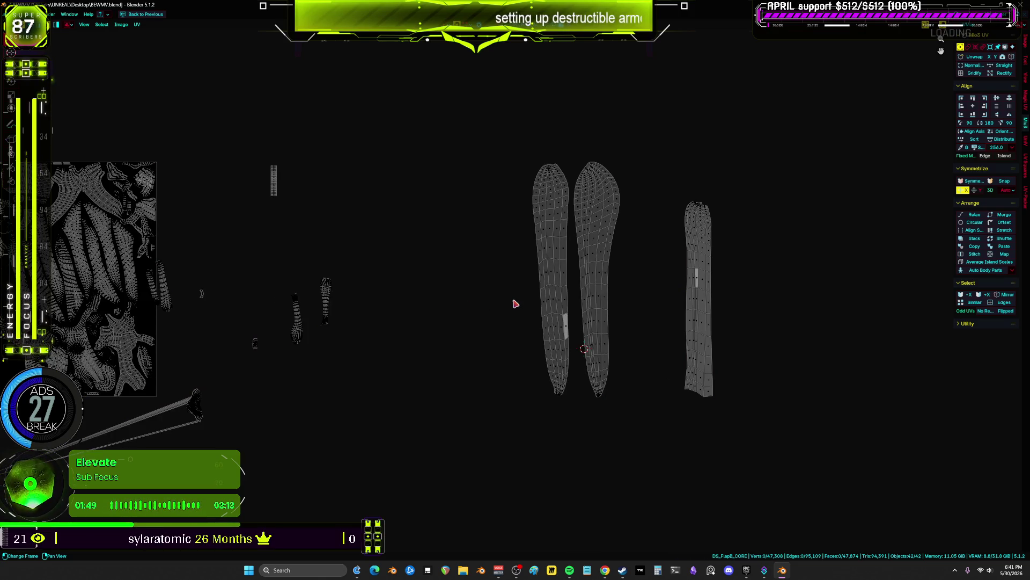
drag(675, 124, 475, 450)
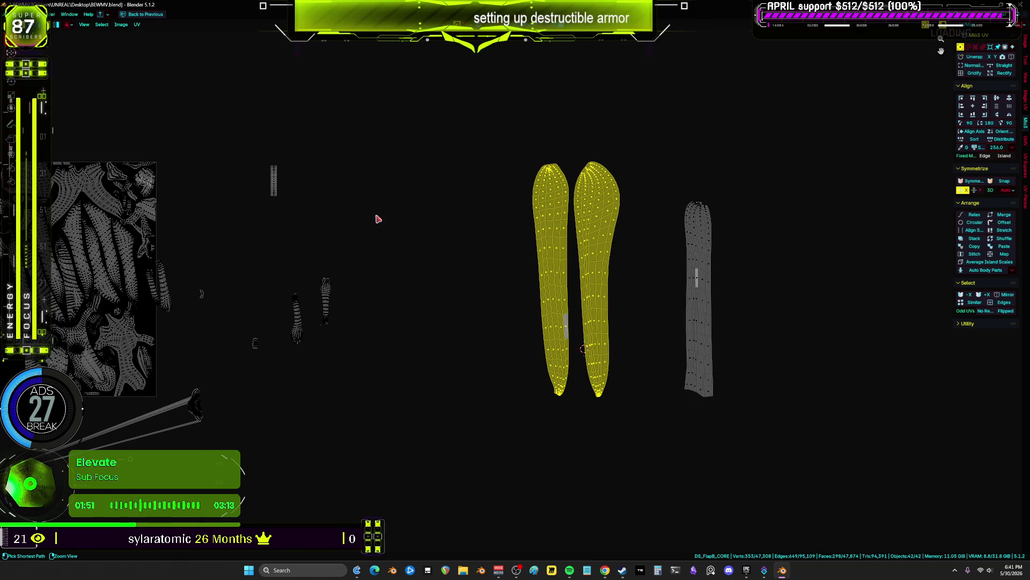
key(ctrl+space)
mouse_move(420, 229)
middle_down()
mouse_move(245, 223)
mouse_move(240, 266)
mouse_move(105, 175)
mouse_move(327, 161)
middle_up()
key(ctrl+space)
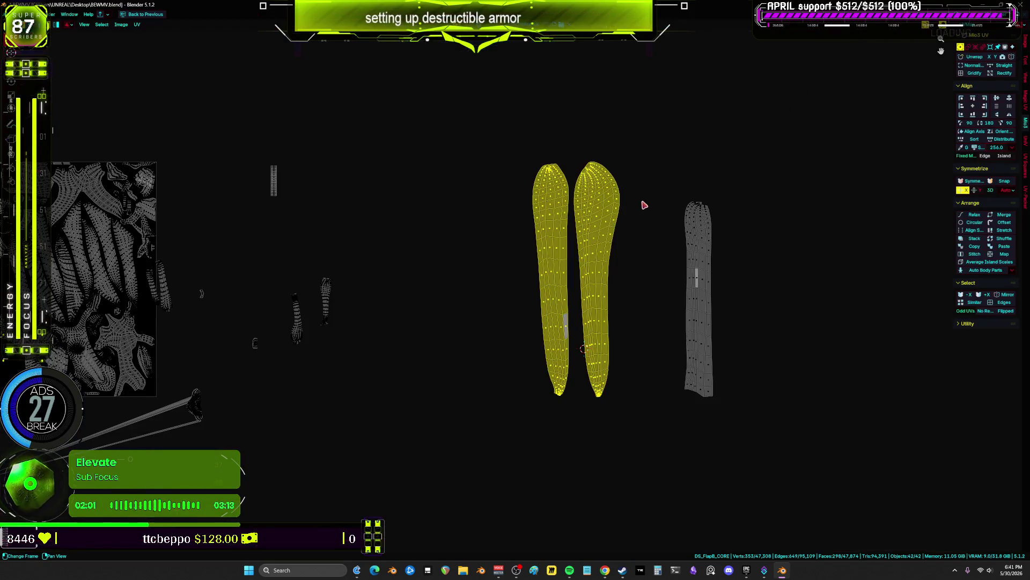
key(Home)
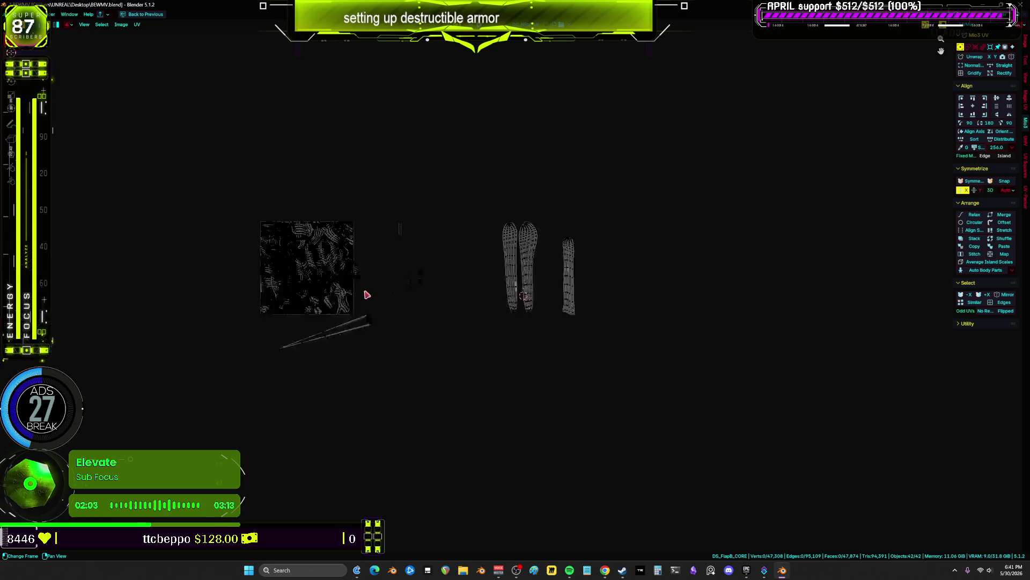
- Scale the right arm islands down to match the atlas texel size
scroll(690, 228, down, 1)
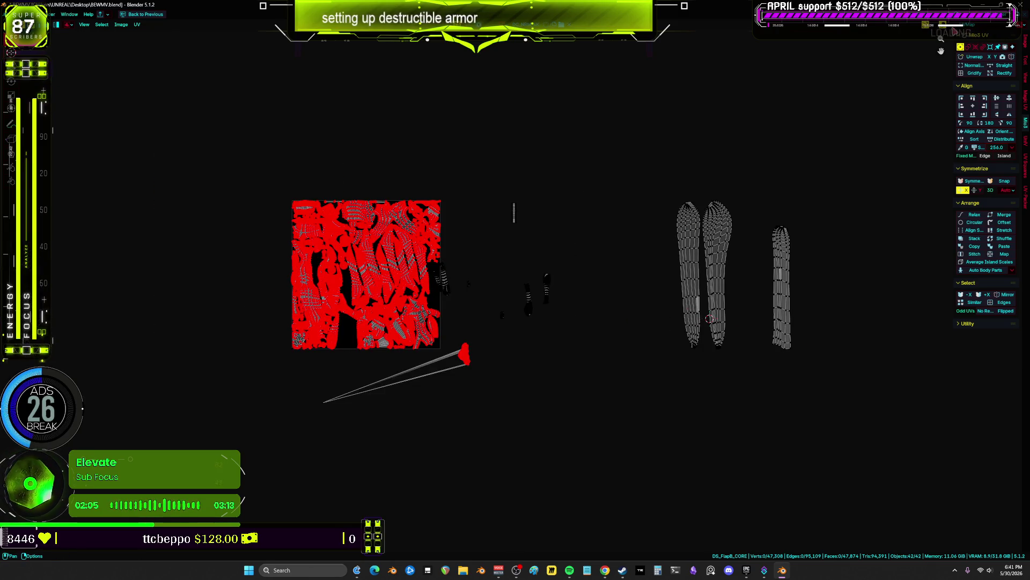
drag(842, 434, 704, 224)
key(s)
scroll(751, 290, up, 5)
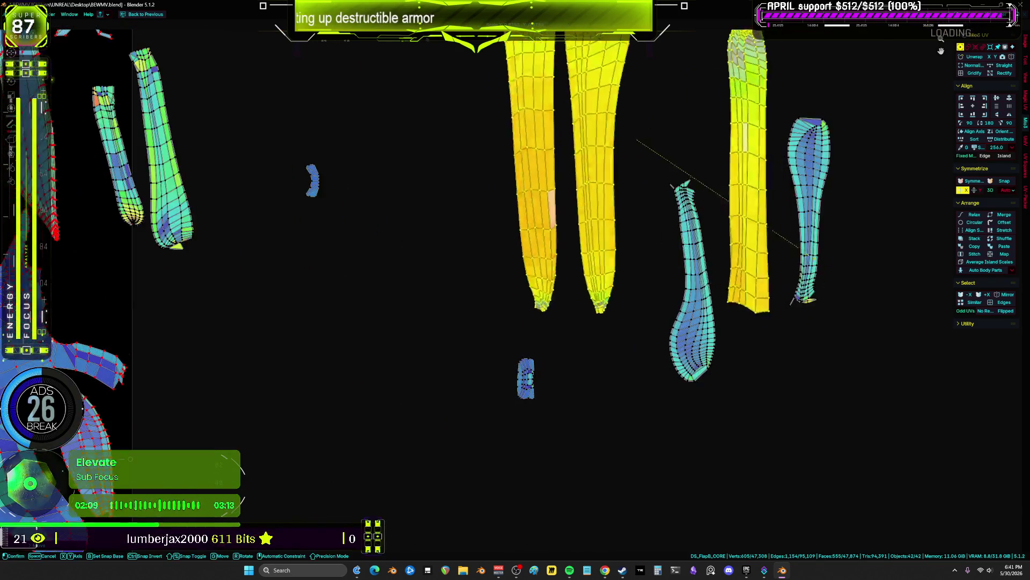
click(516, 249)
mouse_move(516, 249)
middle_down()
mouse_move(570, 236)
mouse_move(747, 294)
middle_up()
click(710, 269)
- Move the rightmost arm island beside the other arm islands
scroll(580, 259, down, 3)
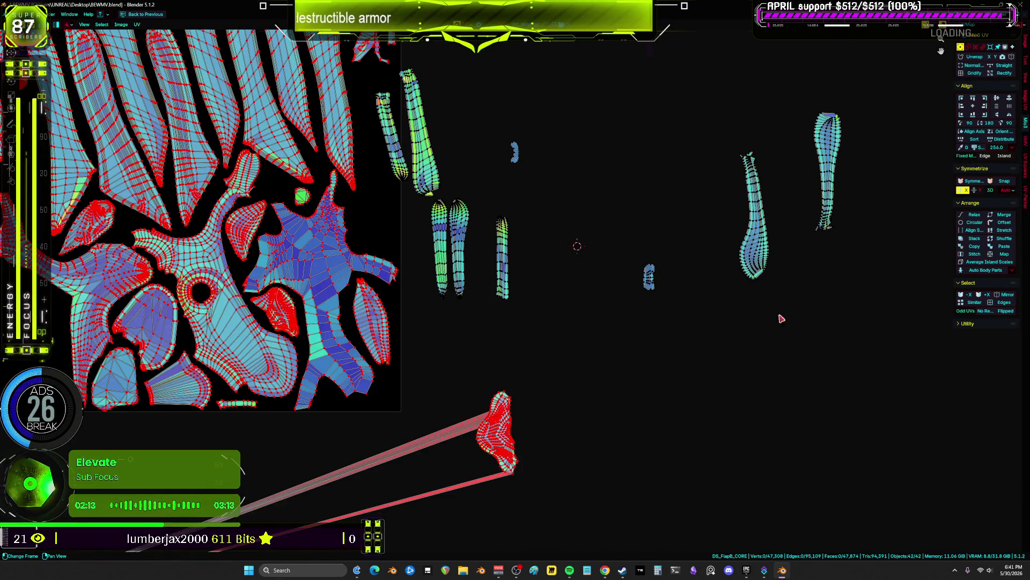
scroll(799, 320, down, 2)
drag(756, 327, 773, 149)
key(g)
click(681, 198)
- Select the two right arm islands and inspect them on the armor in the 3D view
key(ctrl+space)
middle_drag(182, 220, 241, 236)
key(ctrl+space)
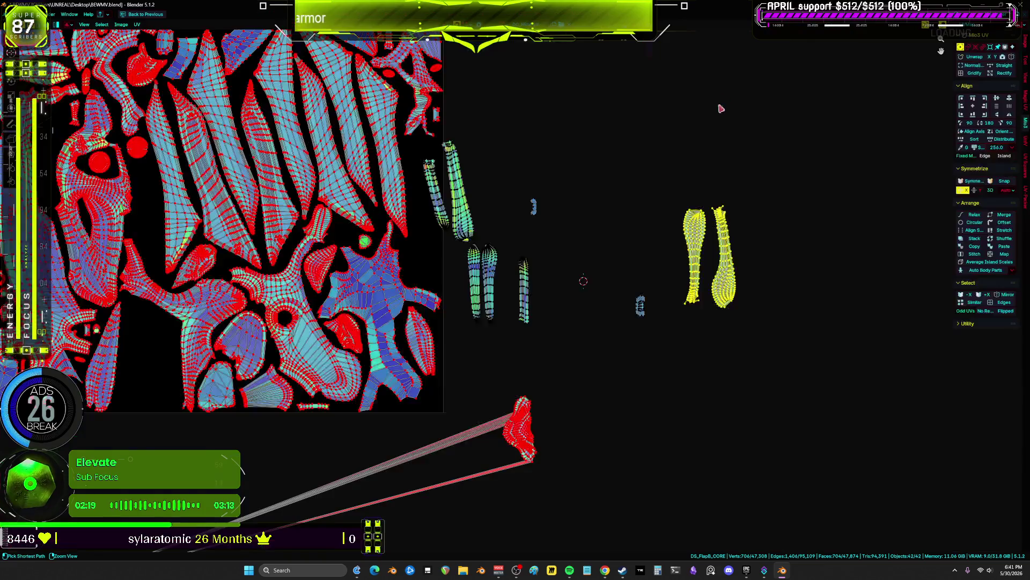
scroll(716, 238, up, 2)
mouse_move(879, 410)
mouse_down()
mouse_move(819, 333)
mouse_move(713, 145)
mouse_up()
key(ctrl+space)
middle_drag(257, 241, 322, 255)
key(ctrl+space)
scroll(790, 314, down, 1)
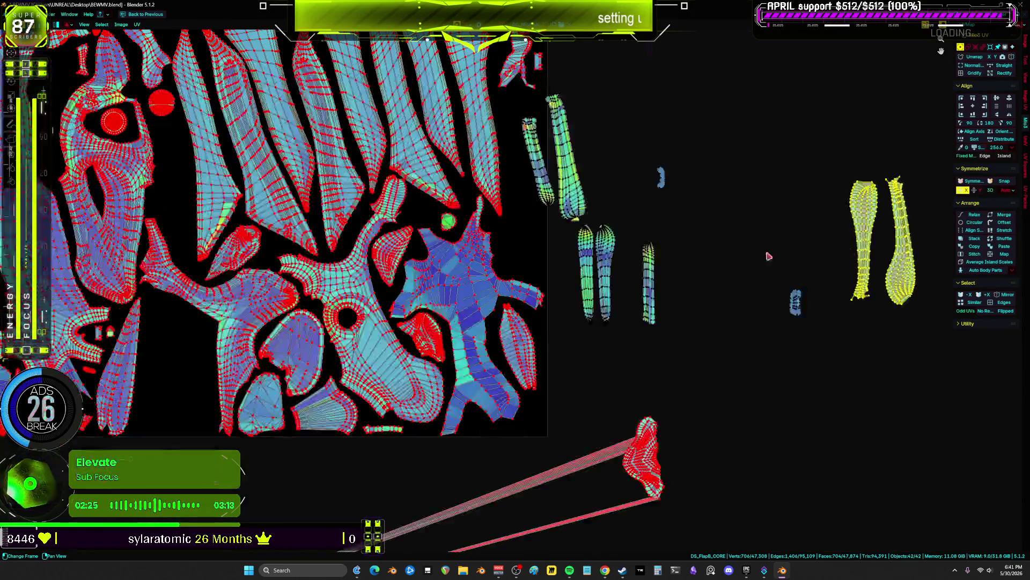
- Move the two right arm islands over to the packed atlas, just below the tile
drag(588, 274, 720, 206)
mouse_move(885, 311)
mouse_down()
mouse_move(847, 285)
mouse_move(535, 290)
mouse_up()
middle_drag(535, 290, 741, 290)
mouse_move(774, 298)
mouse_down()
mouse_move(378, 203)
mouse_move(489, 242)
mouse_up()
scroll(444, 226, up, 3)
drag(502, 350, 514, 401)
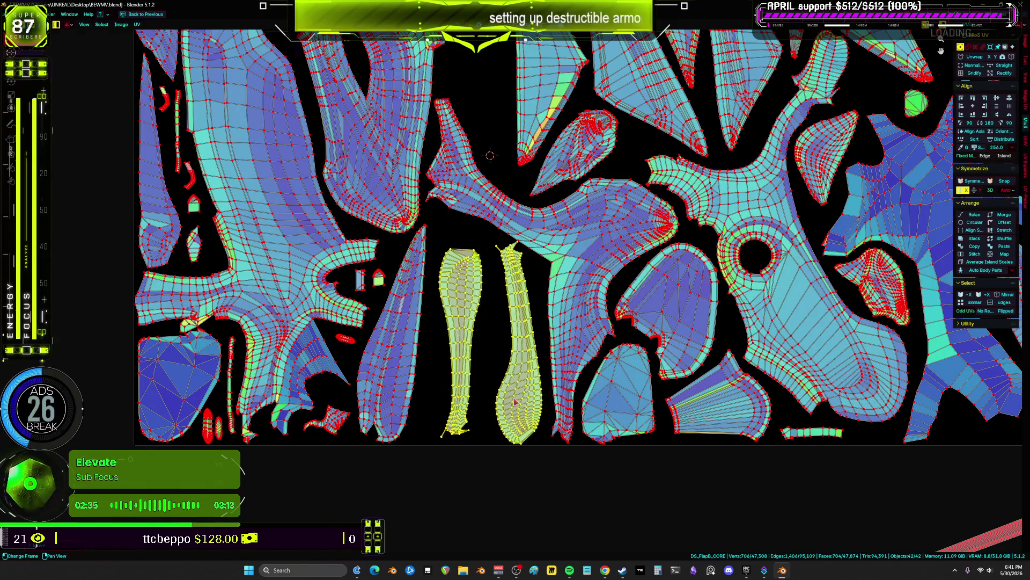
scroll(514, 402, up, 2)
scroll(574, 185, down, 2)
mouse_move(511, 202)
mouse_down()
mouse_move(514, 288)
mouse_move(541, 357)
mouse_up()
- Rotate the right island 180° and then stand it upright in its gap
click(589, 346)
shift+scroll(592, 331, up, 5)
scroll(593, 330, down, 3)
key(r)
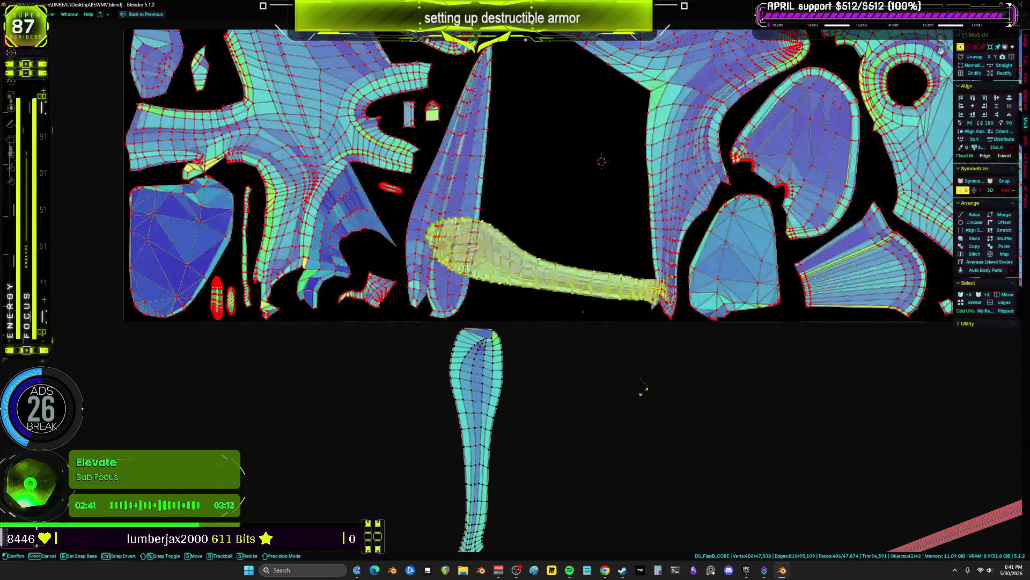
click(695, 211)
scroll(696, 211, up, 3)
key(r)
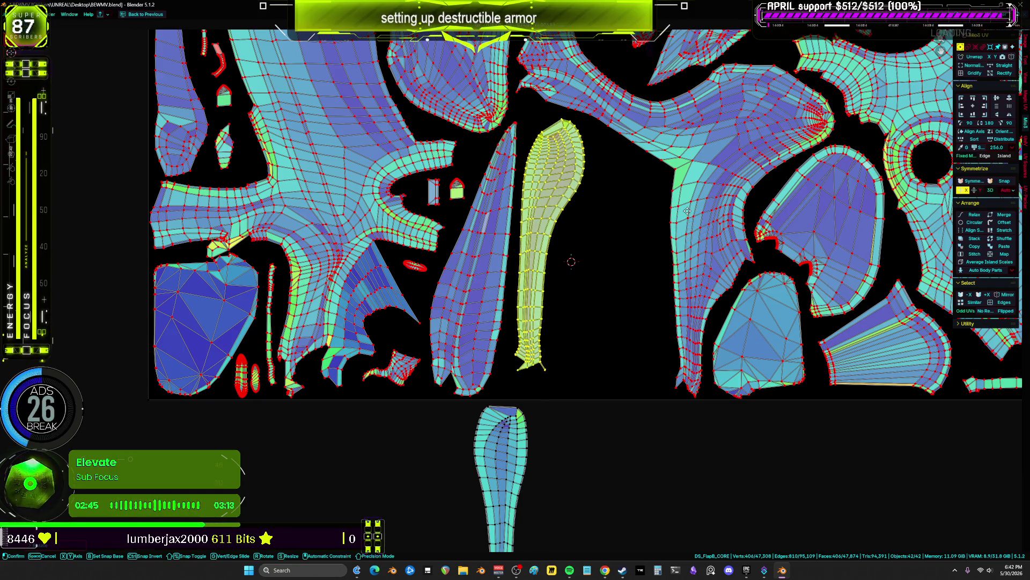
click(664, 265)
scroll(664, 265, down, 3)
- Move and rotate another arm armor island into a gap in the atlas
drag(472, 403, 610, 471)
key(g)
scroll(636, 273, up, 3)
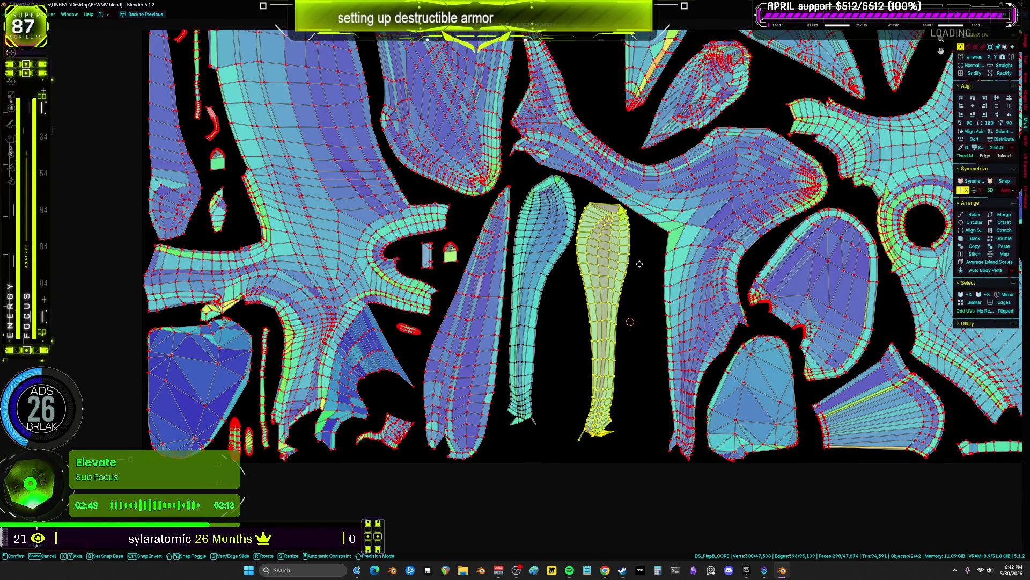
key(r)
key(g)
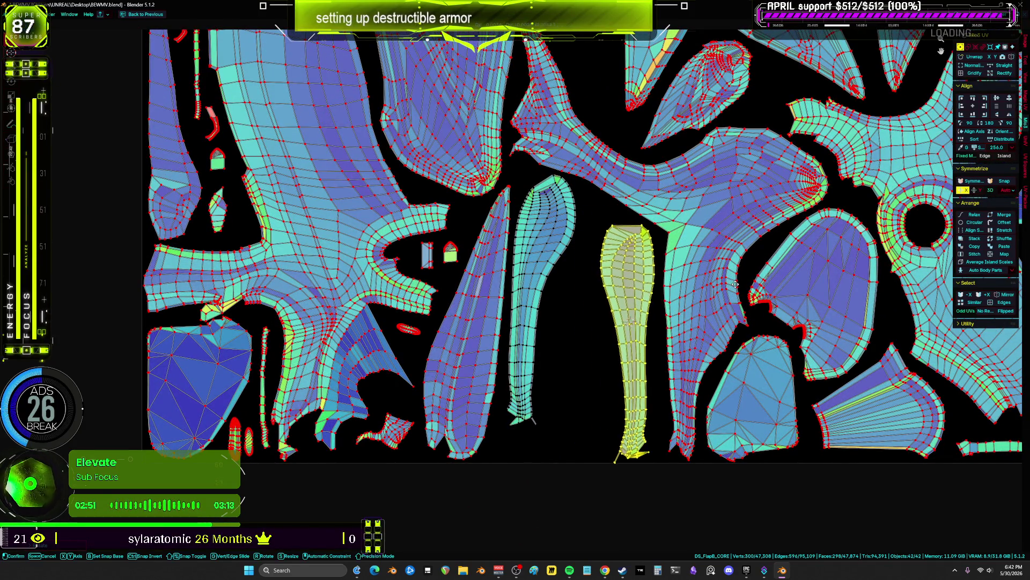
click(728, 310)
scroll(626, 448, up, 3)
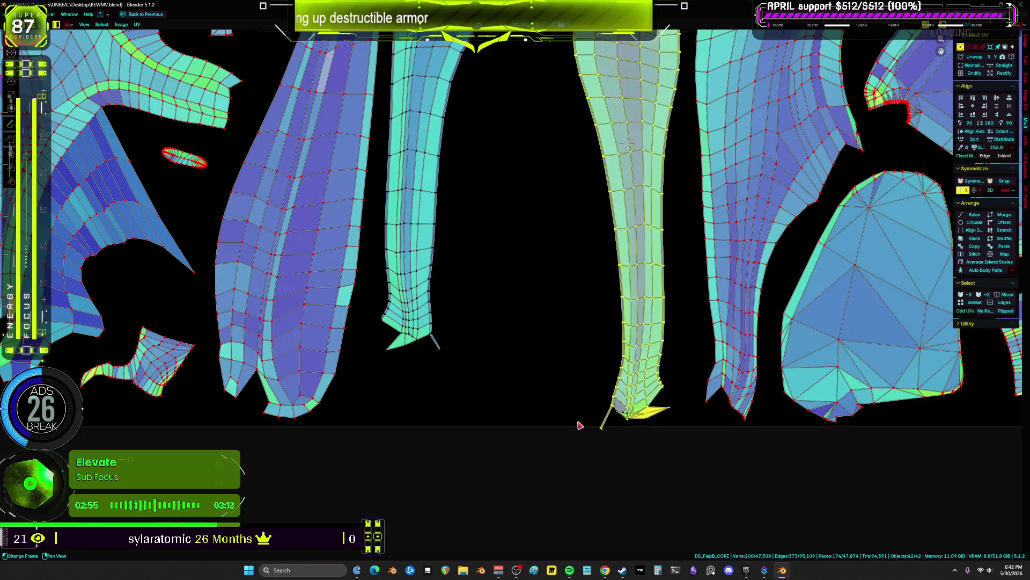
scroll(609, 426, up, 2)
- Fix the stray small edge at the bottom of that island
click(620, 435)
key(g)
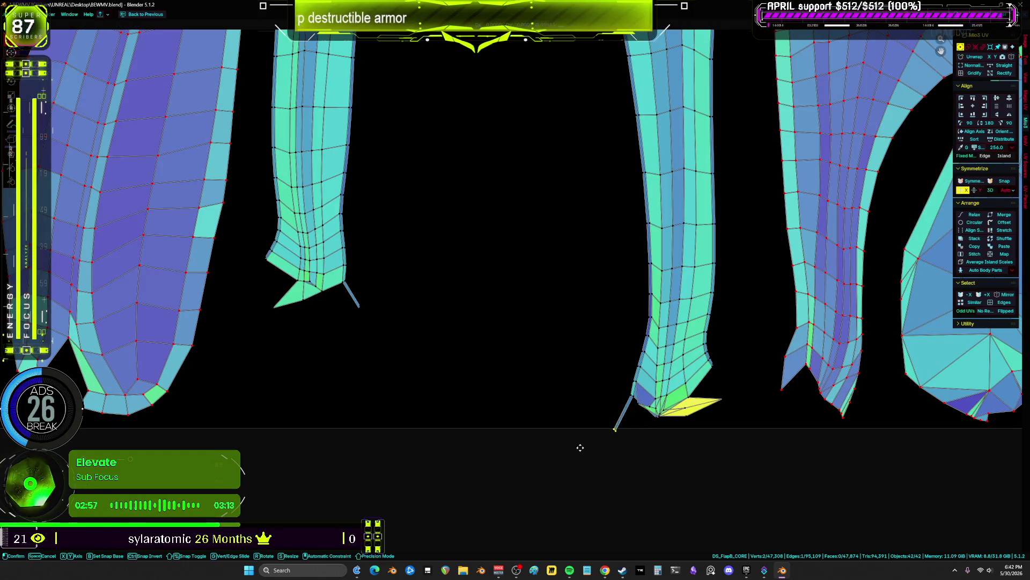
key(Escape)
scroll(626, 431, up, 2)
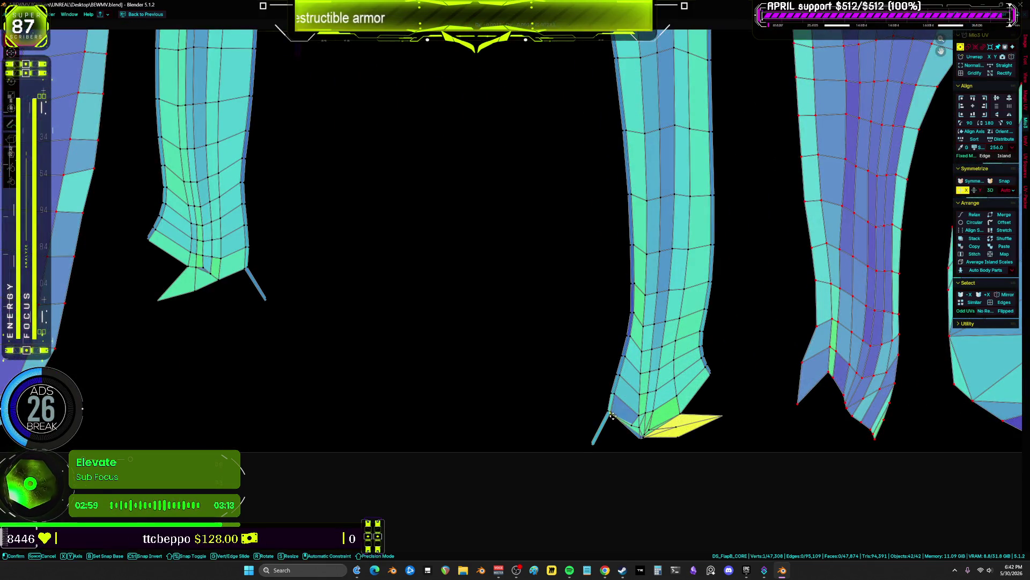
scroll(639, 430, up, 1)
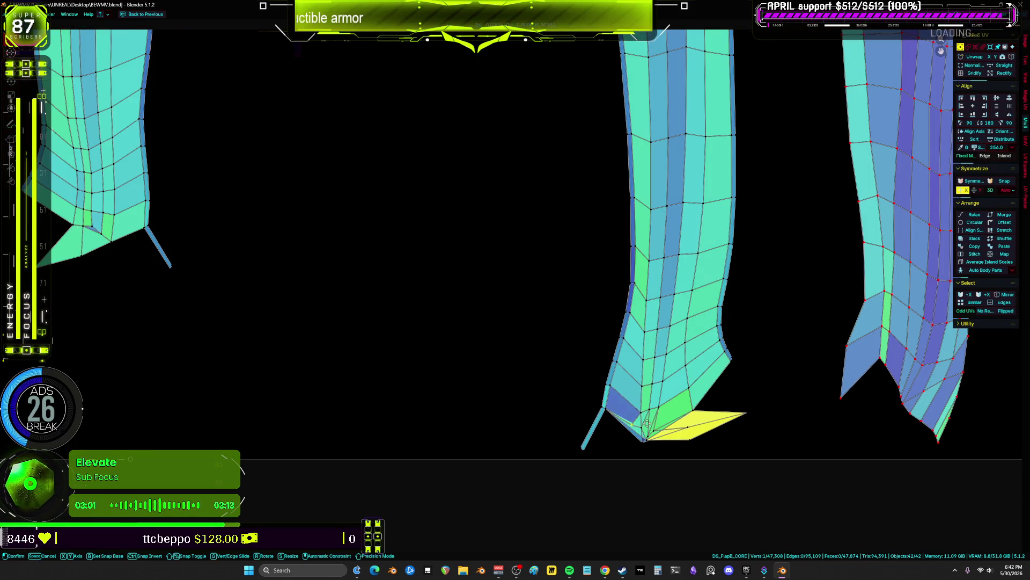
scroll(688, 387, down, 8)
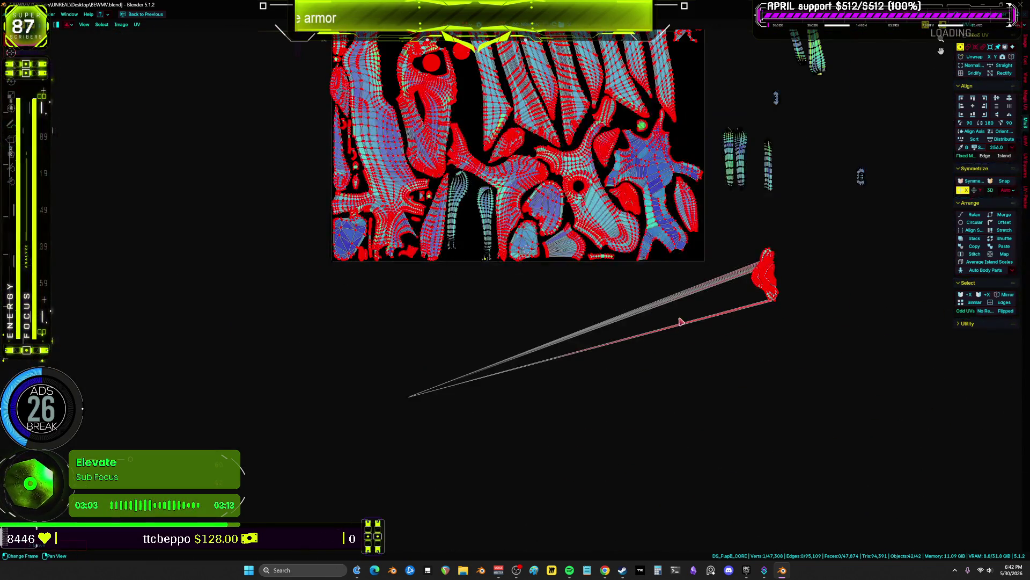
click(710, 355)
scroll(748, 231, up, 1)
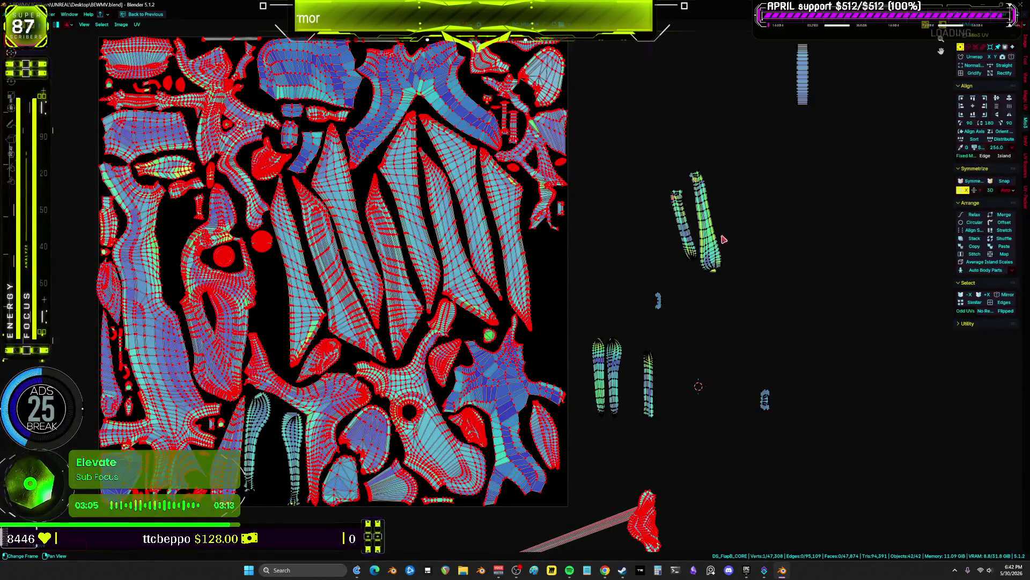
- Drag the tall arm island from outside into the packed atlas near an empty gap
mouse_move(843, 150)
middle_down()
mouse_move(837, 161)
mouse_move(862, 217)
mouse_move(853, 200)
mouse_move(868, 88)
middle_up()
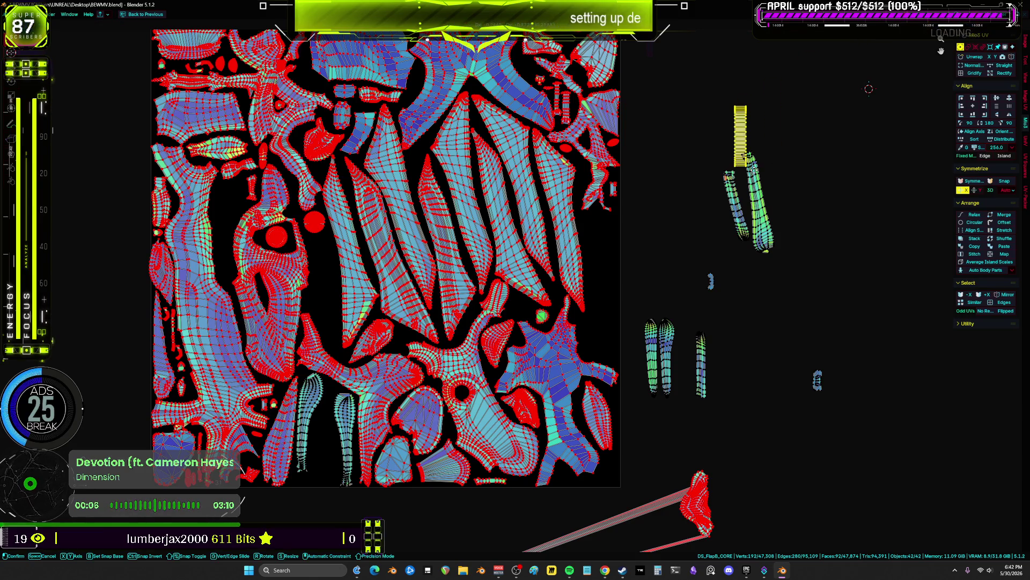
drag(555, 219, 681, 239)
click(761, 237)
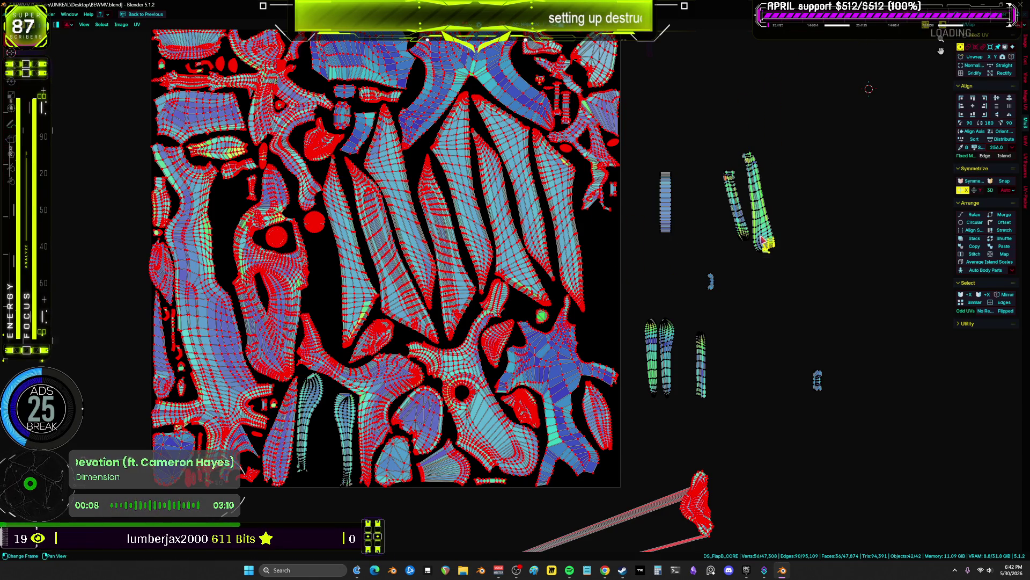
drag(766, 232, 346, 274)
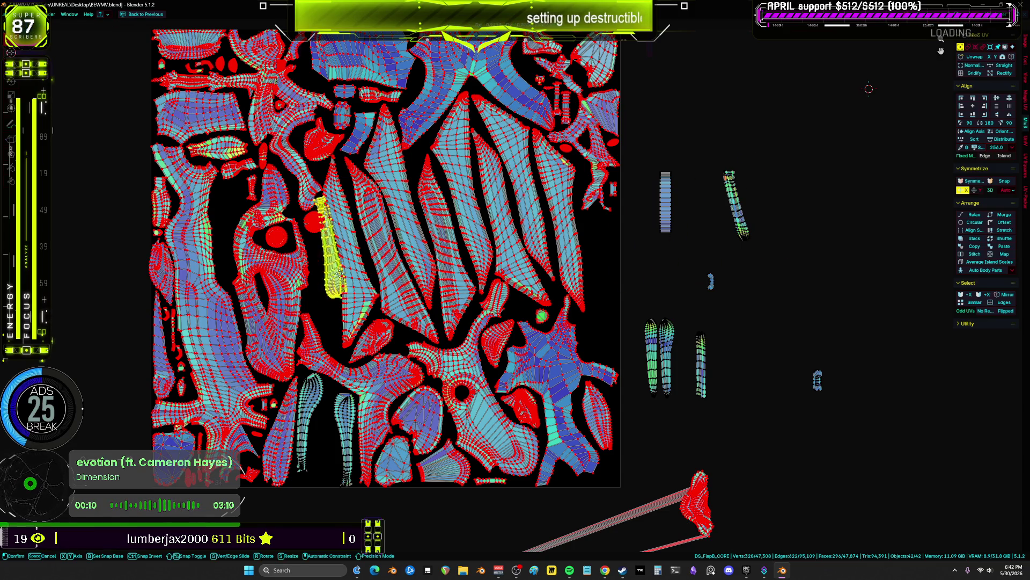
drag(258, 275, 329, 288)
scroll(339, 306, up, 4)
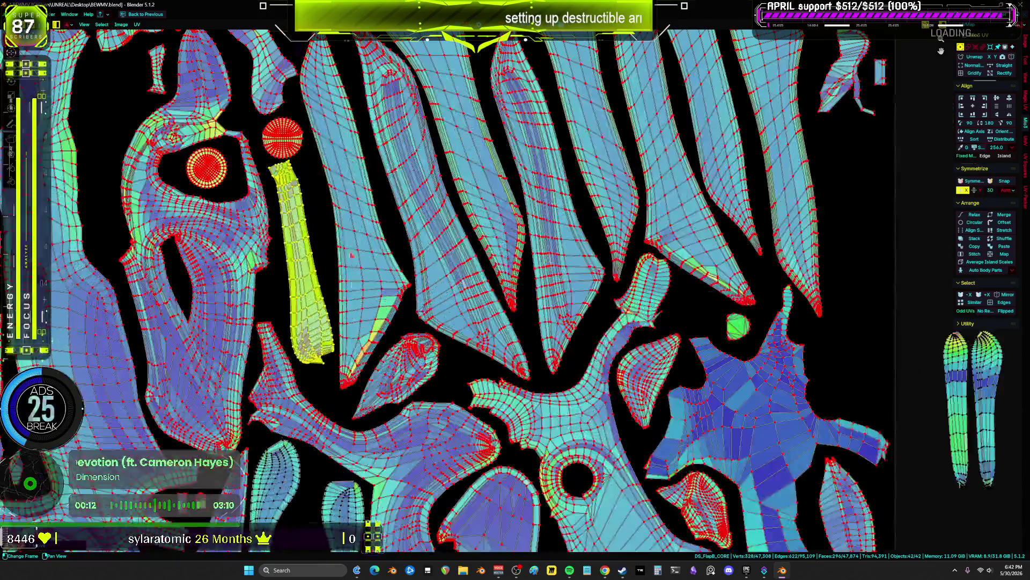
- Rotate and shift it to fit diagonally into the narrow gap by the red circular islands
key(r)
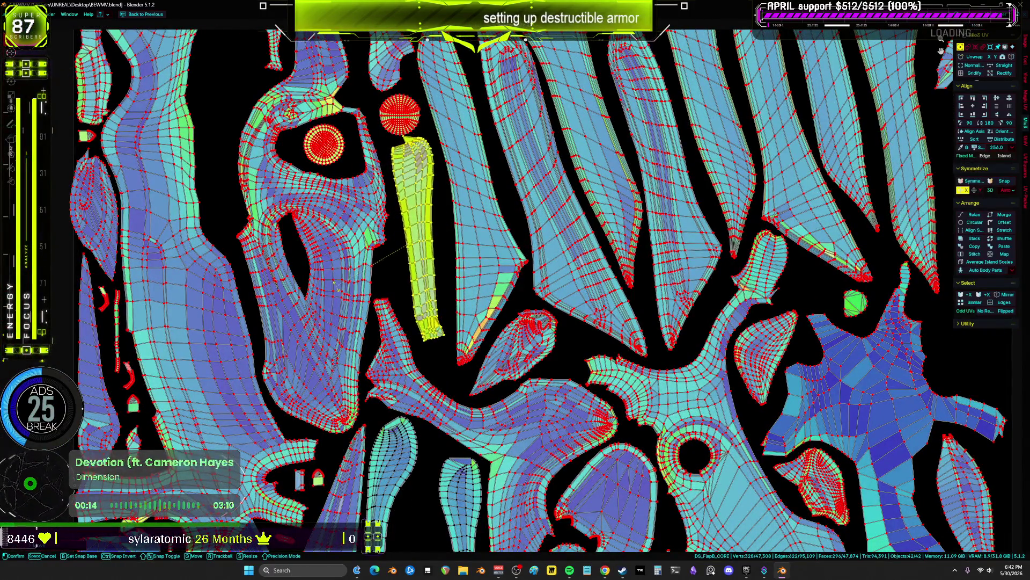
key(g)
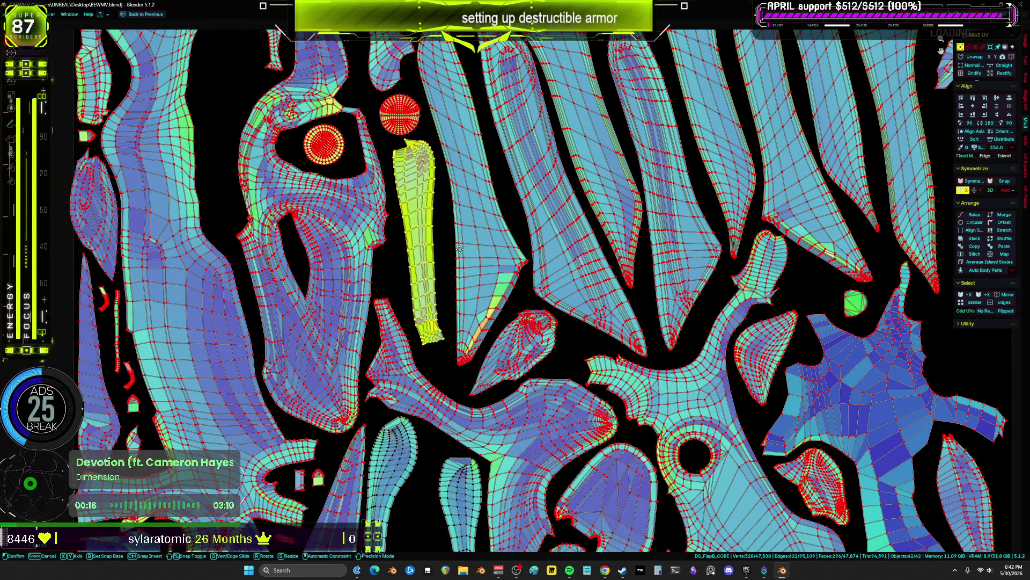
key(r)
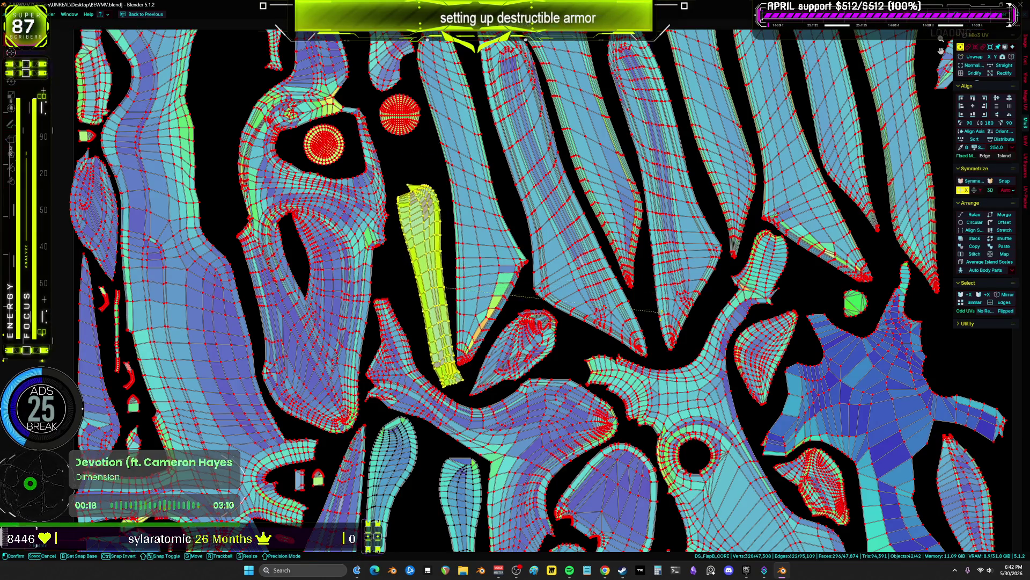
key(r)
scroll(499, 330, down, 1)
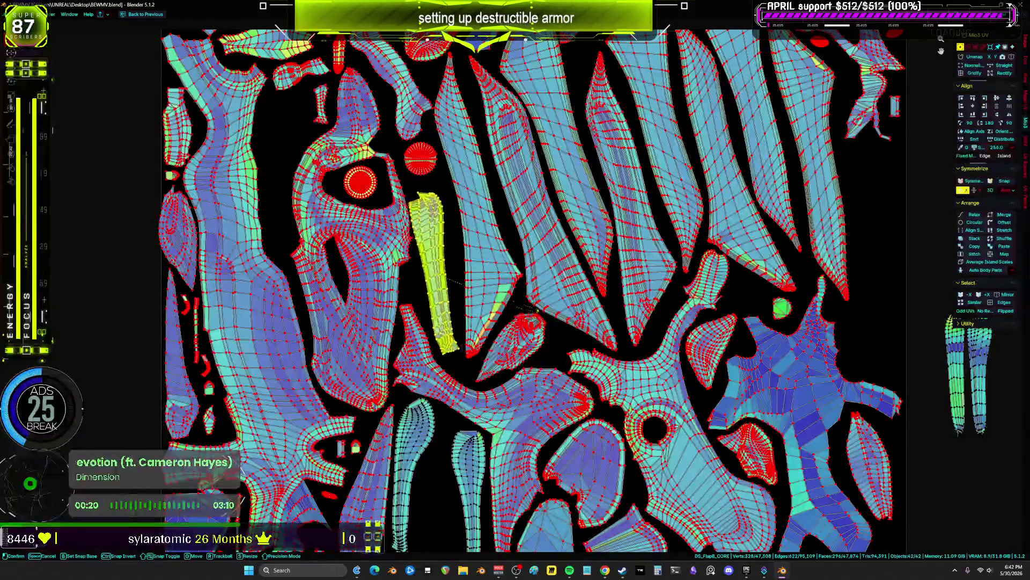
click(537, 324)
scroll(537, 324, down, 1)
scroll(527, 288, up, 1)
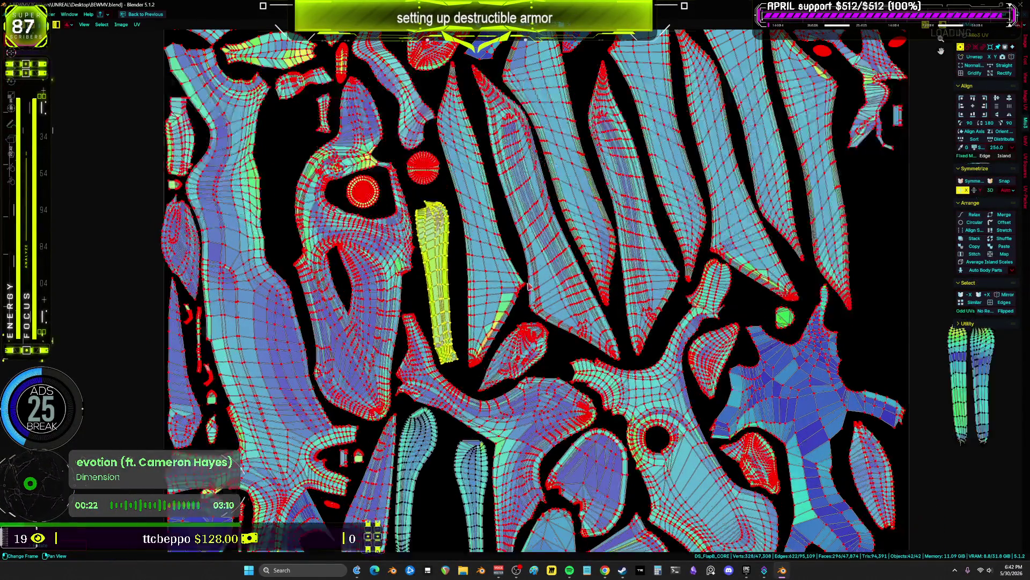
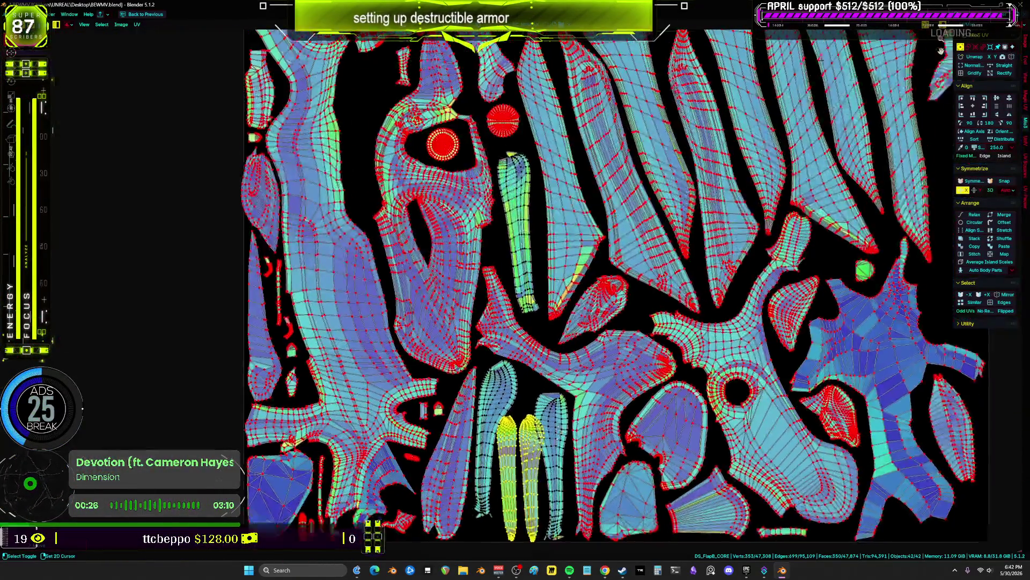
- Move the selected UV islands to new positions and partly deselect the left island
scroll(564, 289, up, 2)
key(g)
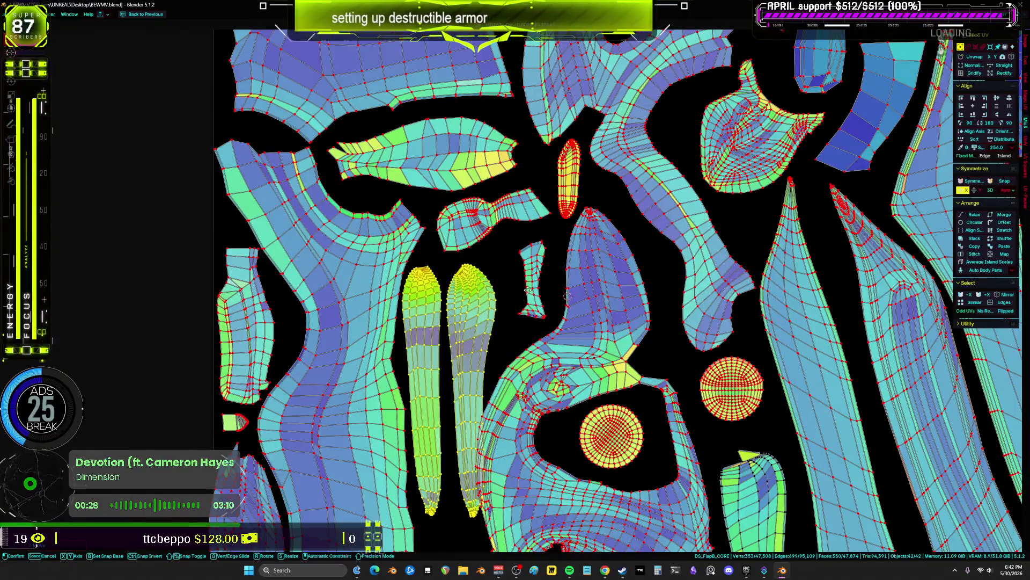
click(530, 286)
middle_drag(401, 329, 401, 329)
middle_drag(491, 301, 481, 236)
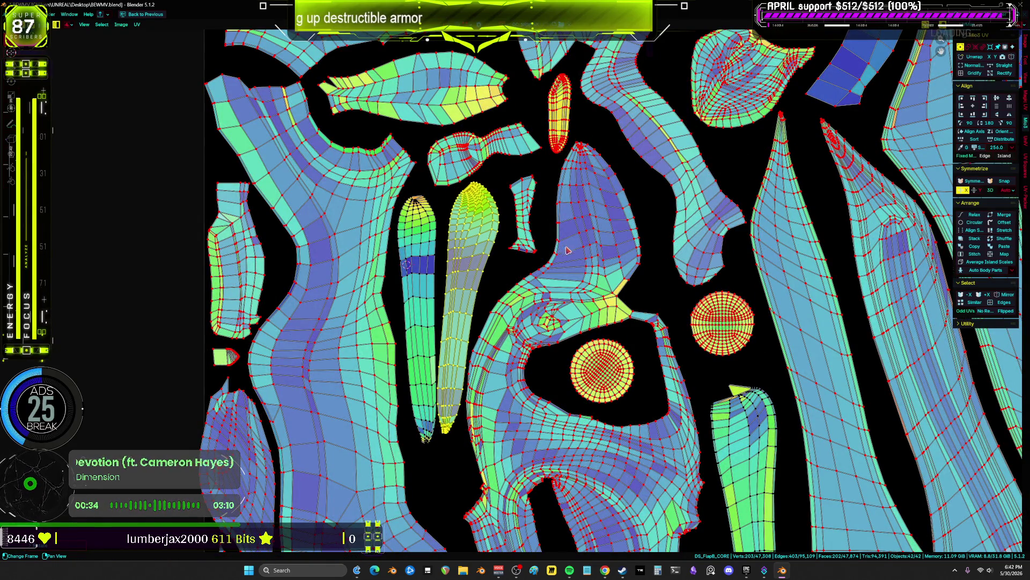
click(515, 248)
- Rotate the neighbouring elongated island and move it out of the UV square
scroll(515, 248, down, 2)
scroll(499, 231, up, 3)
click(483, 212)
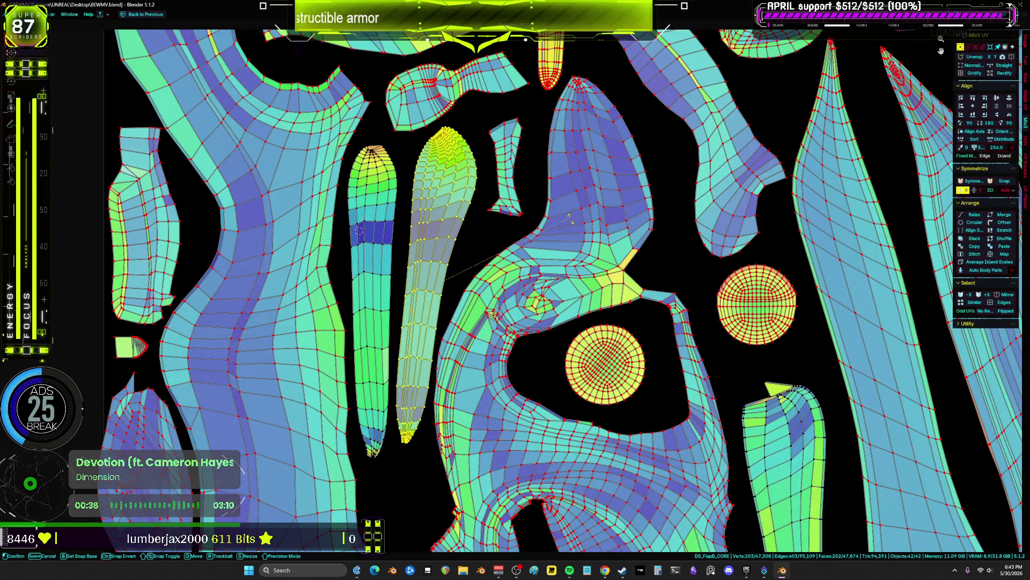
click(602, 220)
key(g)
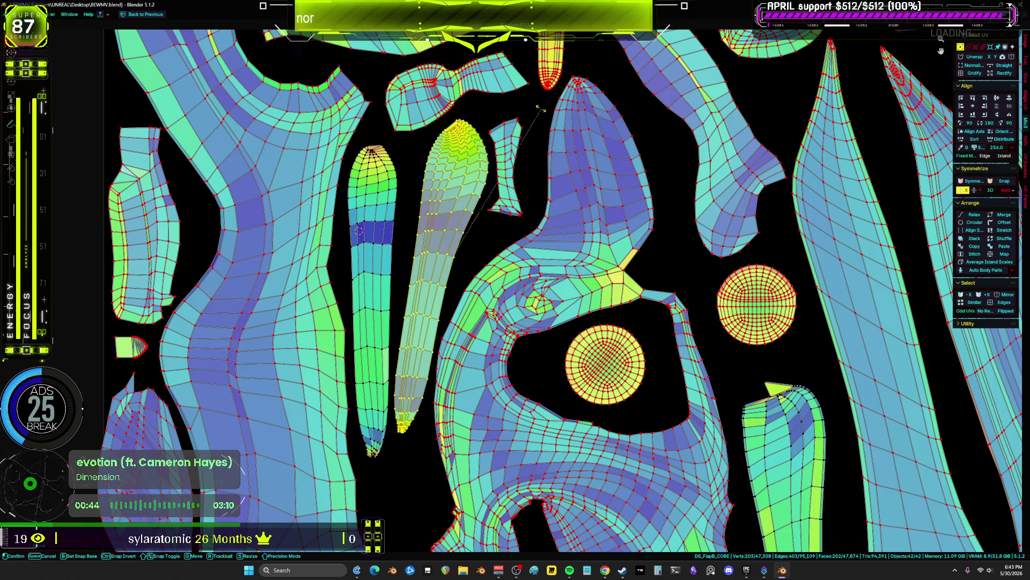
scroll(494, 117, down, 6)
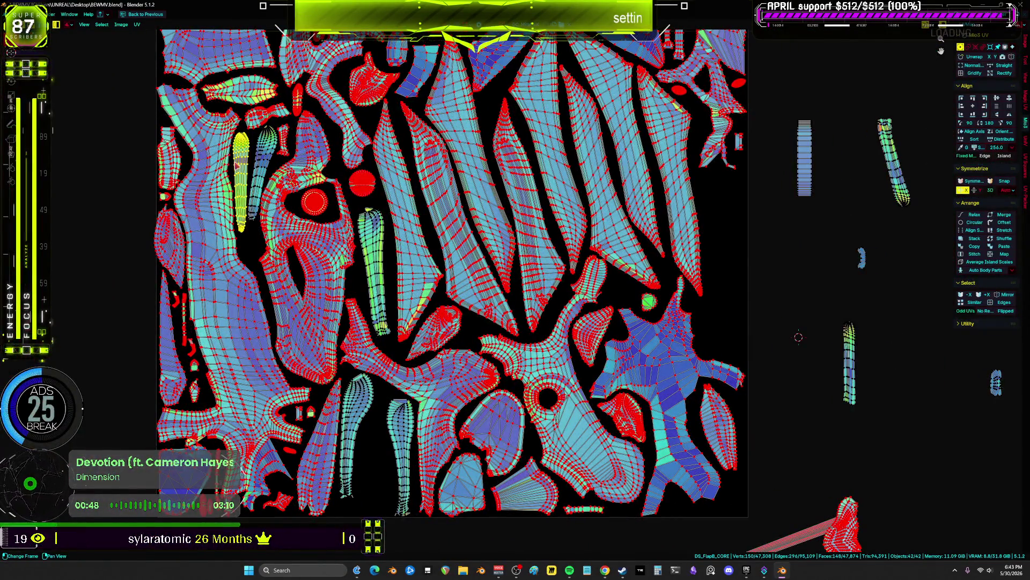
mouse_move(237, 165)
mouse_down()
mouse_move(724, 276)
mouse_move(786, 243)
mouse_up()
- Bring the thin stray island from outside into the UV square
drag(854, 380, 852, 378)
key(g)
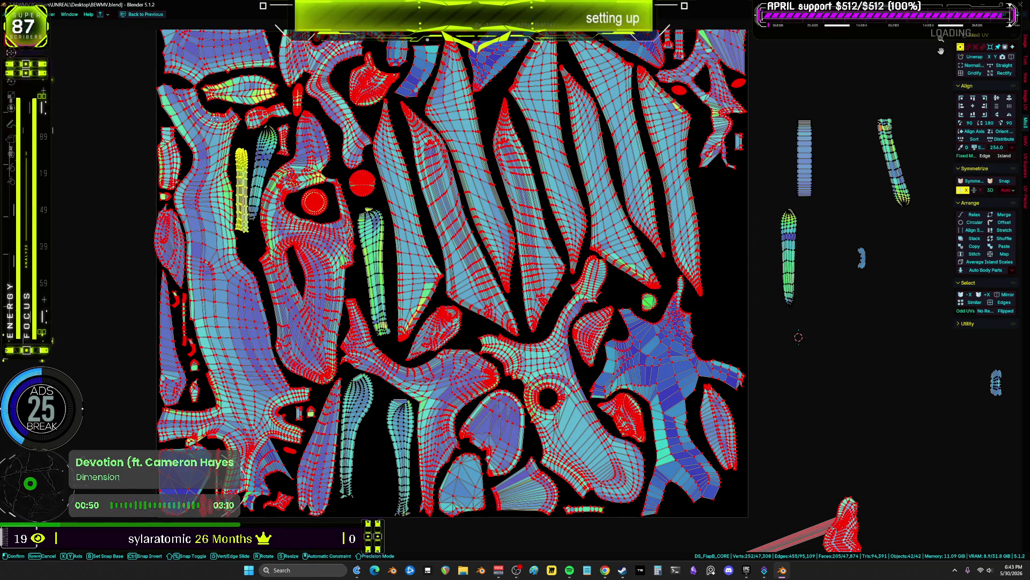
click(213, 121)
scroll(214, 121, up, 5)
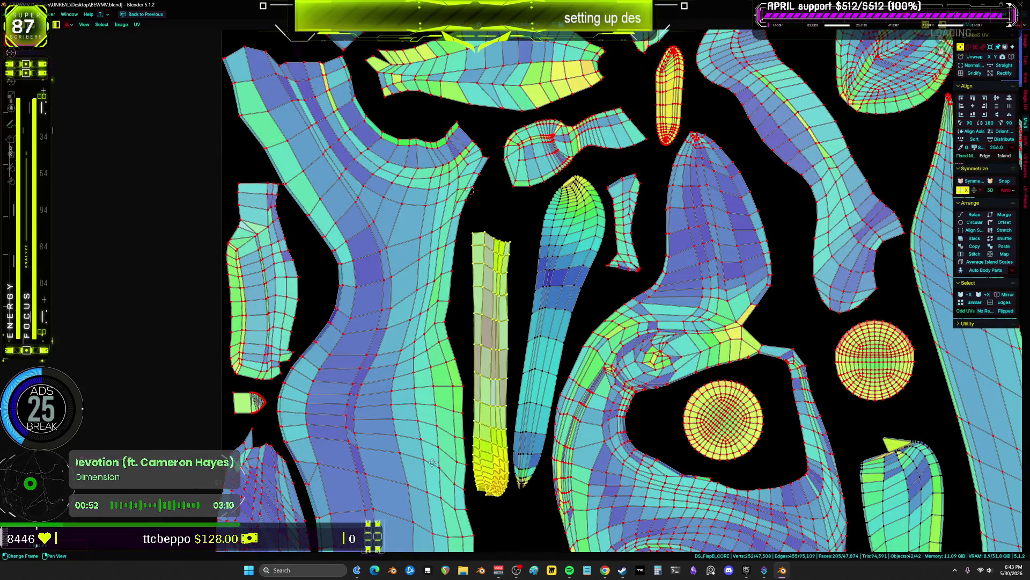
- Rotate the thin island to stand upright and shift it into place within the tile
key(r)
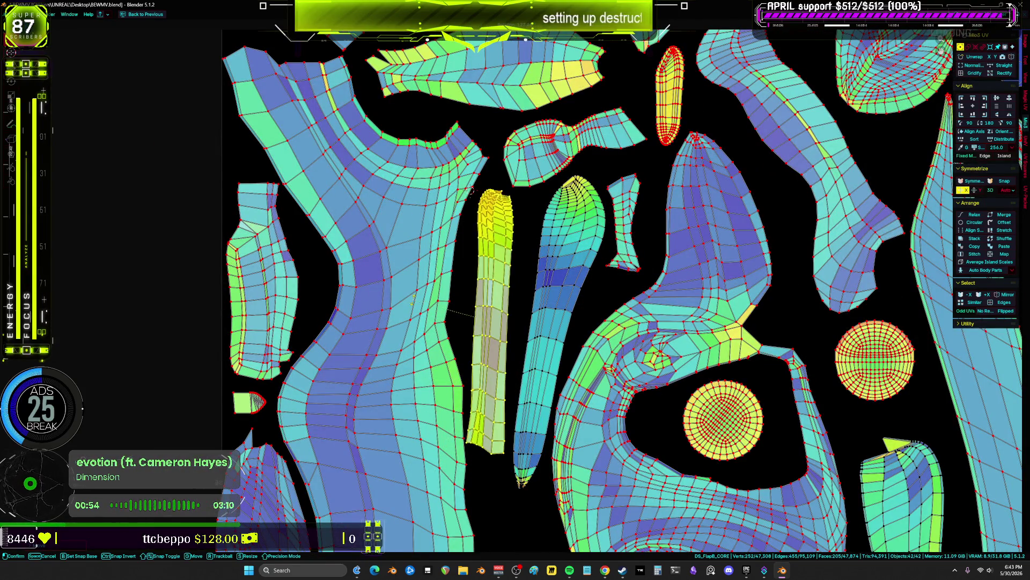
middle_drag(583, 311, 583, 238)
key(r)
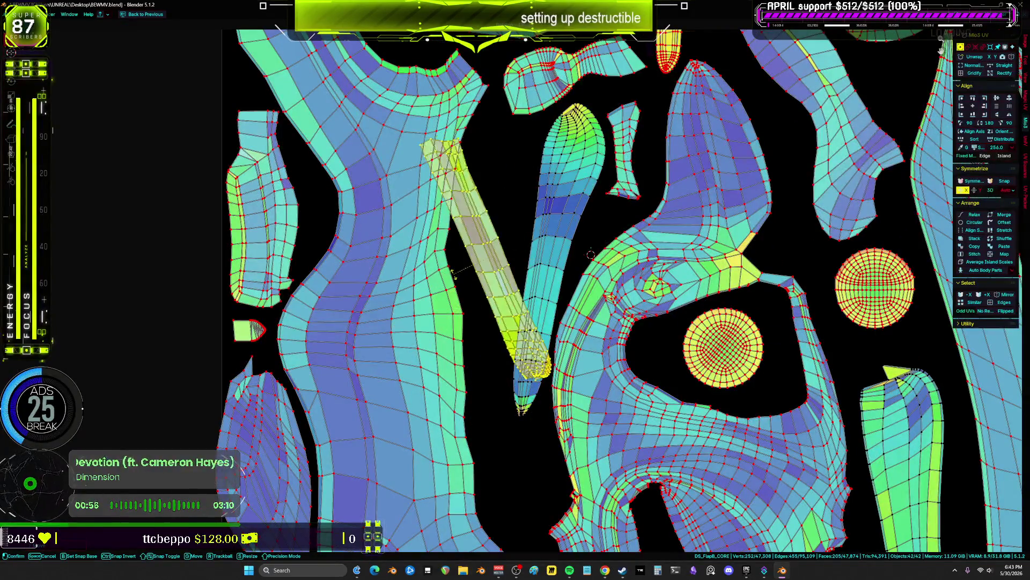
middle_drag(670, 219, 676, 239)
key(g)
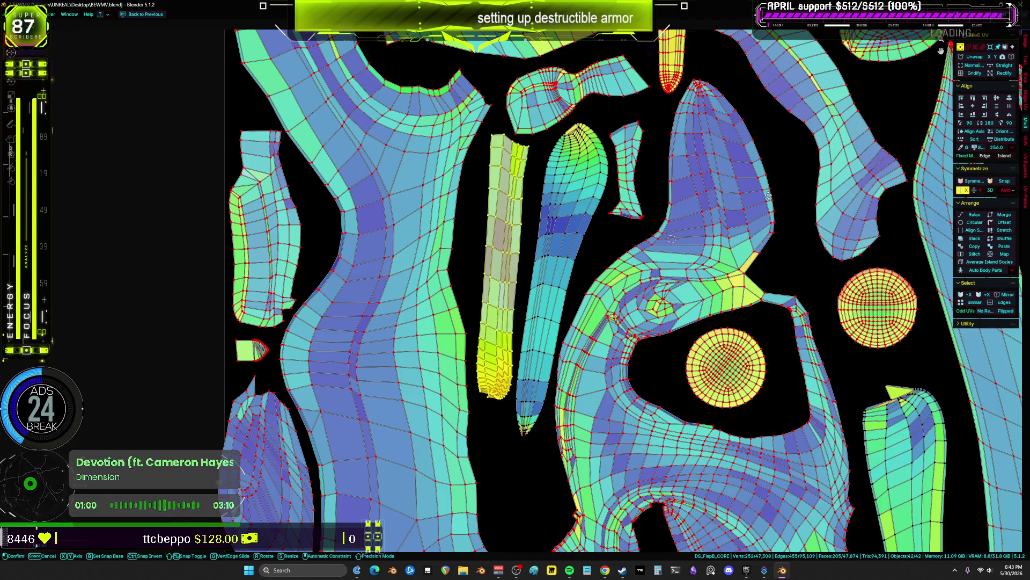
scroll(766, 192, down, 6)
mouse_move(766, 192)
middle_down()
mouse_move(650, 250)
mouse_move(728, 228)
mouse_move(654, 339)
mouse_move(726, 261)
middle_up()
scroll(650, 250, down, 2)
scroll(727, 261, up, 4)
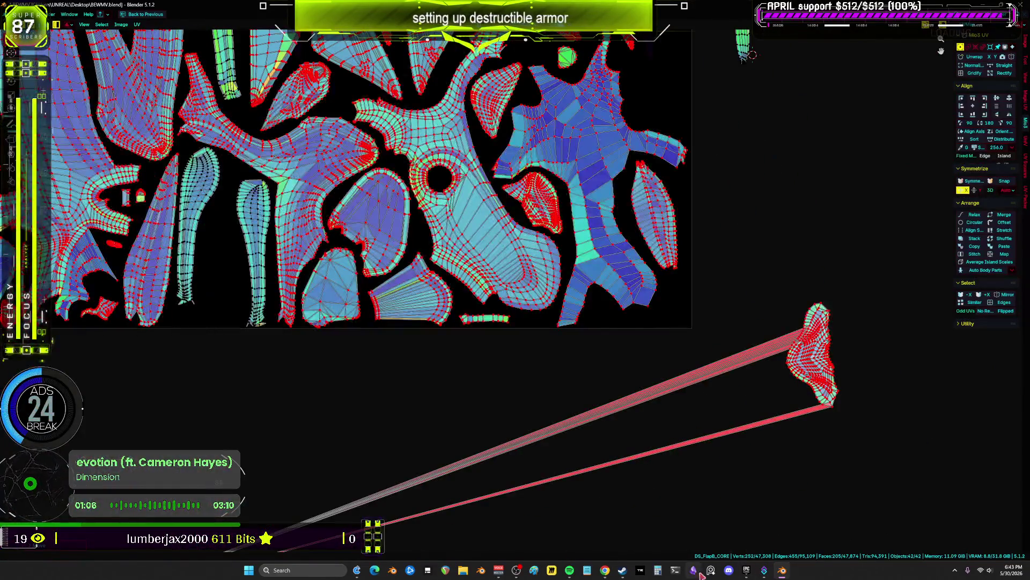
- Move and rotate the stray right-hand island toward the UV square
scroll(864, 460, down, 1)
key(l)
key(g)
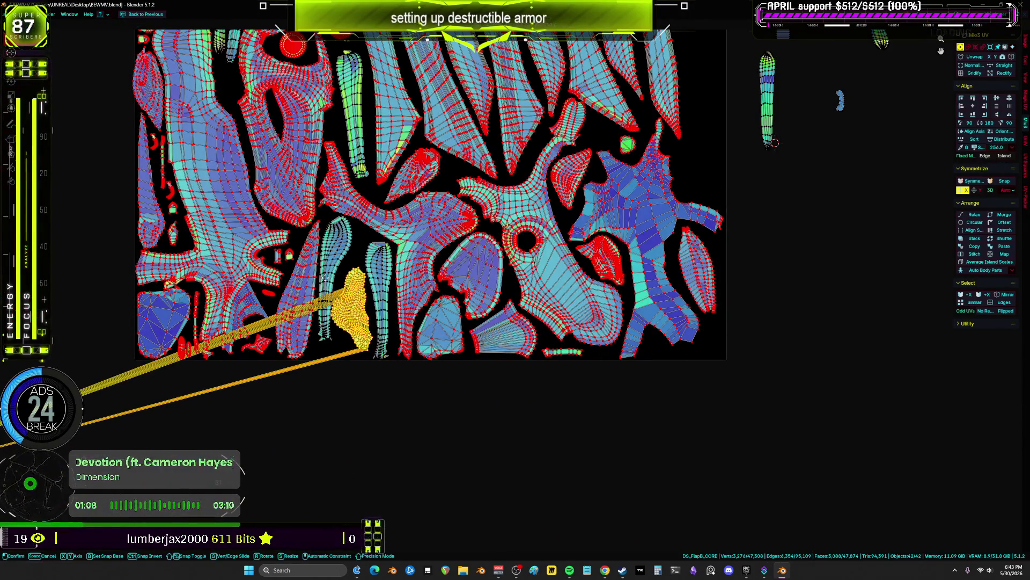
key(r)
scroll(333, 278, up, 2)
scroll(583, 260, down, 2)
- Move the rectangular island and stand the elongated island upright beside it
mouse_move(668, 403)
mouse_down()
mouse_move(618, 286)
mouse_move(565, 362)
mouse_up()
drag(679, 306, 629, 148)
key(g)
drag(780, 302, 692, 160)
drag(735, 228, 588, 276)
key(r)
click(681, 263)
- Rotate the selected island and drop it into its spot in the square
scroll(682, 264, up, 2)
scroll(681, 264, up, 1)
key(r)
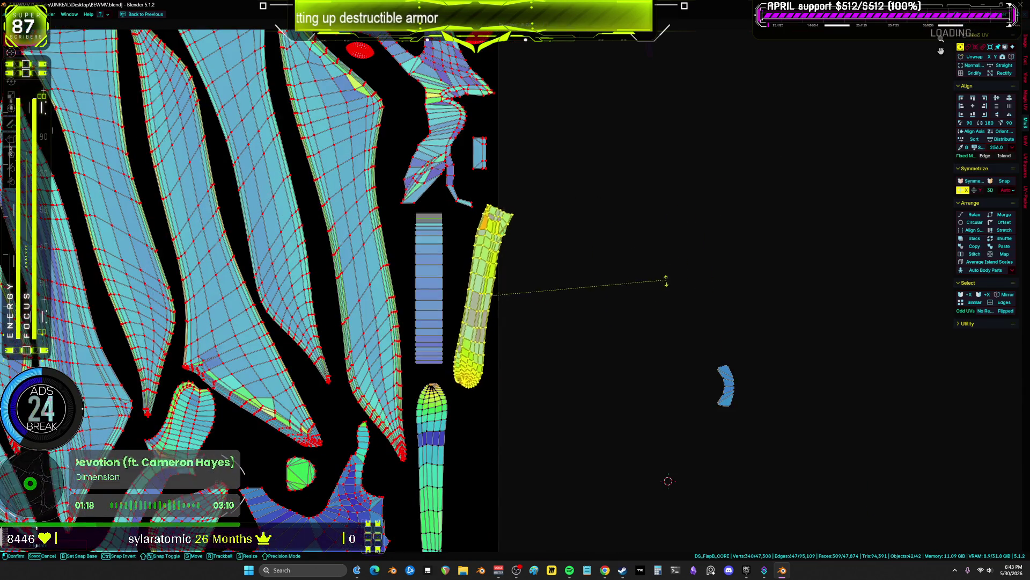
scroll(675, 243, down, 8)
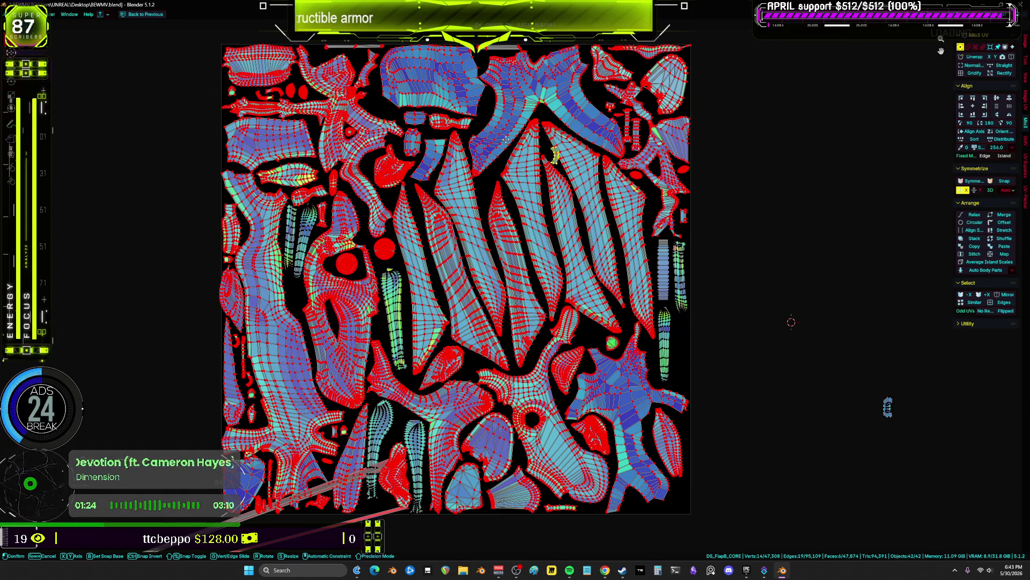
click(474, 175)
- Move the small stray island into the UV square
click(888, 407)
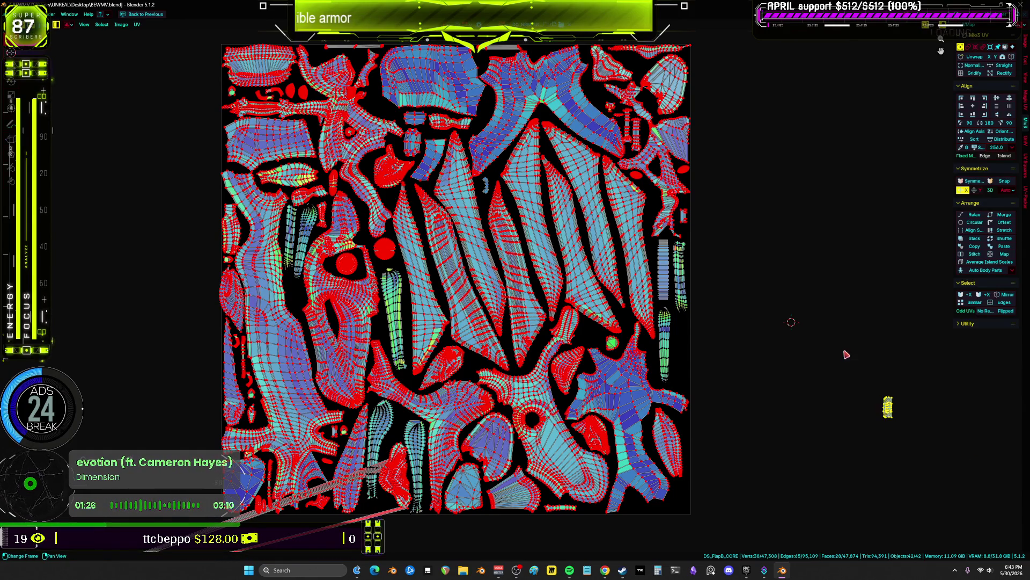
key(g)
click(605, 443)
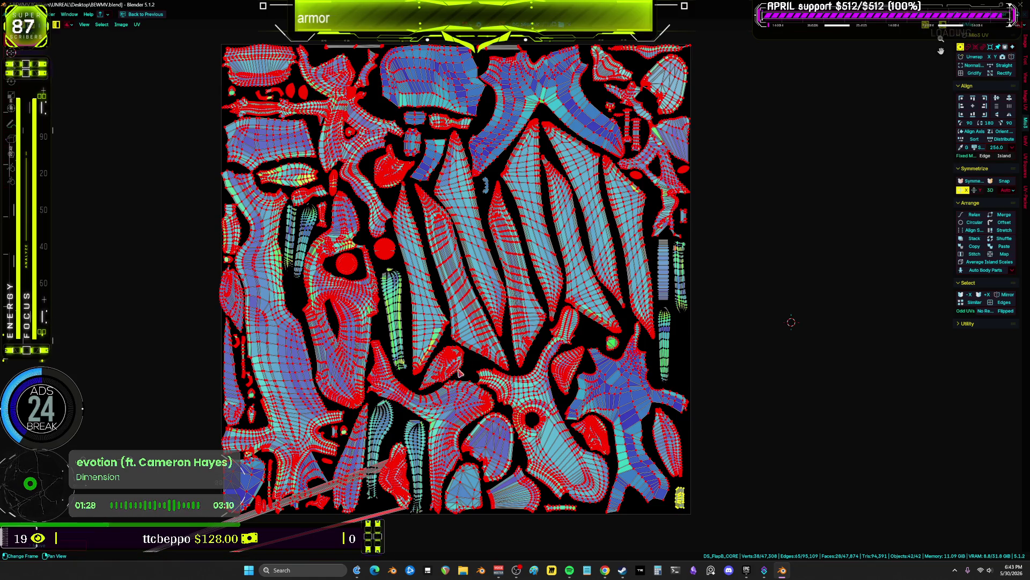
scroll(634, 310, up, 3)
click(728, 261)
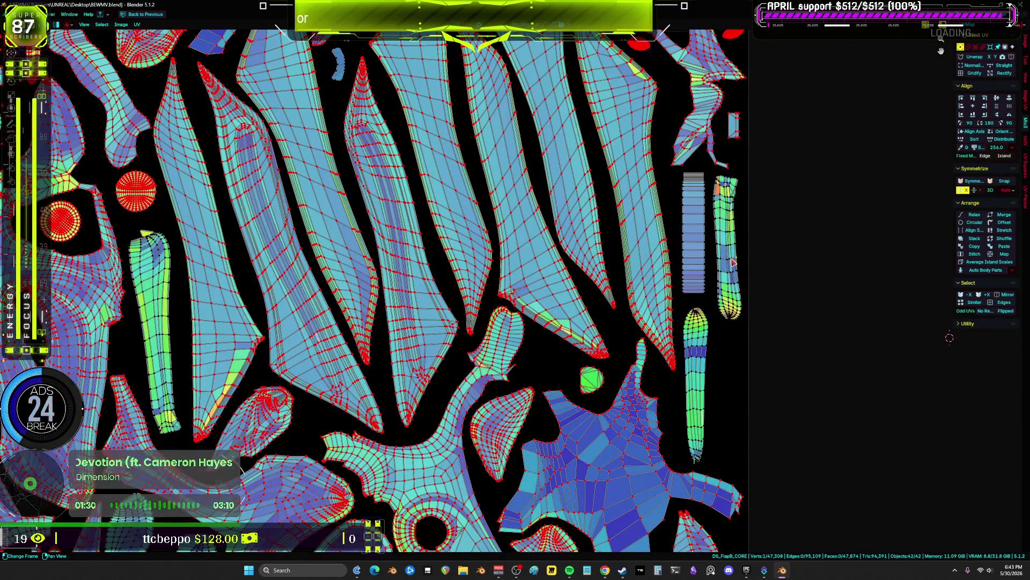
- Move the right island together with its neighbour to a lower position
scroll(761, 300, up, 4)
scroll(676, 285, up, 1)
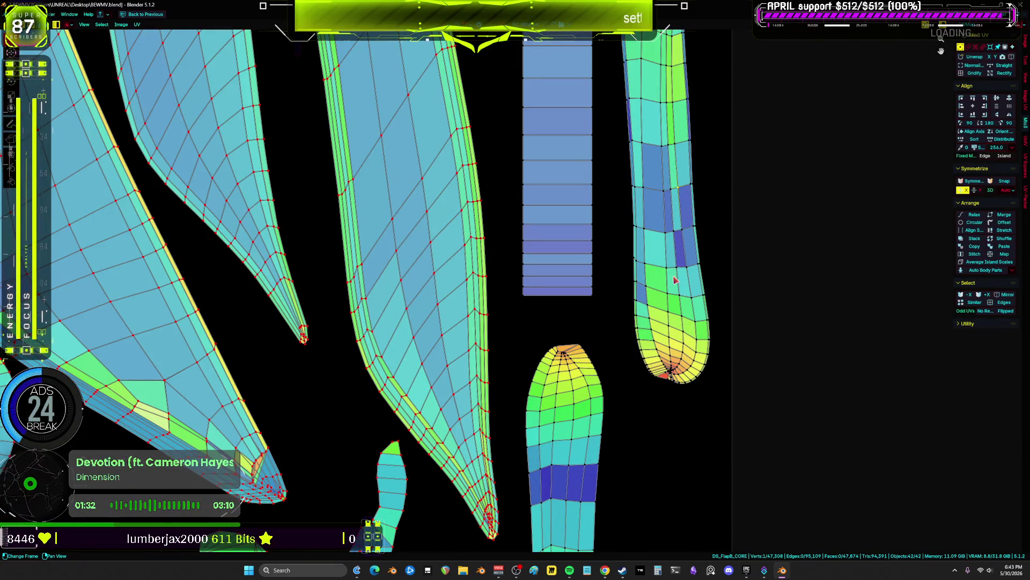
key(l)
key(g)
key(Escape)
key(l)
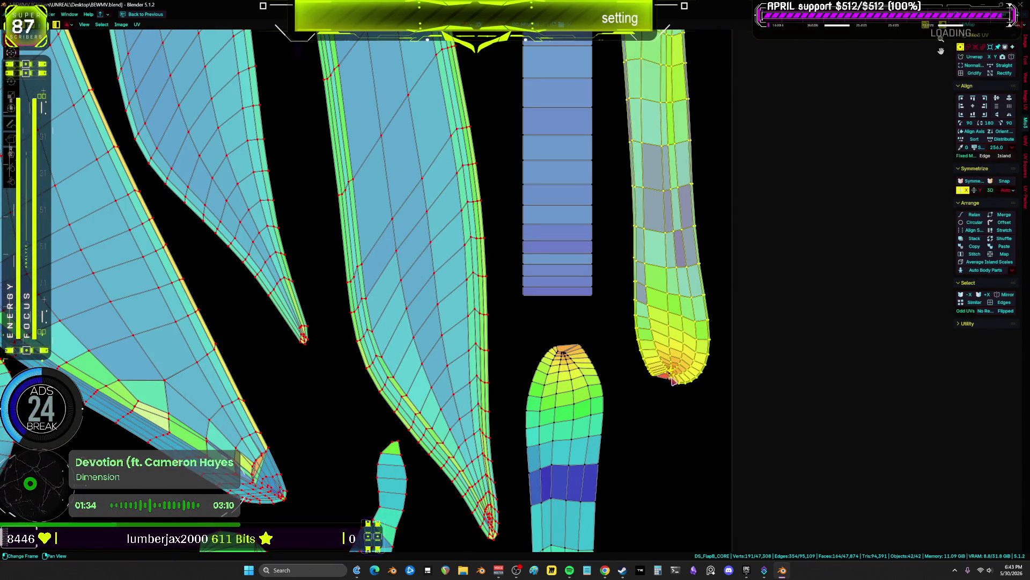
scroll(674, 379, down, 3)
key(g)
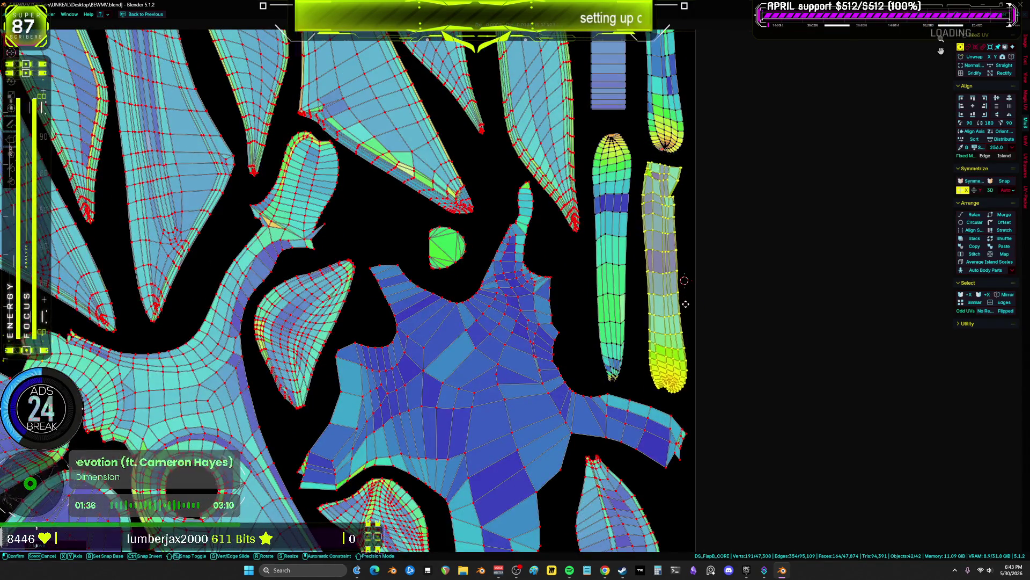
click(617, 278)
- Select the middle island, another island, and the stretched island to check their layout
key(l)
scroll(617, 278, down, 3)
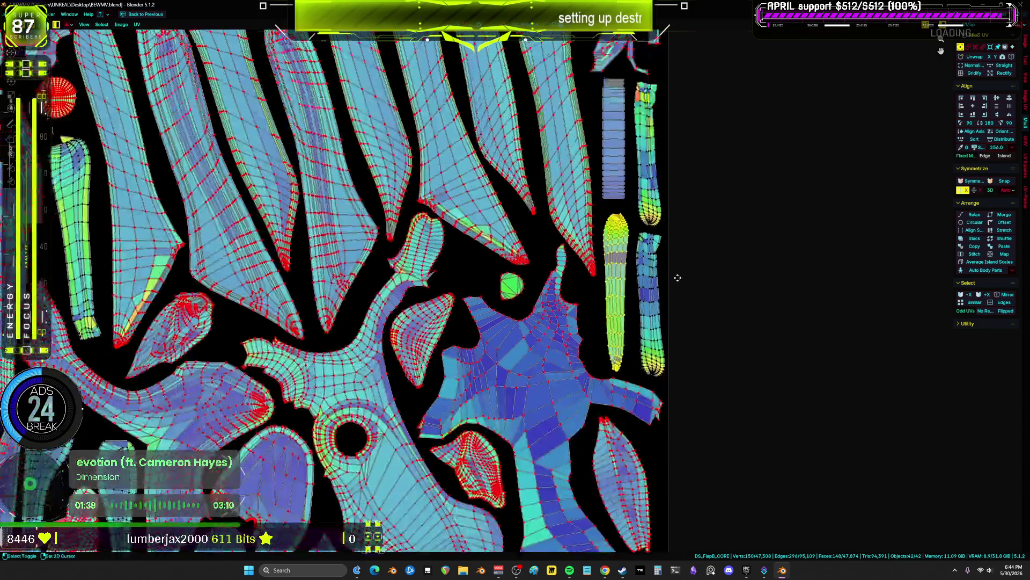
scroll(450, 214, up, 2)
key(l)
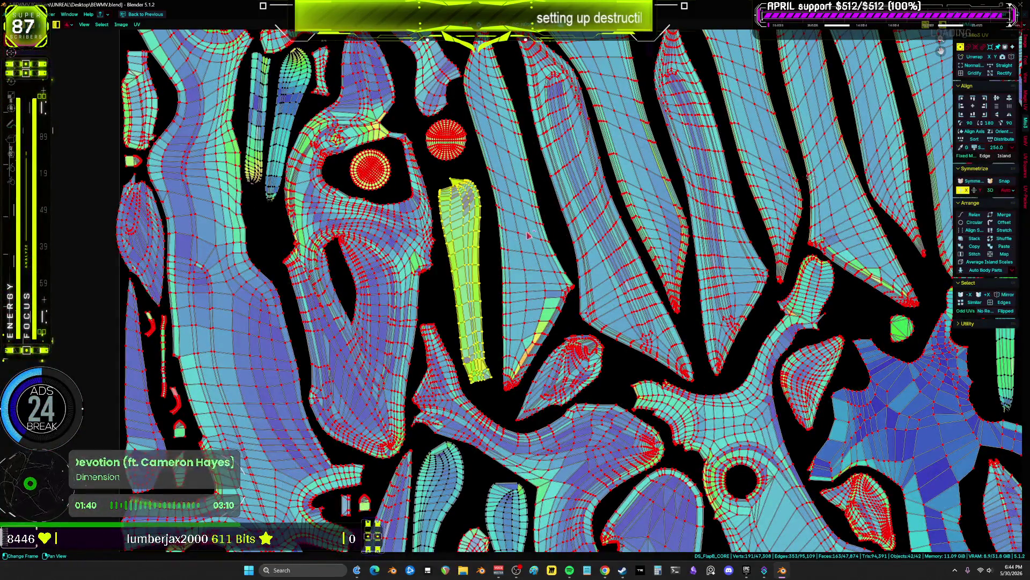
scroll(496, 246, down, 3)
scroll(406, 298, up, 3)
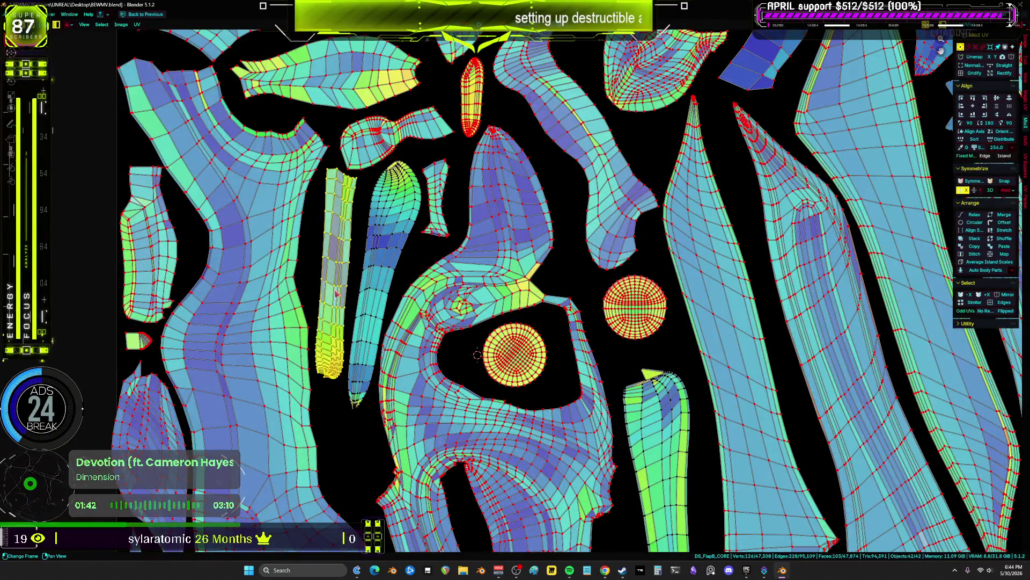
scroll(515, 289, down, 3)
key(l)
scroll(526, 363, up, 2)
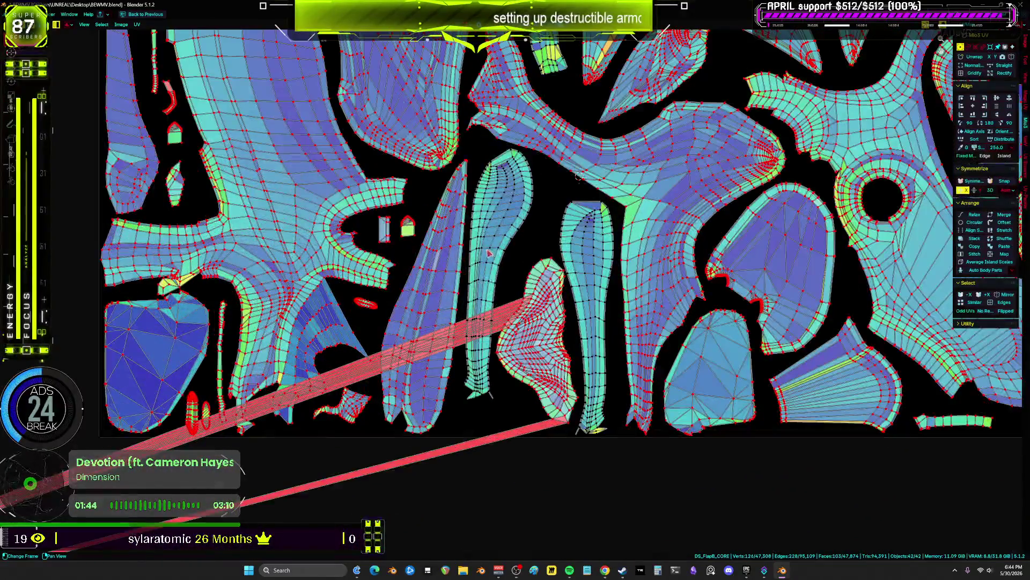
scroll(526, 364, down, 3)
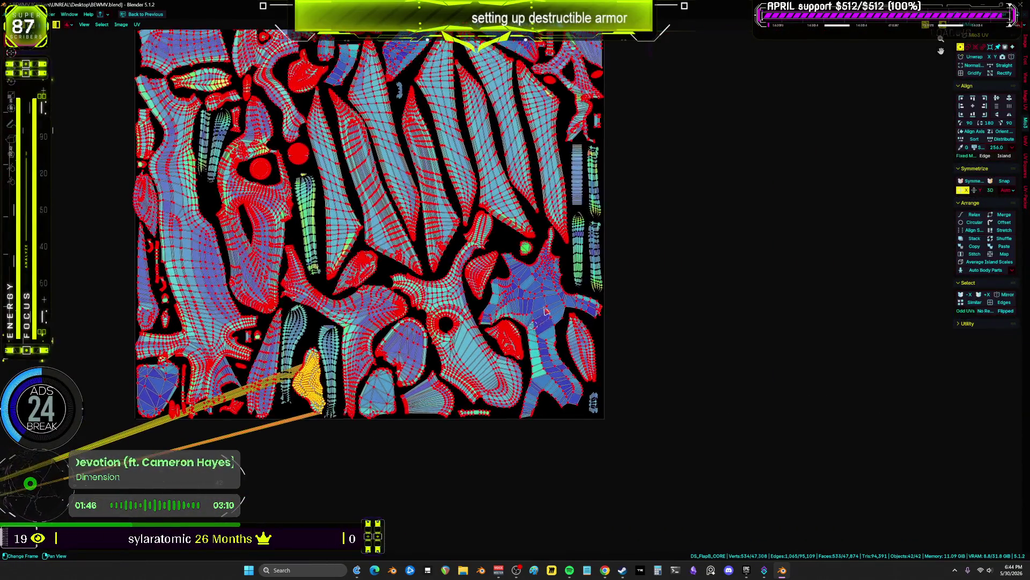
- Select all islands, then only the lower-left stretched one, and restore the Layout workspace
key(a)
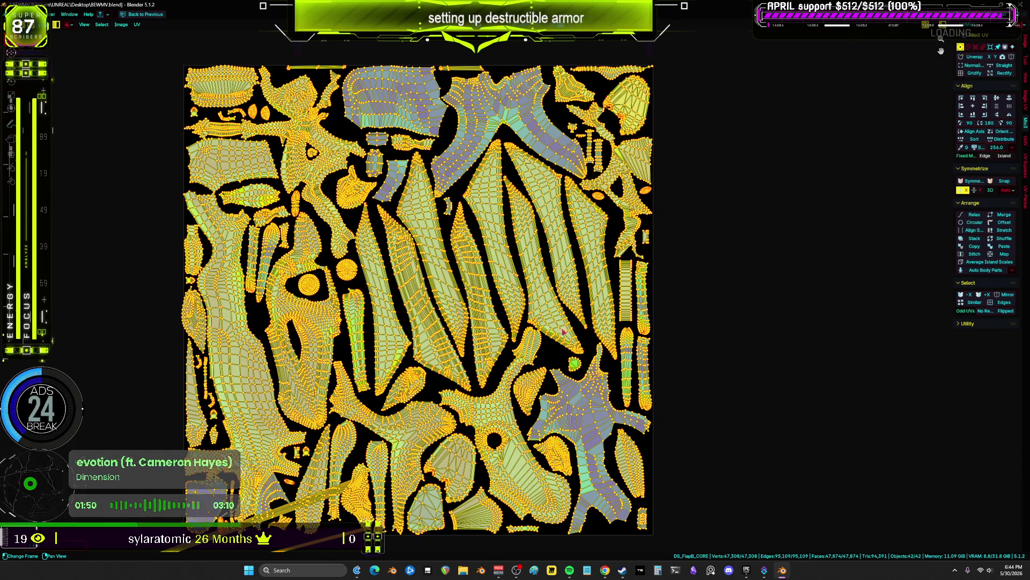
scroll(655, 306, up, 3)
click(703, 299)
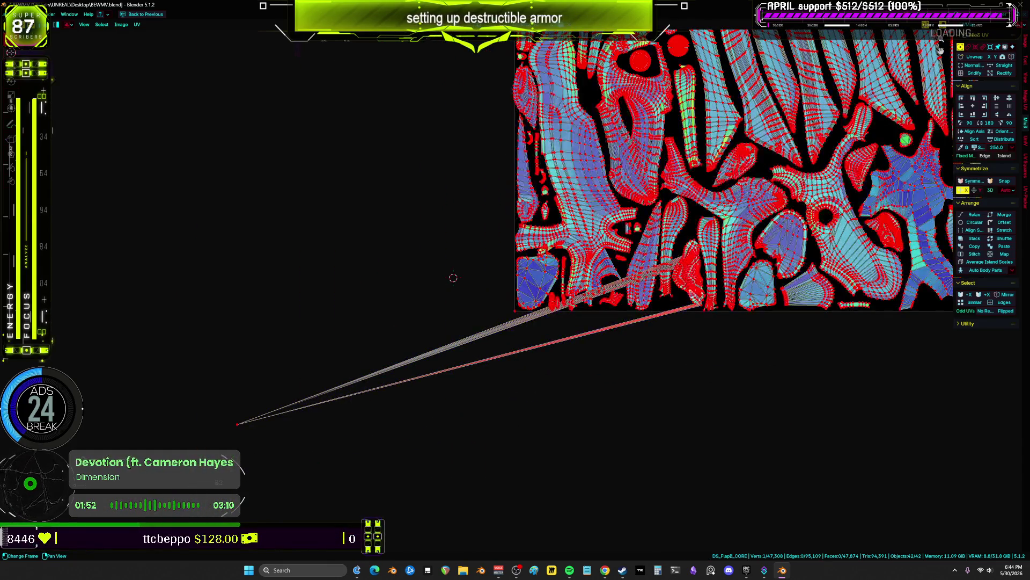
key(l)
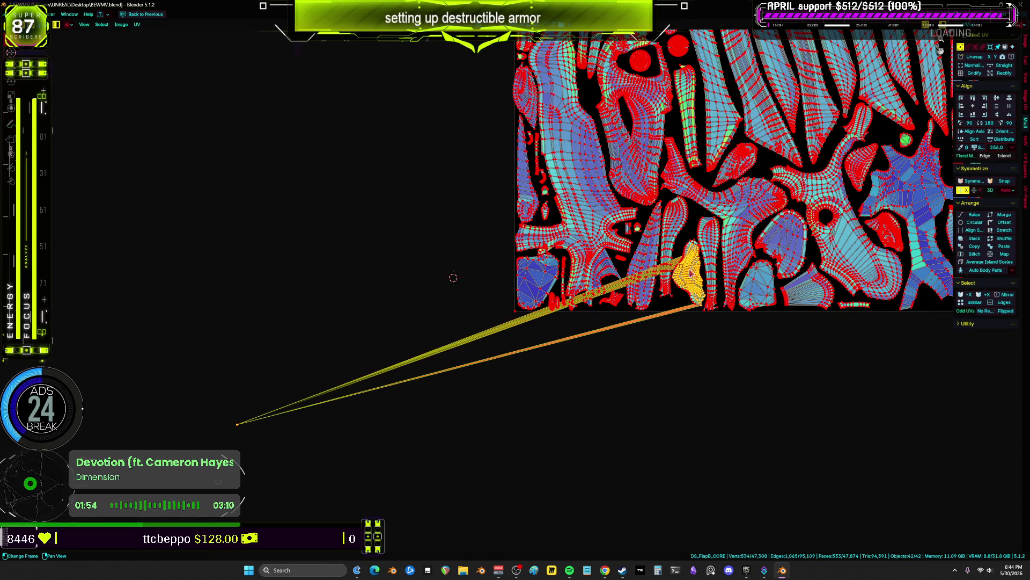
scroll(692, 274, up, 6)
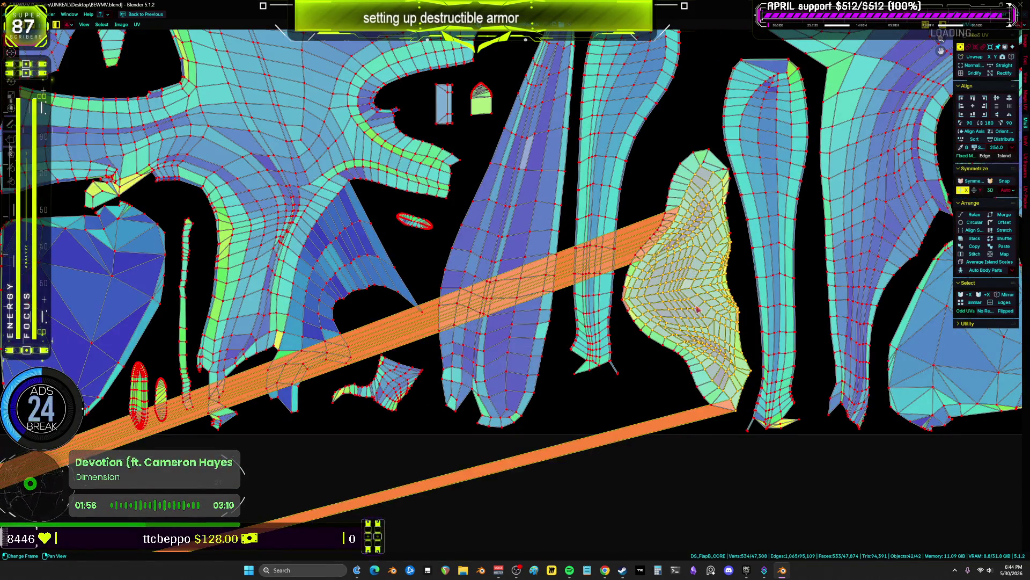
key(ctrl+space)
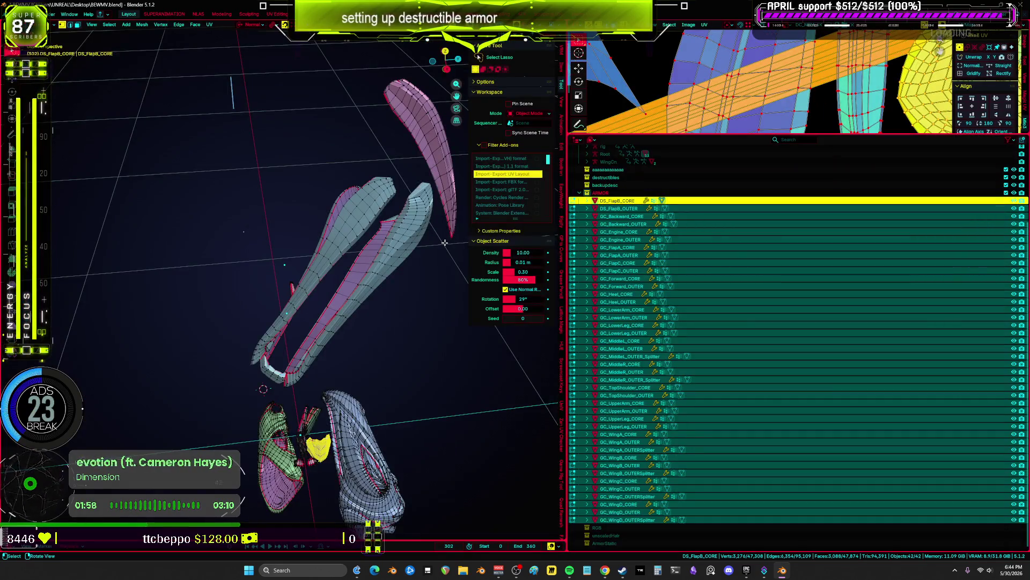
- Isolate the pieces in local view and hide GC_MiddleR_OUTER_Splitter in Object Mode
key(KP_Divide)
key(ctrl+space)
mouse_move(314, 216)
middle_down()
mouse_move(515, 152)
mouse_move(558, 276)
mouse_move(593, 252)
mouse_move(557, 253)
mouse_move(522, 112)
middle_up()
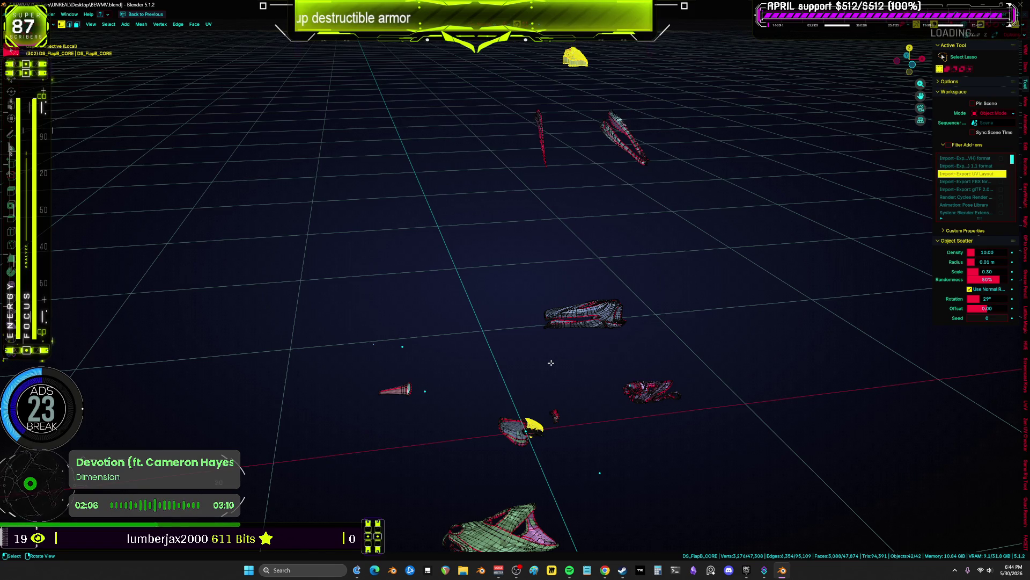
key(Tab)
mouse_move(552, 363)
middle_down()
mouse_move(537, 314)
mouse_move(601, 408)
mouse_move(684, 452)
mouse_move(703, 436)
middle_up()
click(604, 408)
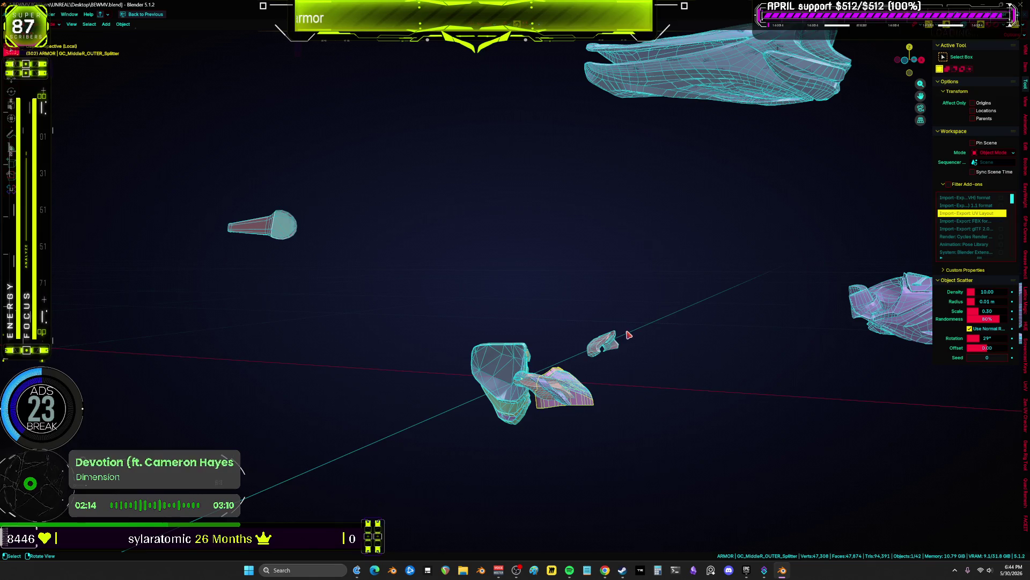
key(h)
- Delete the small splitter object
mouse_move(628, 335)
middle_down()
mouse_move(646, 147)
mouse_move(619, 295)
mouse_move(591, 236)
middle_up()
click(591, 236)
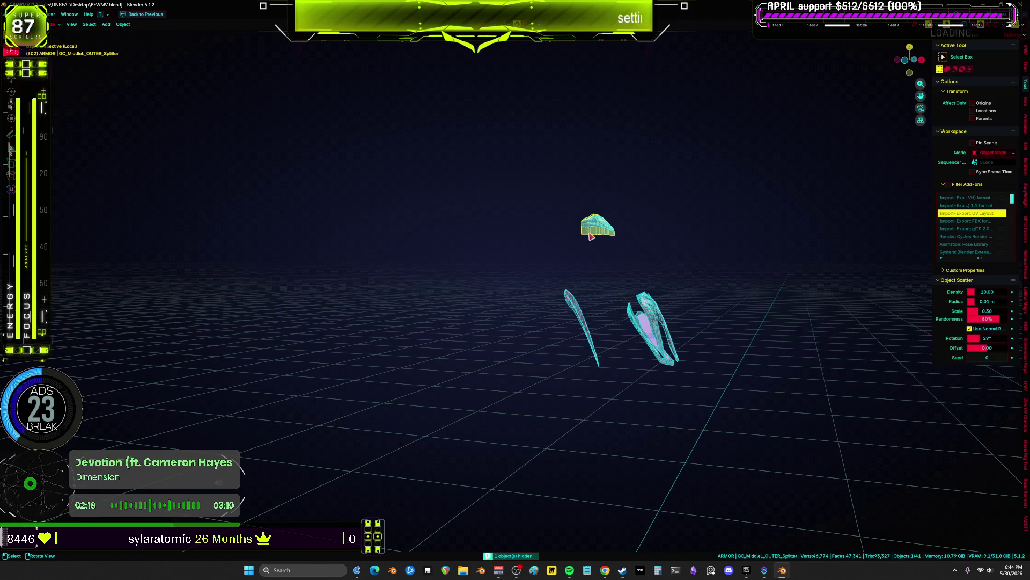
key(x)
click(615, 251)
- Box-select two armor pieces and check their UV layout in Edit Mode
drag(622, 240, 580, 198)
mouse_move(536, 435)
middle_down()
mouse_move(563, 469)
mouse_move(563, 264)
mouse_move(599, 353)
mouse_move(590, 322)
mouse_move(561, 398)
mouse_move(573, 280)
mouse_move(564, 288)
middle_up()
key(Tab)
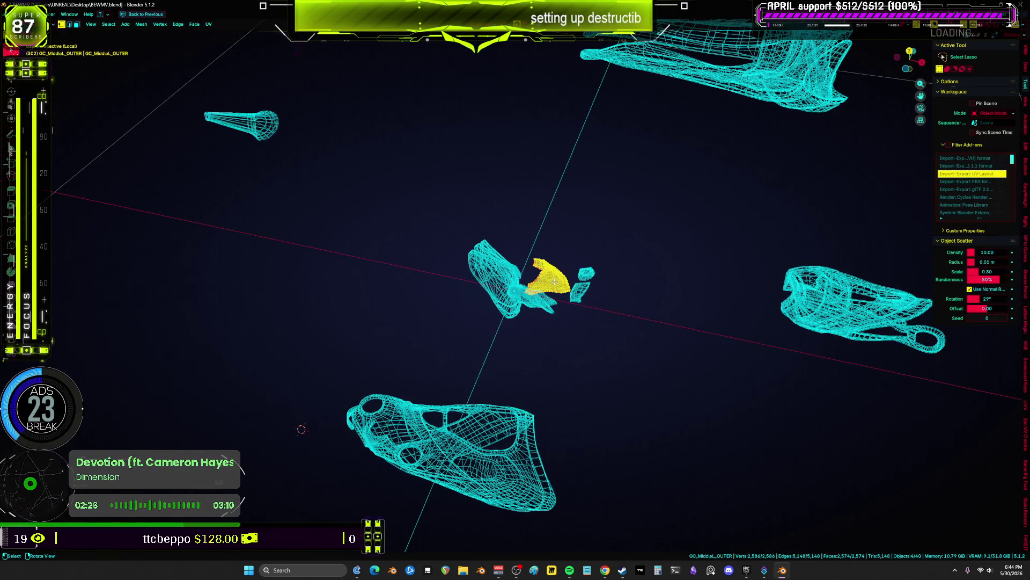
key(ctrl+Page_Down)
key(ctrl+Page_Down)
key(ctrl+Page_Down)
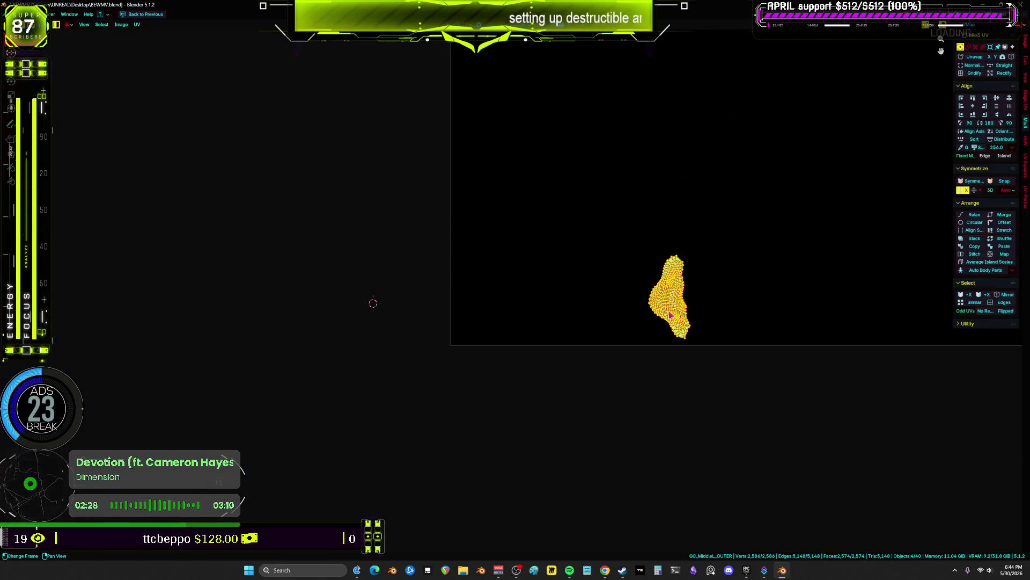
key(ctrl+space)
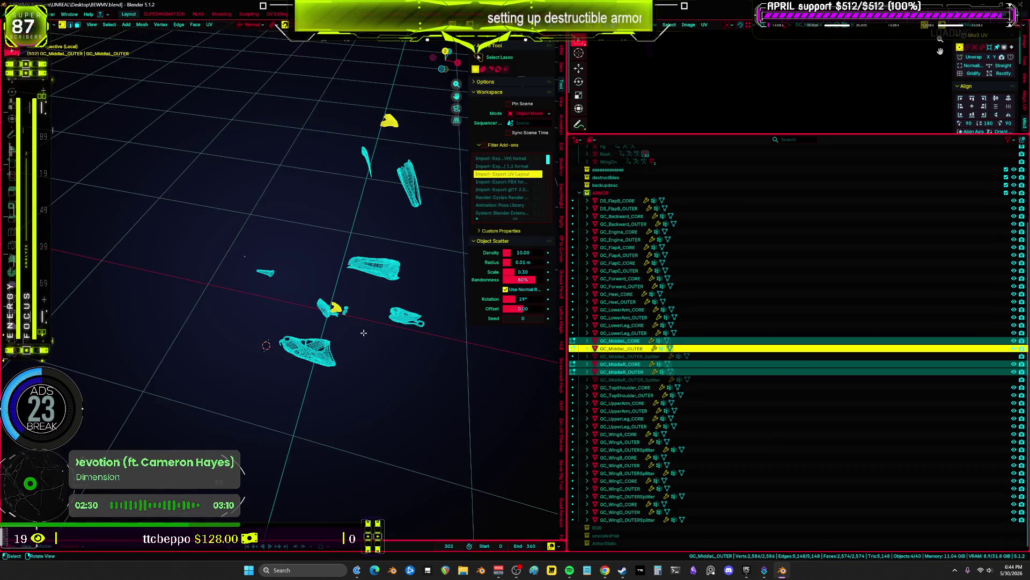
key(Tab)
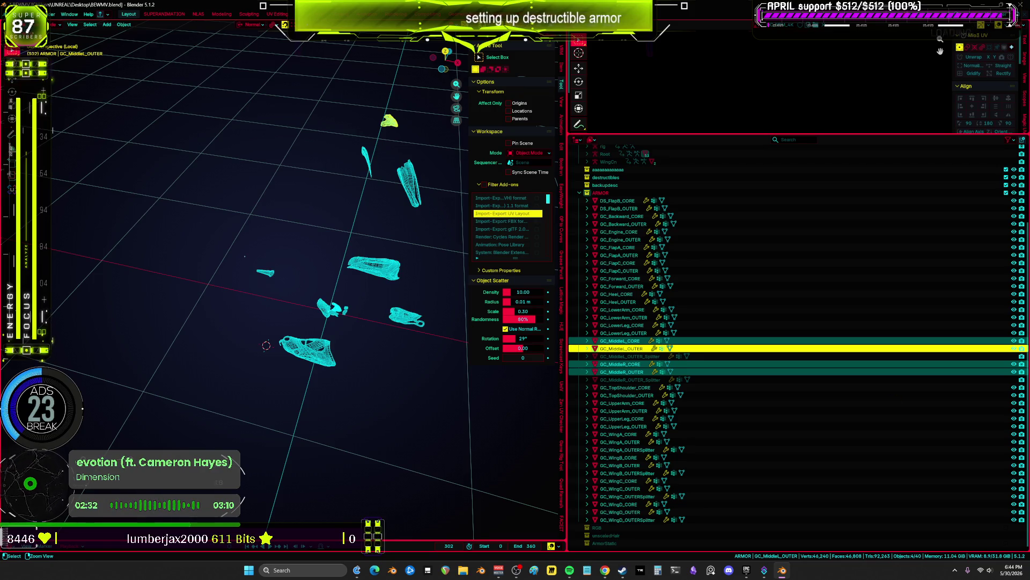
key(ctrl+s)
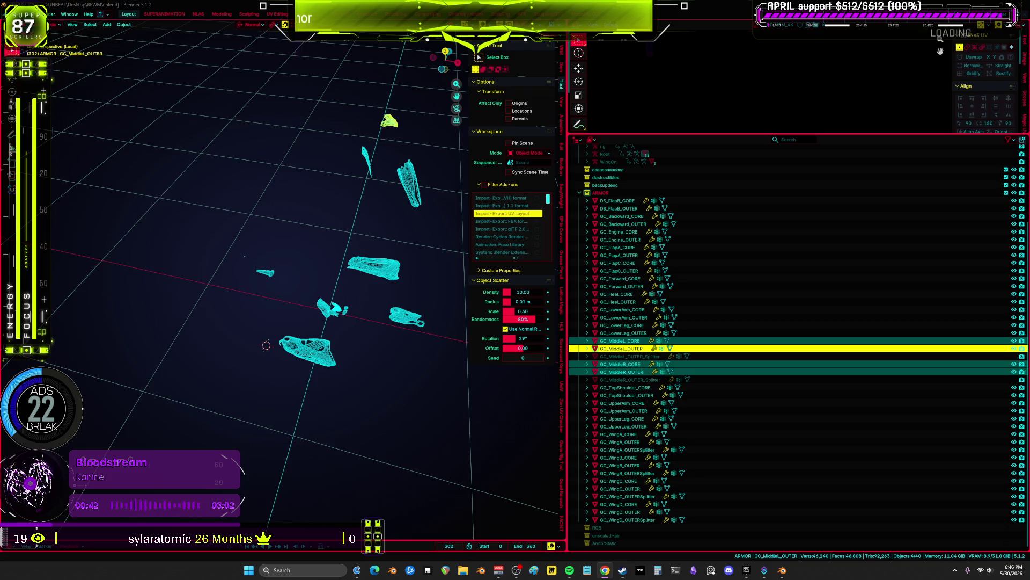
- Switch to top view and unhide GC_MiddleR_OUTER_Splitter from the object list
key(b)
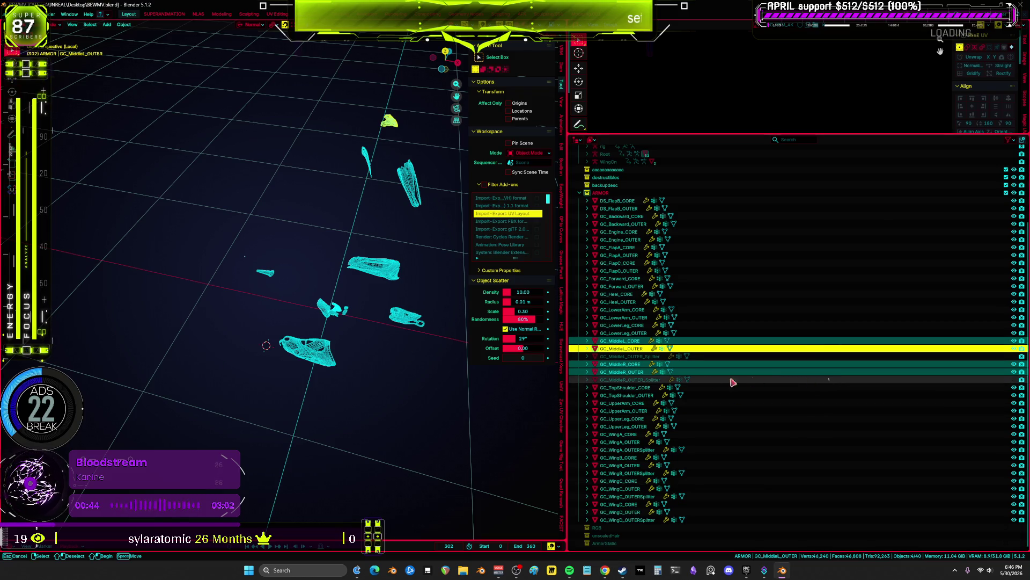
click(755, 382)
key(KP_7)
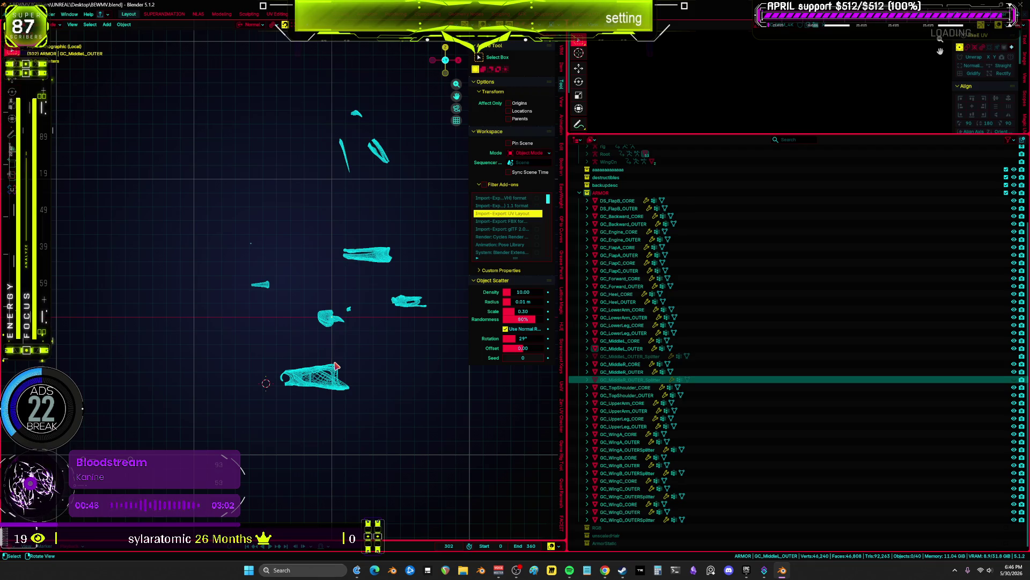
shift+middle_drag(314, 352, 274, 389)
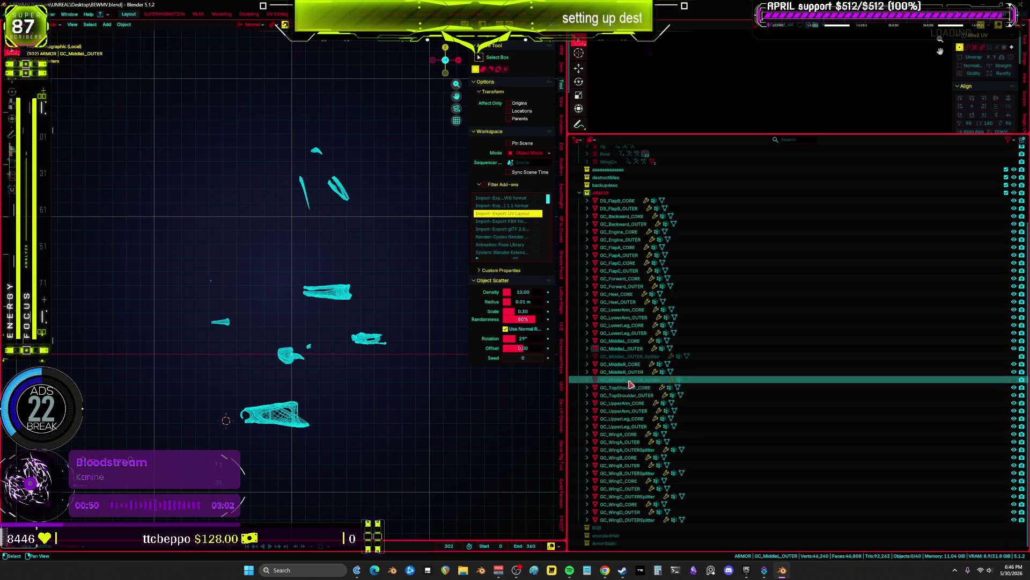
click(993, 356)
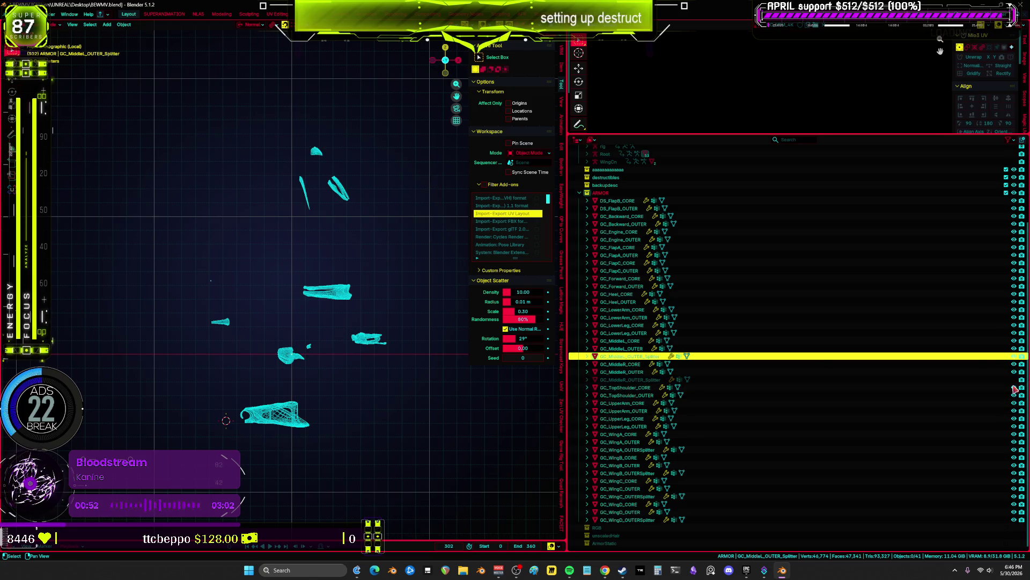
click(1013, 380)
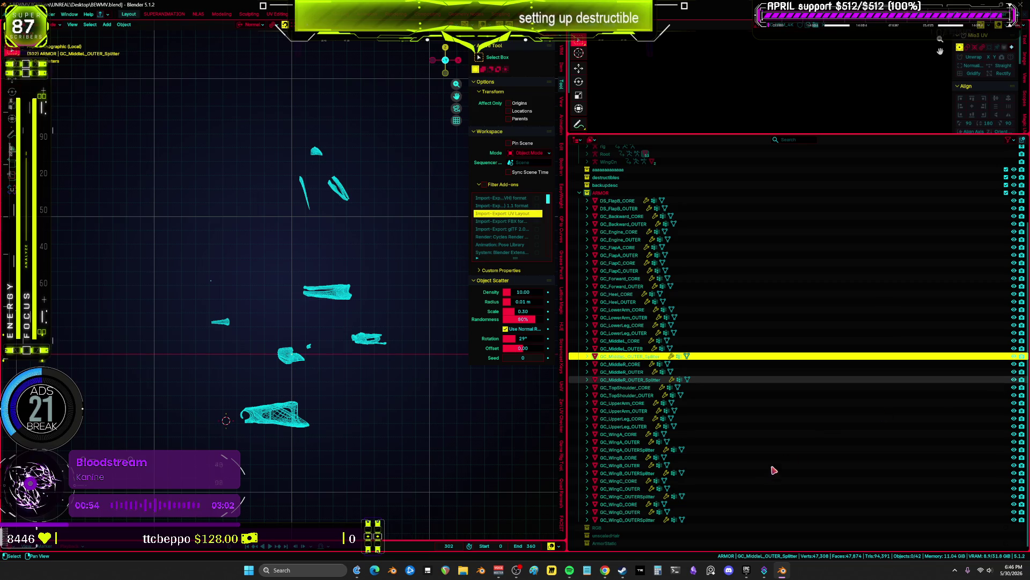
- Select WingA–D splitters, MiddleR/MiddleL splitters, GC_LowerArm_OUTER and GC_LowerArm_CORE, viewing their UVs full-screen
click(632, 520)
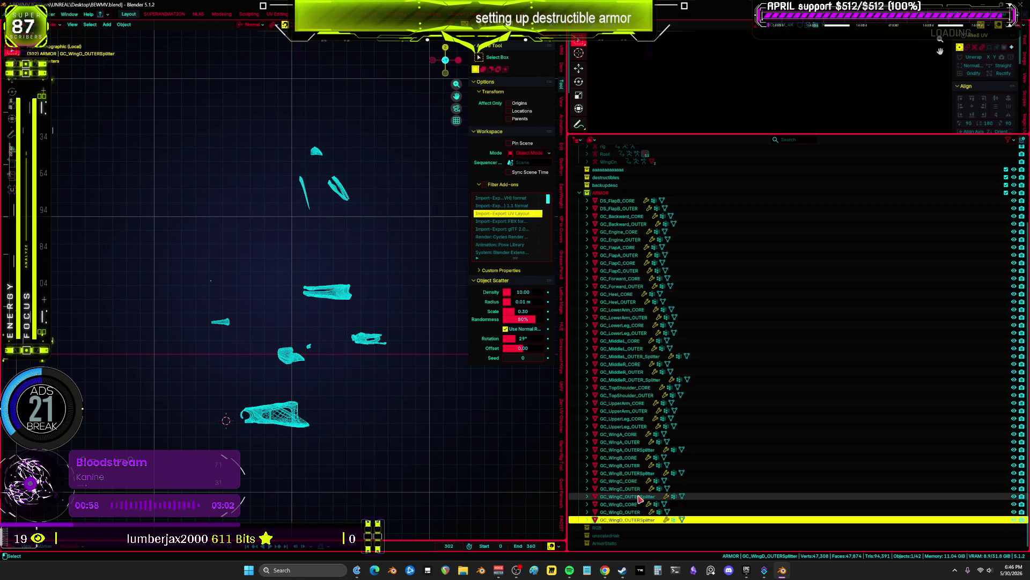
ctrl+click(627, 497)
ctrl+click(626, 473)
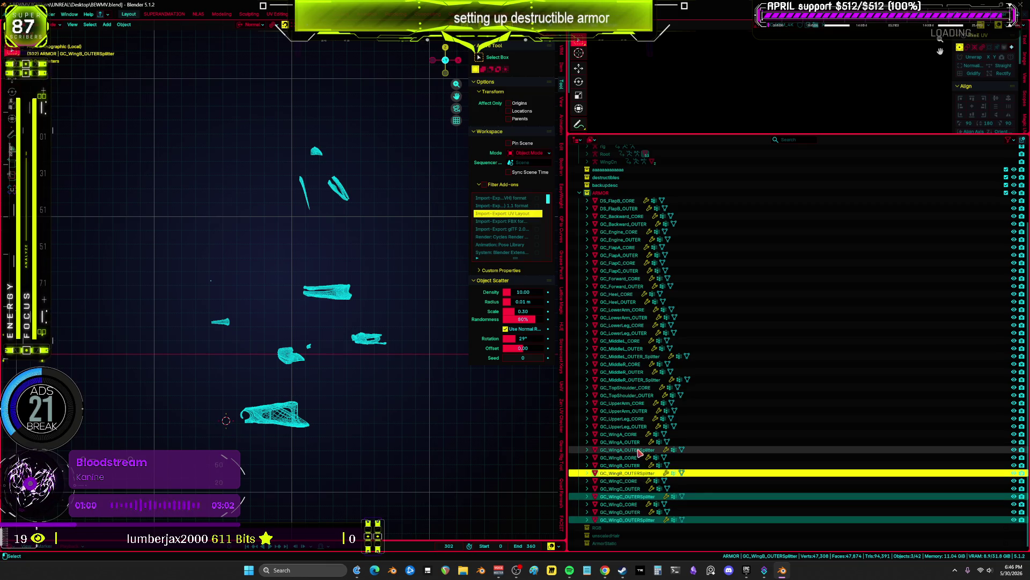
ctrl+click(638, 451)
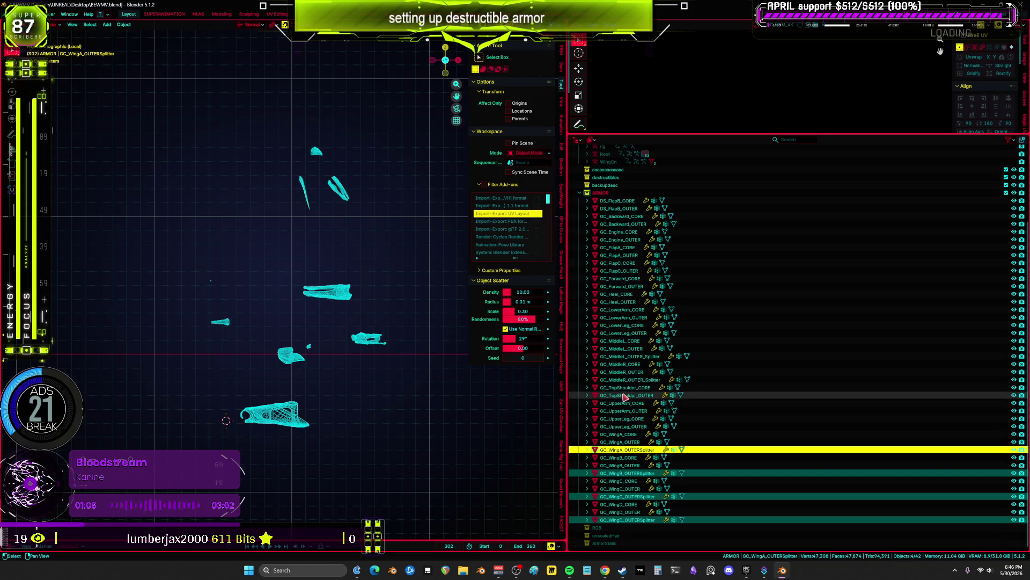
ctrl+click(651, 379)
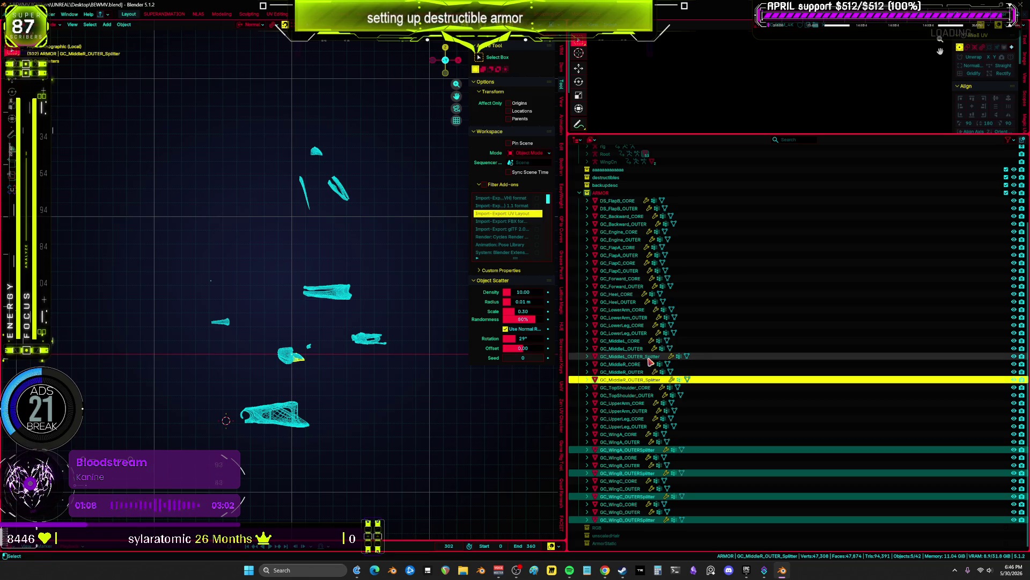
ctrl+click(647, 357)
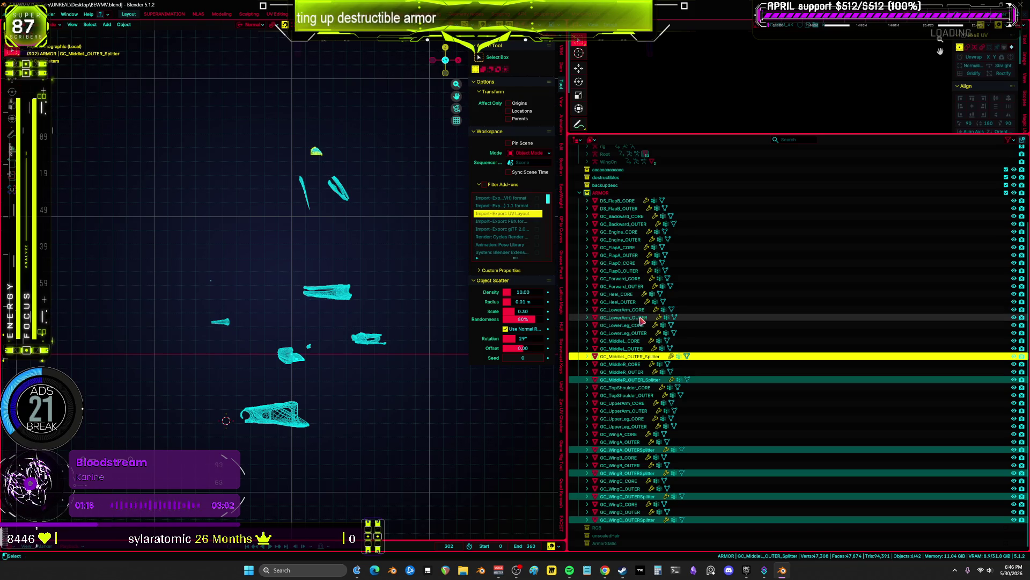
ctrl+click(644, 317)
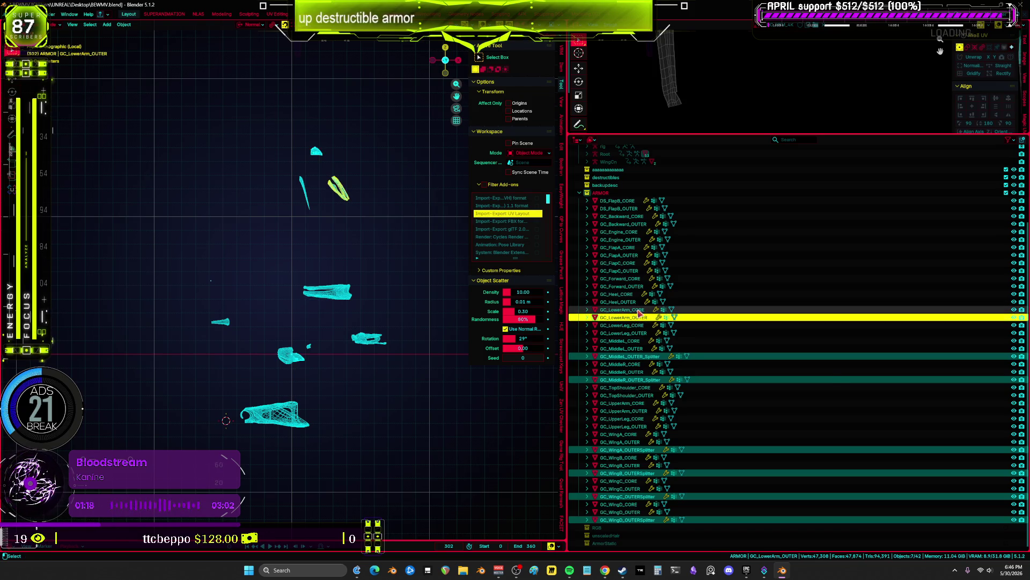
ctrl+click(638, 310)
key(ctrl+space)
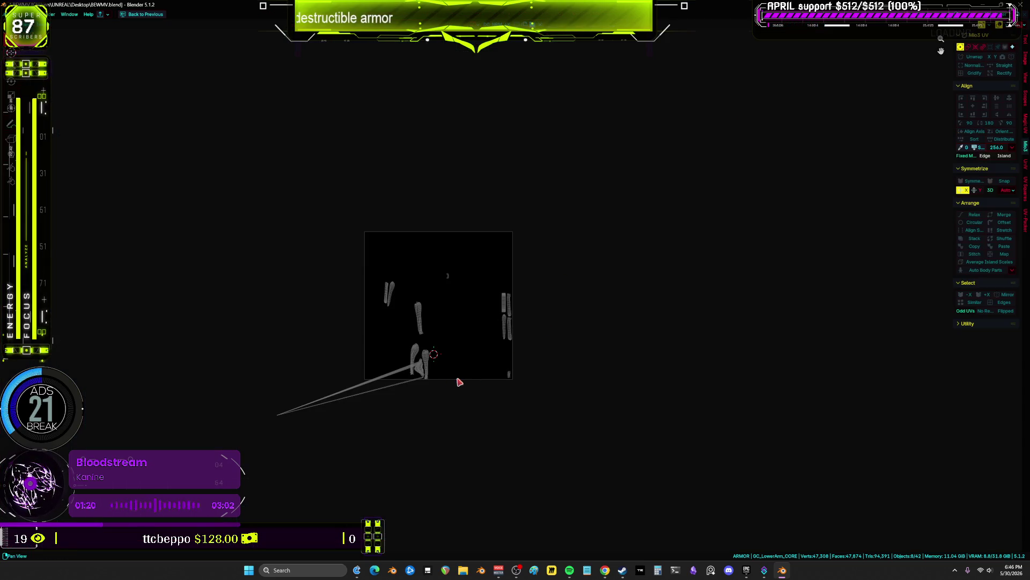
- Zoom into the UV islands, leave full-screen, and tilt the 3D view into perspective
ctrl+middle_drag(465, 382, 520, 310)
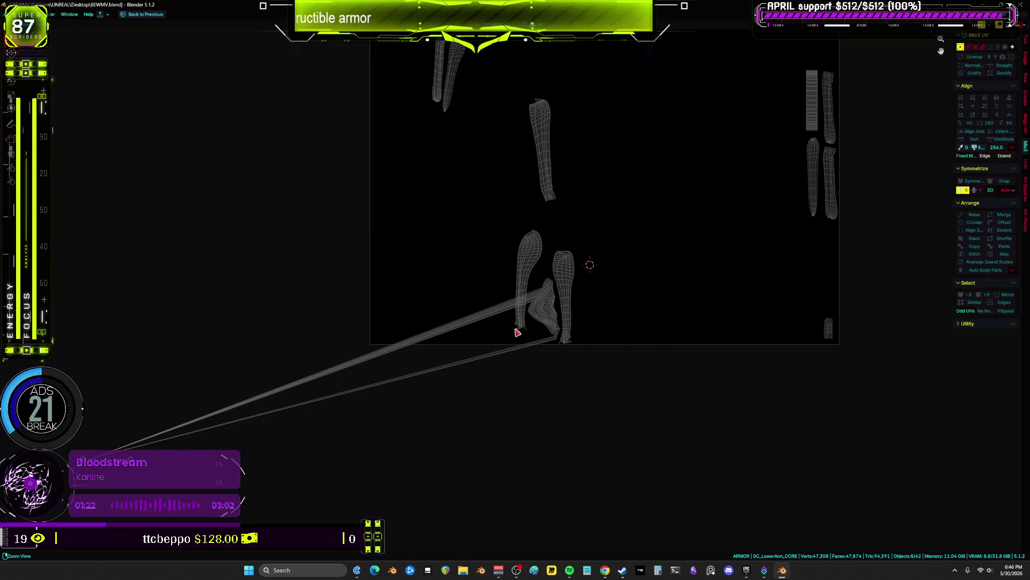
key(ctrl+space)
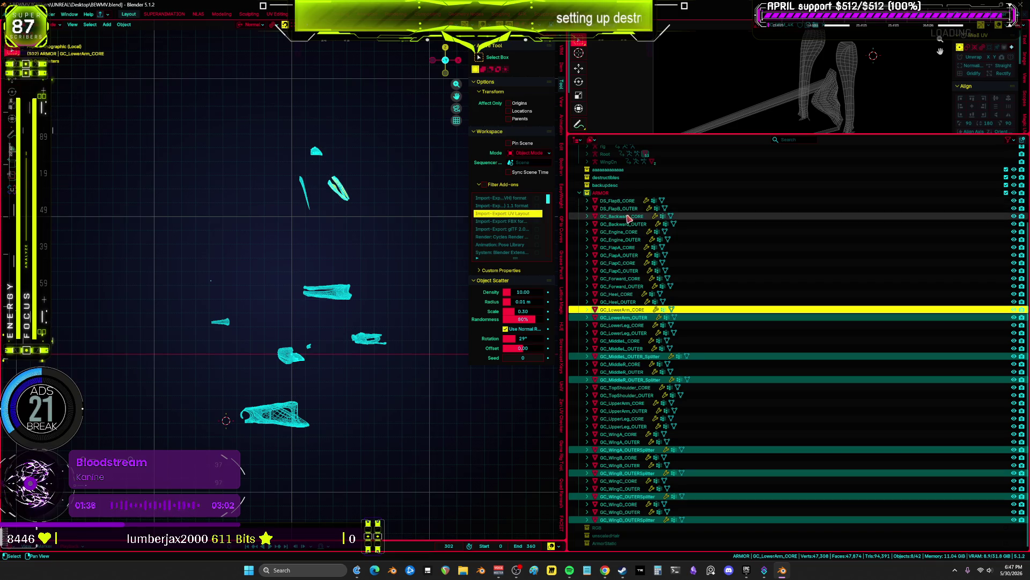
mouse_move(355, 372)
middle_down()
mouse_move(331, 376)
mouse_move(385, 338)
mouse_move(386, 392)
middle_up()
- Move the selected armor part to a new position in the maximized viewport
key(ctrl+space)
scroll(398, 382, down, 3)
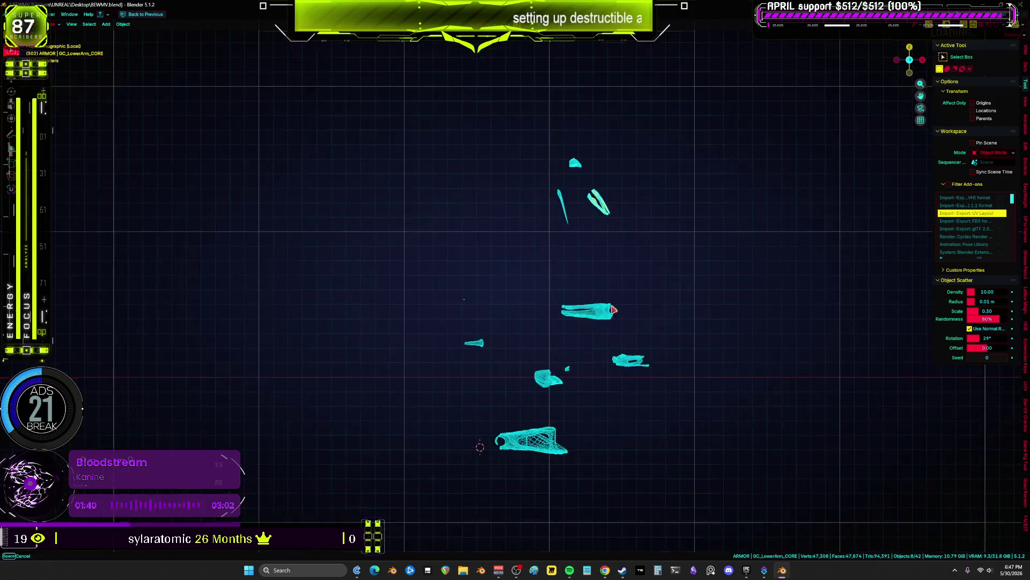
scroll(481, 441, down, 1)
key(g)
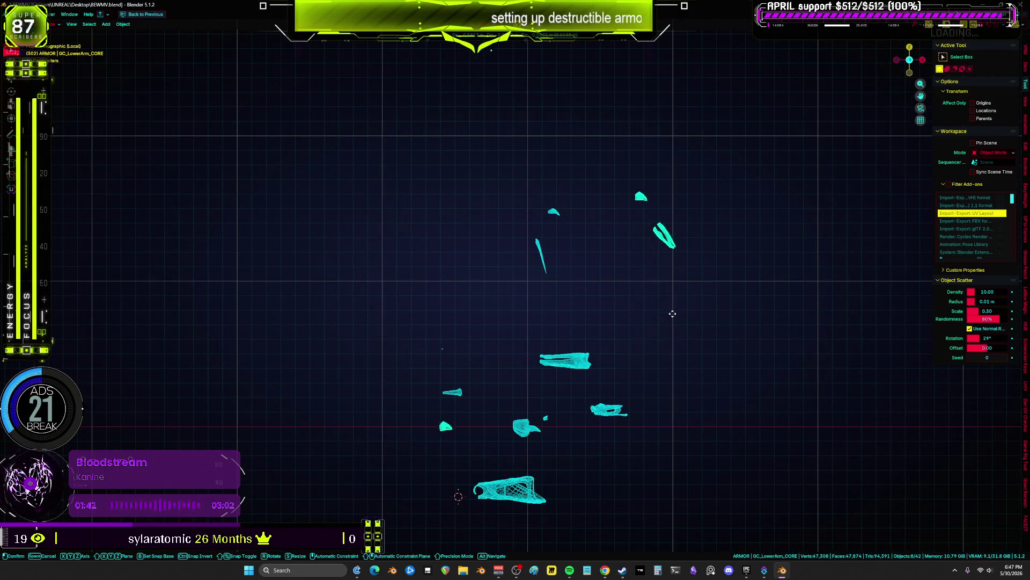
mouse_move(621, 354)
alt+middle_down()
mouse_move(597, 361)
mouse_move(569, 410)
mouse_move(603, 345)
alt+middle_up()
mouse_move(519, 366)
alt+middle_down()
mouse_move(555, 391)
mouse_move(492, 414)
mouse_move(503, 389)
alt+middle_up()
click(503, 389)
mouse_move(589, 379)
middle_down()
mouse_move(597, 163)
mouse_move(550, 341)
mouse_move(569, 359)
mouse_move(621, 315)
mouse_move(625, 432)
mouse_move(606, 320)
mouse_move(588, 357)
mouse_move(601, 371)
mouse_move(547, 336)
mouse_move(508, 329)
mouse_move(652, 343)
mouse_move(687, 312)
mouse_move(623, 322)
mouse_move(650, 295)
mouse_move(625, 392)
mouse_move(644, 343)
mouse_move(647, 354)
middle_up()
- Hide the 34 other pieces by inverting the selection, viewing the rest from top
key(ctrl+i)
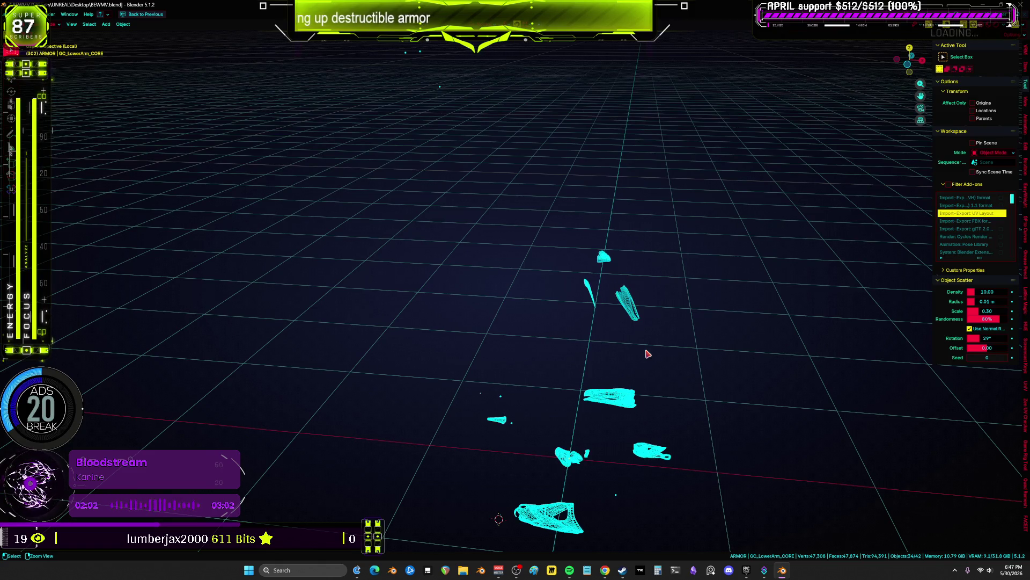
key(h)
key(KP_7)
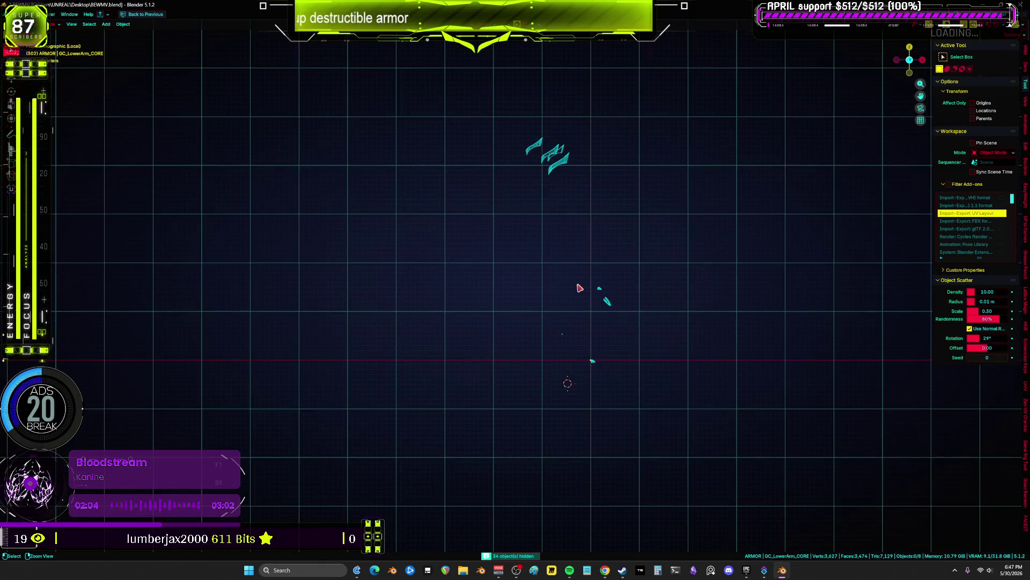
ctrl+middle_drag(578, 284, 580, 289)
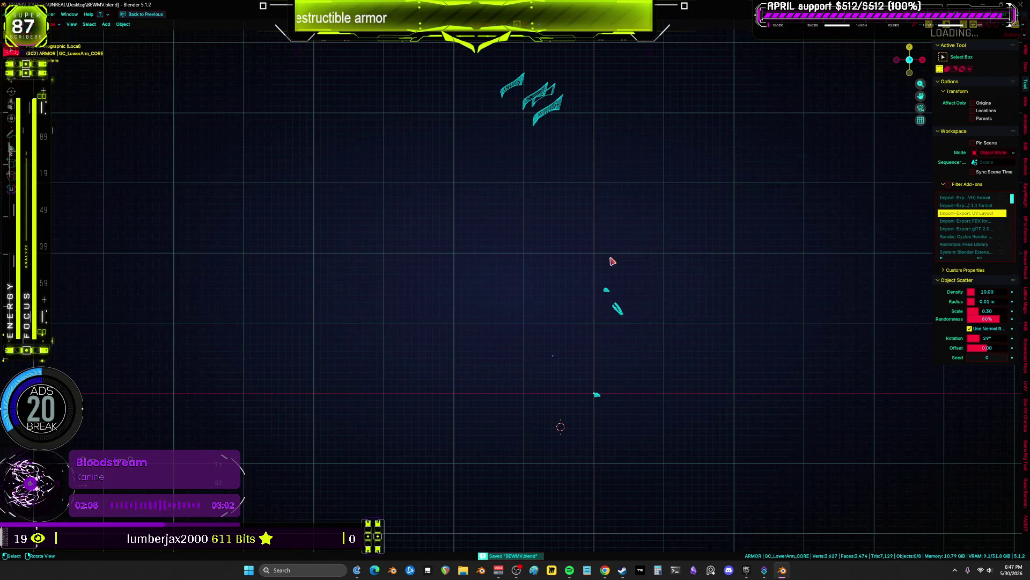
- Box-select the lower armor pieces and top fins and move them together
drag(638, 331, 581, 274)
drag(584, 145, 477, 75)
mouse_move(655, 340)
shift+middle_down()
mouse_move(669, 235)
mouse_move(577, 340)
mouse_move(451, 303)
mouse_move(561, 376)
mouse_move(603, 345)
shift+middle_up()
shift+click(644, 80)
mouse_move(644, 80)
middle_down()
mouse_move(556, 386)
mouse_move(603, 407)
middle_up()
key(g)
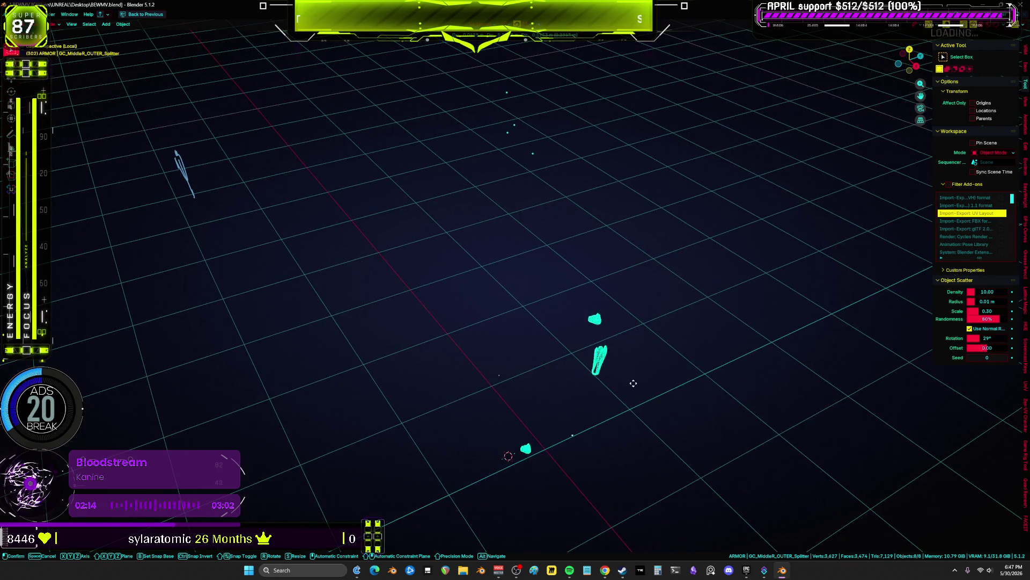
click(589, 413)
key(ctrl+space)
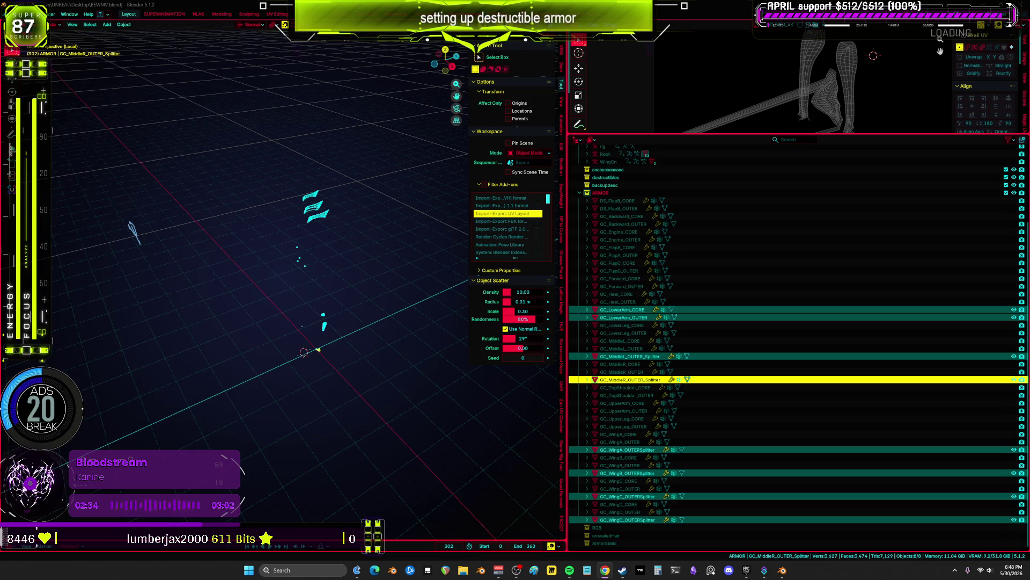
- Show the modifier properties and turn off the second Armature modifier's viewport deformation
click(575, 144)
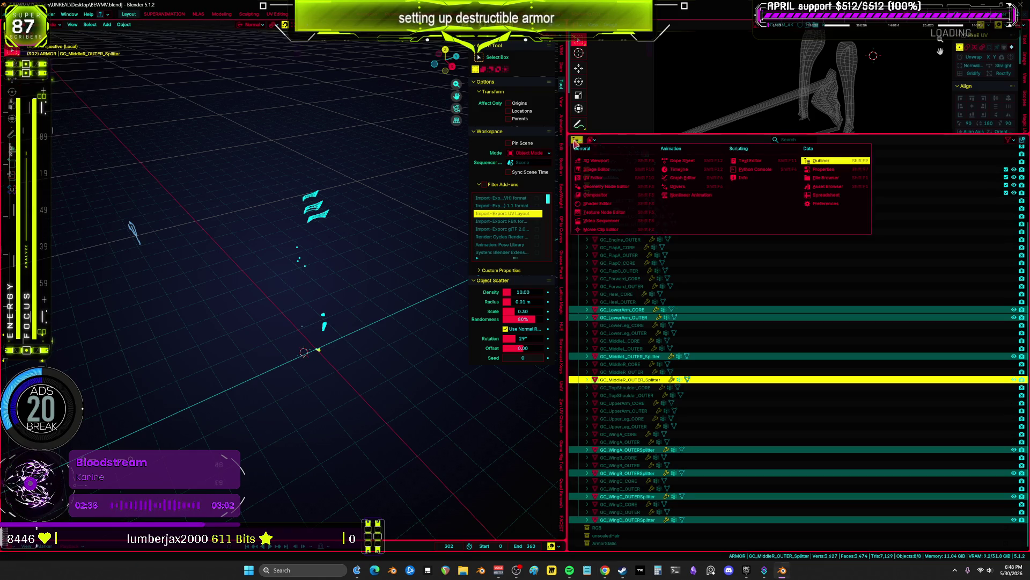
click(836, 170)
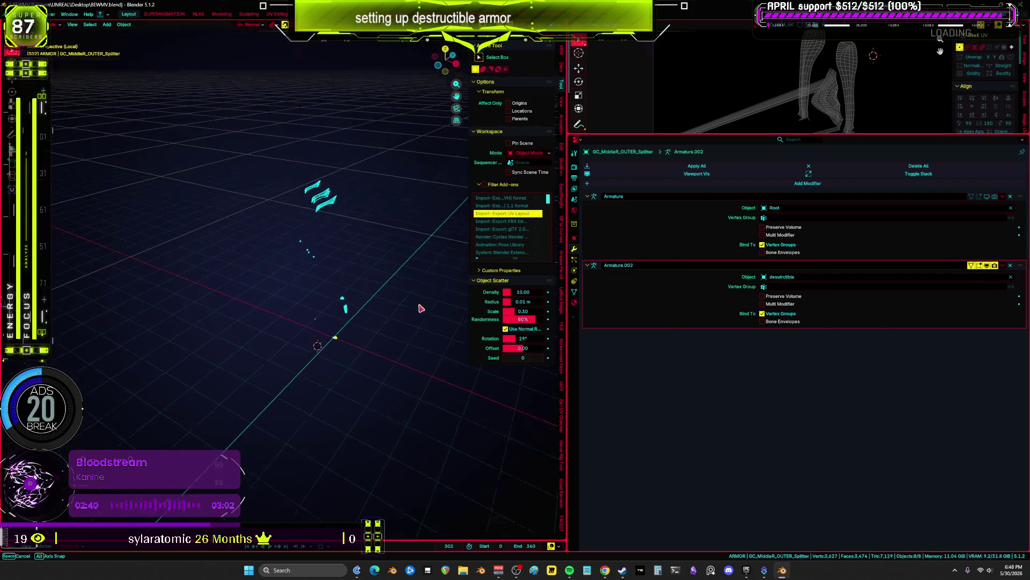
key(KP_7)
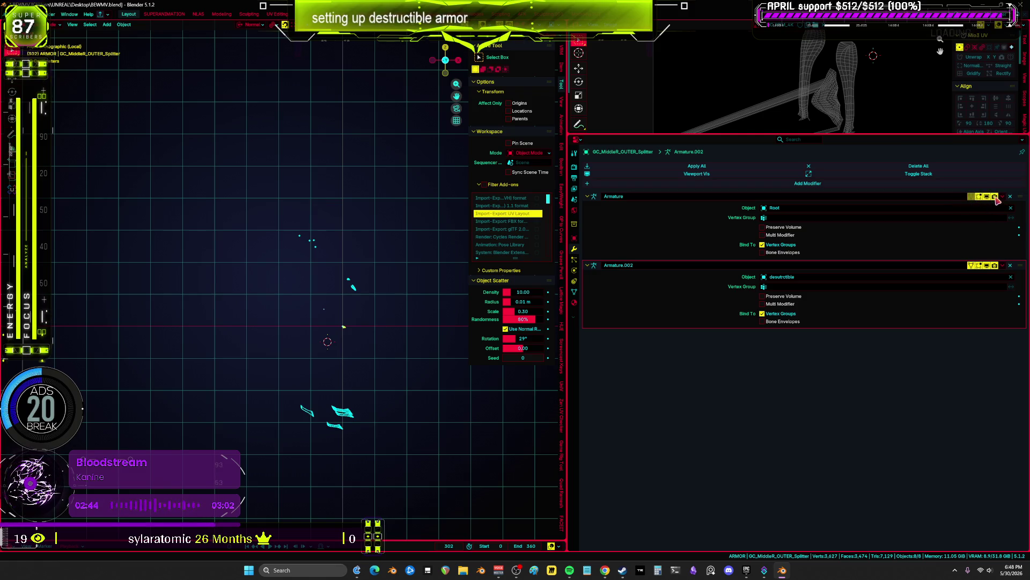
click(997, 266)
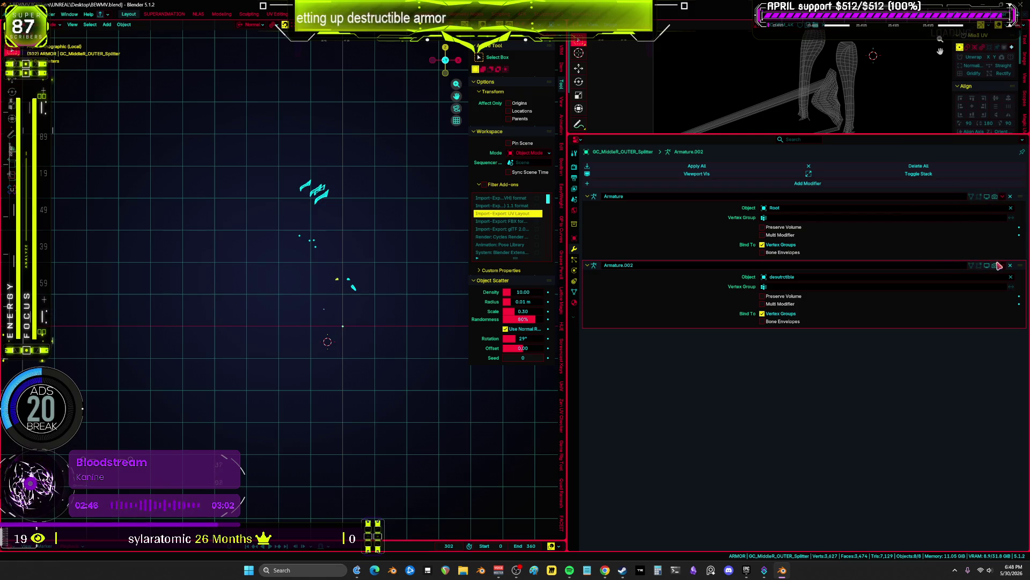
key(ctrl+space)
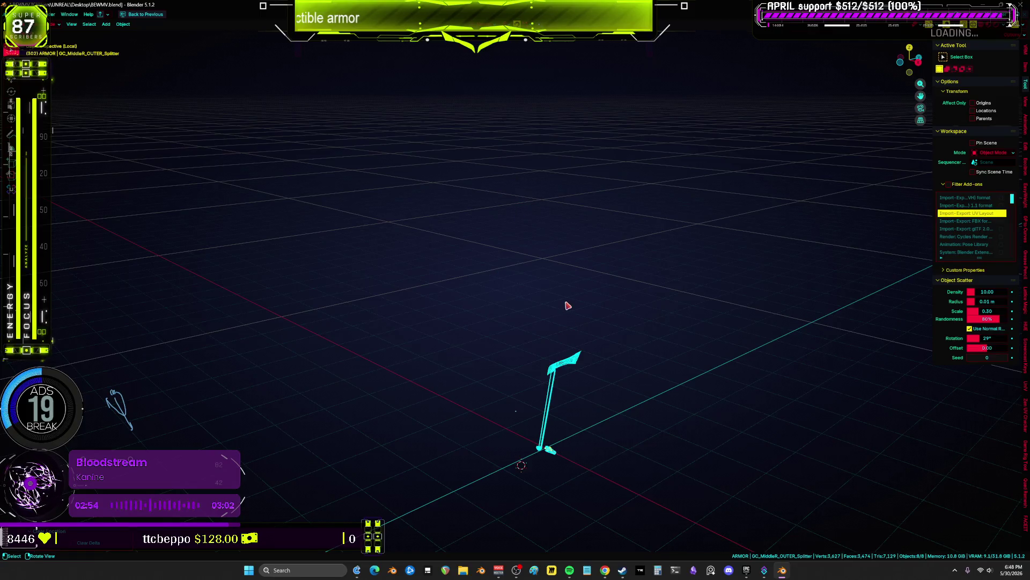
mouse_move(568, 305)
middle_down()
mouse_move(748, 320)
mouse_move(534, 291)
mouse_move(488, 296)
mouse_move(481, 324)
mouse_move(453, 329)
mouse_move(506, 343)
mouse_move(579, 334)
mouse_move(526, 253)
mouse_move(497, 382)
mouse_move(490, 345)
middle_up()
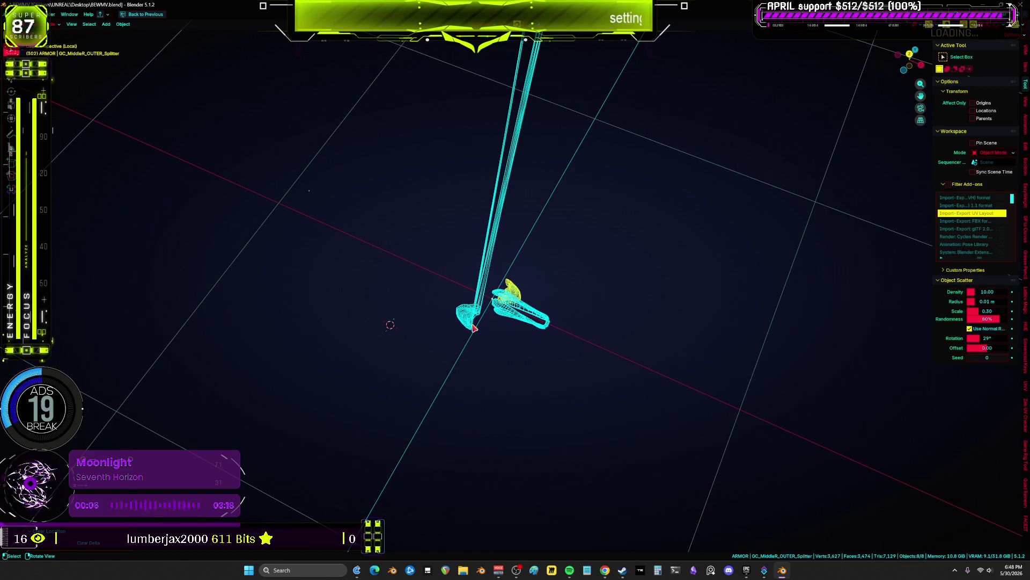
- Assign the shoulder splitter piece's vertices to shoulderpivotbase_l at weight 1.000
click(473, 327)
key(Tab)
key(ctrl+space)
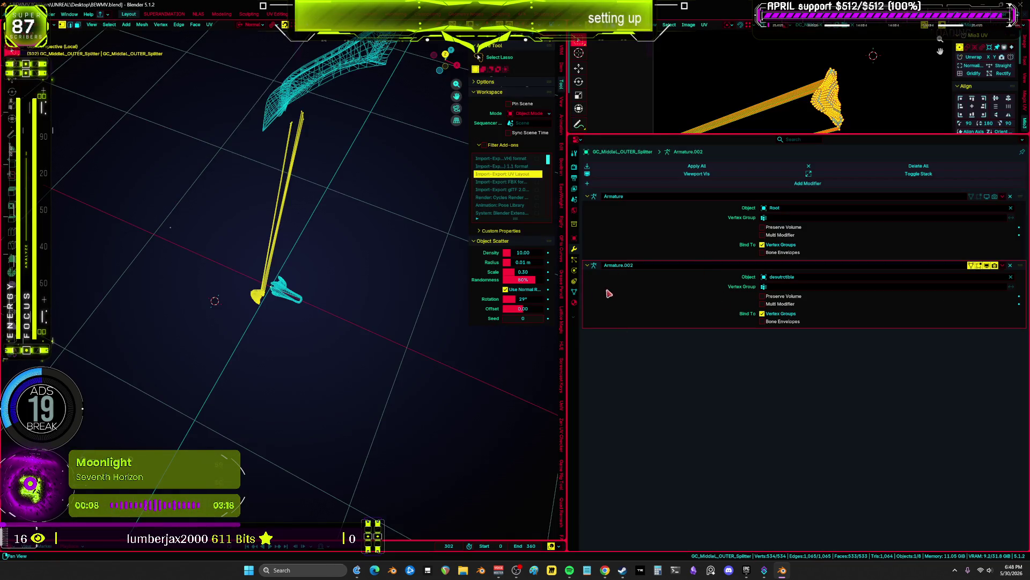
click(573, 293)
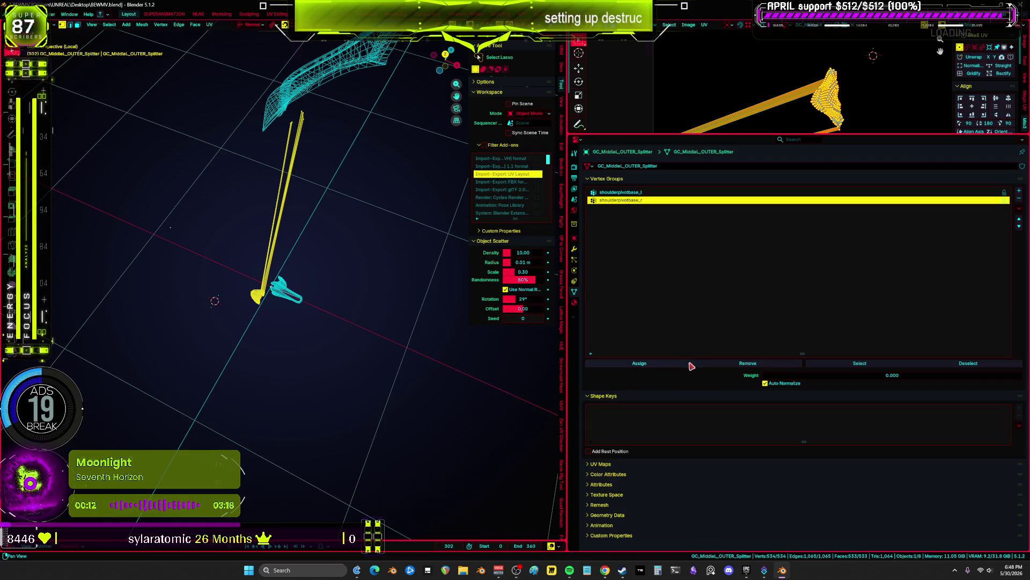
key(Up)
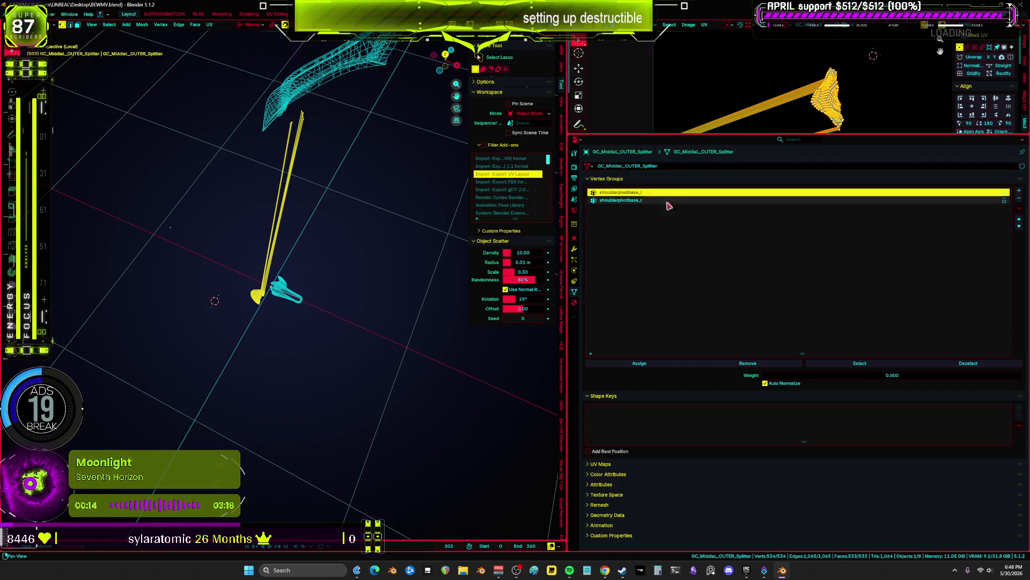
drag(807, 376, 966, 376)
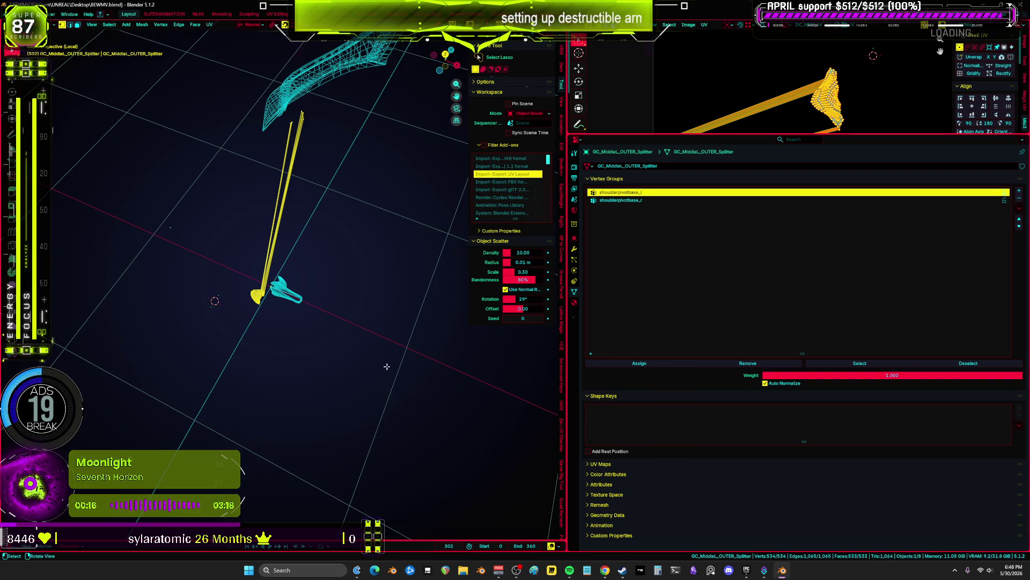
click(640, 364)
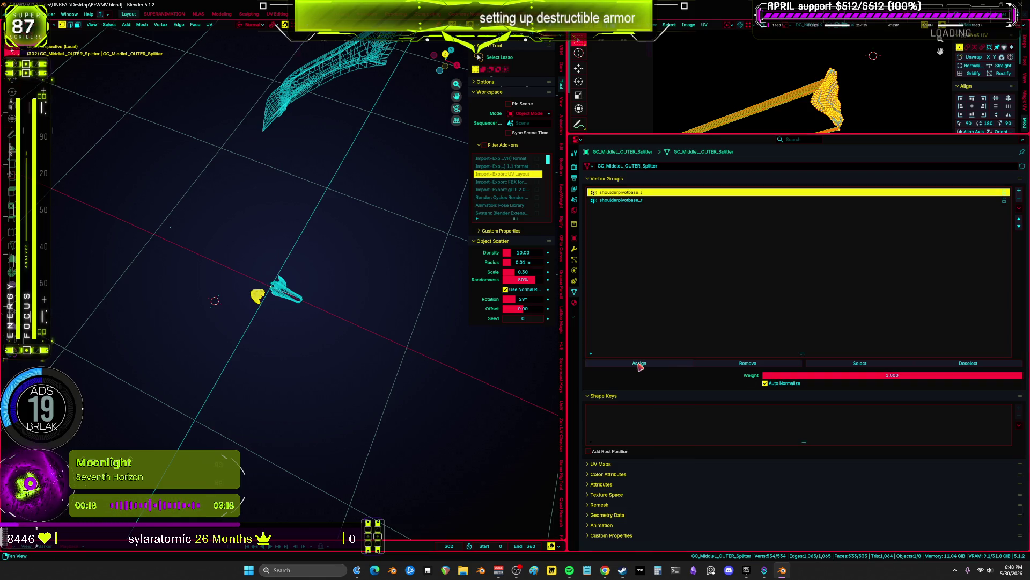
- Return to Object Mode and inspect the armor from below
mouse_move(231, 289)
middle_down()
mouse_move(213, 294)
mouse_move(317, 280)
mouse_move(334, 306)
mouse_move(332, 290)
middle_up()
key(ctrl+space)
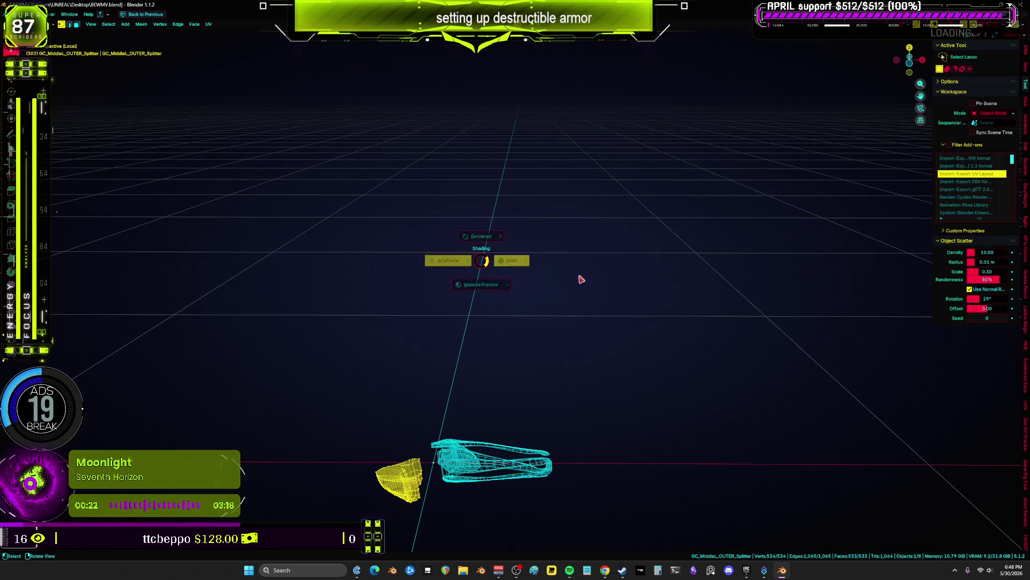
key(ctrl+Tab)
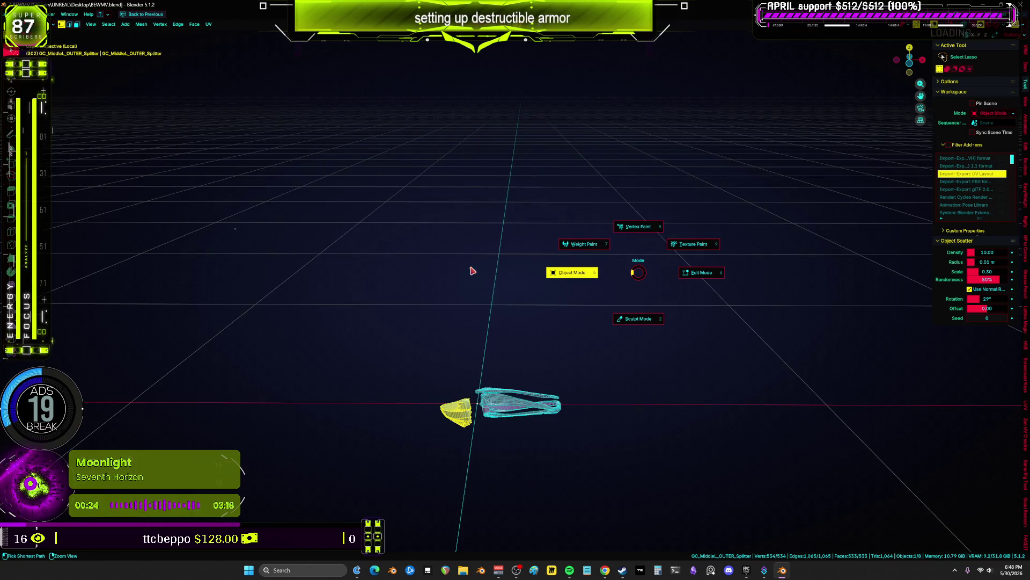
click(475, 271)
mouse_move(490, 217)
middle_down()
mouse_move(538, 207)
mouse_move(538, 324)
mouse_move(456, 306)
mouse_move(531, 306)
mouse_move(508, 246)
mouse_move(523, 242)
middle_up()
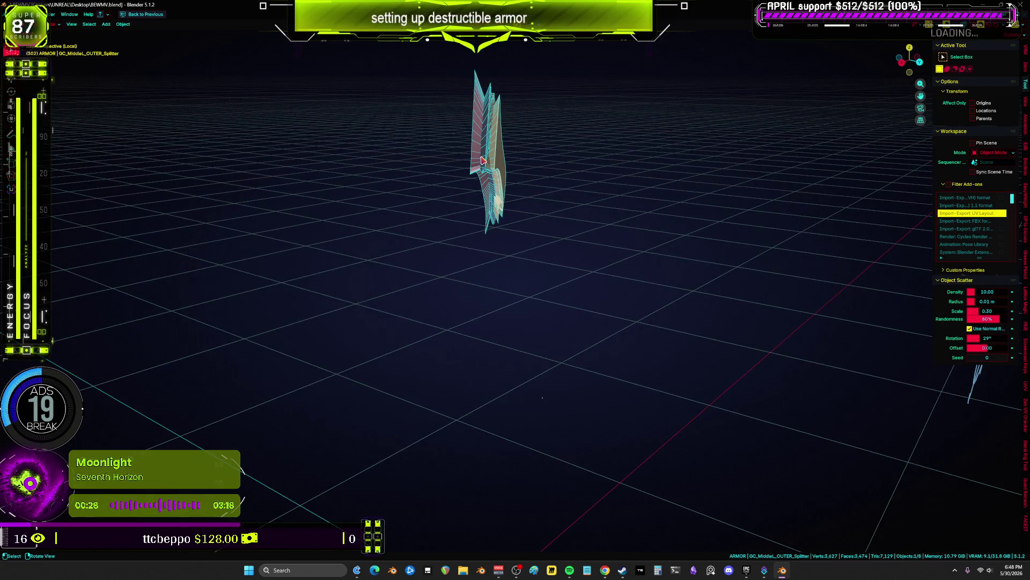
- Re-enable the wing's Armature deformation and select the three wing pieces together
key(ctrl+space)
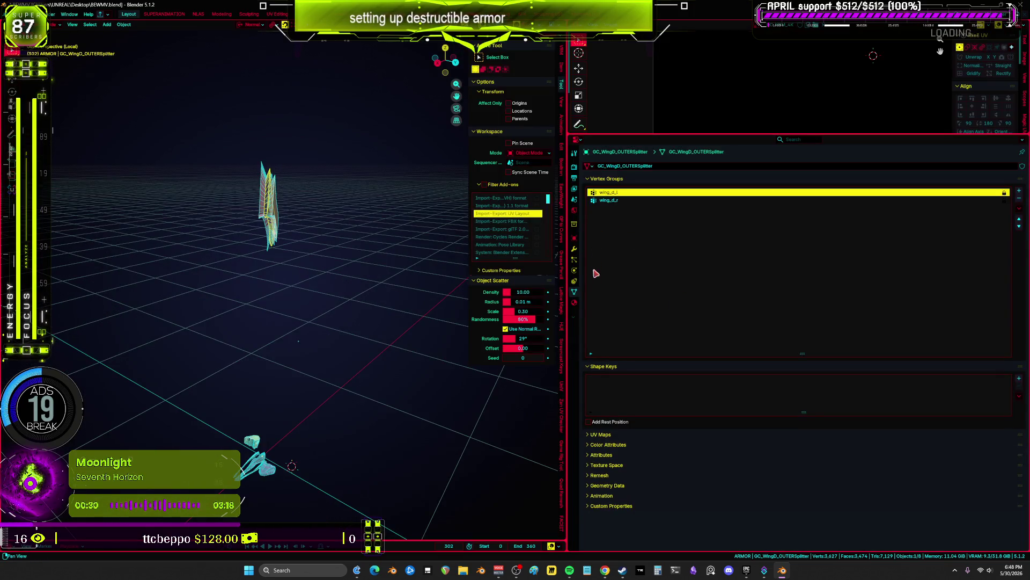
click(574, 249)
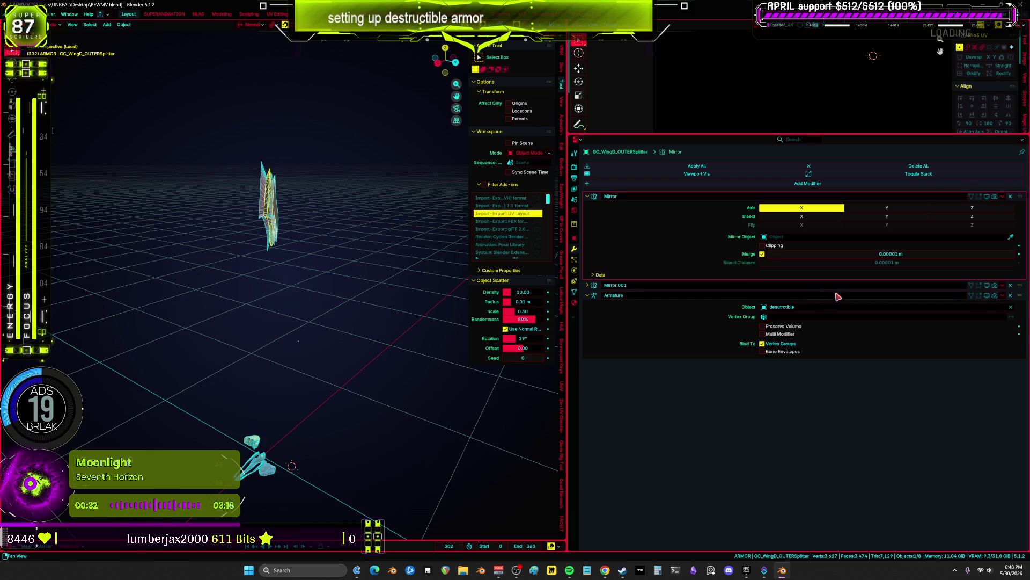
drag(995, 296, 972, 296)
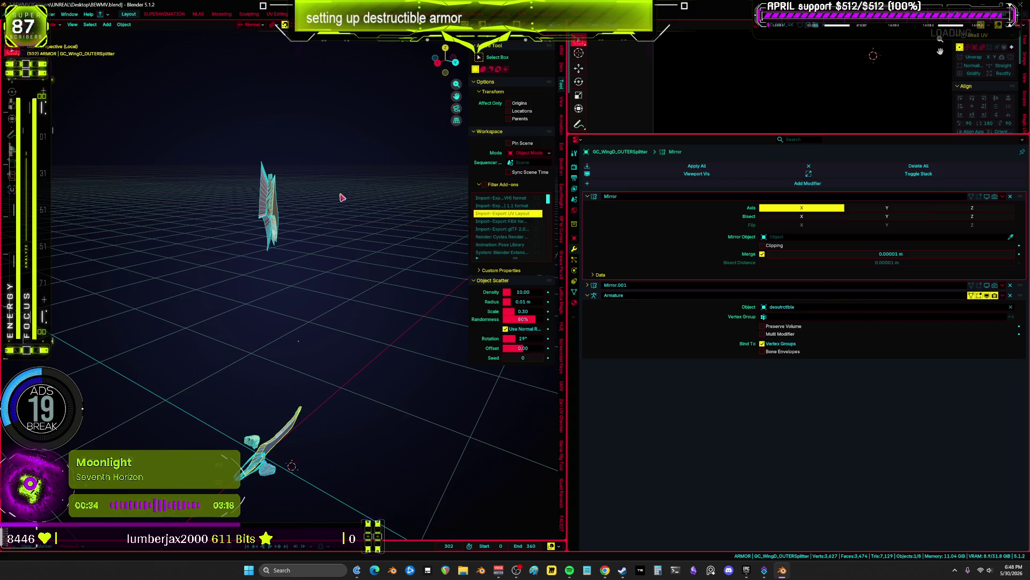
drag(295, 205, 262, 196)
mouse_move(652, 267)
mouse_down()
mouse_move(989, 330)
mouse_move(971, 296)
mouse_up()
key(ctrl+z)
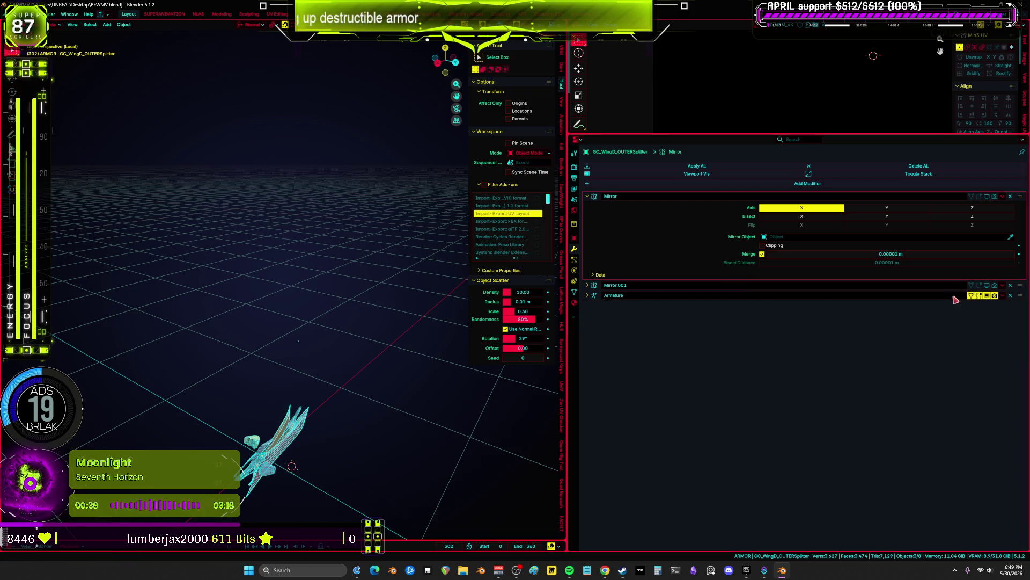
key(KP_7)
key(ctrl+space)
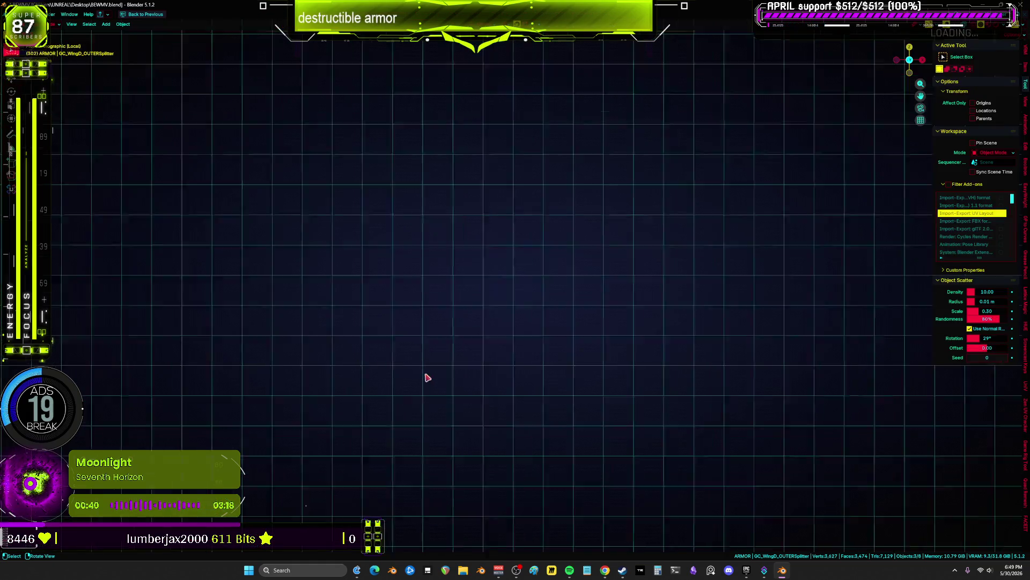
- Frame the small wing mesh and save BEWMV.blend
mouse_move(458, 370)
middle_down()
mouse_move(538, 301)
mouse_move(476, 338)
mouse_move(529, 347)
mouse_move(475, 320)
mouse_move(554, 292)
mouse_move(509, 317)
mouse_move(532, 301)
mouse_move(520, 323)
mouse_move(370, 381)
mouse_move(343, 403)
mouse_move(549, 416)
mouse_move(601, 357)
middle_up()
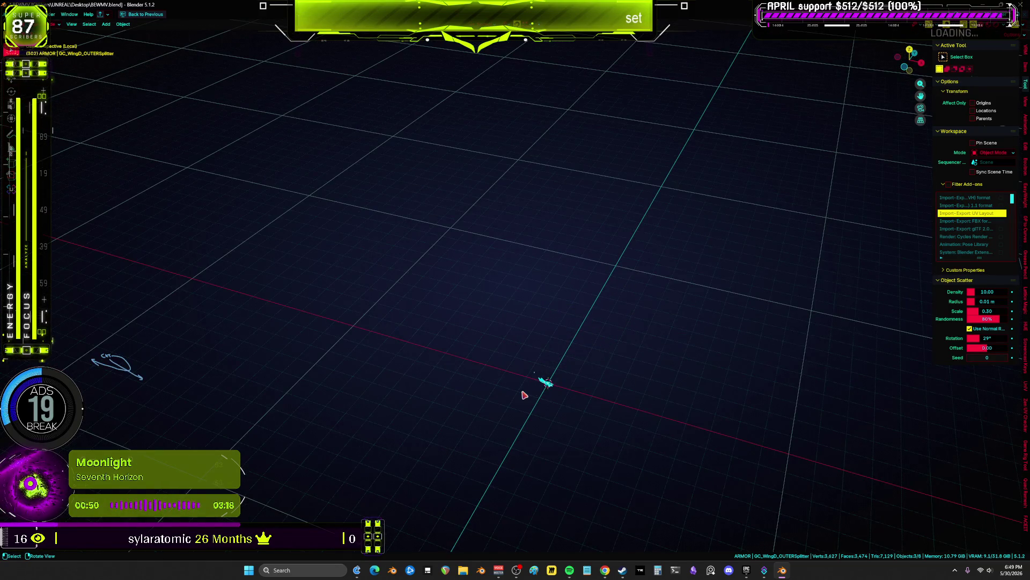
key(KP_Decimal)
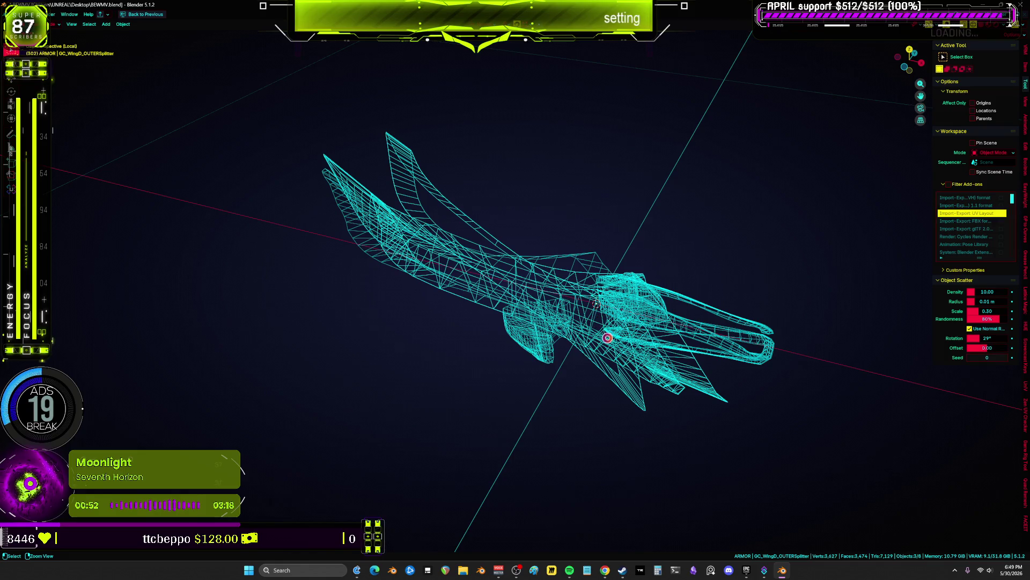
key(ctrl+s)
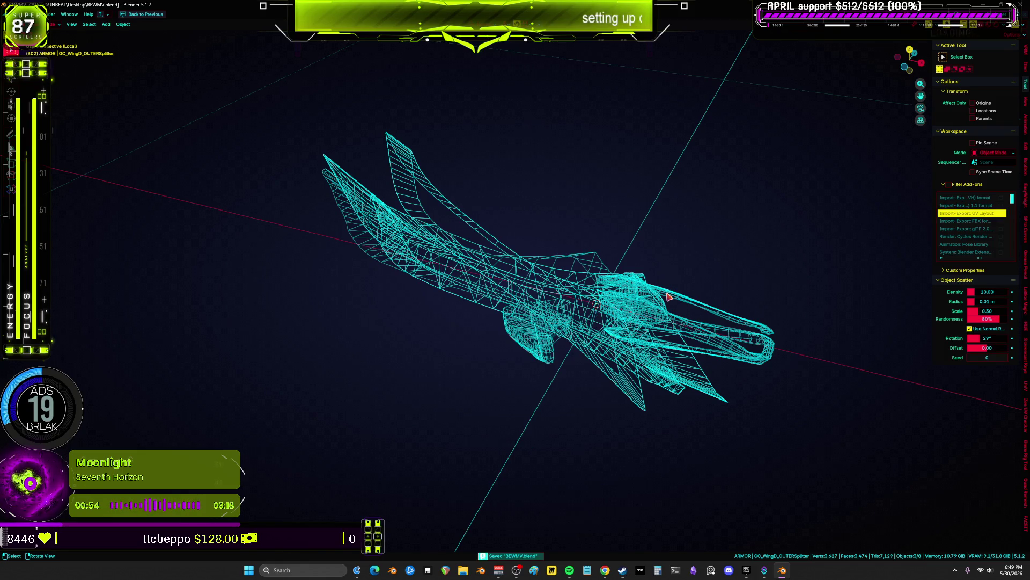
- Select GC_LowerArm_OUTER, copy its name, and start an FBX export
click(679, 293)
key(F2)
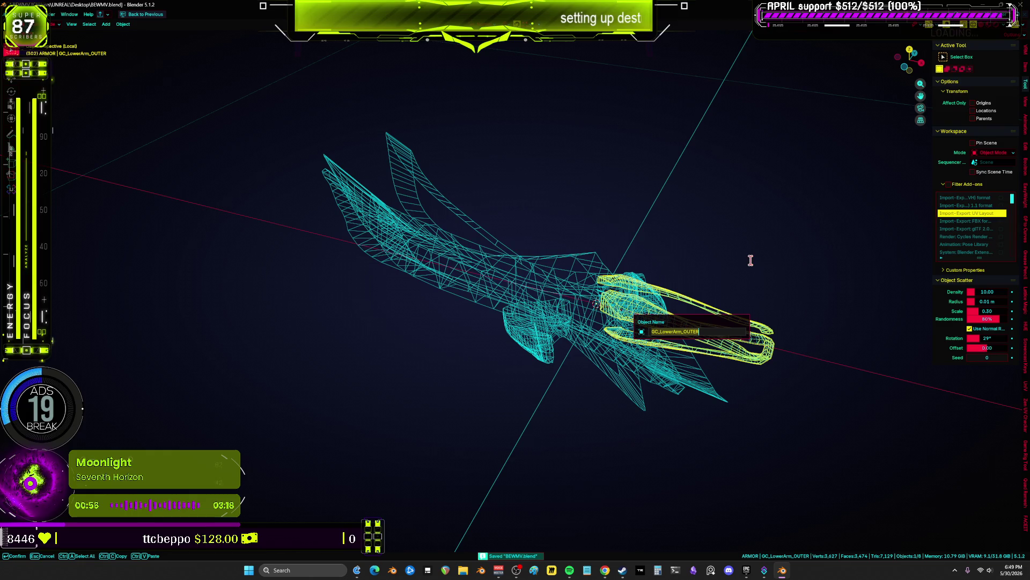
key(Escape)
key(F2)
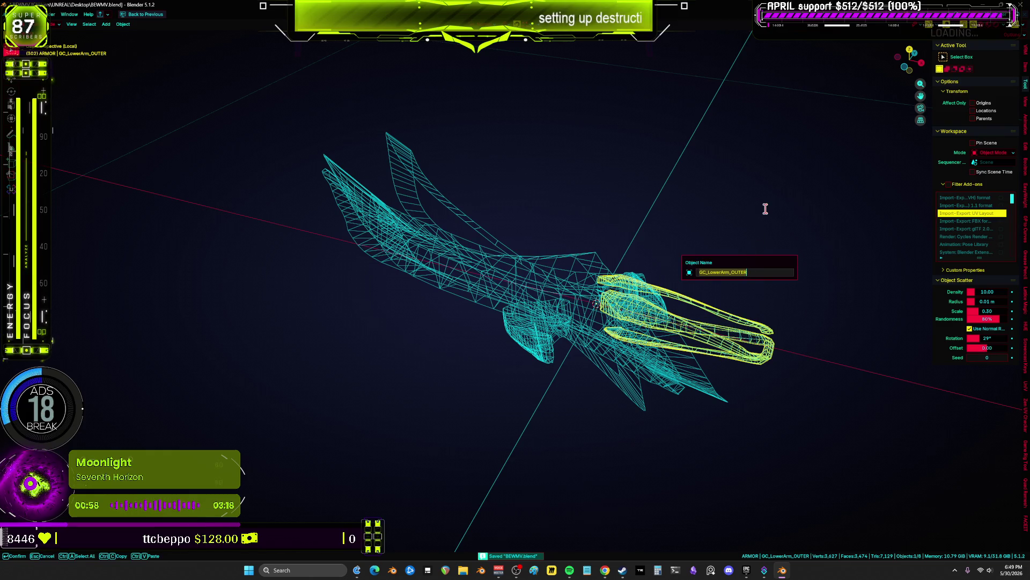
key(Escape)
click(18, 14)
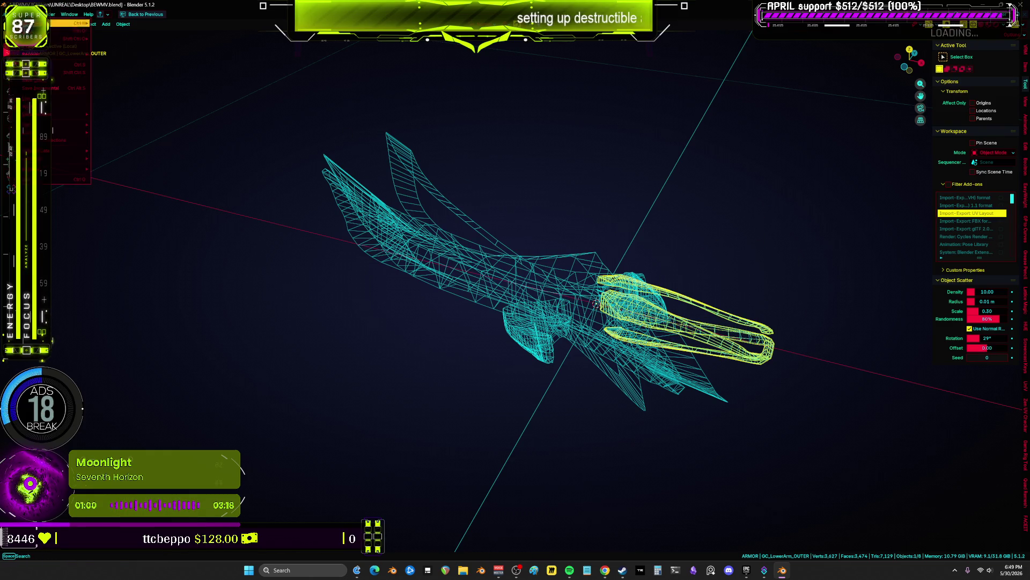
mouse_move(80, 132)
click(145, 194)
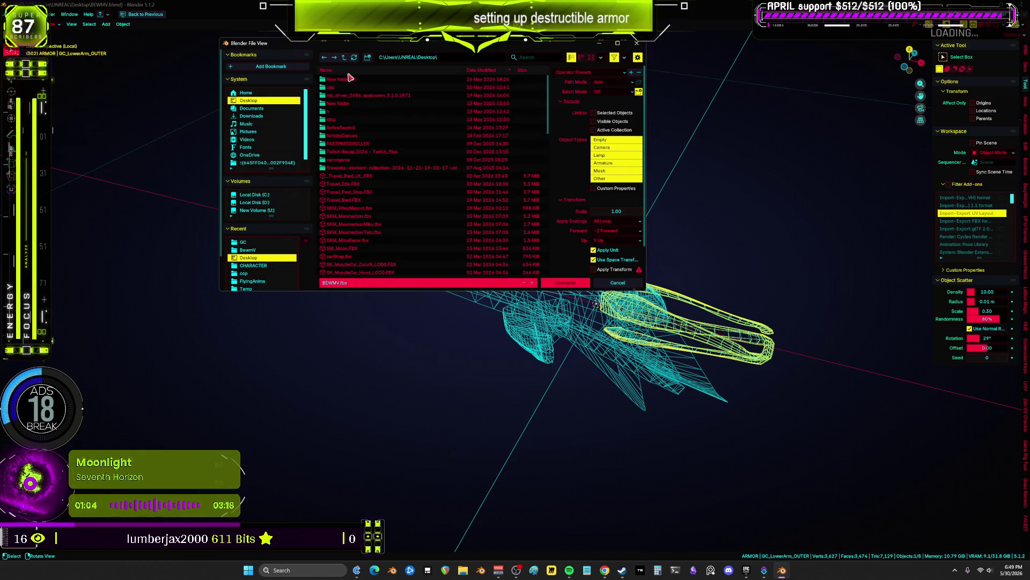
- Browse to Documents > 3D - BLENDER > CHARACTER > BewmV > GC in the export browser
click(252, 108)
click(365, 70)
double_click(369, 80)
double_click(368, 88)
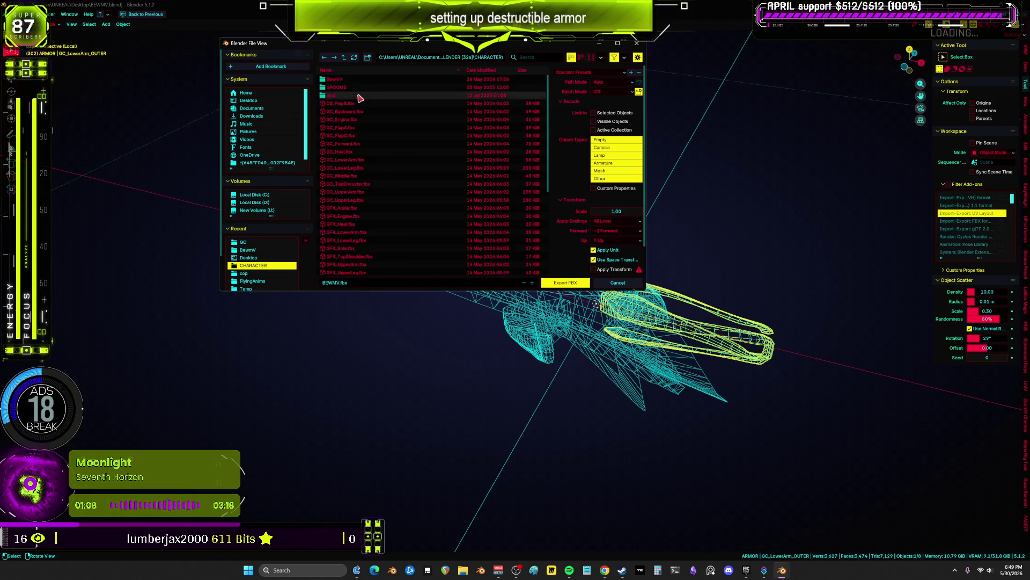
double_click(357, 80)
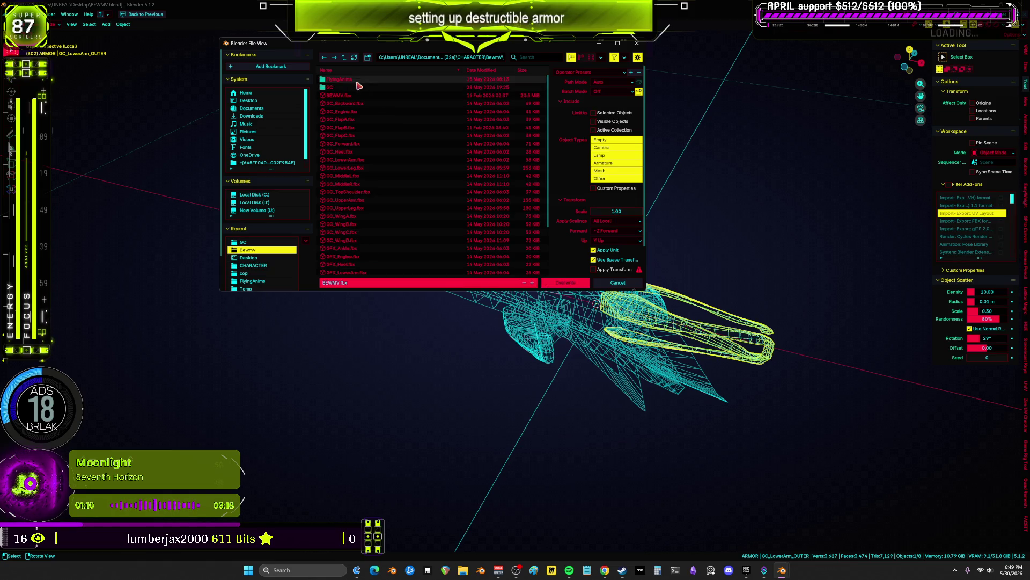
double_click(357, 86)
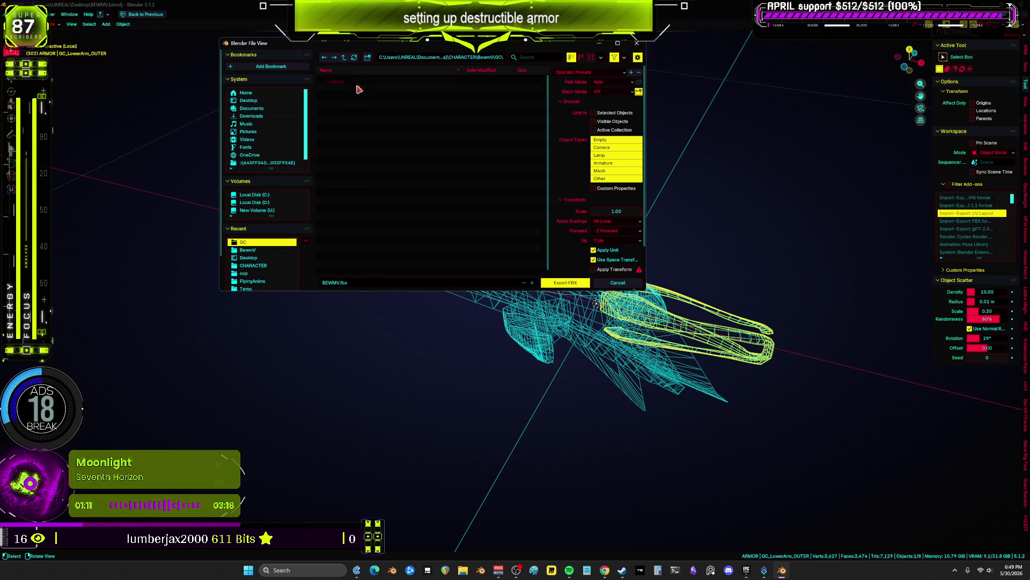
- Export as GC_LowerArm_OUTER.fbx with the UEMesh preset, then restore the full layout
click(404, 283)
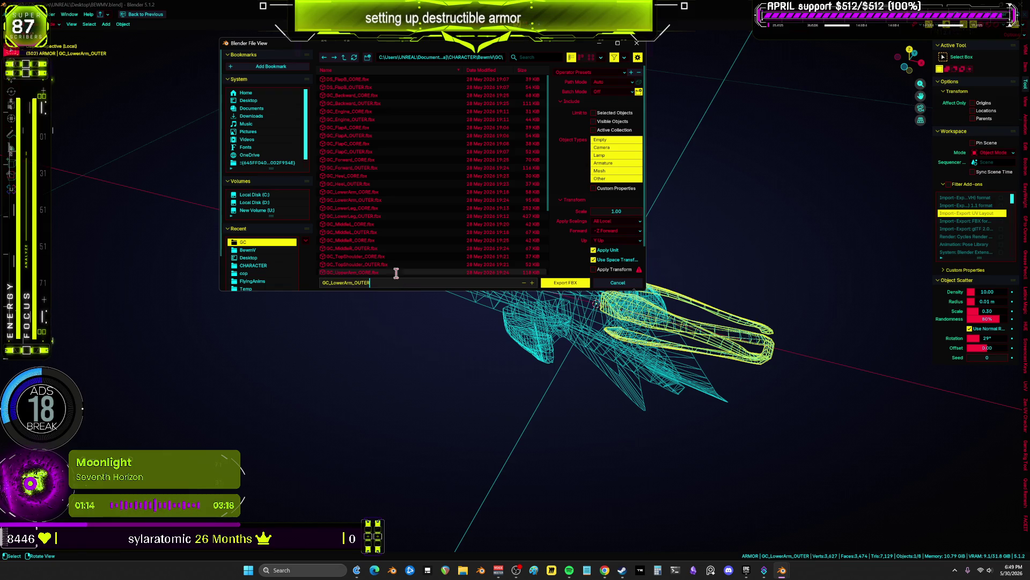
key(Return)
click(403, 283)
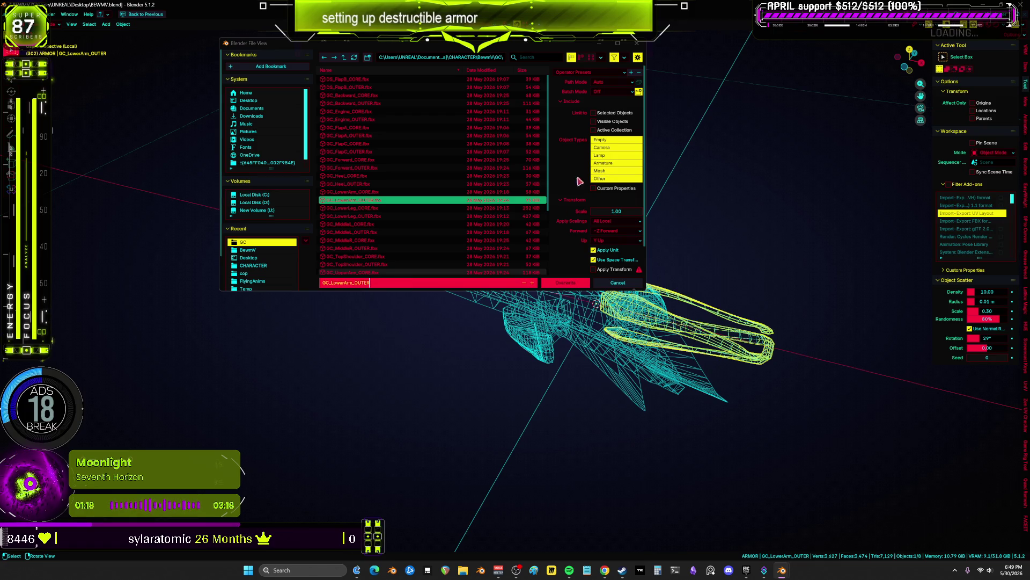
key(Return)
click(590, 72)
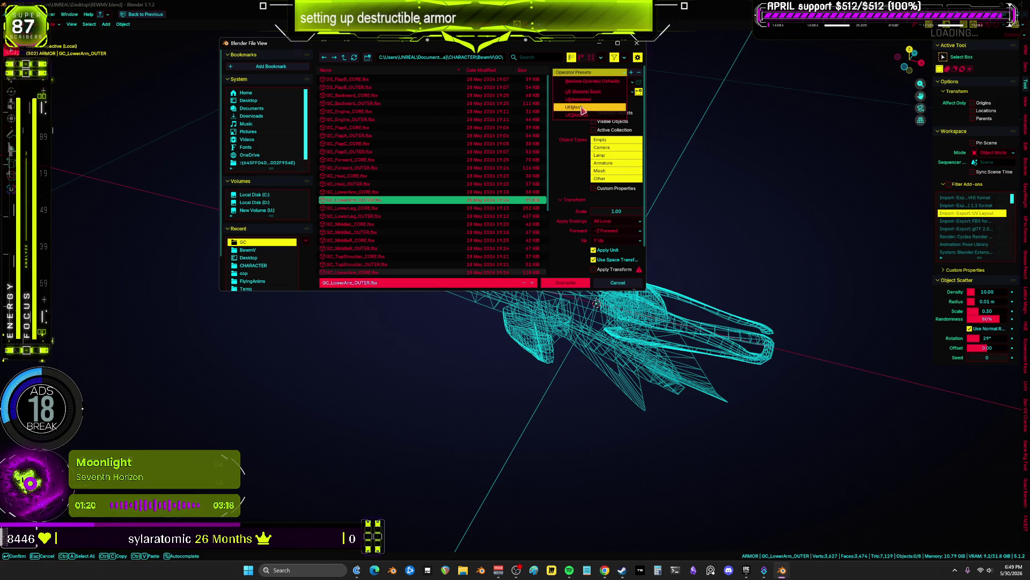
click(582, 109)
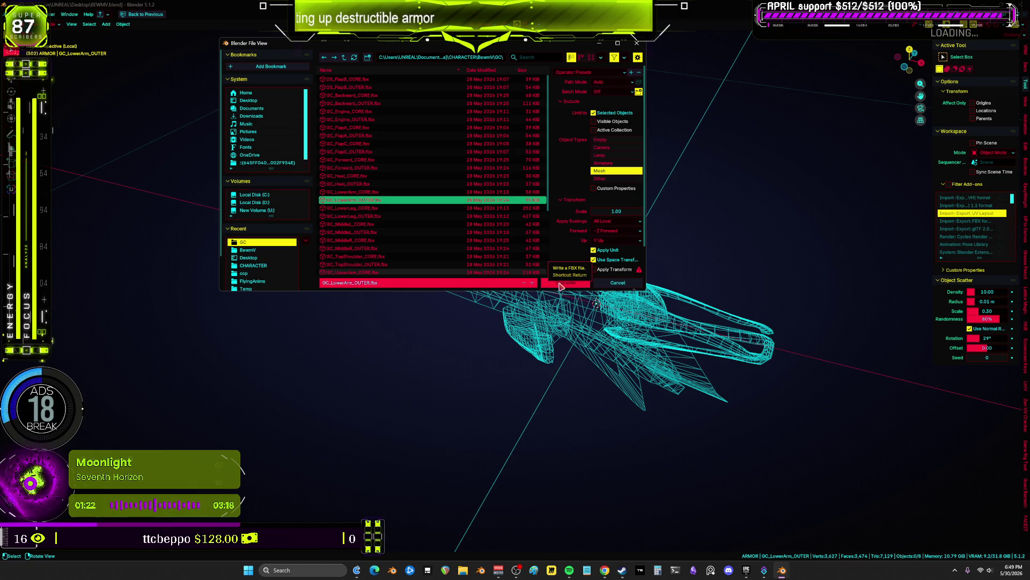
click(560, 284)
scroll(568, 320, down, 5)
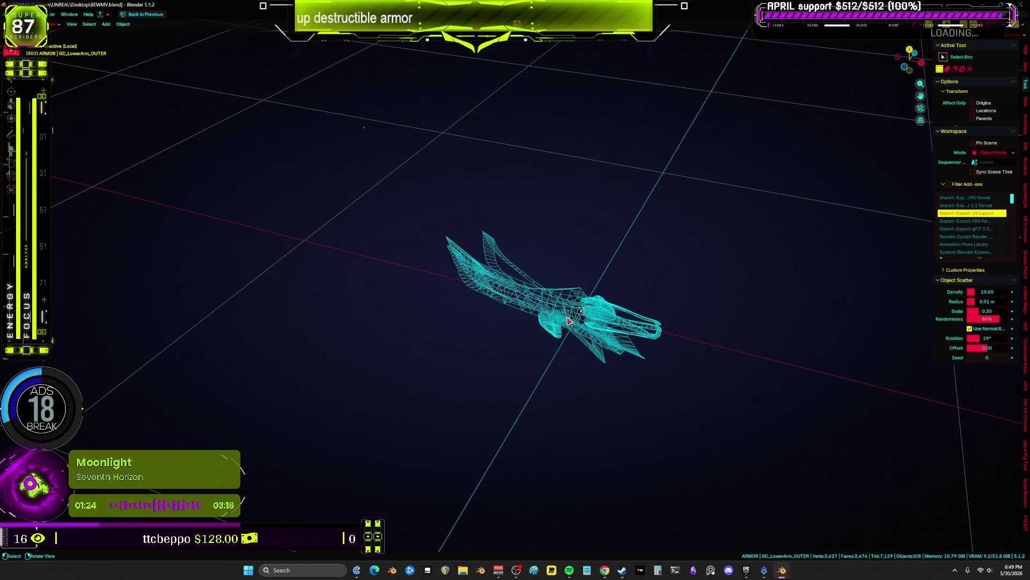
key(ctrl+space)
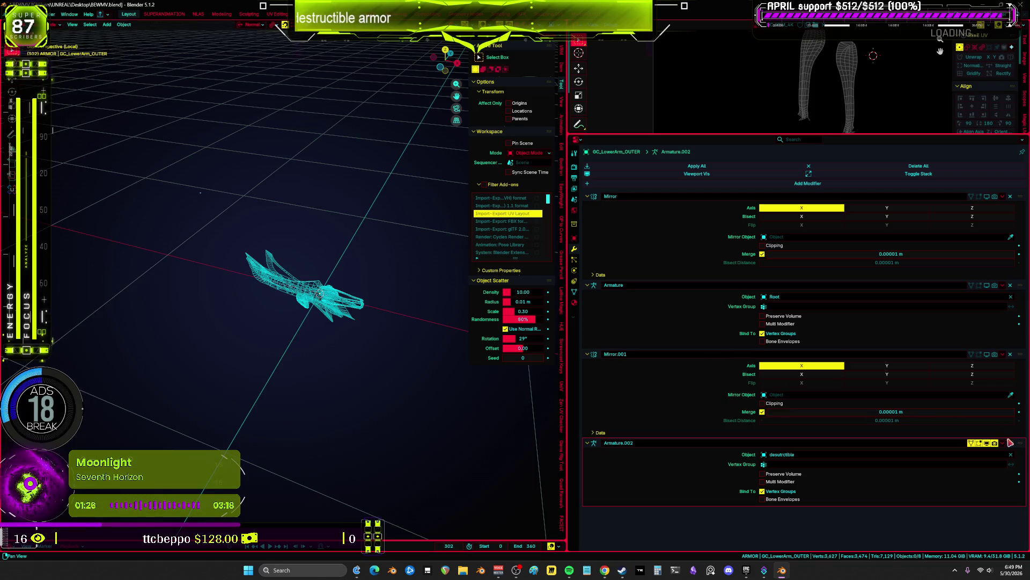
- Apply the Armature.002 modifier to GC_LowerArm_OUTER and copy its name
click(1002, 443)
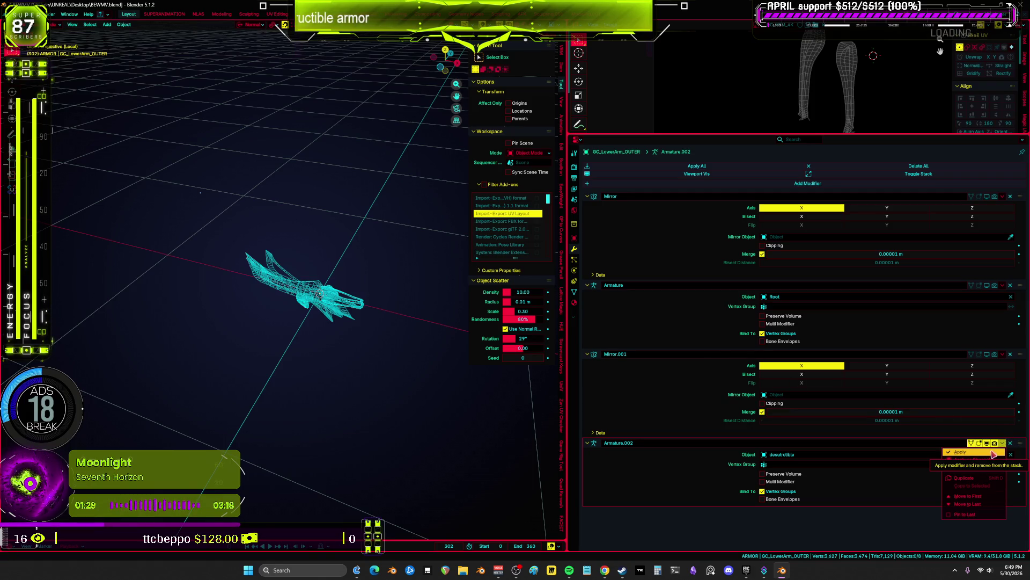
key(Return)
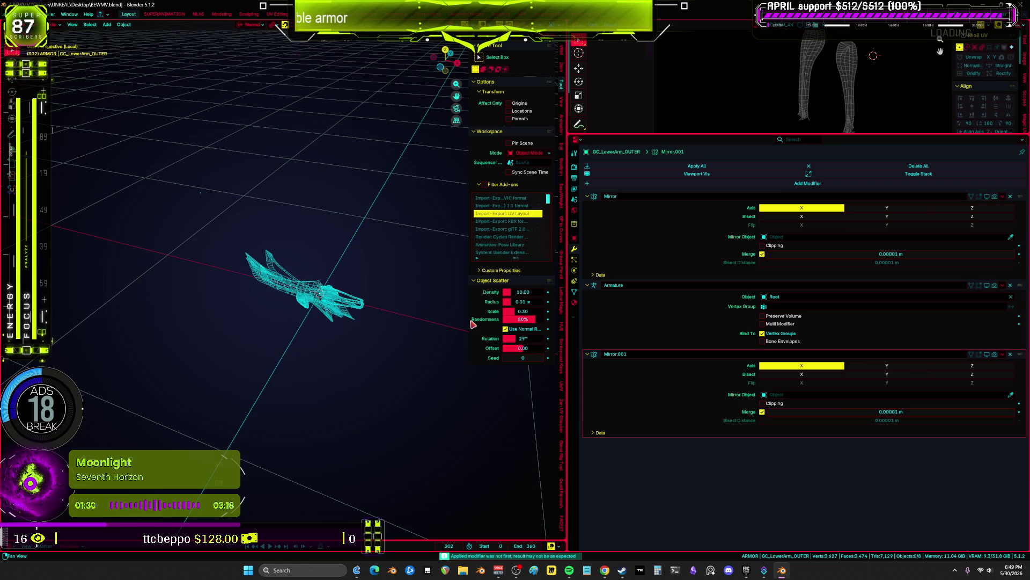
key(F2)
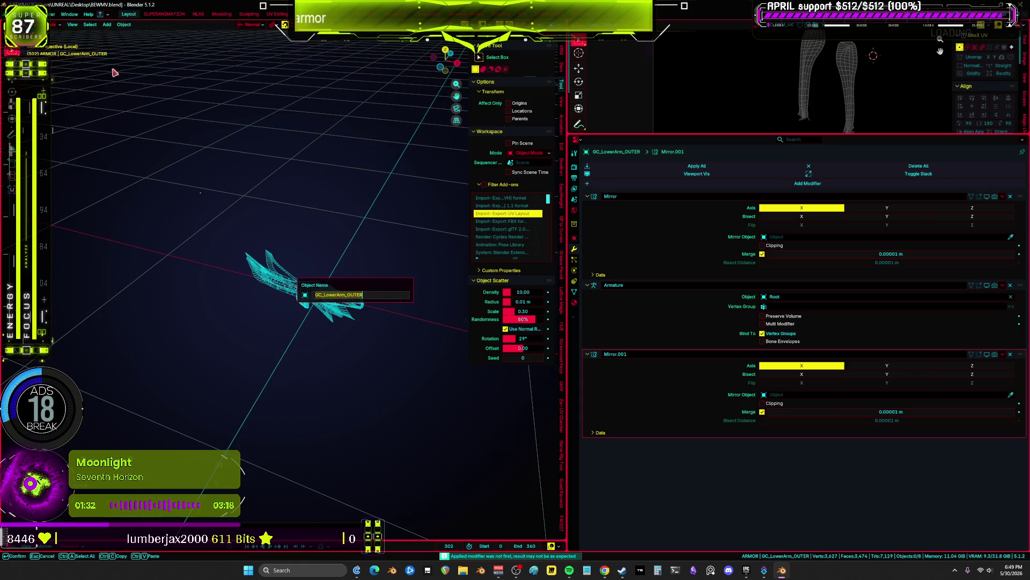
- Export the piece as GC_LowerArm_OUTER.fbx and maximize the 3D view
click(19, 13)
mouse_move(69, 134)
click(153, 197)
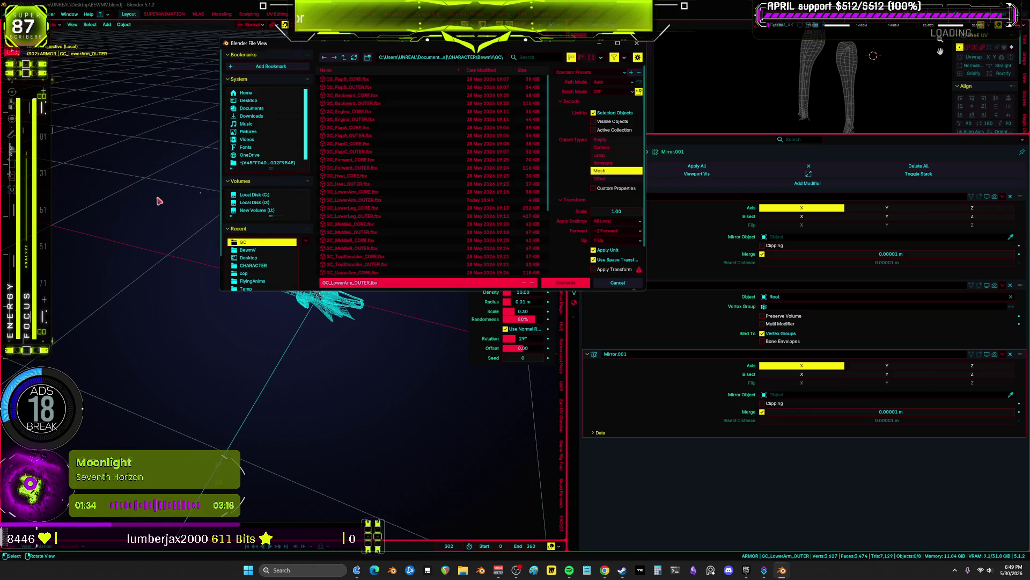
click(452, 285)
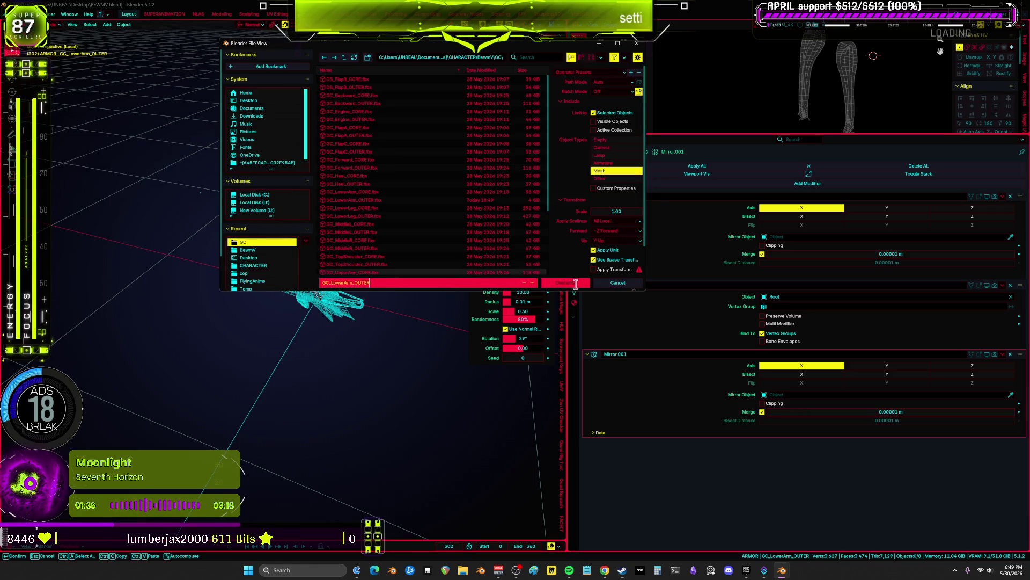
click(576, 284)
click(575, 286)
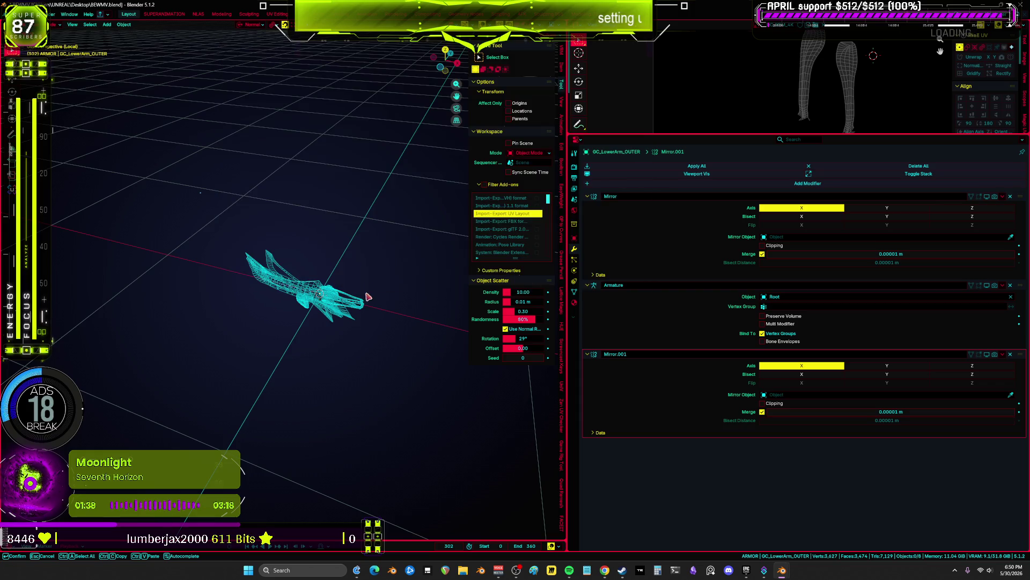
mouse_move(360, 348)
middle_down()
mouse_move(342, 253)
mouse_move(321, 290)
mouse_move(374, 275)
mouse_move(507, 280)
middle_up()
key(ctrl+space)
- Enlarge the UV editor area and change it into an Outliner
scroll(546, 287, up, 2)
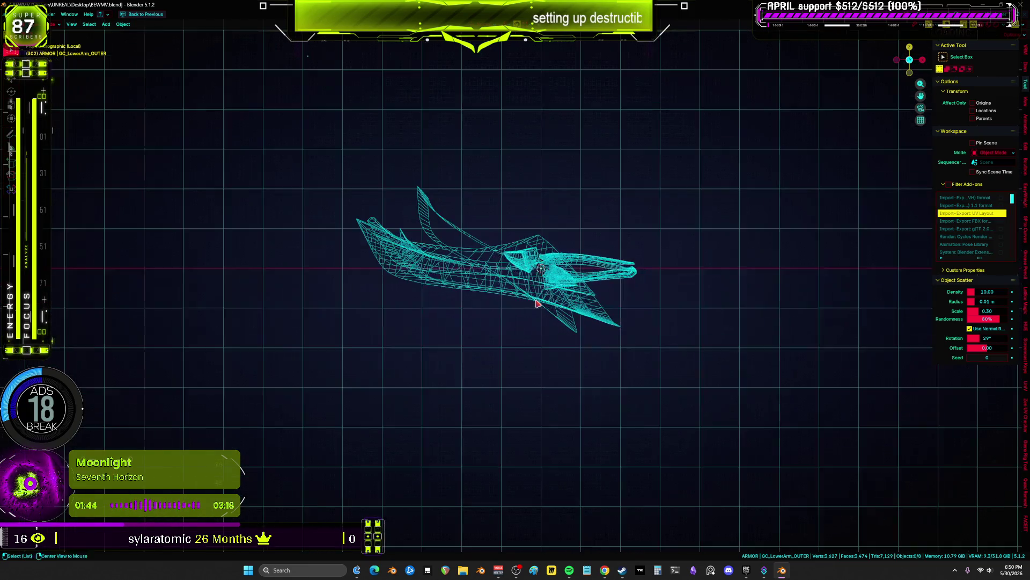
scroll(502, 290, down, 3)
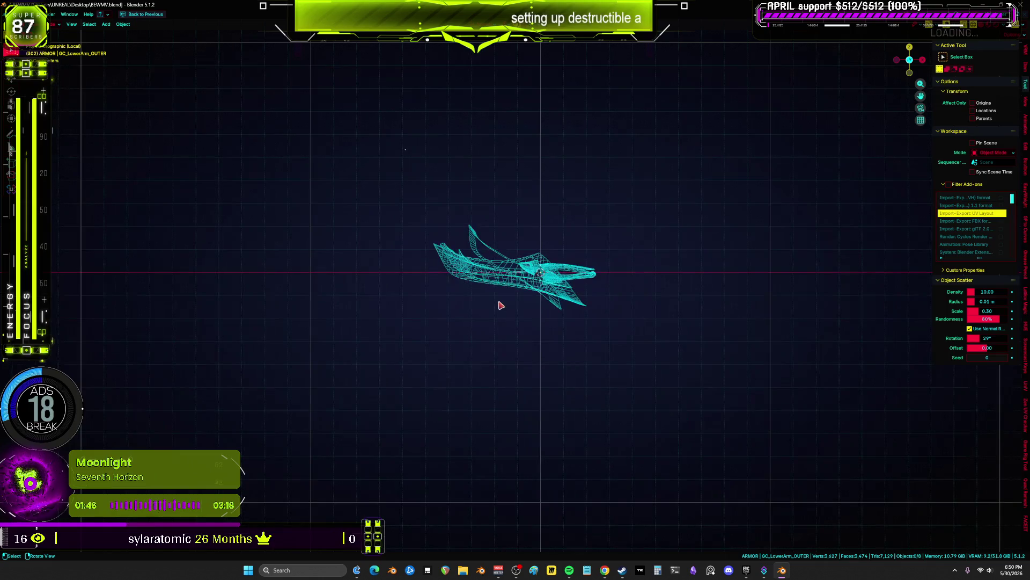
scroll(550, 289, down, 2)
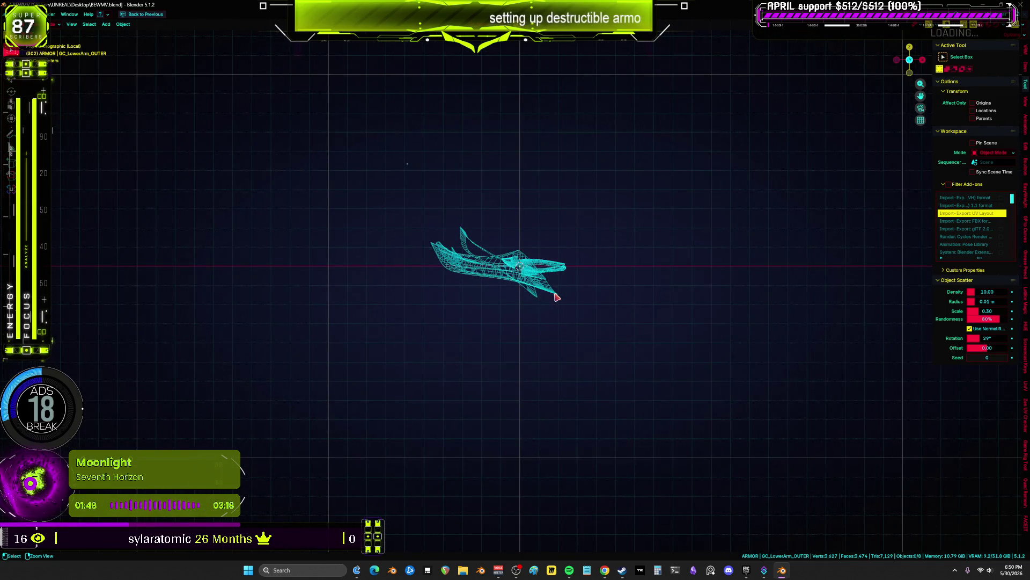
scroll(555, 299, down, 4)
scroll(554, 296, up, 5)
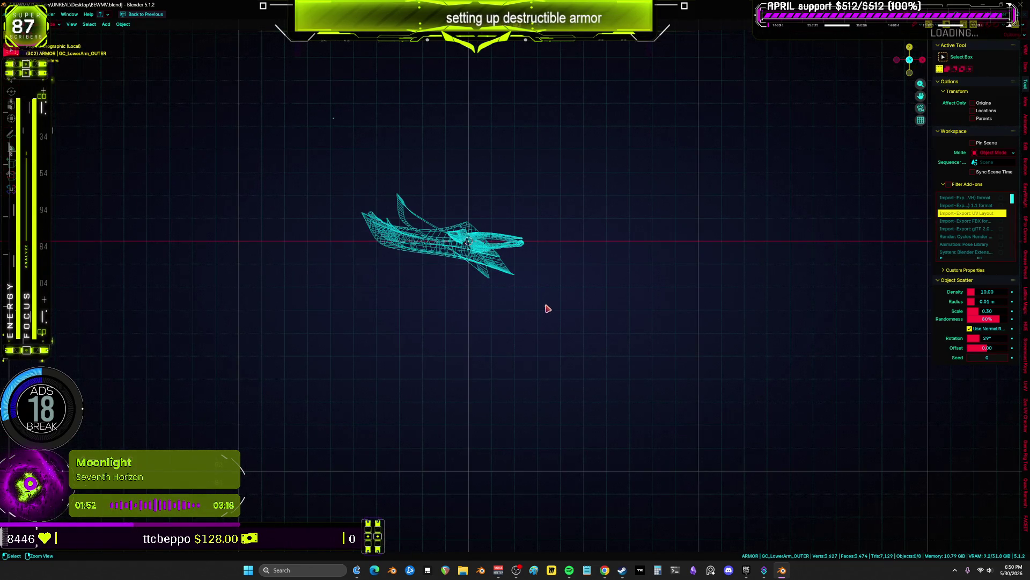
key(ctrl+space)
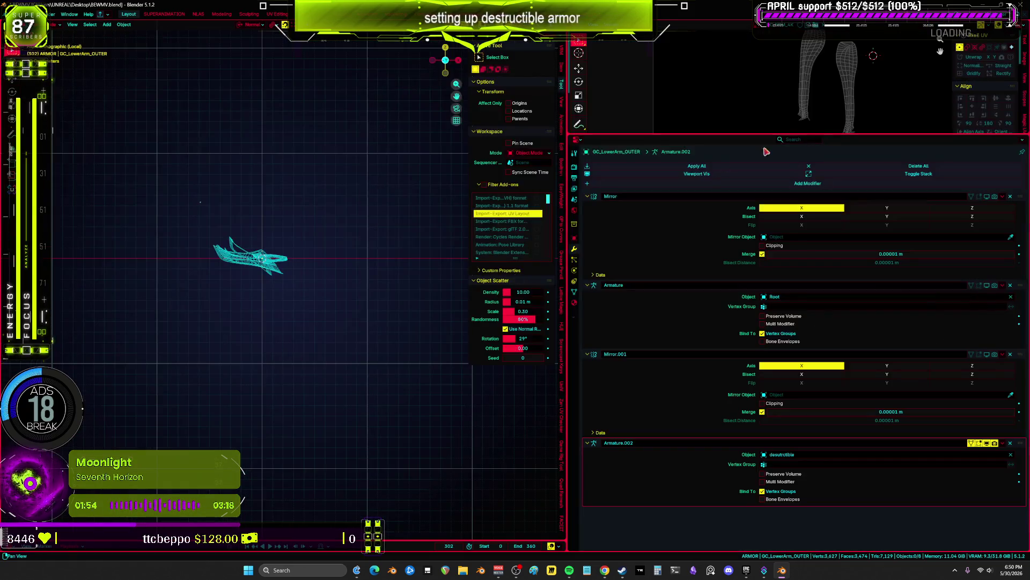
drag(645, 132, 645, 204)
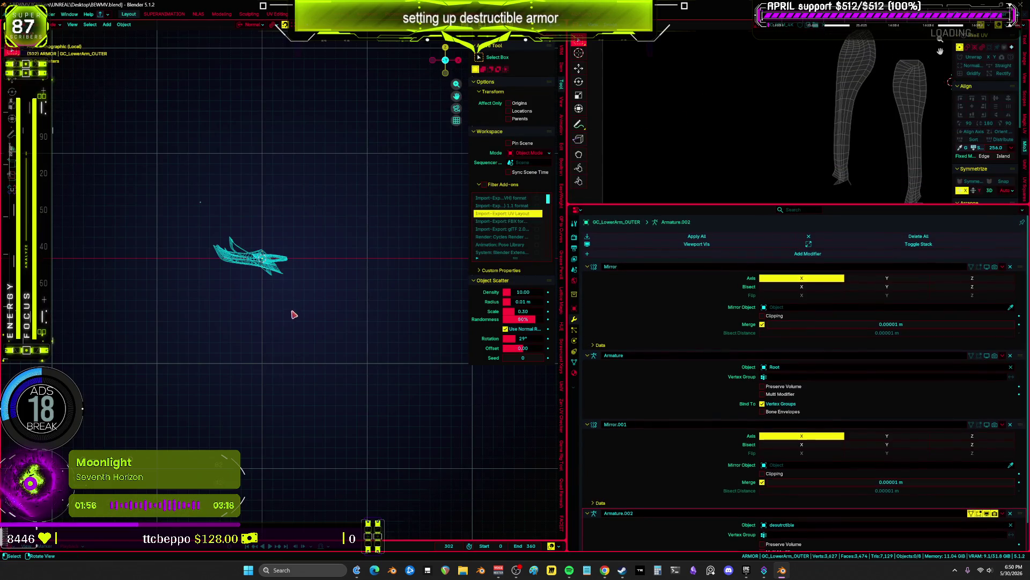
middle_drag(290, 315, 427, 224)
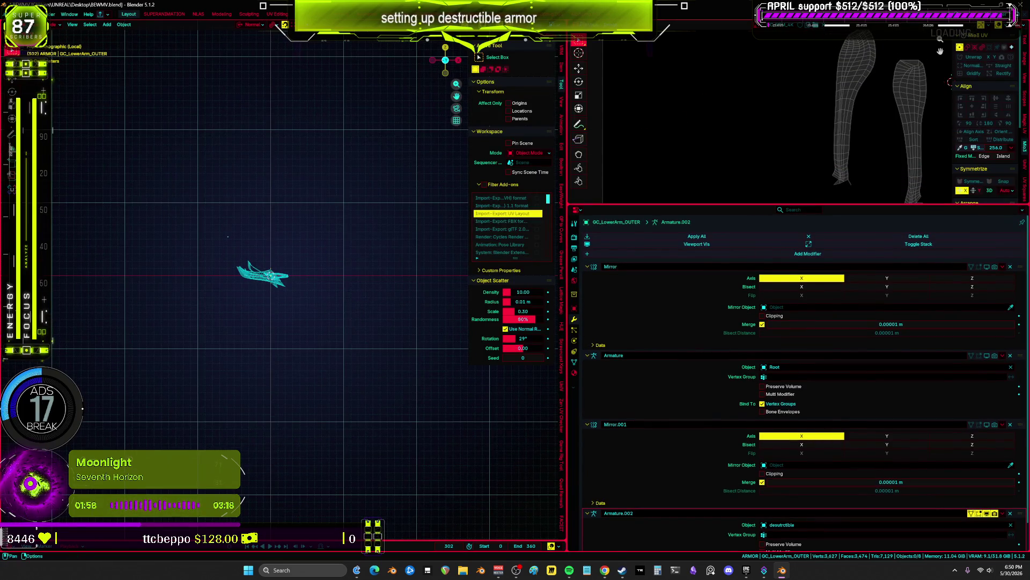
click(578, 40)
click(729, 51)
scroll(724, 163, down, 8)
scroll(724, 163, down, 5)
- Review the undo history, then maximize the 3D view and select the claw piece
click(27, 14)
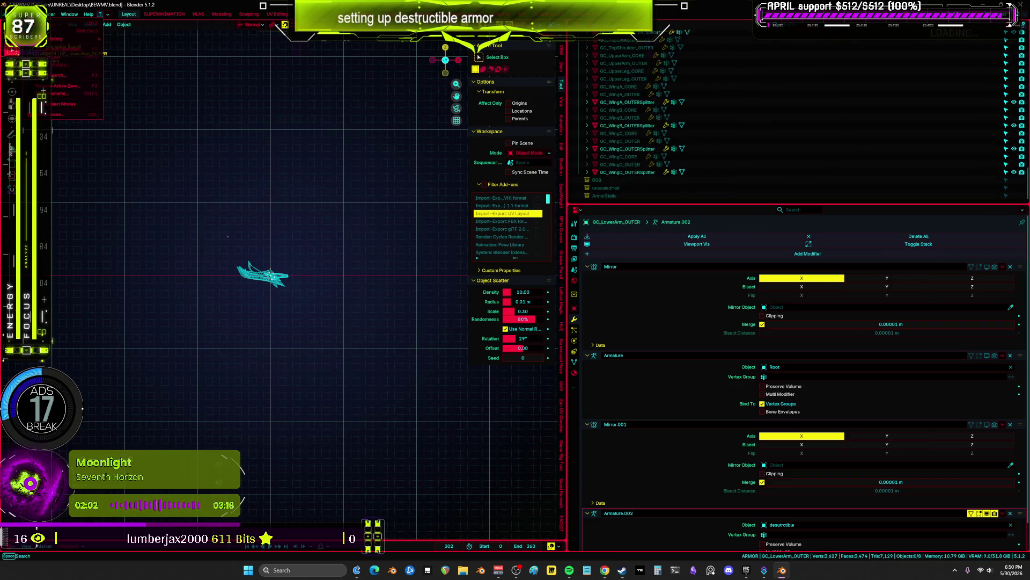
mouse_move(80, 39)
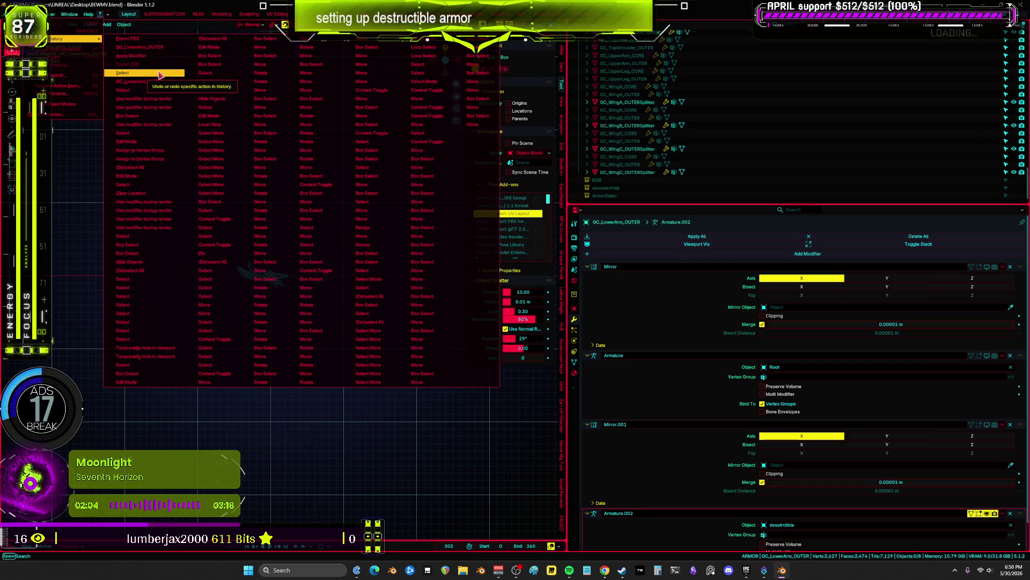
key(Escape)
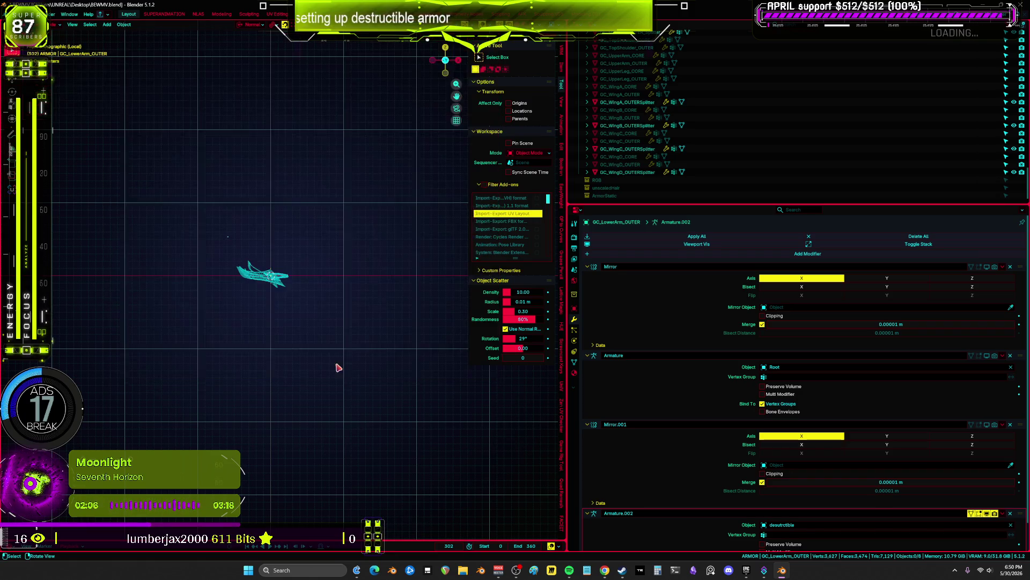
key(ctrl+space)
scroll(527, 293, up, 3)
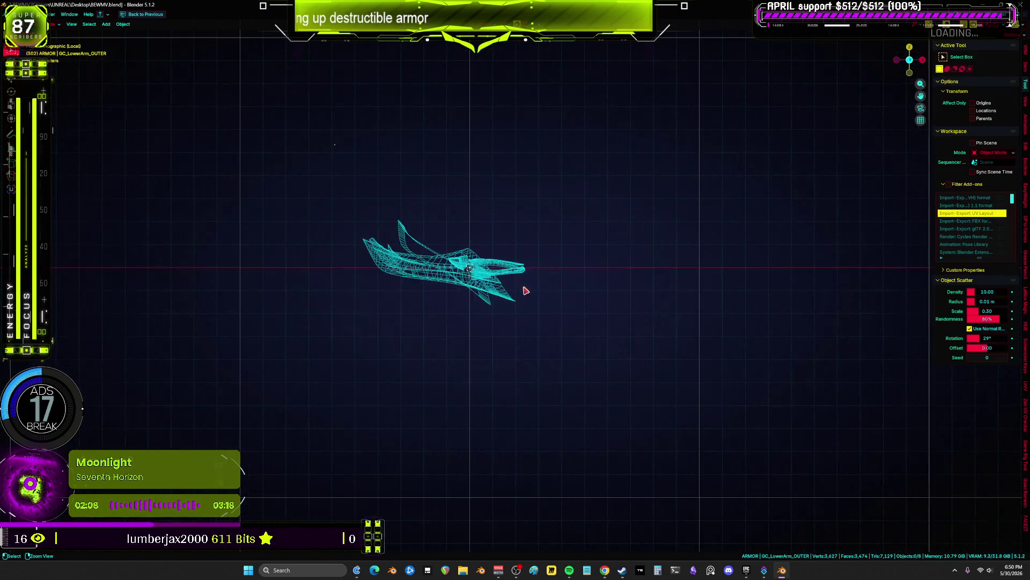
click(525, 289)
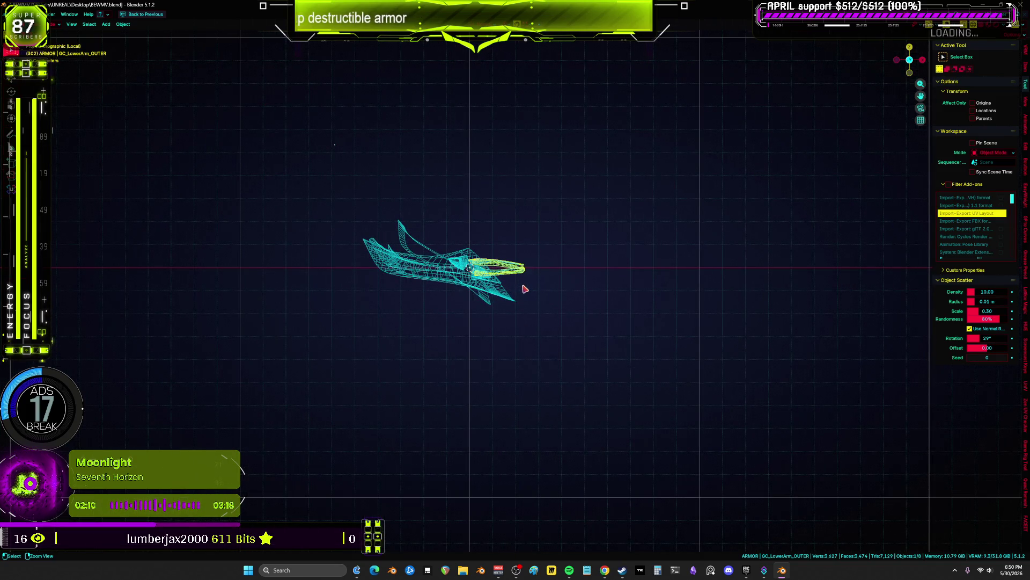
key(KP_8)
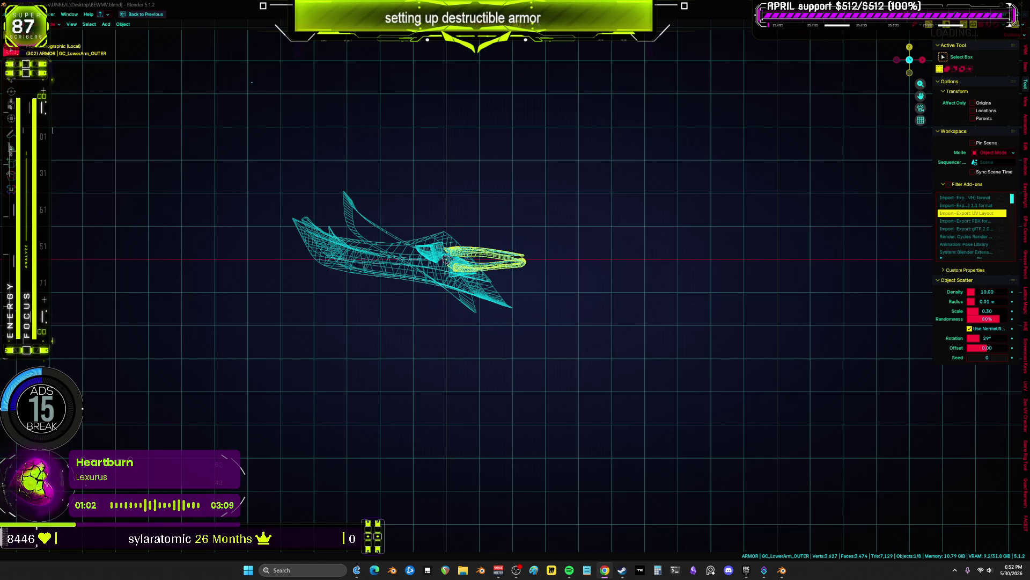
- Box-select all eight lower-arm pieces in front view and open F3 search
mouse_move(504, 200)
middle_down()
mouse_move(504, 313)
mouse_move(479, 269)
middle_up()
key(KP_1)
mouse_move(572, 204)
mouse_down()
mouse_move(346, 332)
mouse_move(398, 324)
mouse_move(411, 306)
mouse_up()
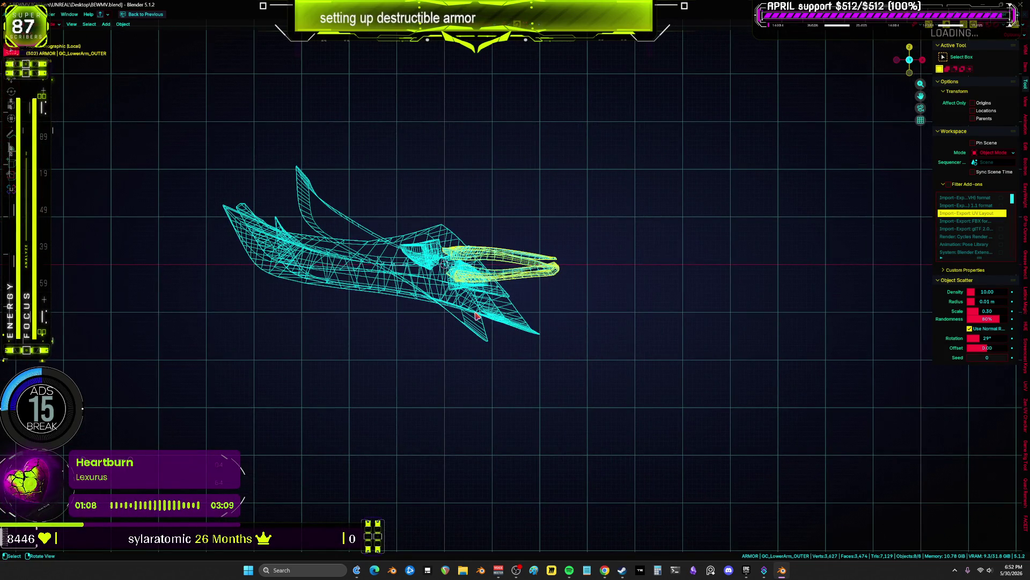
key(F3)
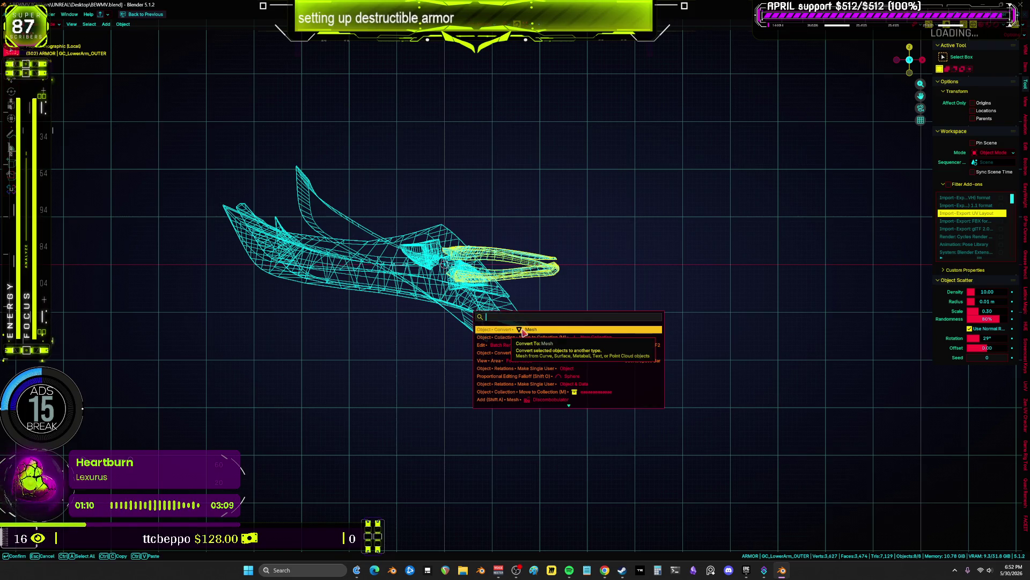
- Convert the selected pieces to meshes and select the GC_LowerArm_CORE piece
click(521, 329)
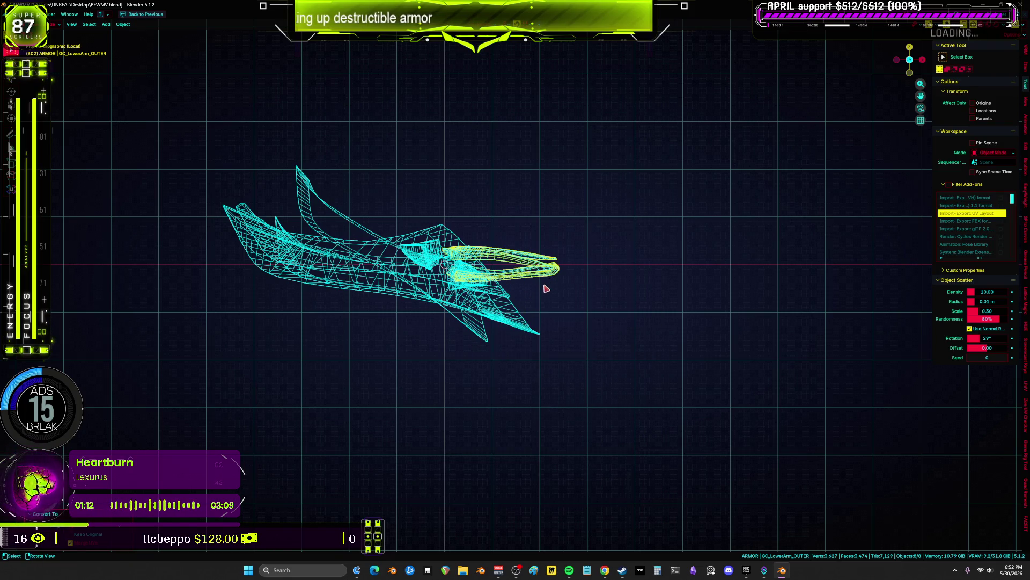
drag(537, 188, 332, 333)
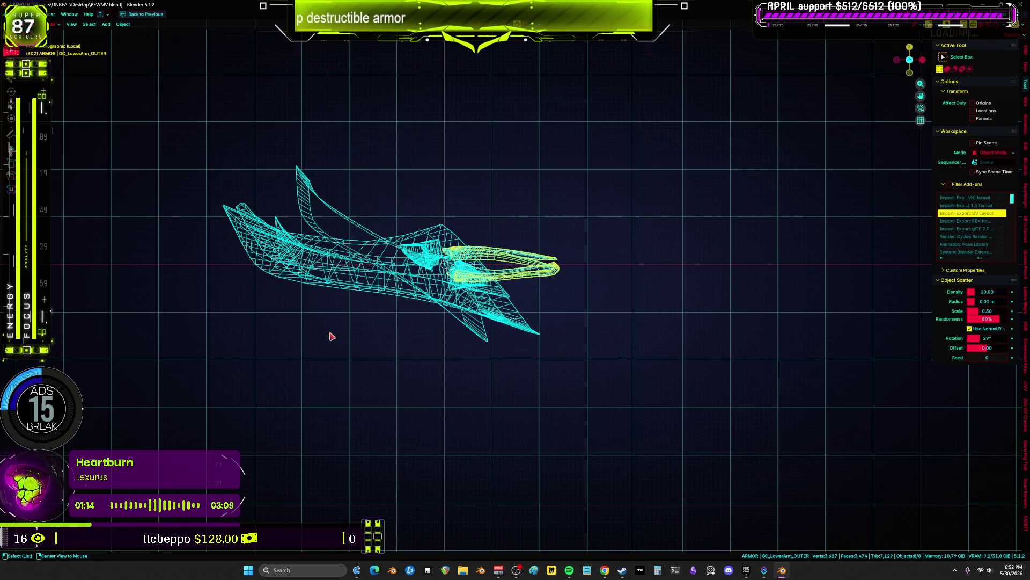
click(538, 284)
click(554, 277)
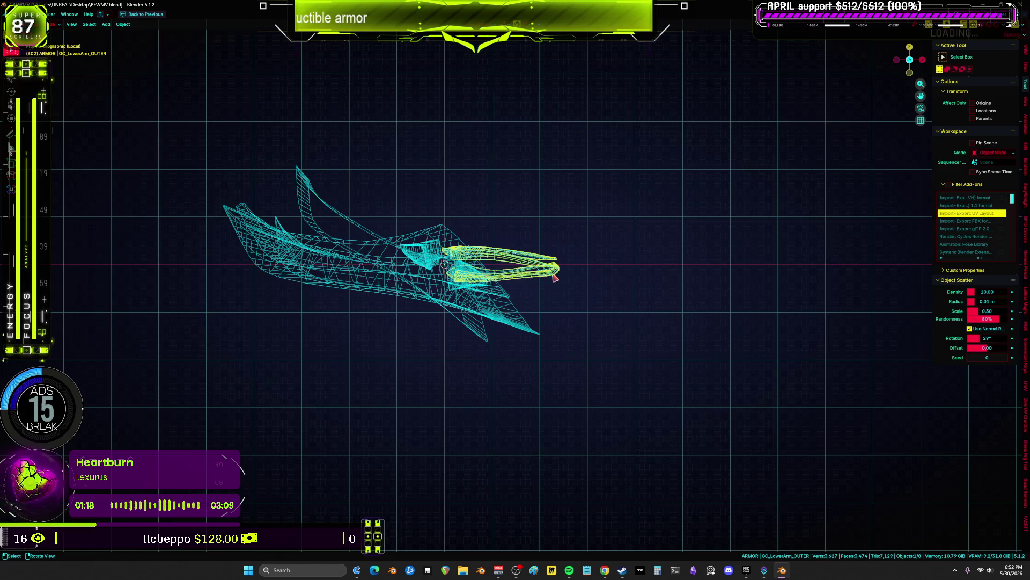
click(554, 277)
- Turn on see-through shading and select GC_LowerArm_OUTER in front view
scroll(554, 278, up, 1)
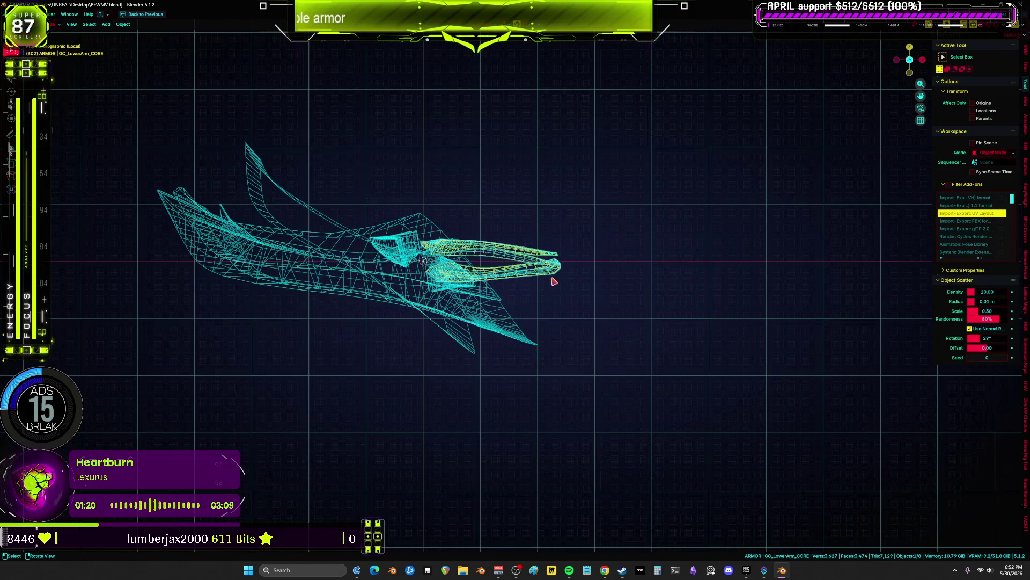
scroll(561, 281, up, 4)
key(shift+z)
mouse_move(599, 258)
middle_down()
mouse_move(536, 269)
mouse_move(545, 265)
middle_up()
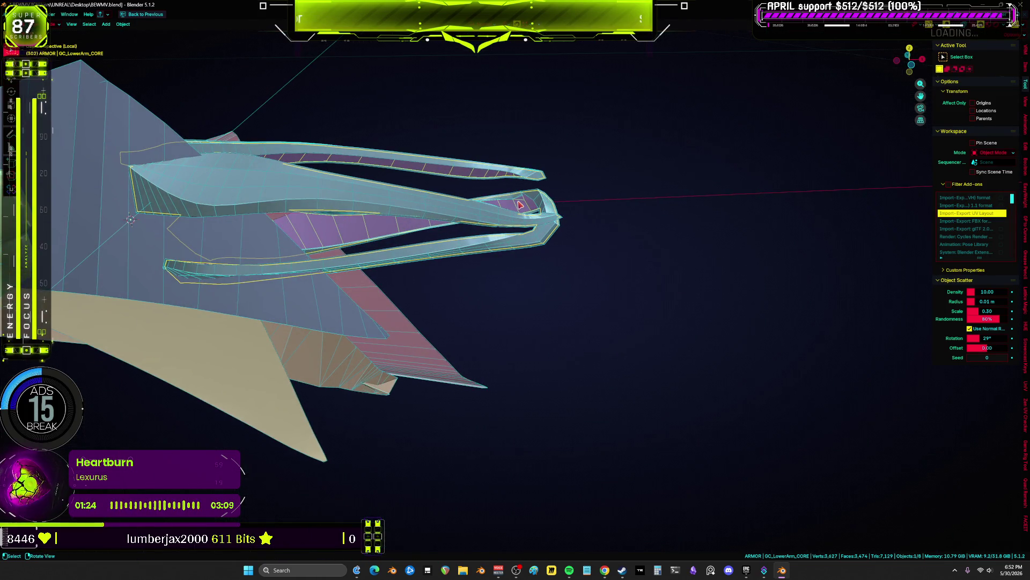
click(472, 216)
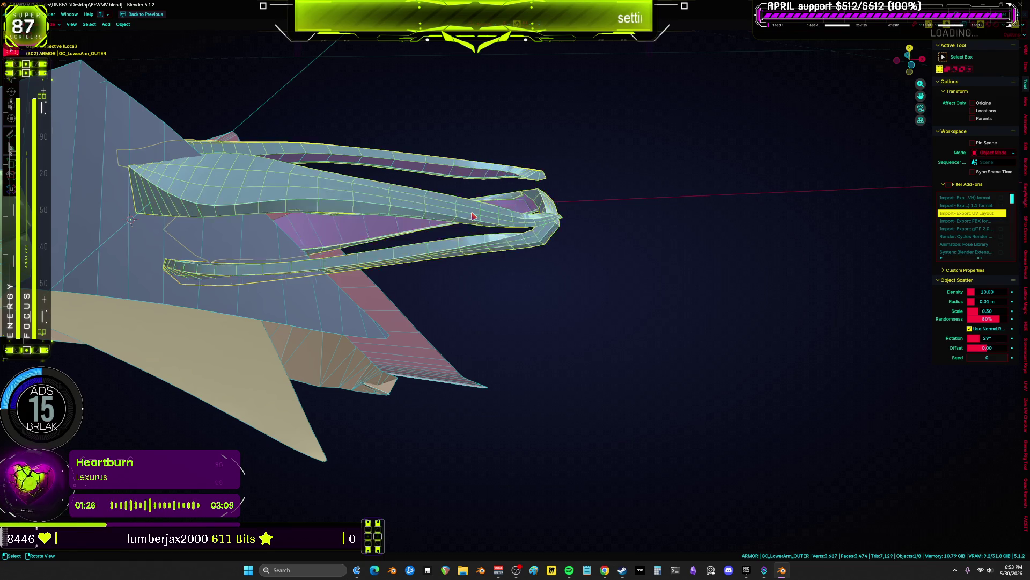
key(KP_1)
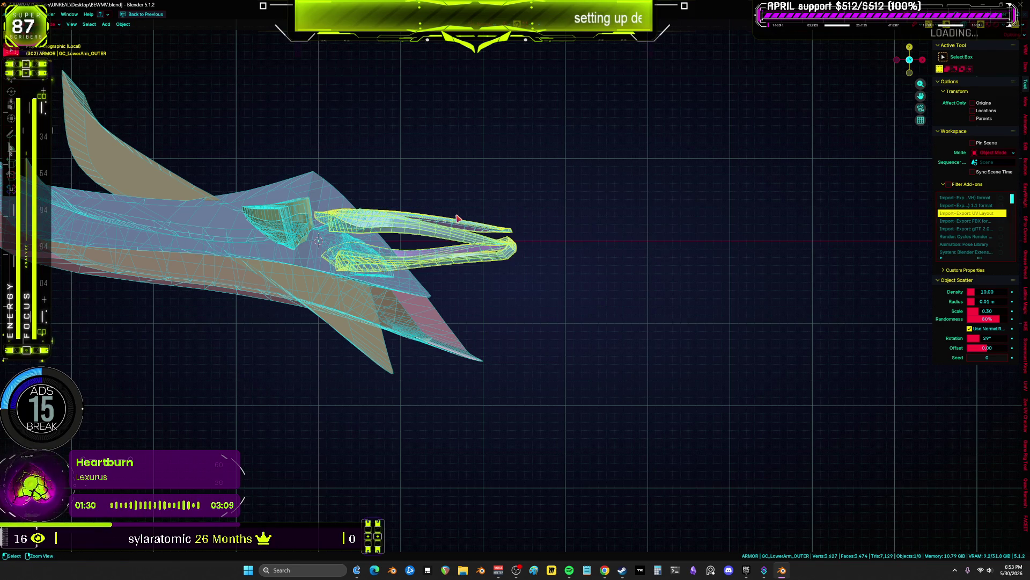
key(ctrl+space)
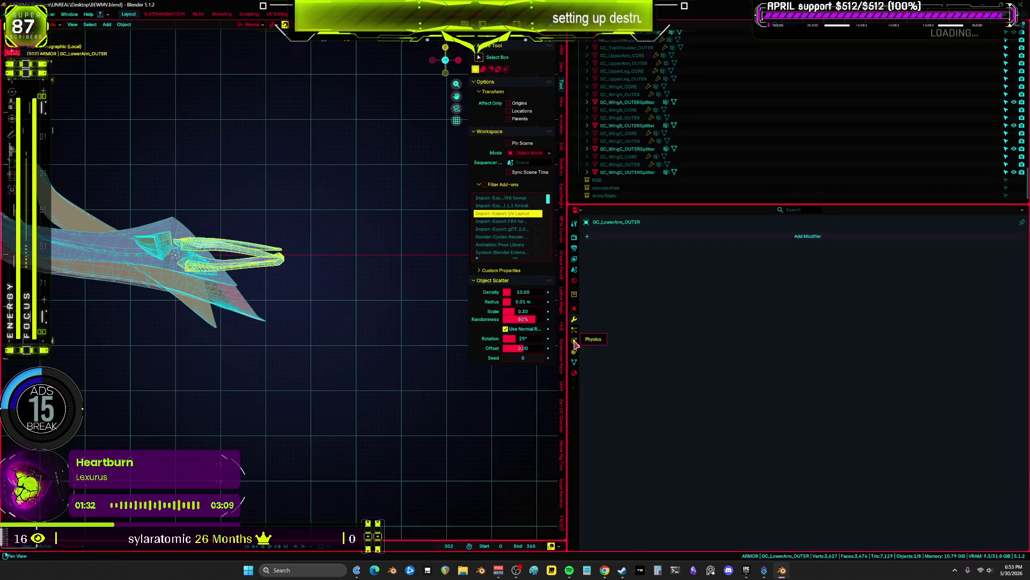
- Check the data properties, then export GC_LowerArm_OUTER as GC_LowerArm_OUTER.fbx
click(574, 362)
key(ctrl+space)
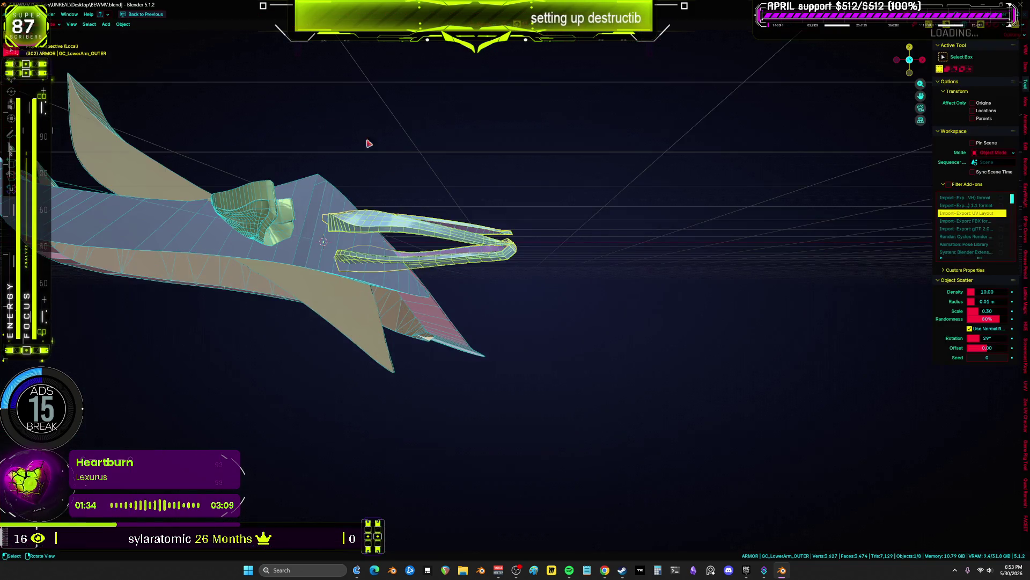
click(13, 14)
mouse_move(59, 131)
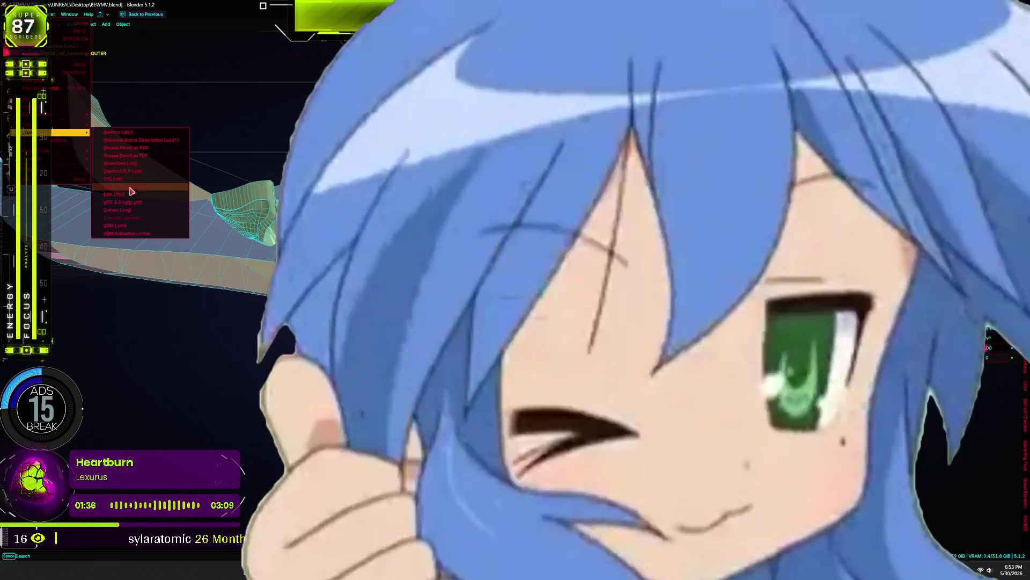
click(129, 177)
click(374, 285)
key(BackSpace)
key(BackSpace)
key(BackSpace)
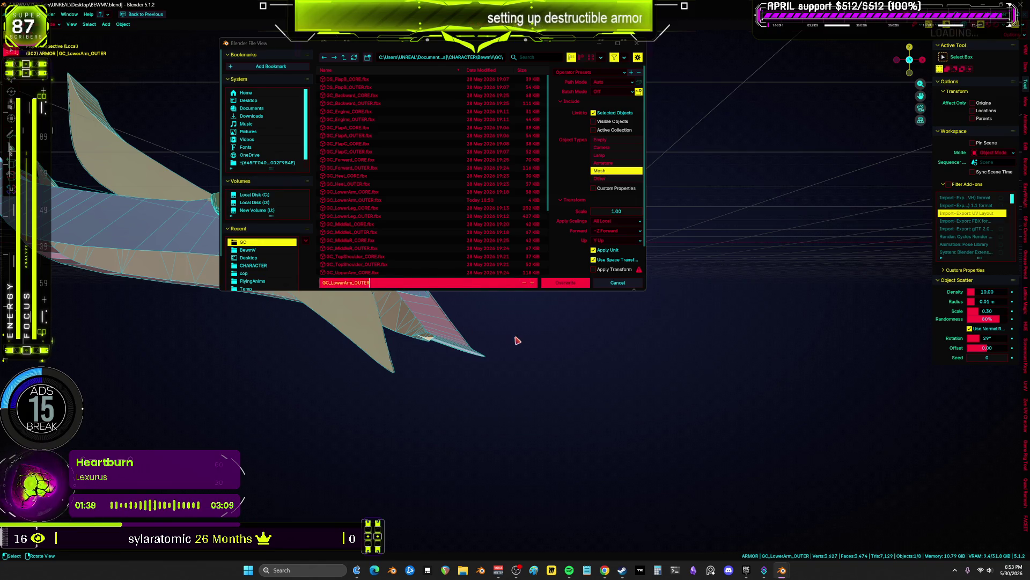
key(Return)
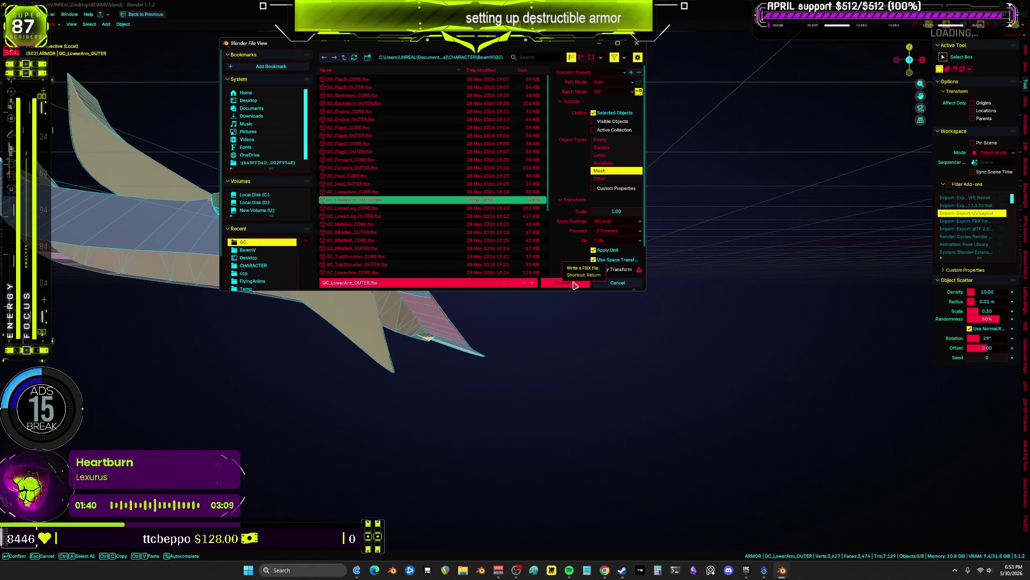
click(574, 282)
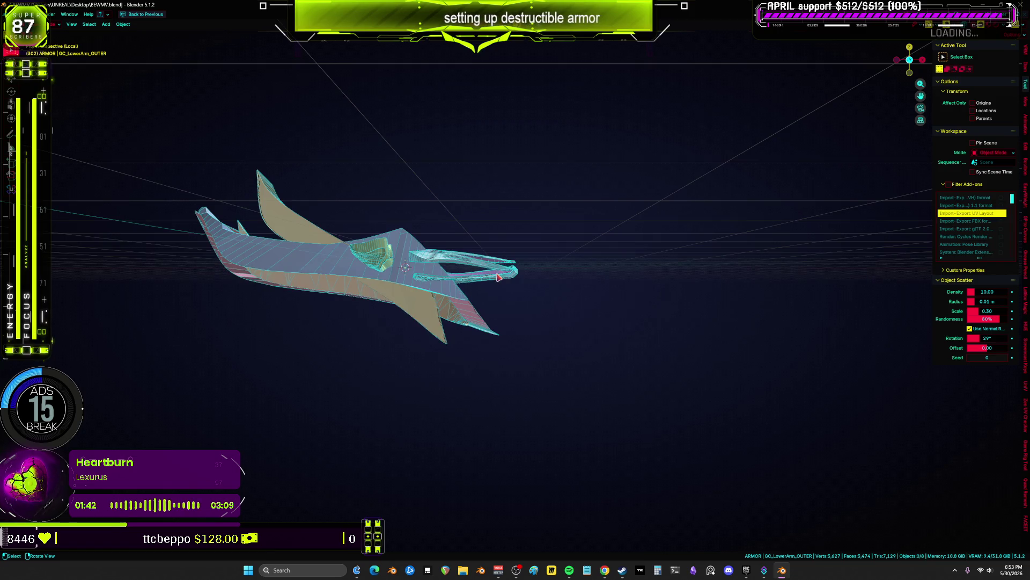
- Select the claw-shaped piece and re-export it, overwriting GC_LowerArm_OUTER.fbx
click(499, 282)
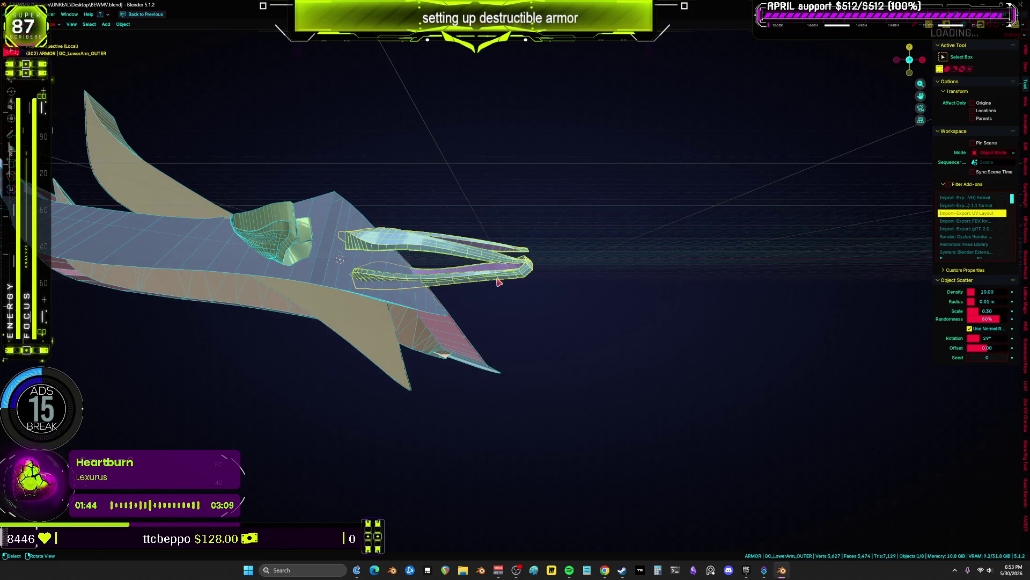
key(F2)
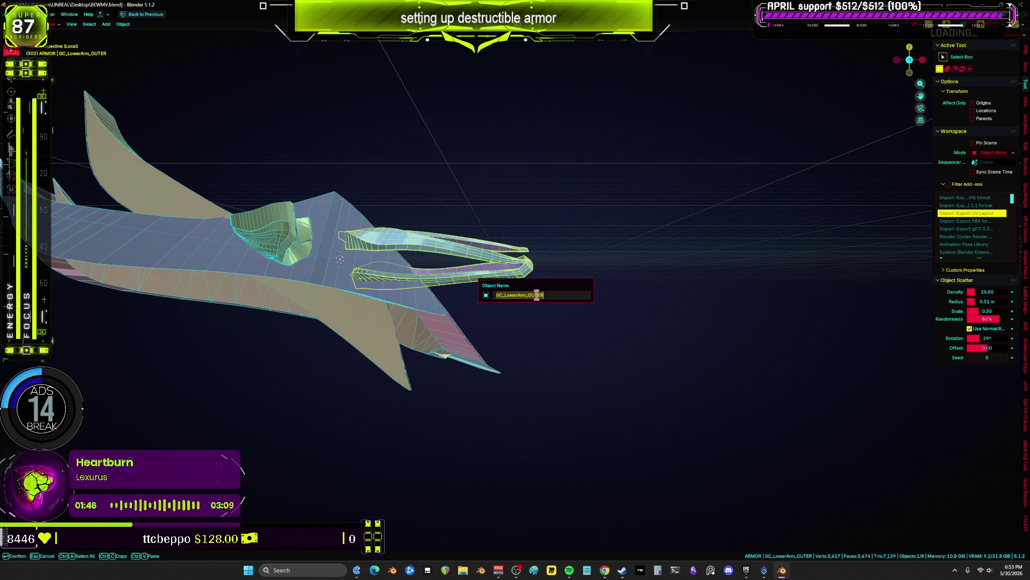
key(Return)
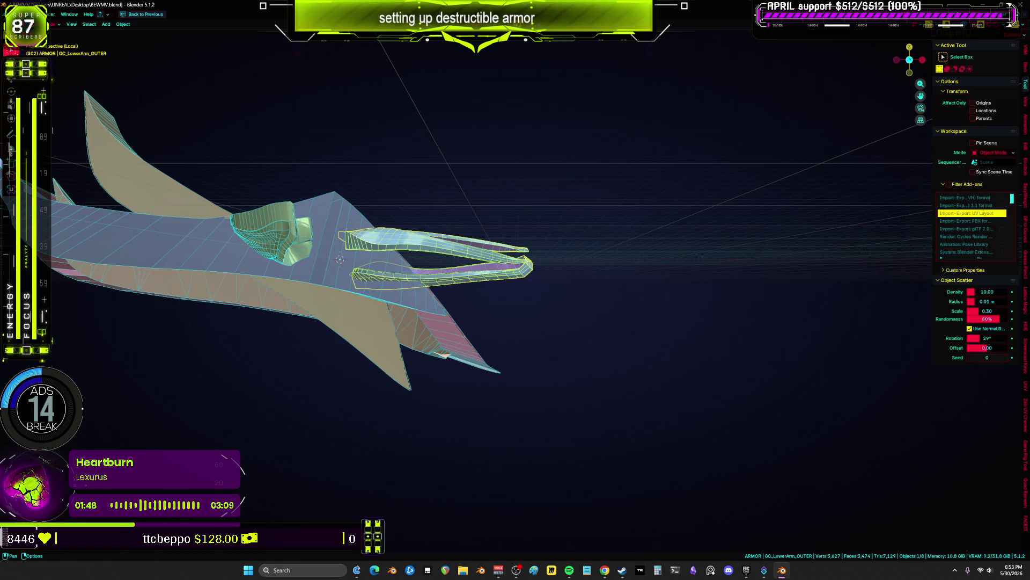
click(16, 15)
mouse_move(65, 134)
click(140, 192)
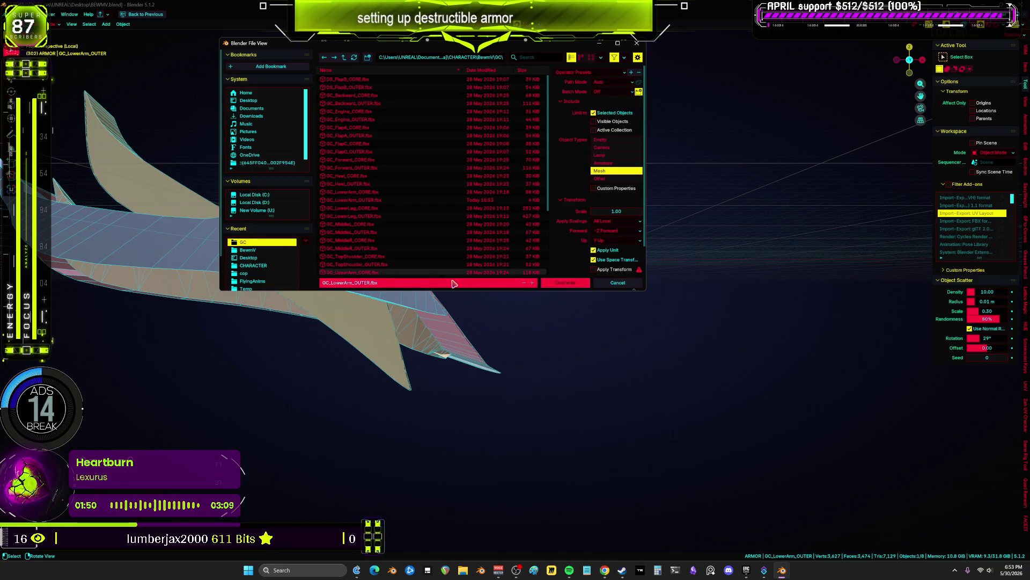
click(453, 283)
key(End)
key(BackSpace)
key(BackSpace)
key(BackSpace)
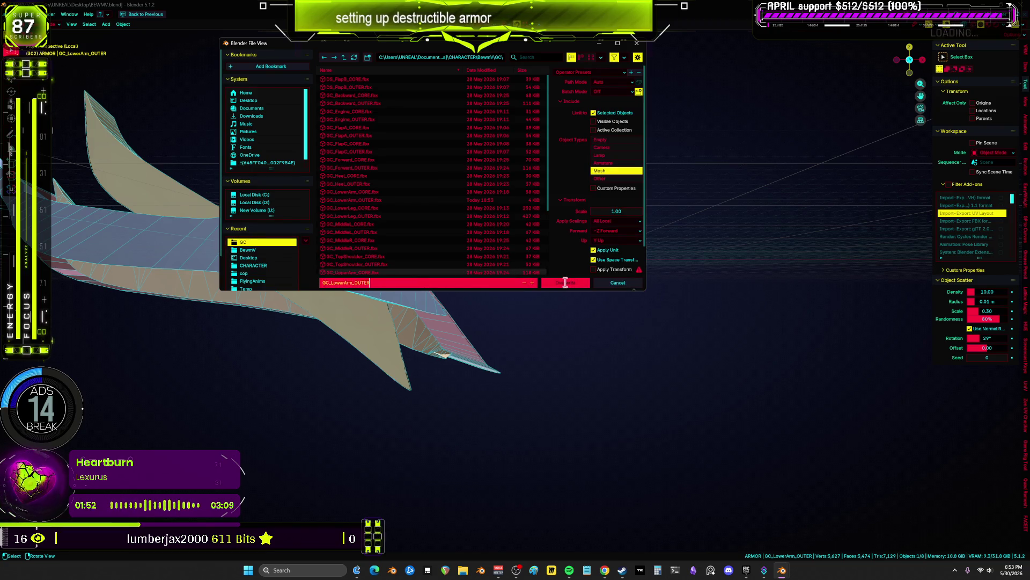
click(565, 283)
click(565, 282)
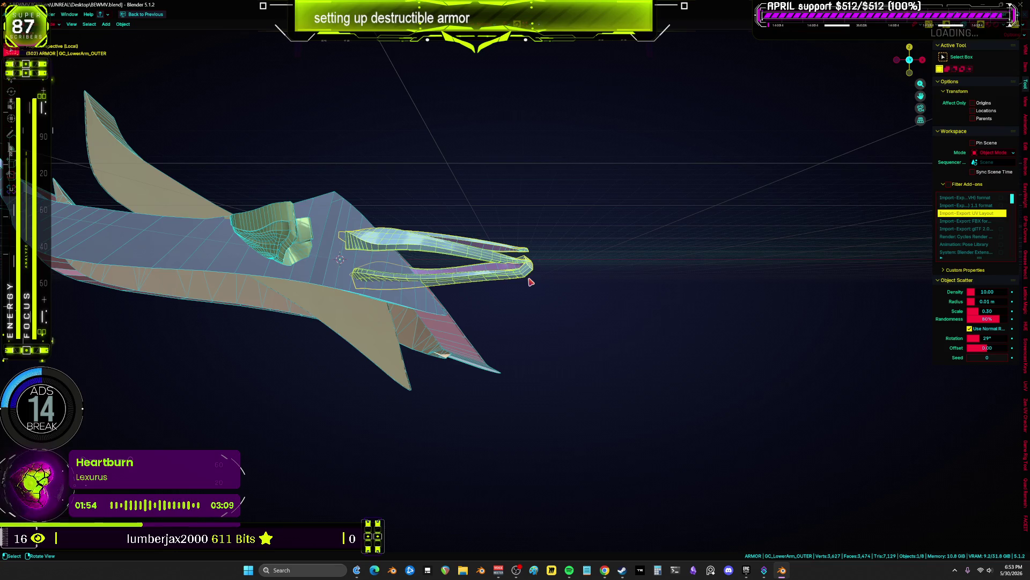
key(KP_1)
- Set the previous piece aside, then export GC_LowerArm_CORE as FBX and move it aside
key(g)
click(342, 173)
click(537, 305)
scroll(540, 305, up, 5)
key(F2)
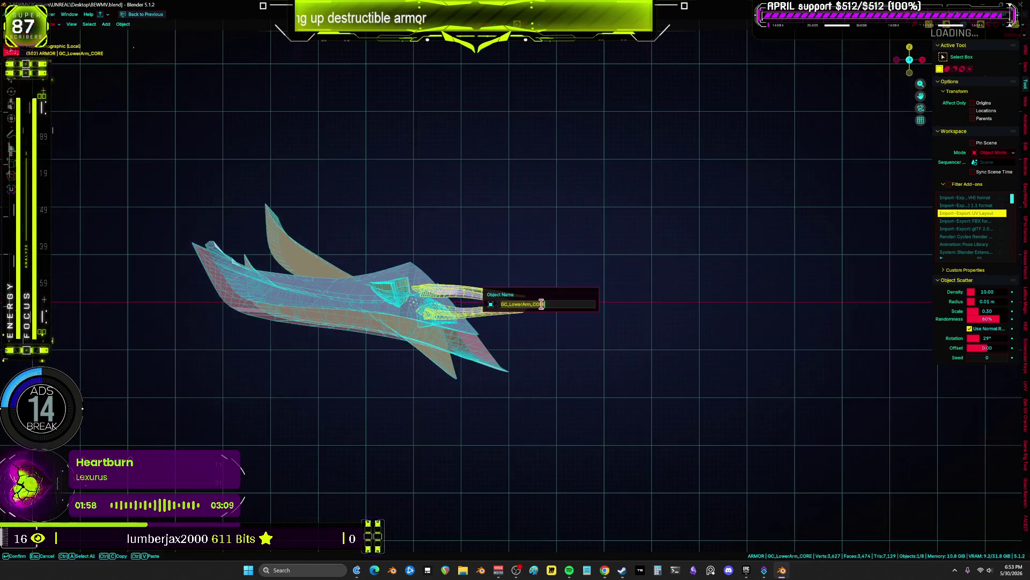
key(Return)
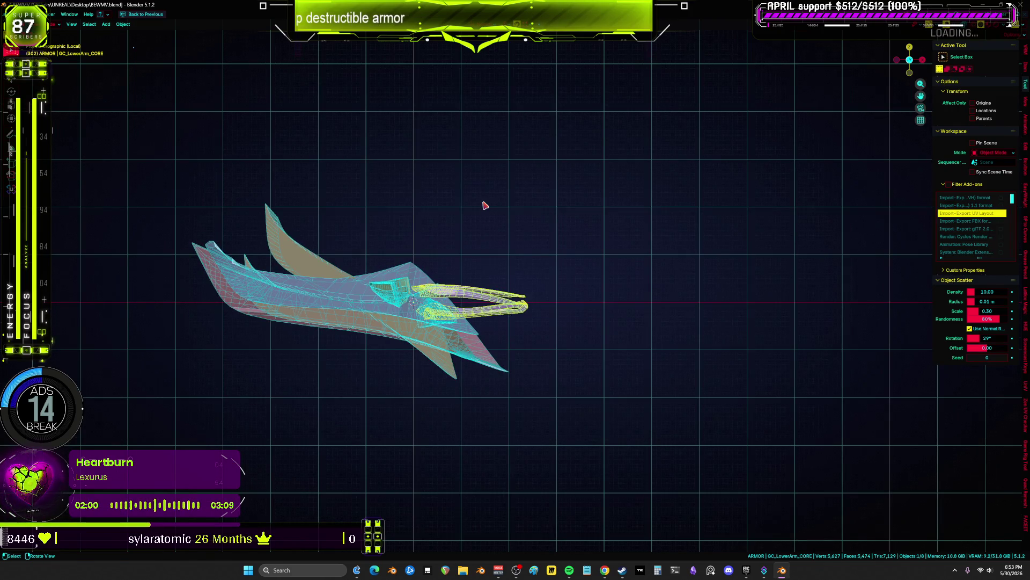
click(12, 14)
mouse_move(75, 132)
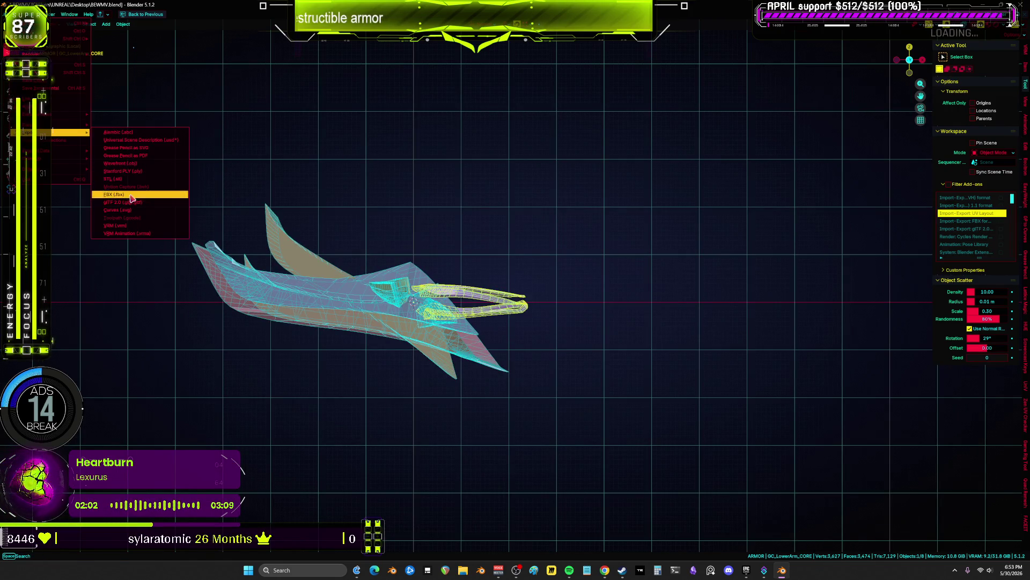
click(130, 195)
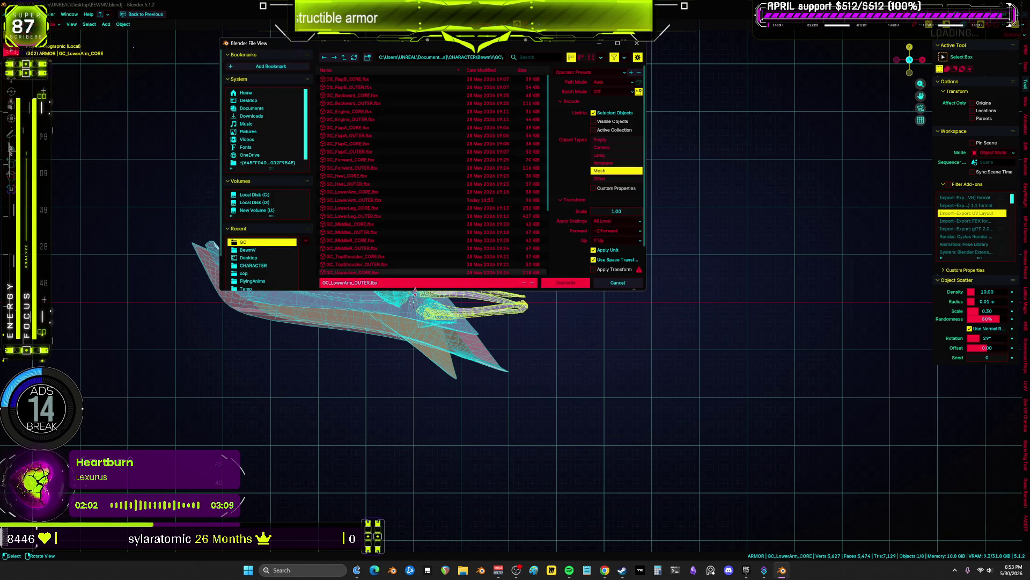
click(557, 284)
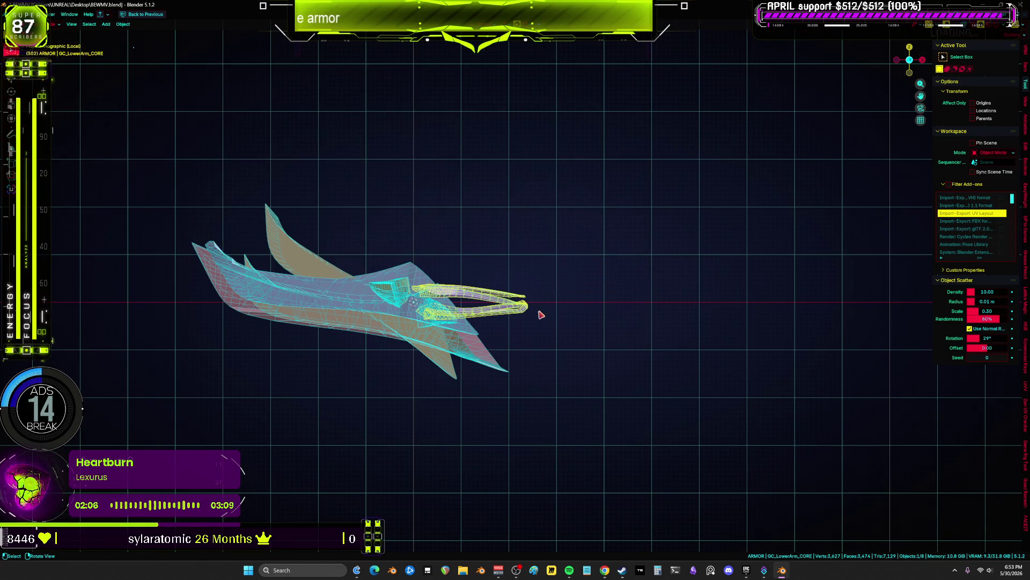
scroll(541, 315, down, 5)
key(g)
click(503, 315)
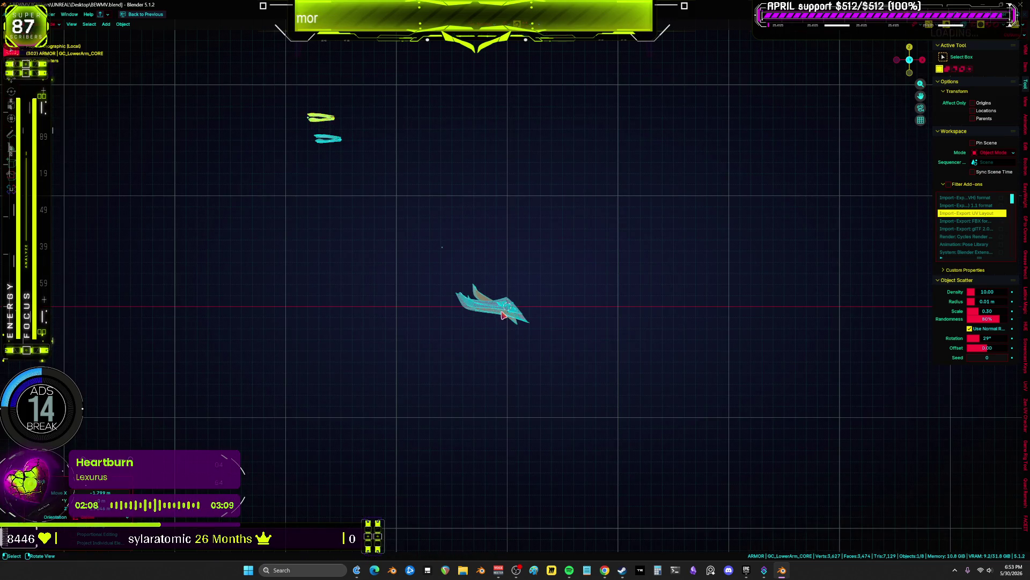
- Export GC_WingA_OUTERSplitter as FBX and move it toward the upper left
scroll(503, 315, up, 10)
click(395, 220)
key(F2)
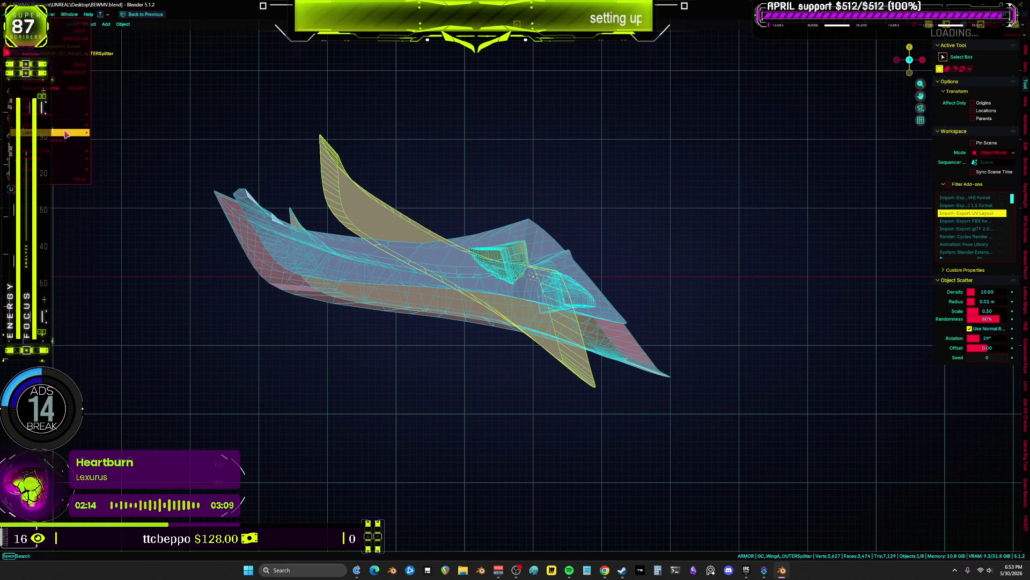
mouse_move(70, 135)
click(168, 199)
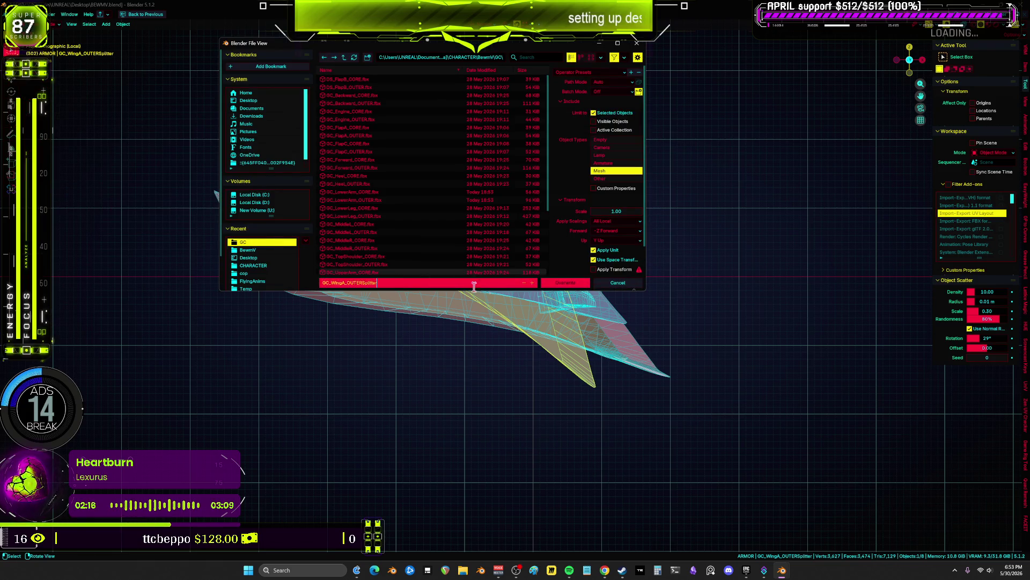
click(568, 283)
scroll(610, 352, down, 5)
key(g)
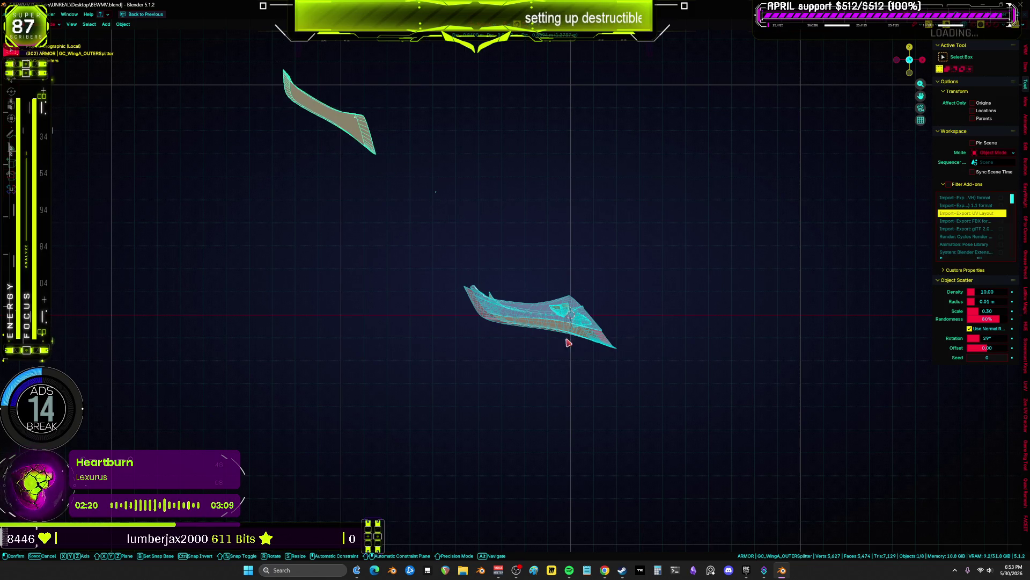
click(568, 342)
- Export GC_WingB_OUTERSplitter as FBX and move it aside
scroll(575, 353, up, 5)
click(589, 329)
key(F2)
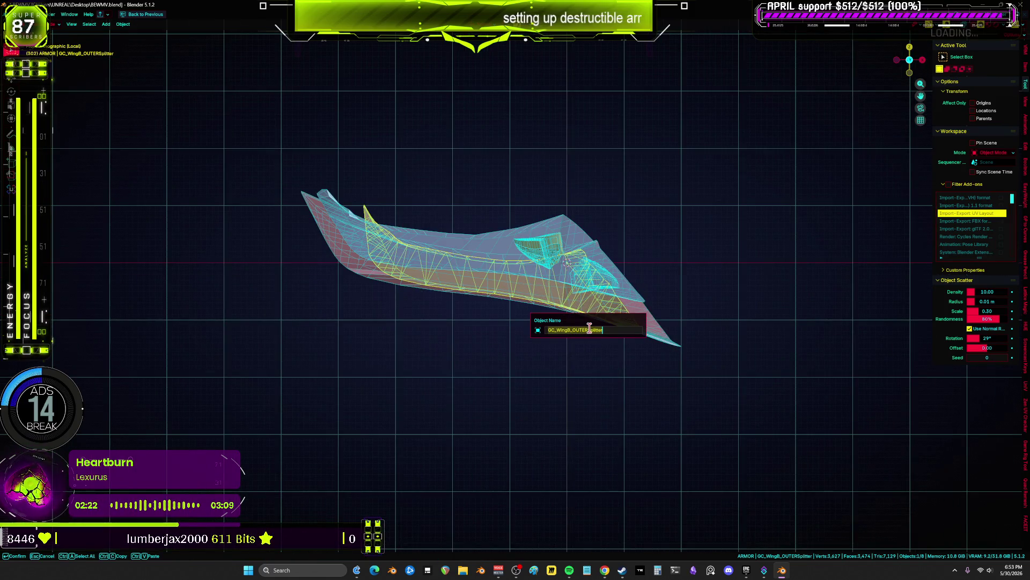
key(Return)
key(F4)
mouse_move(59, 132)
click(129, 197)
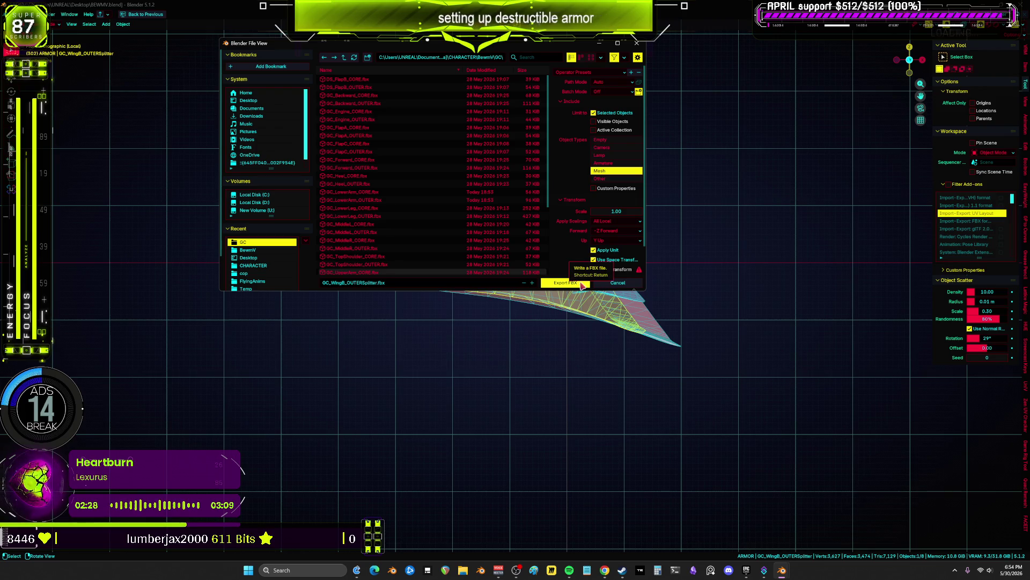
click(569, 286)
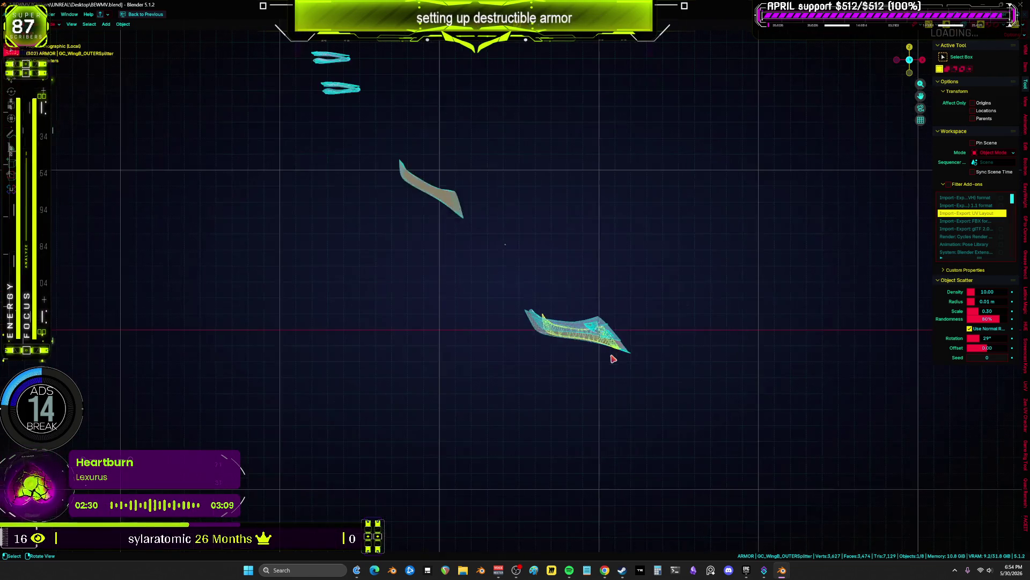
key(g)
click(564, 340)
- Export GC_WingC_OUTERSplitter as FBX, naming the file GC_WingC_OUTERSplitter.fbx
key(KP_Decimal)
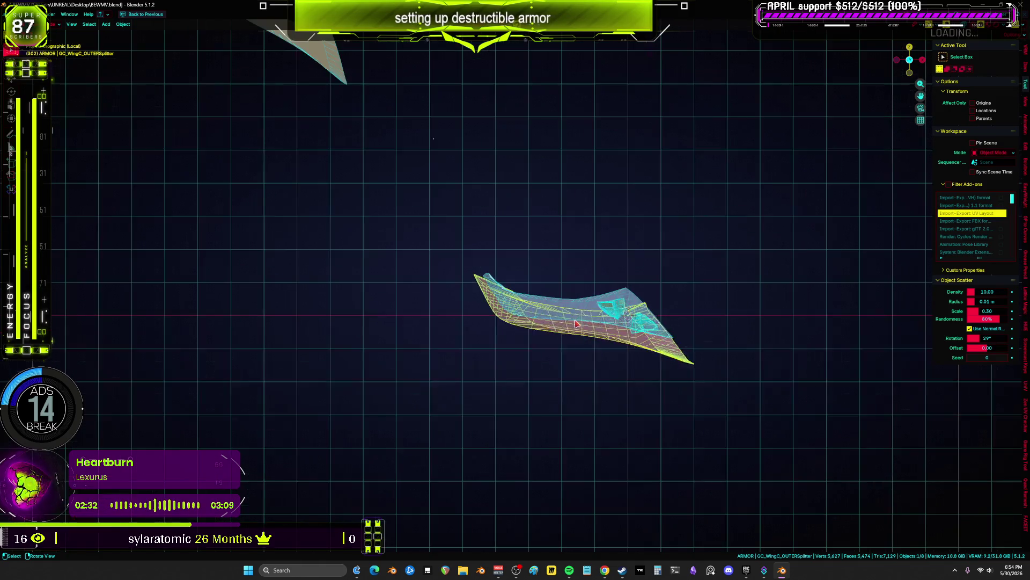
key(F2)
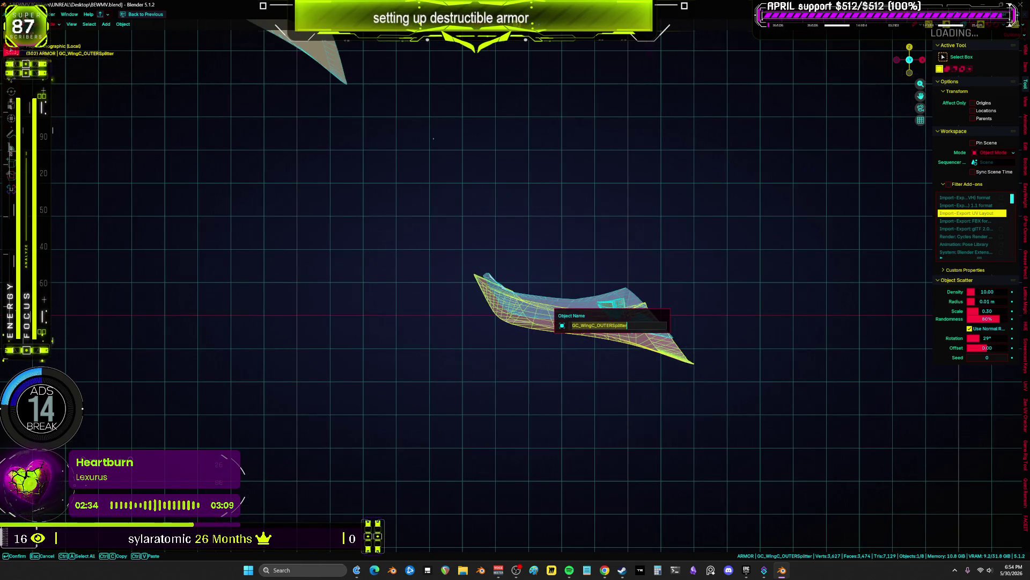
key(Escape)
key(F4)
mouse_move(70, 132)
click(113, 194)
click(413, 283)
text(GC_WingC_OUTERSplitter)
click(573, 286)
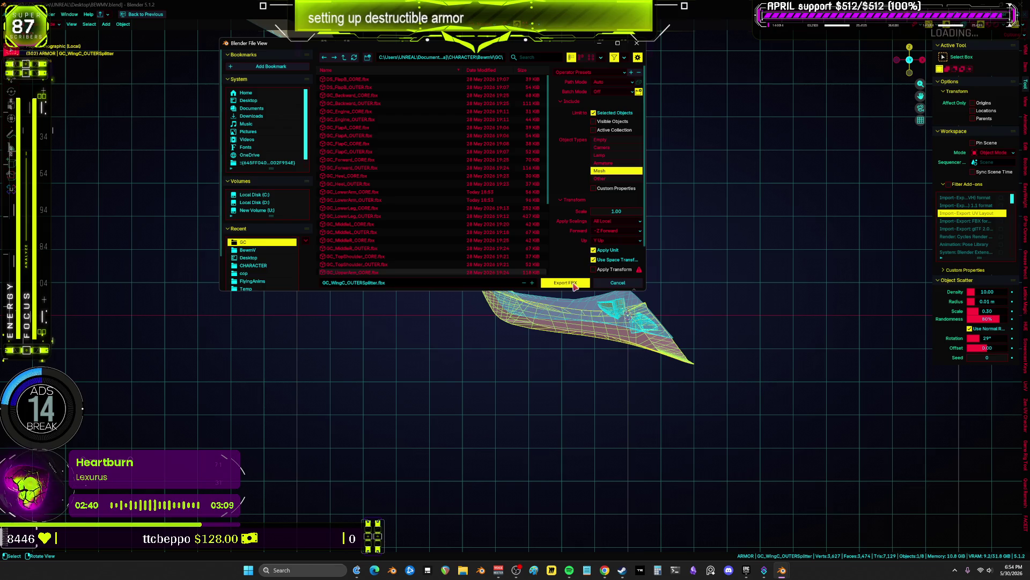
click(575, 286)
- Move GC_WingC aside, then export GC_WingD_OUTERSplitter as FBX and move the wing pieces
key(g)
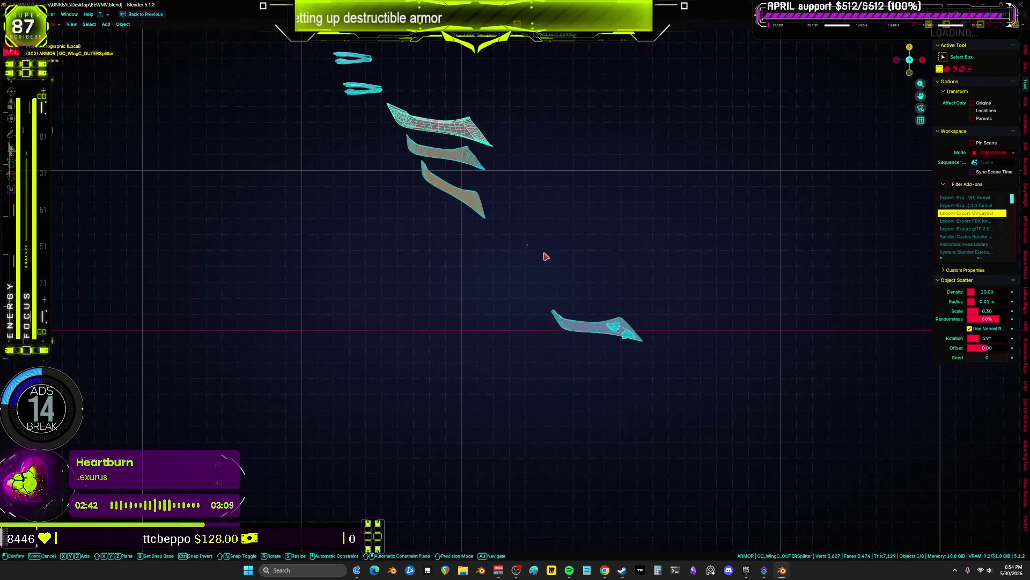
click(581, 337)
click(620, 324)
key(KP_Decimal)
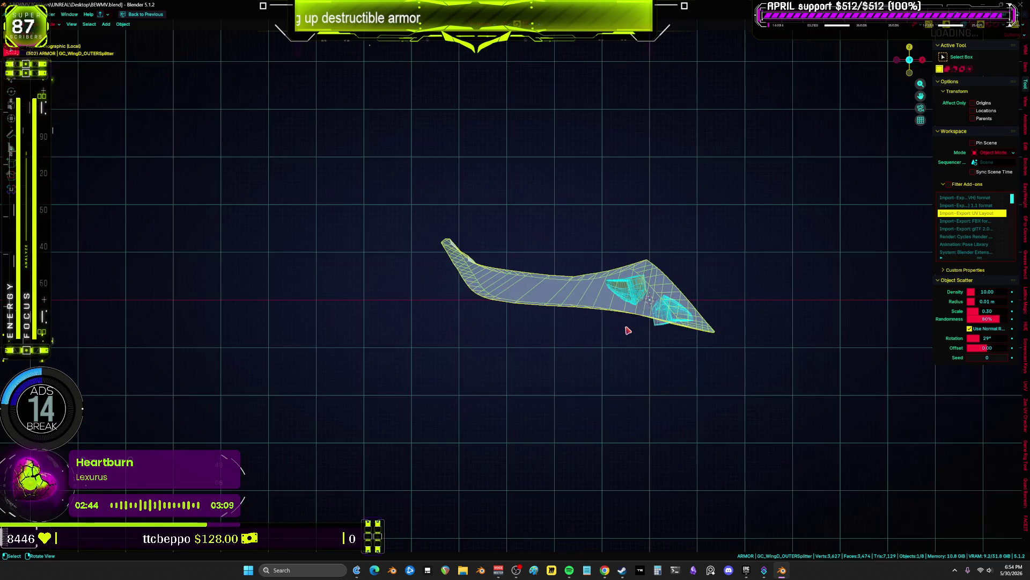
key(F2)
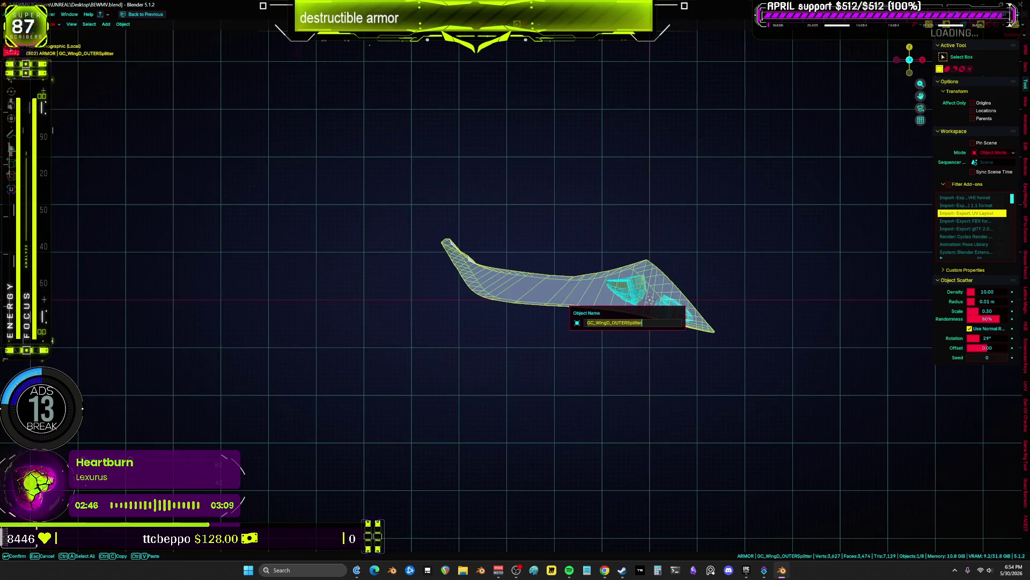
click(13, 14)
mouse_move(70, 132)
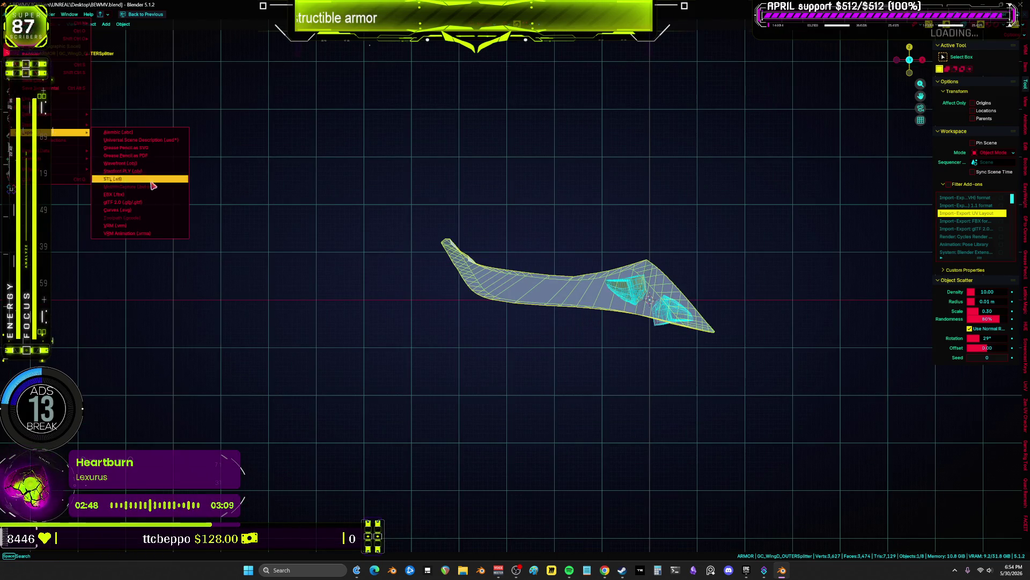
click(143, 198)
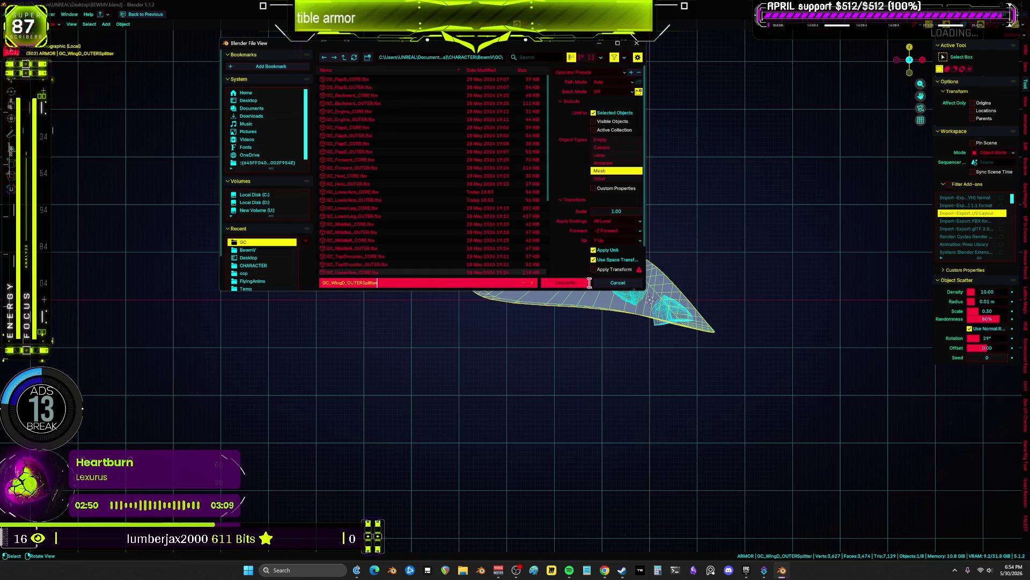
click(584, 283)
scroll(637, 341, down, 3)
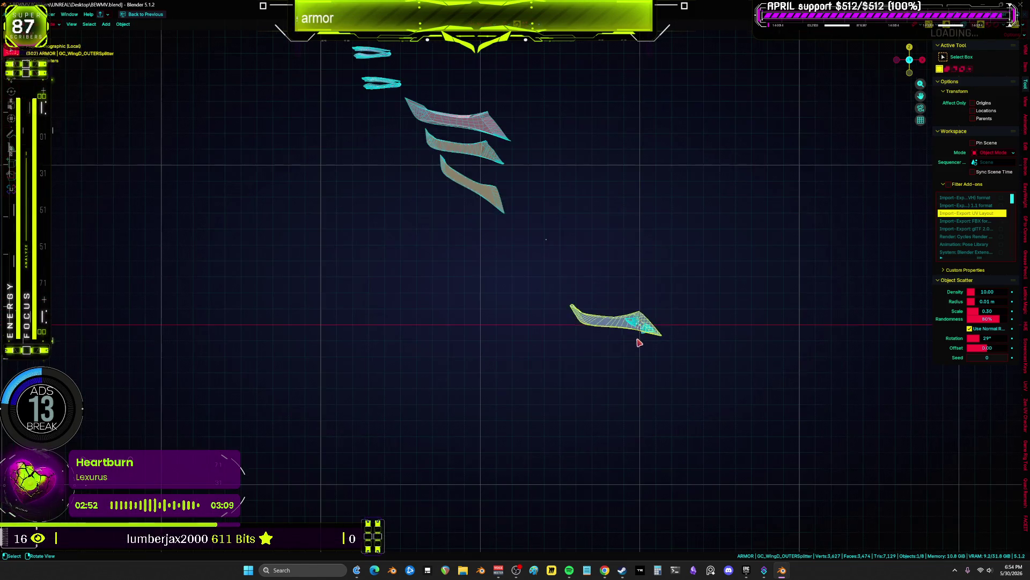
key(g)
click(652, 333)
- Export GC_MiddleR_OUTER_Splitter as FBX and move it out of the way
scroll(651, 324, up, 4)
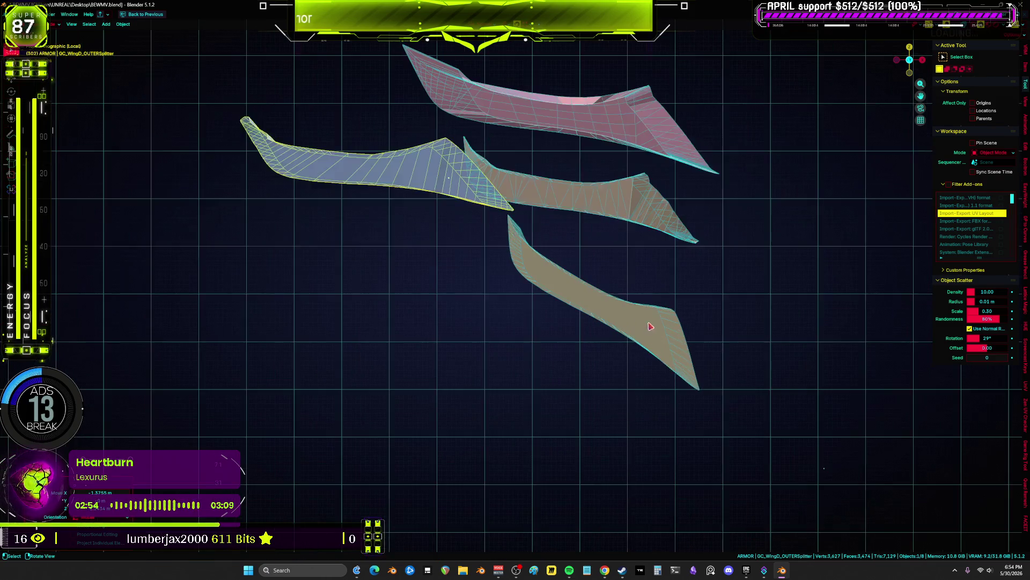
scroll(741, 375, down, 3)
scroll(563, 310, up, 5)
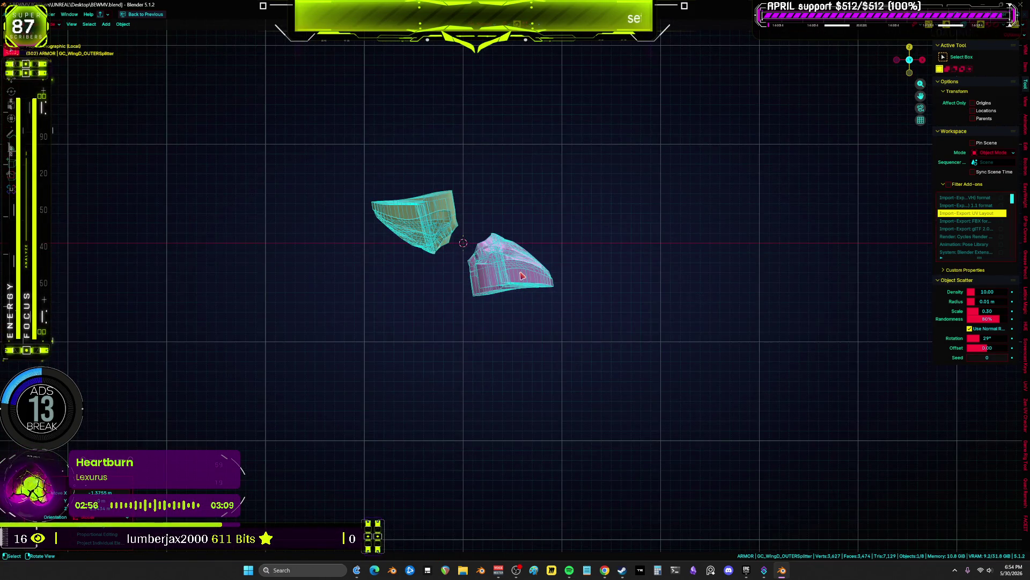
click(522, 275)
key(F2)
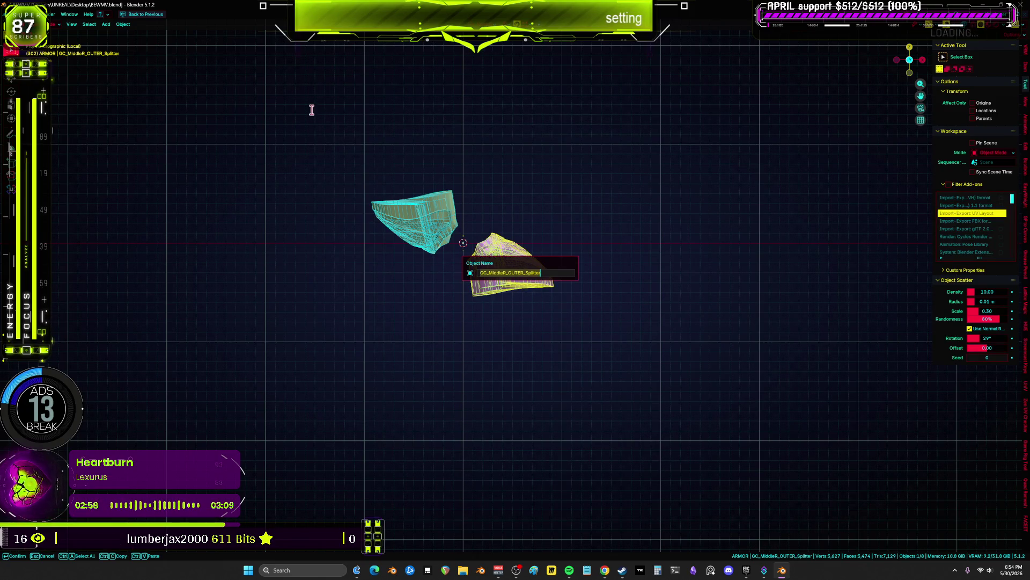
click(46, 15)
mouse_move(50, 115)
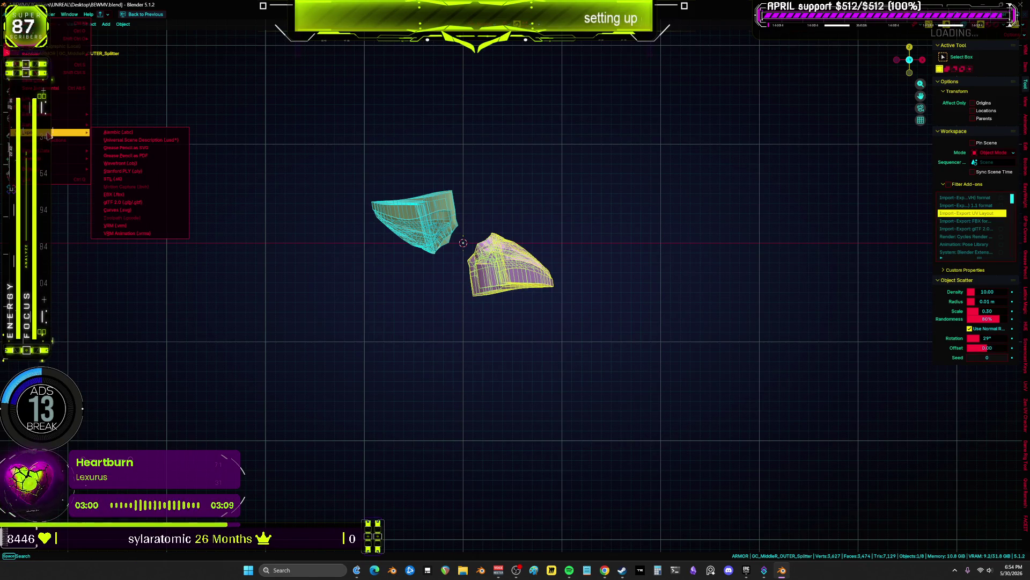
click(141, 206)
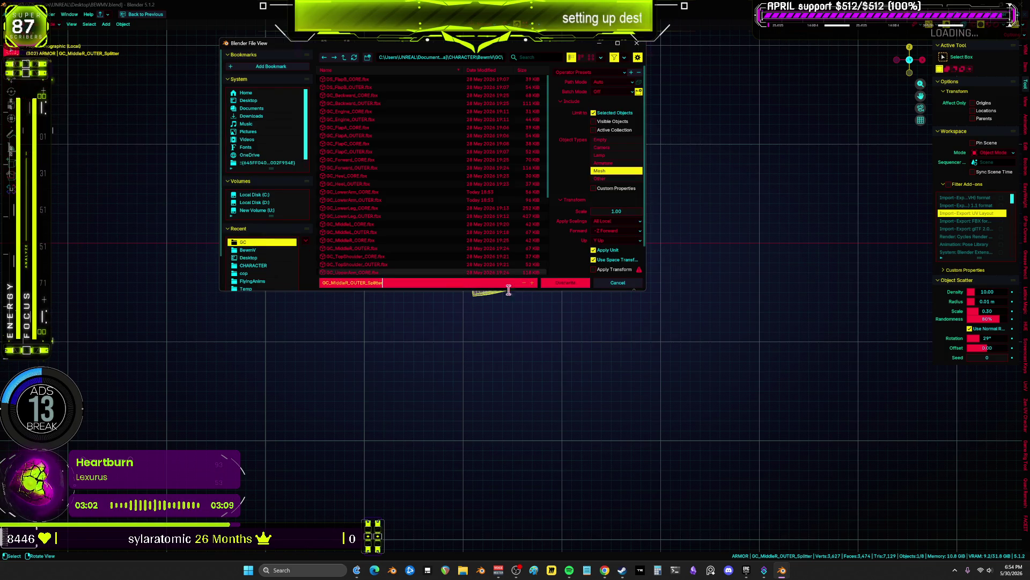
click(565, 283)
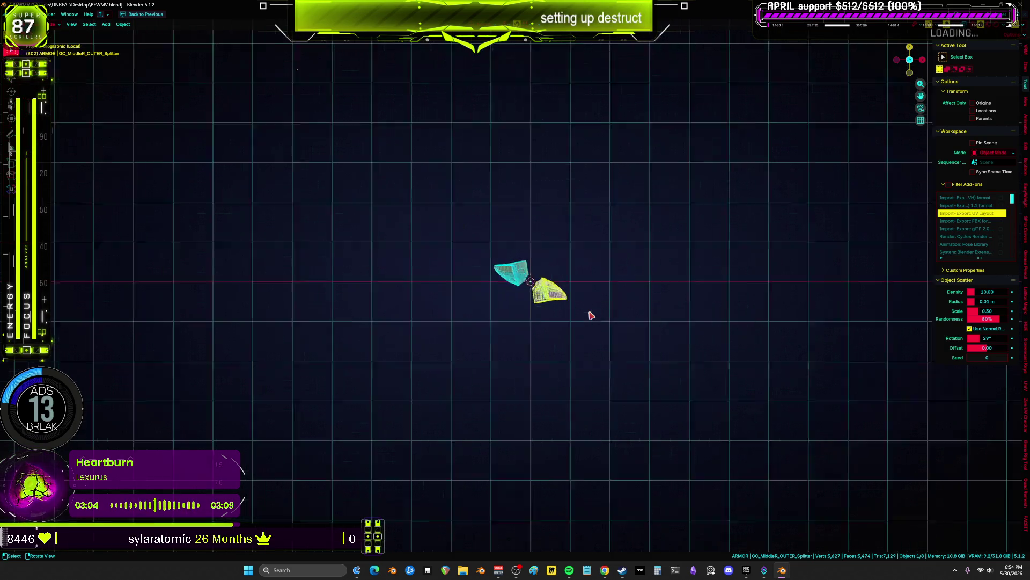
scroll(591, 315, down, 5)
key(g)
click(551, 302)
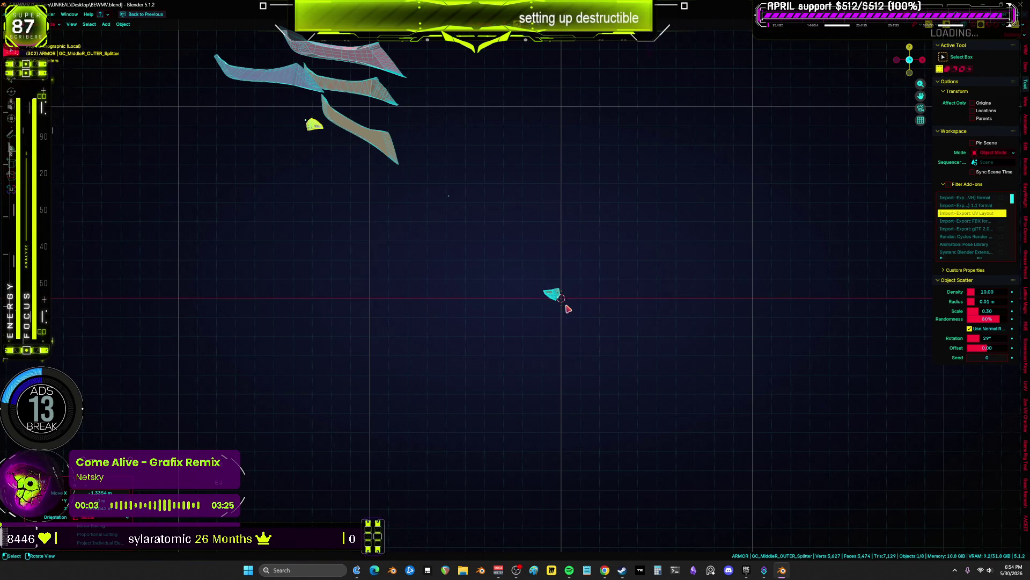
- Export GC_MiddleL_OUTER_Splitter as FBX and place it beside the others
key(KP_Decimal)
key(x)
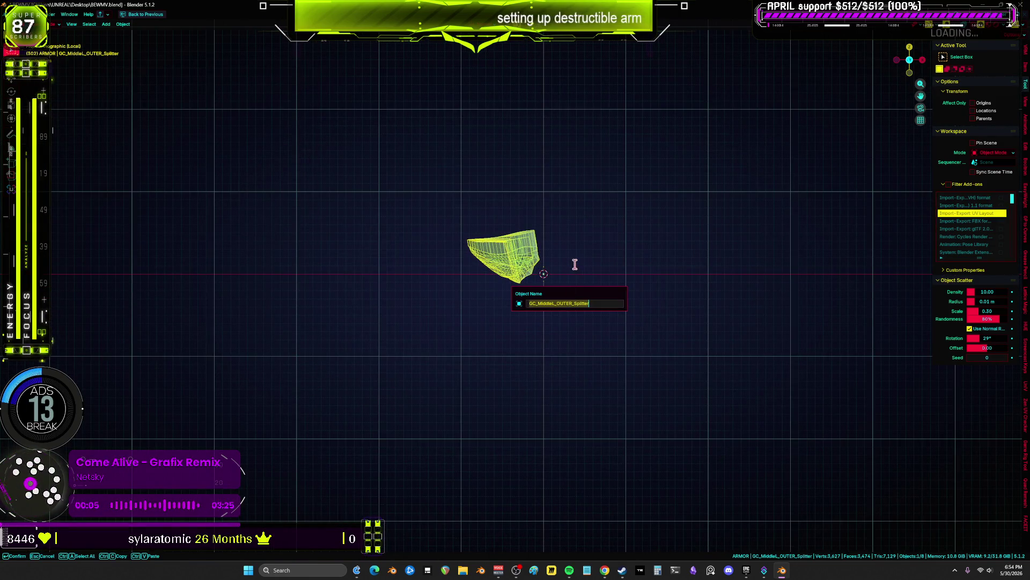
key(Escape)
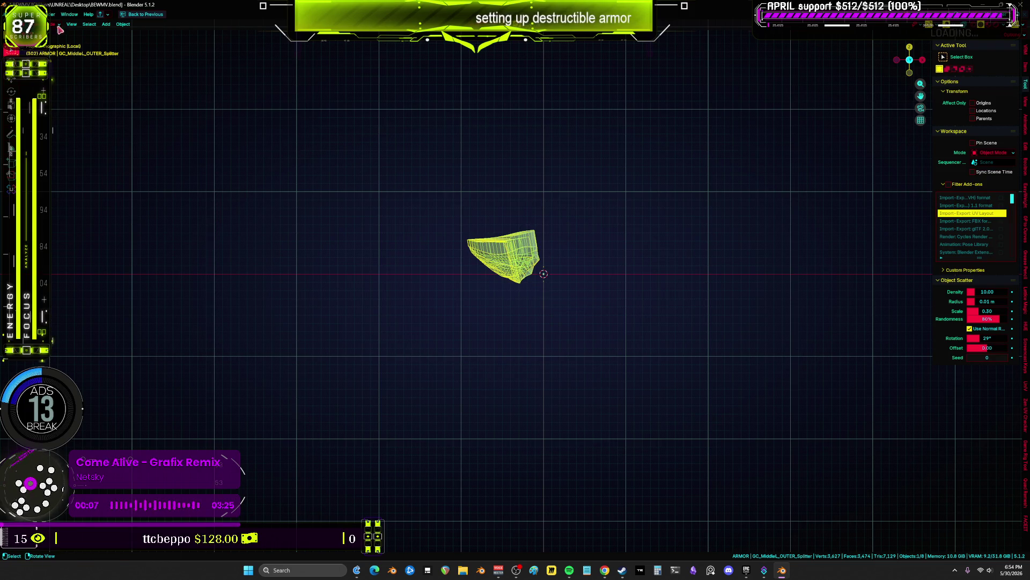
click(15, 15)
mouse_move(70, 132)
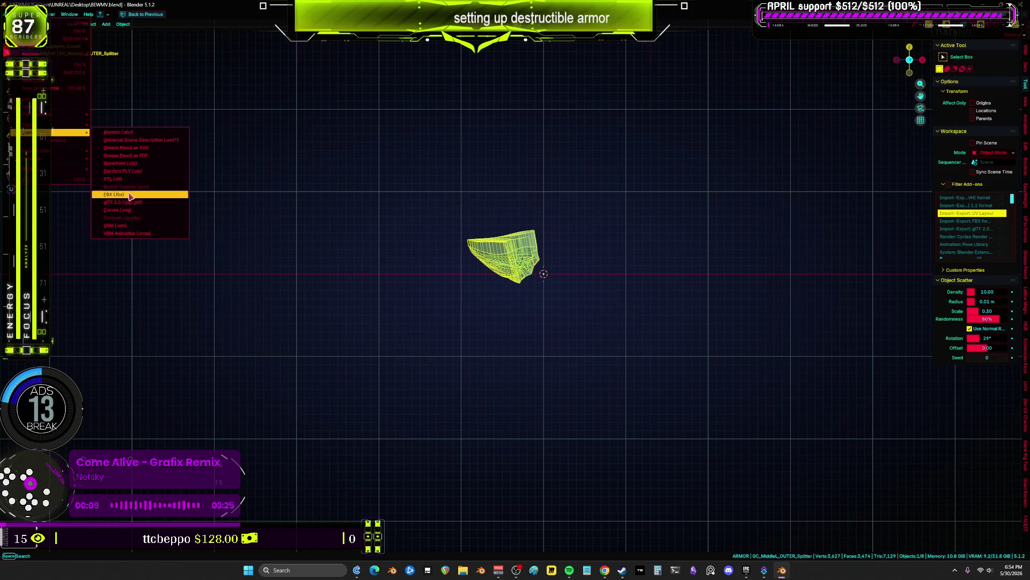
click(130, 195)
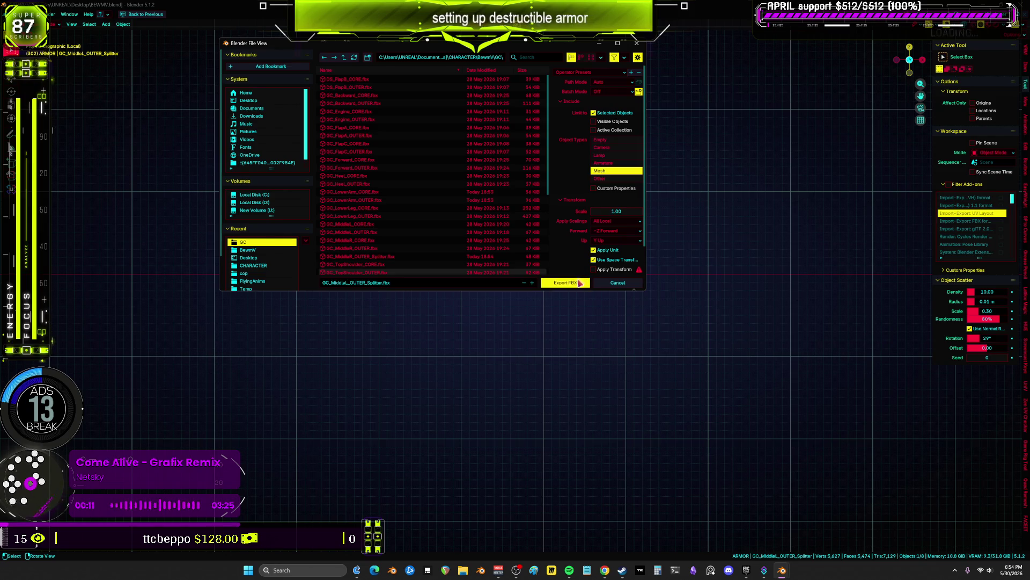
click(580, 283)
scroll(570, 290, down, 3)
key(g)
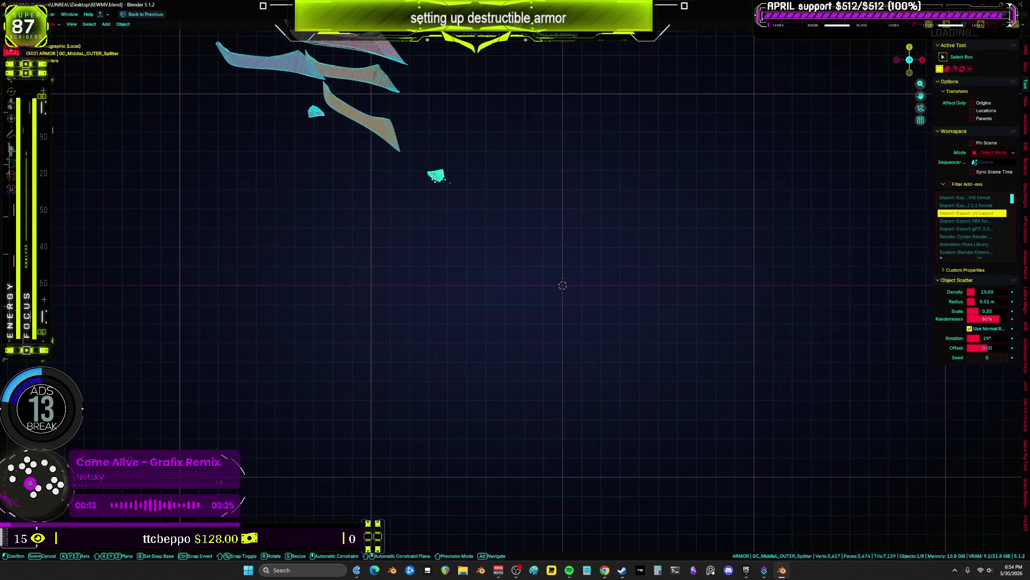
click(382, 143)
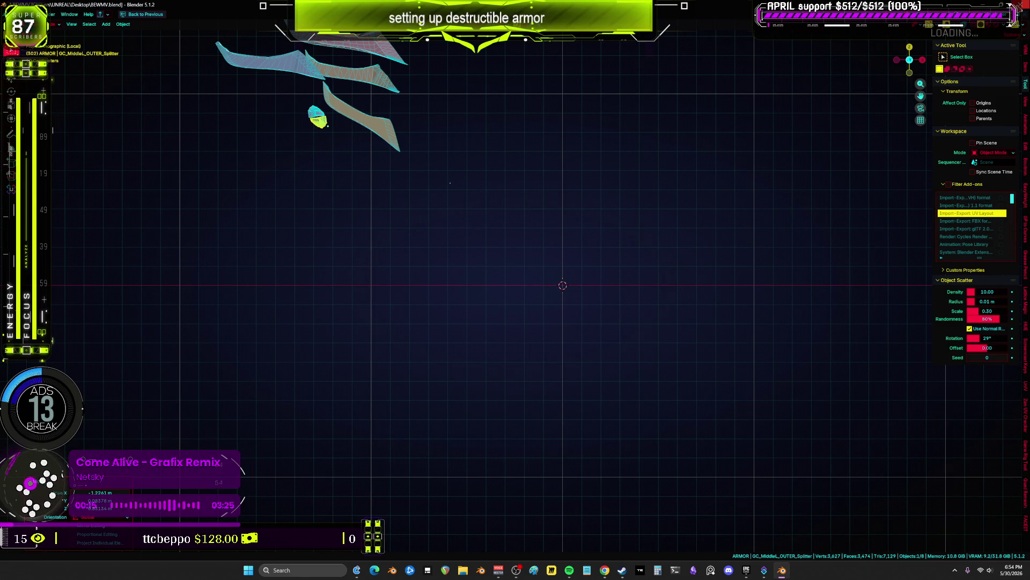
- Quit Blender without saving and bring up the launcher's project library
click(1023, 5)
click(531, 298)
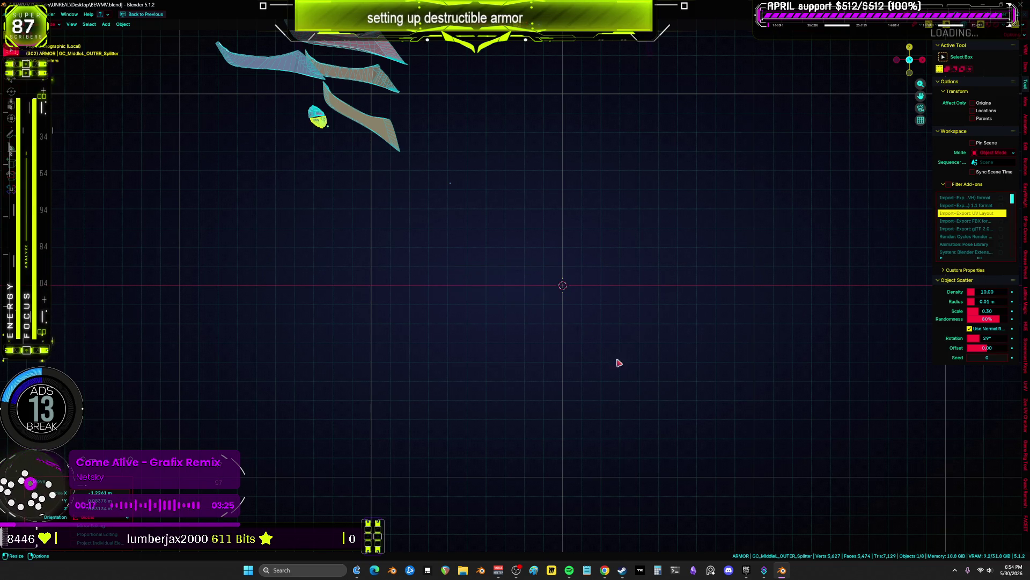
click(746, 570)
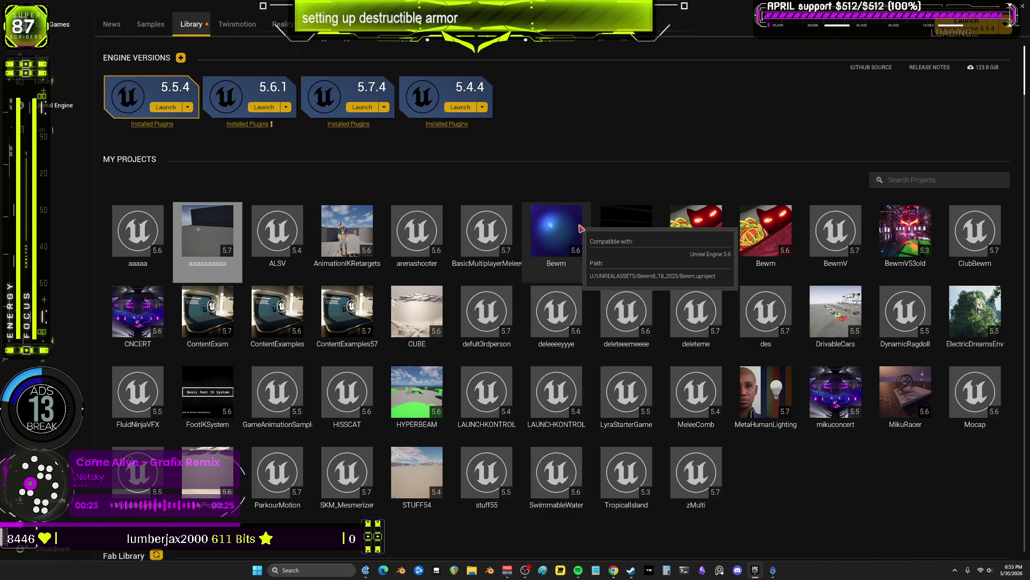
- Pick the ContentExam project in the launcher library, then switch to the running Unreal Editor
click(228, 312)
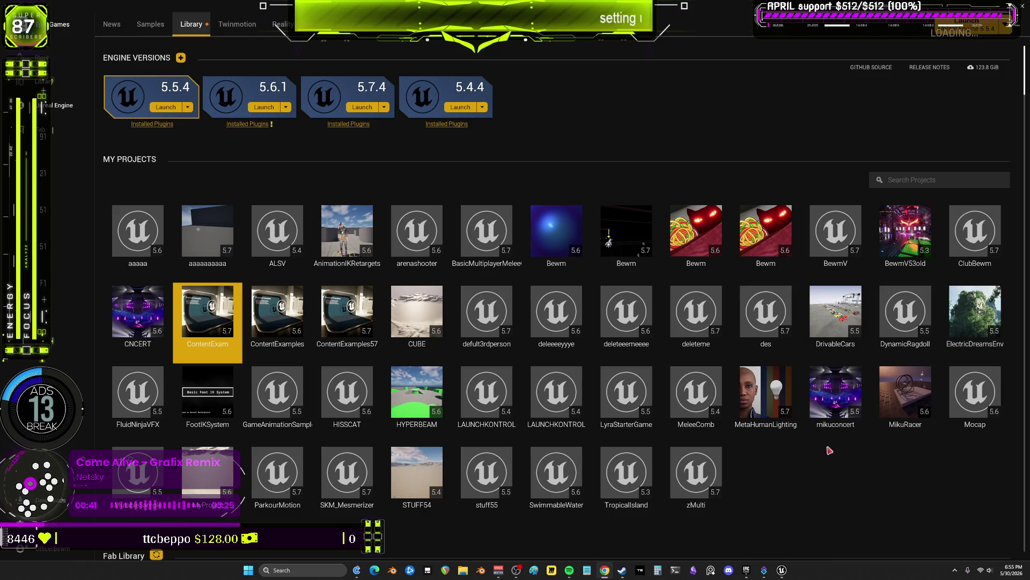
click(781, 570)
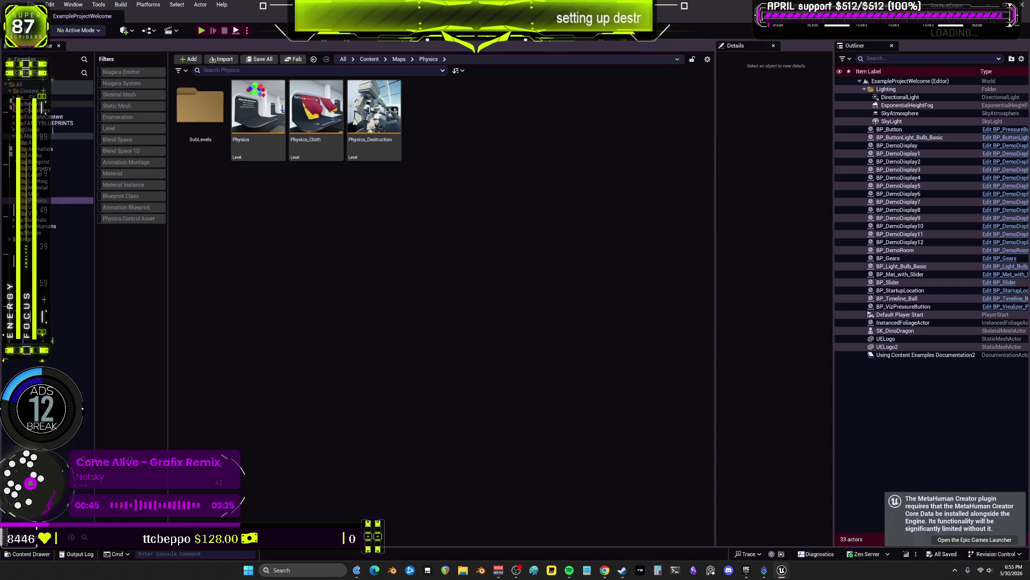
- Browse the Destruct folder's imported assets, then launch Blender from the Steam library
click(43, 123)
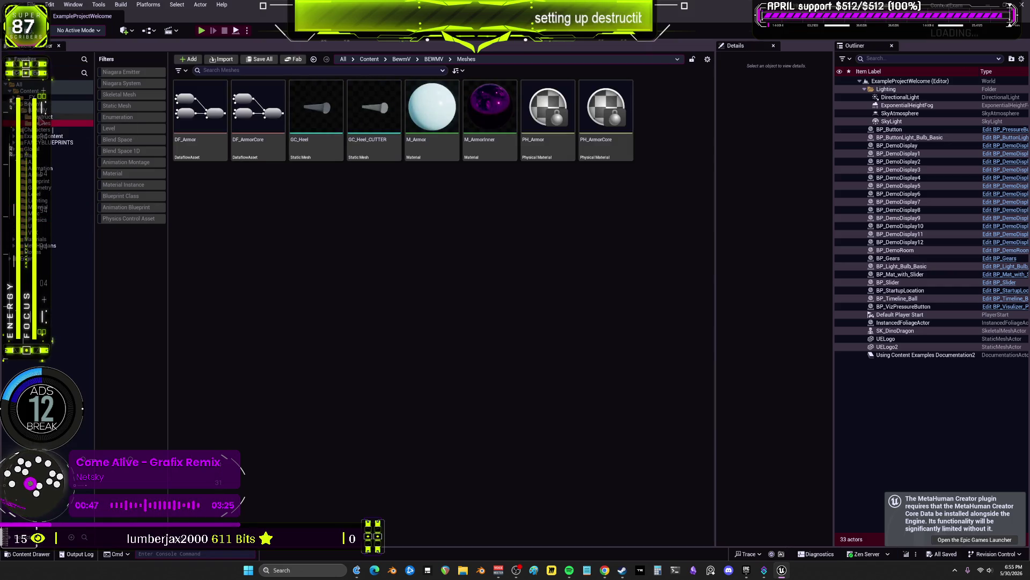
click(42, 117)
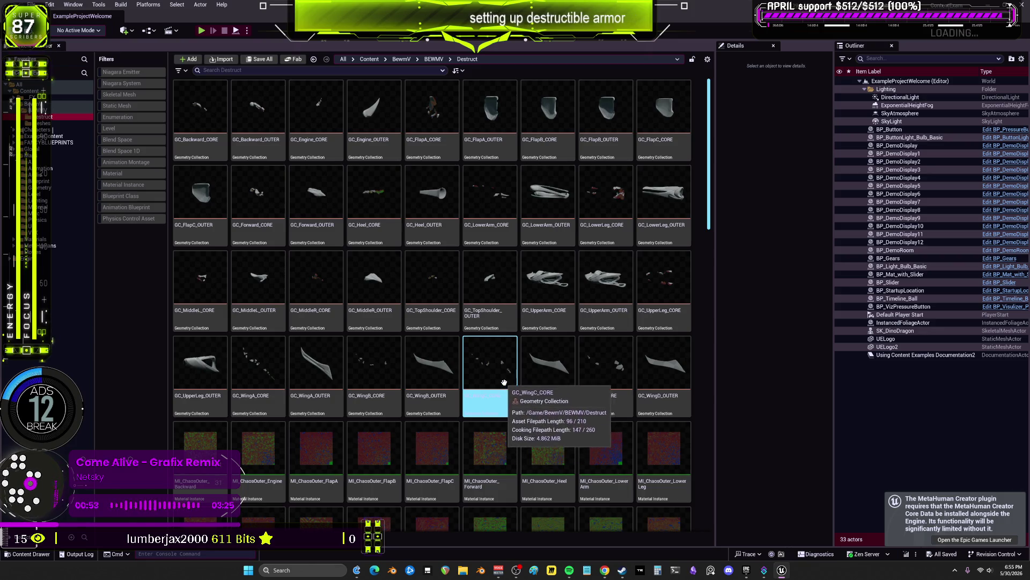
scroll(617, 390, down, 10)
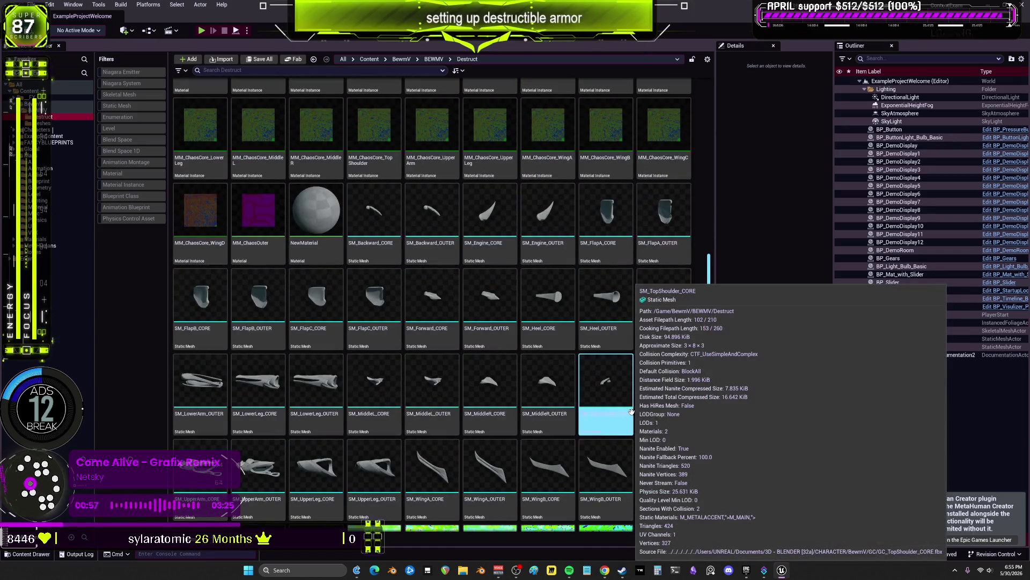
scroll(633, 410, down, 2)
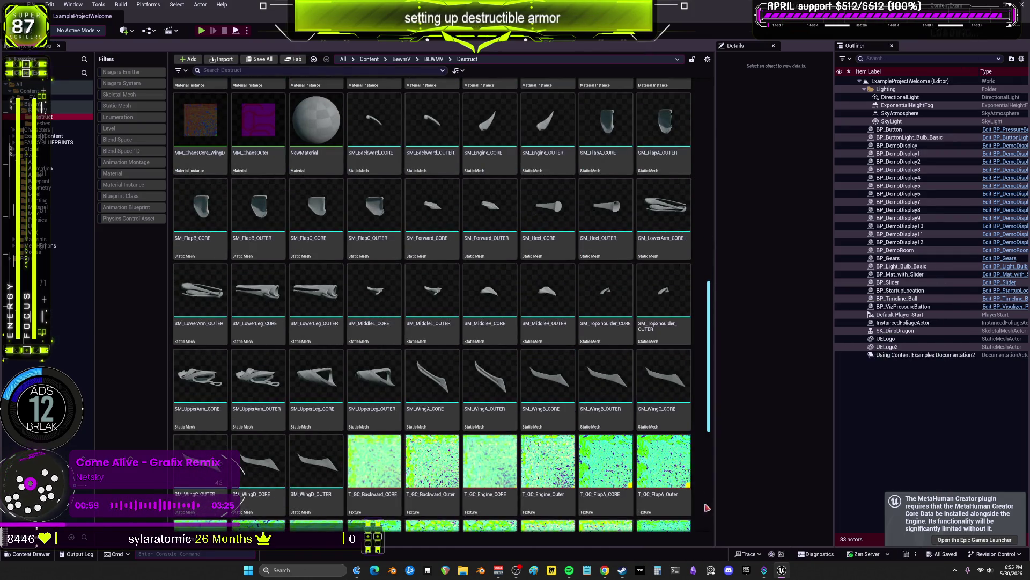
scroll(665, 384, down, 5)
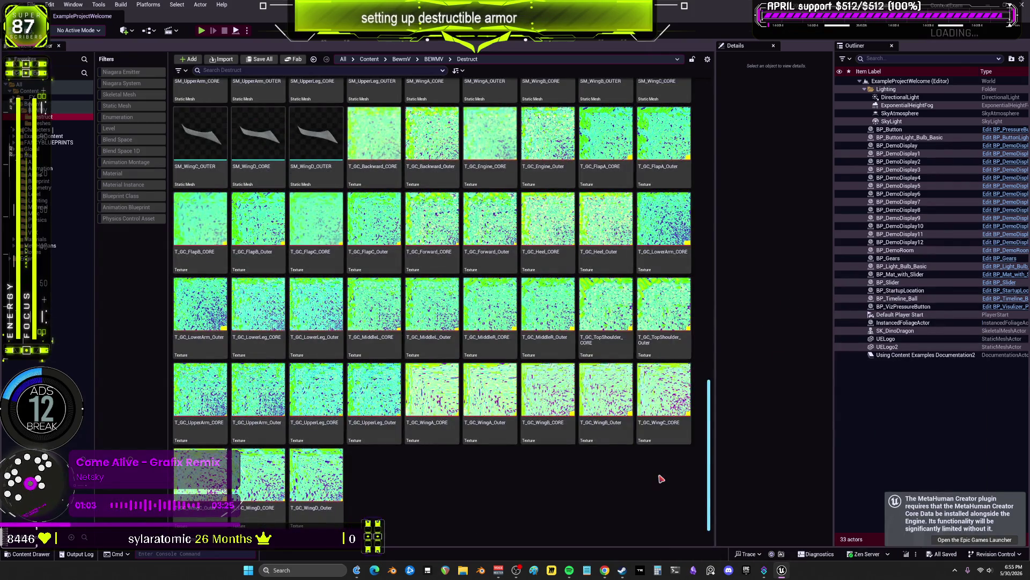
scroll(576, 363, up, 3)
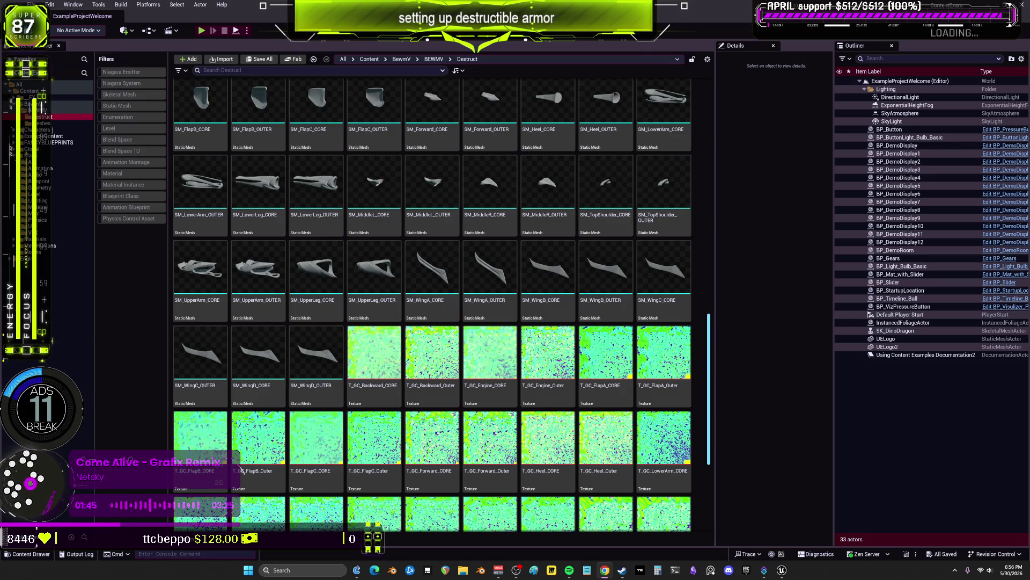
click(626, 571)
click(75, 159)
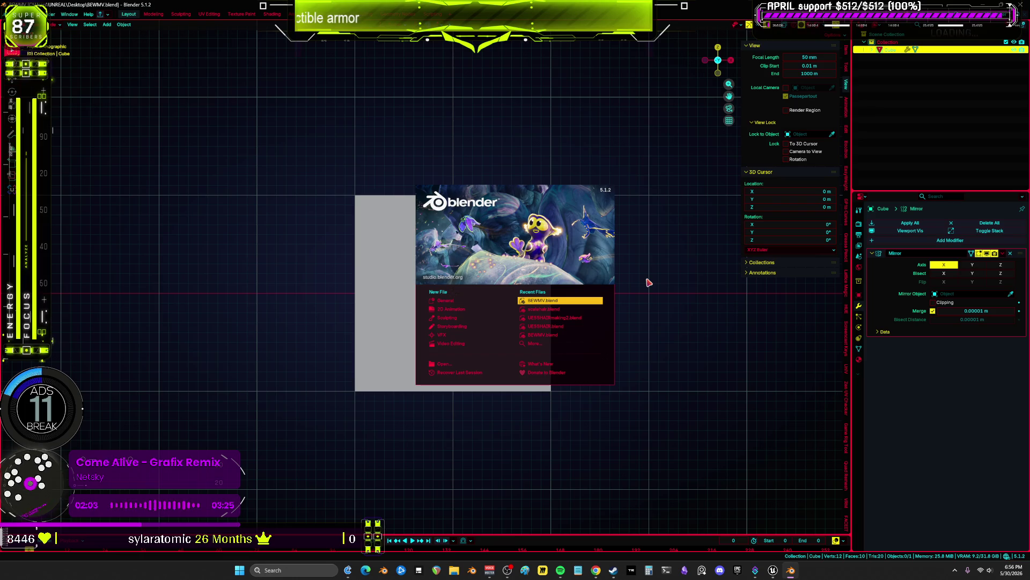
- Frame the armor pieces, select them all, and switch to the UV editing layout
mouse_move(648, 281)
middle_down()
mouse_move(596, 290)
mouse_move(576, 320)
middle_up()
scroll(576, 320, down, 3)
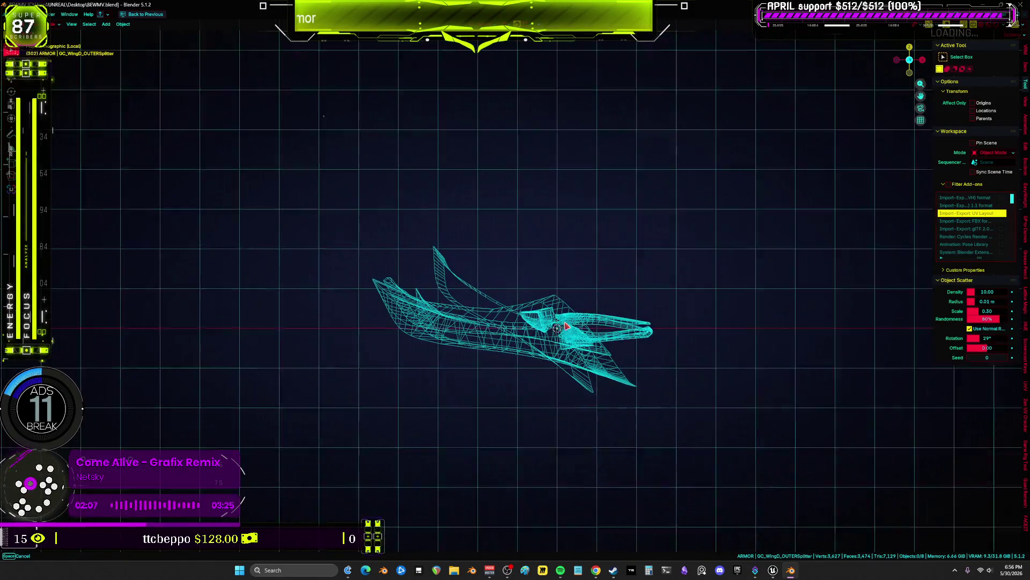
drag(590, 293, 465, 387)
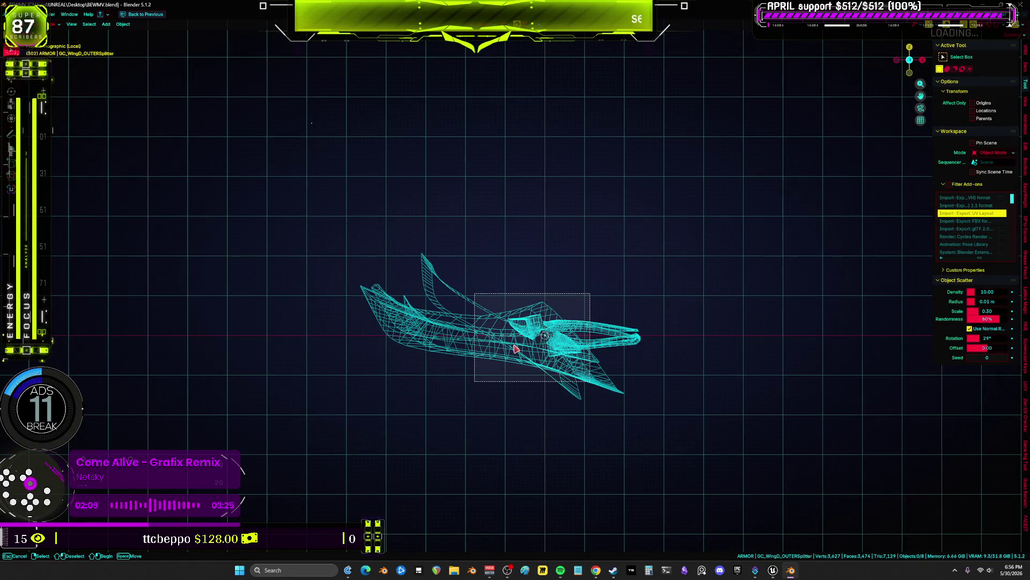
drag(514, 349, 514, 349)
key(a)
key(ctrl+Page_Down)
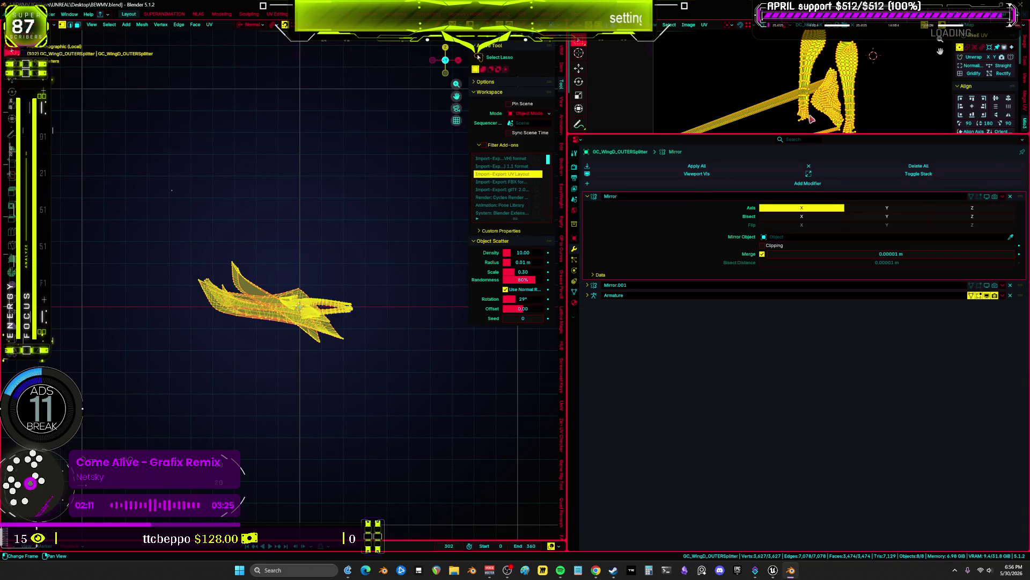
key(ctrl+space)
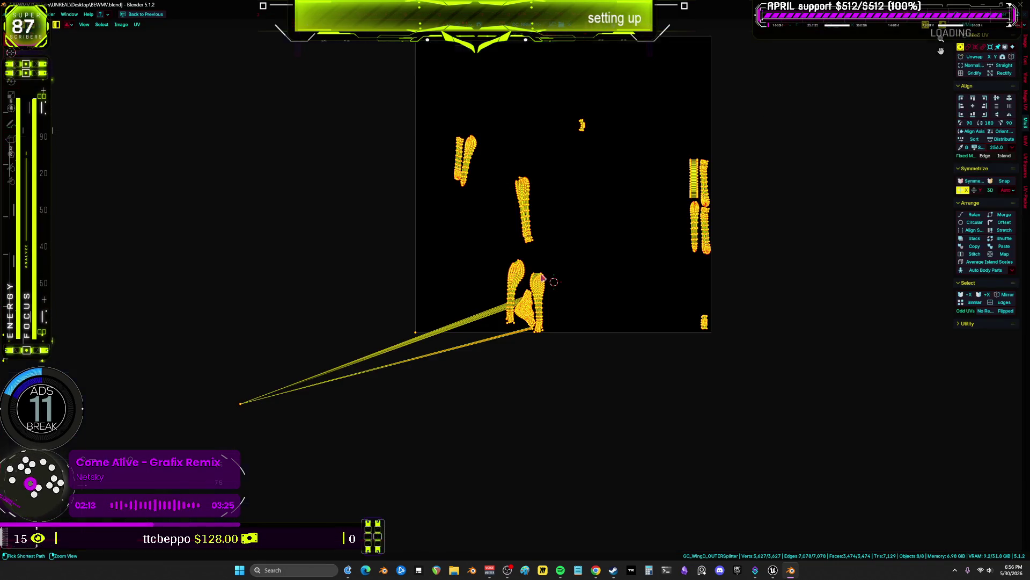
key(ctrl+space)
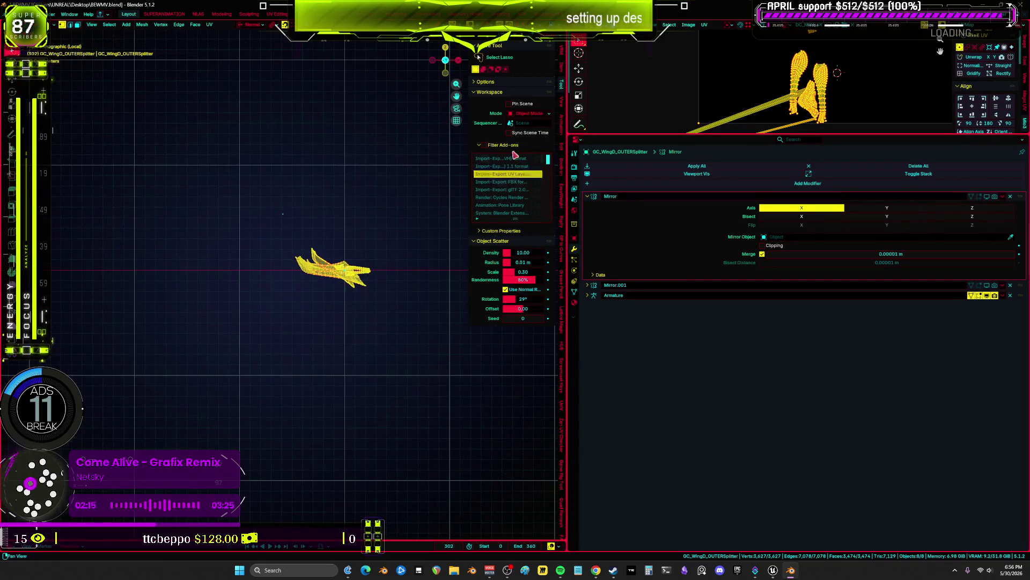
- Show the Outliner in a panel and select DS_FlapB_CORE through GC_WingD_OUTERSplitter, GC_WingD active
click(576, 141)
click(821, 159)
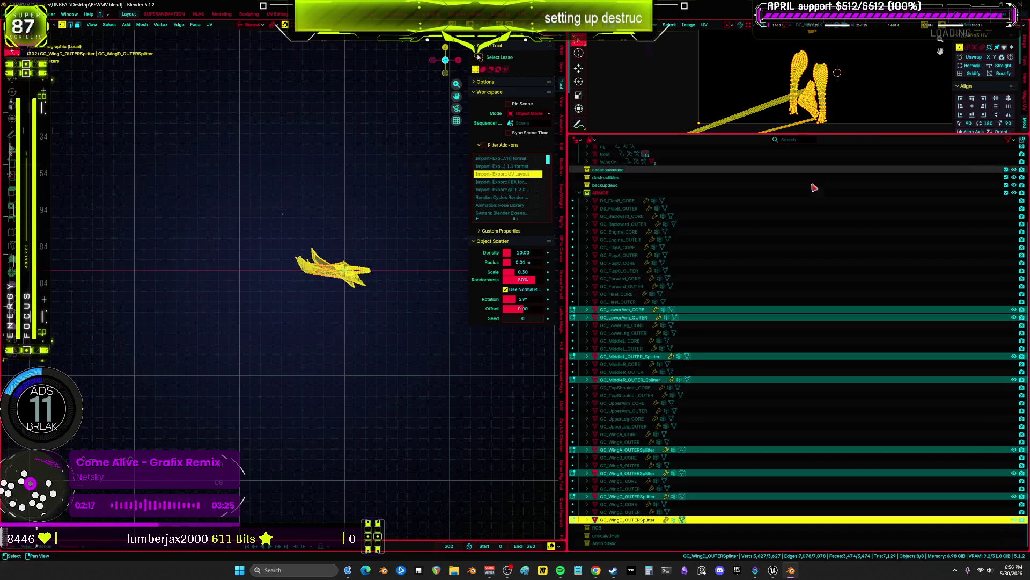
click(634, 381)
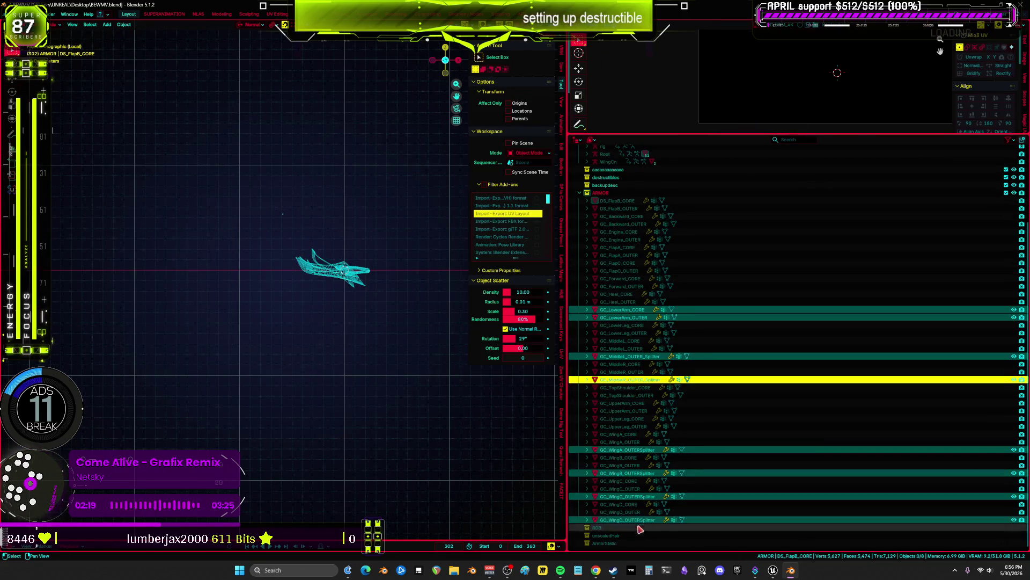
click(644, 521)
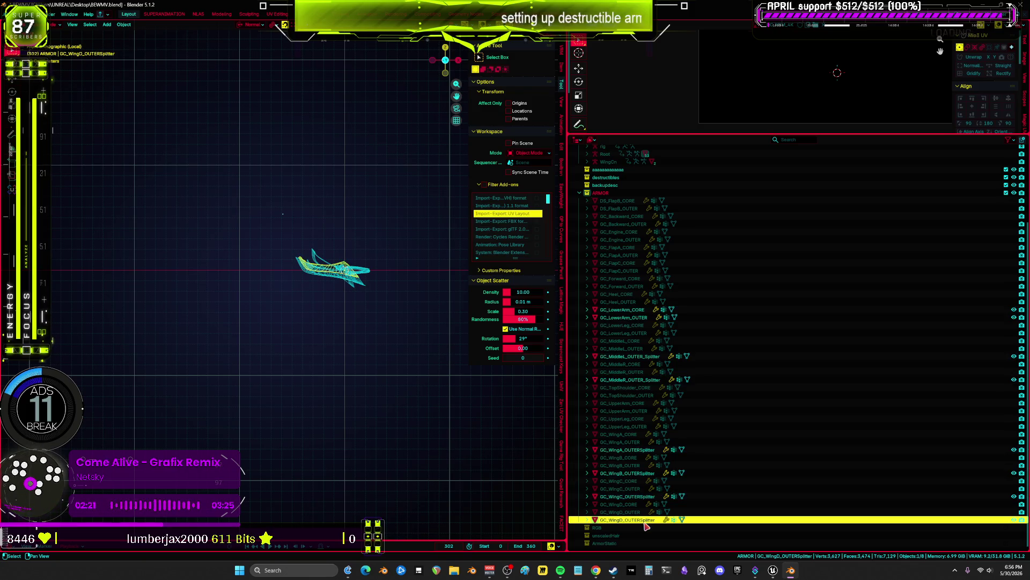
shift+click(617, 201)
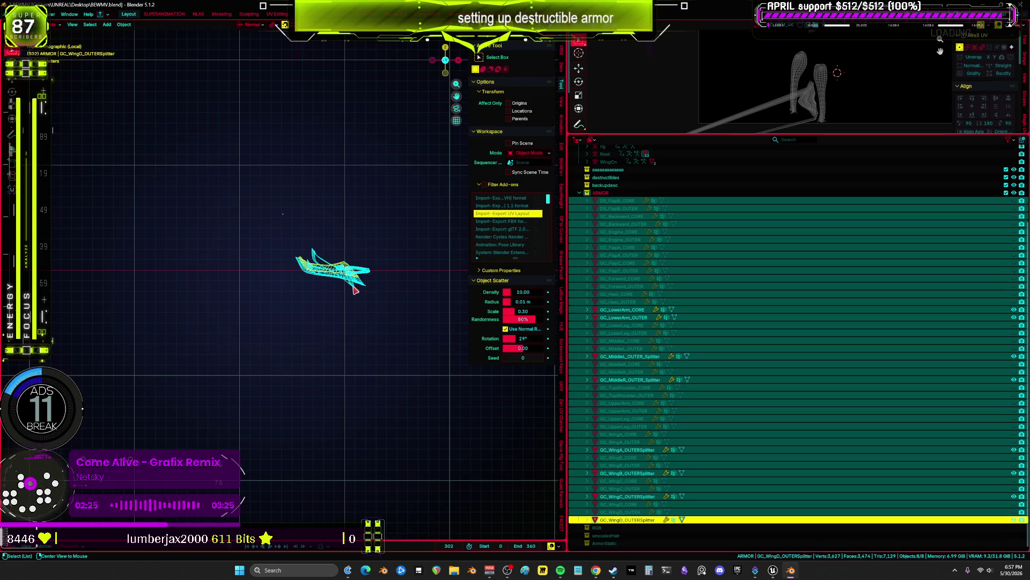
- Reveal hidden pieces, enter Edit Mode with all geometry selected, and maximize the UV editor
key(alt+h)
key(Tab)
key(a)
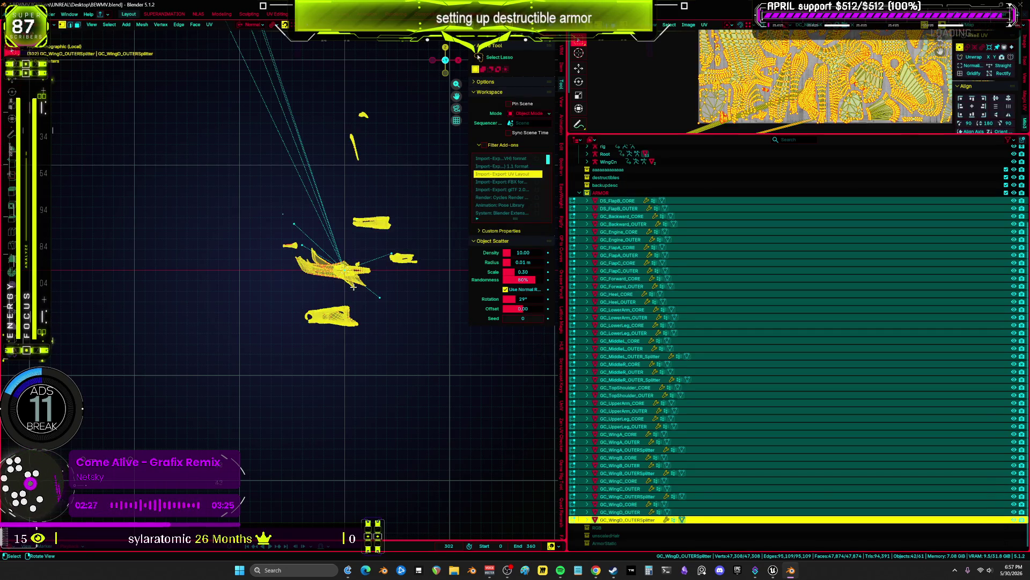
scroll(354, 279, down, 4)
key(ctrl+space)
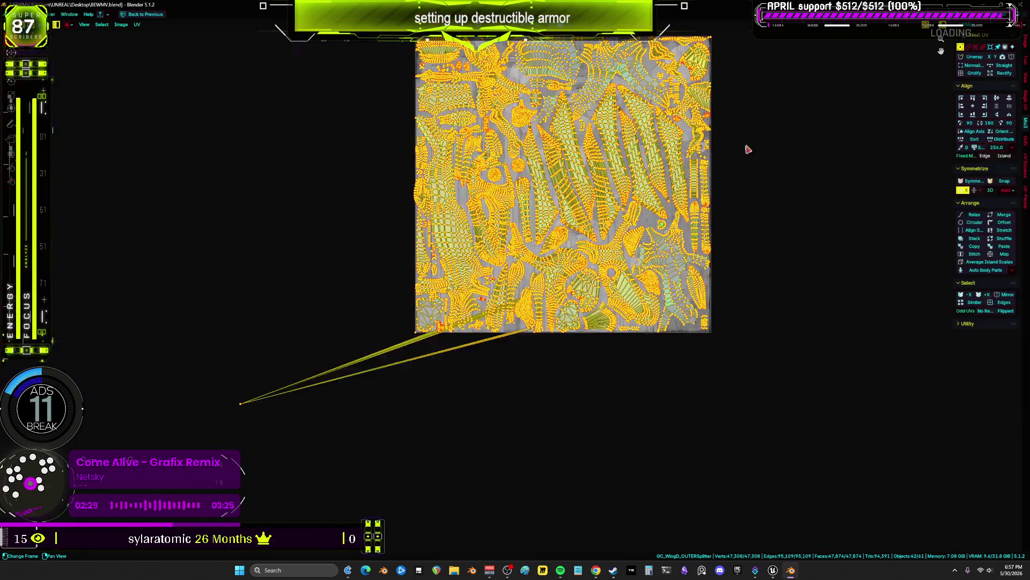
scroll(805, 172, up, 3)
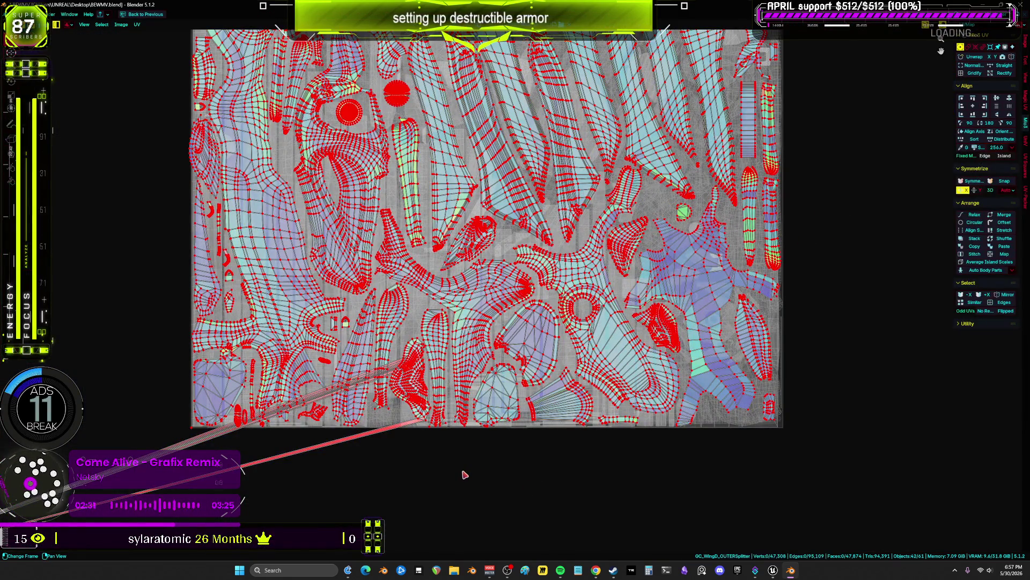
scroll(465, 475, down, 1)
- Select the bottom island, two narrow strips and the right island in the UV layout
click(407, 397)
scroll(406, 398, down, 3)
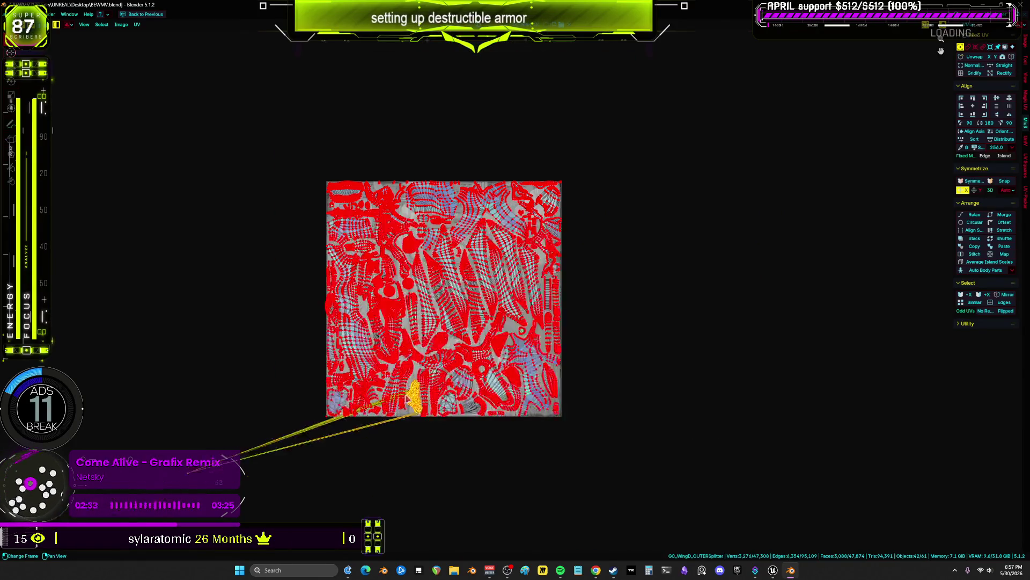
scroll(422, 367, up, 4)
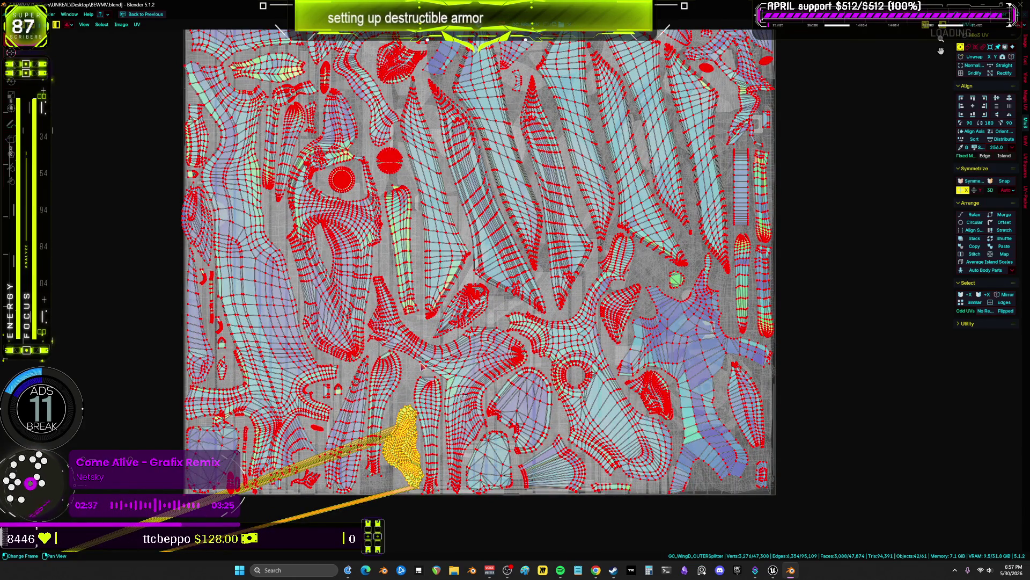
middle_drag(339, 139, 392, 189)
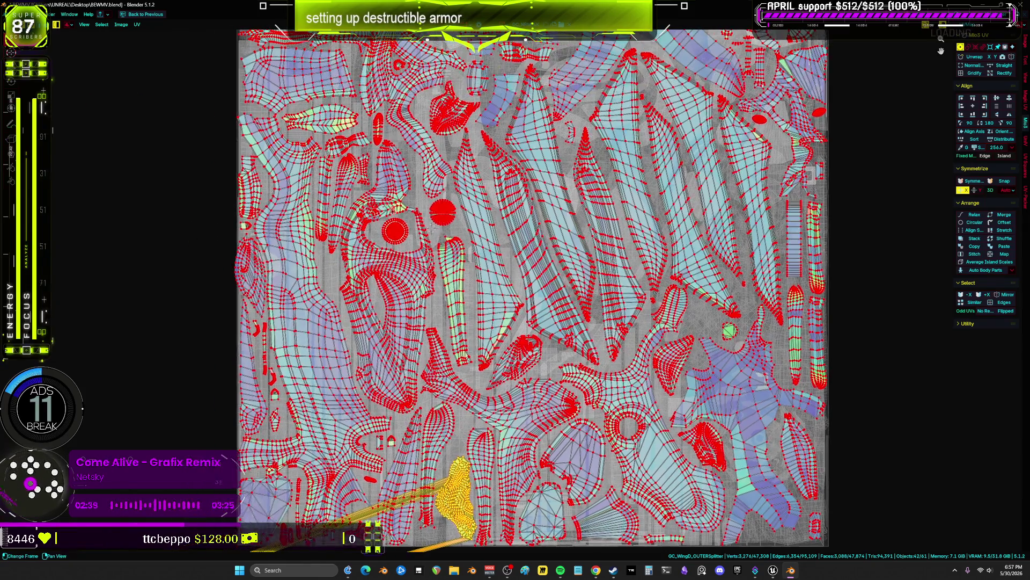
shift+click(326, 188)
shift+click(460, 306)
- Add the right-side strip islands, review the upper UV islands, then maximize the 3D viewport
middle_drag(839, 324, 706, 303)
shift+click(684, 300)
shift+click(667, 212)
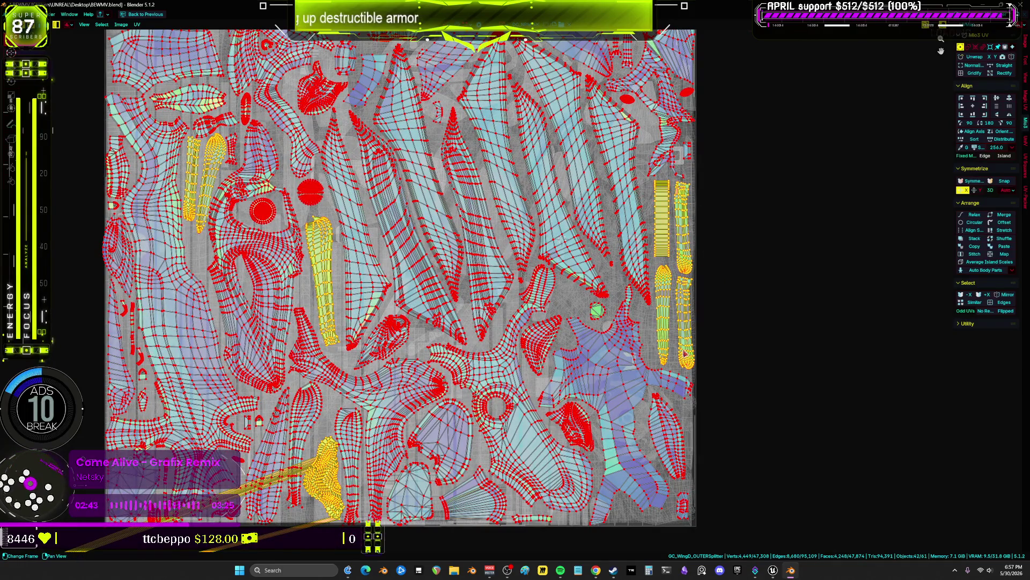
scroll(684, 339, down, 4)
scroll(536, 268, up, 4)
middle_drag(376, 80, 434, 222)
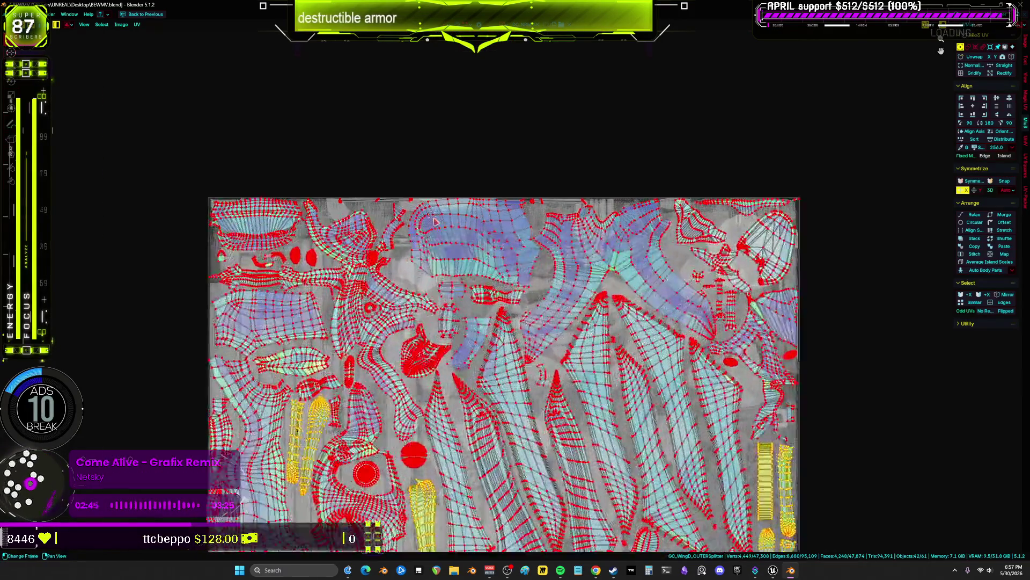
scroll(435, 222, up, 3)
scroll(434, 221, down, 3)
middle_drag(435, 268, 436, 43)
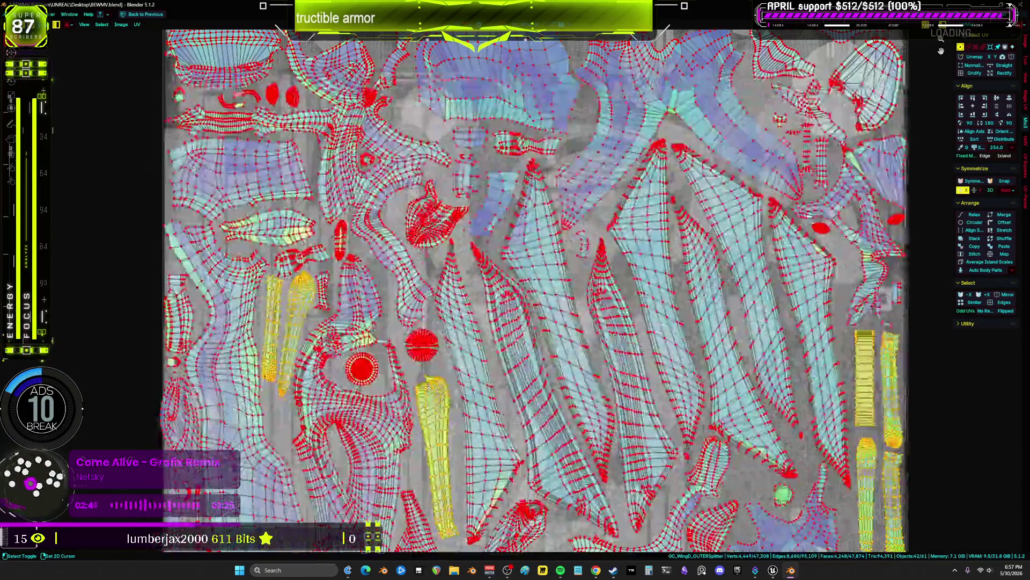
shift+scroll(522, 290, down, 5)
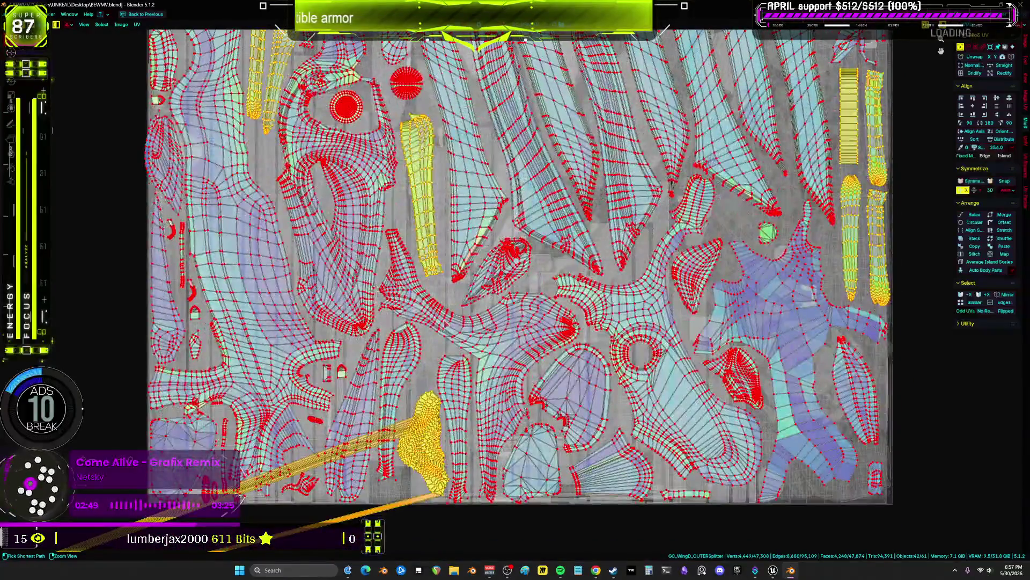
key(ctrl+space)
key(ctrl+space)
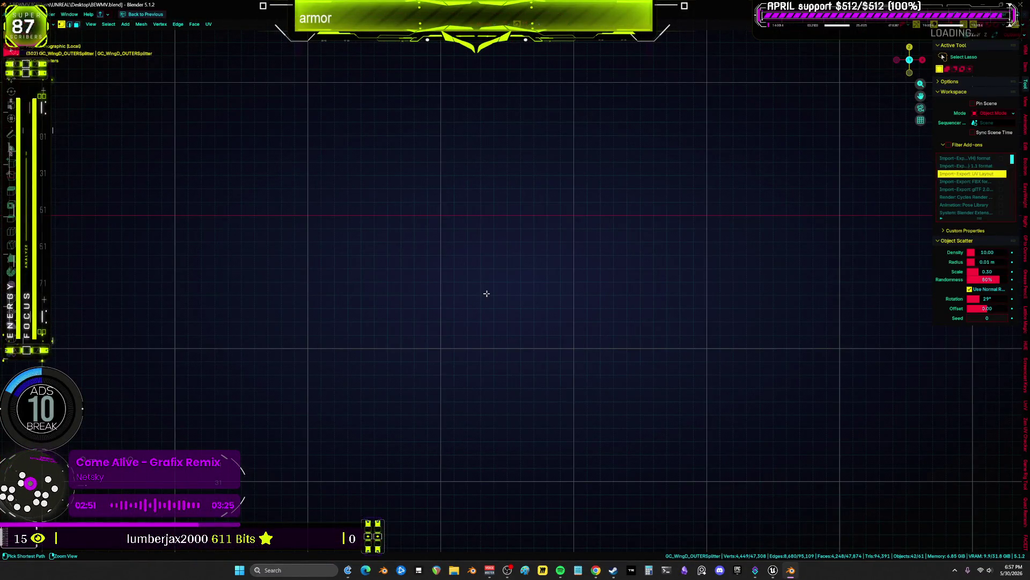
mouse_move(486, 293)
middle_down()
mouse_move(533, 198)
mouse_move(507, 342)
mouse_move(547, 365)
mouse_move(568, 268)
mouse_move(565, 386)
mouse_move(320, 338)
mouse_move(486, 312)
mouse_move(635, 240)
mouse_move(601, 329)
mouse_move(582, 317)
mouse_move(656, 302)
middle_up()
- Return the pieces to Object Mode, orbit over them, and select GC_Middlel_CORE at the top
click(557, 286)
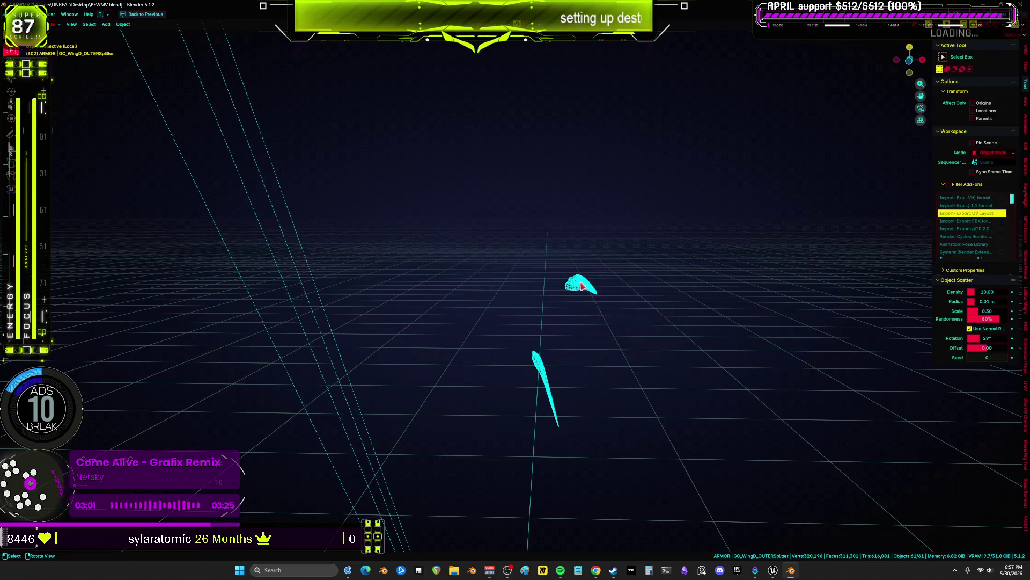
mouse_move(582, 286)
middle_down()
mouse_move(558, 377)
mouse_move(534, 410)
mouse_move(513, 338)
mouse_move(637, 361)
mouse_move(453, 344)
mouse_move(585, 345)
mouse_move(655, 469)
middle_up()
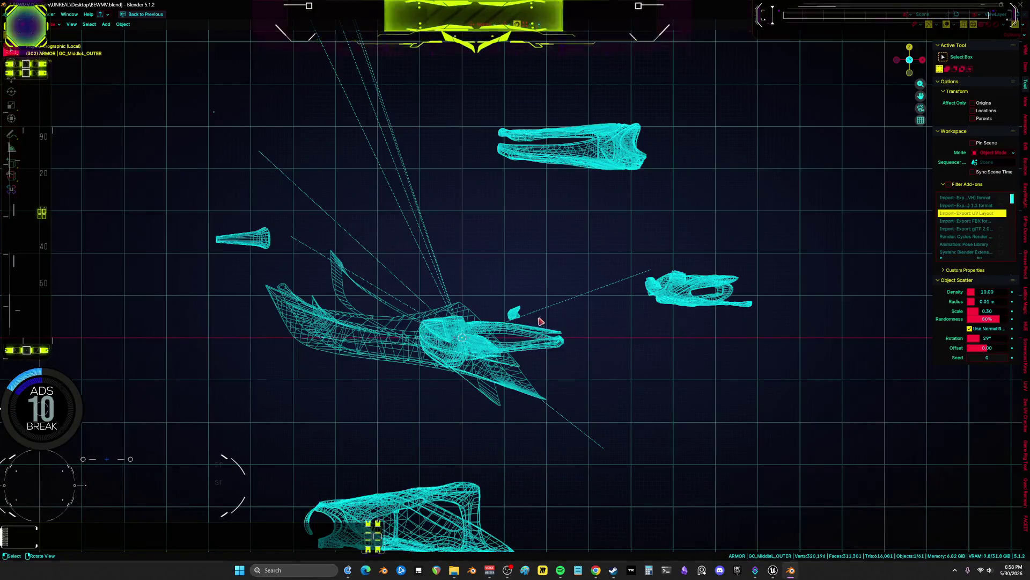
mouse_move(540, 321)
middle_down()
mouse_move(545, 120)
mouse_move(526, 257)
mouse_move(566, 111)
middle_up()
click(538, 59)
drag(556, 73, 536, 55)
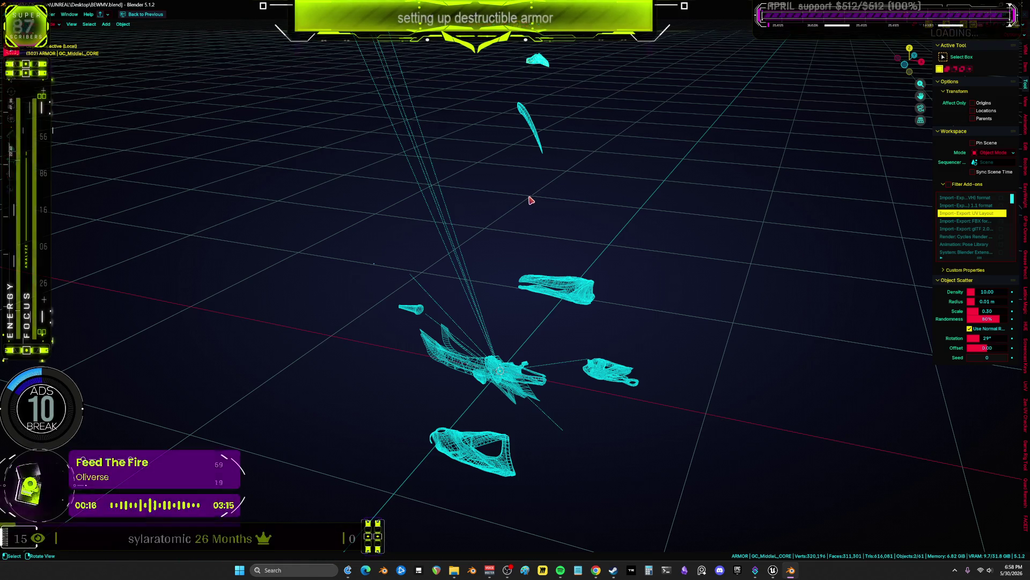
- Restore the split layout and drag the border down to enlarge the UV editor
key(ctrl+space)
key(Tab)
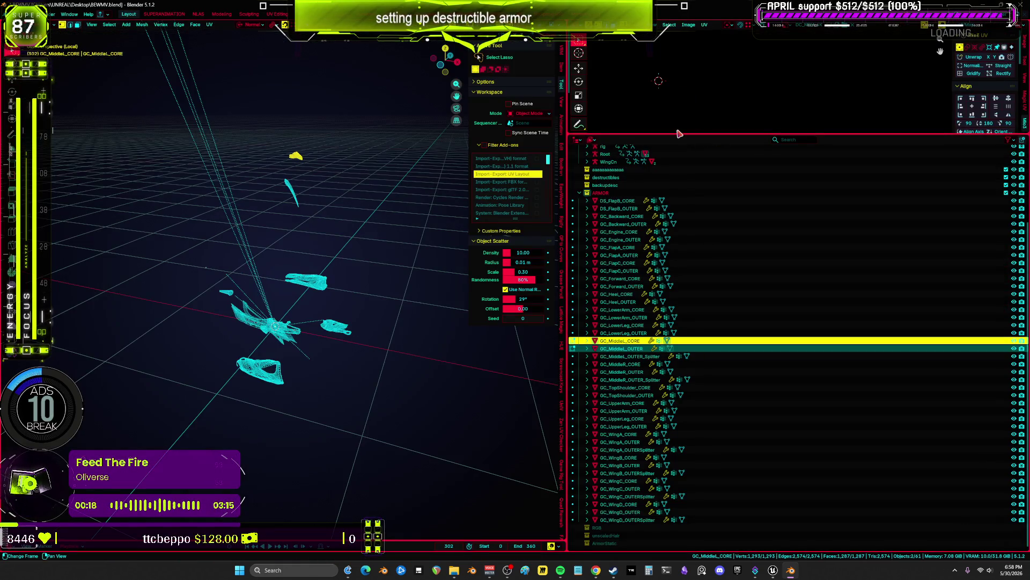
drag(680, 132, 680, 264)
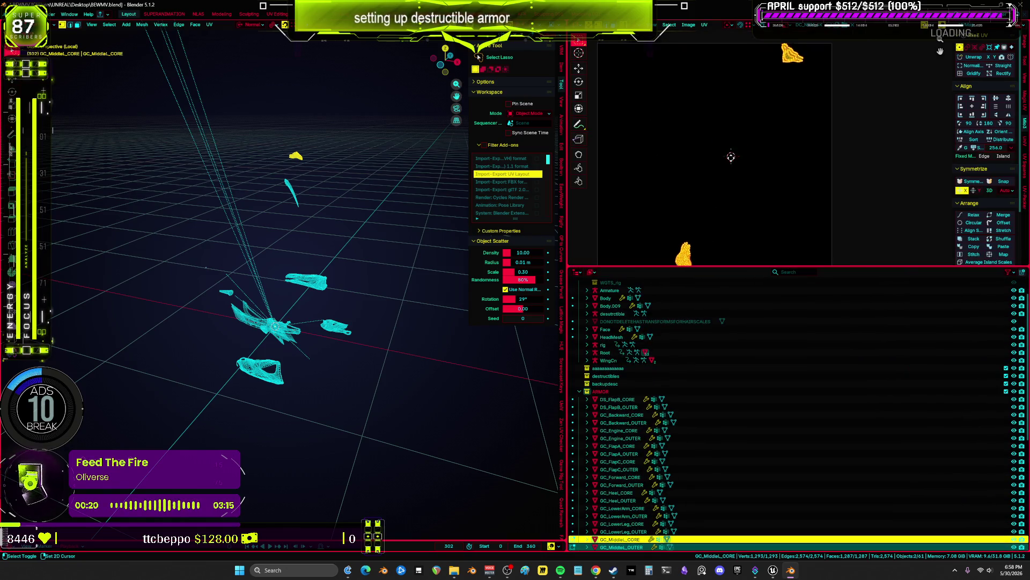
scroll(728, 146, down, 1)
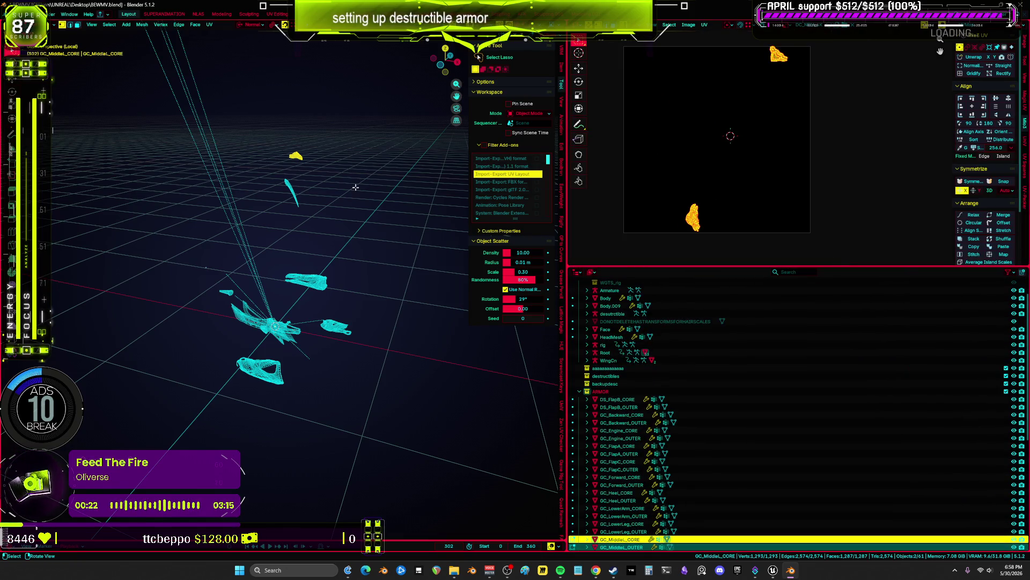
scroll(313, 204, up, 1)
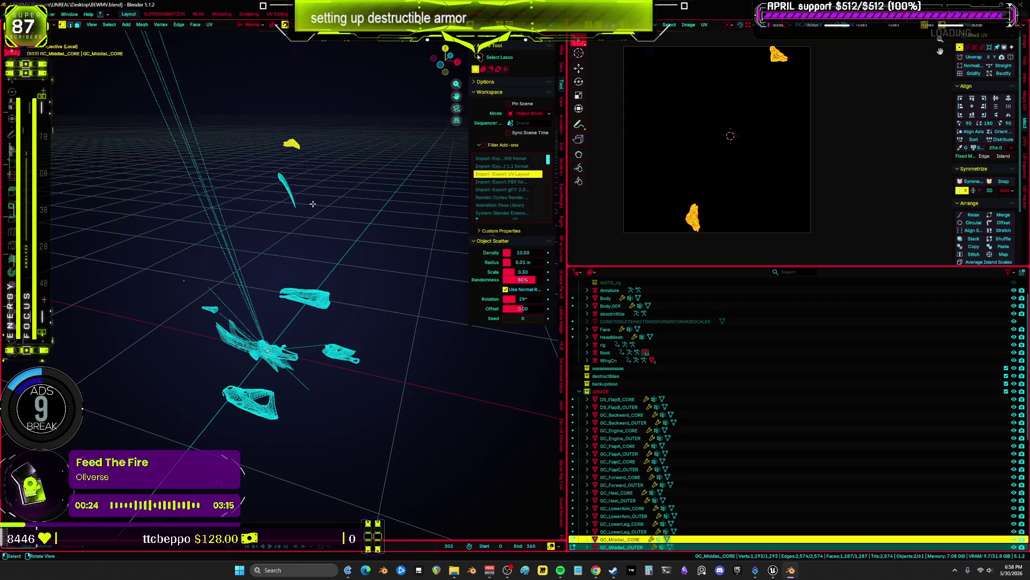
key(Tab)
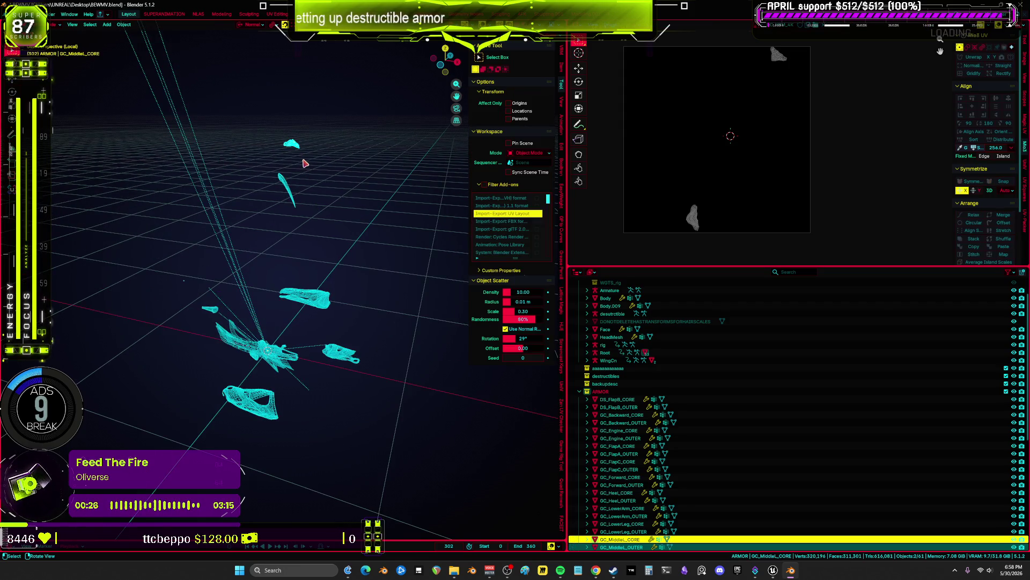
- Hide the GC_MiddleL_OUTER_Splitter and GC_MiddleR_OUTER_Splitter pieces
mouse_move(304, 162)
middle_down()
mouse_move(329, 161)
mouse_move(280, 260)
mouse_move(279, 236)
middle_up()
click(279, 237)
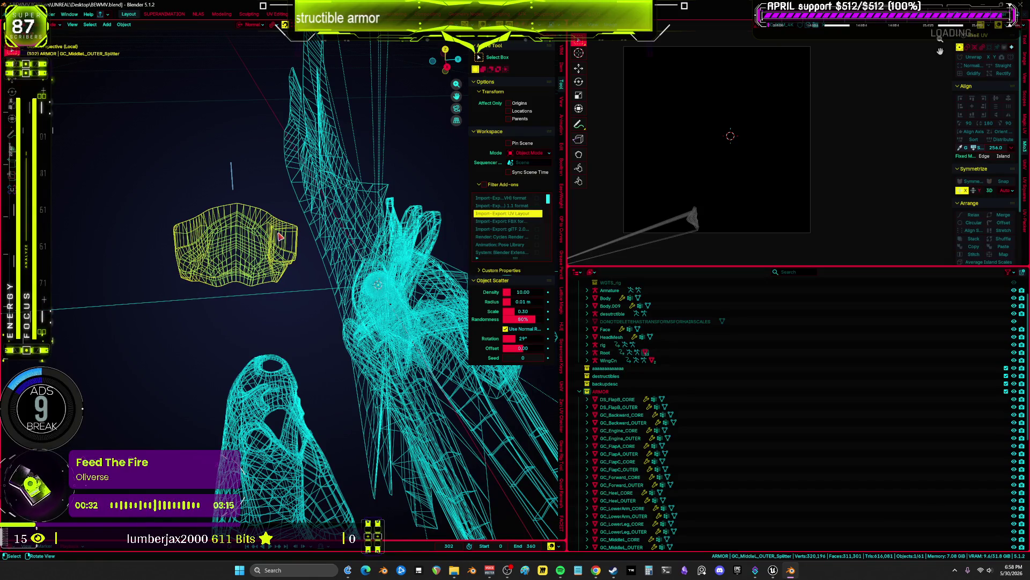
key(h)
mouse_move(279, 232)
middle_down()
mouse_move(341, 237)
mouse_move(353, 302)
middle_up()
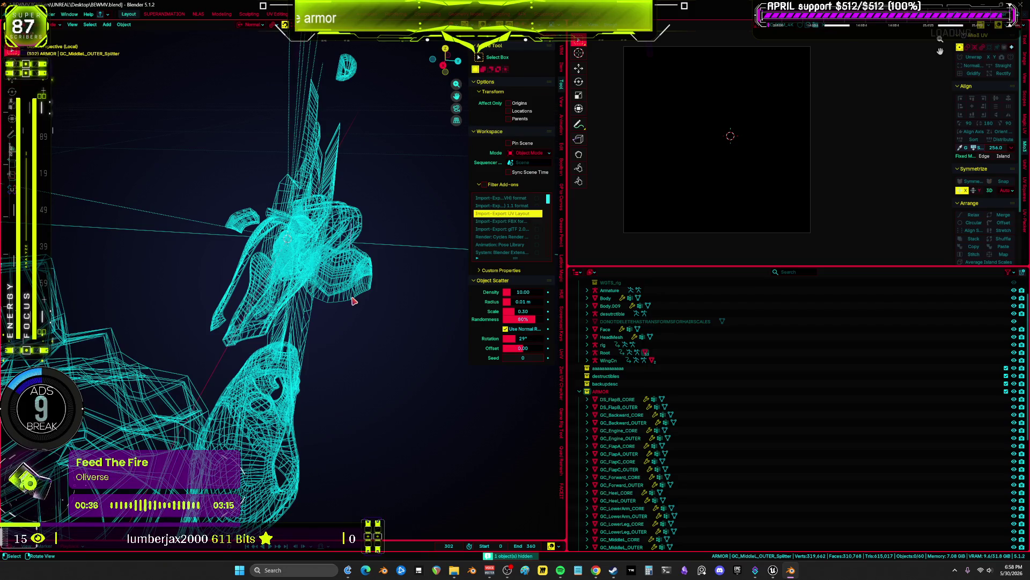
click(350, 291)
key(h)
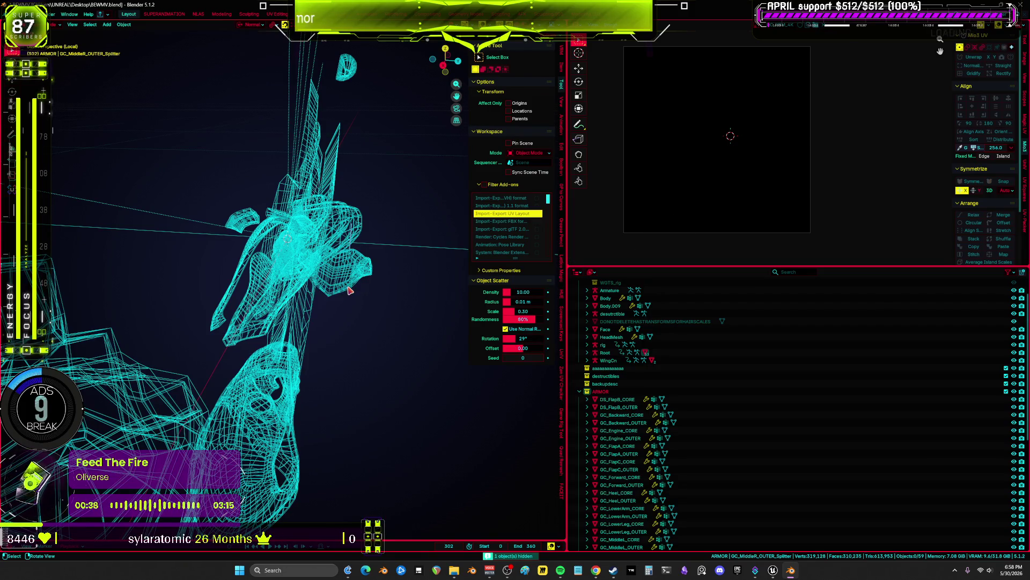
- Box-select the middle armor pieces, isolate them with numpad /, and view them from top
click(349, 290)
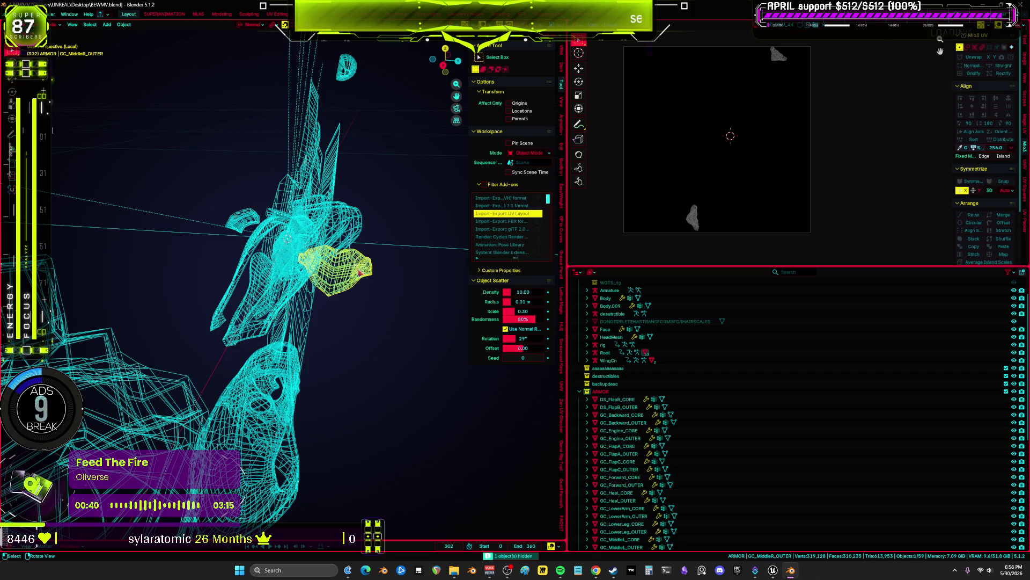
key(b)
scroll(360, 264, down, 5)
mouse_move(356, 264)
middle_down()
mouse_move(384, 143)
mouse_move(304, 211)
middle_up()
drag(313, 202, 274, 163)
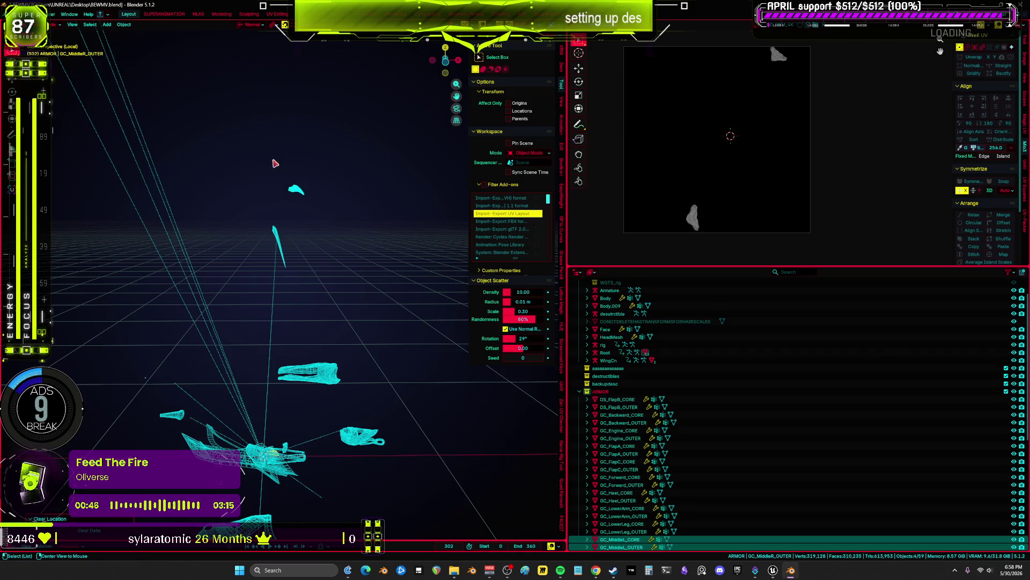
key(slash)
key(KP_7)
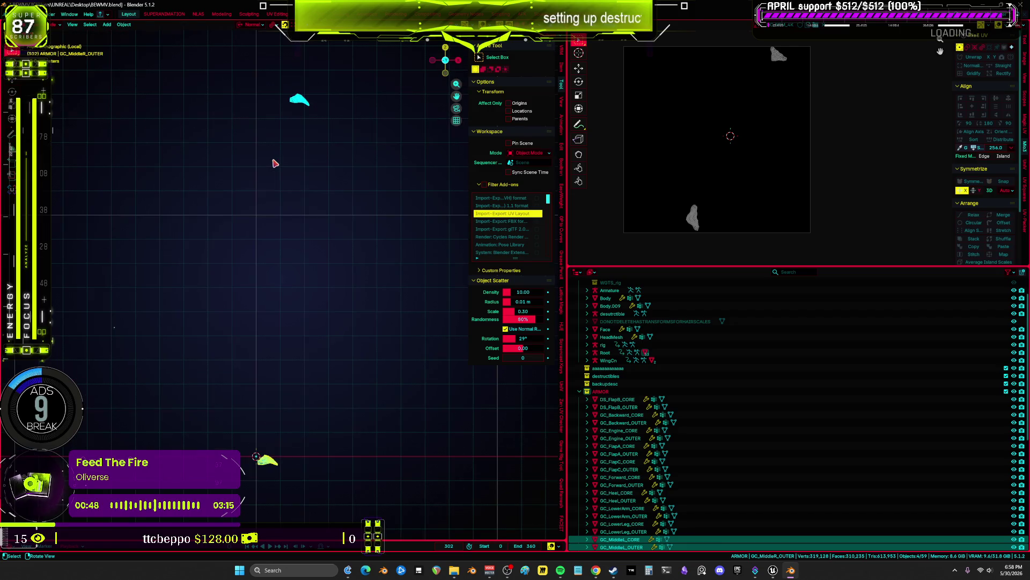
key(Tab)
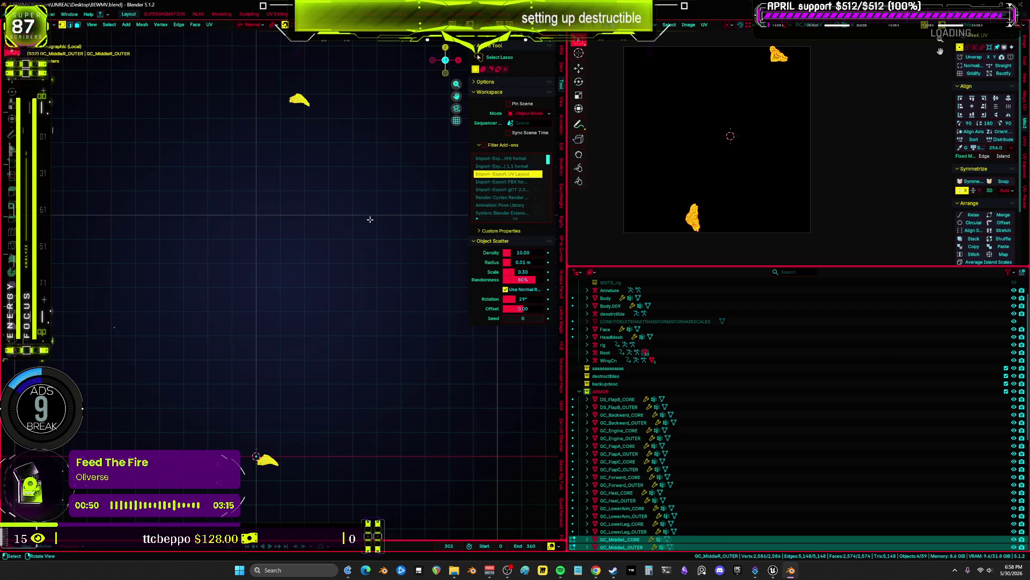
key(Tab)
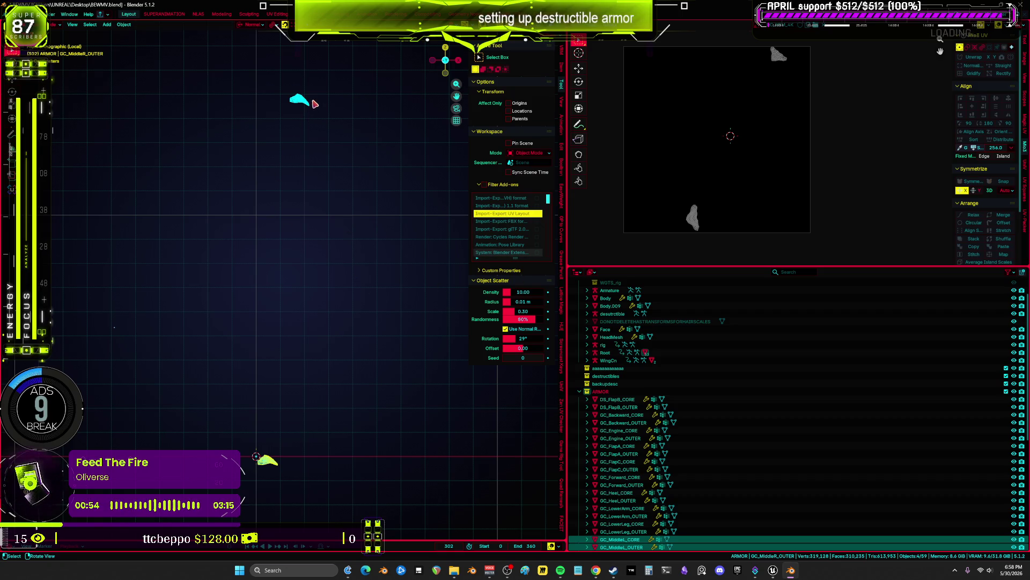
click(299, 99)
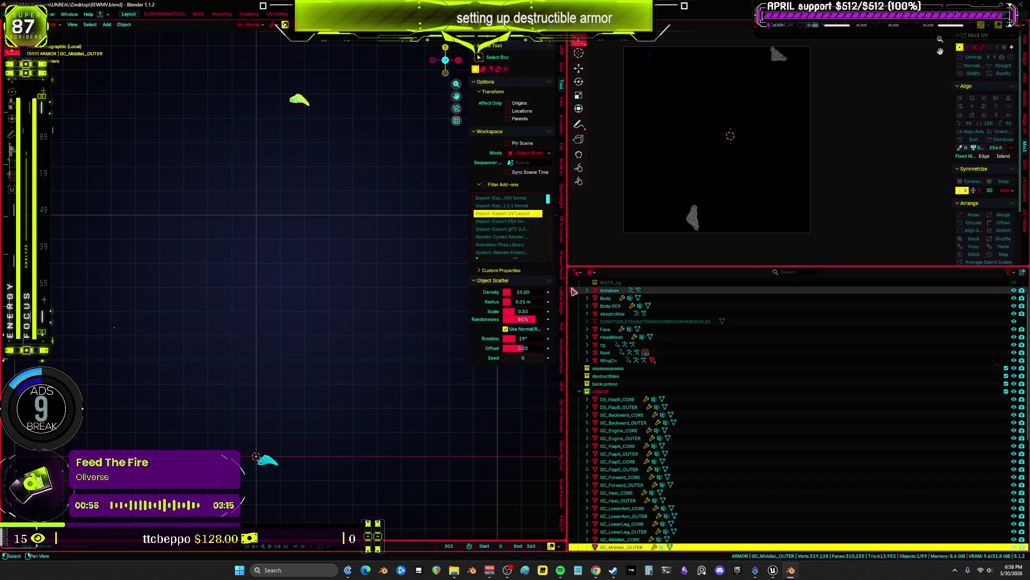
- Enable Armature.002 in all display modes on GC_MiddleL_OUTER and GC_MiddleL_CORE
click(576, 272)
click(832, 301)
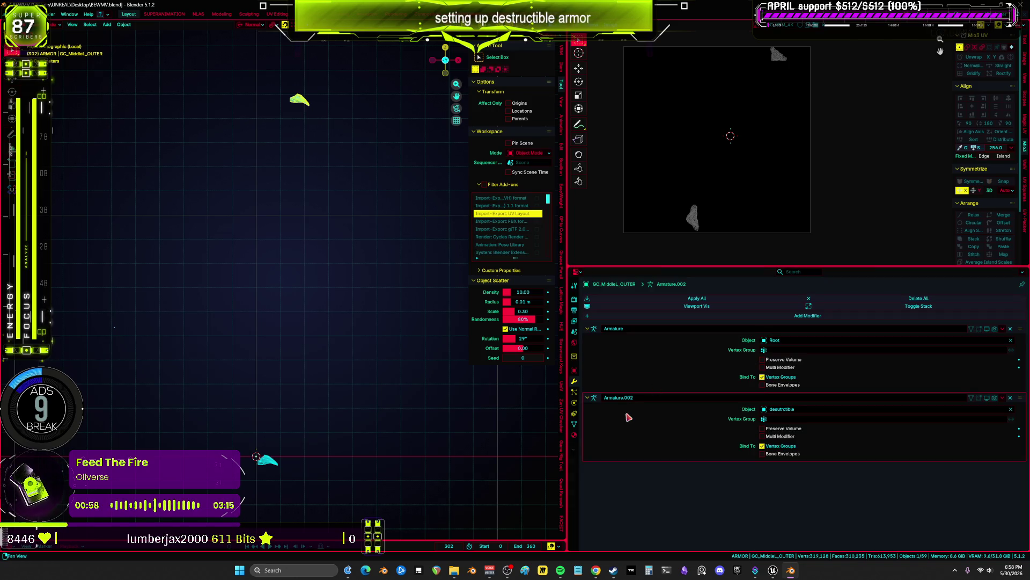
drag(994, 401, 965, 399)
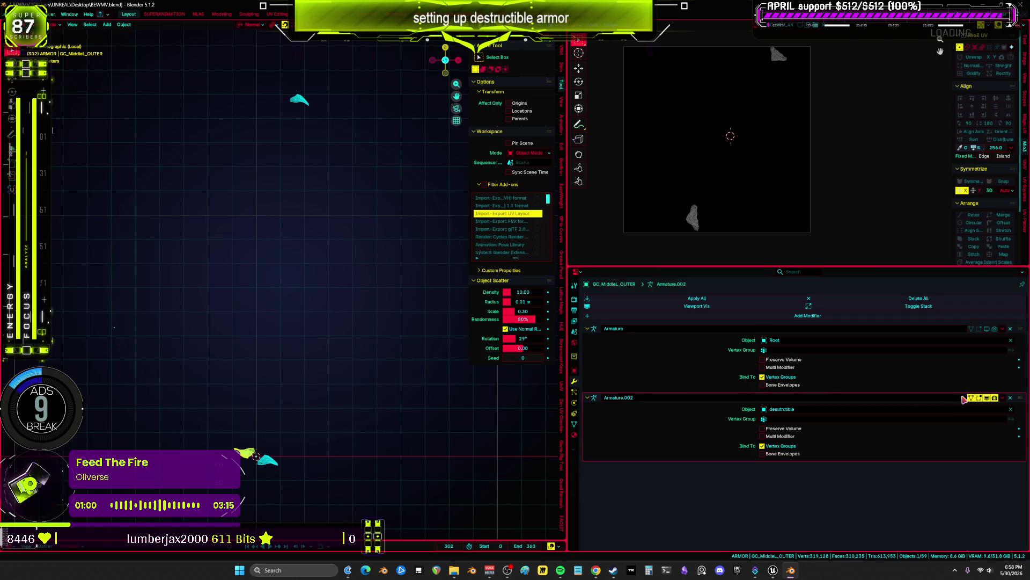
click(300, 100)
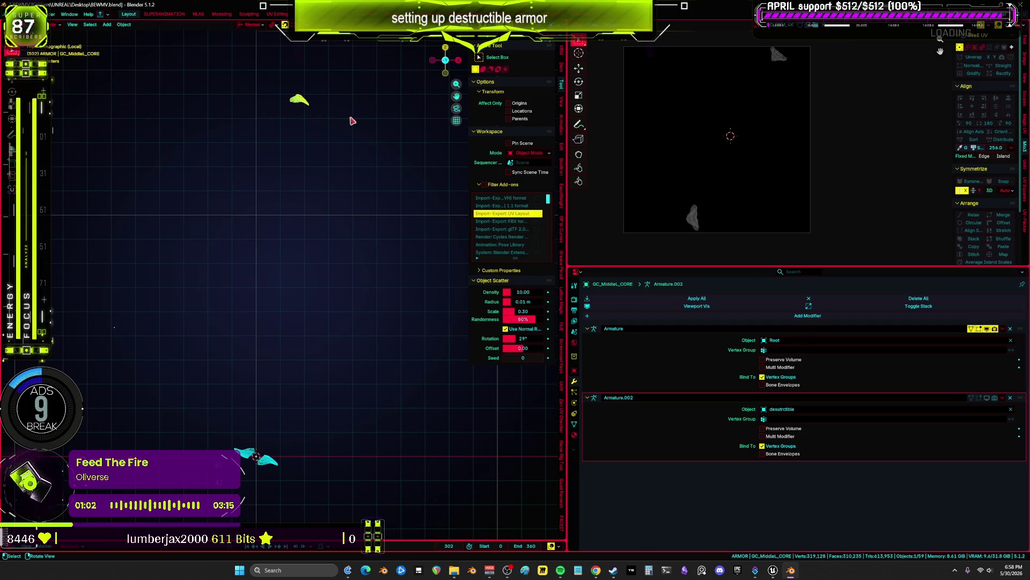
drag(997, 400, 963, 399)
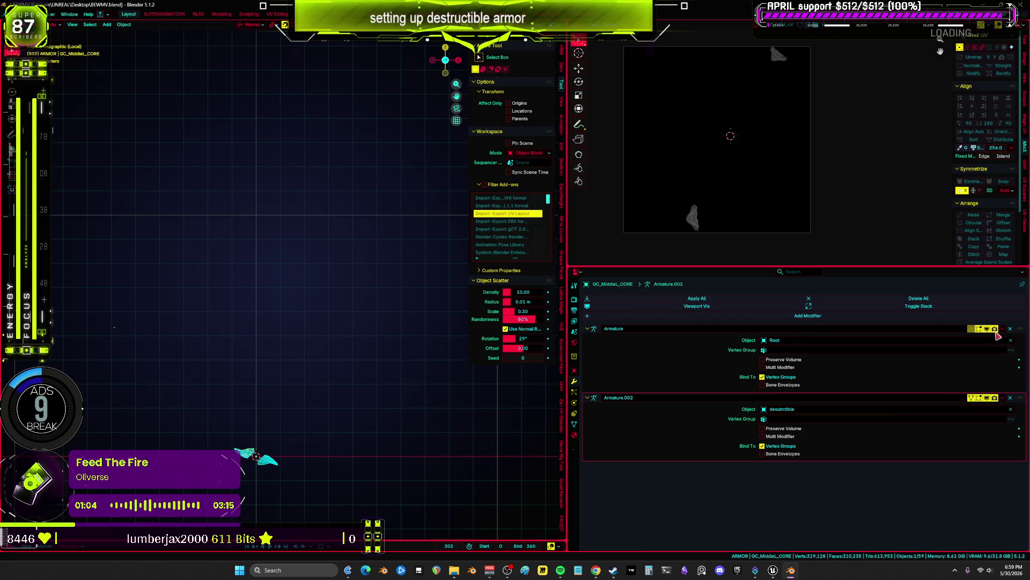
- Box-select the four middle armor pieces, both OUTER and CORE for left and right
mouse_move(369, 389)
middle_down()
mouse_move(292, 448)
mouse_move(273, 357)
middle_up()
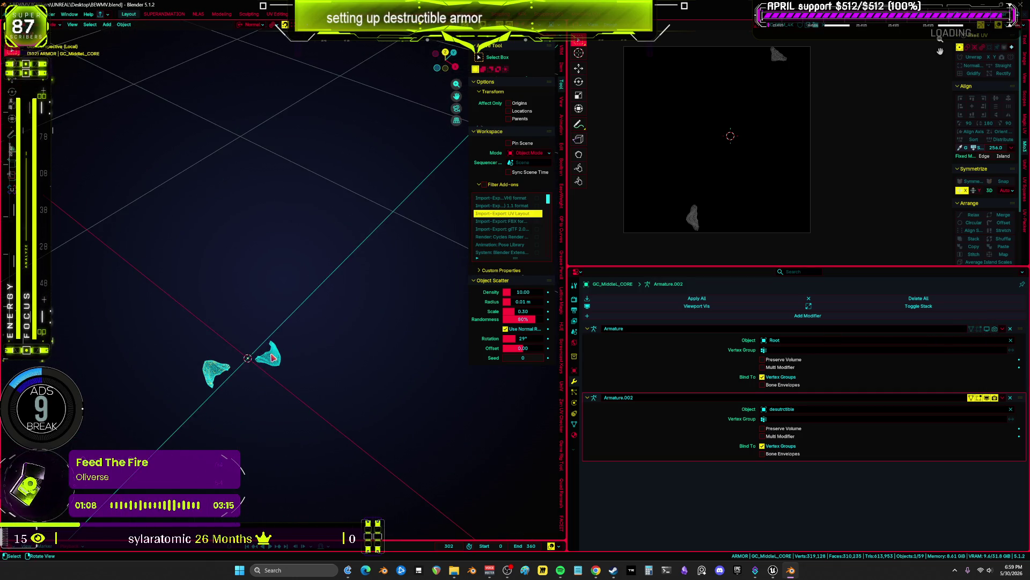
click(272, 356)
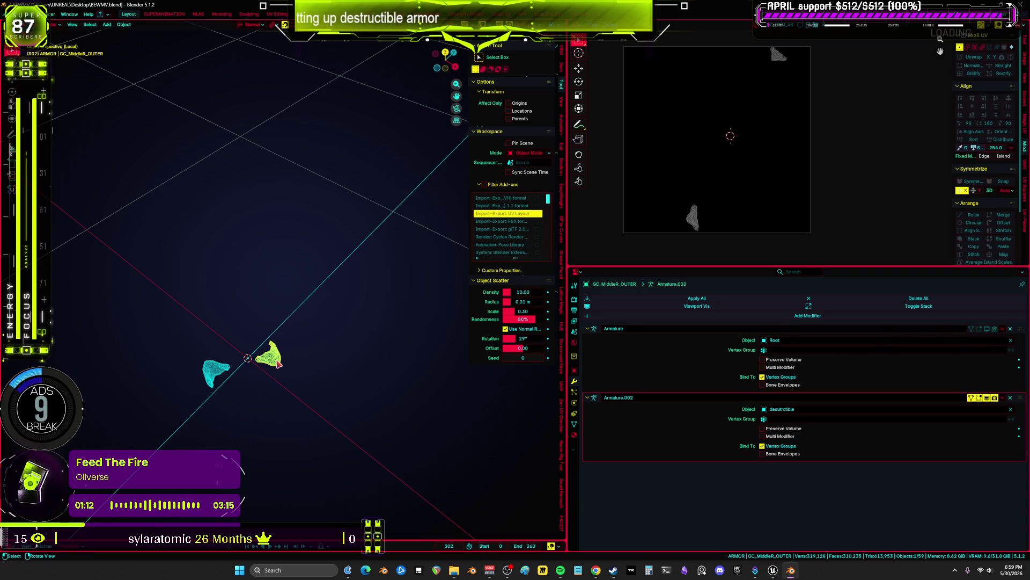
click(277, 364)
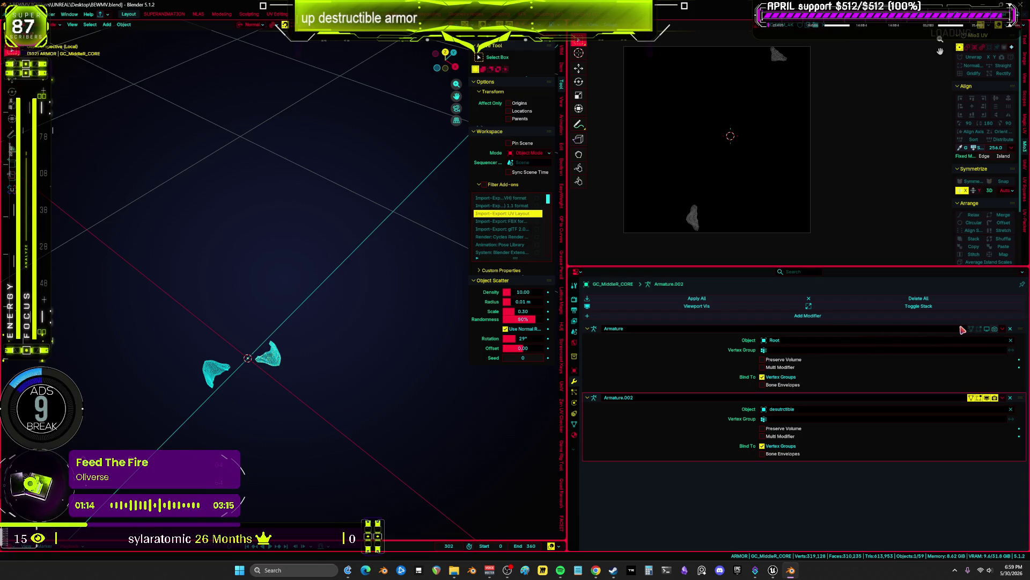
key(b)
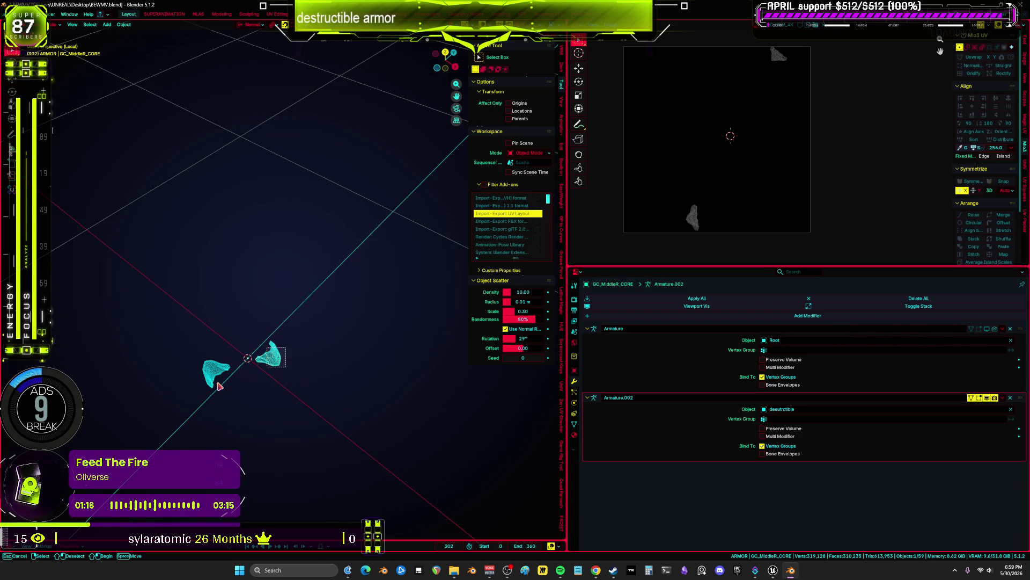
drag(218, 385, 290, 343)
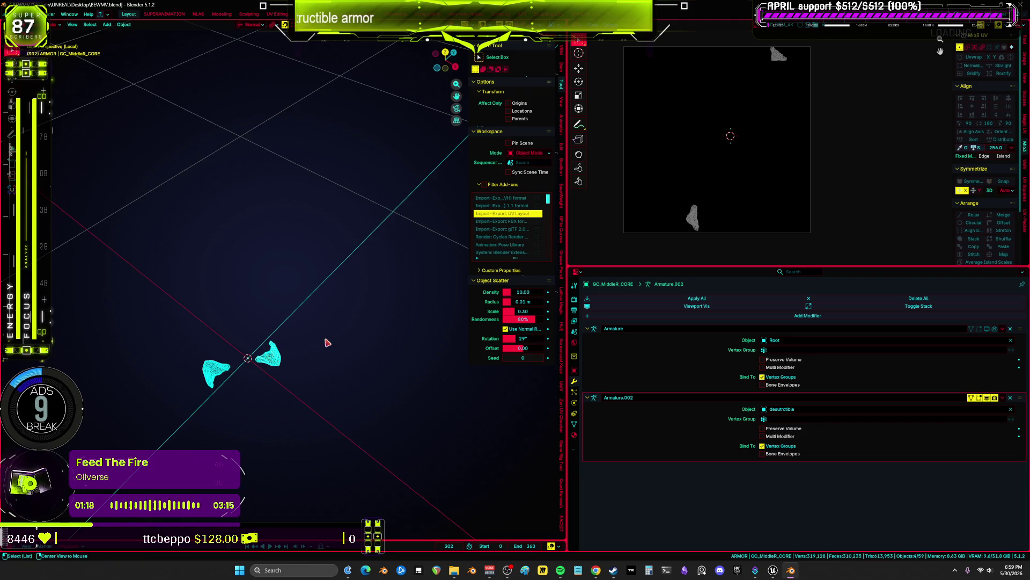
mouse_move(331, 340)
middle_down()
mouse_move(333, 359)
mouse_move(306, 349)
middle_up()
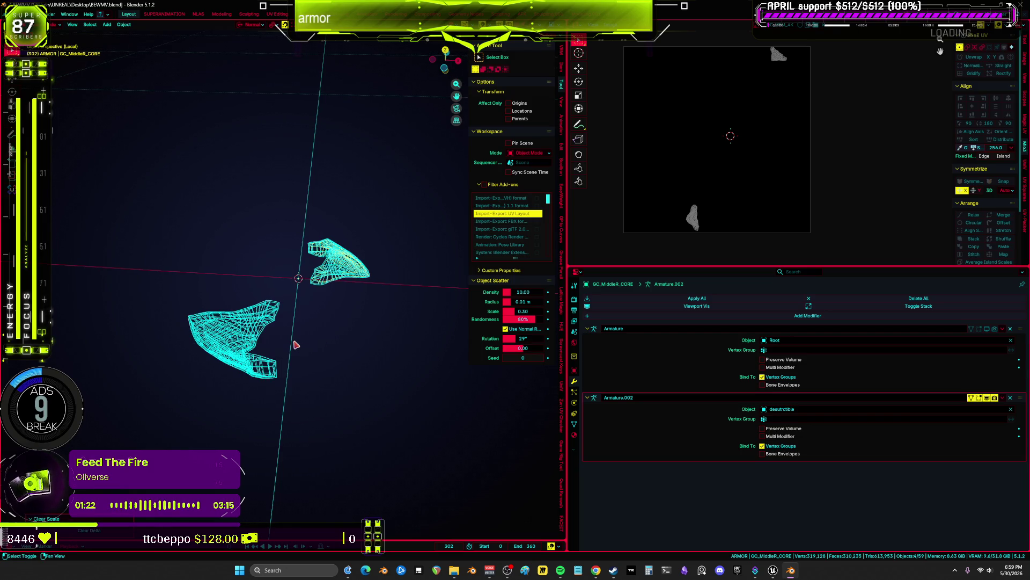
- Convert the four middle pieces to plain meshes and spread them apart
key(F3)
key(Return)
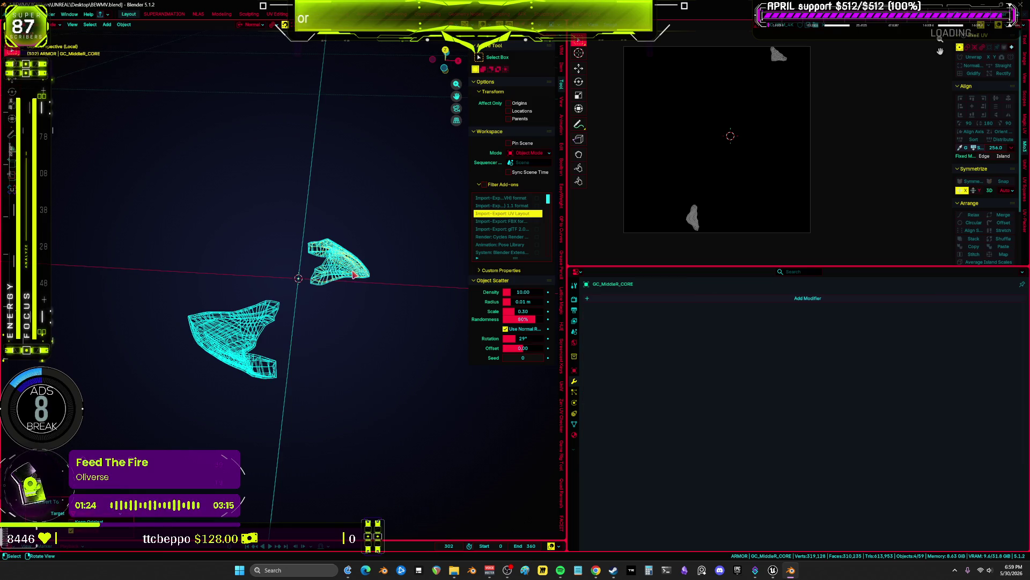
click(353, 274)
key(g)
click(352, 268)
click(351, 269)
key(g)
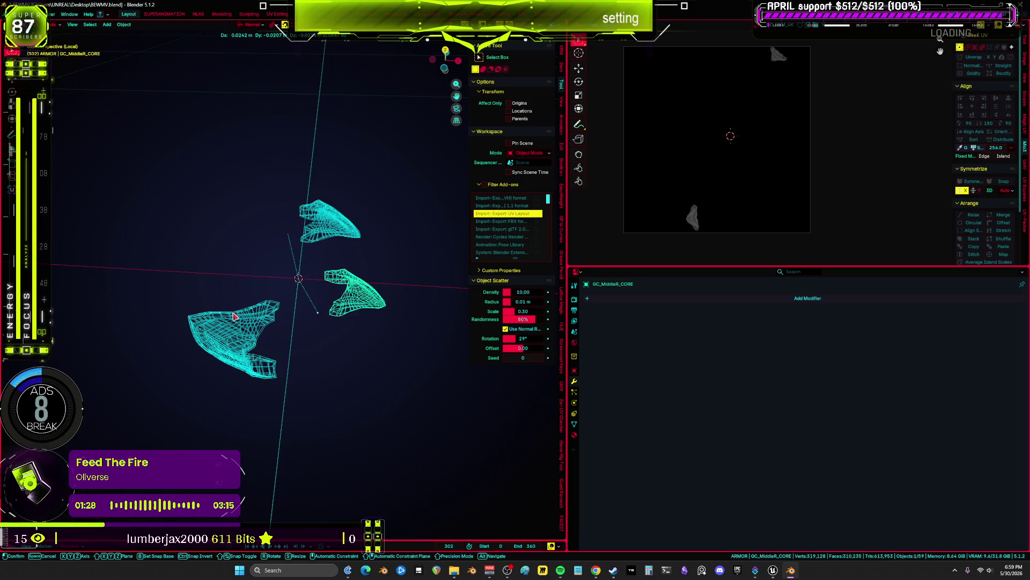
click(233, 316)
click(252, 337)
key(g)
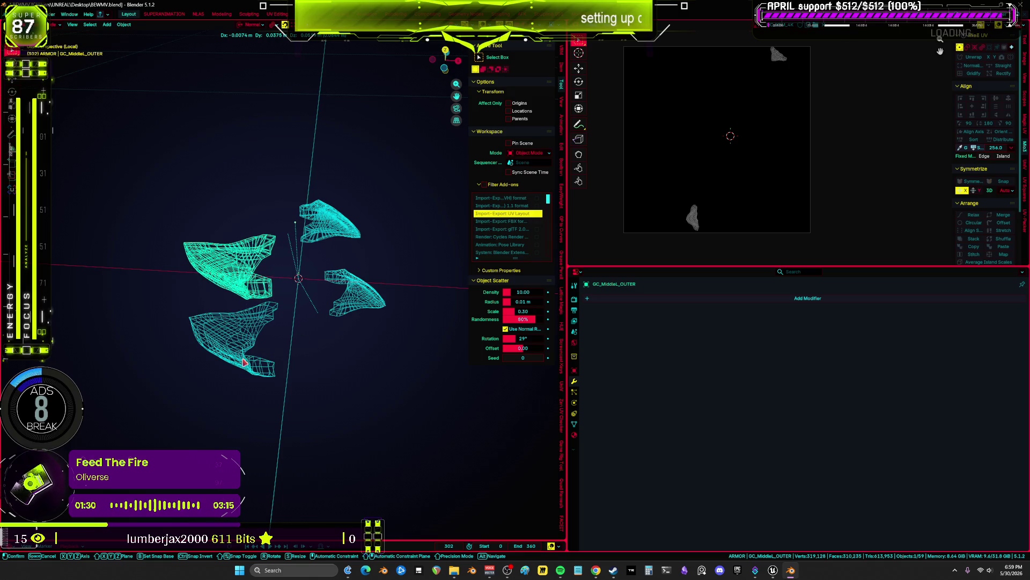
click(244, 363)
- Clear the four pieces' location back to the origin and check GC_MiddleR_OUTER's name
click(257, 355)
mouse_move(377, 385)
mouse_down()
mouse_move(225, 190)
mouse_move(232, 205)
mouse_up()
key(alt+g)
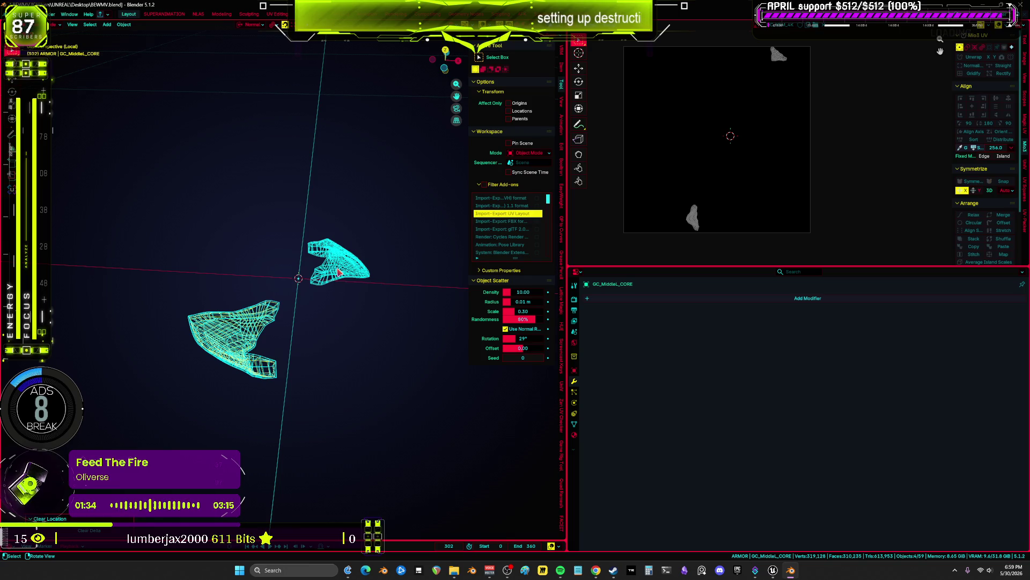
click(362, 245)
key(F2)
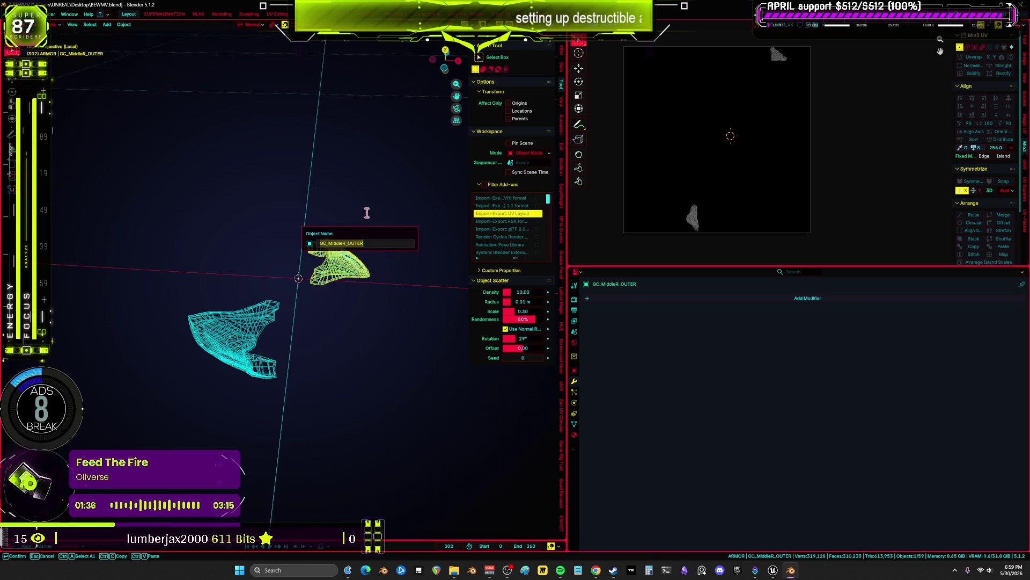
click(21, 14)
- Export GC_MiddleR_OUTER as FBX to the BewmV GC folder with the UEMesh preset, overwriting
mouse_move(75, 132)
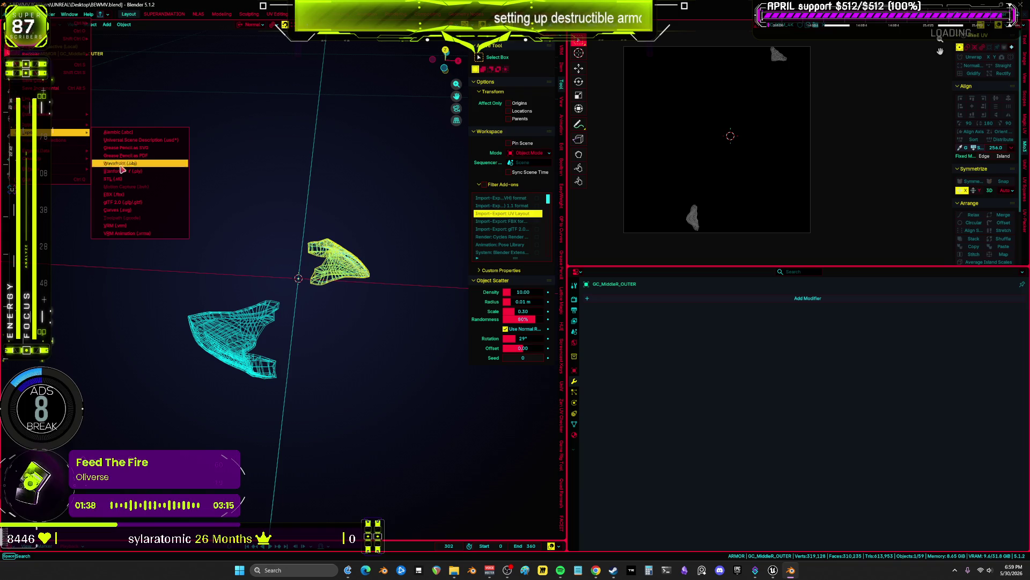
click(140, 198)
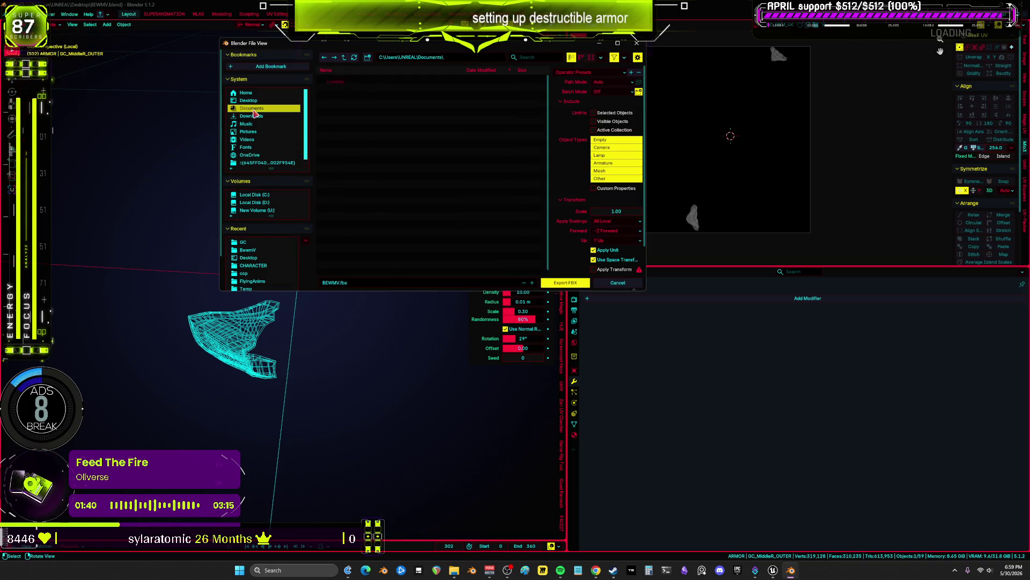
click(344, 70)
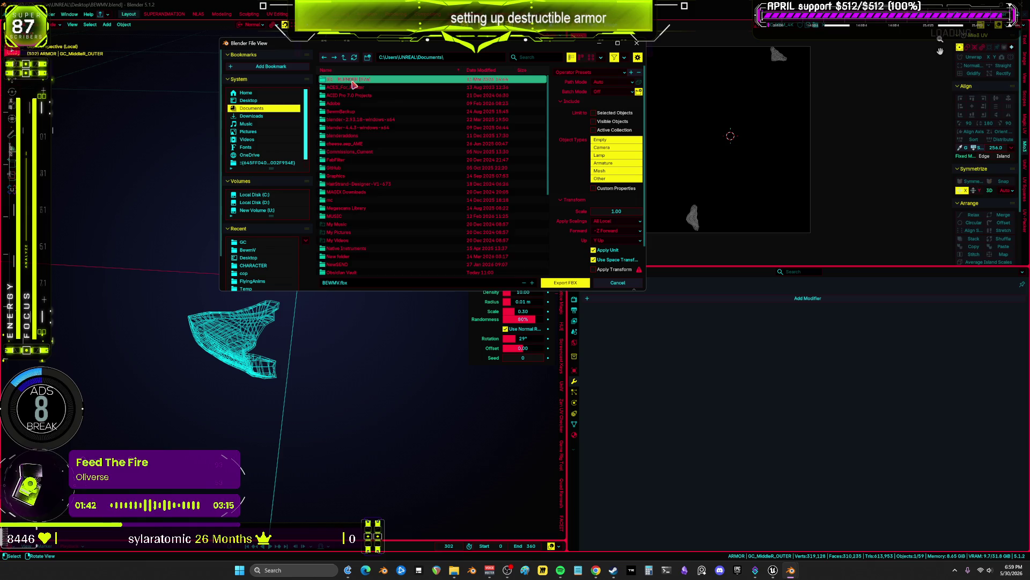
click(346, 79)
click(350, 95)
click(353, 81)
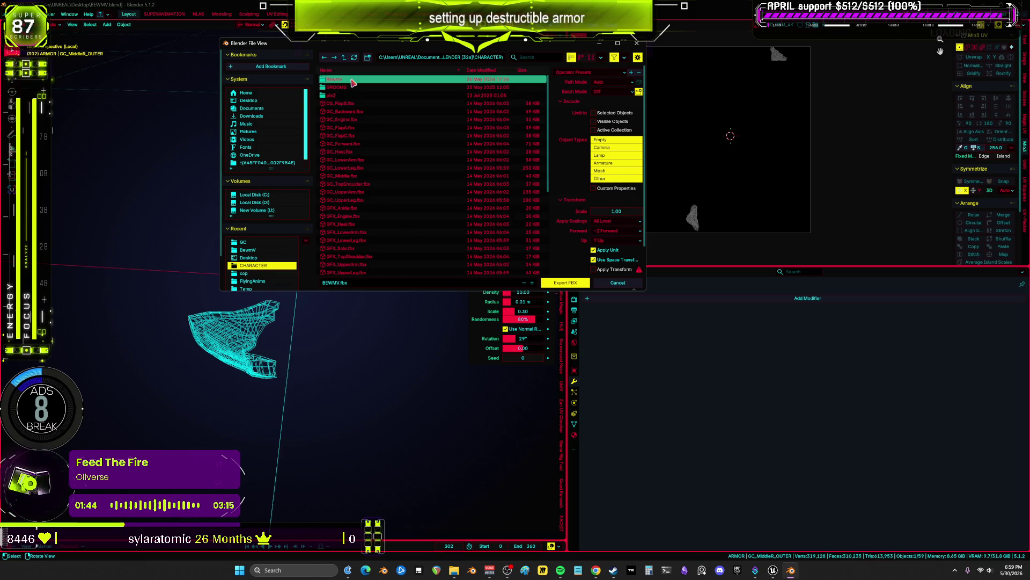
click(353, 87)
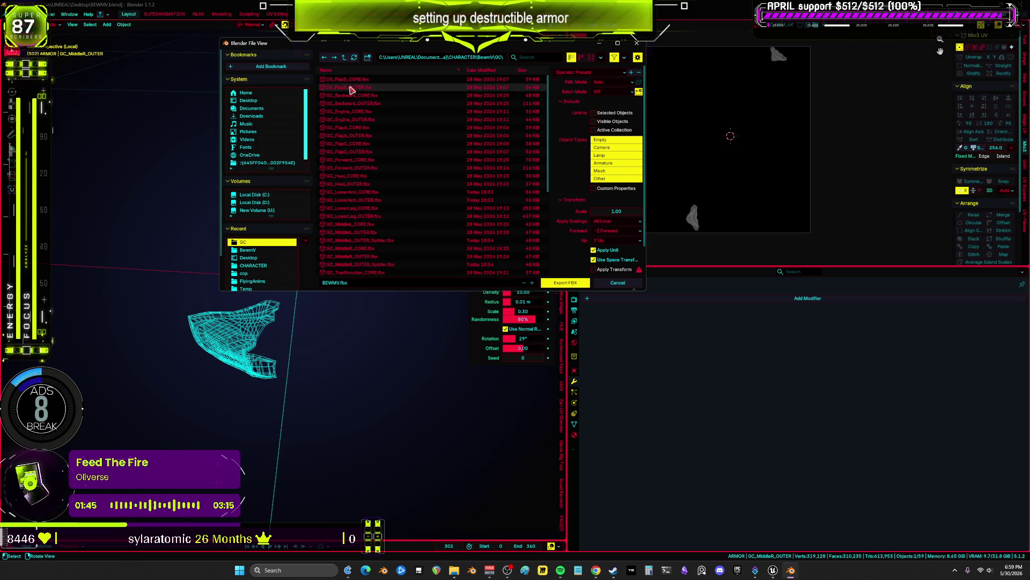
double_click(400, 282)
text(GC_MiddleR_OUTER)
key(Return)
click(596, 72)
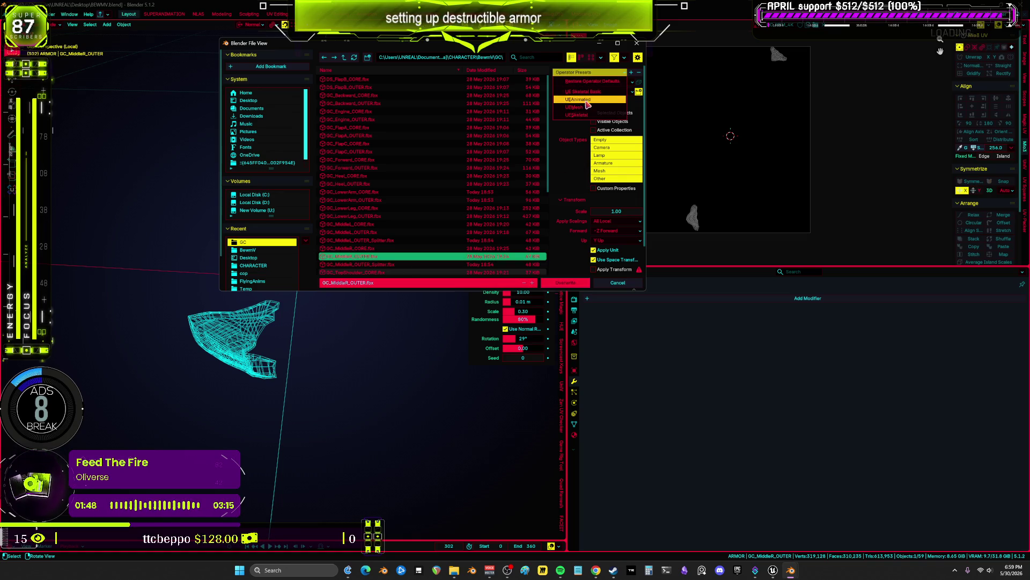
click(585, 108)
click(583, 285)
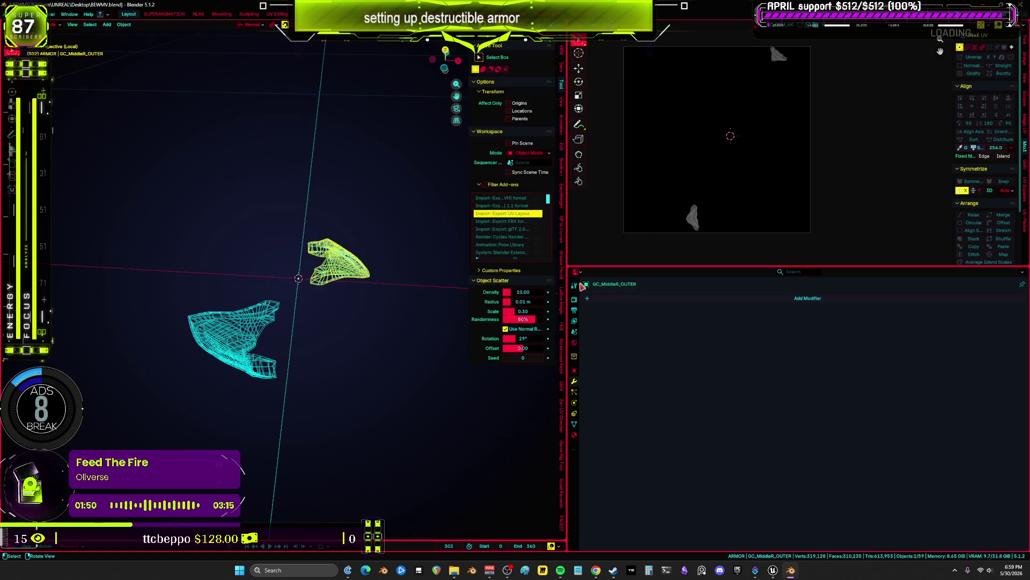
- Export GC_MiddleR_CORE as GC_MiddleR_CORE.fbx, overwriting the old file
scroll(368, 313, down, 3)
key(g)
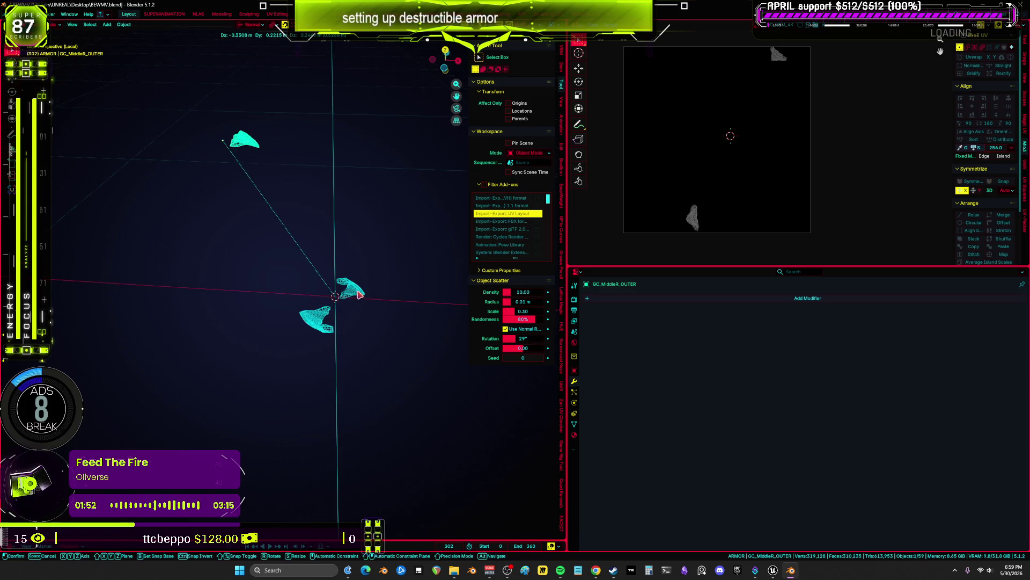
click(359, 295)
key(F2)
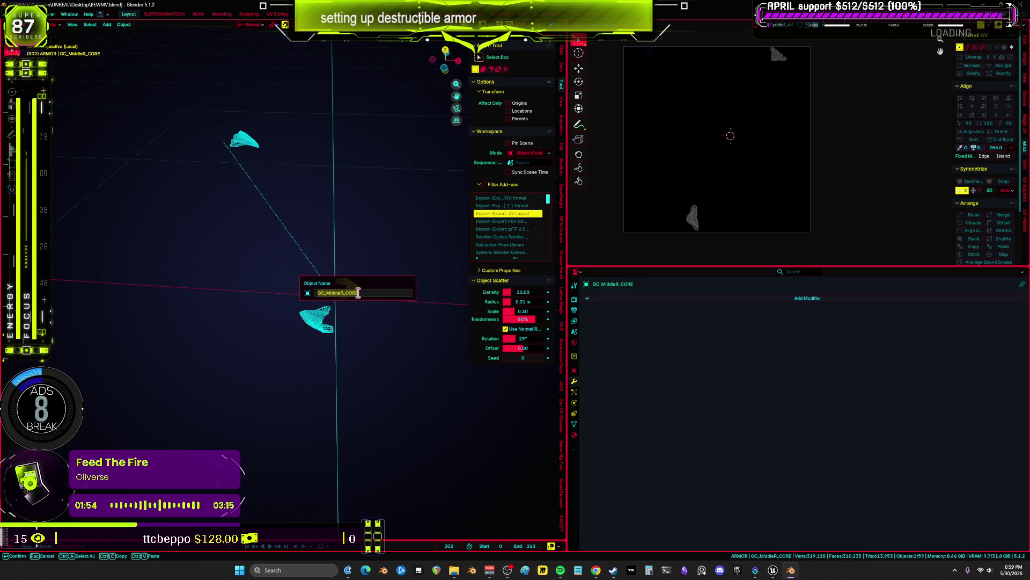
key(Return)
click(20, 14)
mouse_move(60, 137)
click(114, 195)
click(386, 283)
text(GC_MiddleR_CORE)
click(574, 283)
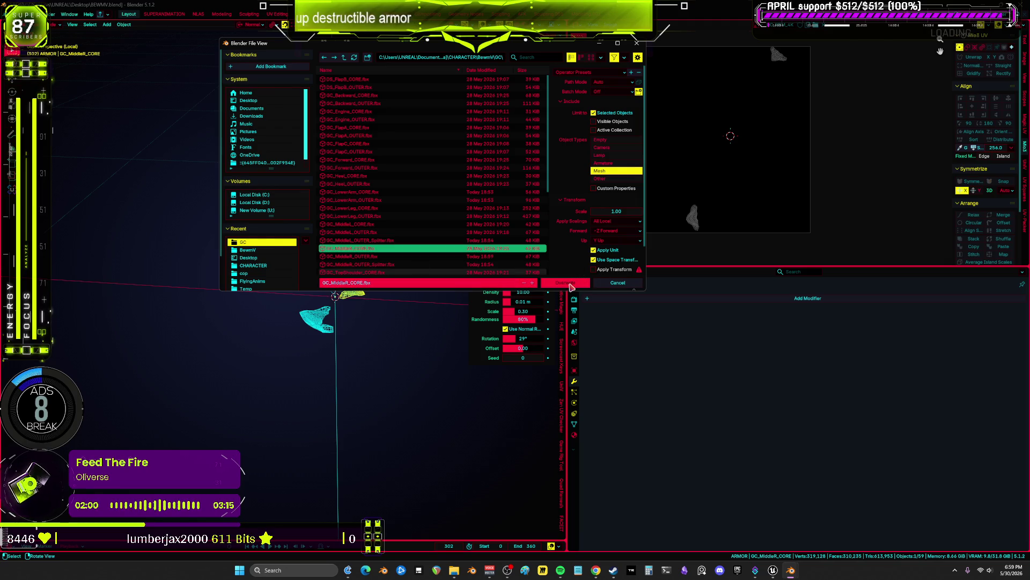
click(570, 284)
- Export GC_MiddleL_OUTER as FBX, overwriting the old file
key(g)
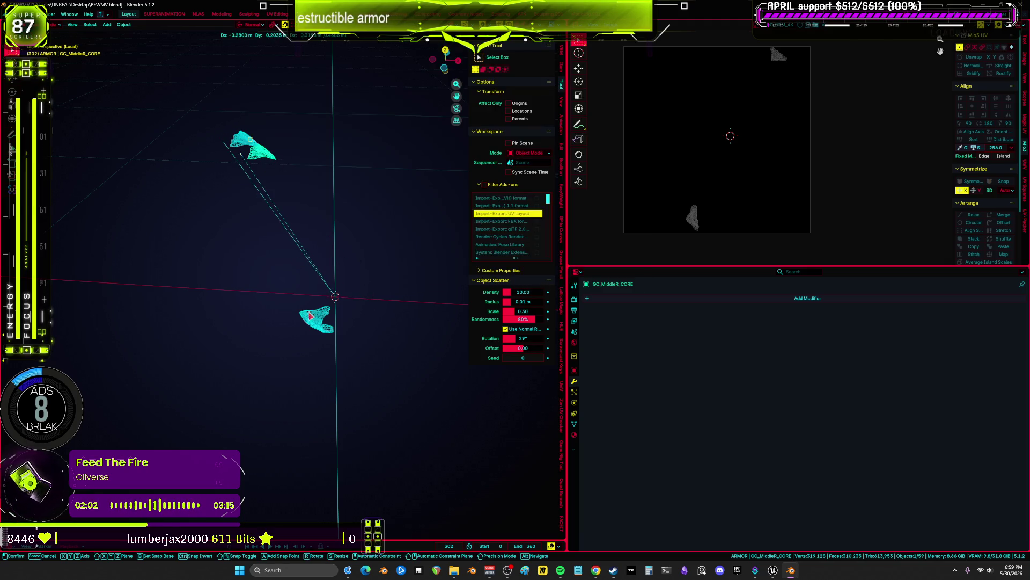
click(317, 327)
click(324, 325)
key(F2)
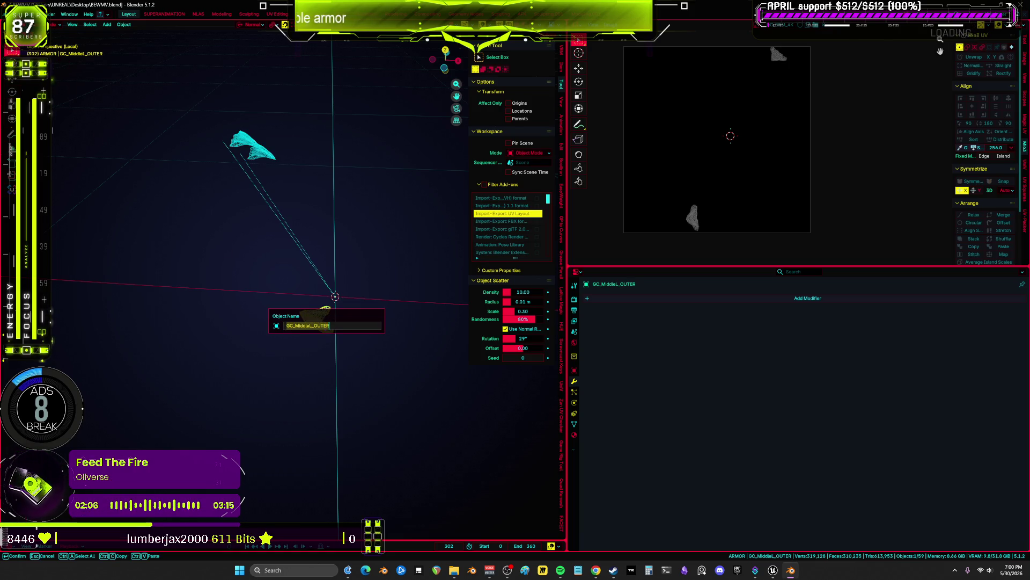
key(Return)
click(19, 14)
mouse_move(81, 132)
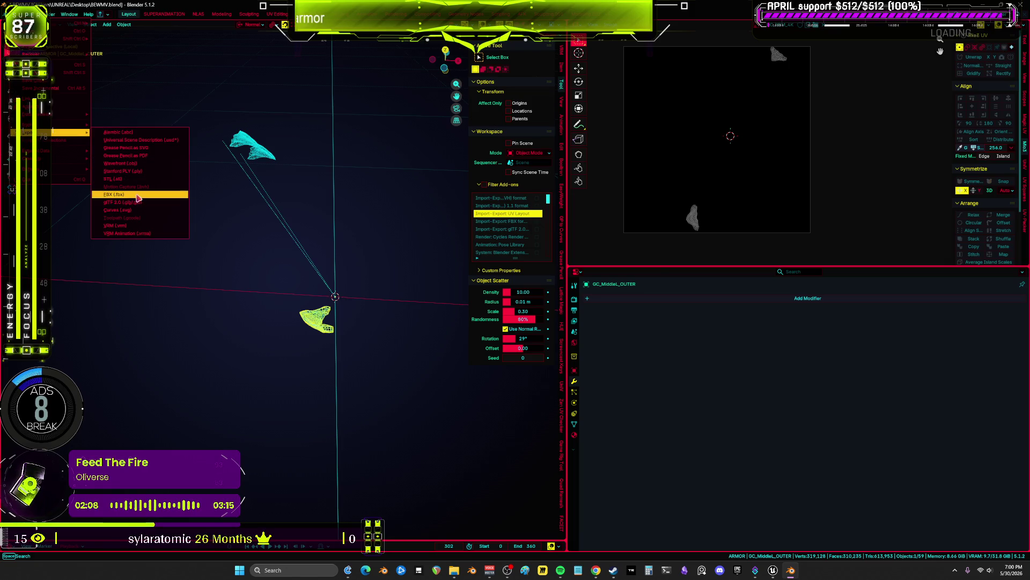
click(138, 195)
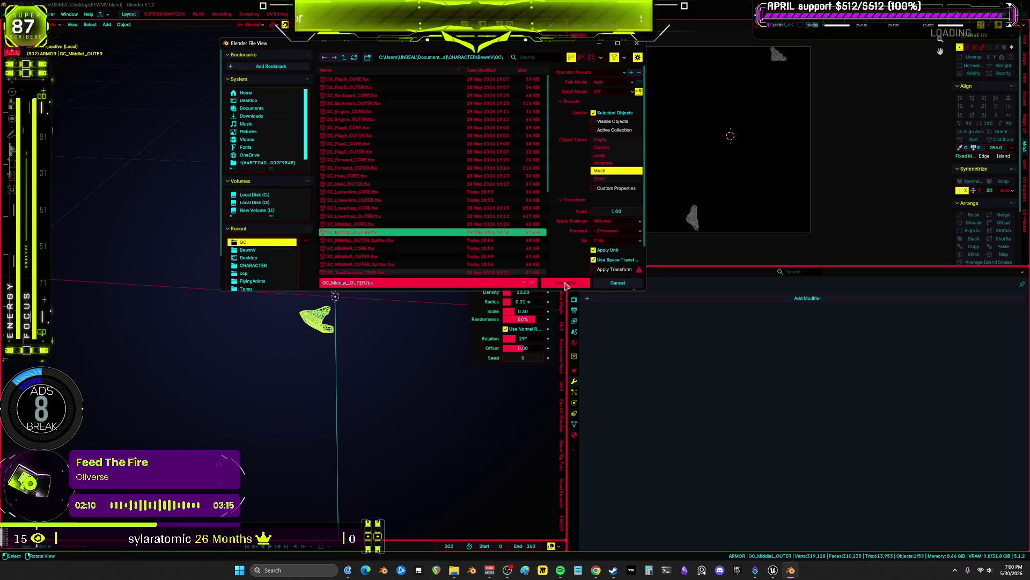
click(566, 286)
- Export GC_MiddleL_CORE.fbx, then close Blender without saving the blend file
key(shift+d)
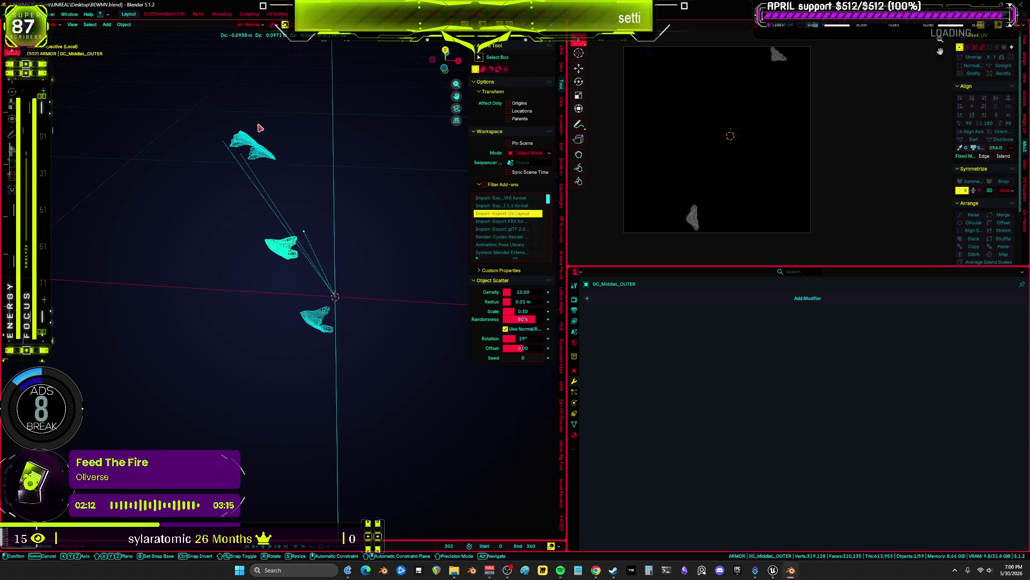
click(310, 325)
click(317, 322)
key(F2)
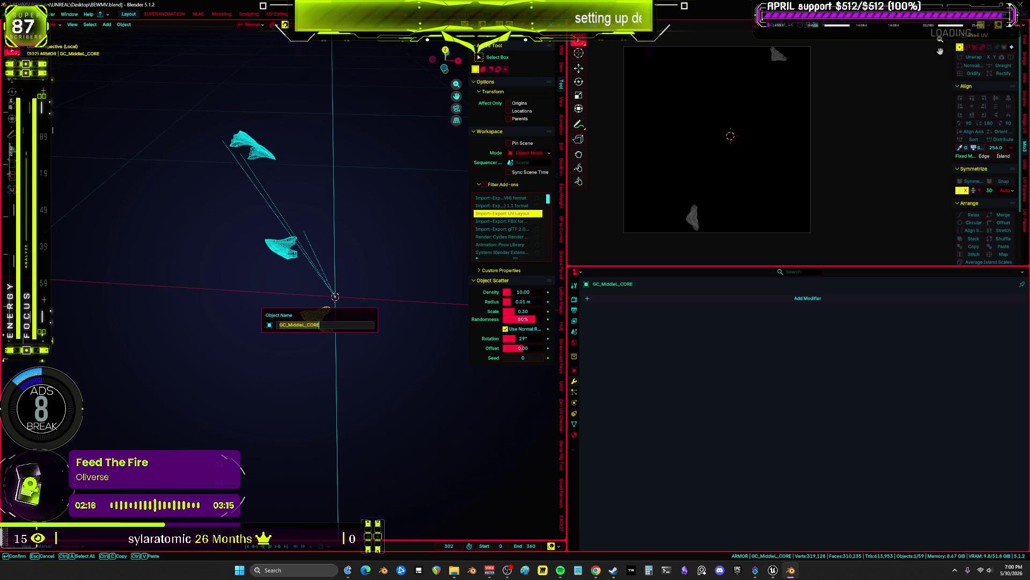
click(19, 14)
mouse_move(59, 132)
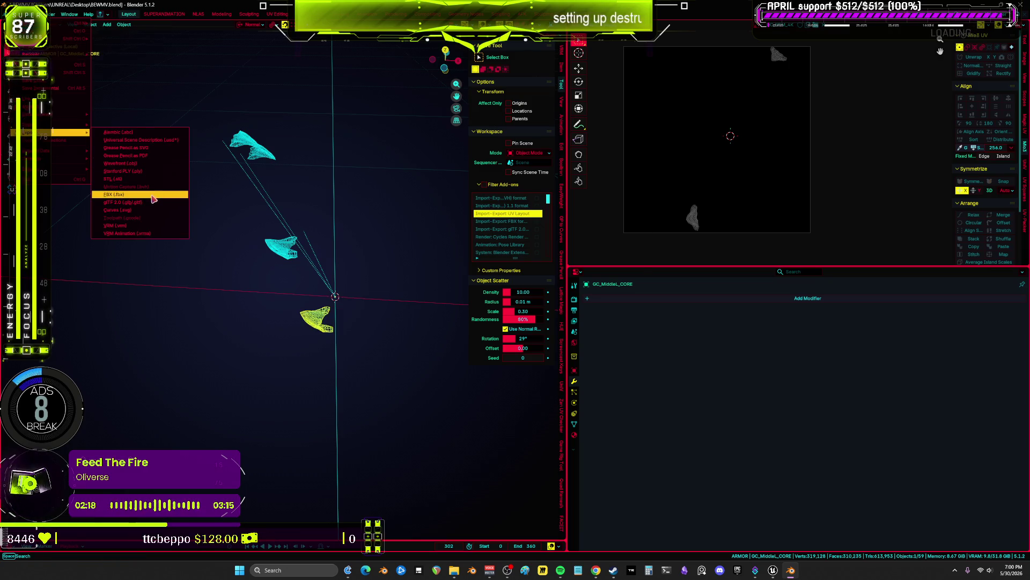
click(153, 196)
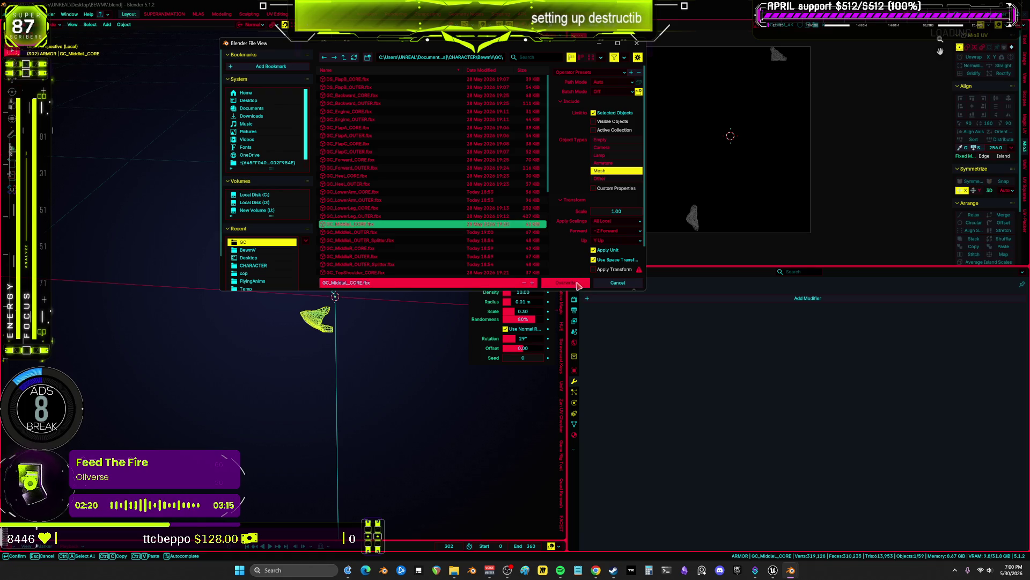
click(578, 285)
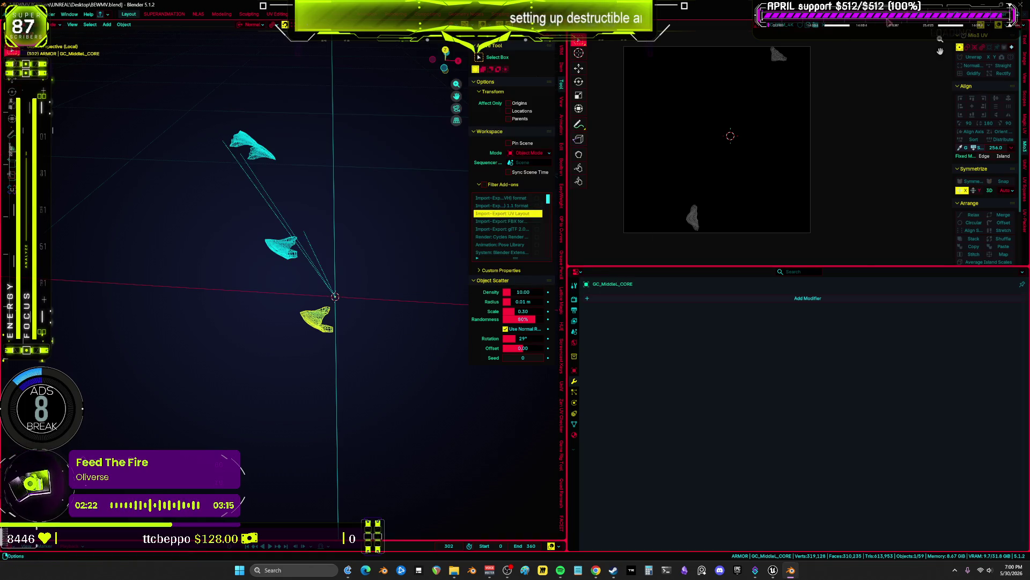
click(1022, 5)
click(529, 297)
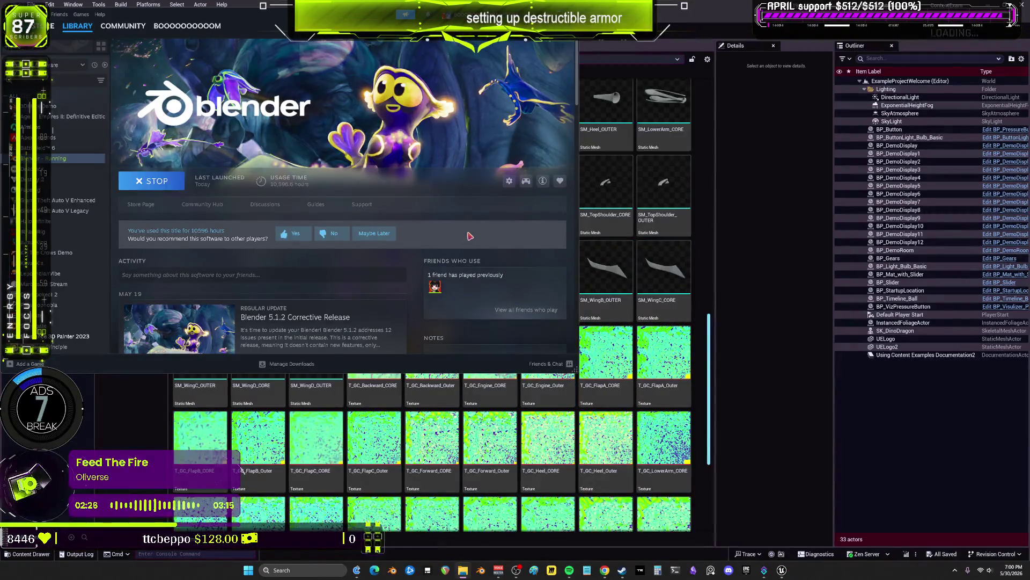
- In Unreal's Destruct folder, multi-select the SM_MiddleL/R CORE and OUTER meshes plus SM_LowerArm_CORE
click(765, 159)
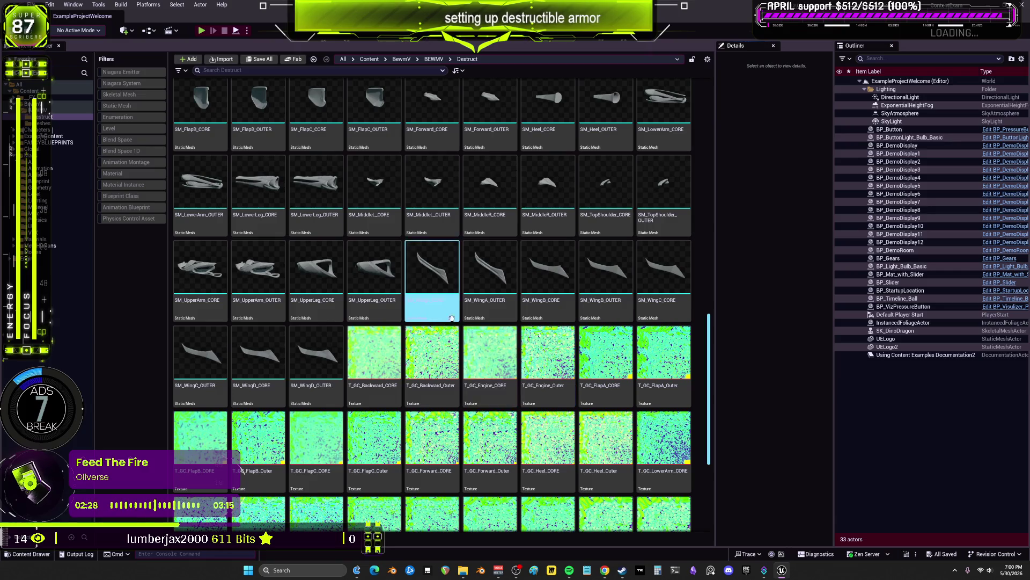
click(395, 316)
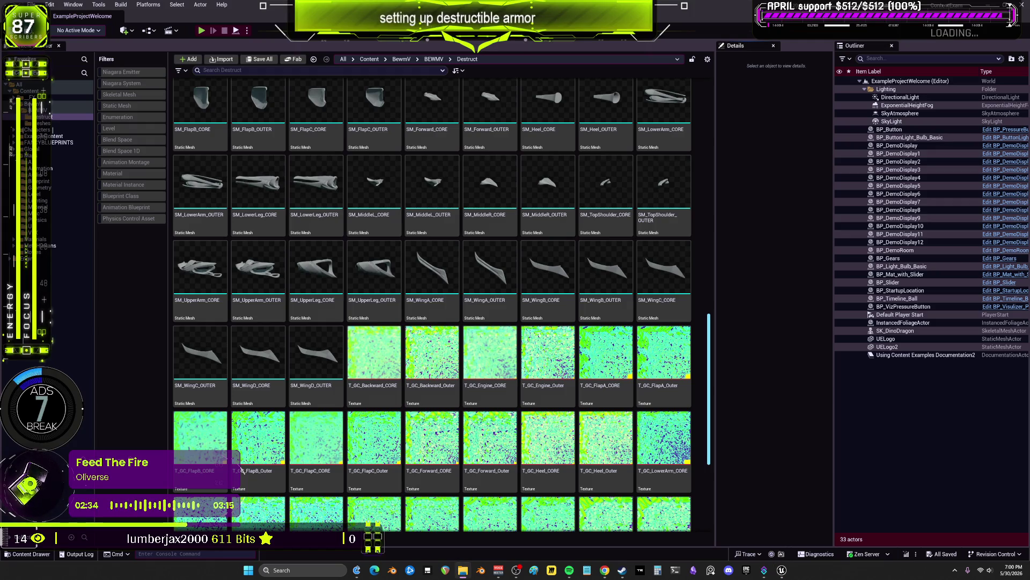
click(600, 294)
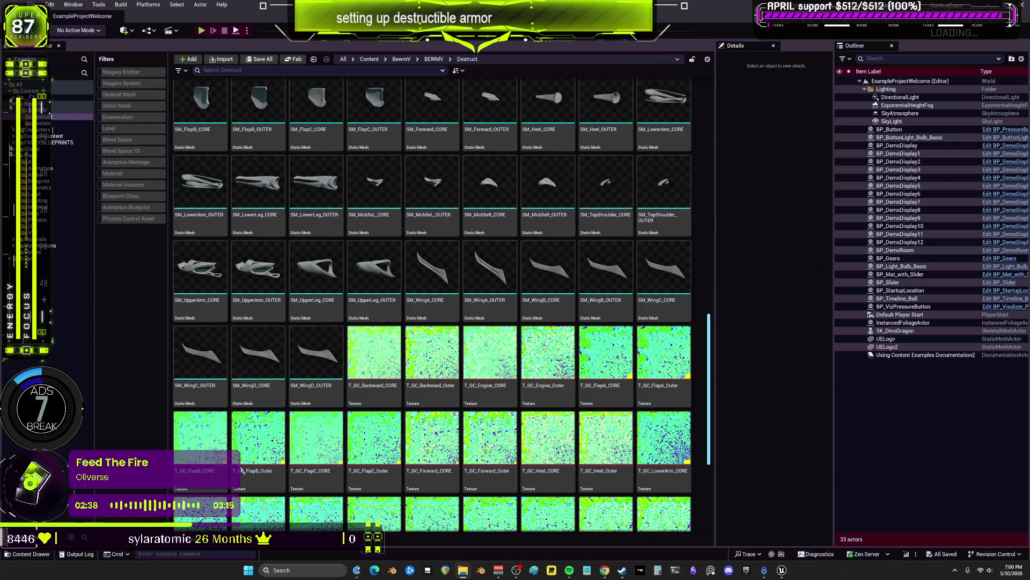
scroll(543, 279, up, 5)
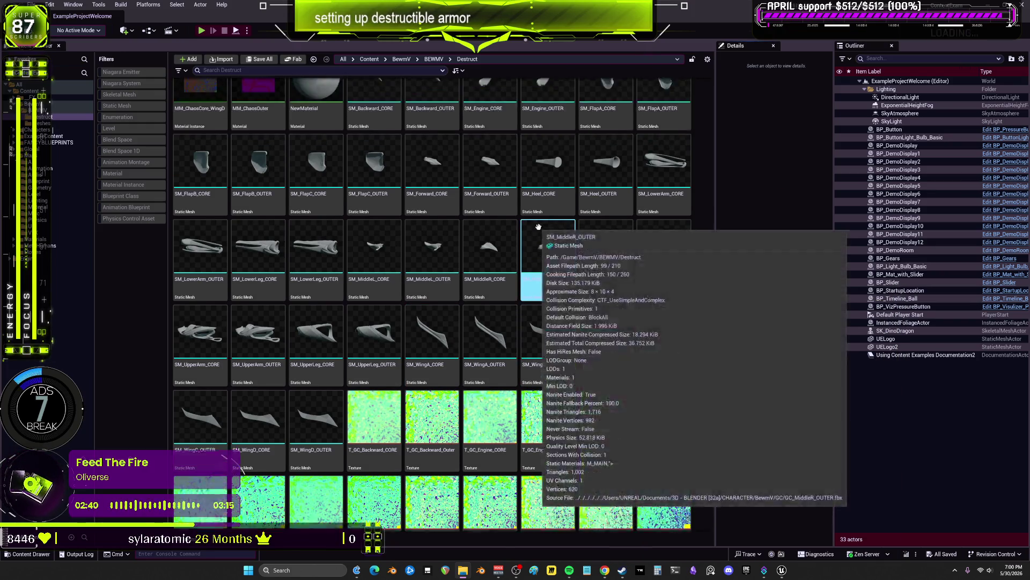
scroll(543, 272, down, 3)
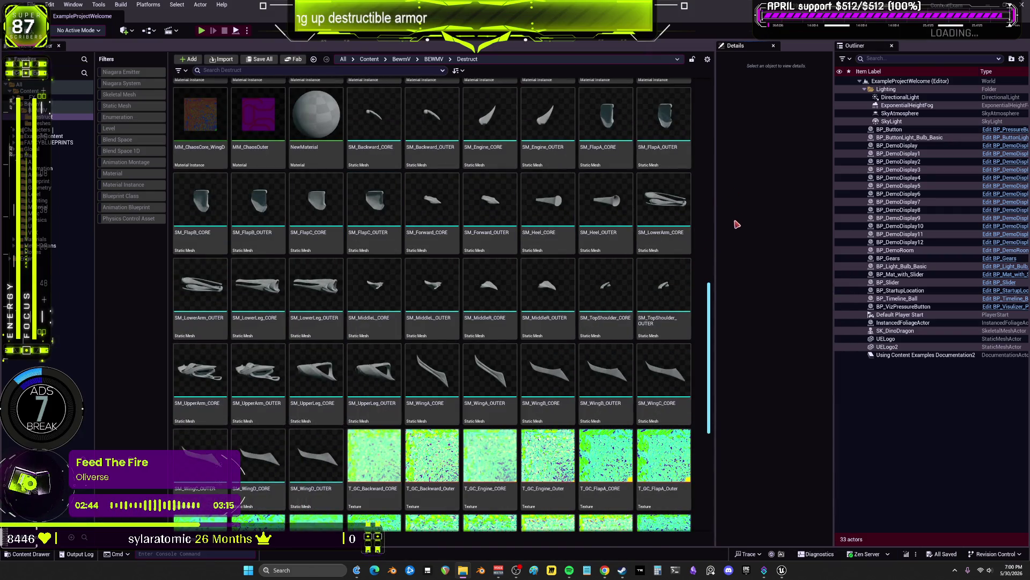
click(374, 301)
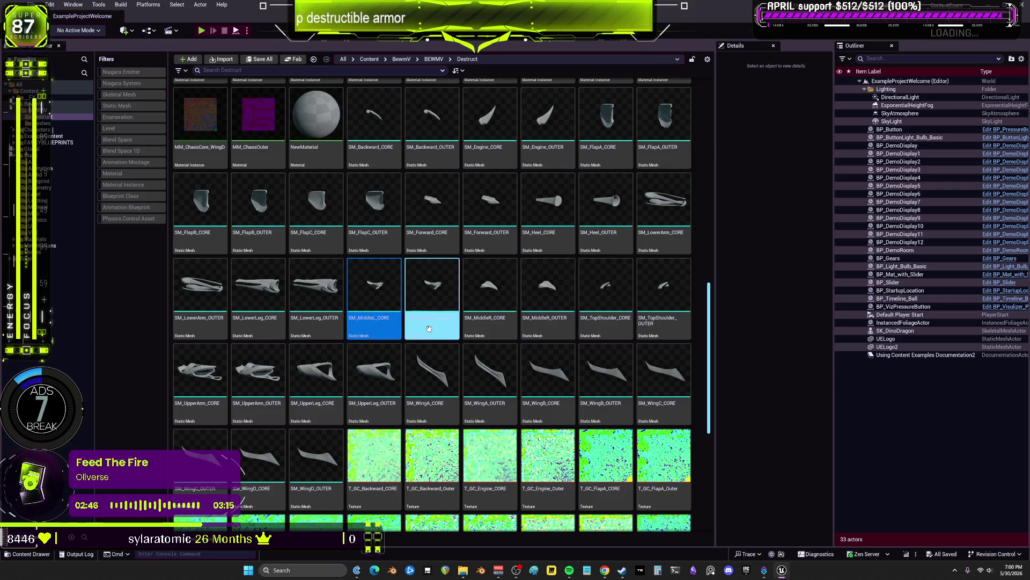
shift+click(494, 331)
shift+click(563, 305)
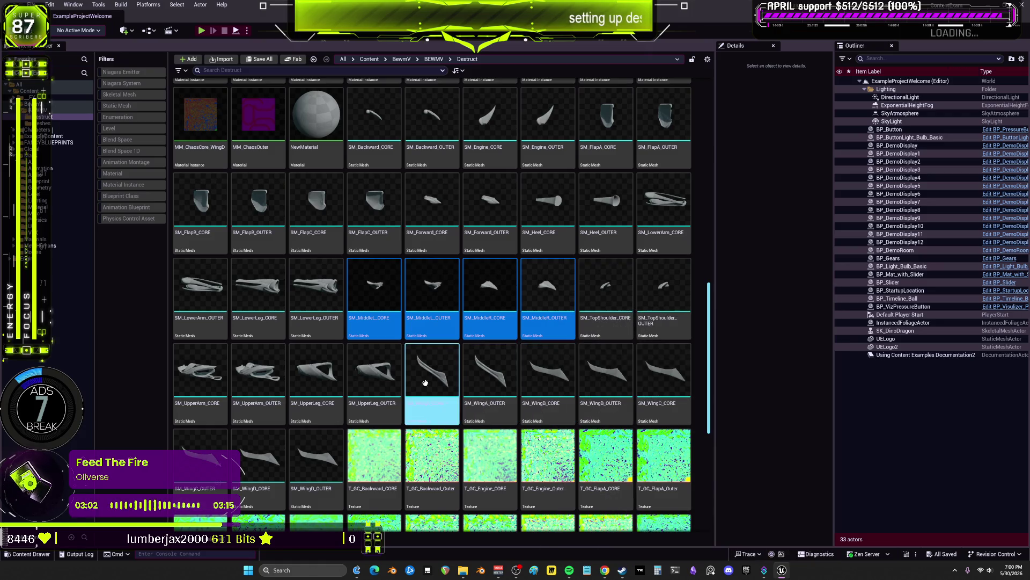
mouse_move(415, 383)
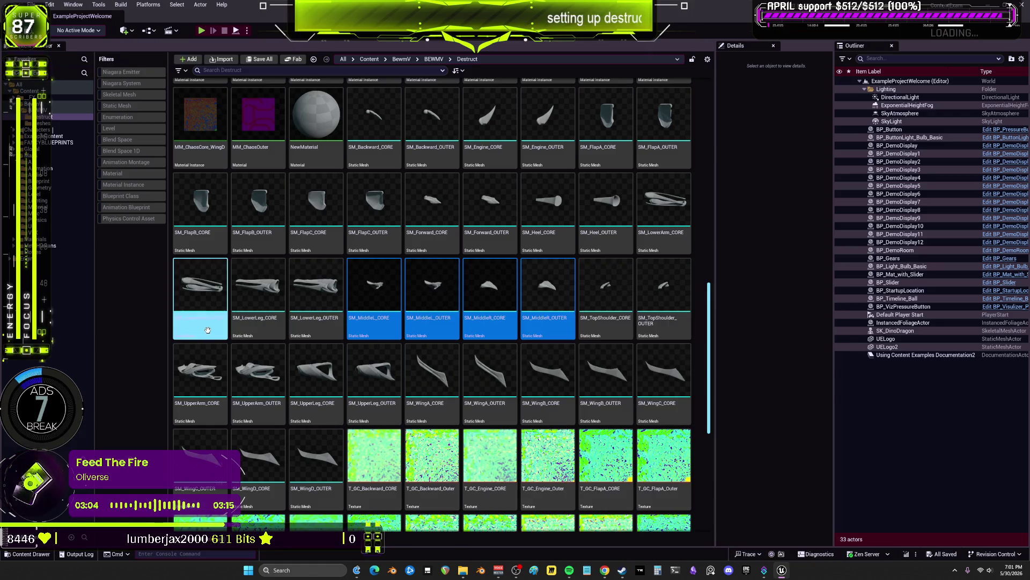
ctrl+click(668, 207)
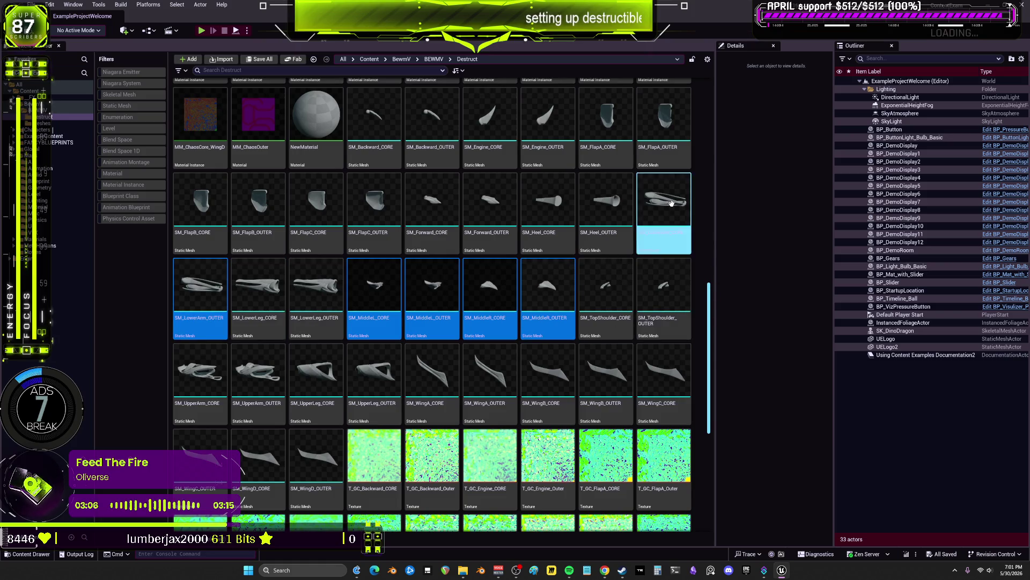
right_click(666, 213)
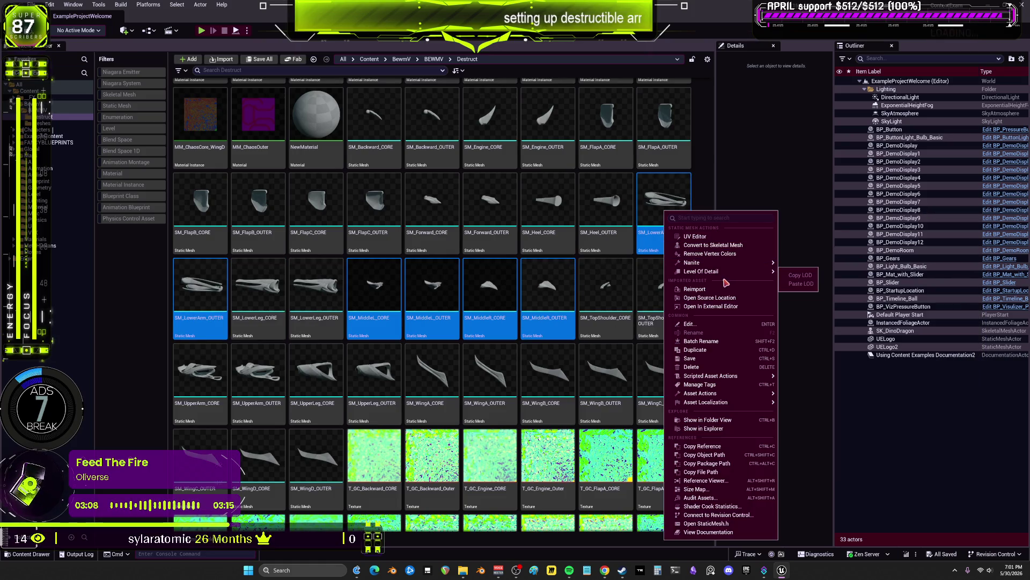
- Reimport the selected meshes from their updated FBX files using the current import settings
click(693, 289)
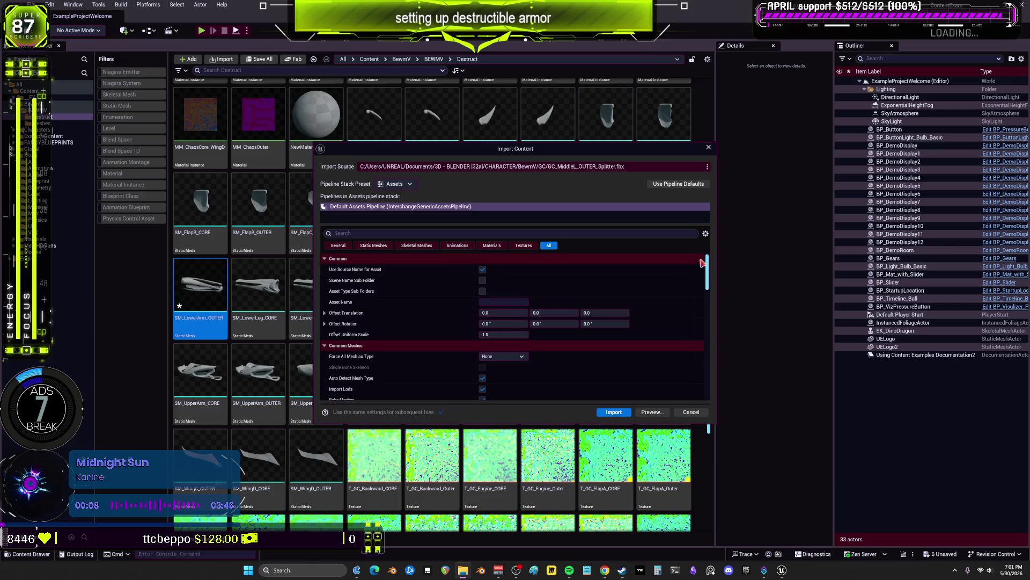
click(620, 415)
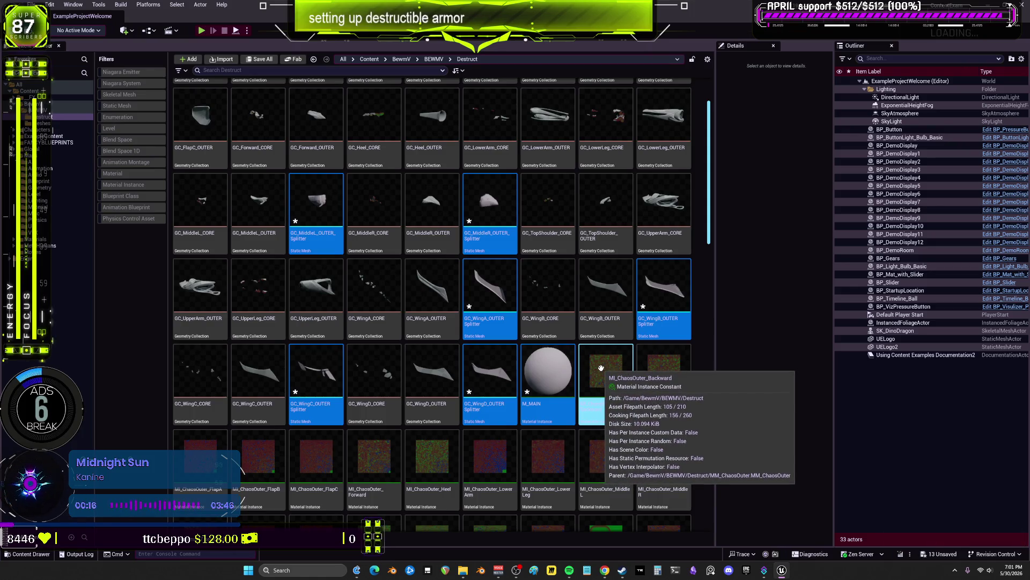
- Rename the MiddleL and WingA splitter meshes from the GC_ prefix to SM_
scroll(601, 368, down, 1)
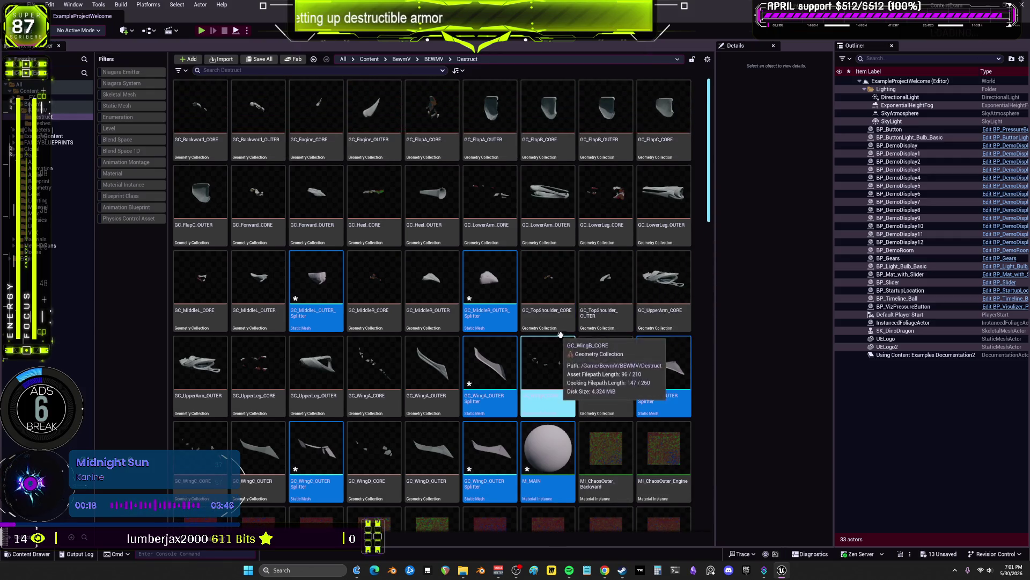
scroll(601, 346, down, 10)
scroll(546, 338, up, 6)
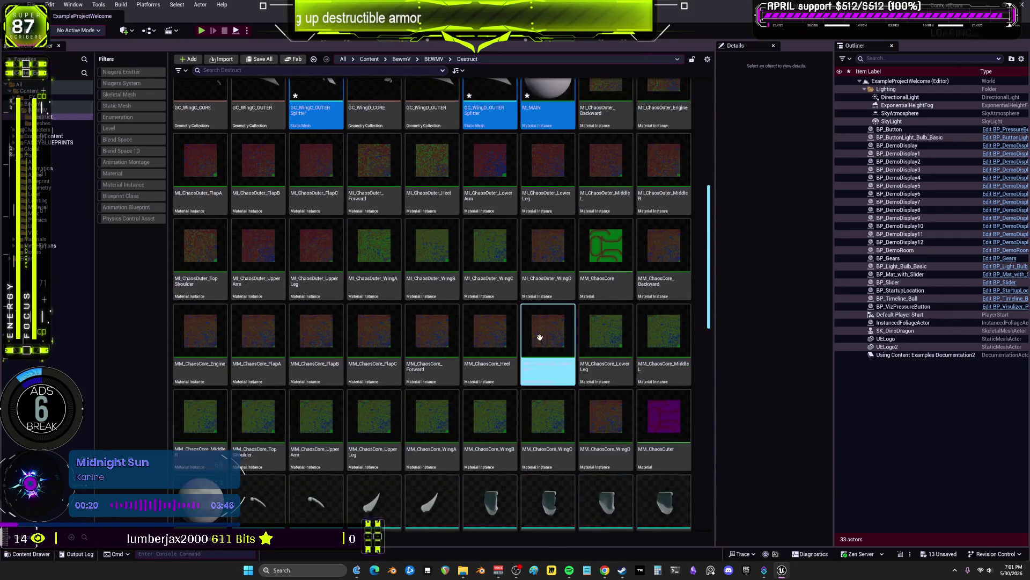
scroll(512, 334, up, 5)
click(307, 248)
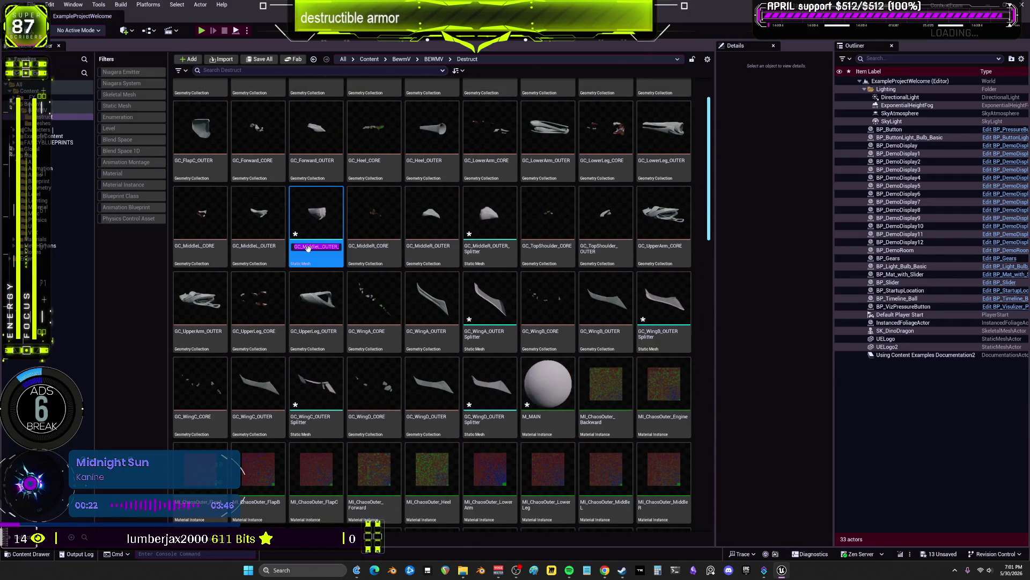
key(Return)
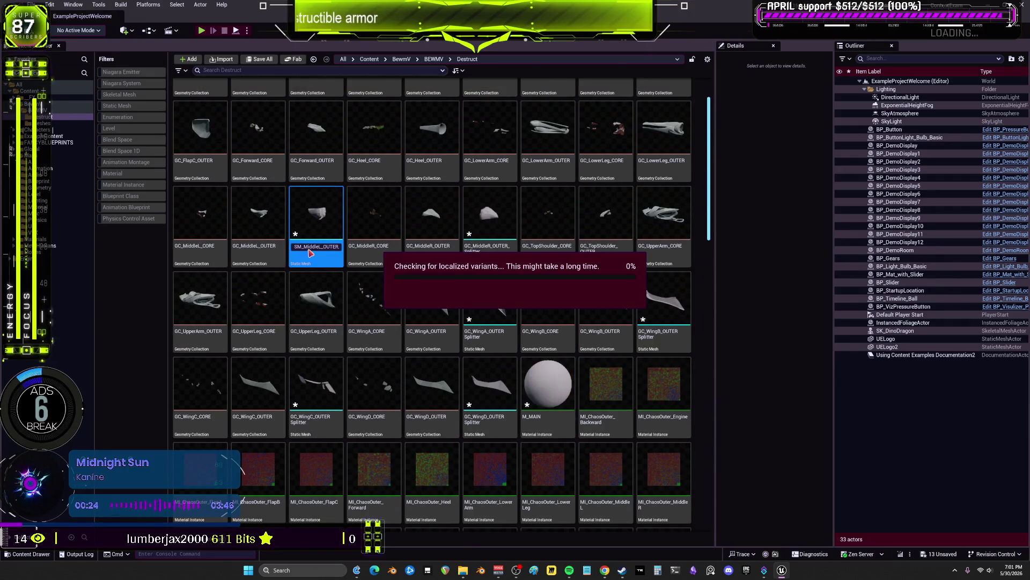
scroll(573, 323, down, 10)
scroll(573, 324, up, 5)
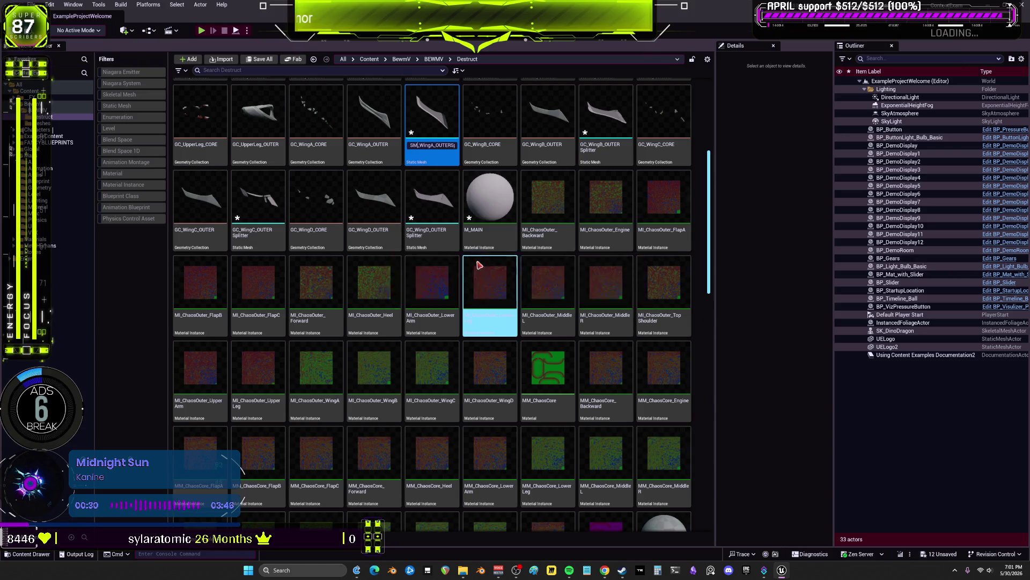
key(Return)
scroll(519, 330, up, 10)
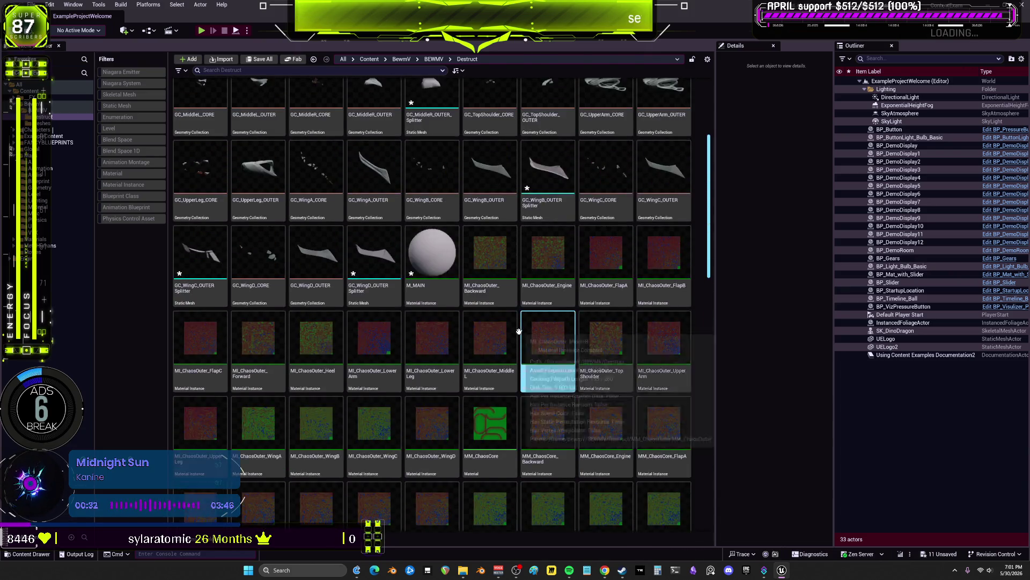
scroll(519, 330, up, 2)
- Rename the MiddleR and WingB splitter meshes to SM_MiddleR_OUTER_Splitter and SM_WingB_OUTERSplitter
click(436, 217)
key(F2)
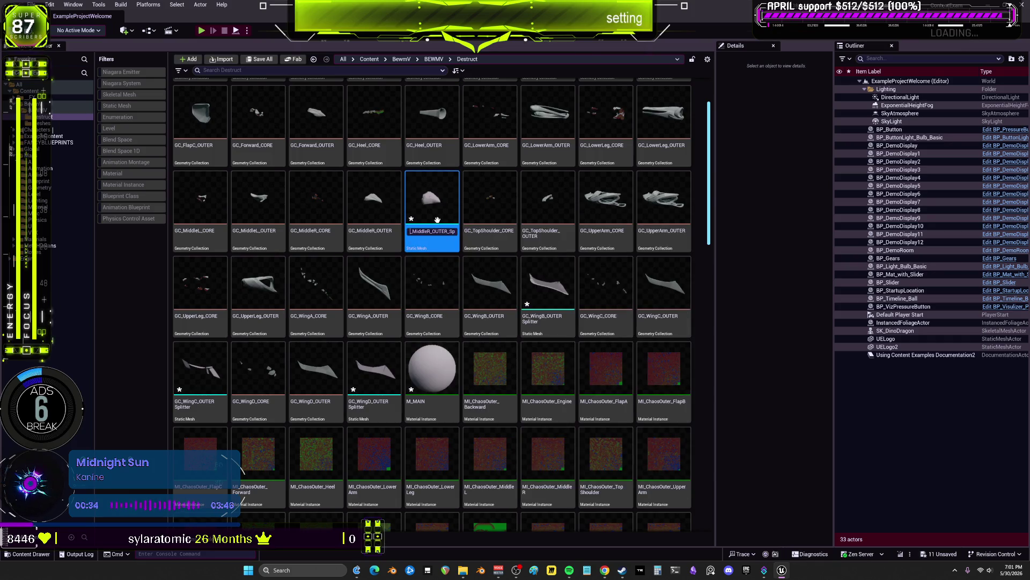
text(SM)
key(Return)
scroll(515, 225, up, 10)
click(514, 228)
scroll(515, 225, up, 2)
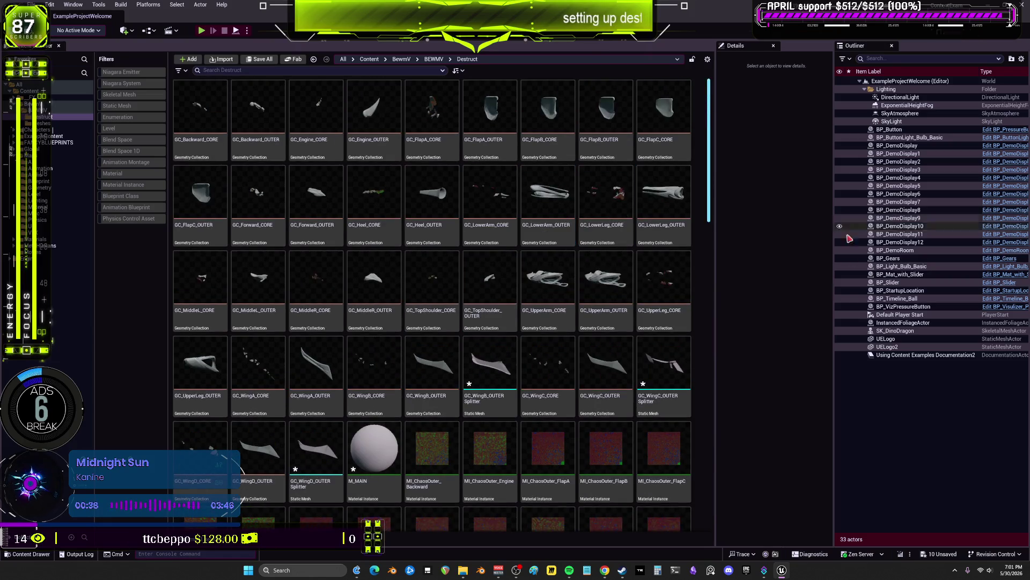
click(523, 386)
click(486, 389)
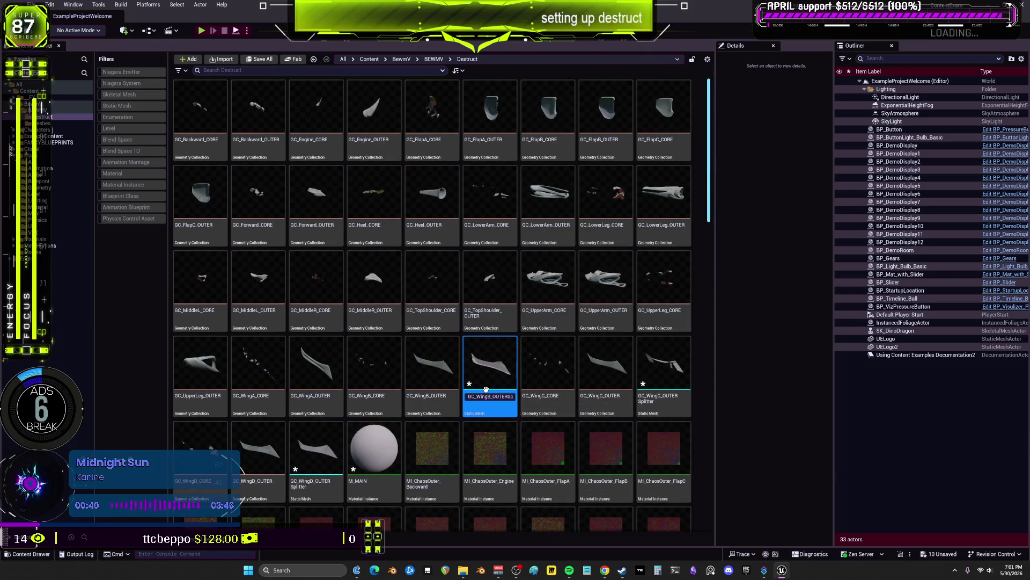
text(SM)
key(Return)
- Rename the WingC splitter mesh to SM_WingC_OUTERSplitter
scroll(447, 314, up, 10)
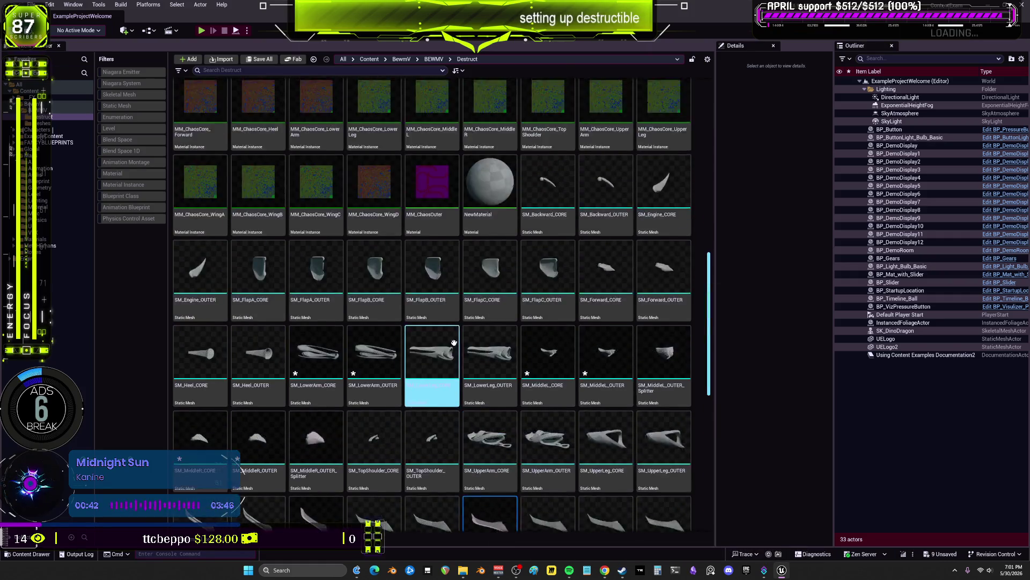
click(447, 314)
scroll(447, 314, up, 1)
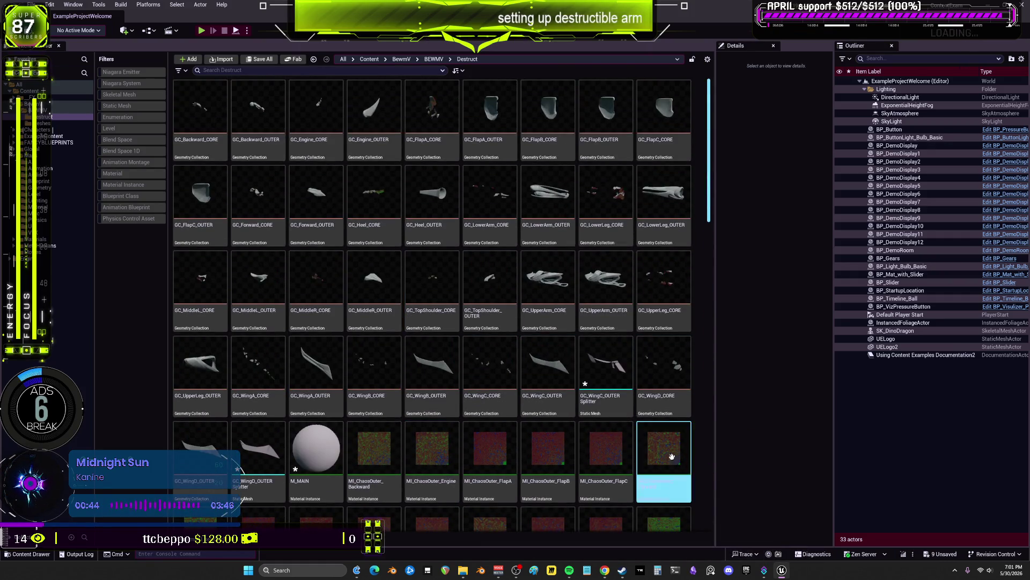
click(609, 393)
key(F2)
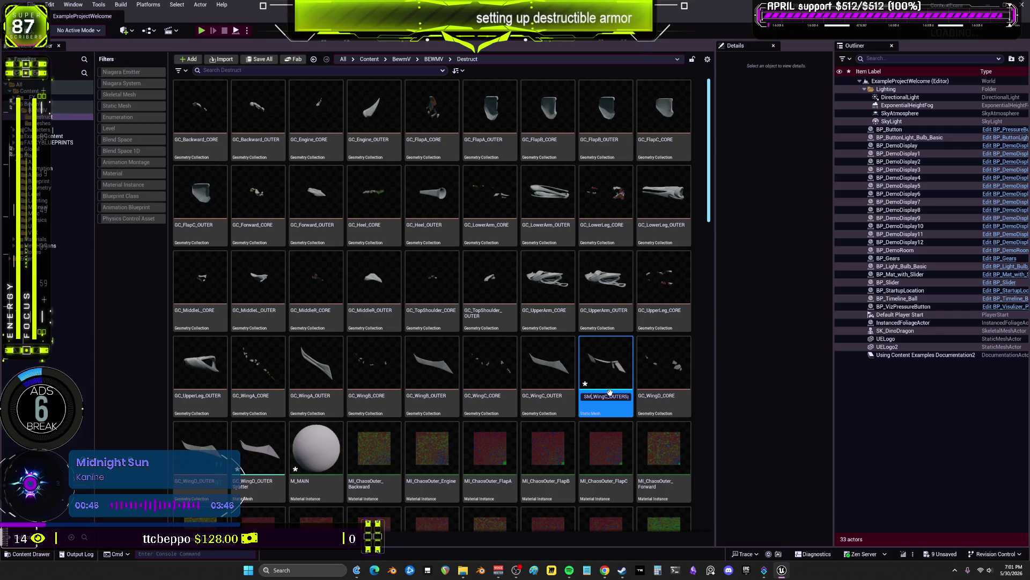
text(plitter)
key(Return)
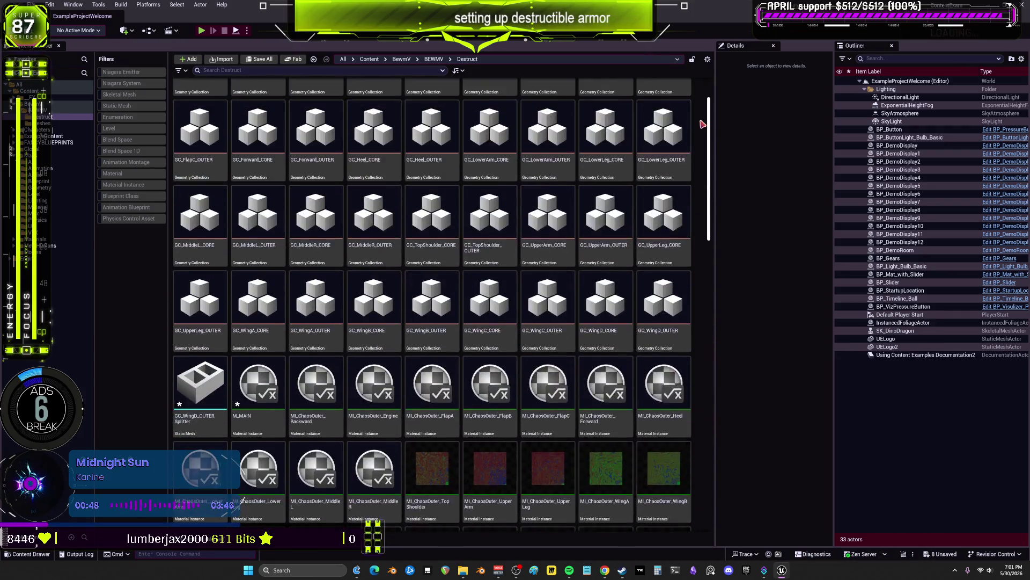